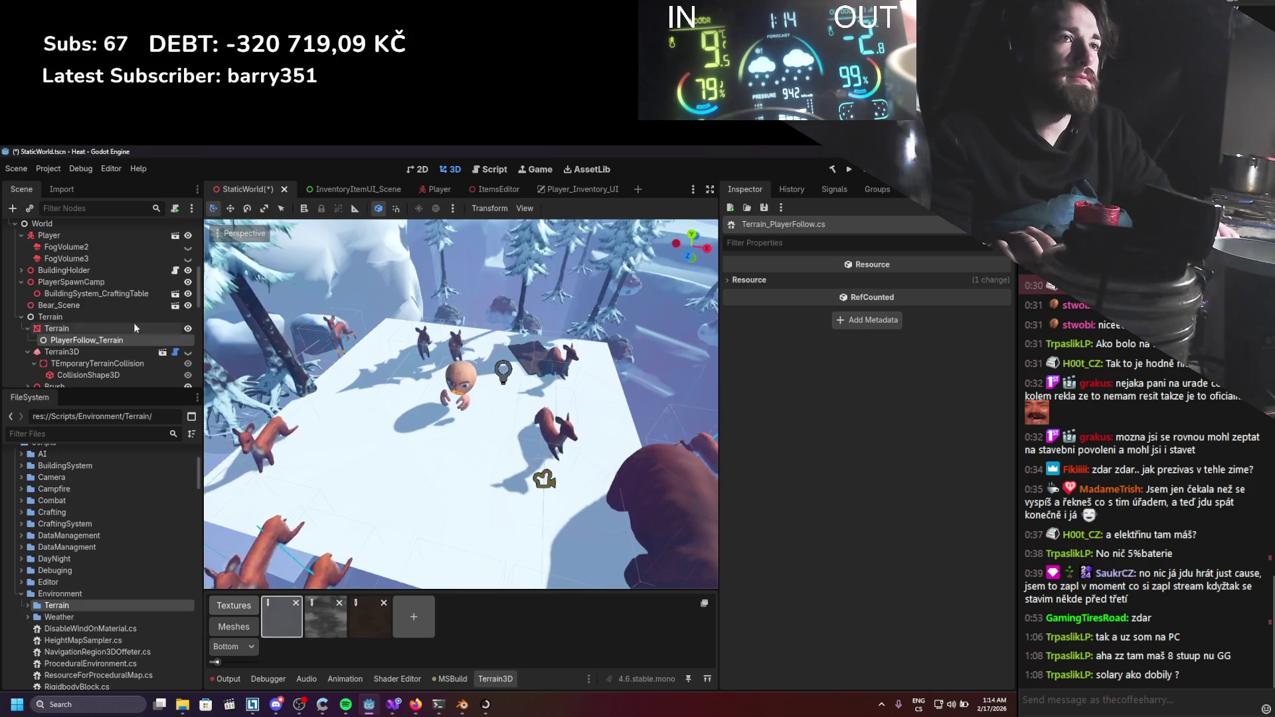
Rename the PlayerFollow_Terrain node to Terrain_PlayerFollow.
{"action": "left_click", "coordinate": [101, 341]}
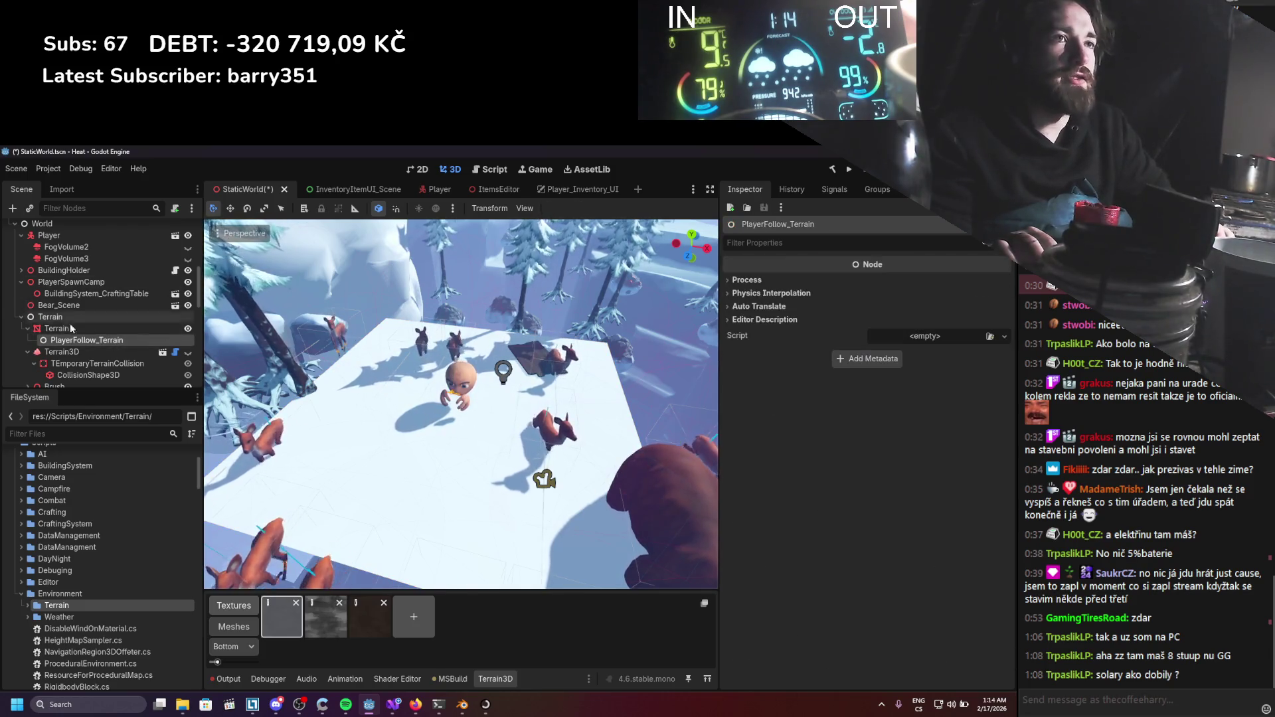
{"action": "key", "text": "F2"}
{"action": "type", "text": "T"}
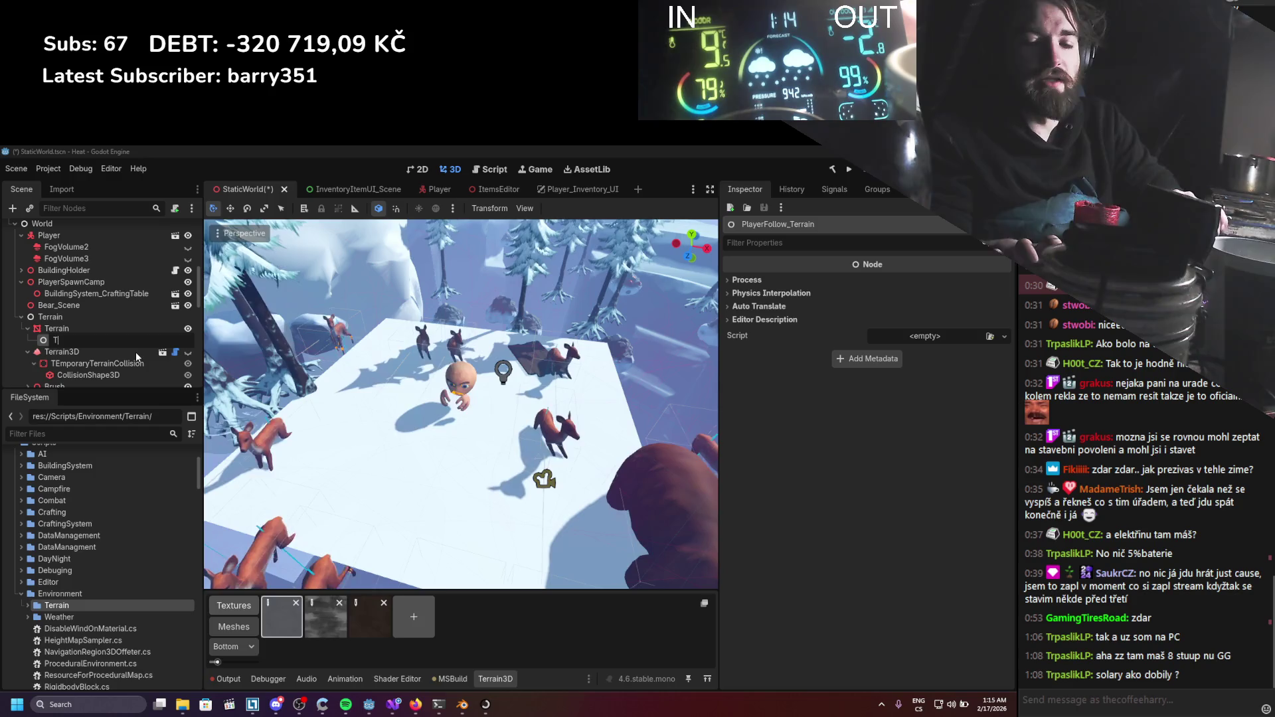
{"action": "type", "text": "errain_Play"}
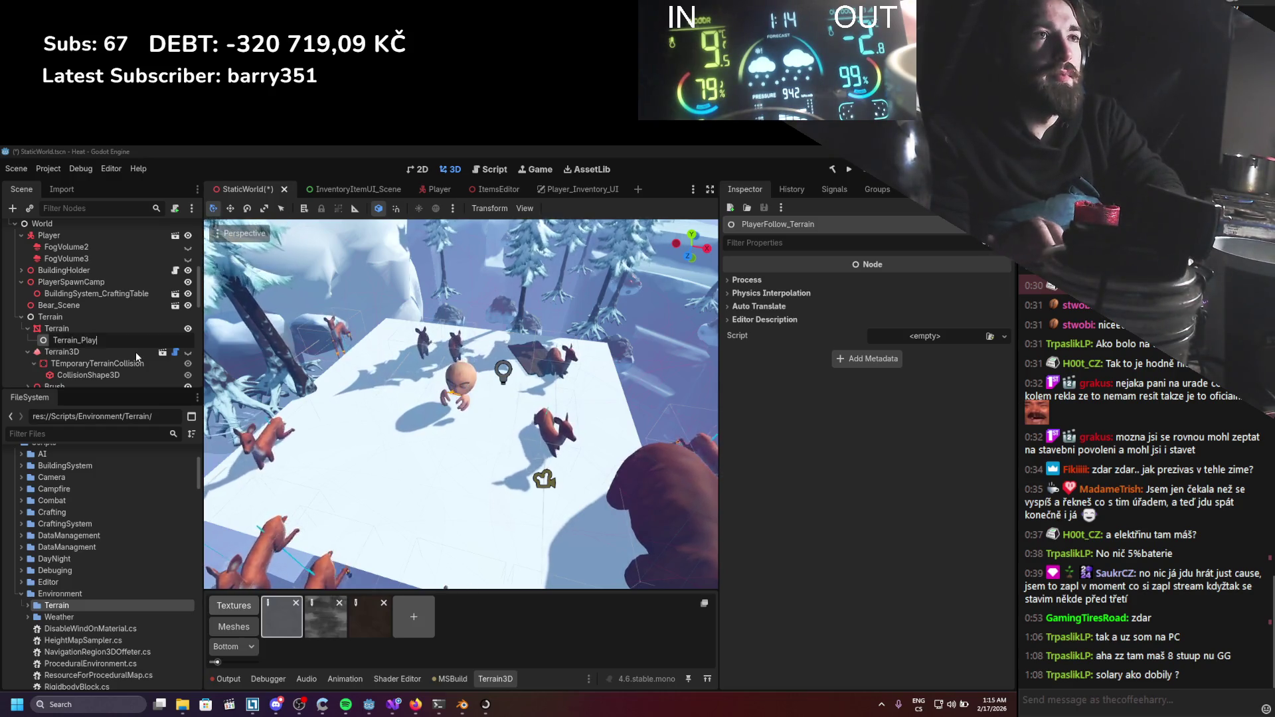
{"action": "type", "text": "erFollow"}
{"action": "key", "text": "Return"}
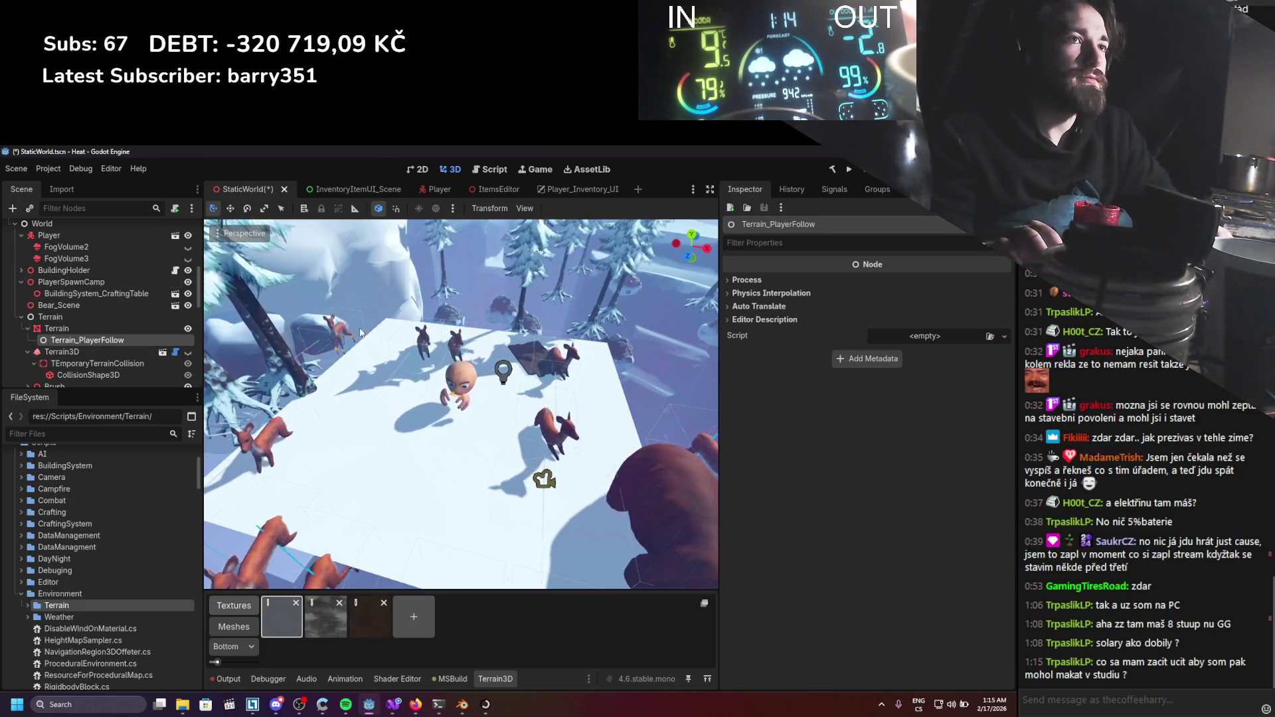
Attach Terrain_PlayerFollow.cs, set its Player and Terrain node fields, and save the scene.
{"action": "left_click", "coordinate": [974, 344]}
{"action": "type", "text": "terra"}
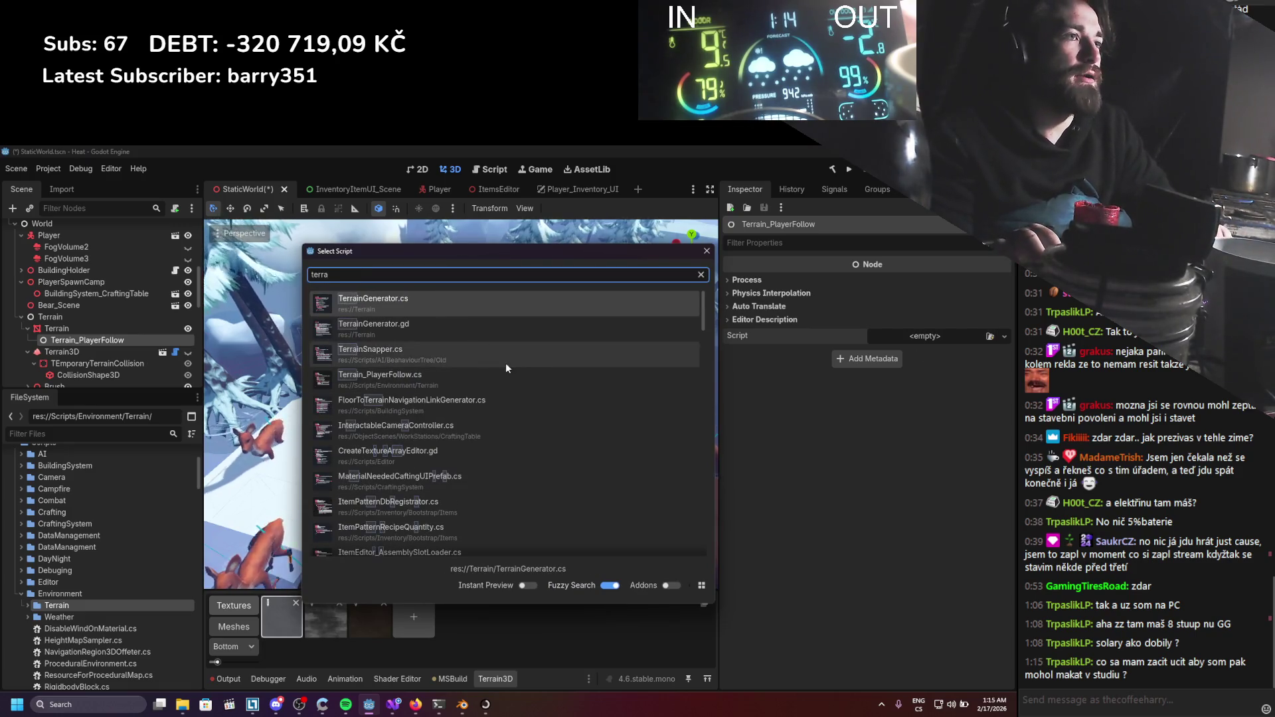
{"action": "left_click", "coordinate": [490, 381]}
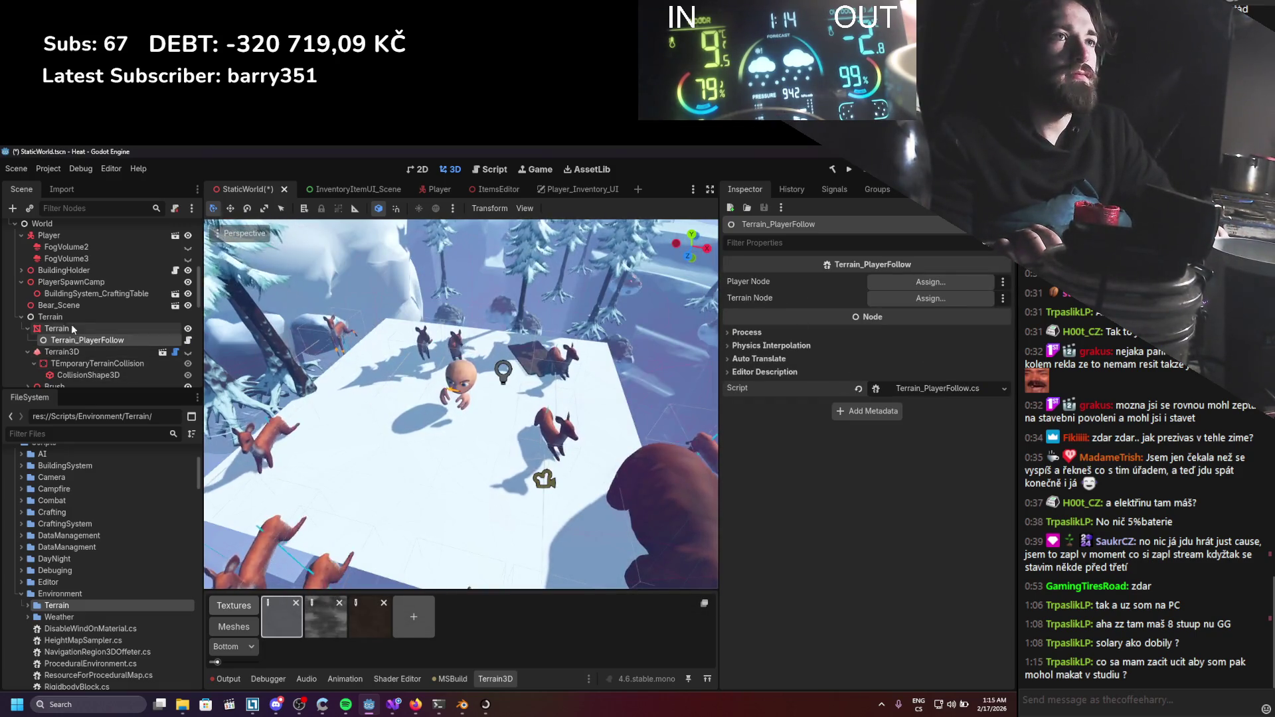
{"action": "scroll", "coordinate": [60, 273], "scroll_direction": "up", "scroll_amount": 1}
{"action": "left_click_drag", "start_coordinate": [48, 255], "coordinate": [930, 281]}
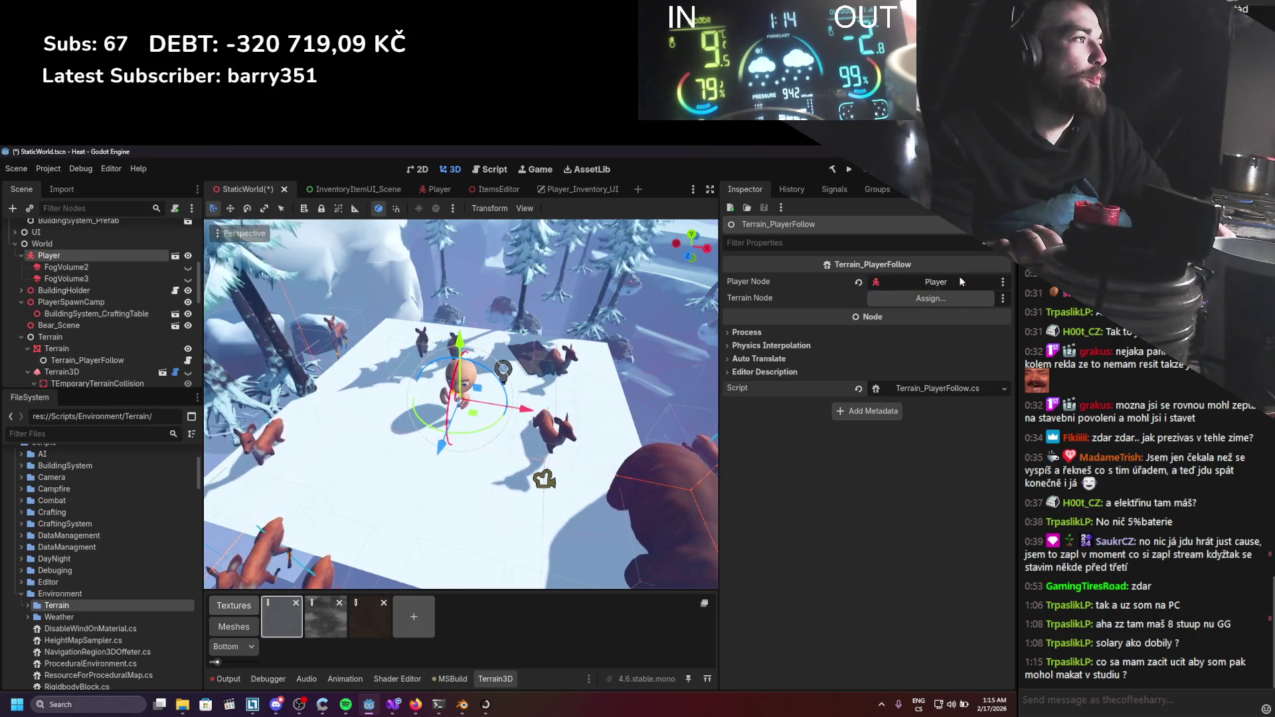
{"action": "left_click_drag", "start_coordinate": [83, 348], "coordinate": [930, 298]}
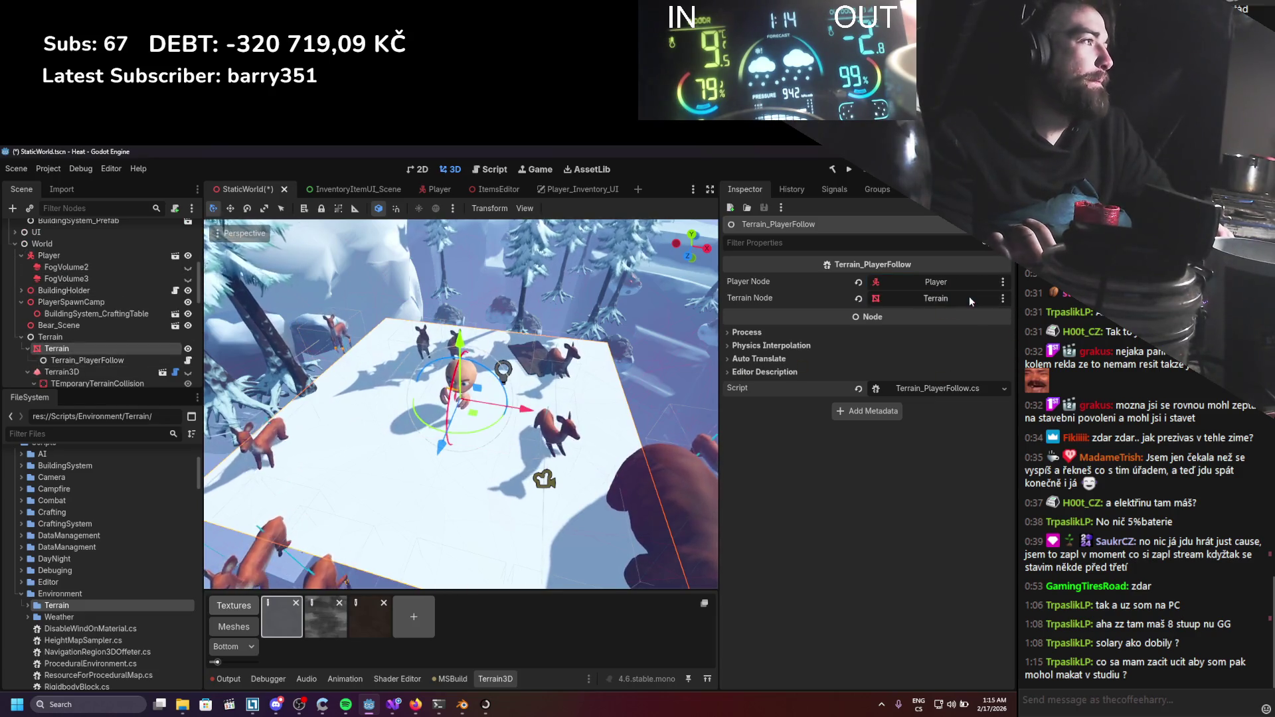
{"action": "key", "text": "ctrl+s"}
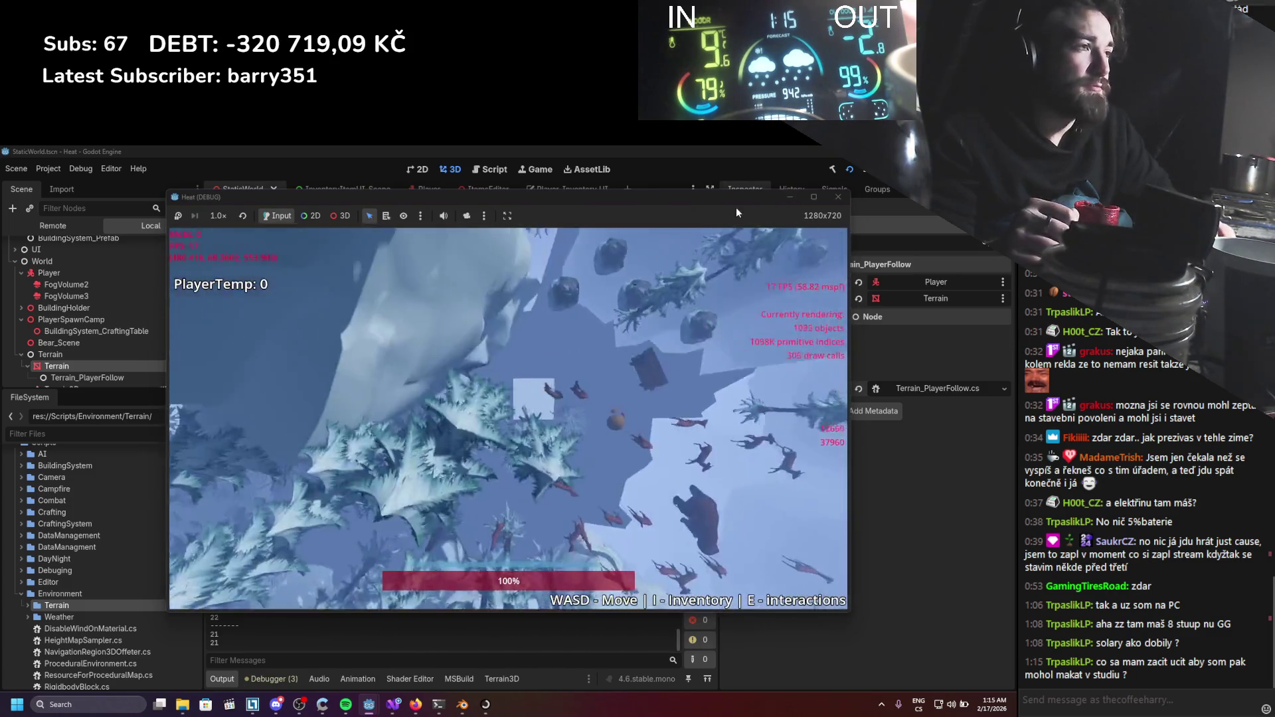
{"action": "key", "text": "d"}
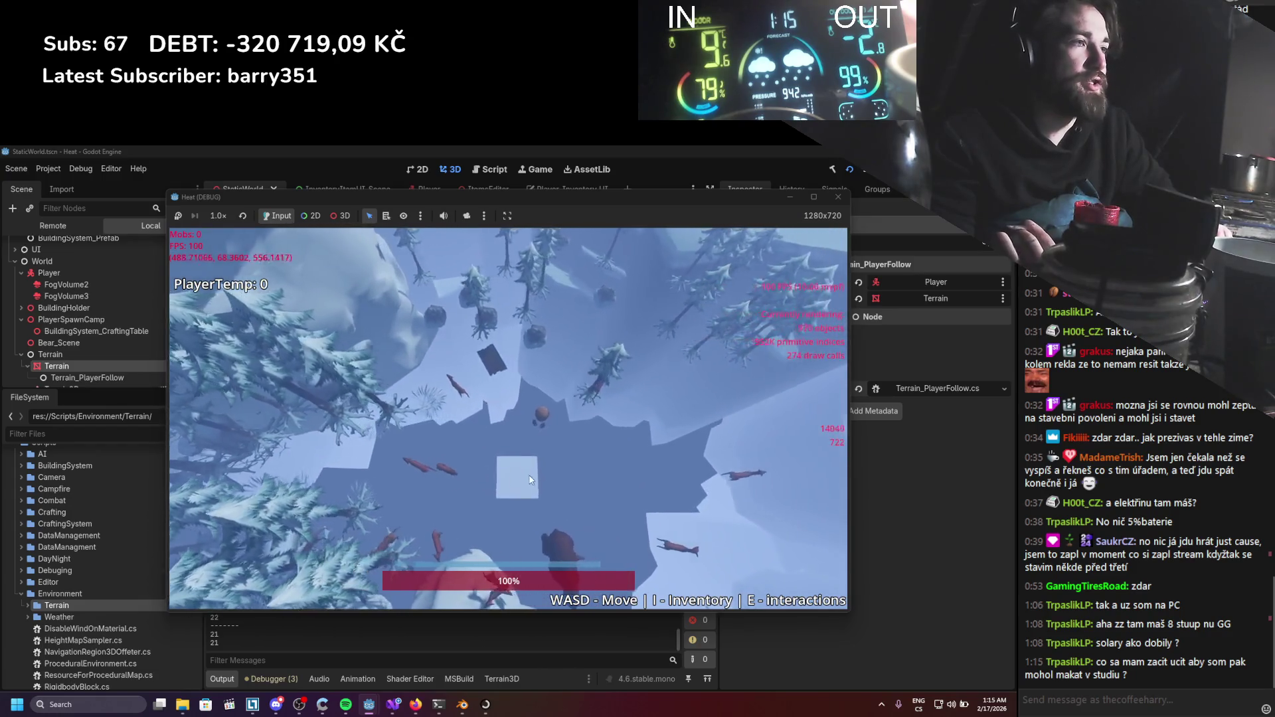
{"action": "key", "text": "a"}
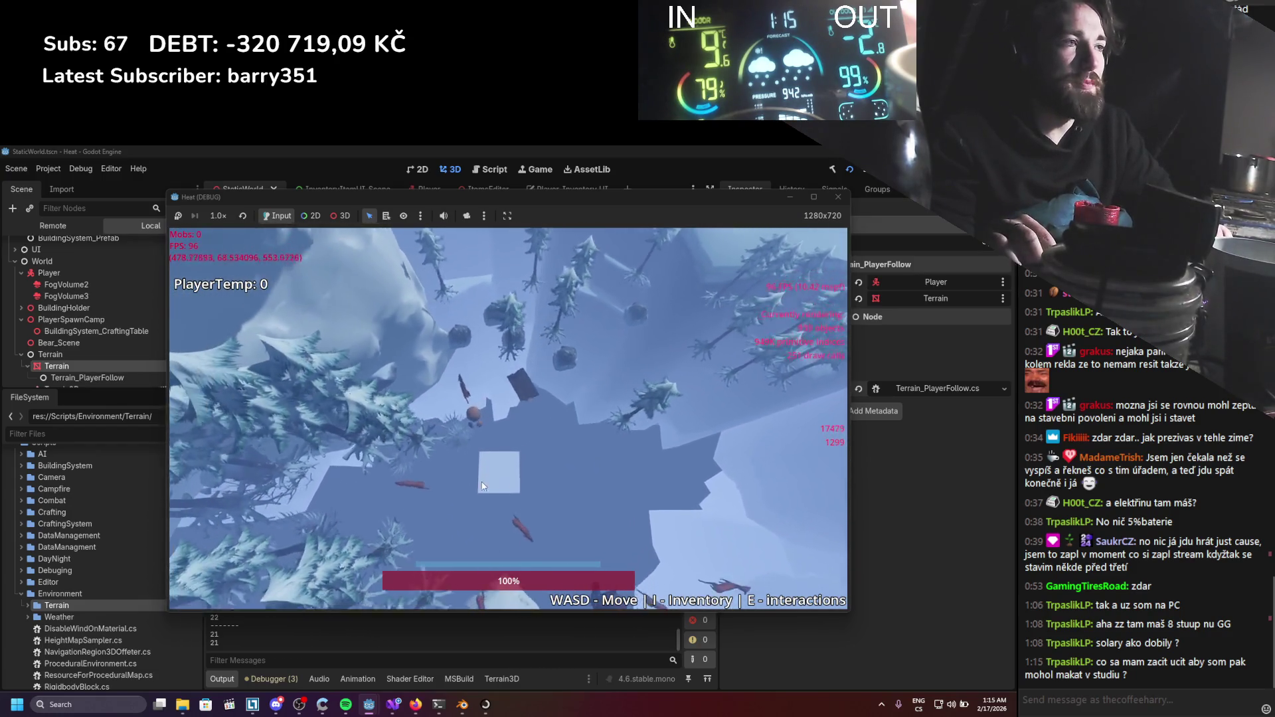
{"action": "key", "text": "a"}
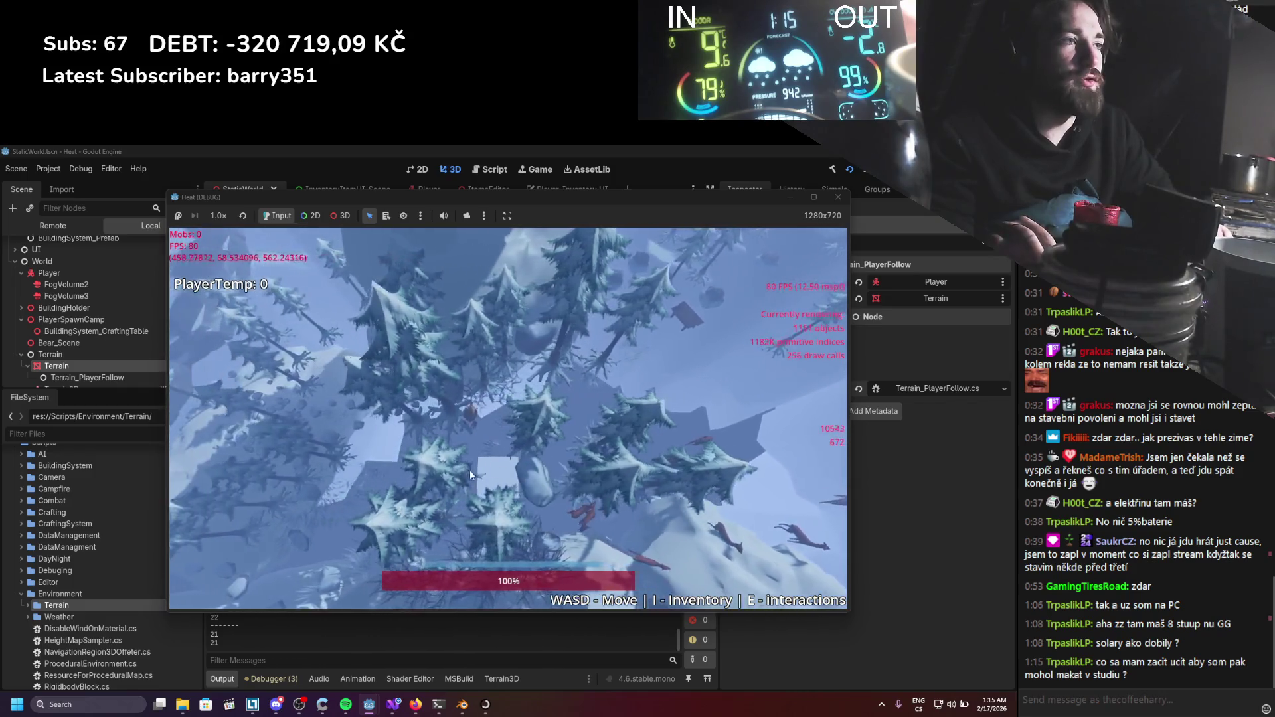
{"action": "key", "text": "d"}
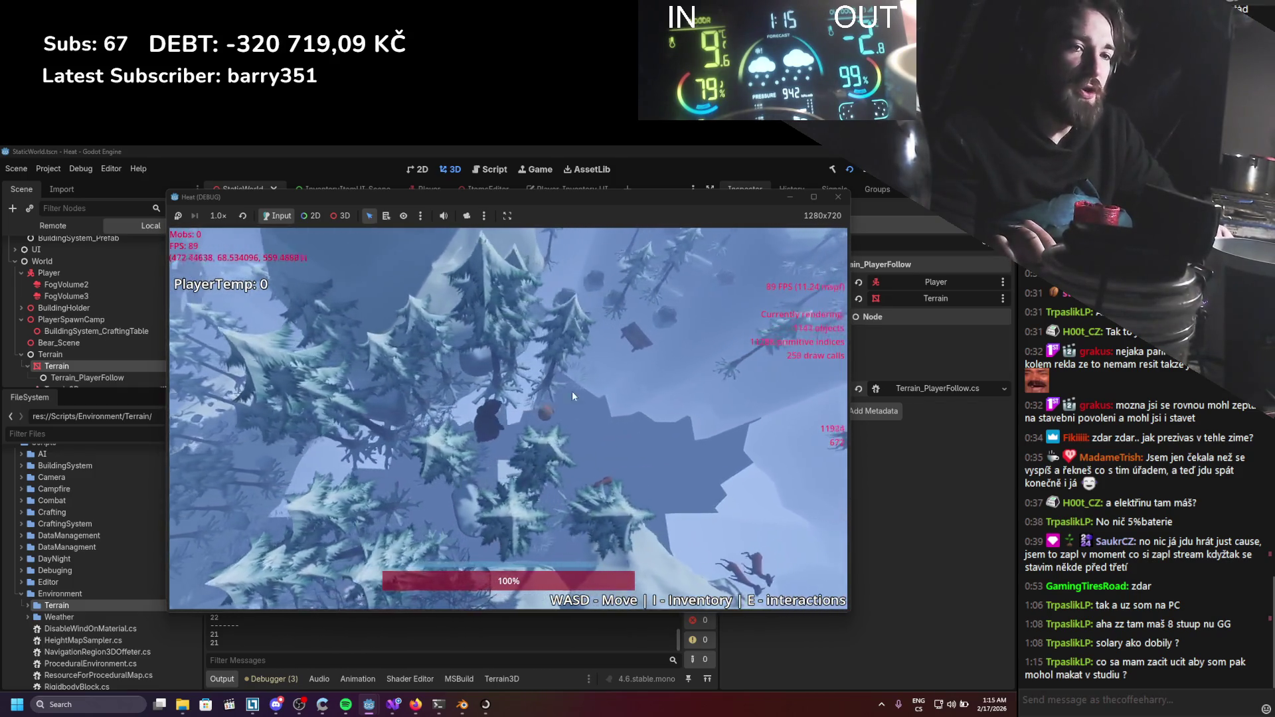
{"action": "key", "text": "a"}
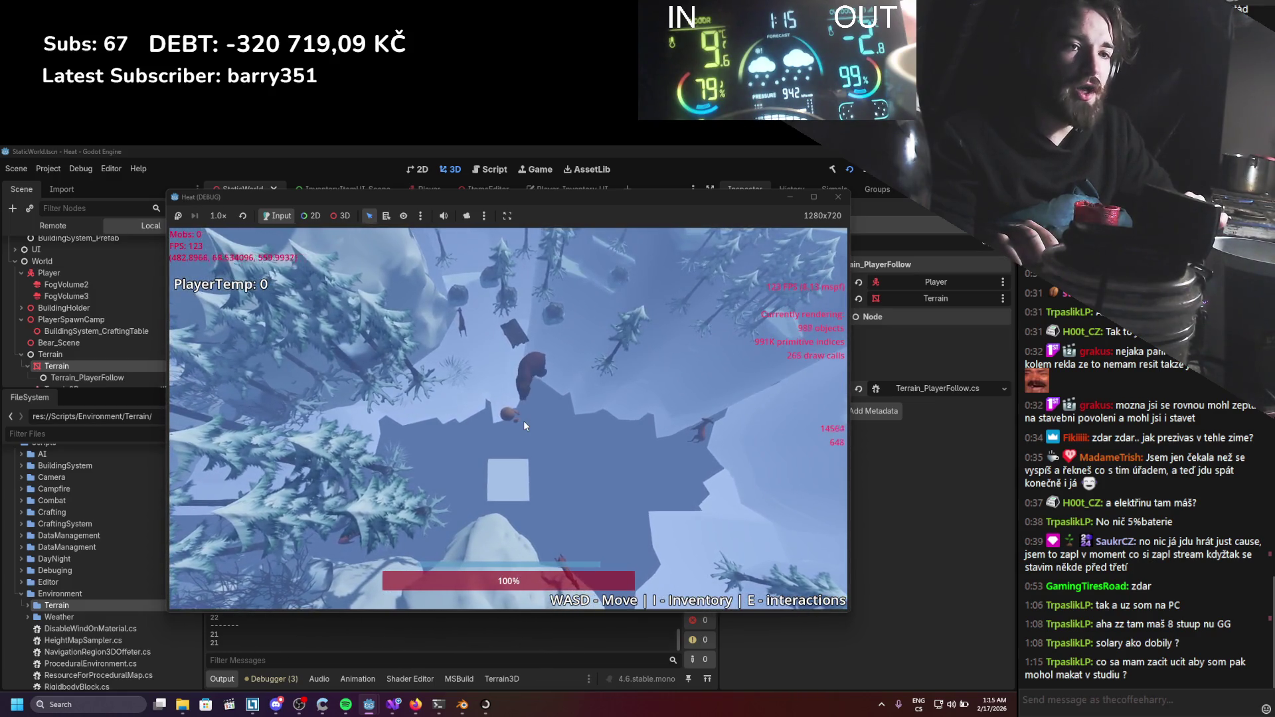
{"action": "key", "text": "d"}
{"action": "key", "text": "s"}
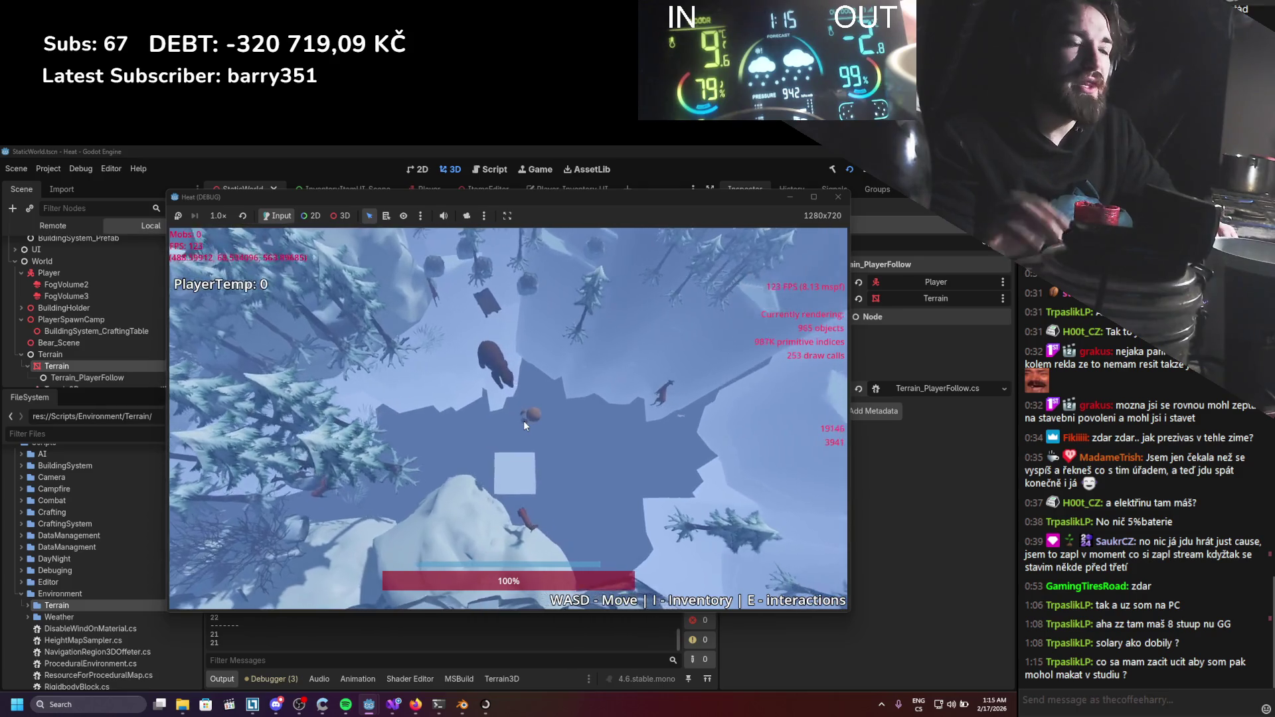
{"action": "key", "text": "d"}
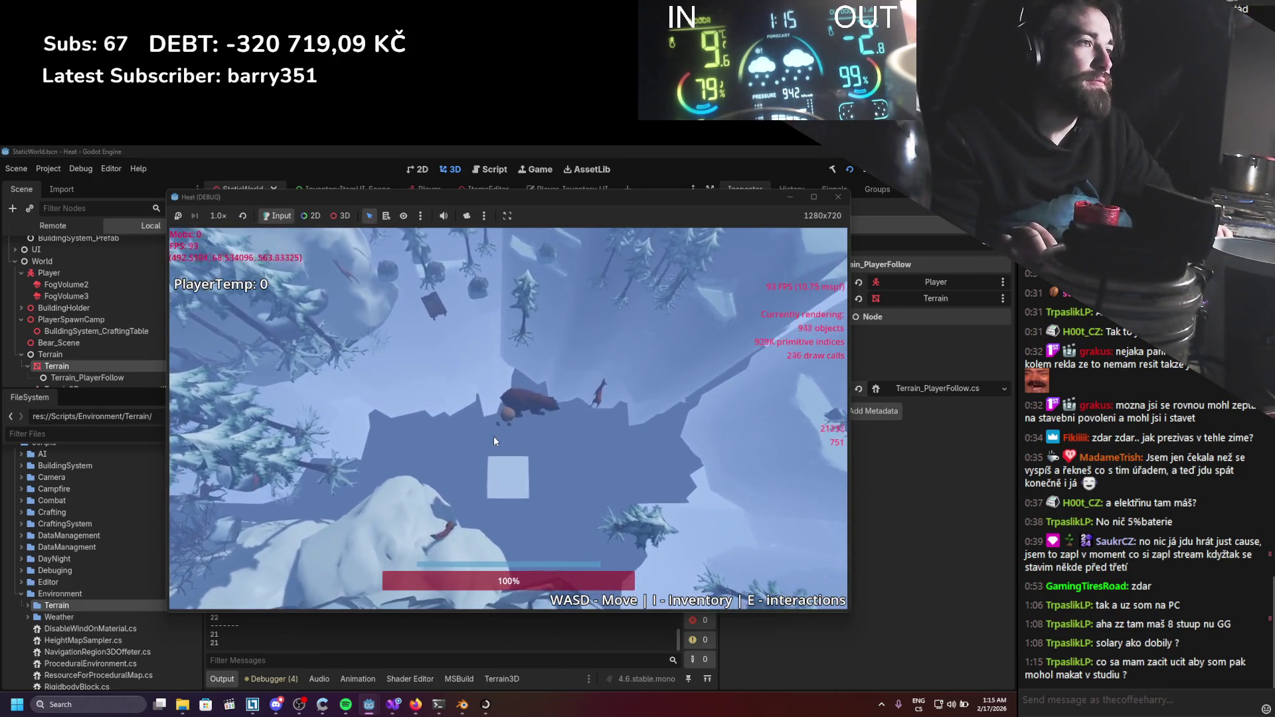
{"action": "key", "text": "d"}
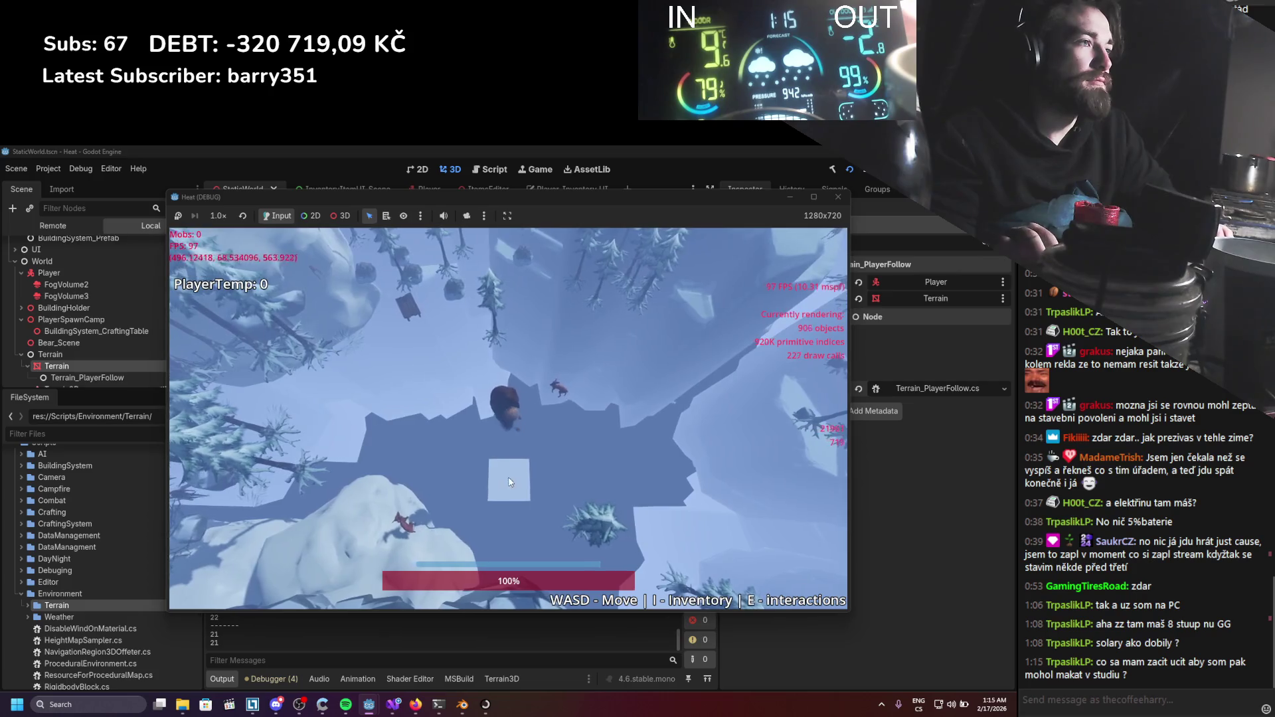
{"action": "key", "text": "d"}
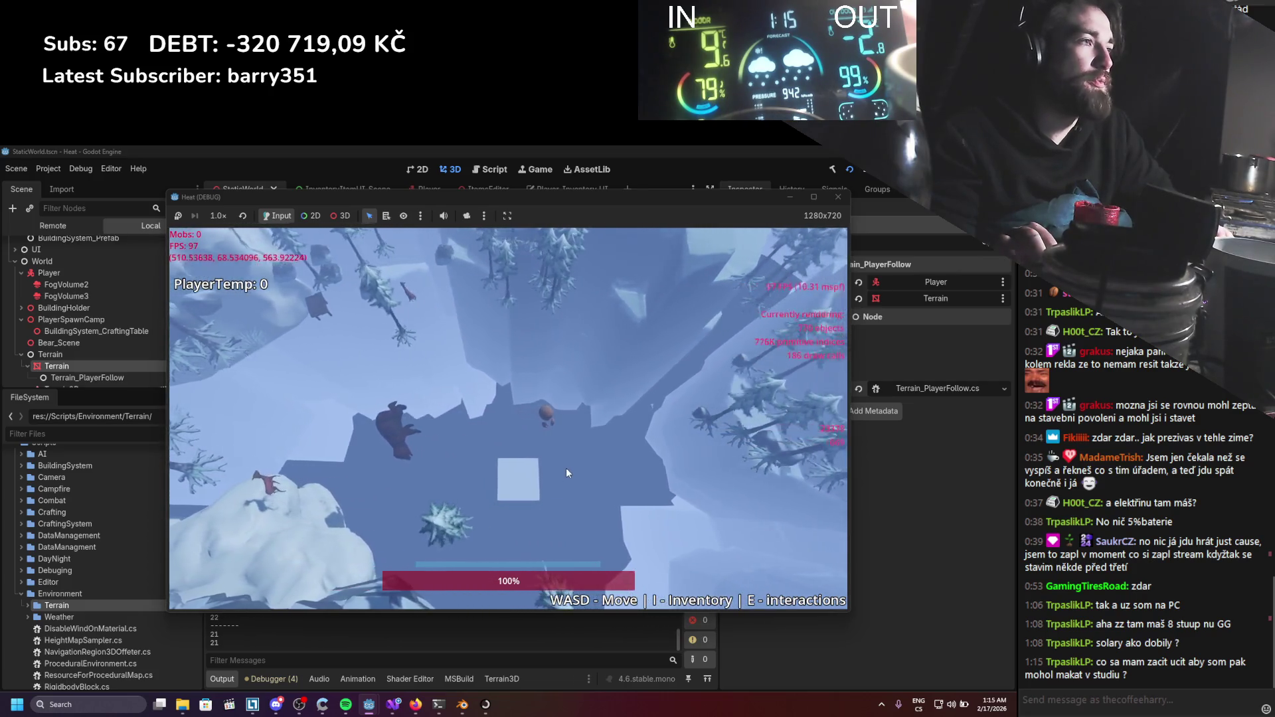
{"action": "key", "text": "d"}
{"action": "key", "text": "w"}
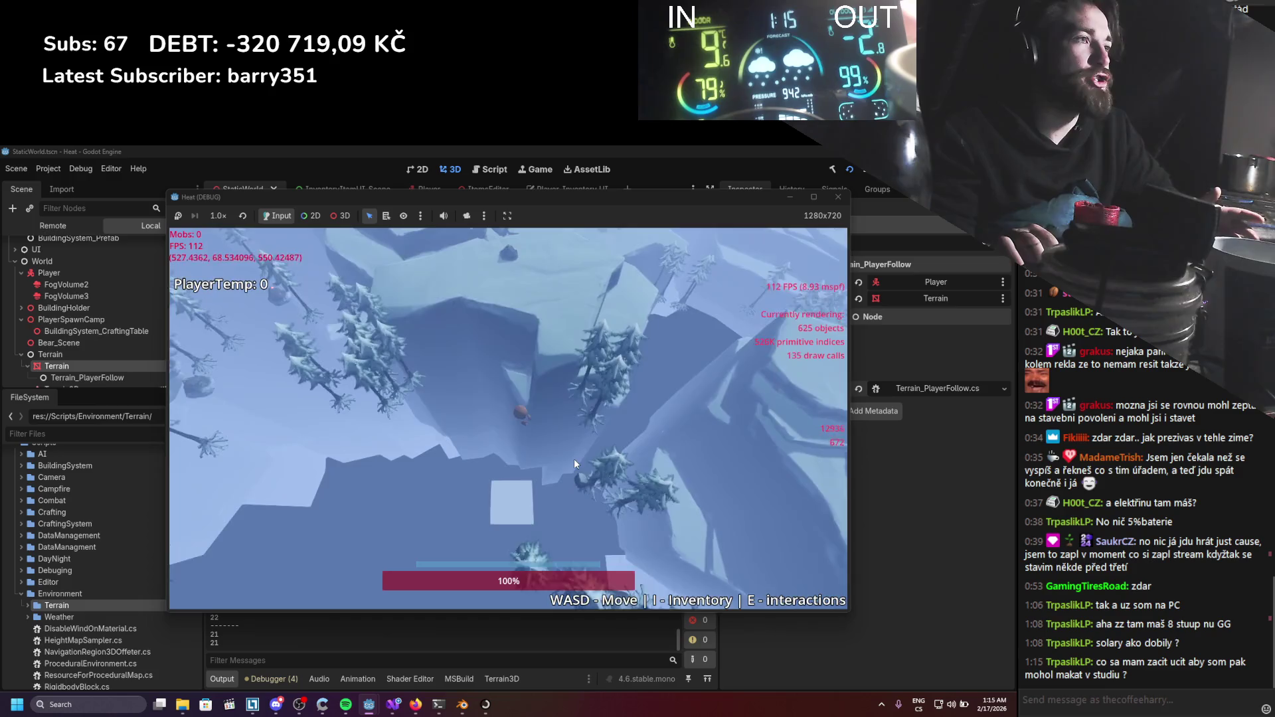
{"action": "key", "text": "a"}
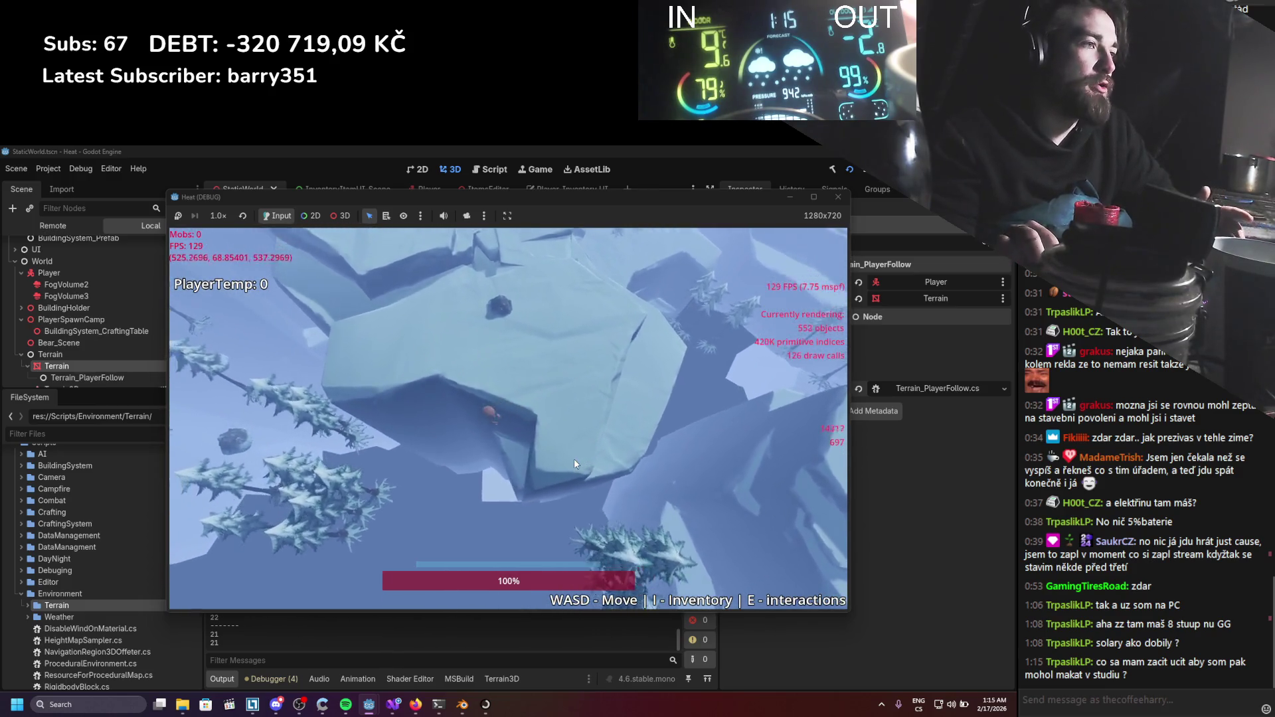
{"action": "key", "text": "s"}
{"action": "key", "text": "a"}
{"action": "key", "text": "s"}
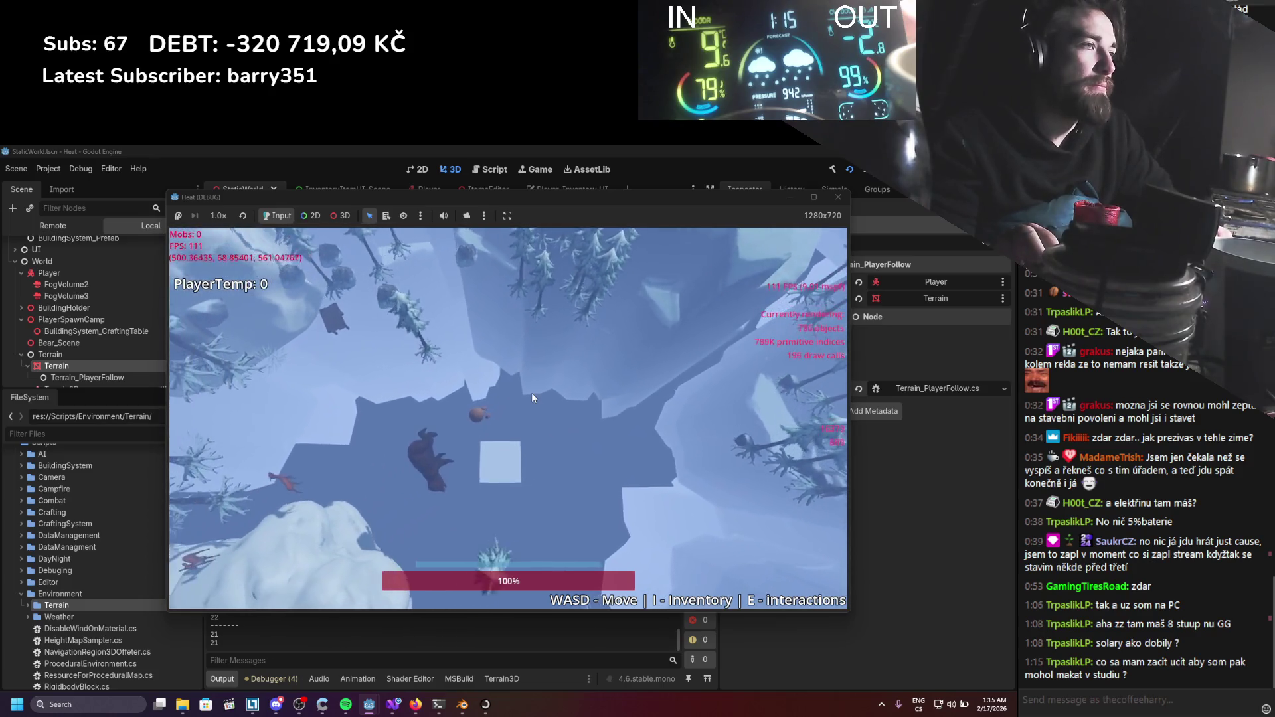
{"action": "key", "text": "a"}
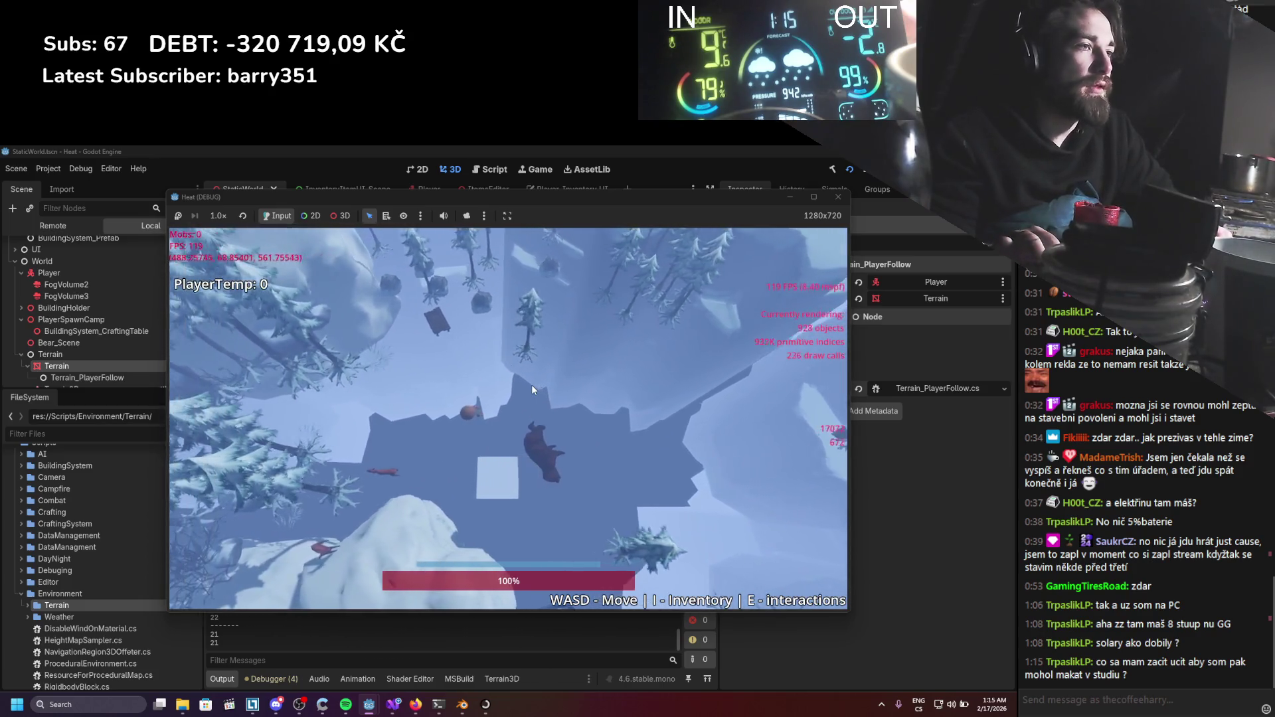
{"action": "key", "text": "w"}
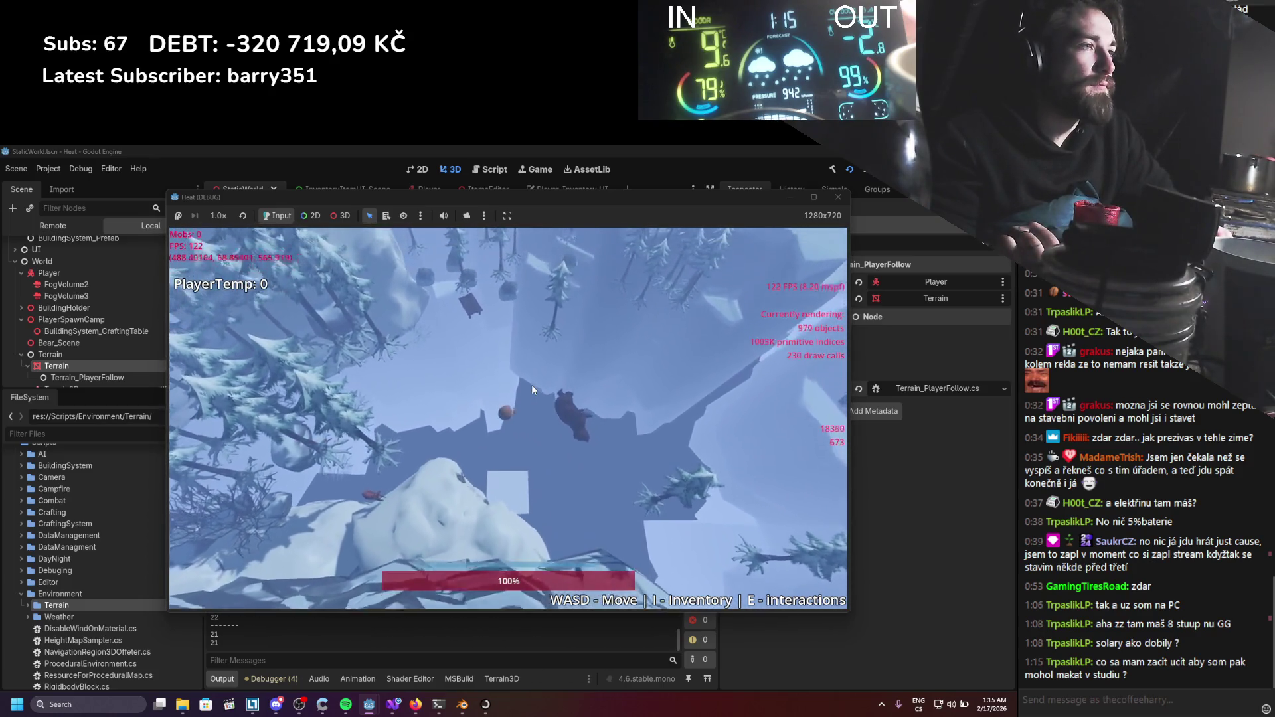
{"action": "key", "text": "d"}
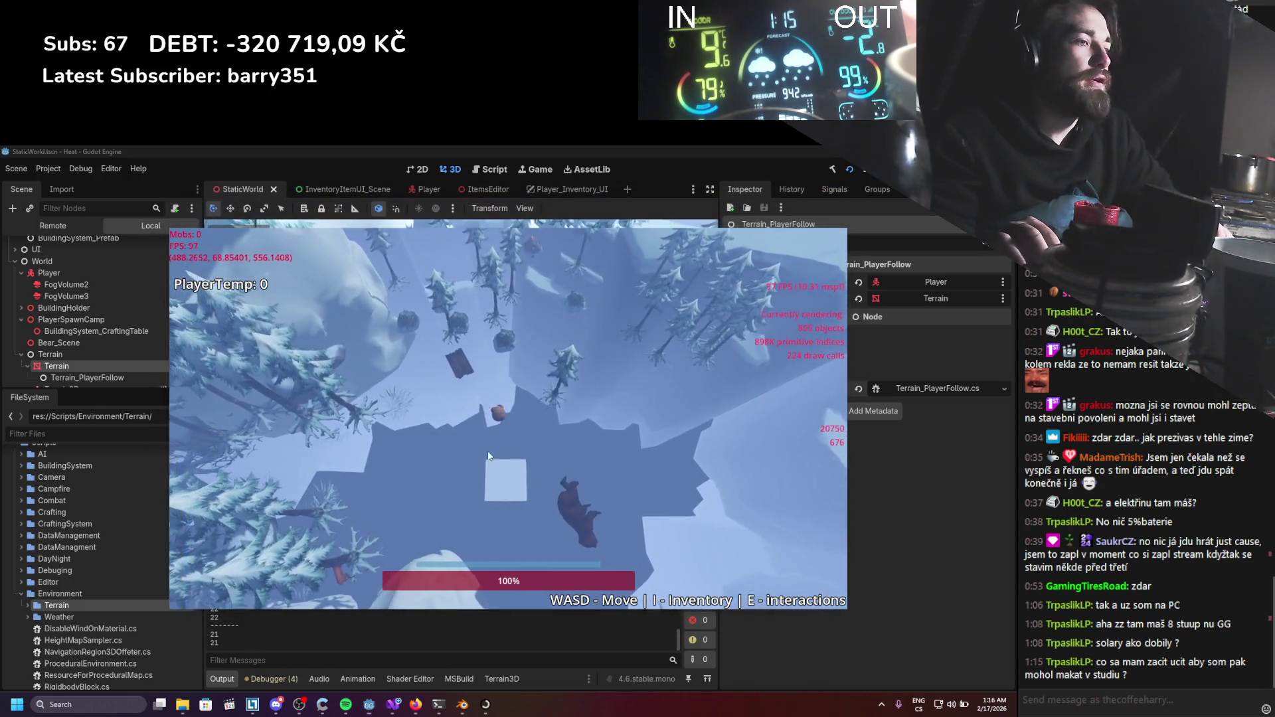
{"action": "key", "text": "F8"}
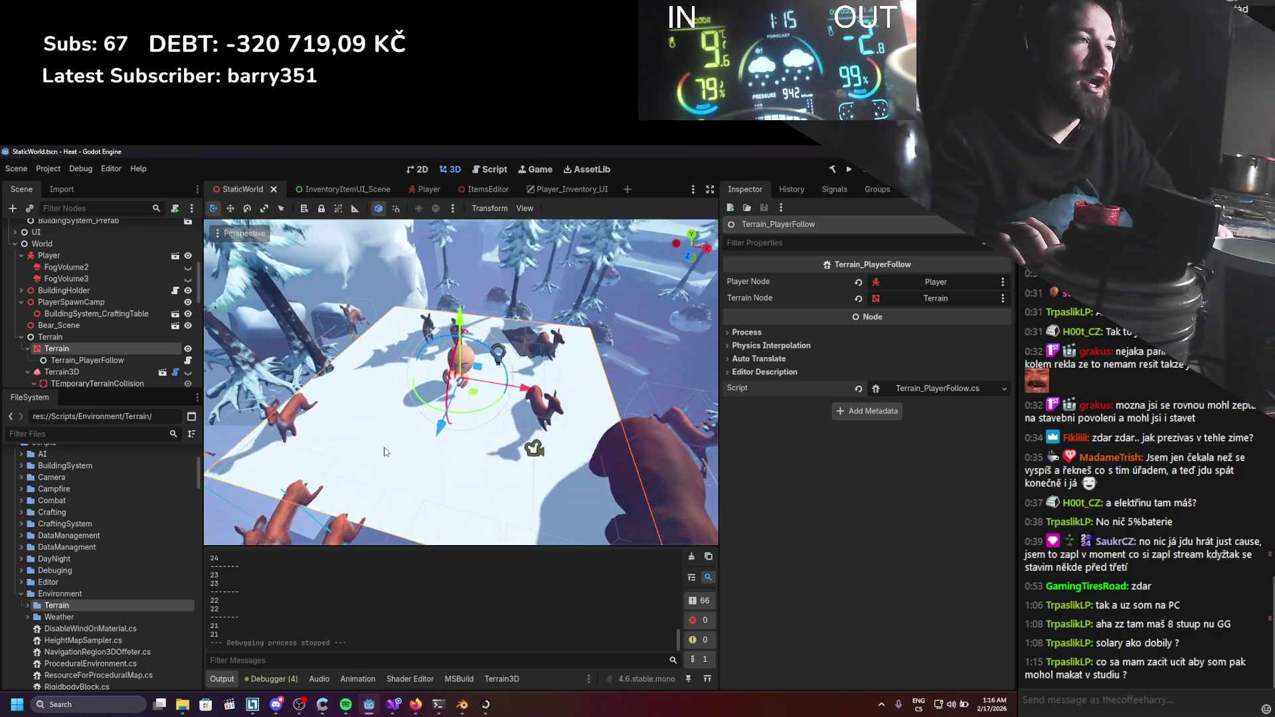
Save the scene, then open TerrainData from the FileSystem dock in the system file manager.
{"action": "scroll", "coordinate": [368, 424], "scroll_direction": "down", "scroll_amount": 2}
{"action": "key", "text": "ctrl+s"}
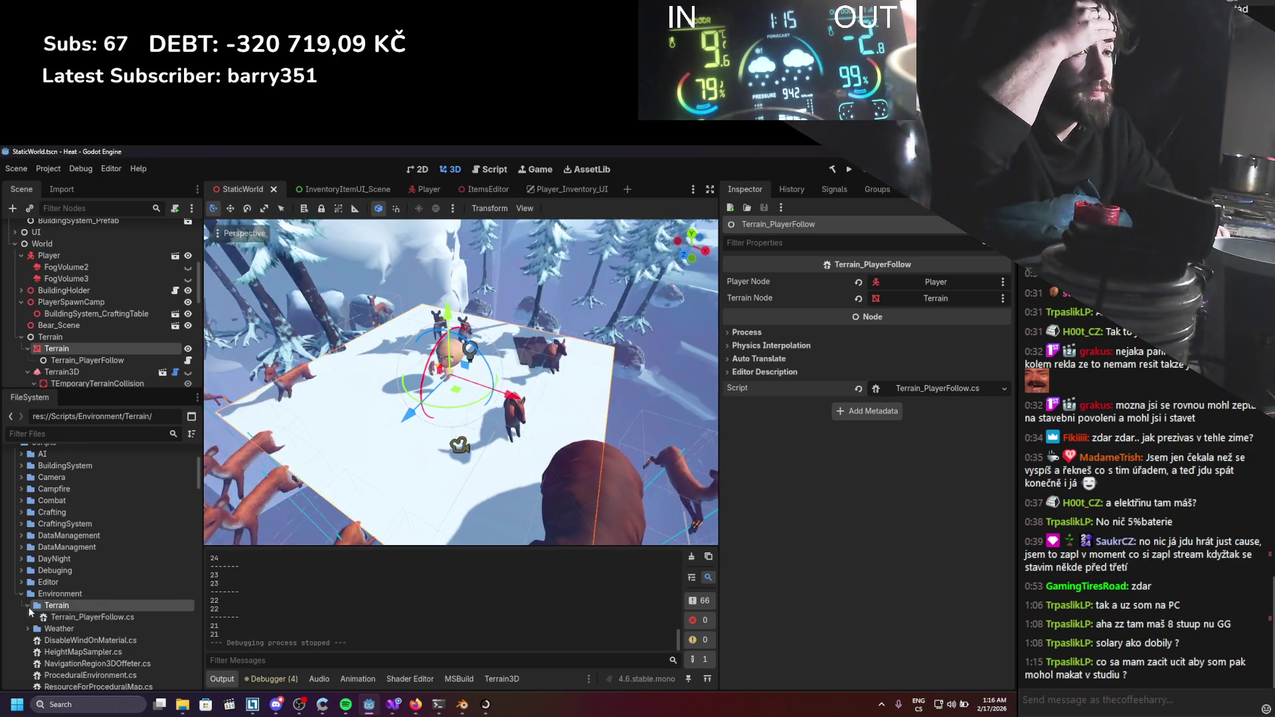
{"action": "scroll", "coordinate": [55, 606], "scroll_direction": "down", "scroll_amount": 5}
{"action": "scroll", "coordinate": [70, 600], "scroll_direction": "down", "scroll_amount": 10}
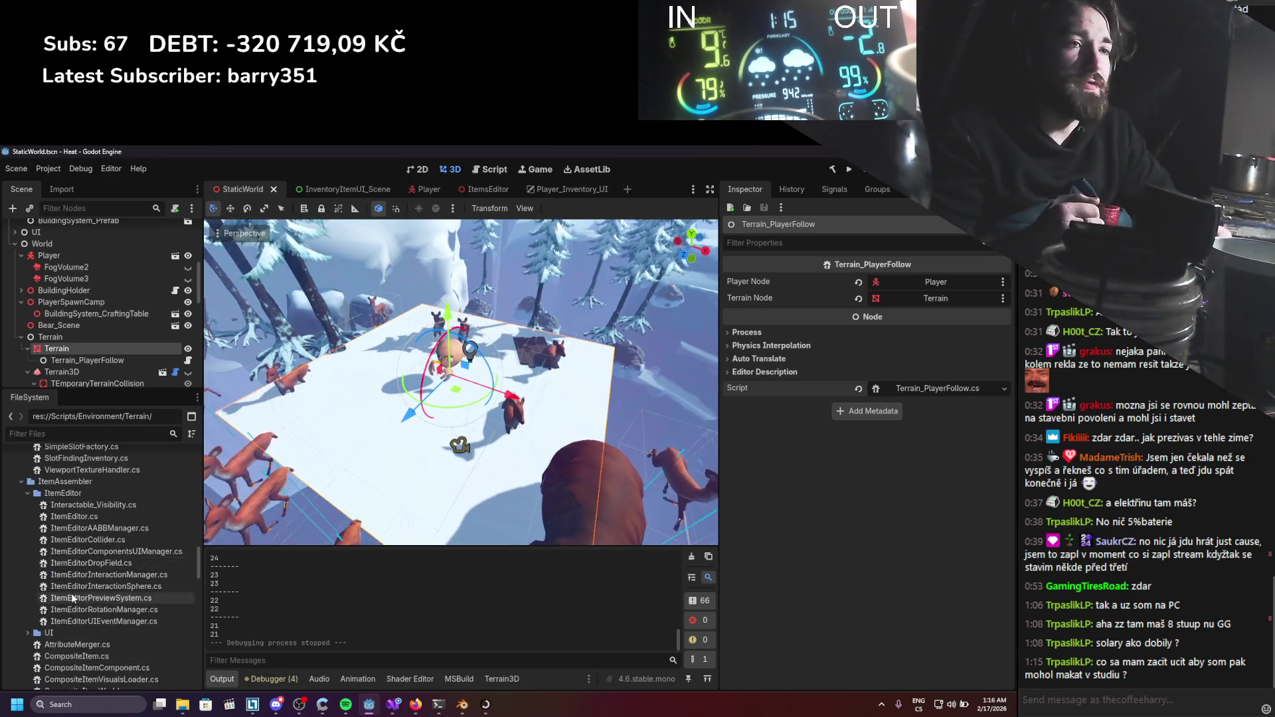
{"action": "scroll", "coordinate": [70, 593], "scroll_direction": "down", "scroll_amount": 10}
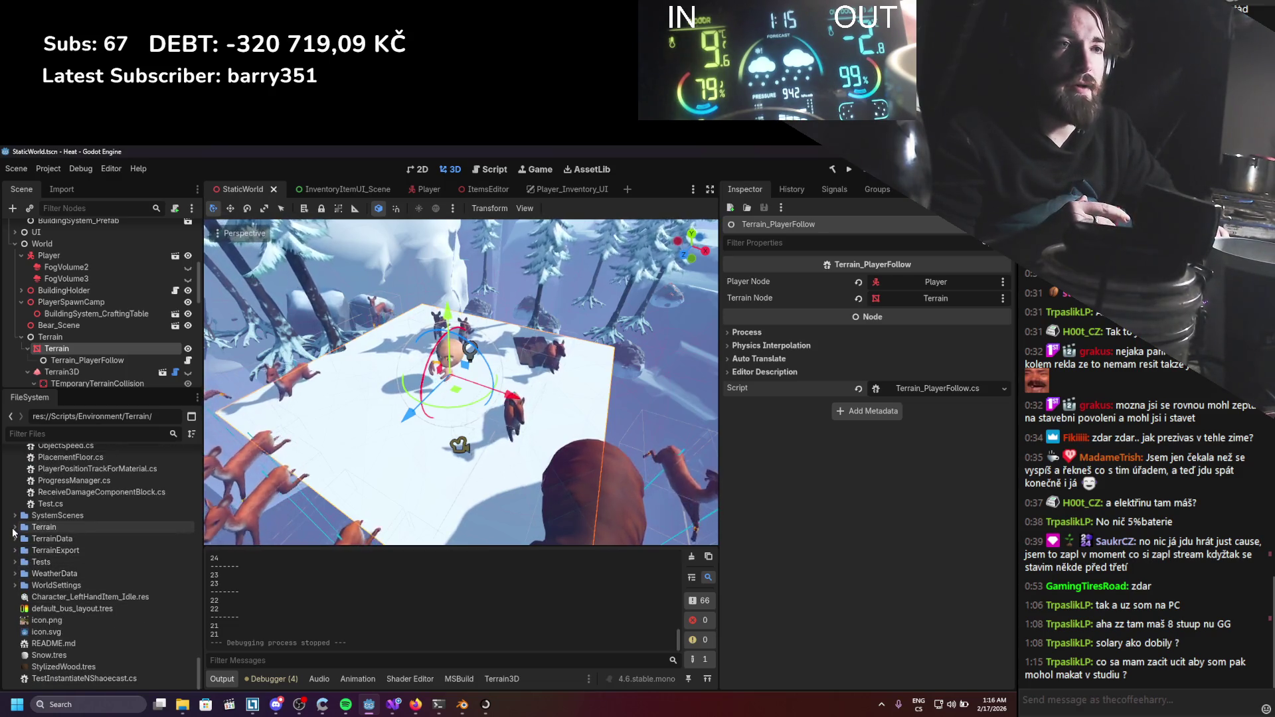
{"action": "left_click", "coordinate": [16, 540]}
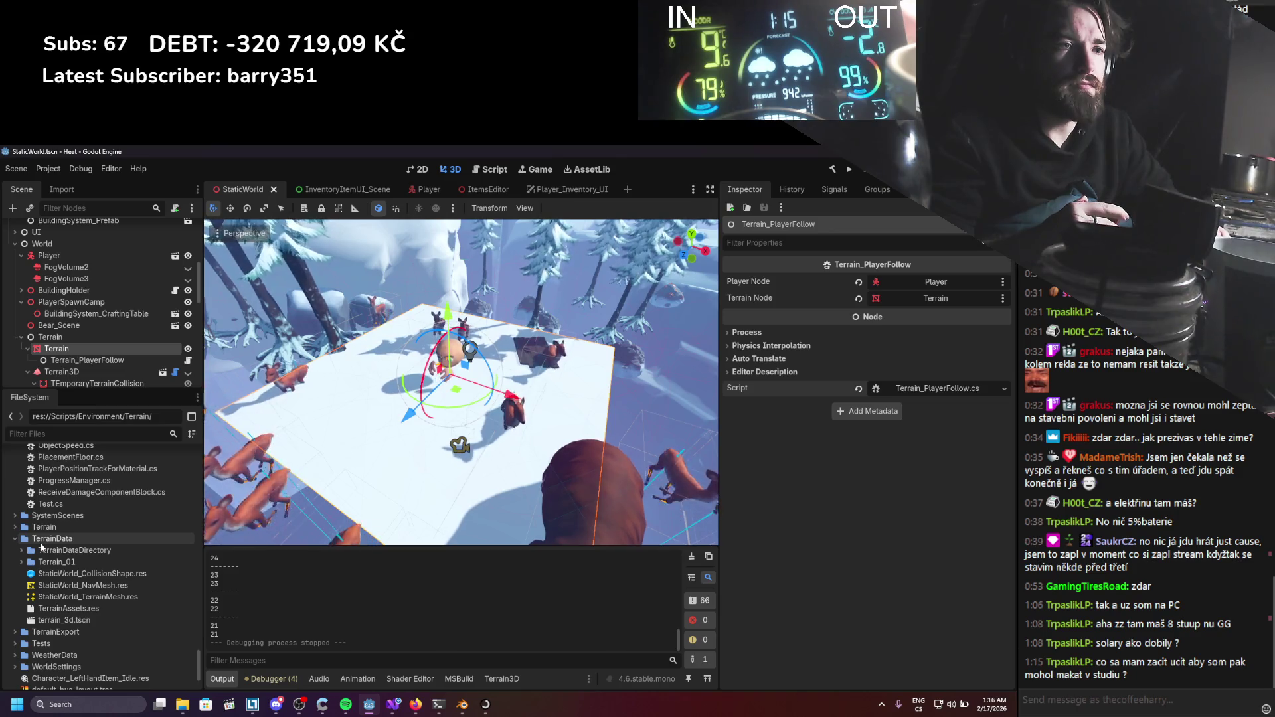
{"action": "right_click", "coordinate": [40, 542]}
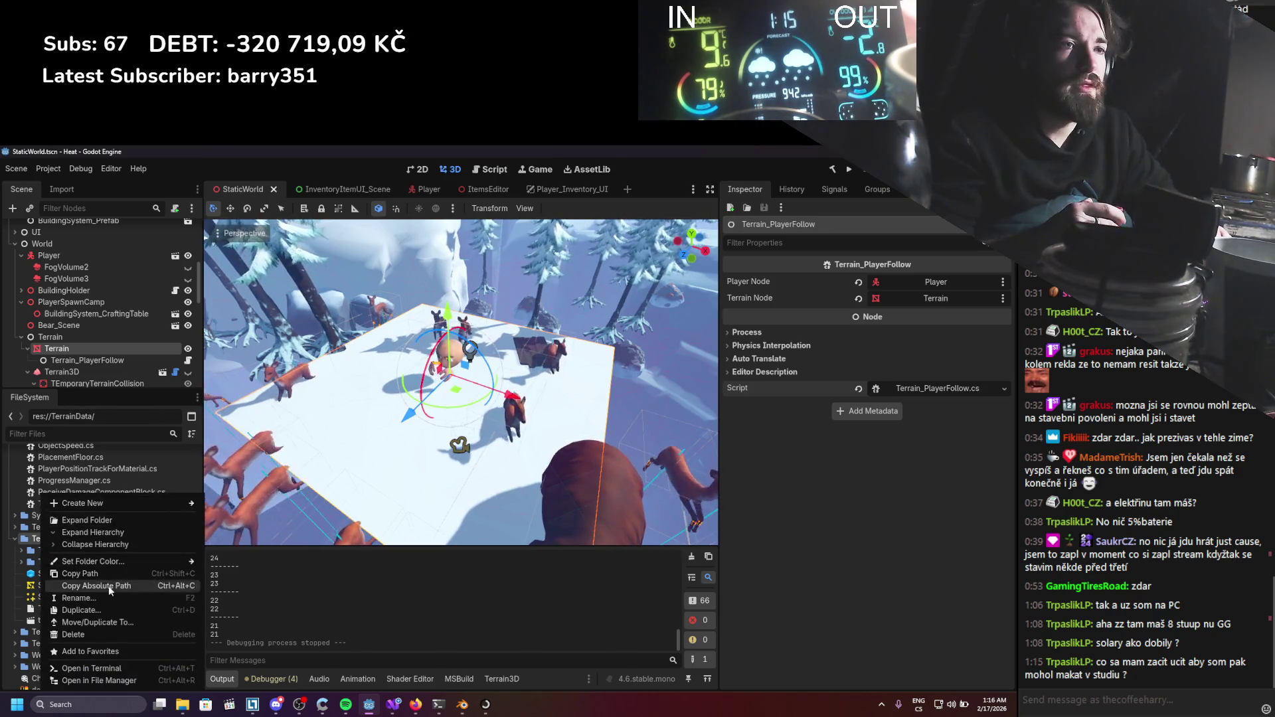
{"action": "left_click", "coordinate": [140, 681]}
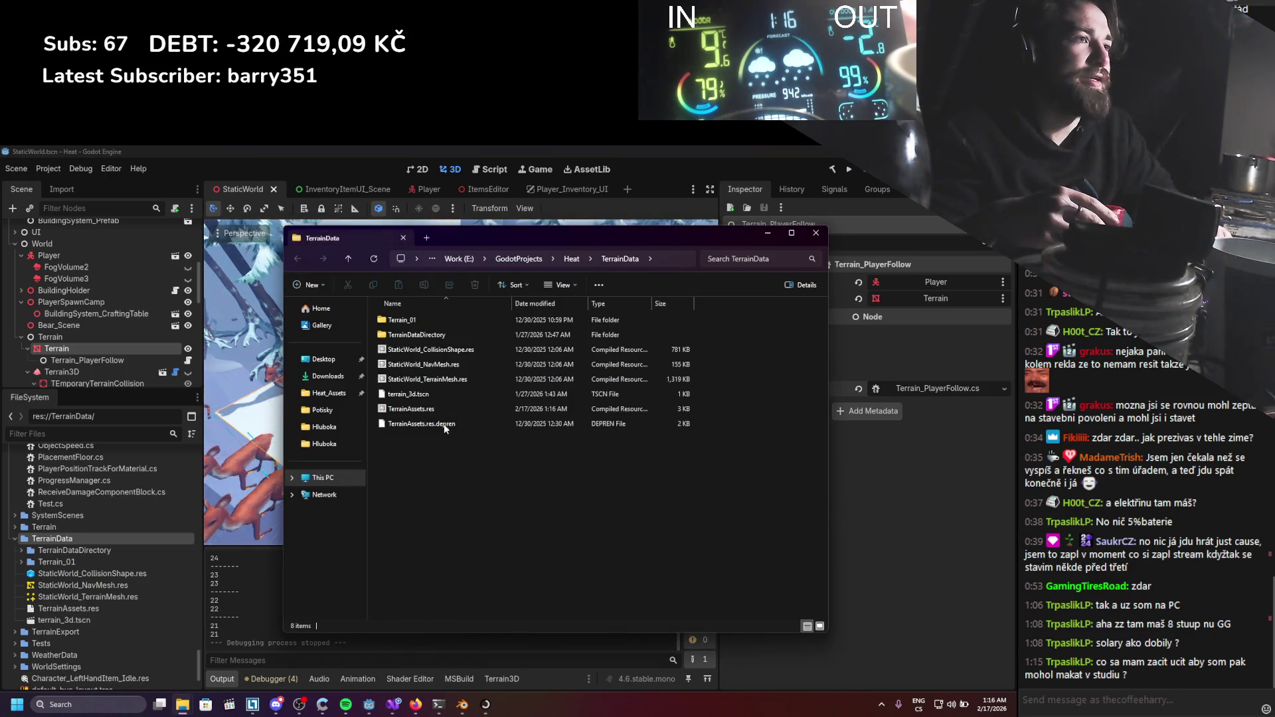
In File Explorer, browse from TerrainDataDirectory back to TerrainData and into Terrain_01.
{"action": "double_click", "coordinate": [454, 335]}
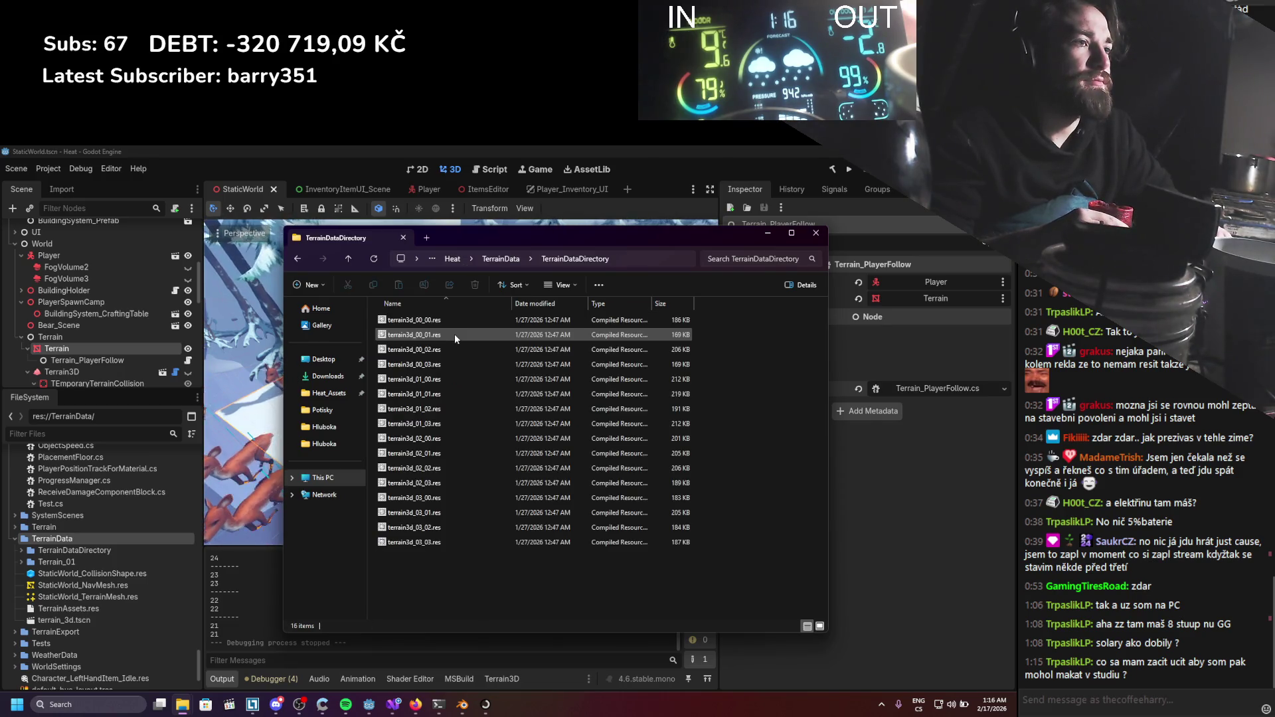
{"action": "left_click", "coordinate": [520, 258]}
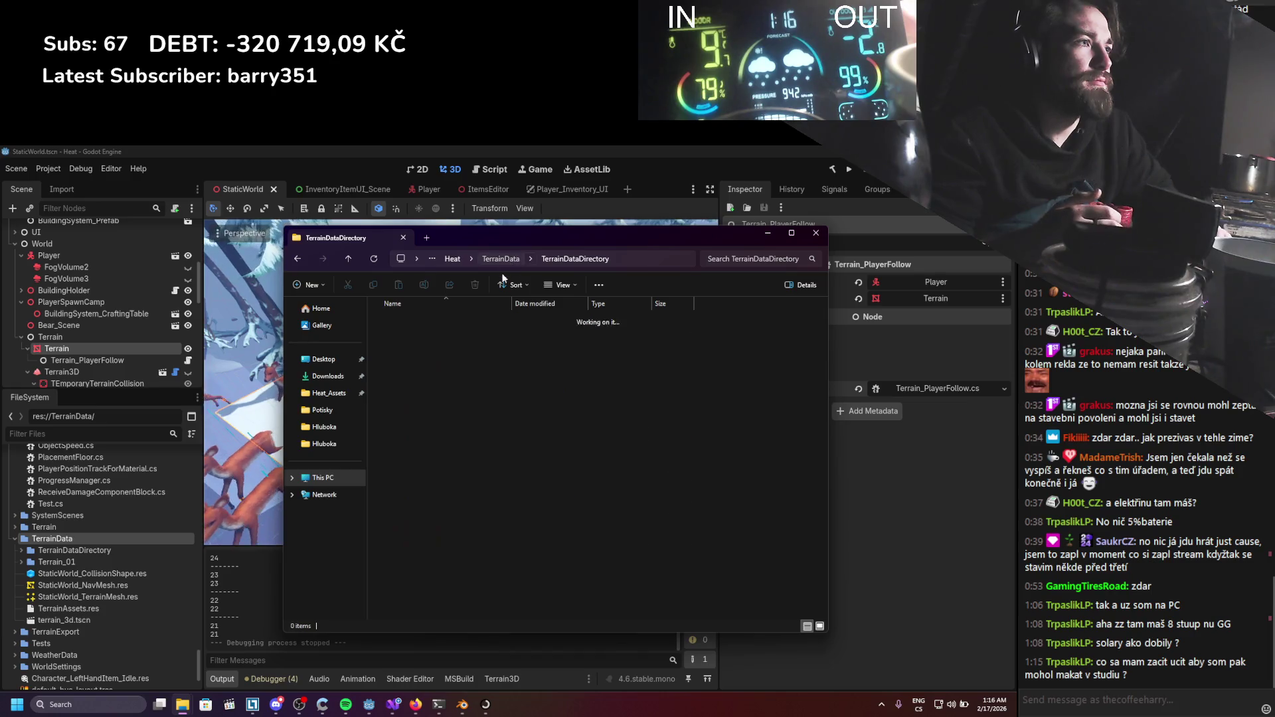
{"action": "double_click", "coordinate": [433, 322]}
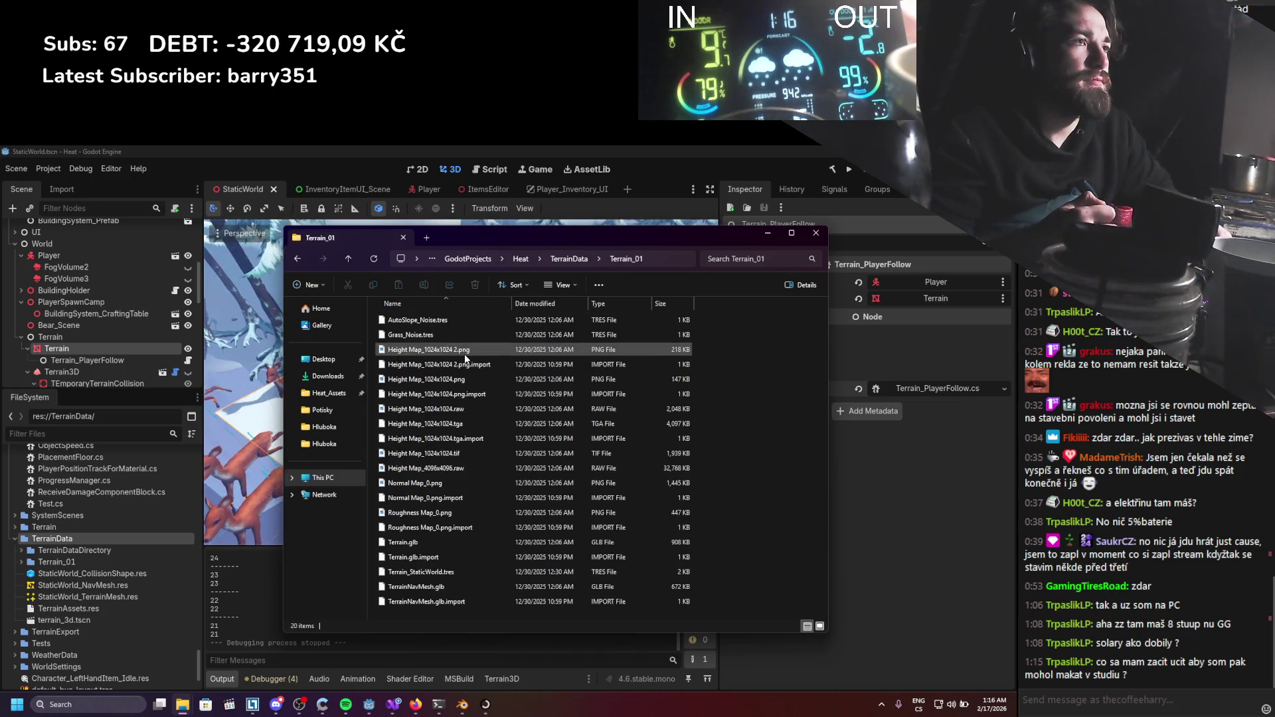
In Godot's FileSystem, collapse TerrainDataDirectory and expand Terrain_01 to list its files.
{"action": "left_click", "coordinate": [33, 550]}
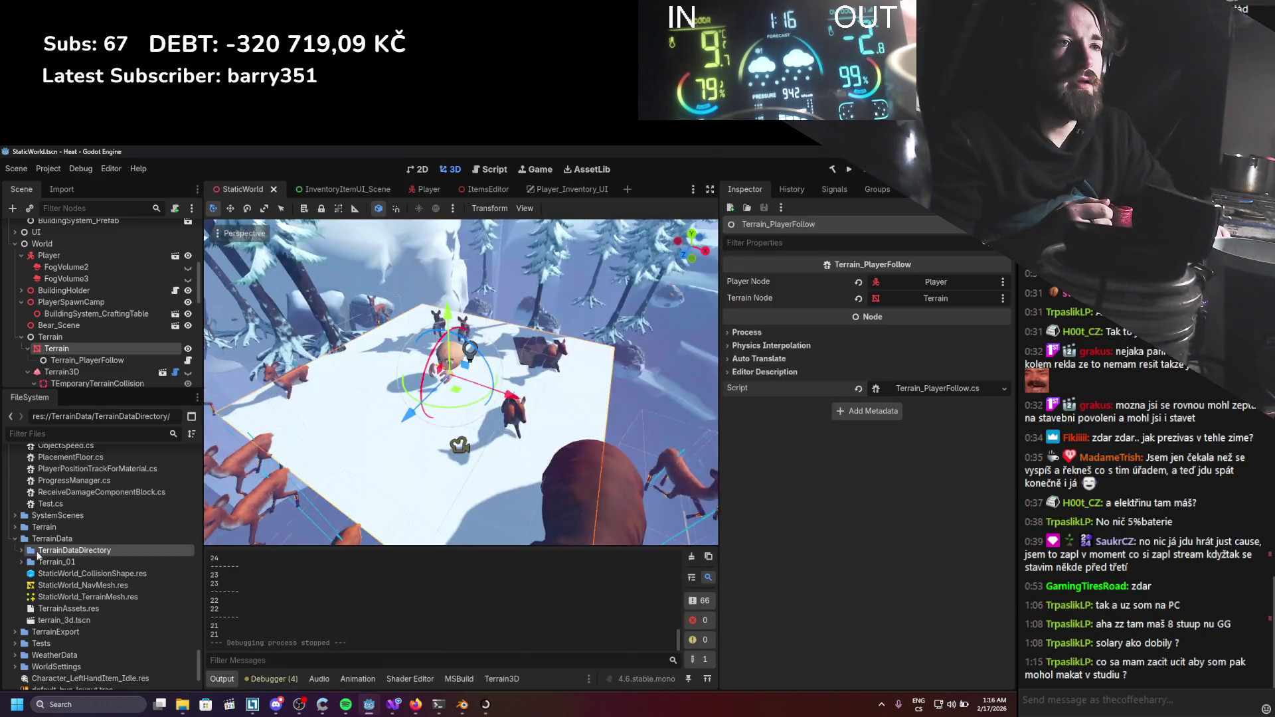
{"action": "left_click", "coordinate": [23, 550]}
{"action": "scroll", "coordinate": [95, 574], "scroll_direction": "down", "scroll_amount": 5}
{"action": "scroll", "coordinate": [95, 575], "scroll_direction": "up", "scroll_amount": 3}
{"action": "left_click", "coordinate": [21, 469]}
{"action": "left_click", "coordinate": [21, 480]}
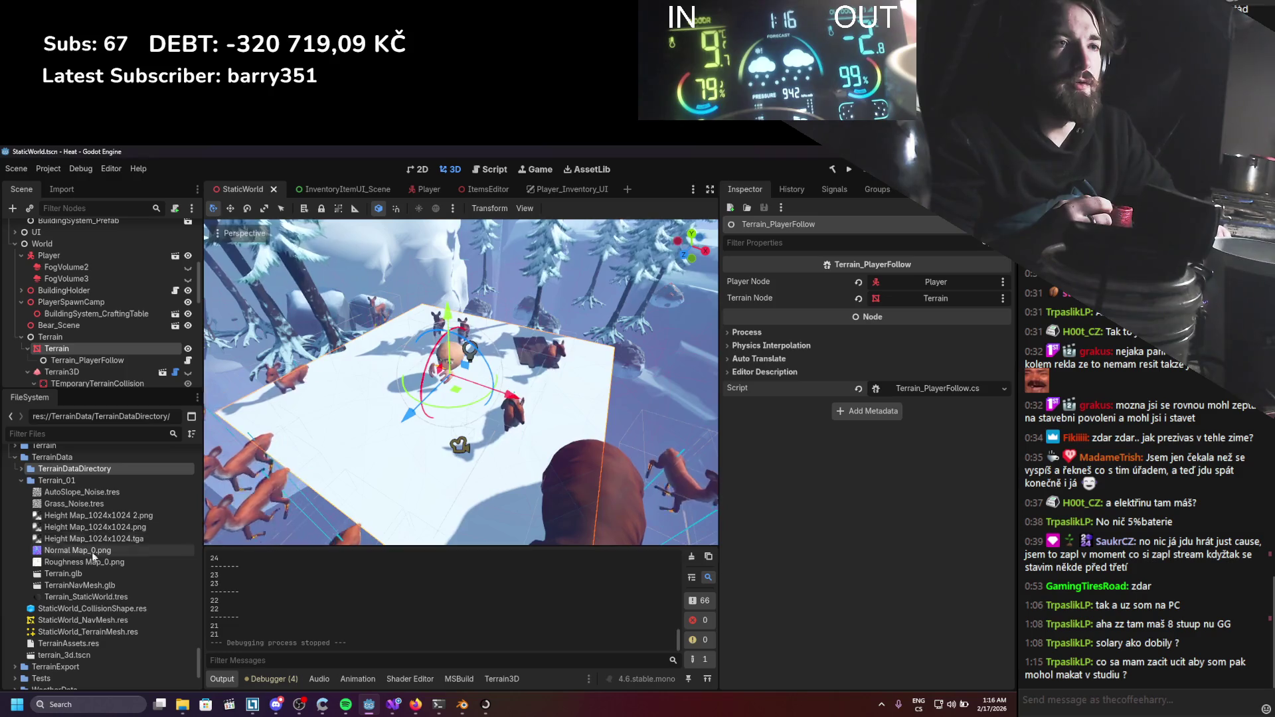
Check the Terrain_01 Explorer window for the 4096x4096 RAW height map, then return to Godot.
{"action": "mouse_move", "coordinate": [327, 705]}
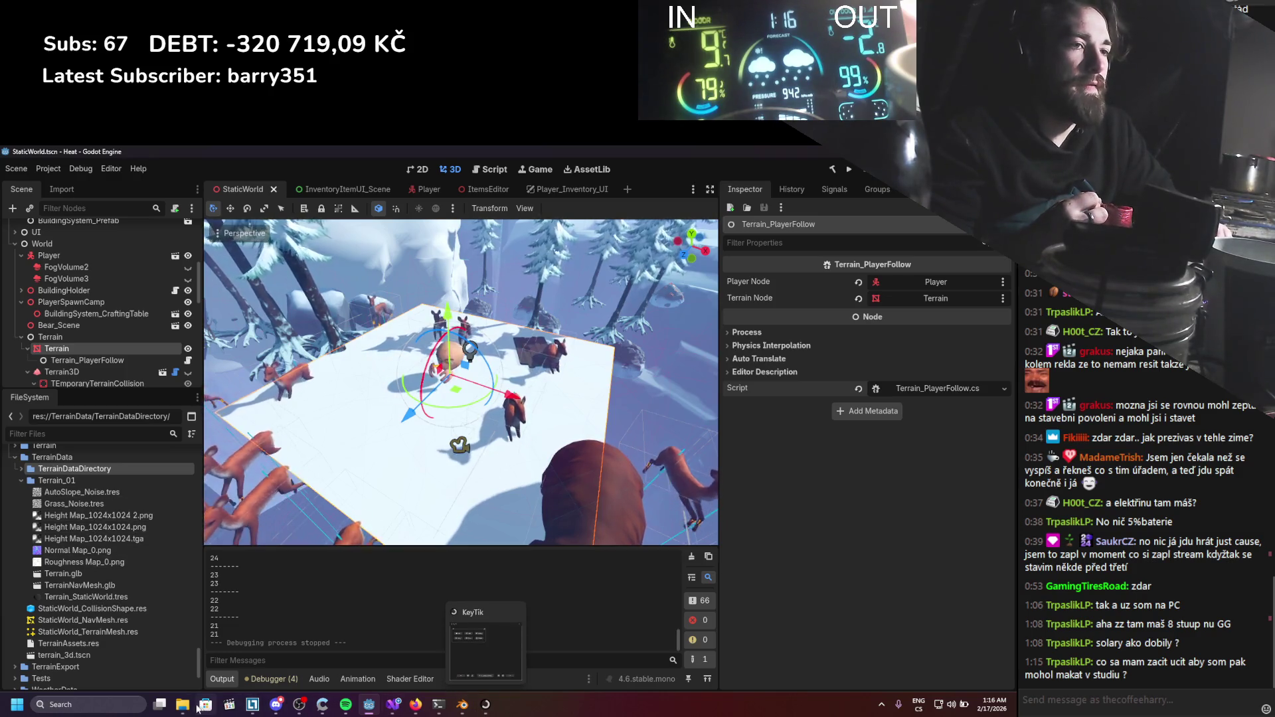
{"action": "mouse_move", "coordinate": [183, 704]}
{"action": "mouse_move", "coordinate": [127, 643]}
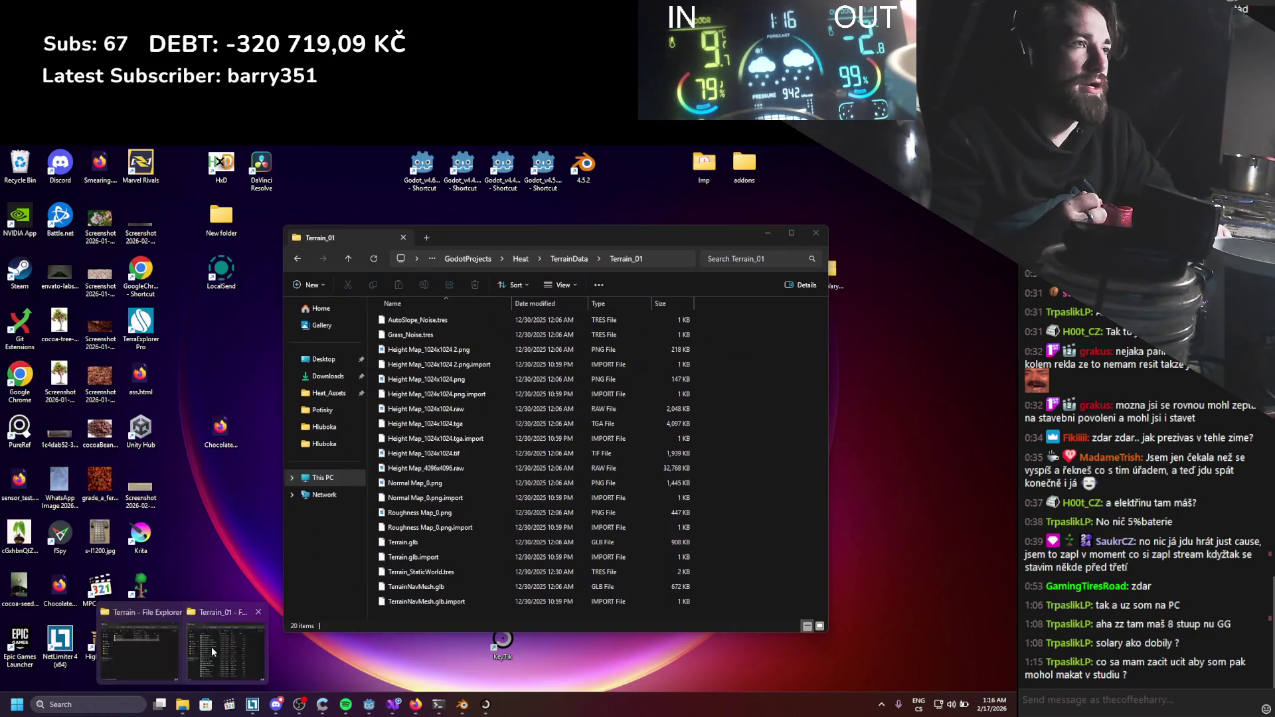
{"action": "left_click", "coordinate": [226, 647]}
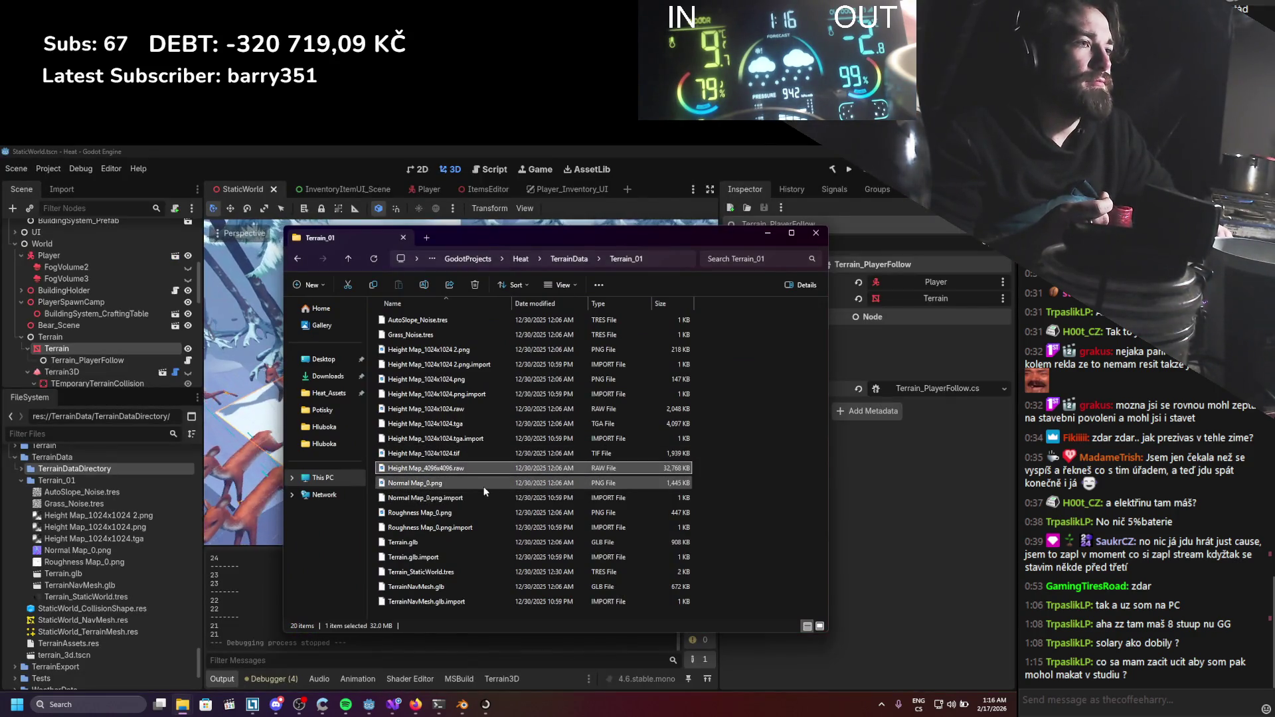
{"action": "left_click", "coordinate": [104, 345]}
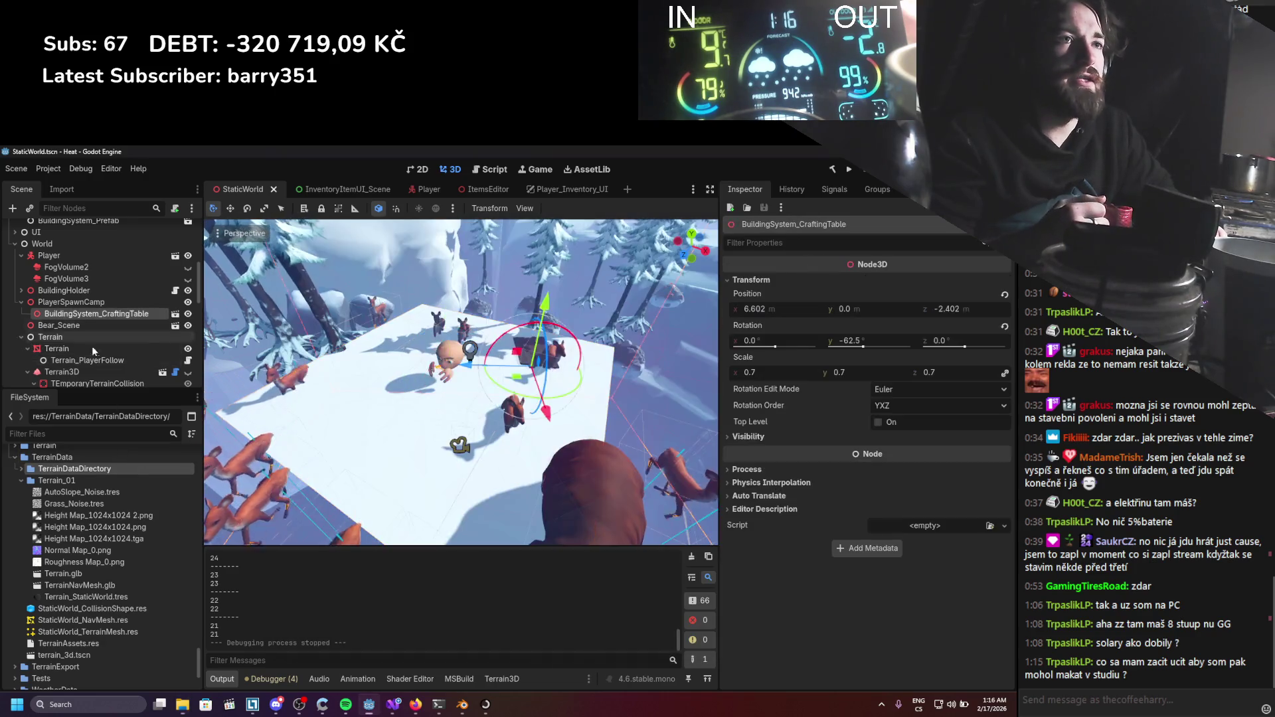
Point the Terrain3D importer's Height File Name at the Terrain_01 height map.
{"action": "left_click", "coordinate": [77, 369]}
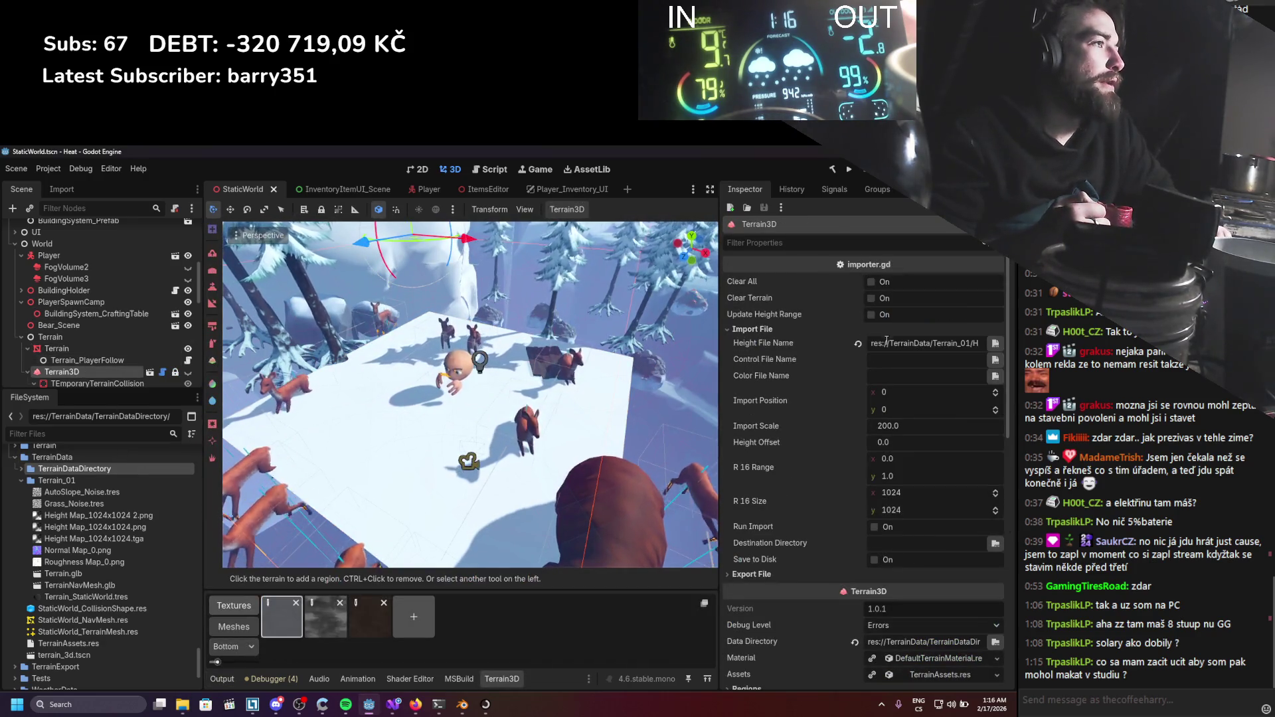
{"action": "triple_click", "coordinate": [918, 344]}
{"action": "left_click_drag", "start_coordinate": [917, 346], "coordinate": [955, 343]}
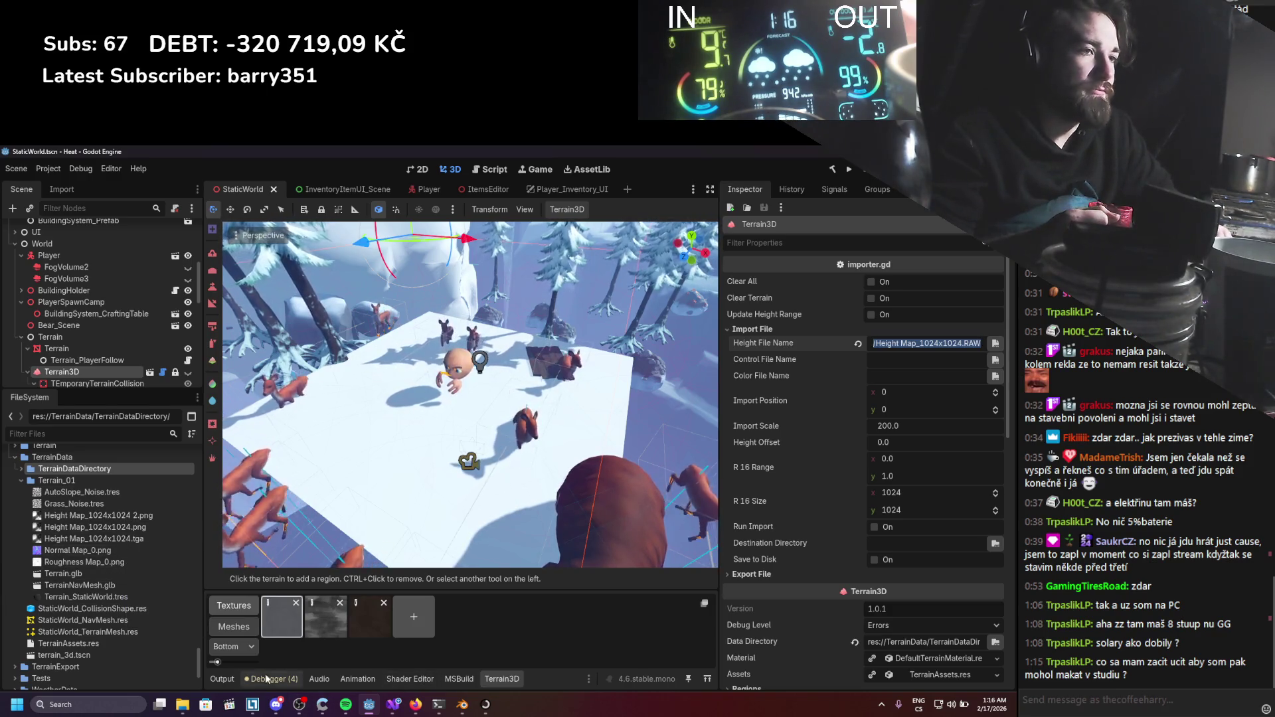
{"action": "mouse_move", "coordinate": [188, 707]}
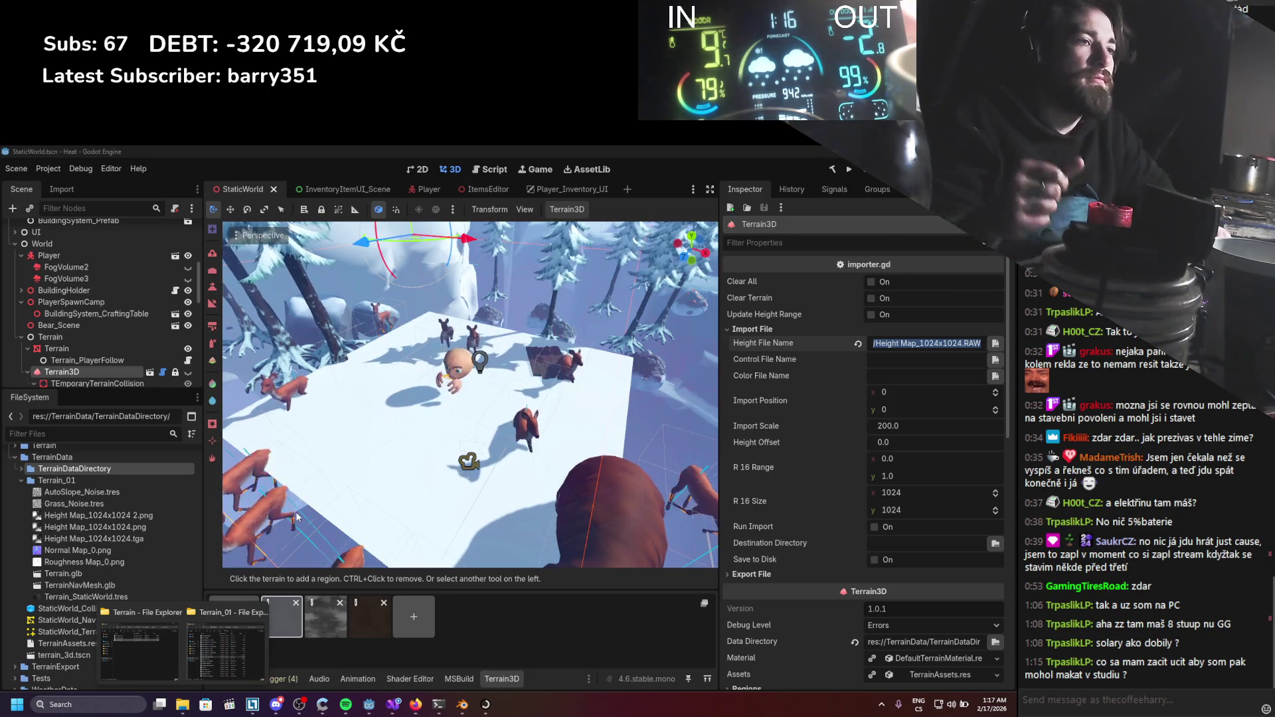
{"action": "left_click", "coordinate": [79, 522]}
Collapse TerrainData and expand the Environment Terrain scripts folder in FileSystem.
{"action": "scroll", "coordinate": [93, 568], "scroll_direction": "down", "scroll_amount": 10}
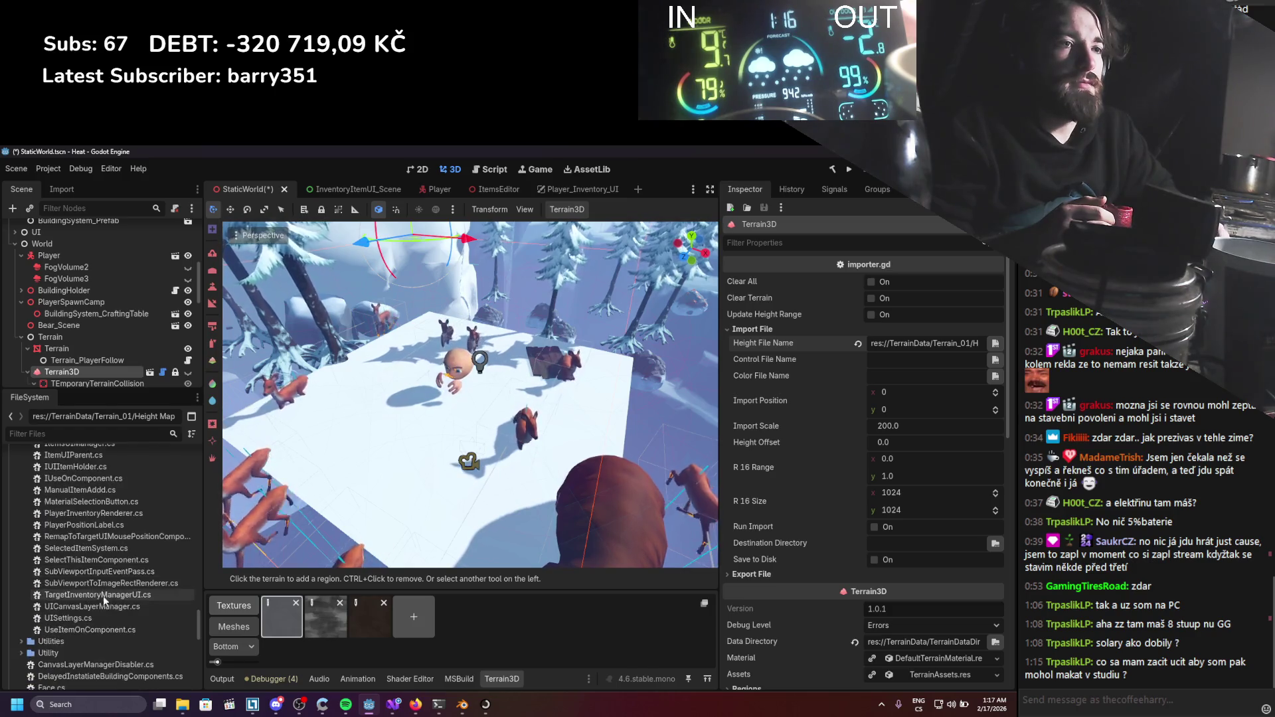
{"action": "scroll", "coordinate": [79, 578], "scroll_direction": "down", "scroll_amount": 6}
{"action": "left_click", "coordinate": [15, 574]}
{"action": "scroll", "coordinate": [40, 570], "scroll_direction": "up", "scroll_amount": 10}
{"action": "scroll", "coordinate": [48, 566], "scroll_direction": "up", "scroll_amount": 15}
{"action": "scroll", "coordinate": [51, 563], "scroll_direction": "down", "scroll_amount": 5}
{"action": "left_click", "coordinate": [28, 547]}
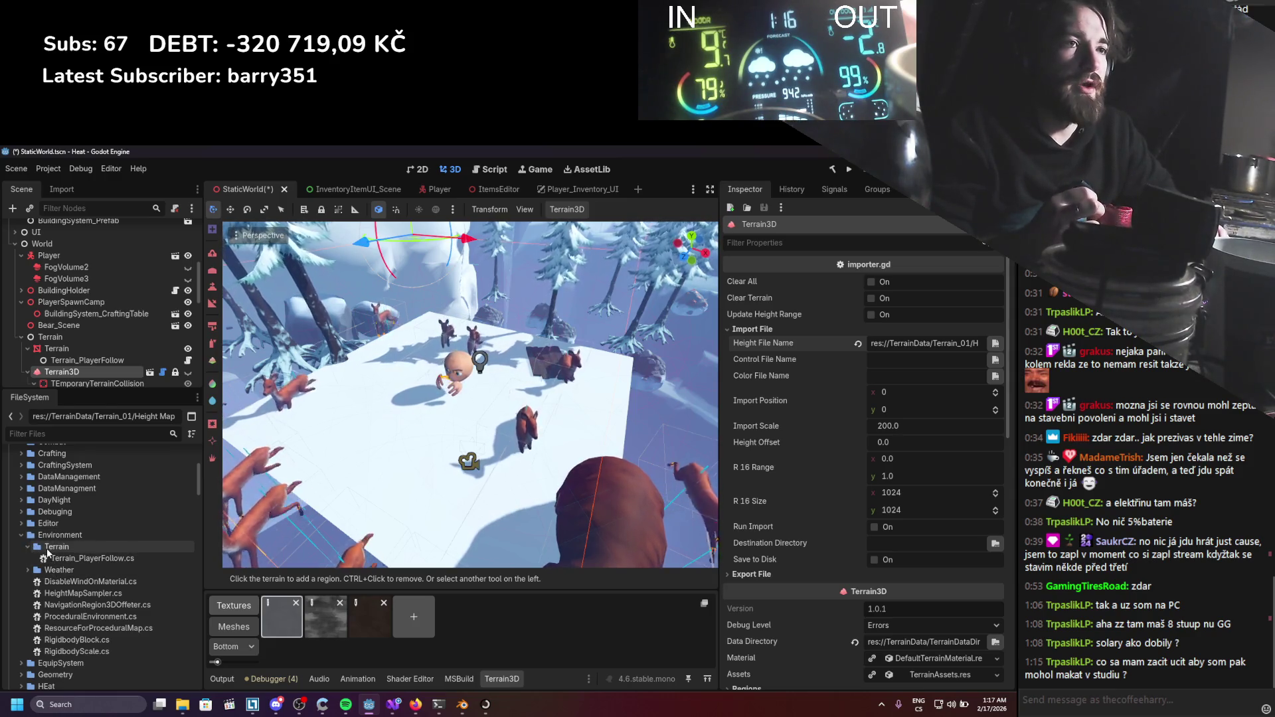
Expand the Data folder and its Terrain subfolder to reveal TerrainBase.glb.
{"action": "scroll", "coordinate": [48, 552], "scroll_direction": "up", "scroll_amount": 5}
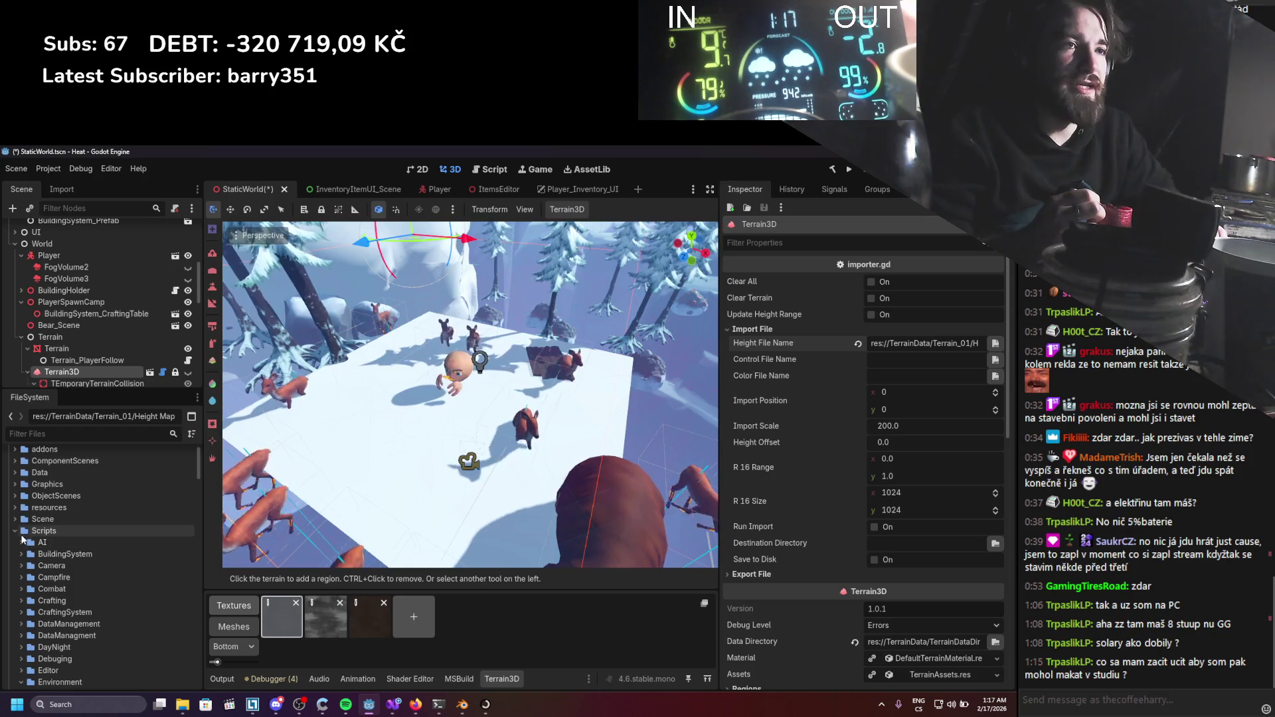
{"action": "scroll", "coordinate": [24, 542], "scroll_direction": "up", "scroll_amount": 1}
{"action": "left_click", "coordinate": [16, 503]}
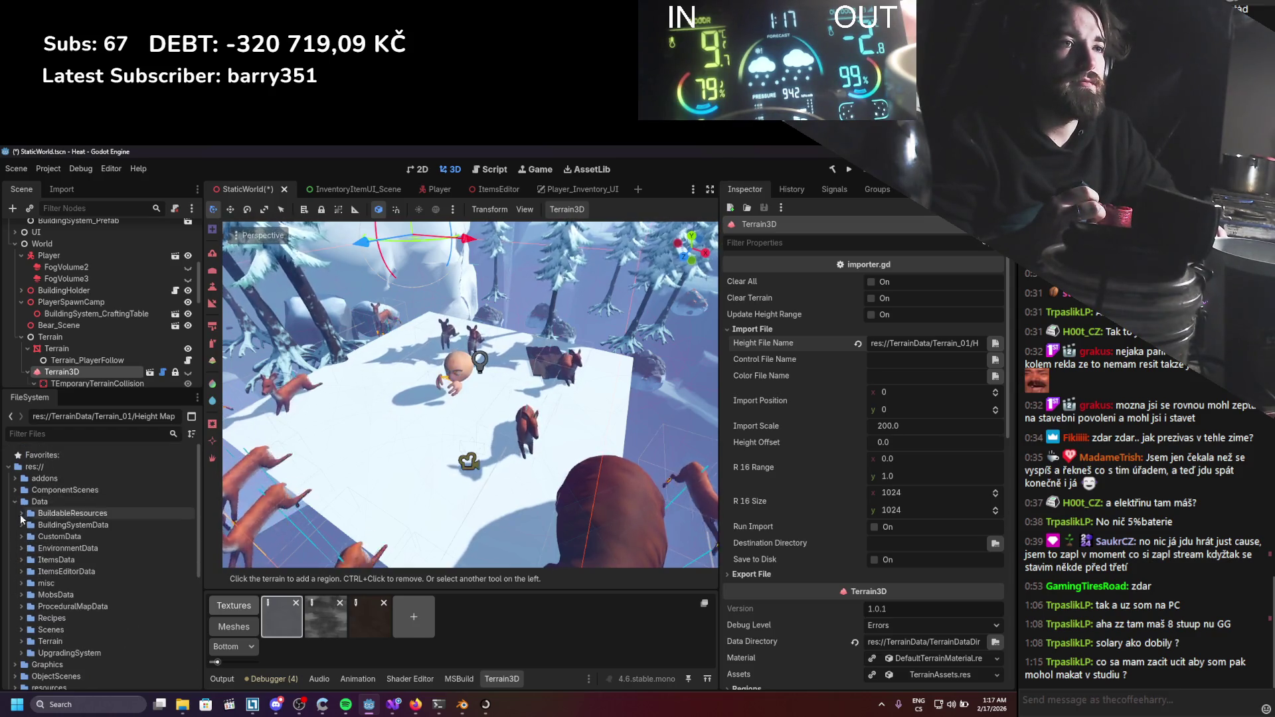
{"action": "left_click", "coordinate": [22, 640]}
{"action": "scroll", "coordinate": [55, 626], "scroll_direction": "down", "scroll_amount": 1}
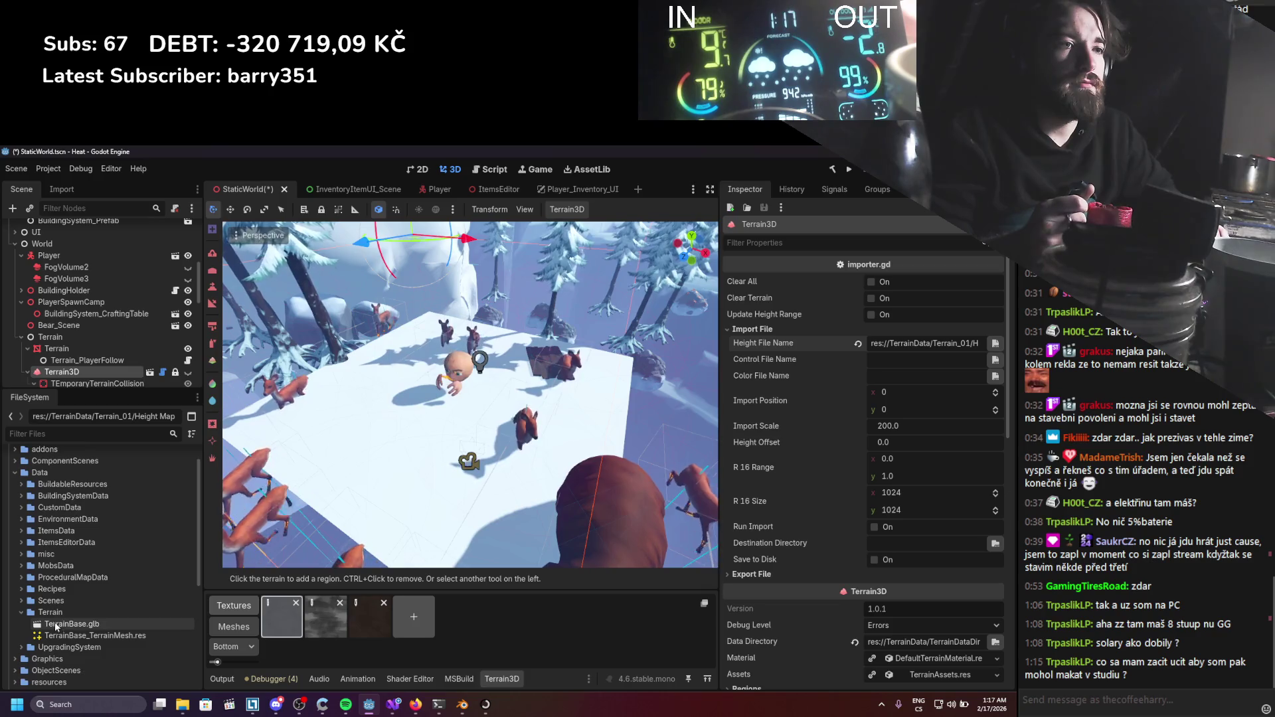
Create a HeightMap folder under Data/Terrain, then bring the Terrain_01 Explorer window forward.
{"action": "right_click", "coordinate": [54, 613]}
{"action": "mouse_move", "coordinate": [154, 510]}
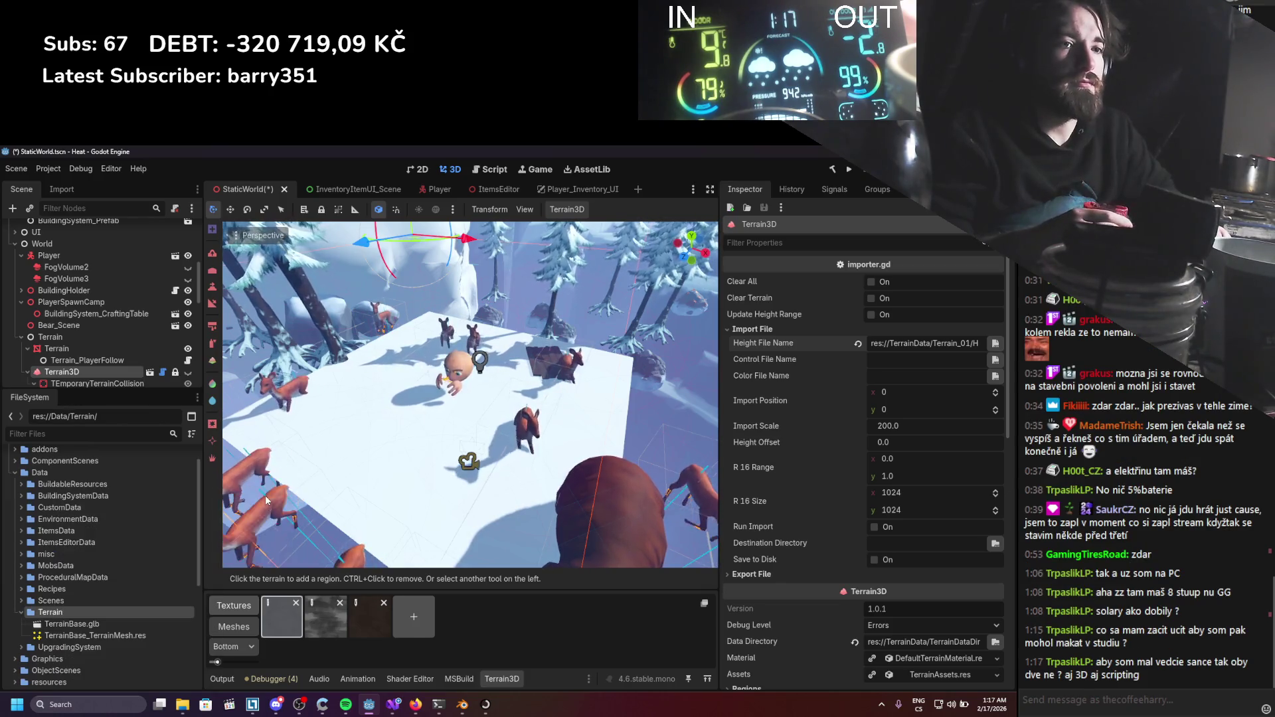
{"action": "left_click", "coordinate": [264, 503]}
{"action": "type", "text": "Height"}
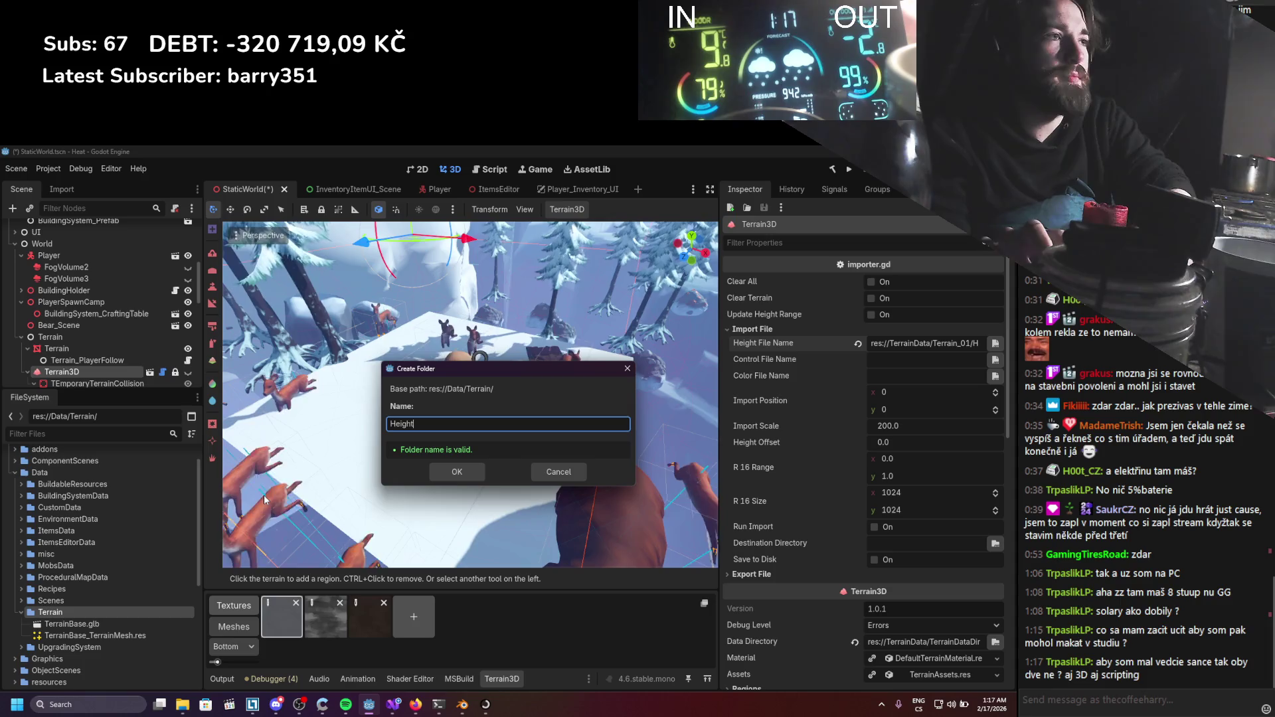
{"action": "type", "text": "Map"}
{"action": "key", "text": "Return"}
{"action": "left_click", "coordinate": [78, 624]}
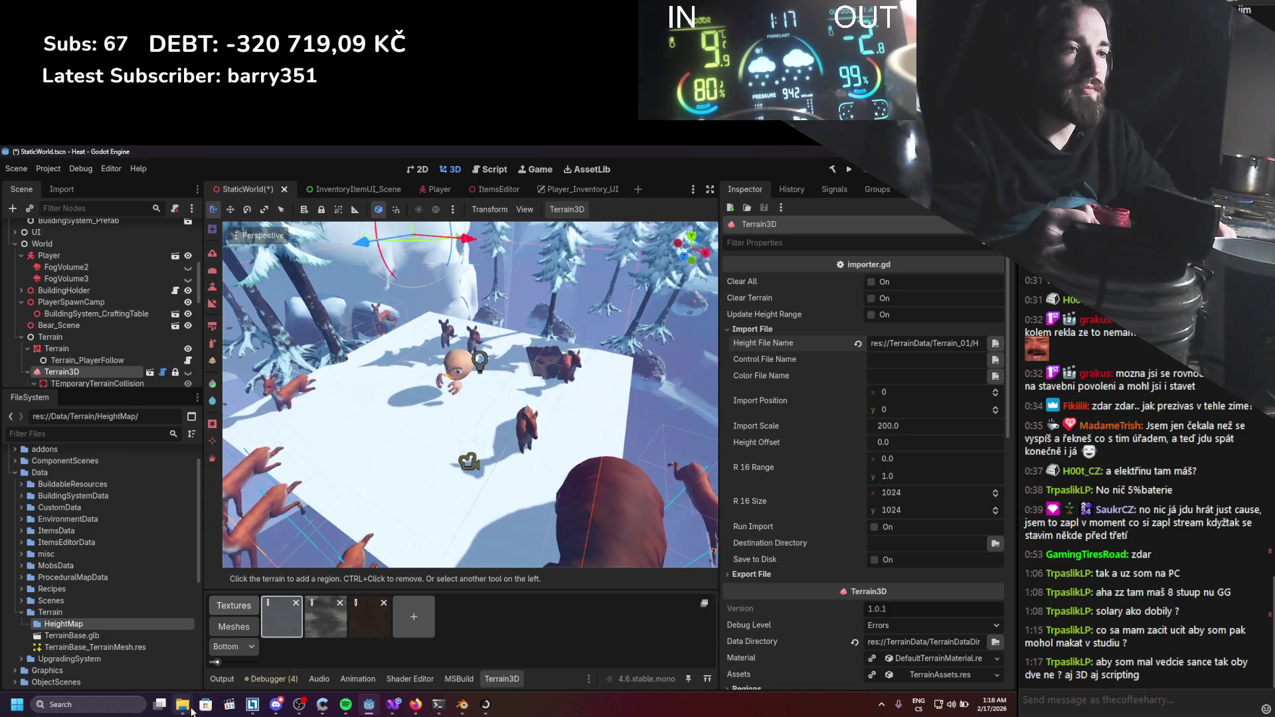
{"action": "mouse_move", "coordinate": [192, 711]}
{"action": "left_click", "coordinate": [208, 654]}
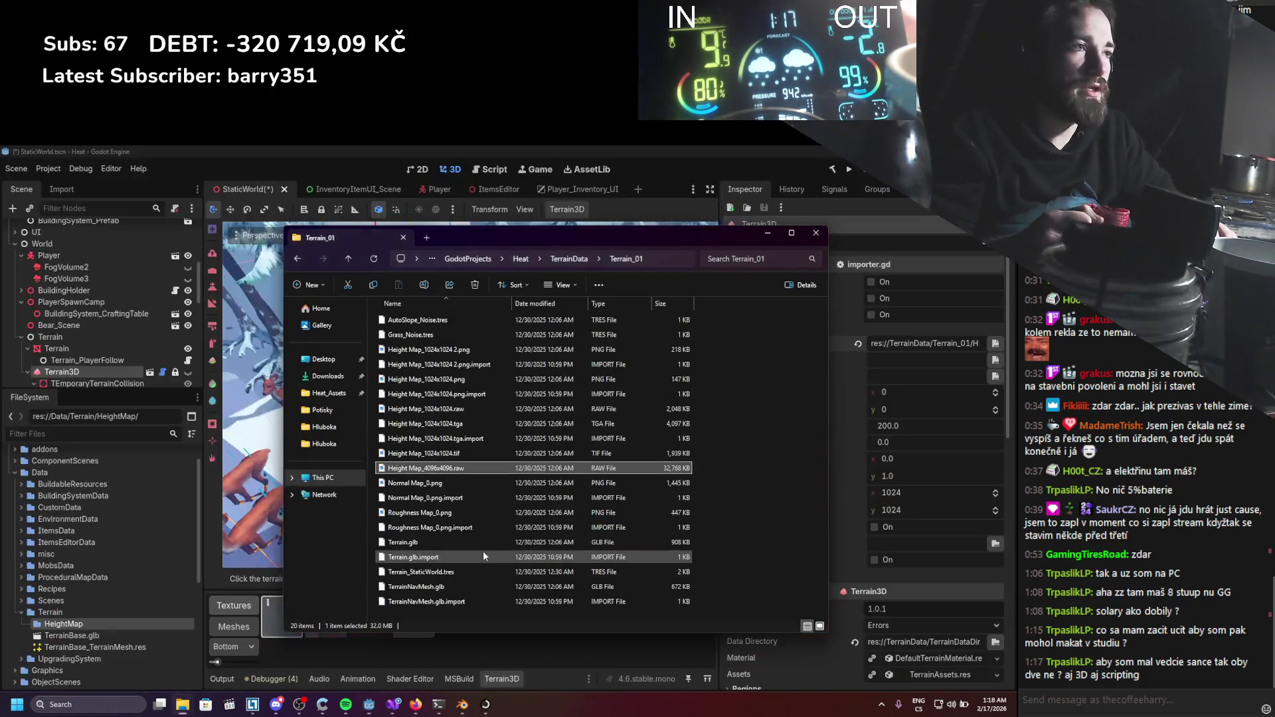
Open Height Map_4096x4096.raw in Affinity through Open with.
{"action": "mouse_move", "coordinate": [478, 514]}
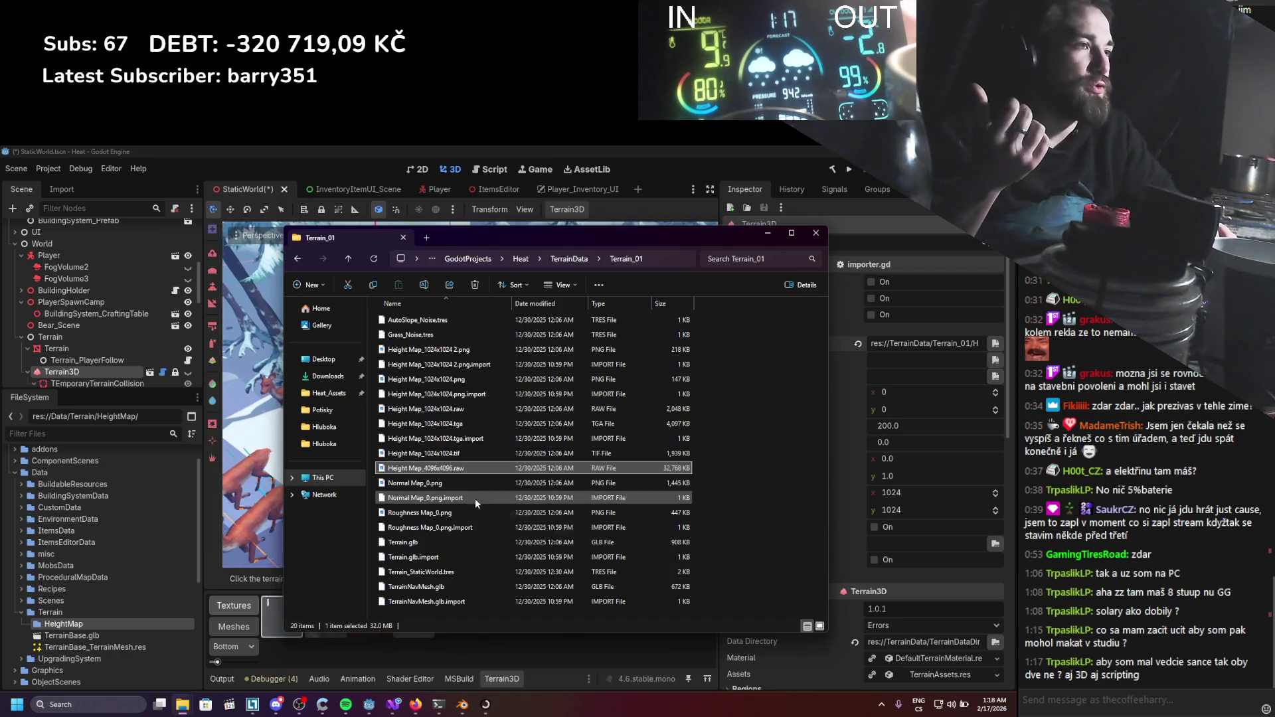
{"action": "right_click", "coordinate": [433, 470]}
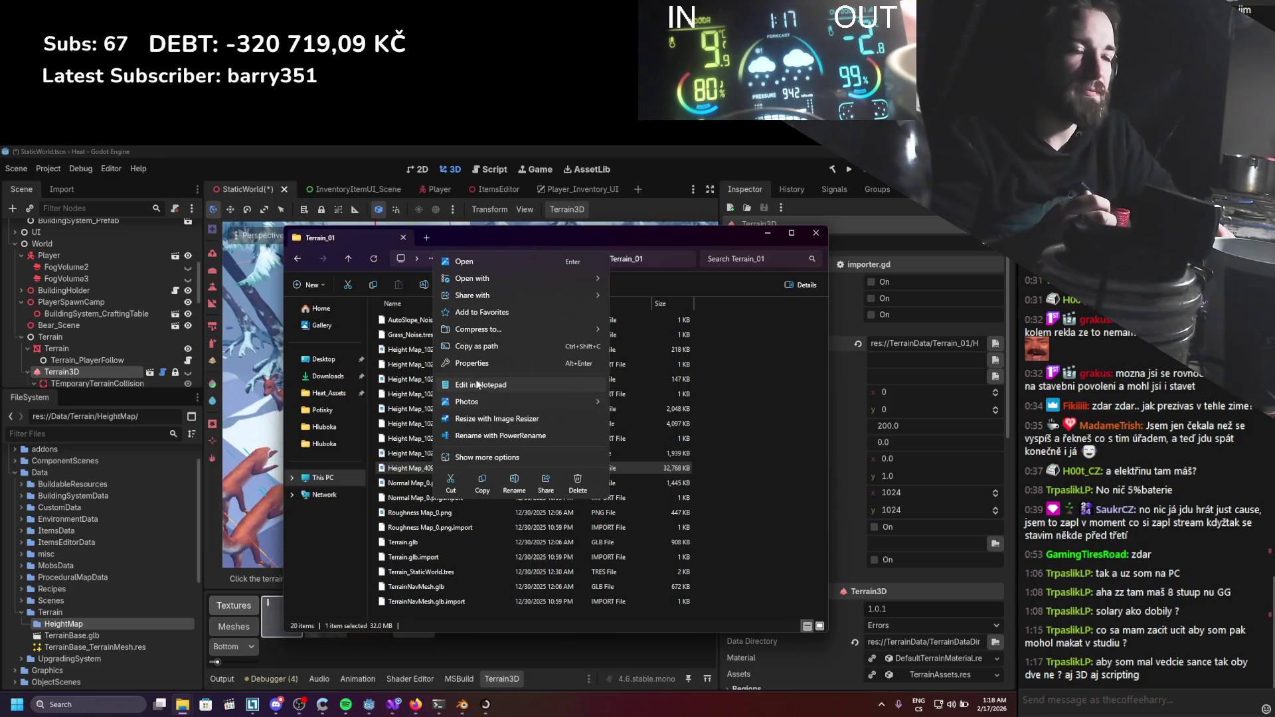
{"action": "mouse_move", "coordinate": [483, 280]}
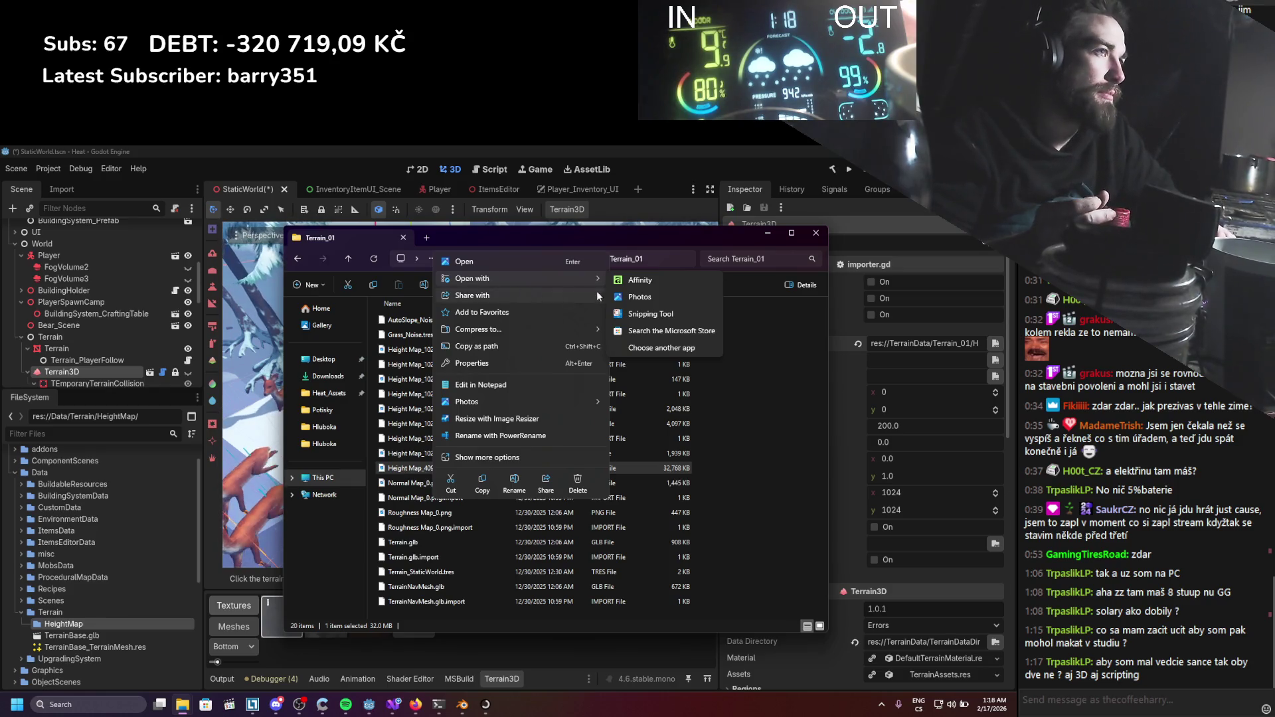
{"action": "left_click", "coordinate": [623, 278]}
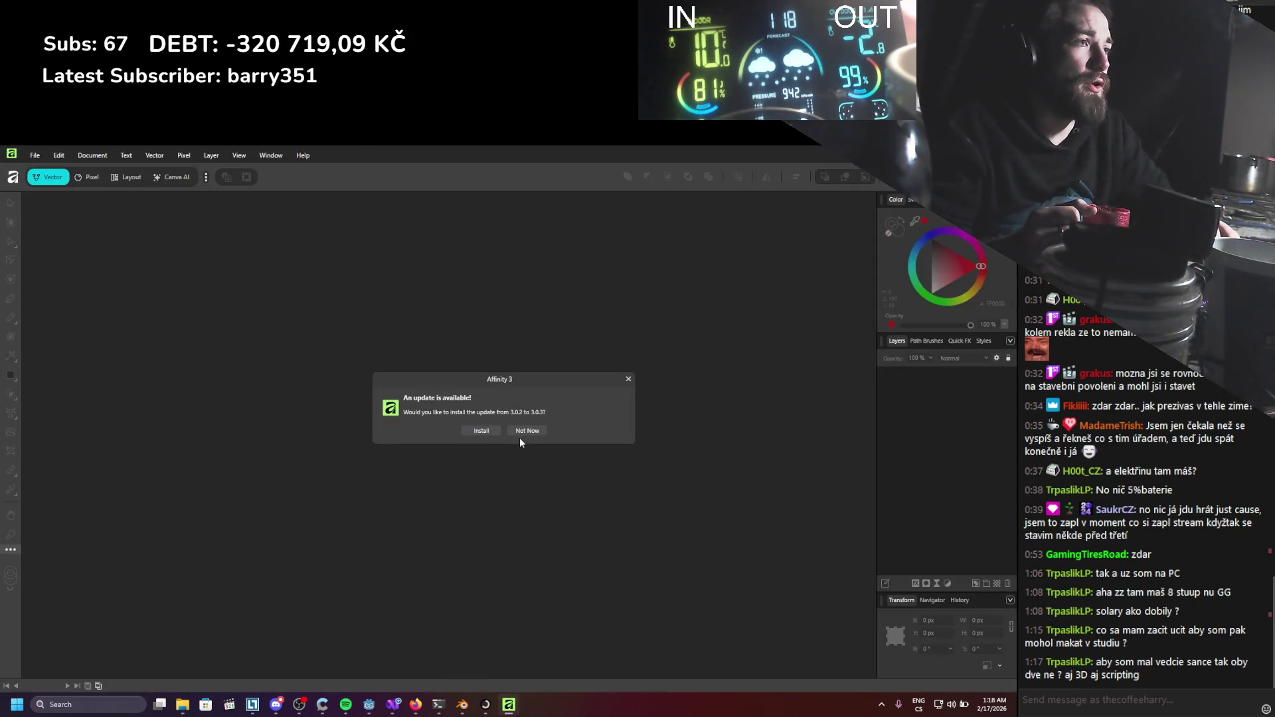
{"action": "left_click", "coordinate": [524, 432]}
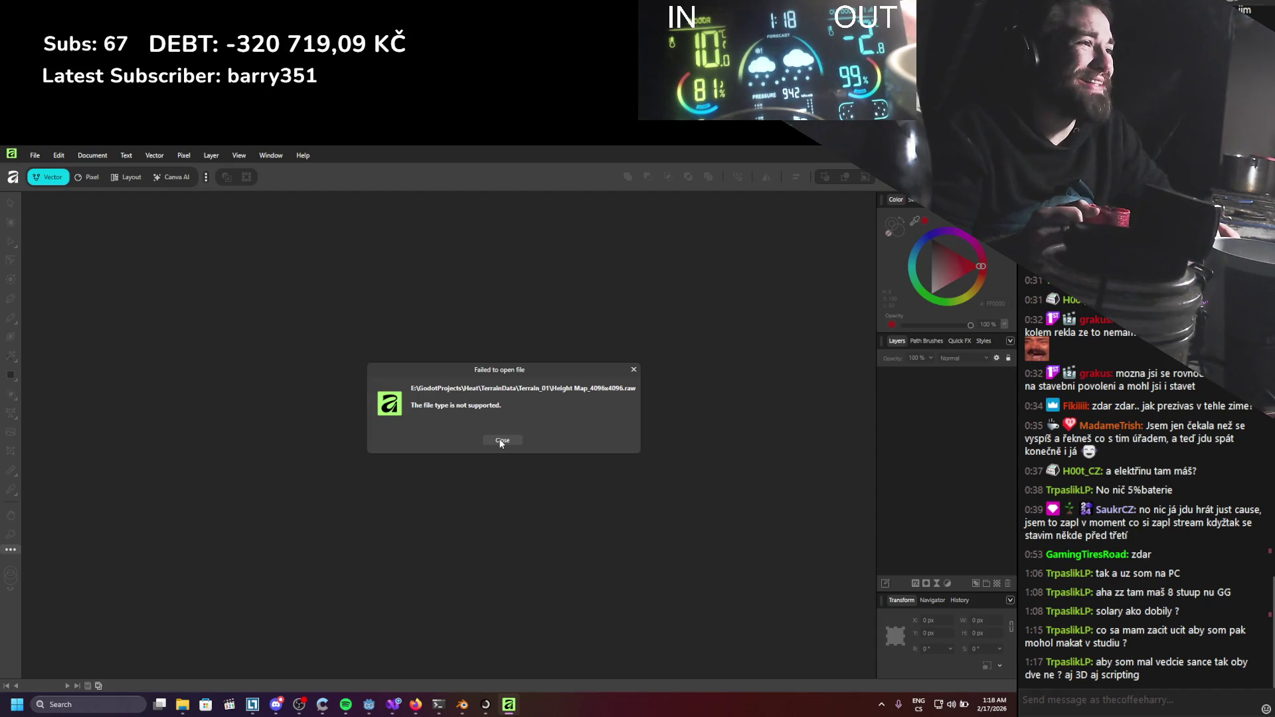
{"action": "left_click", "coordinate": [500, 441]}
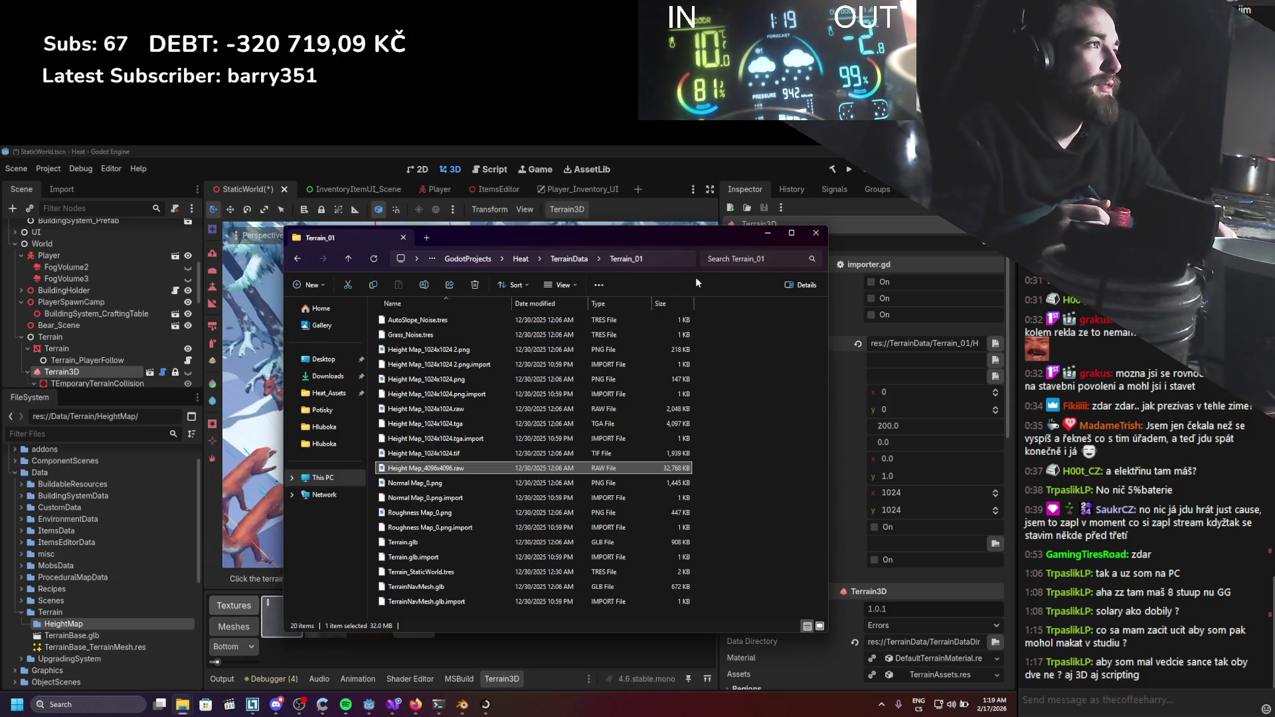
{"action": "left_click", "coordinate": [771, 233]}
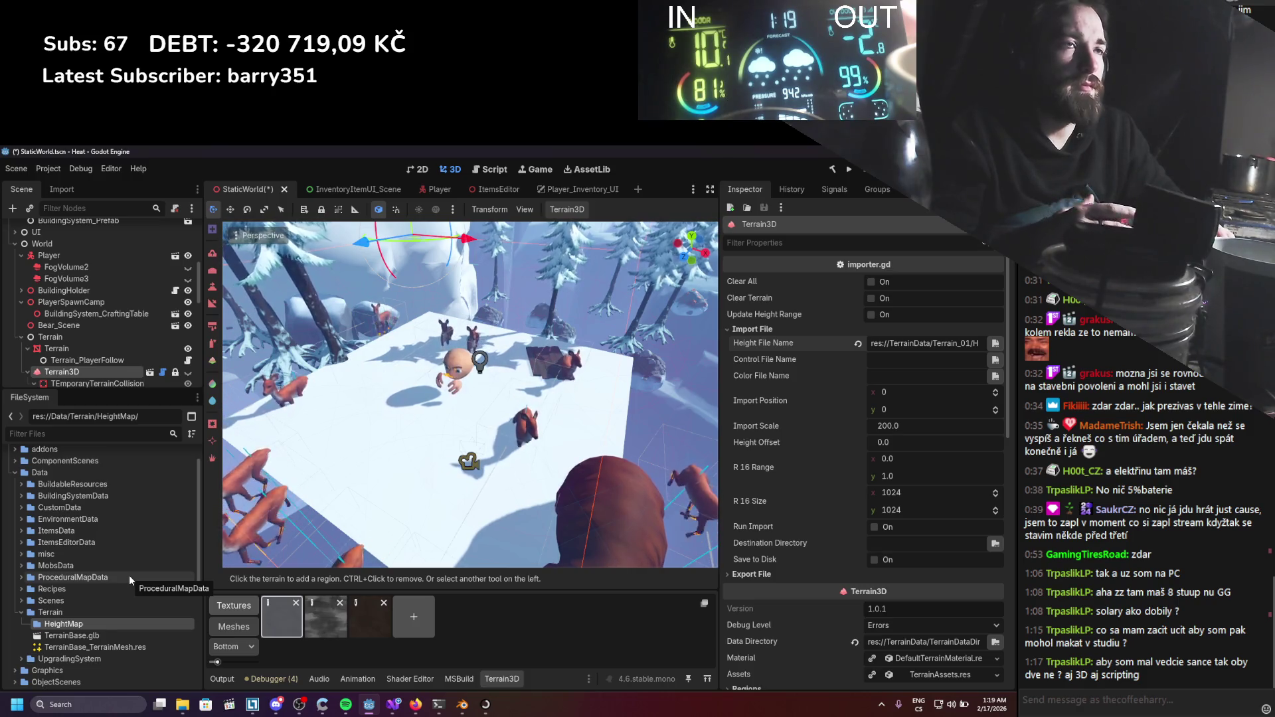
Search Google for 'godot doesnt show raw files in explorer', read the answer, and return to Godot.
{"action": "left_click", "coordinate": [415, 704]}
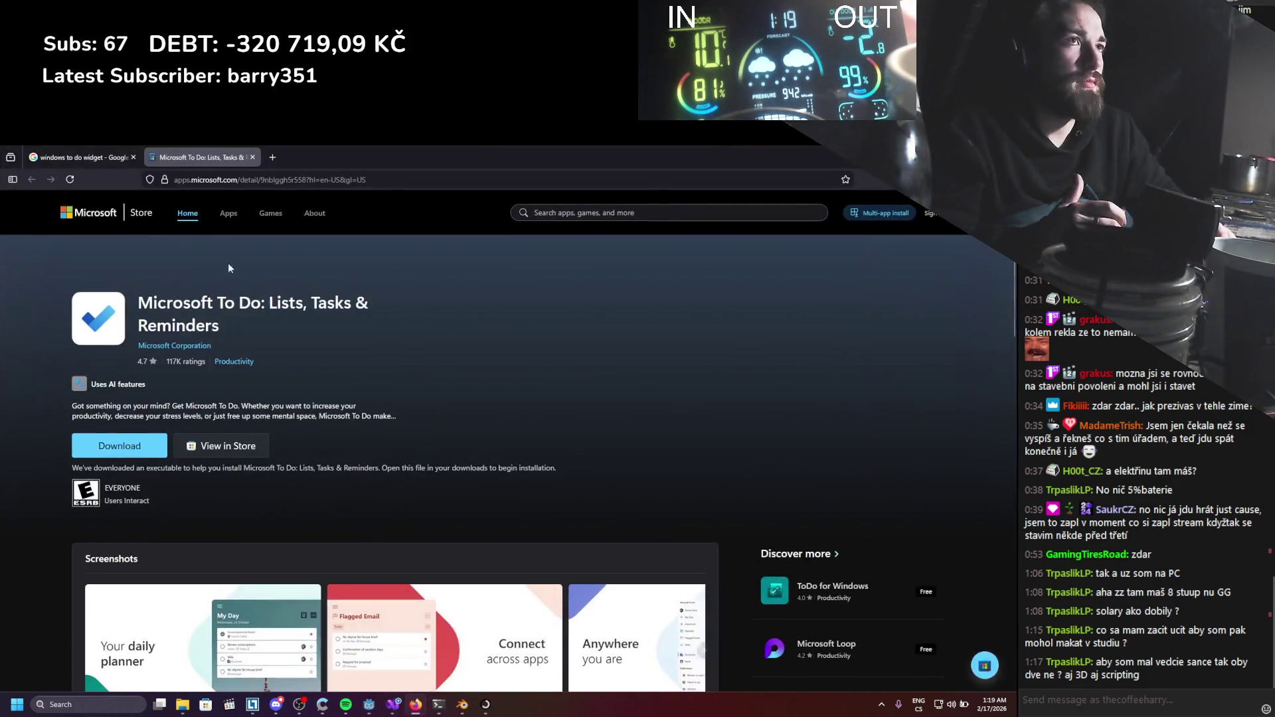
{"action": "left_click", "coordinate": [269, 158]}
{"action": "type", "text": "go"}
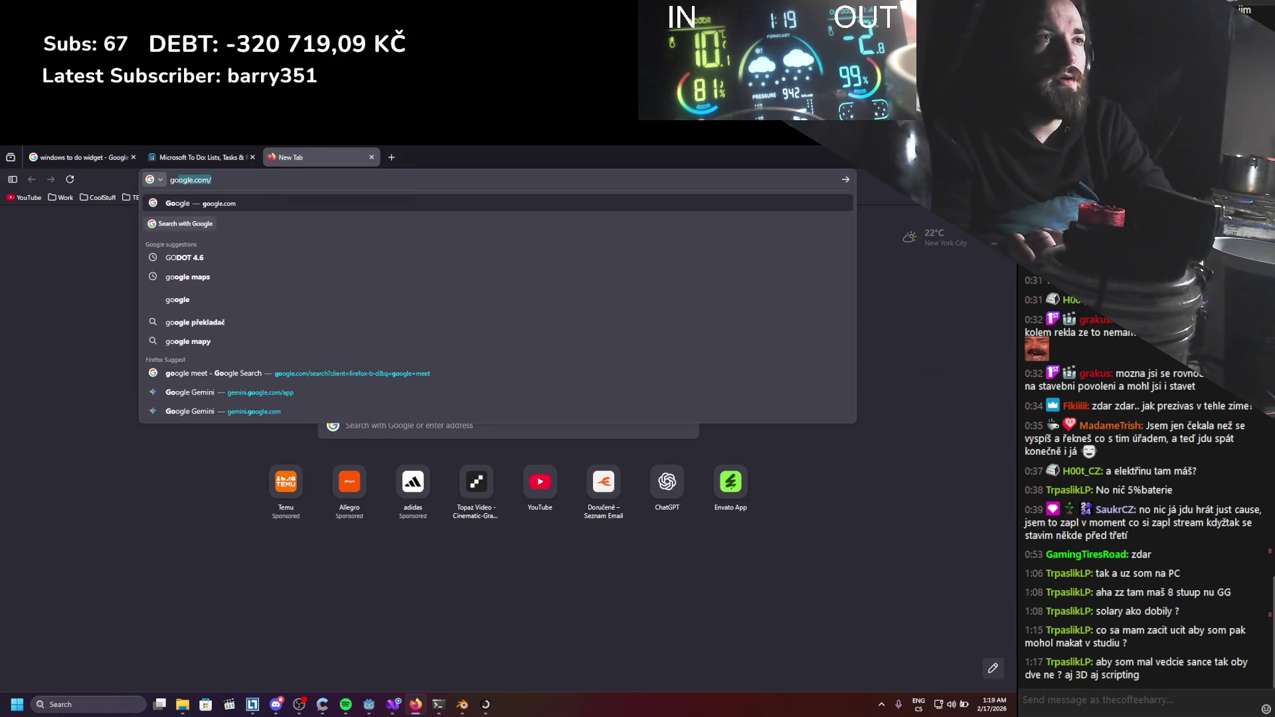
{"action": "type", "text": "dot doesn"}
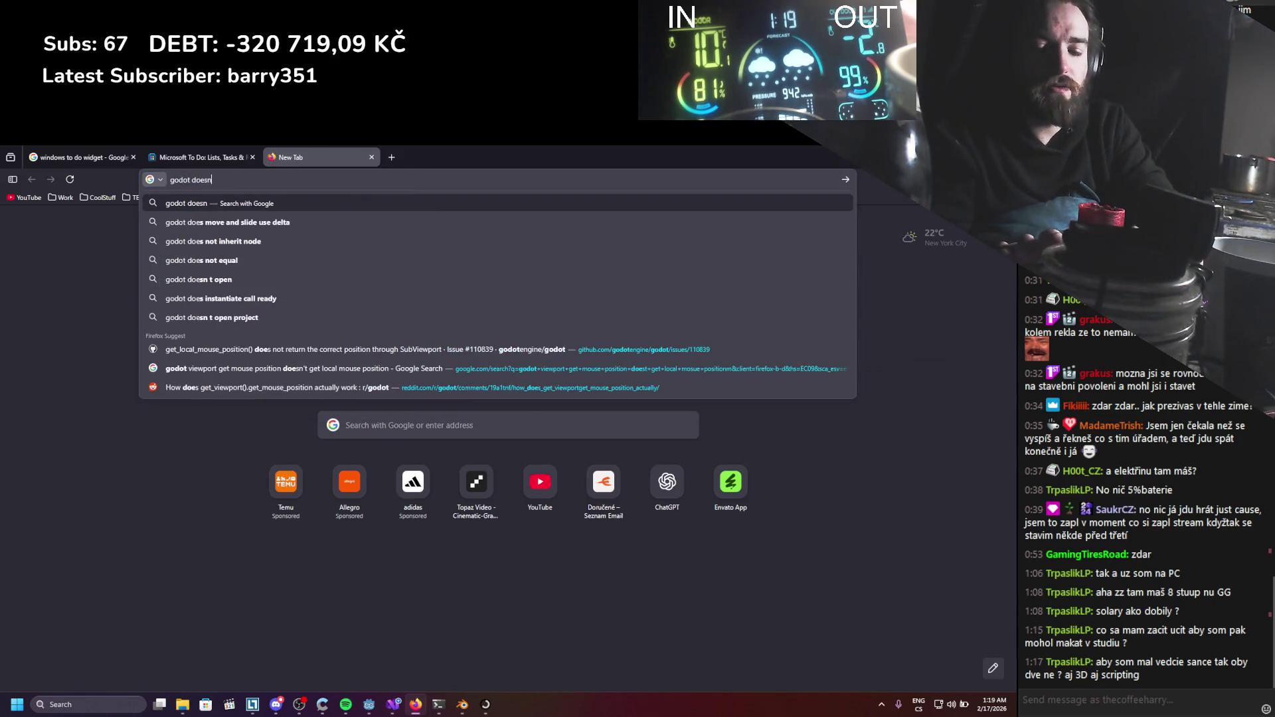
{"action": "type", "text": "t show raw fi"}
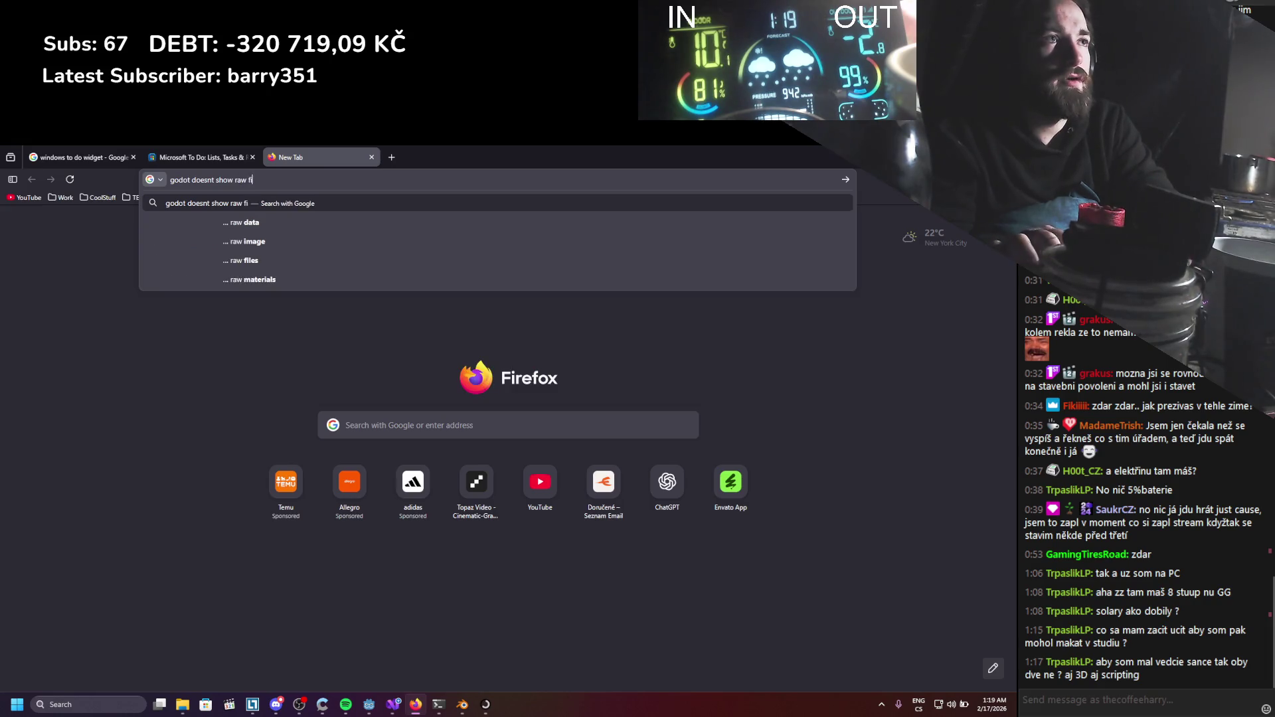
{"action": "type", "text": "les in explore"}
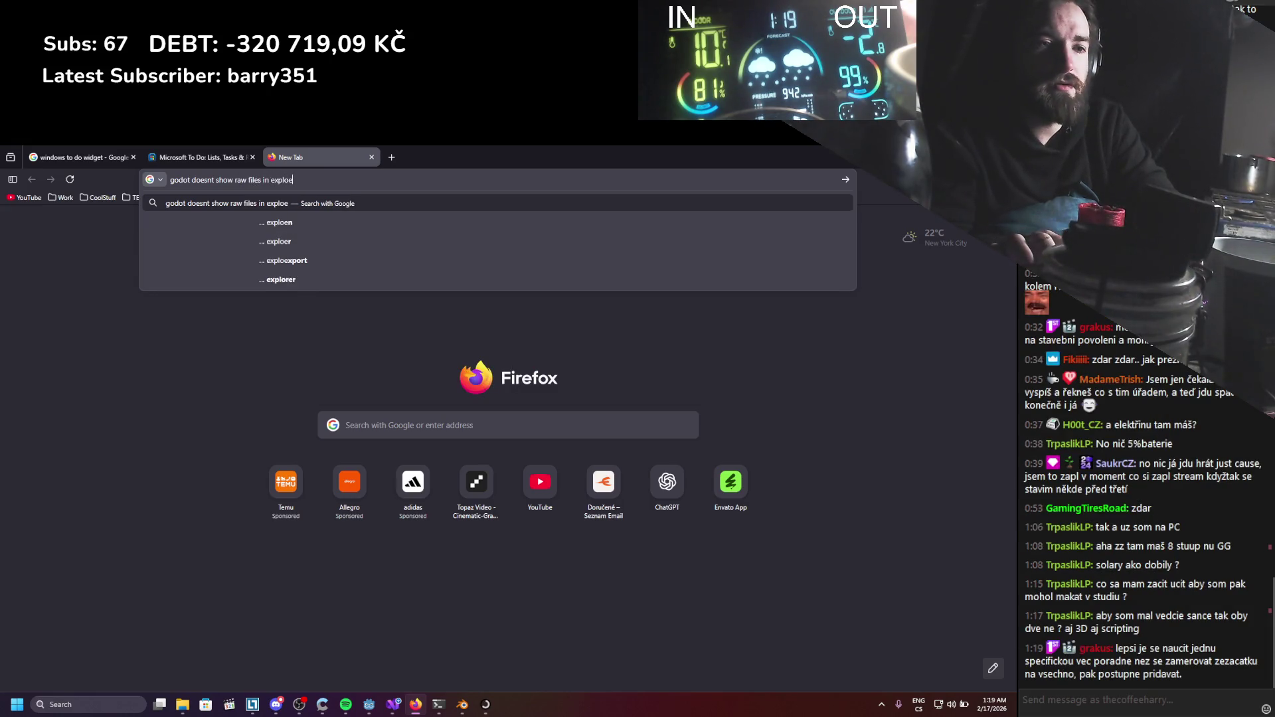
{"action": "type", "text": "r"}
{"action": "key", "text": "Return"}
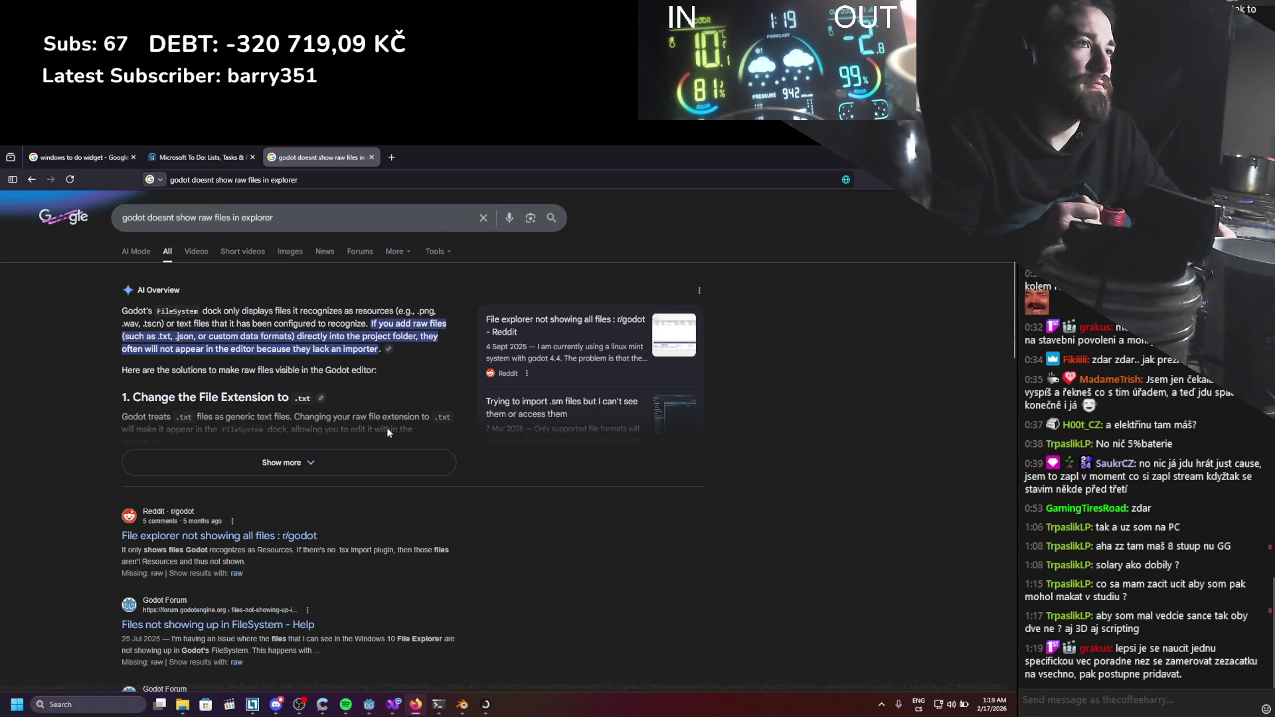
{"action": "left_click", "coordinate": [364, 468]}
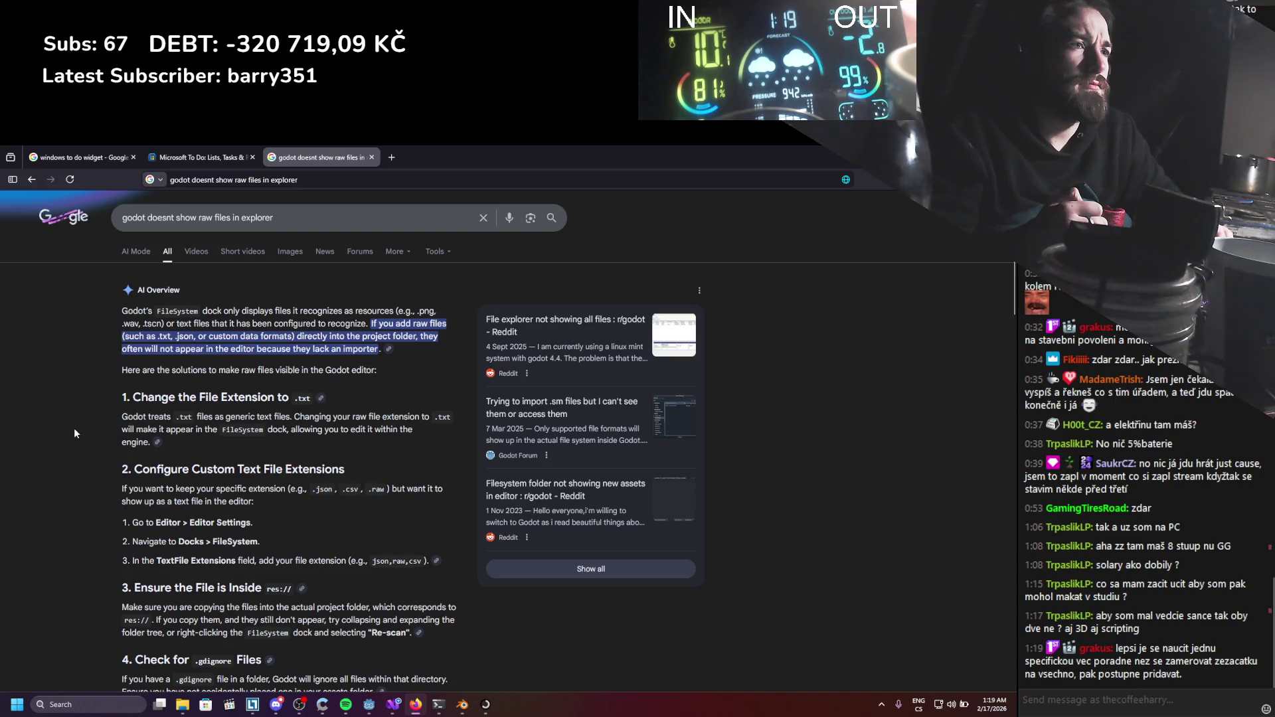
{"action": "scroll", "coordinate": [322, 484], "scroll_direction": "down", "scroll_amount": 10}
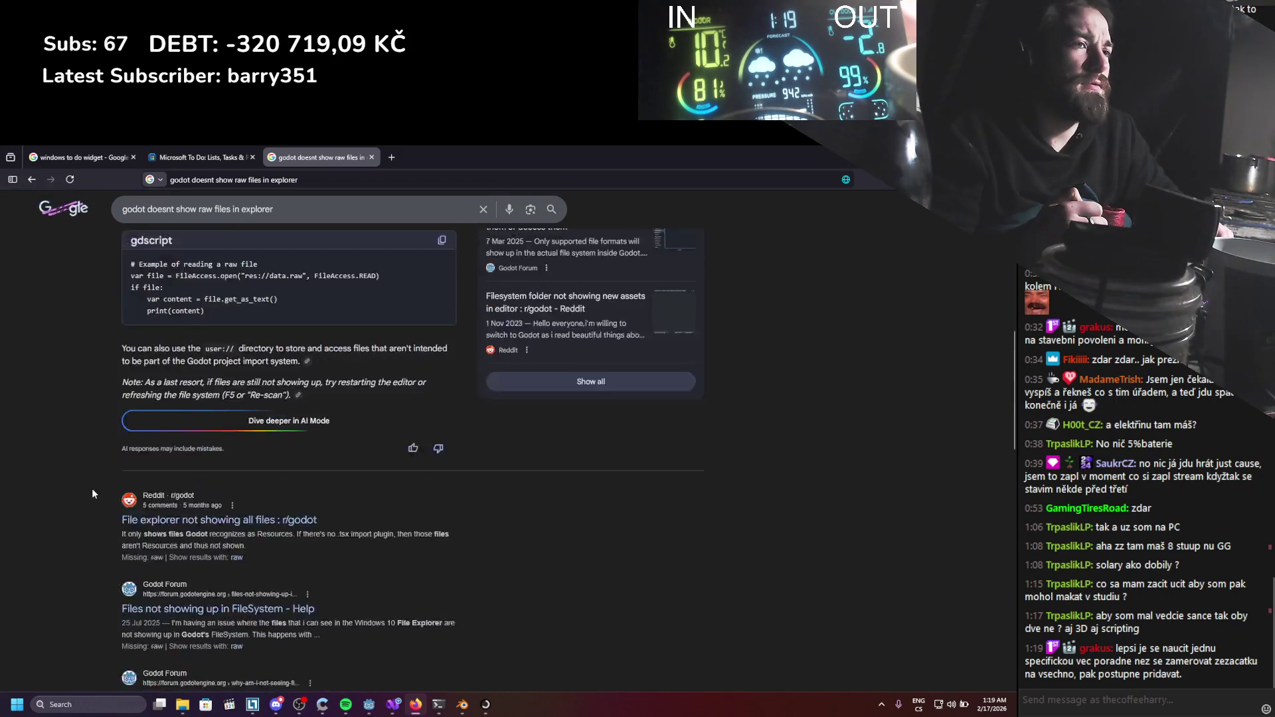
{"action": "left_click", "coordinate": [371, 157]}
{"action": "key", "text": "alt+Tab"}
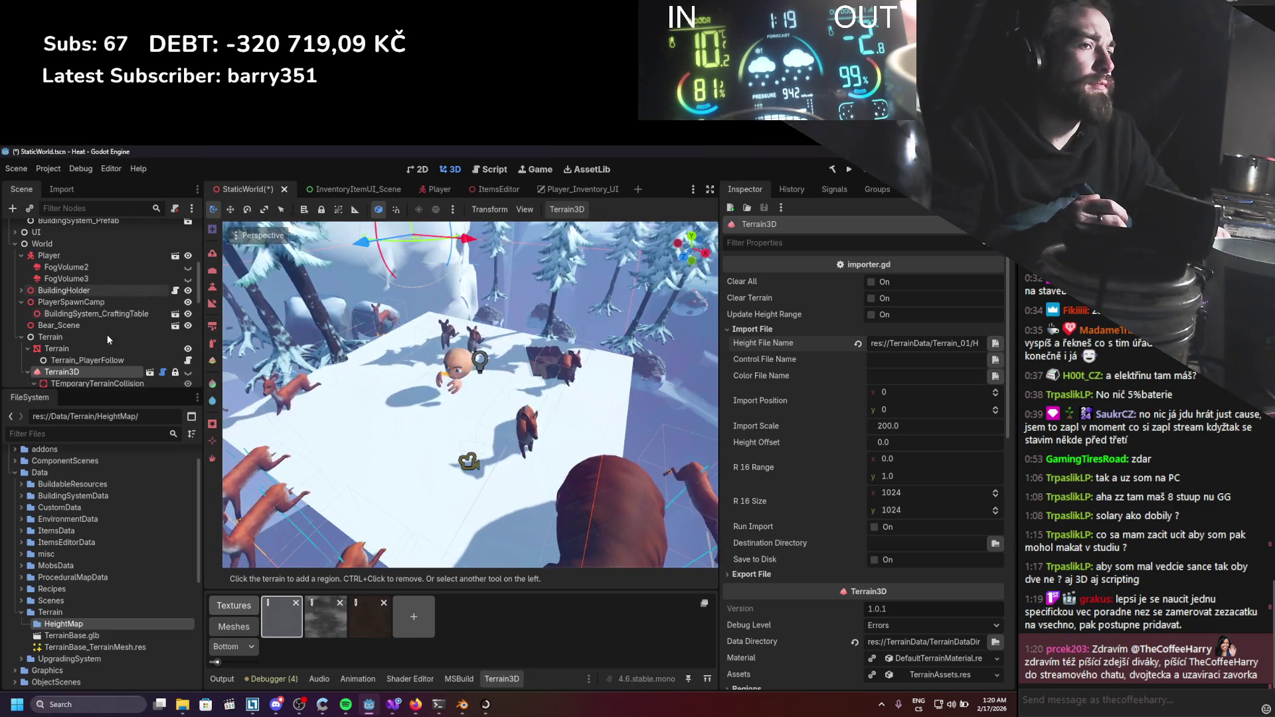
Bring the Terrain_01 folder forward, briefly opening another browser tab along the way.
{"action": "mouse_move", "coordinate": [183, 706]}
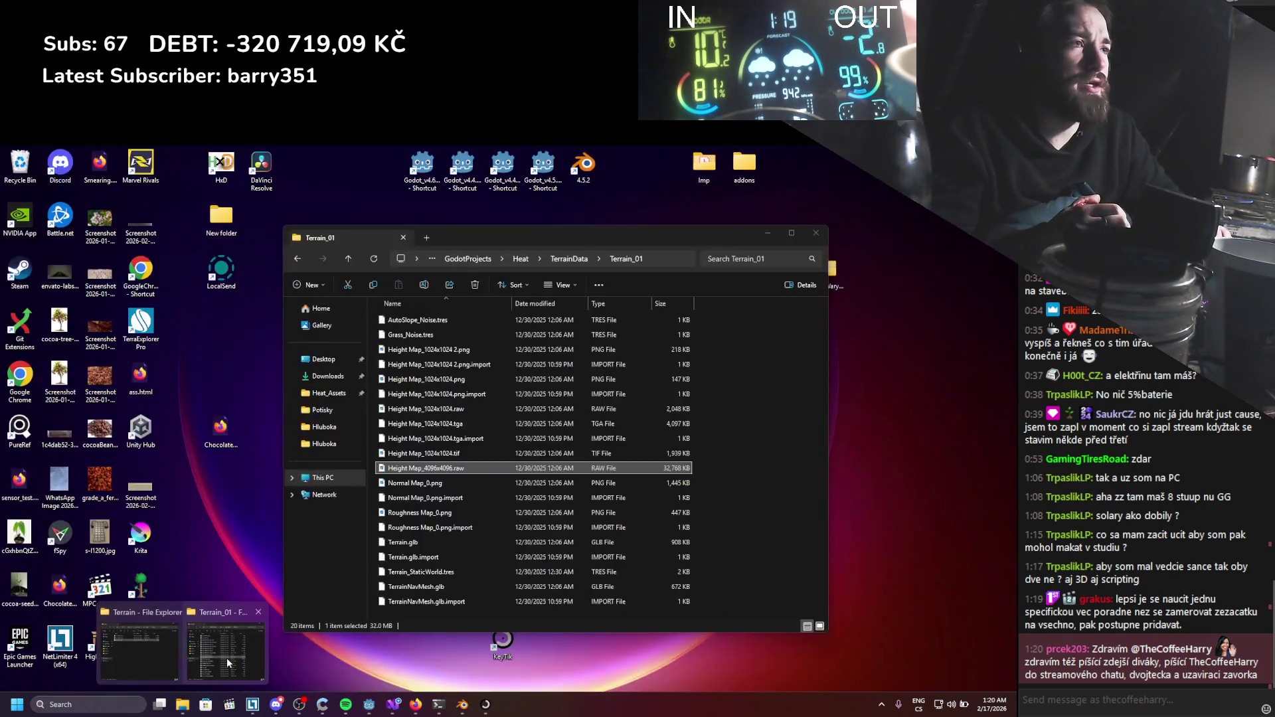
{"action": "left_click", "coordinate": [228, 662]}
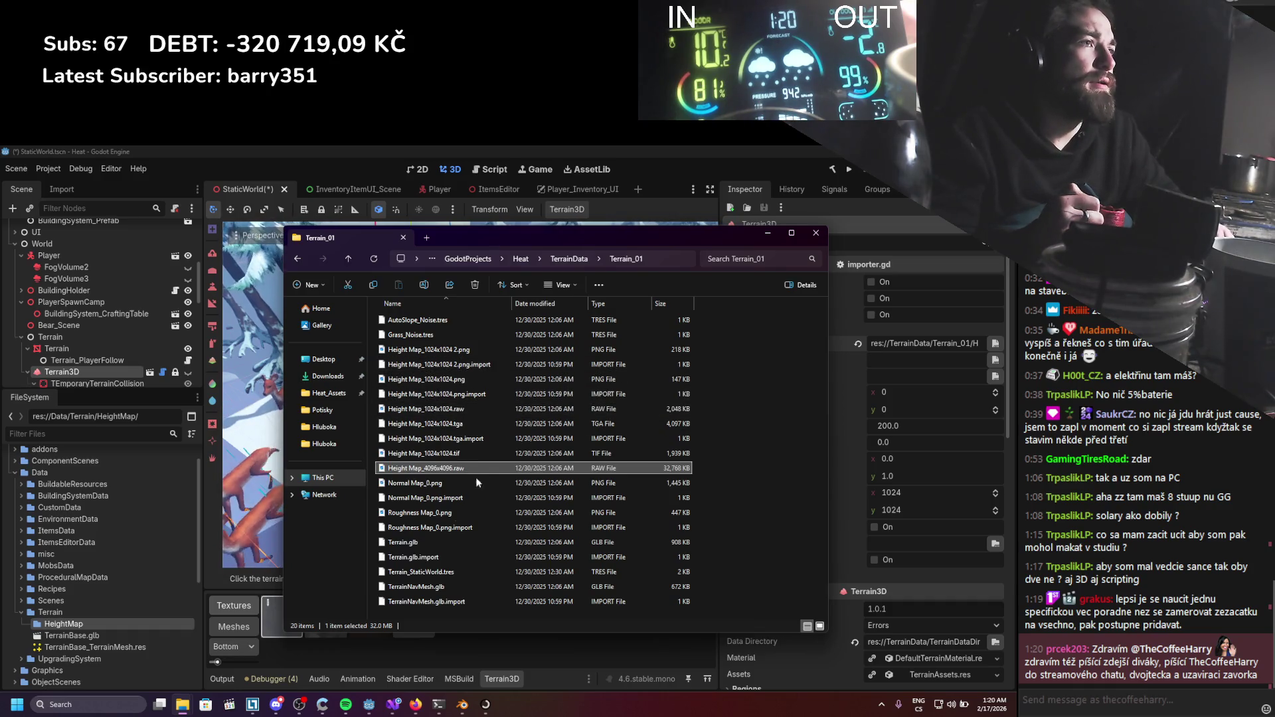
{"action": "mouse_move", "coordinate": [428, 707]}
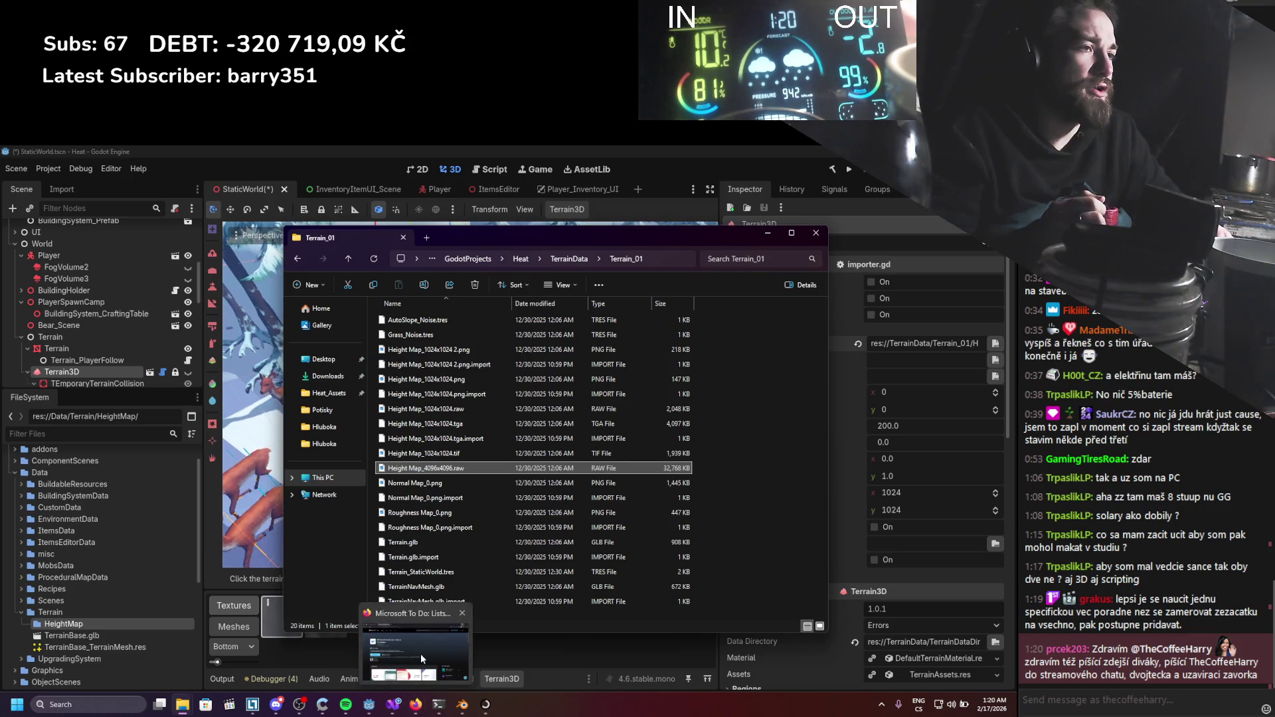
{"action": "left_click", "coordinate": [415, 648]}
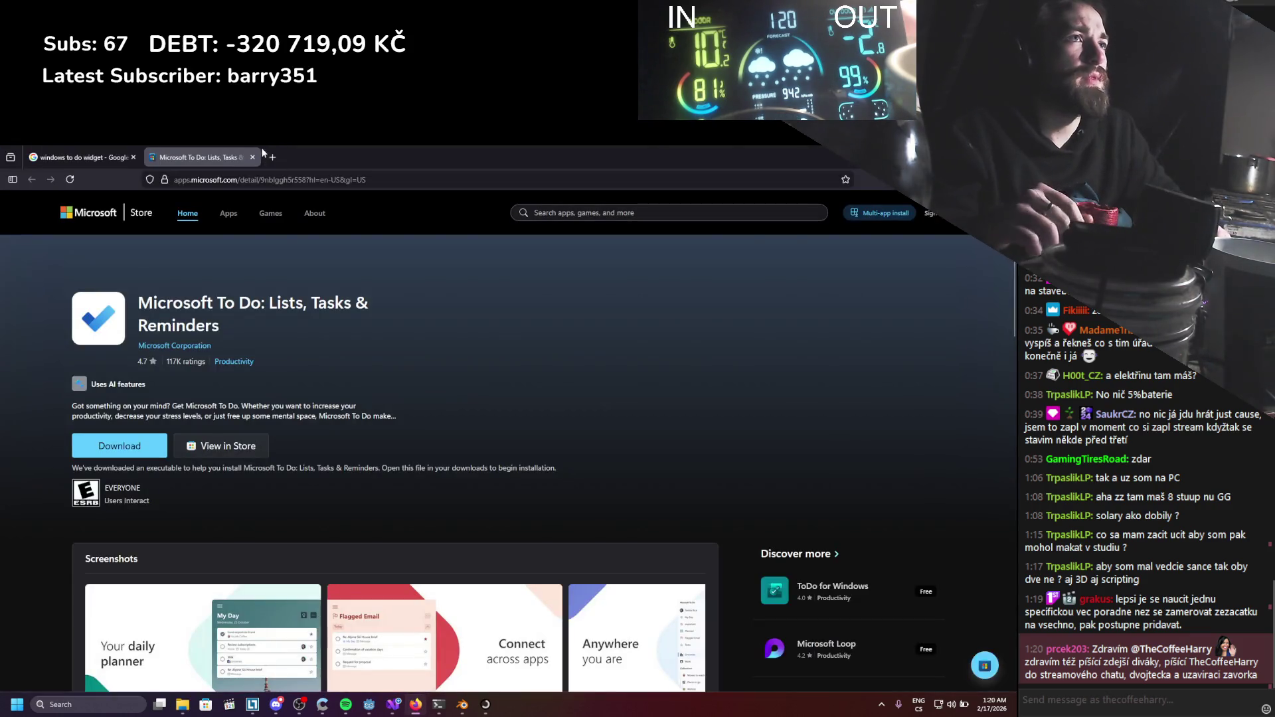
{"action": "left_click", "coordinate": [273, 156]}
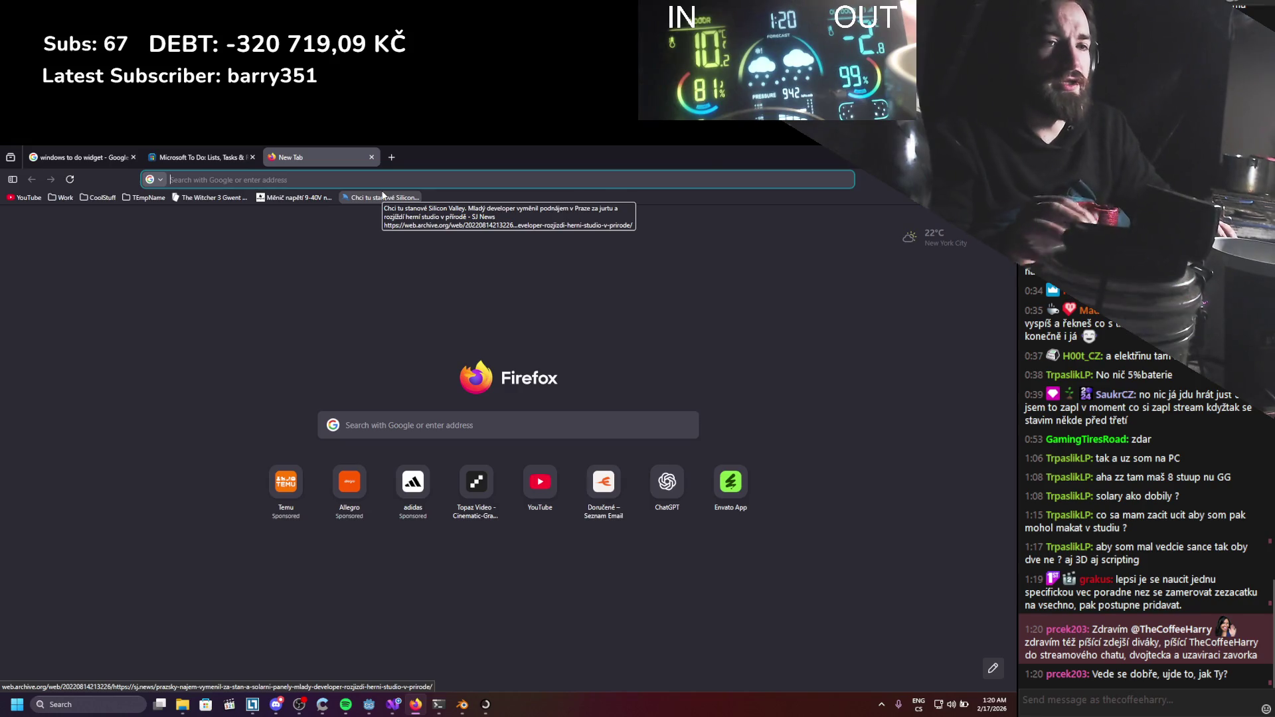
{"action": "left_click", "coordinate": [415, 705]}
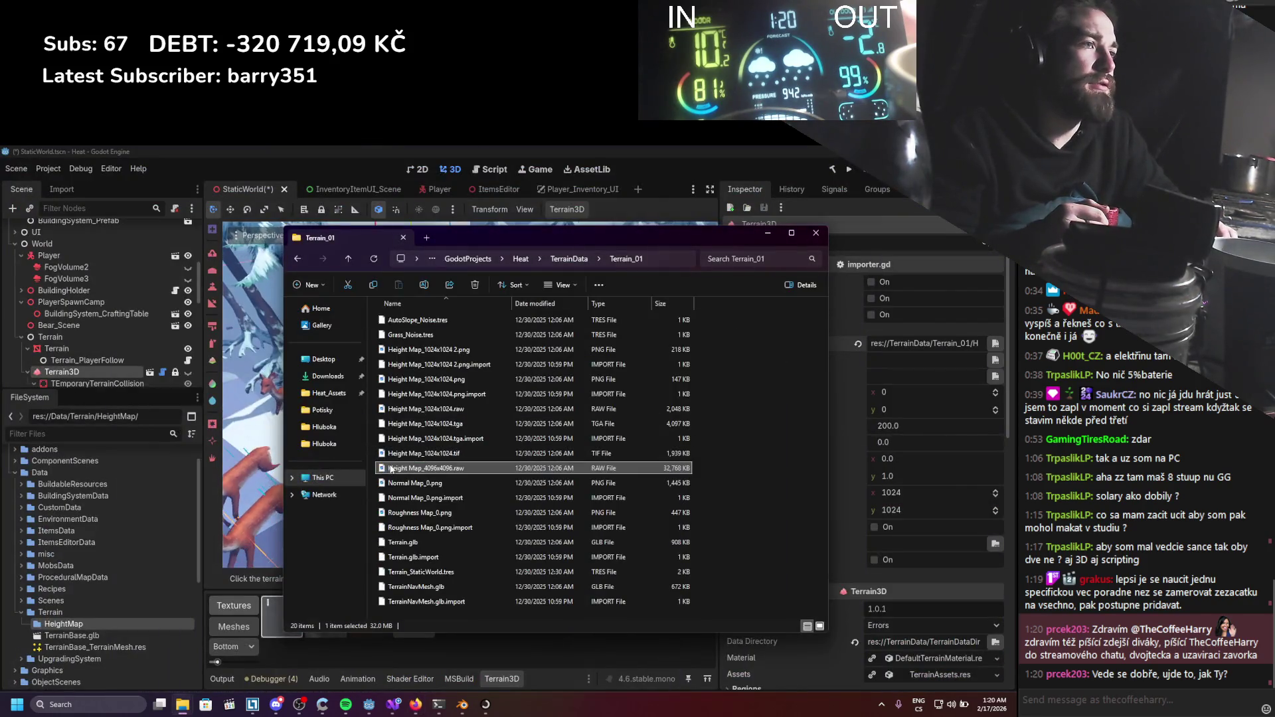
Try Open with > Choose another app on the 4096x4096 RAW, cancel, and start a Windows search.
{"action": "right_click", "coordinate": [392, 469]}
{"action": "mouse_move", "coordinate": [532, 277]}
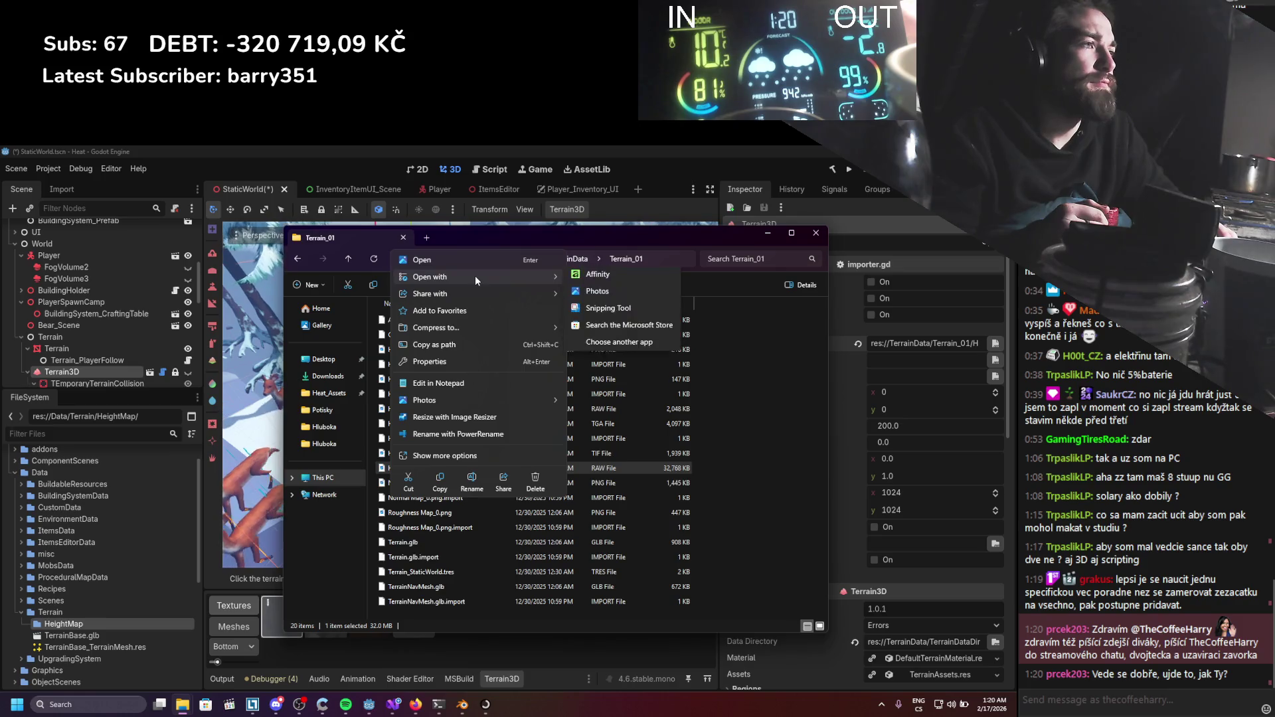
{"action": "left_click", "coordinate": [601, 346]}
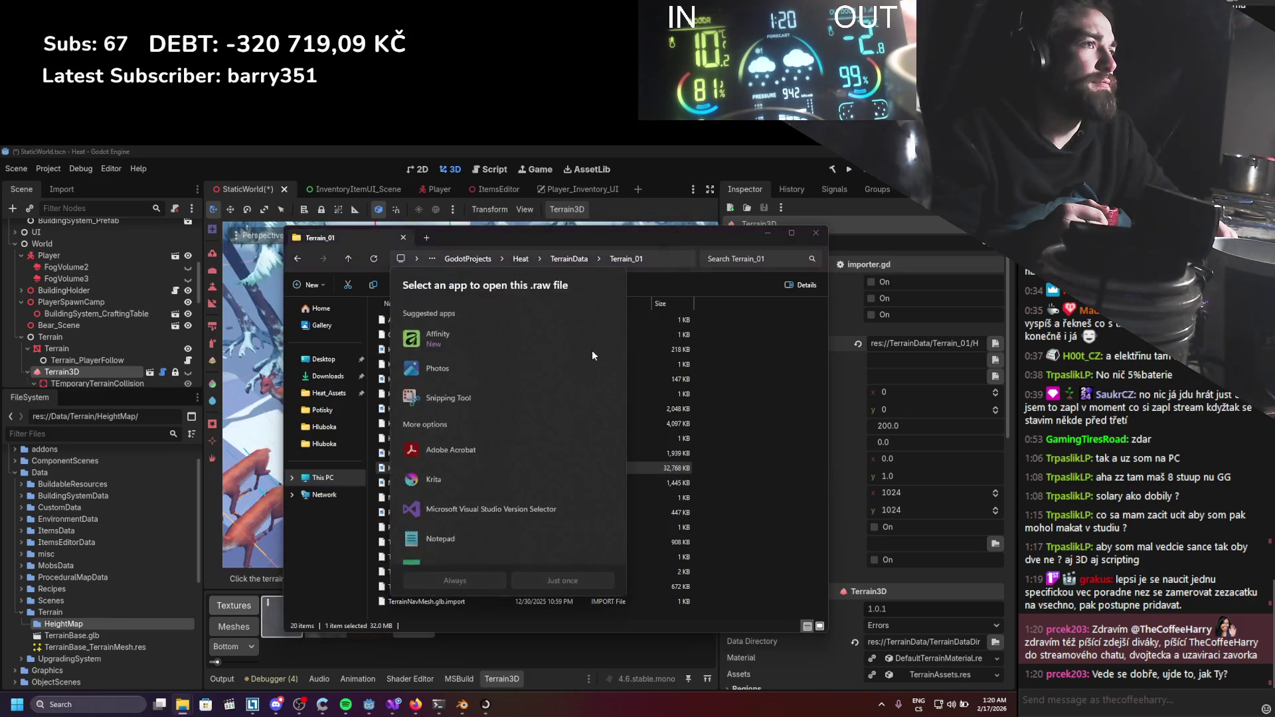
{"action": "scroll", "coordinate": [499, 435], "scroll_direction": "down", "scroll_amount": 3}
{"action": "scroll", "coordinate": [499, 435], "scroll_direction": "up", "scroll_amount": 3}
{"action": "key", "text": "Escape"}
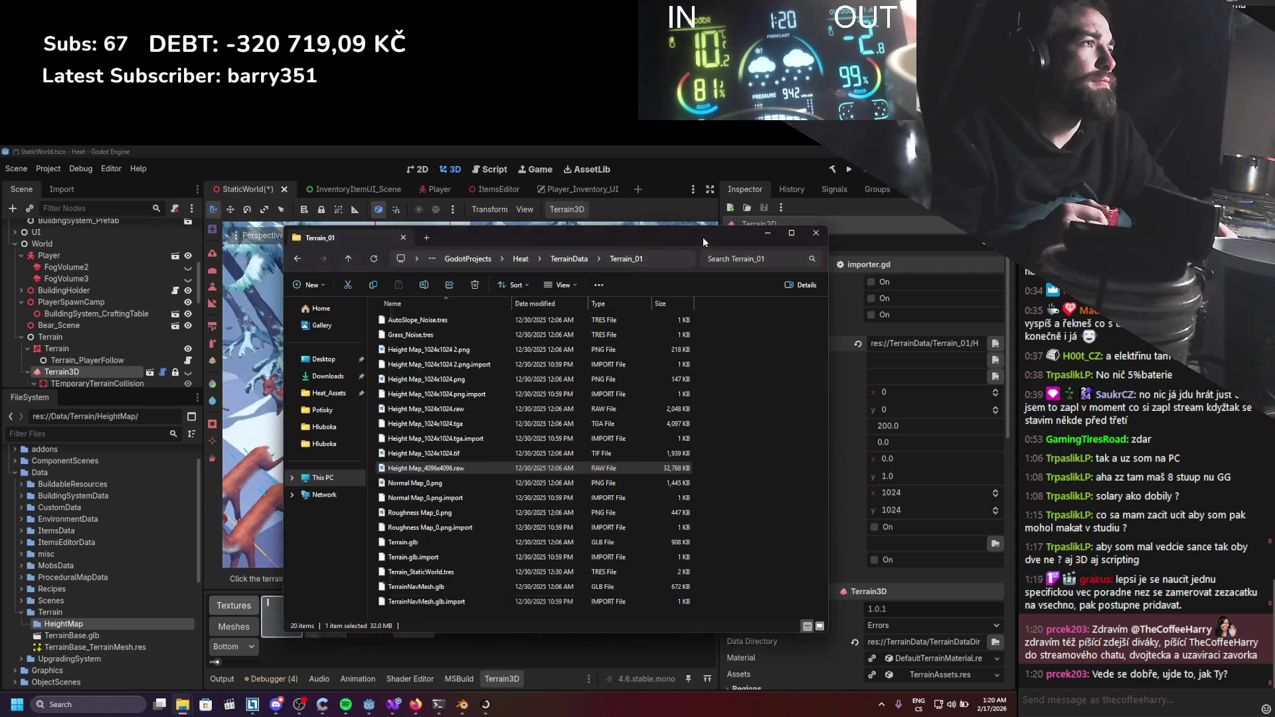
{"action": "left_click", "coordinate": [117, 706]}
{"action": "type", "text": "krita"}
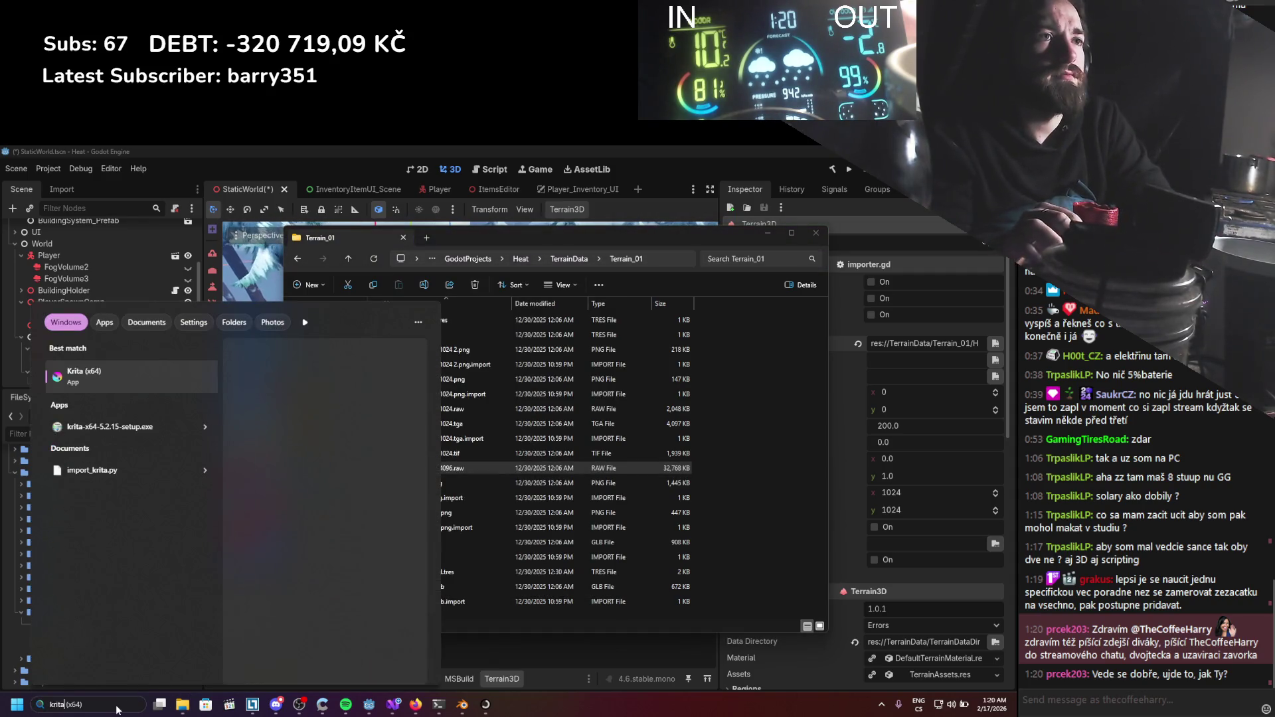
Launch Krita from the search results and bring the Terrain_01 folder forward.
{"action": "key", "text": "Escape"}
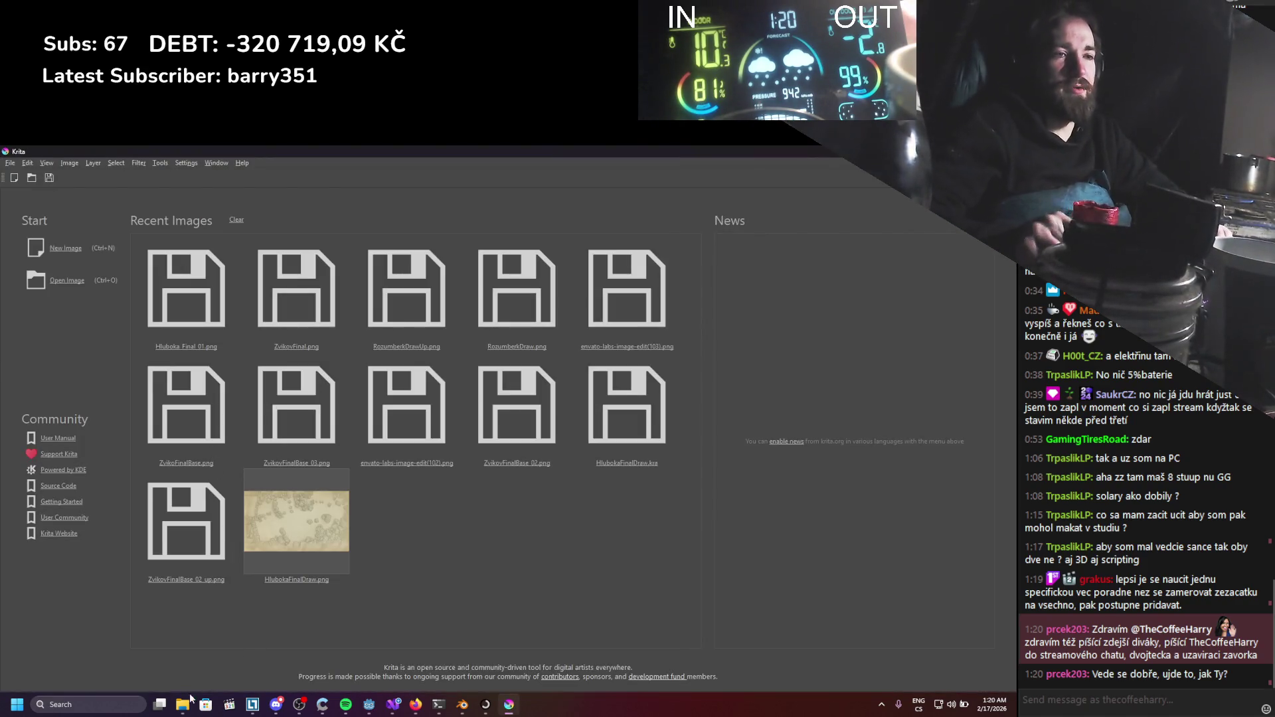
{"action": "mouse_move", "coordinate": [203, 697]}
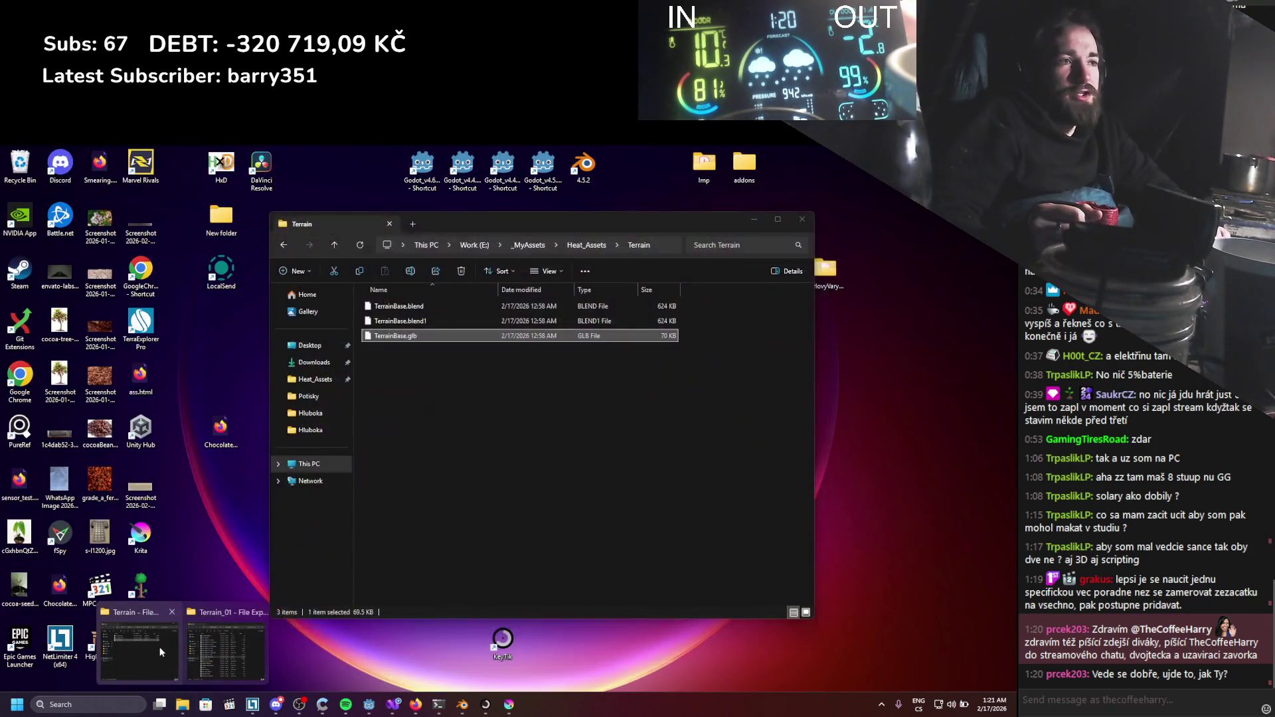
{"action": "left_click", "coordinate": [214, 651]}
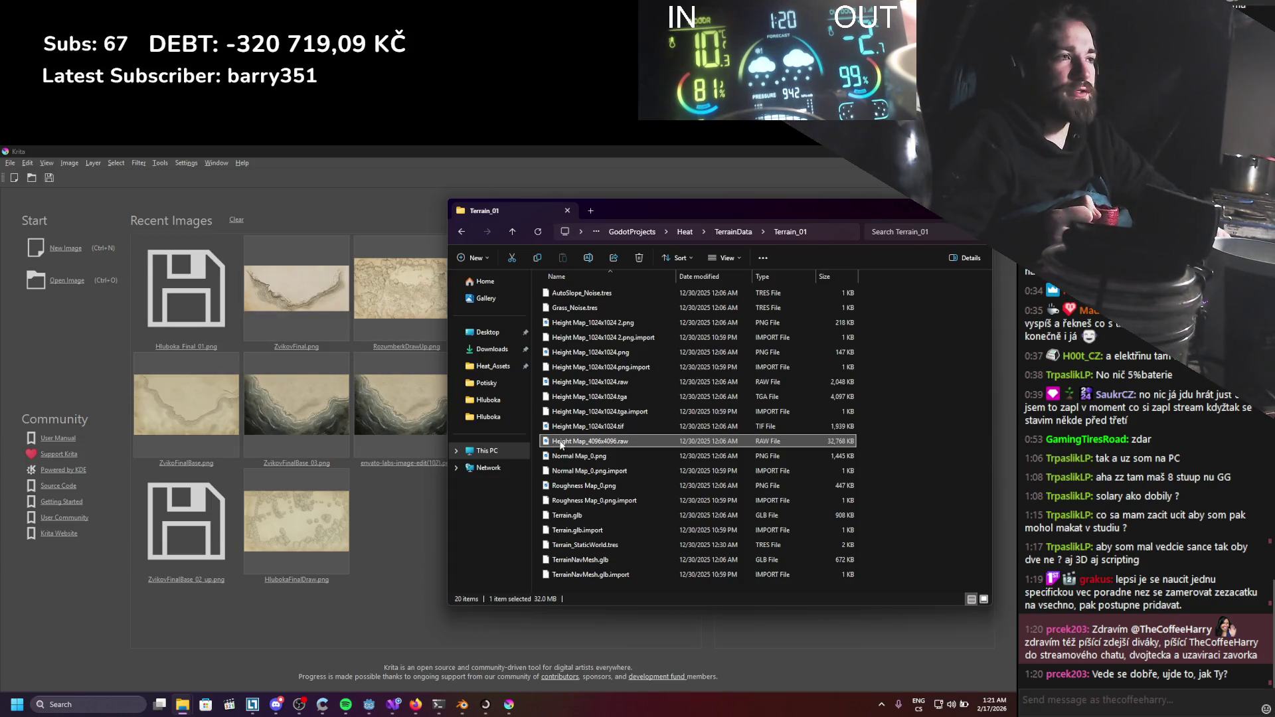
Drag Height Map_4096x4096.raw into Krita, accept the RAW import settings, and dismiss the parse error.
{"action": "mouse_move", "coordinate": [566, 444]}
{"action": "left_mouse_down"}
{"action": "mouse_move", "coordinate": [385, 495]}
{"action": "mouse_move", "coordinate": [383, 511]}
{"action": "left_mouse_up"}
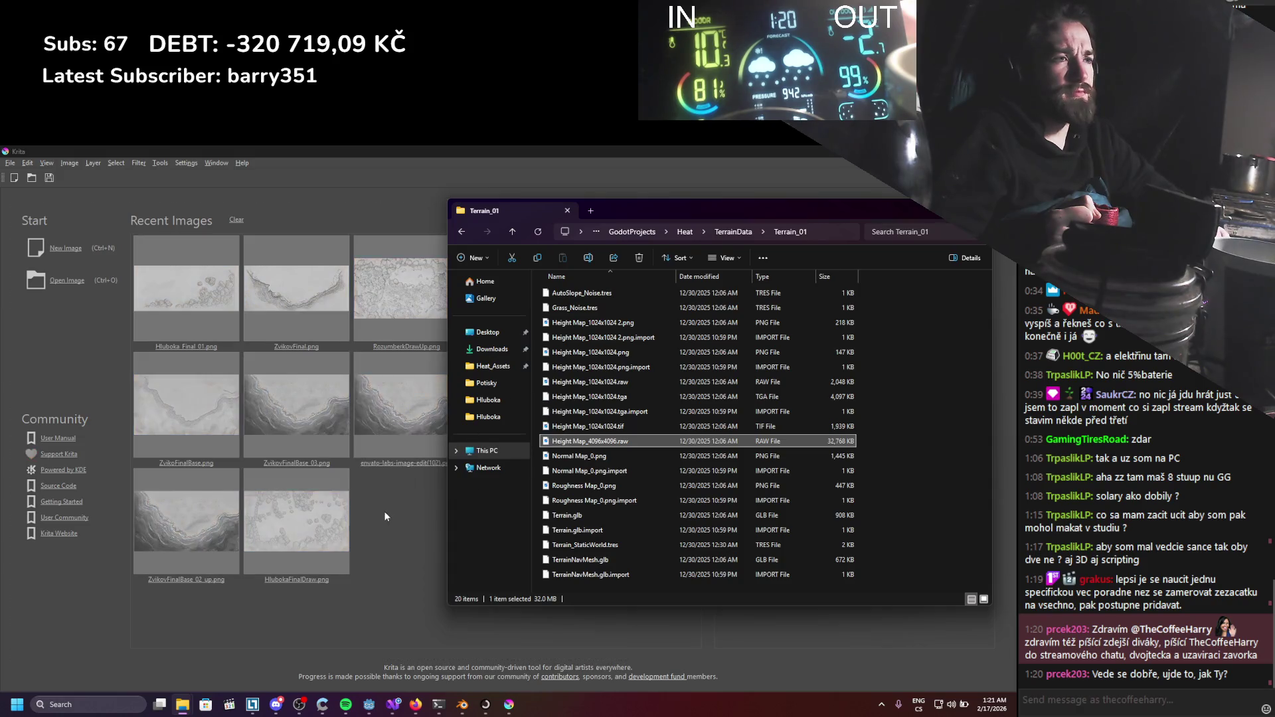
{"action": "left_click", "coordinate": [417, 269]}
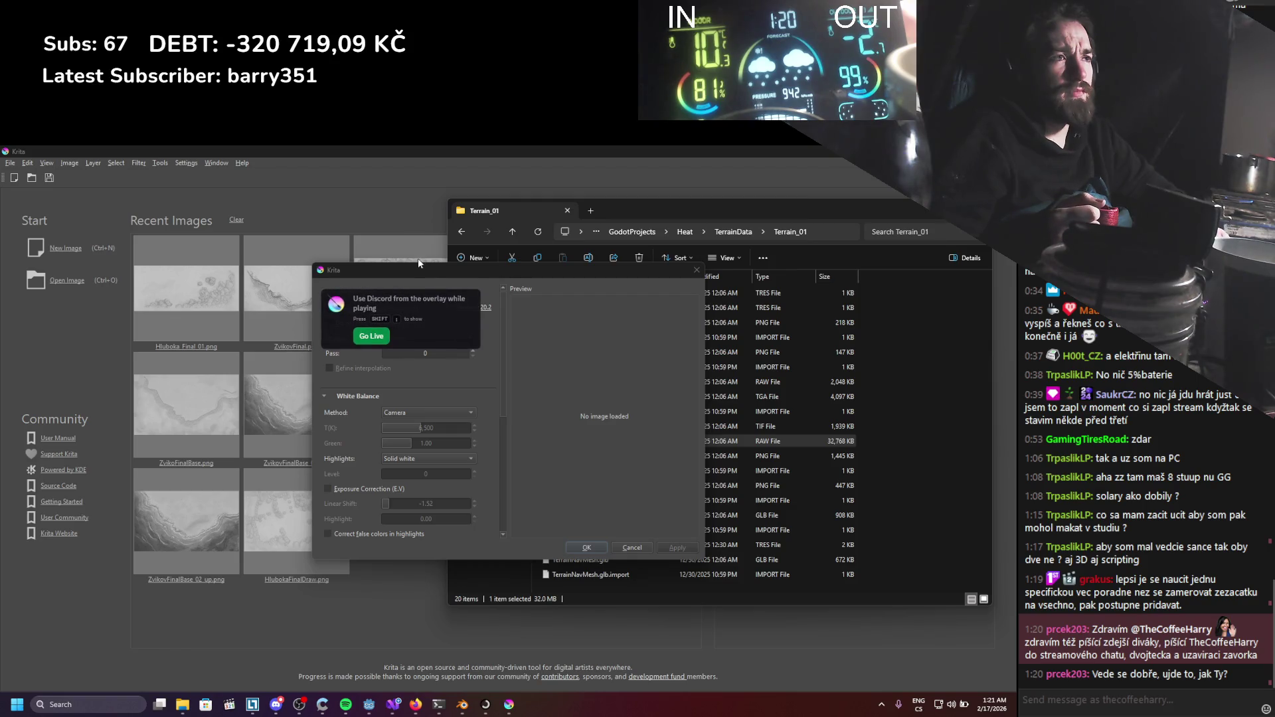
{"action": "left_click_drag", "start_coordinate": [432, 269], "coordinate": [432, 281]}
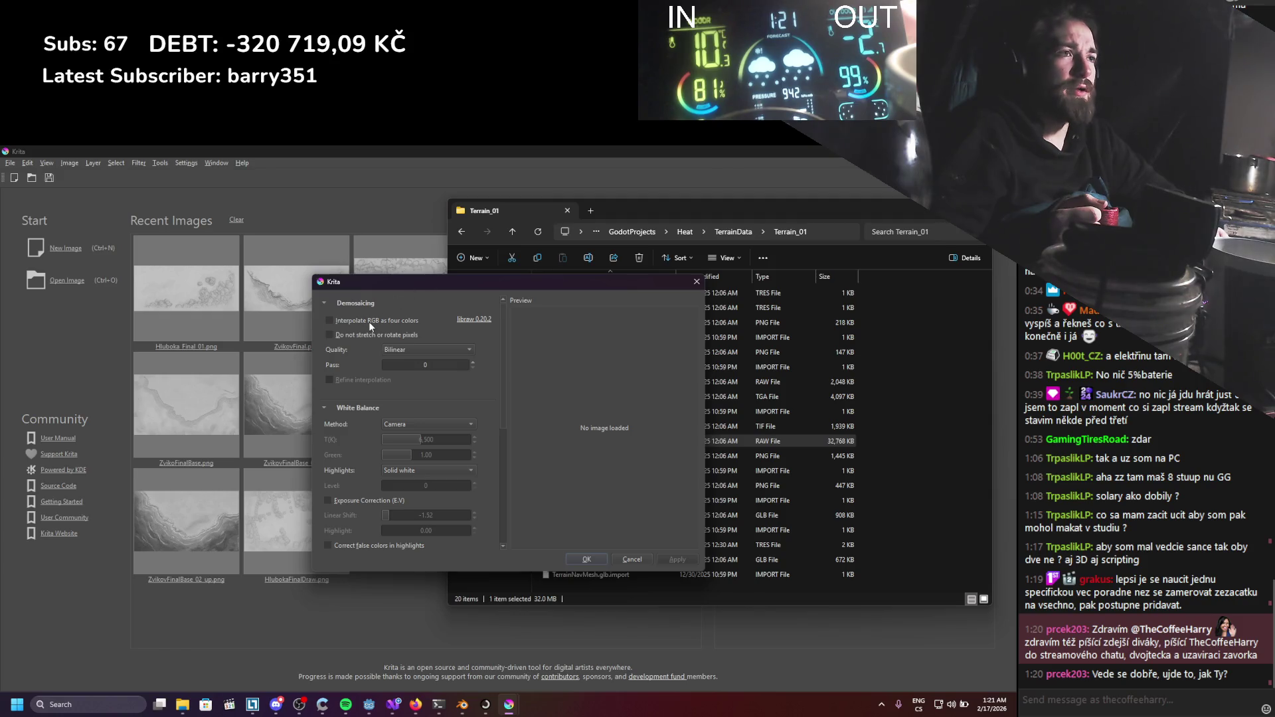
{"action": "mouse_move", "coordinate": [370, 325]}
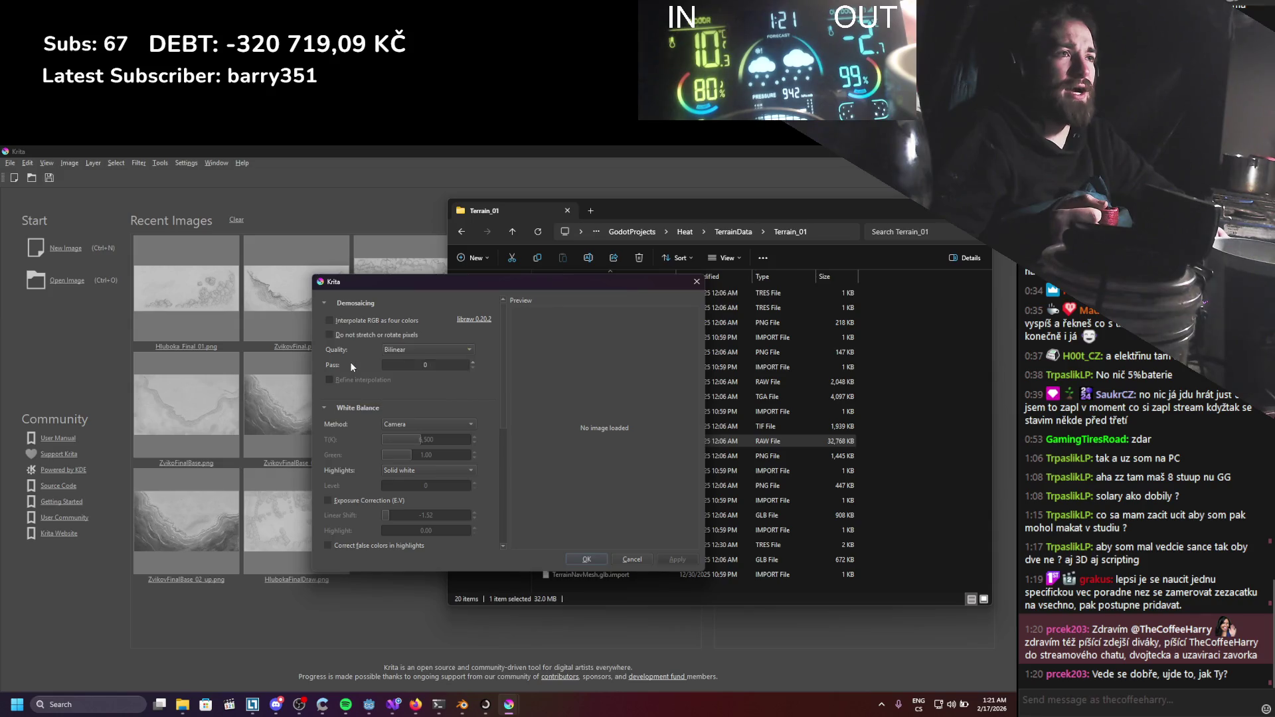
{"action": "scroll", "coordinate": [481, 385], "scroll_direction": "down", "scroll_amount": 2}
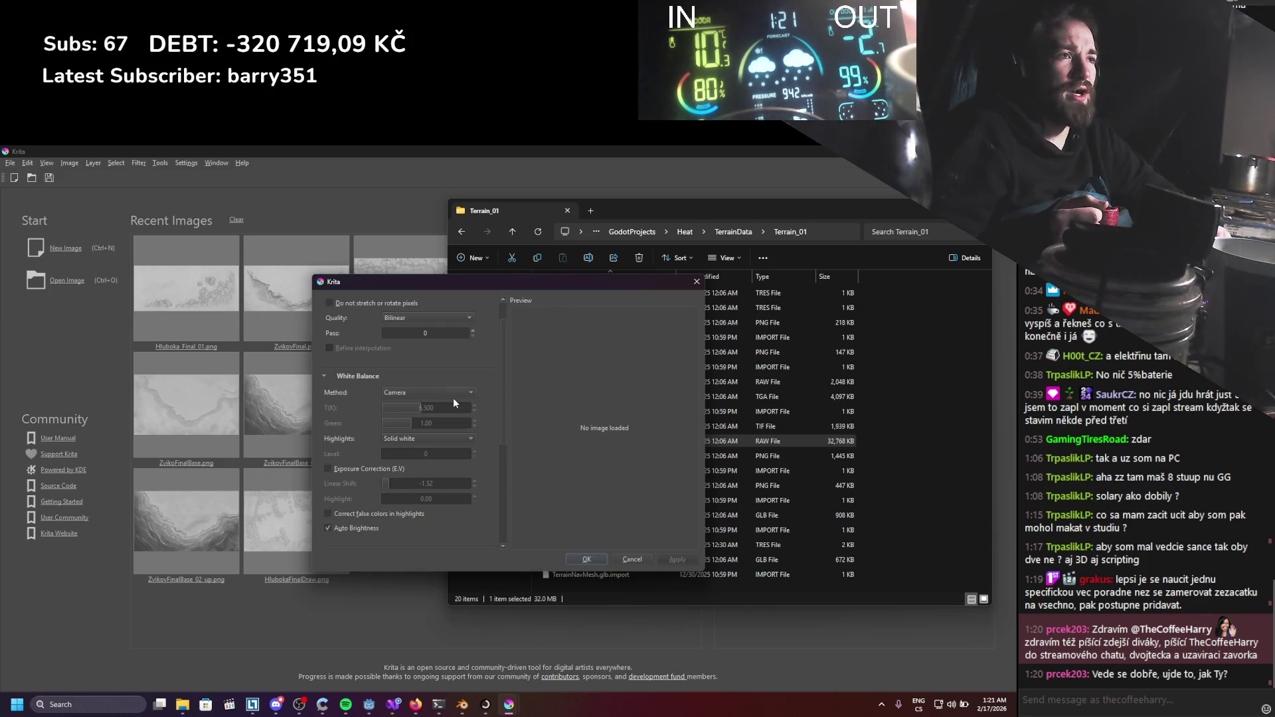
{"action": "scroll", "coordinate": [492, 434], "scroll_direction": "down", "scroll_amount": 2}
{"action": "scroll", "coordinate": [491, 434], "scroll_direction": "down", "scroll_amount": 5}
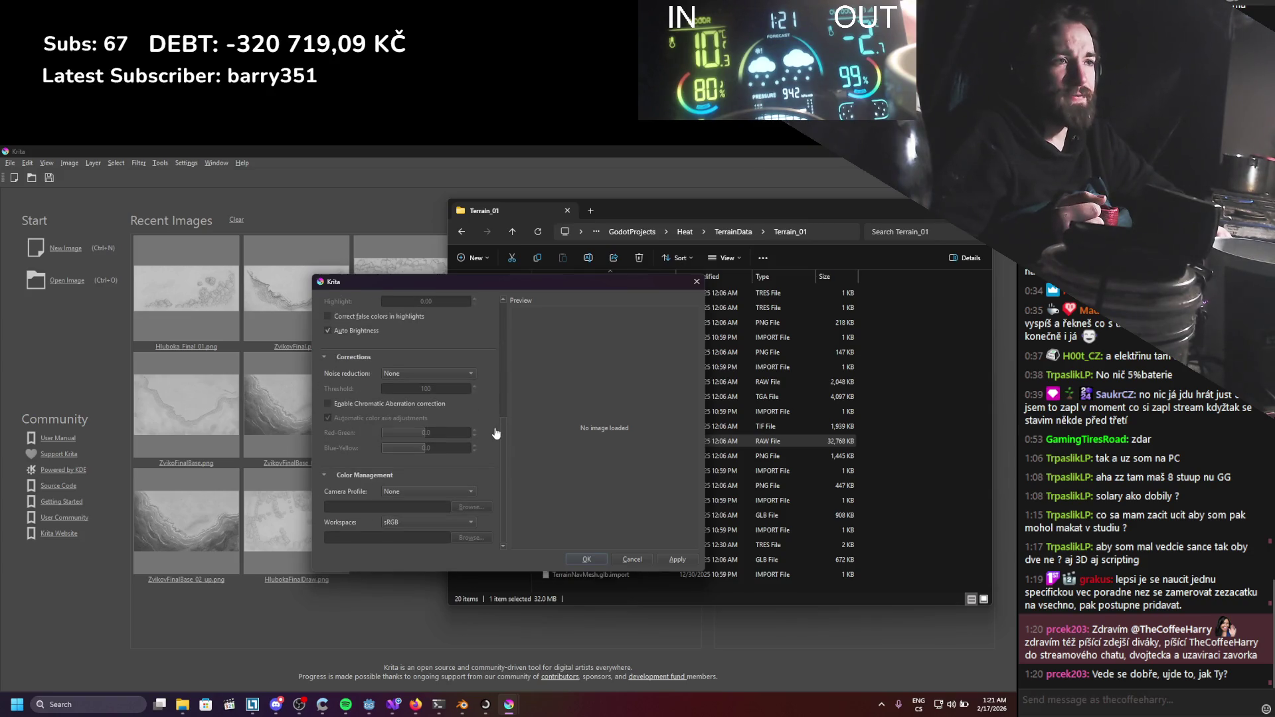
{"action": "left_click", "coordinate": [575, 560]}
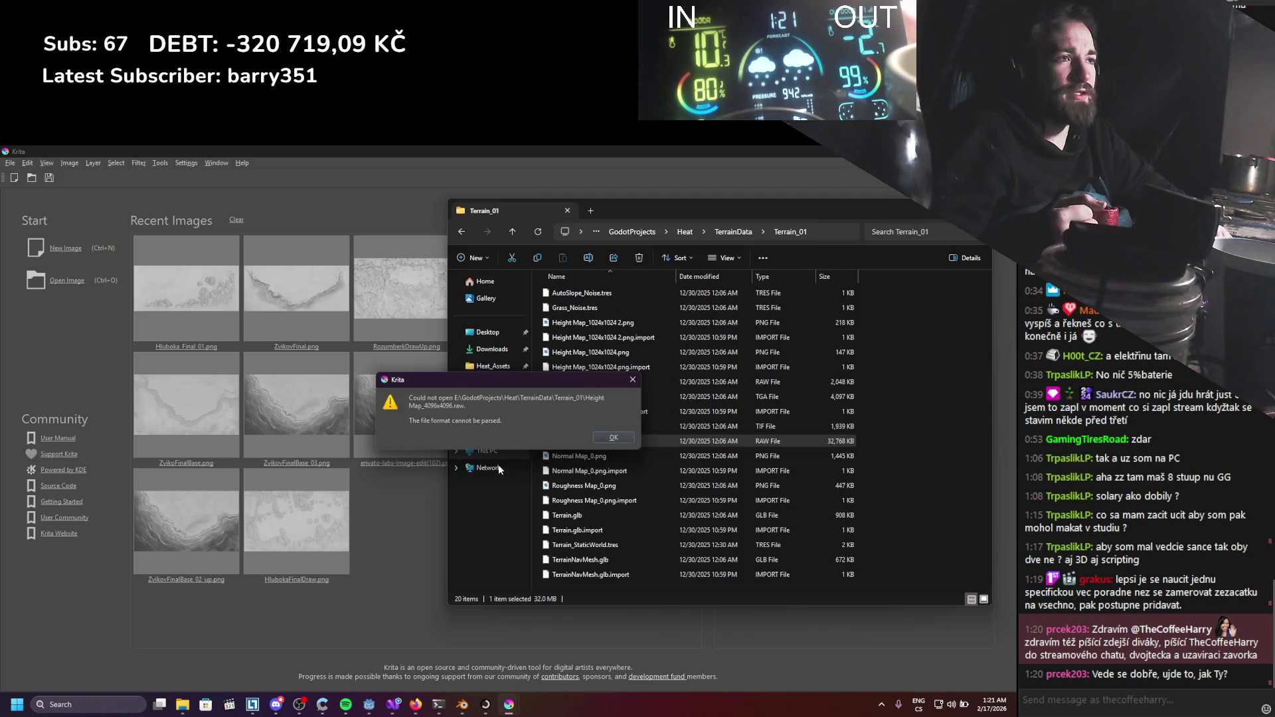
{"action": "left_click", "coordinate": [607, 439]}
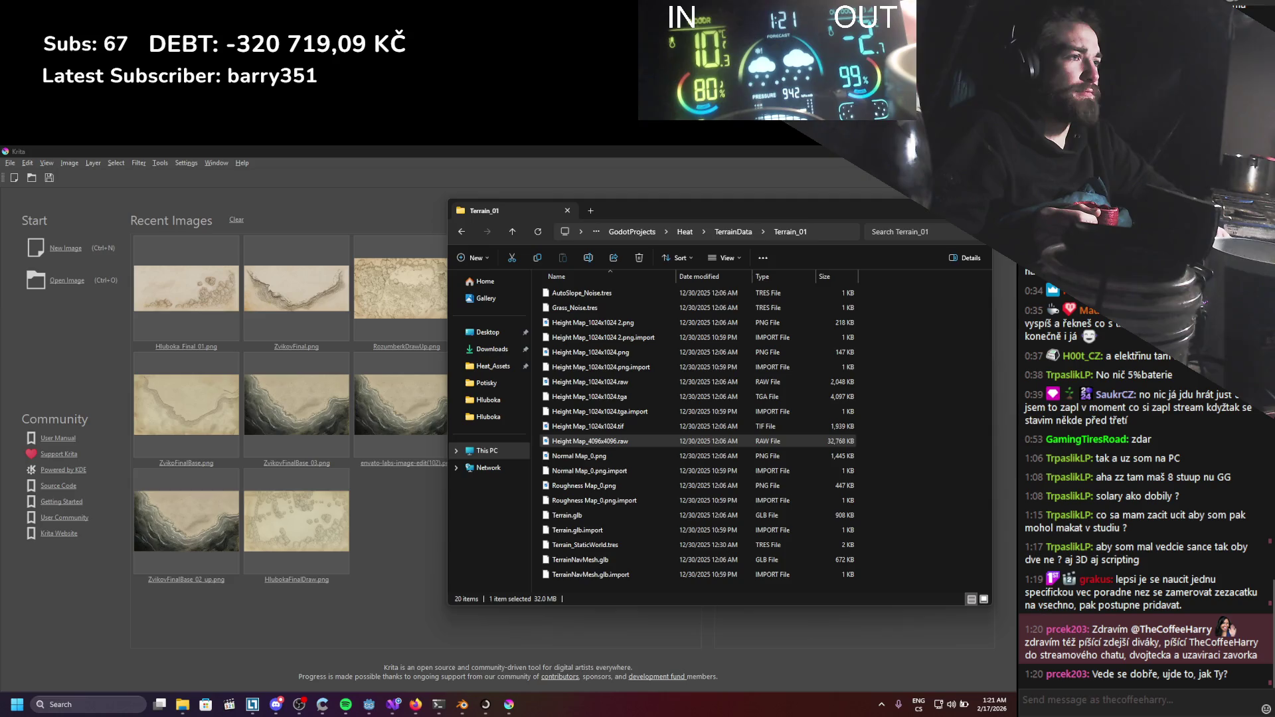
Close Krita, view Height Map_1024x1024.png in Photos zoomed in and out, then close it.
{"action": "key", "text": "alt+F4"}
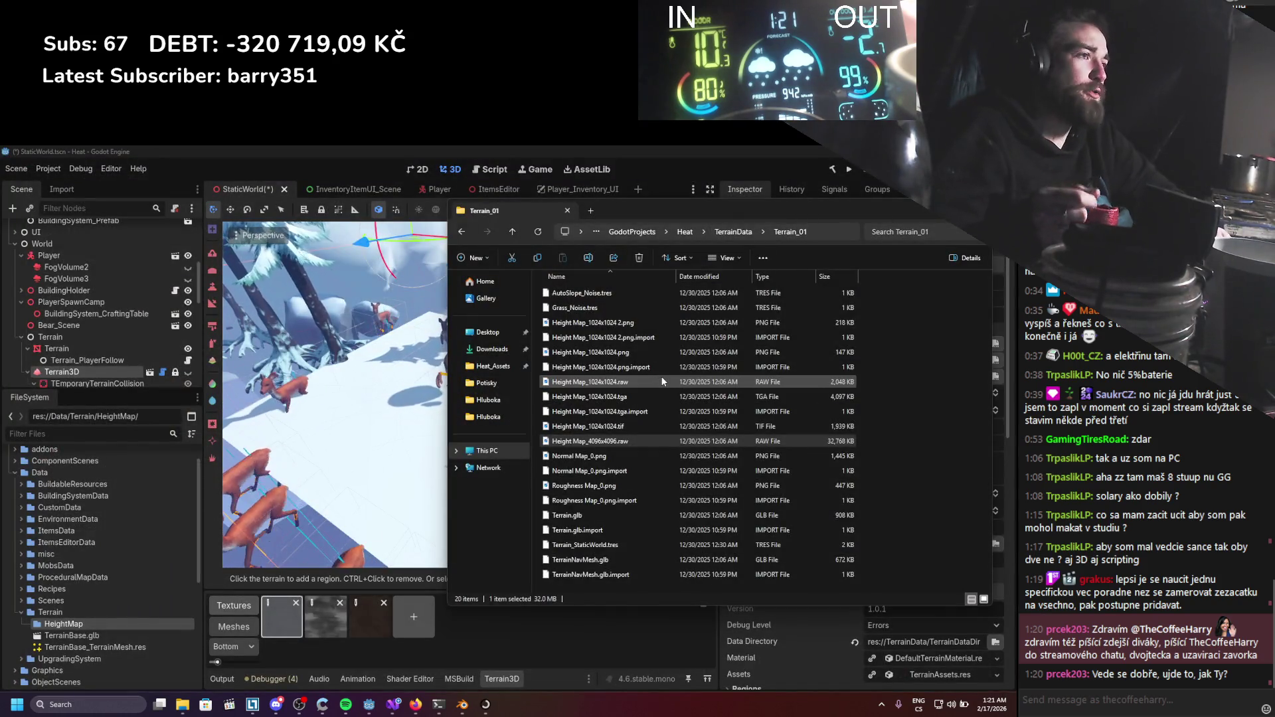
{"action": "double_click", "coordinate": [652, 353]}
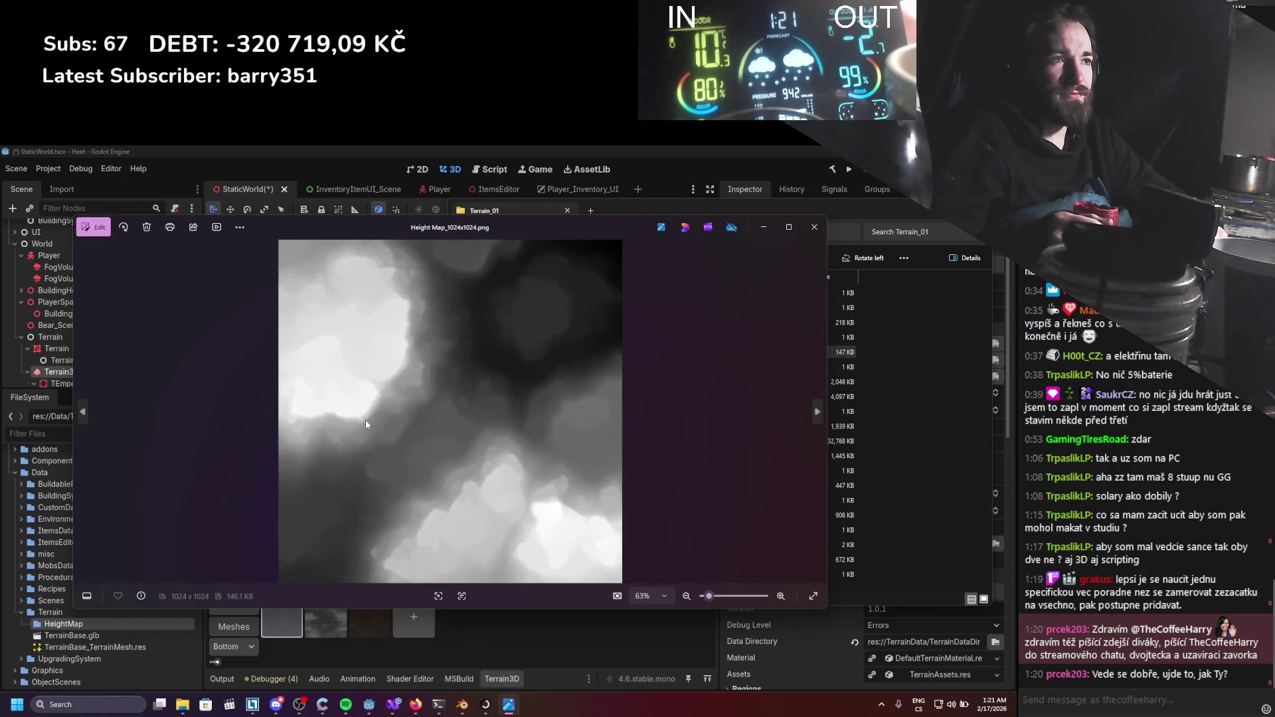
{"action": "scroll", "coordinate": [365, 424], "scroll_direction": "up", "scroll_amount": 10}
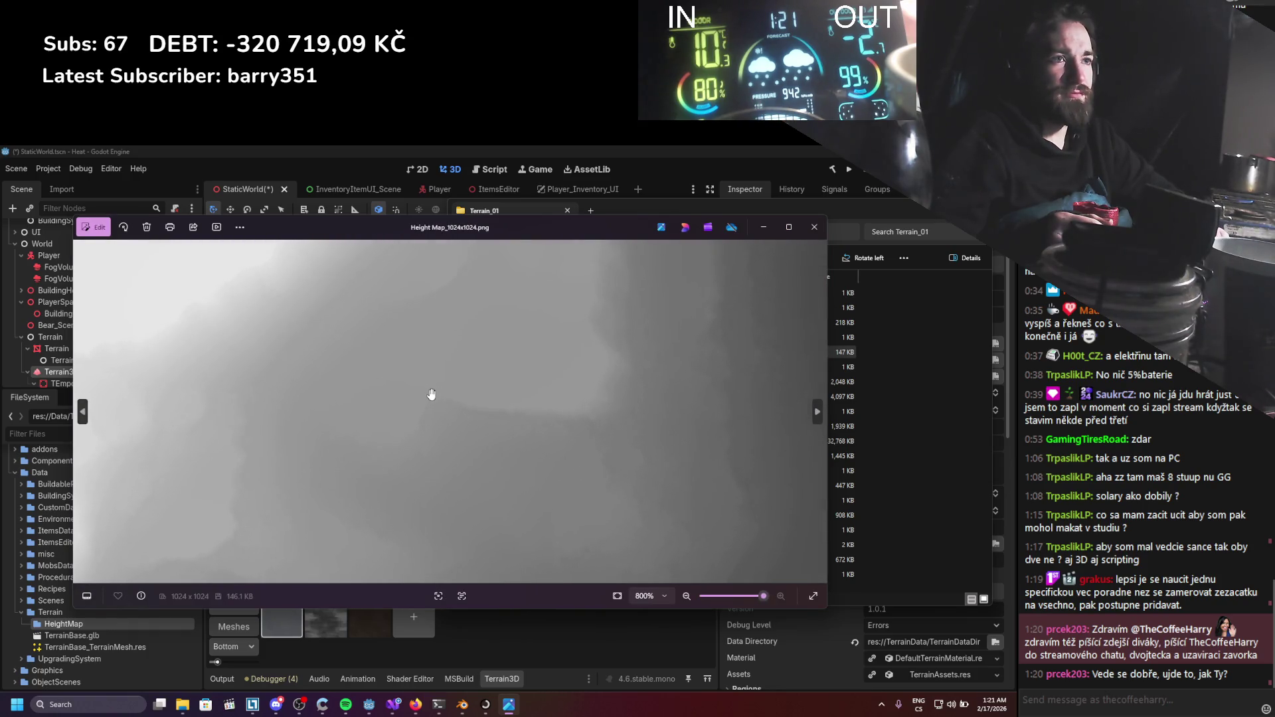
{"action": "scroll", "coordinate": [431, 395], "scroll_direction": "down", "scroll_amount": 10}
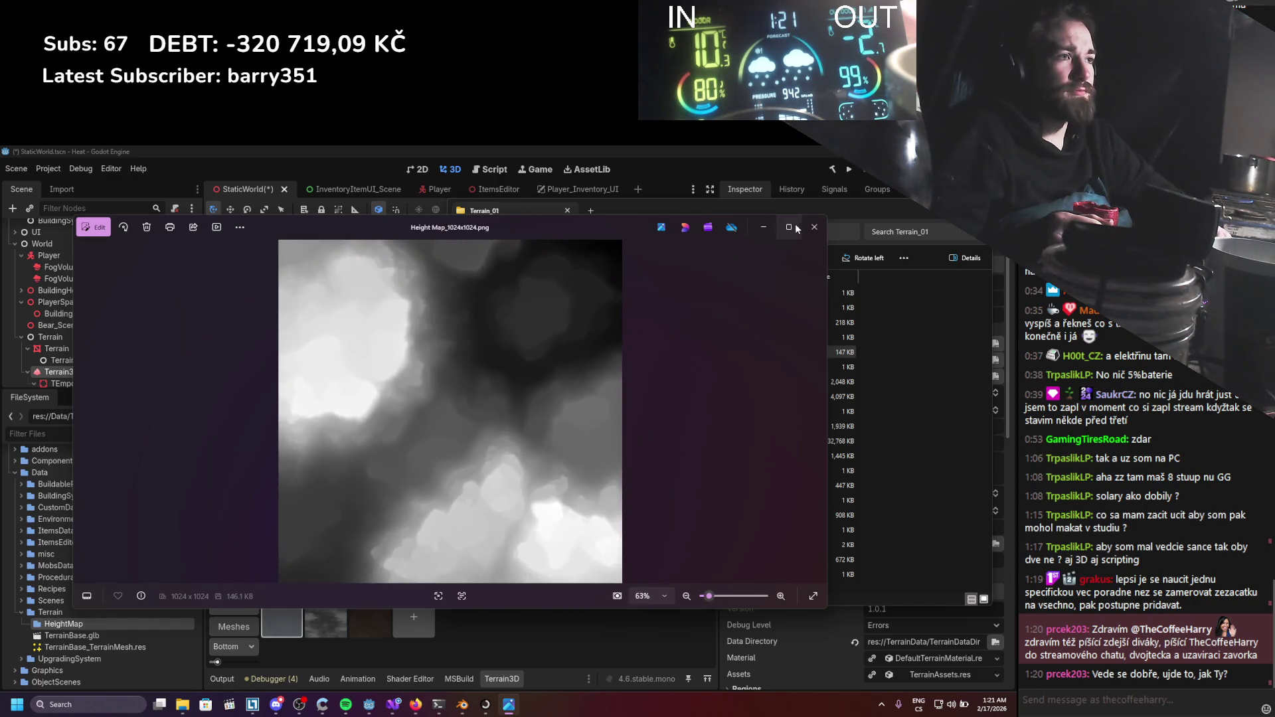
{"action": "mouse_move", "coordinate": [789, 227]}
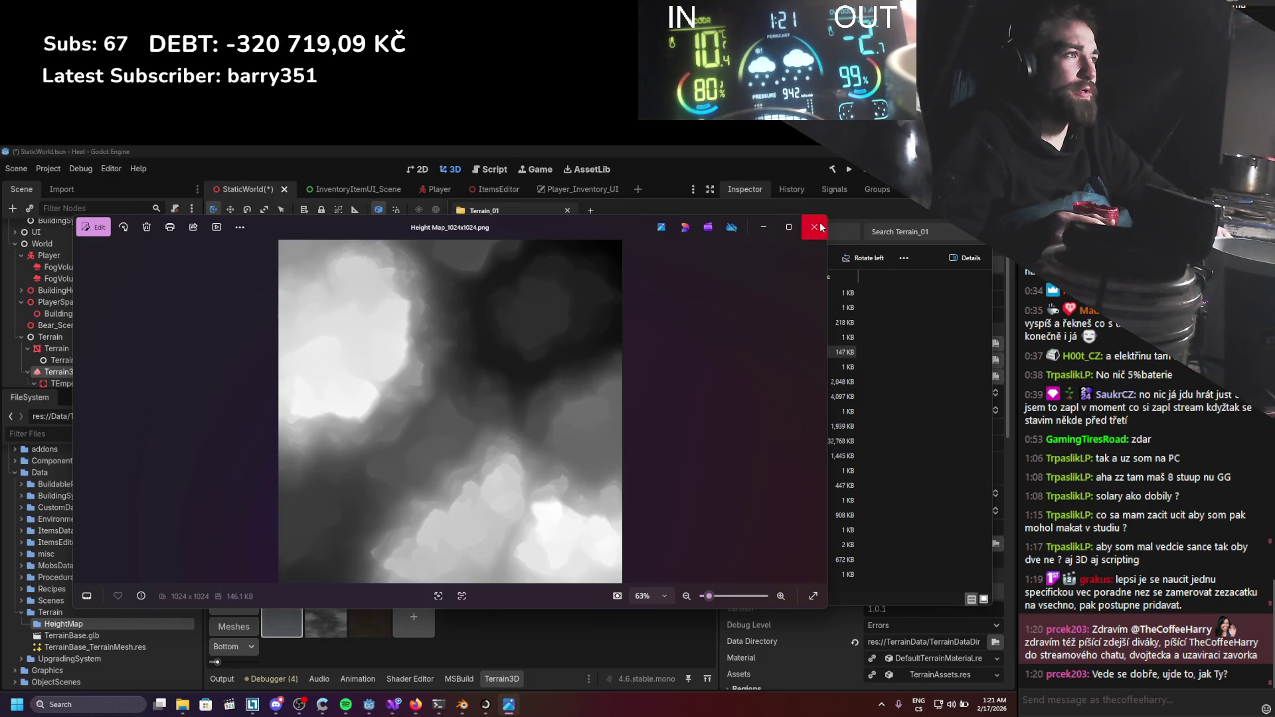
{"action": "key", "text": "alt+F4"}
Move Height Map_1024x1024.png from TerrainData/Terrain_01 into the Data/Terrain/HeightMap folder.
{"action": "left_click", "coordinate": [73, 605]}
{"action": "scroll", "coordinate": [40, 584], "scroll_direction": "down", "scroll_amount": 5}
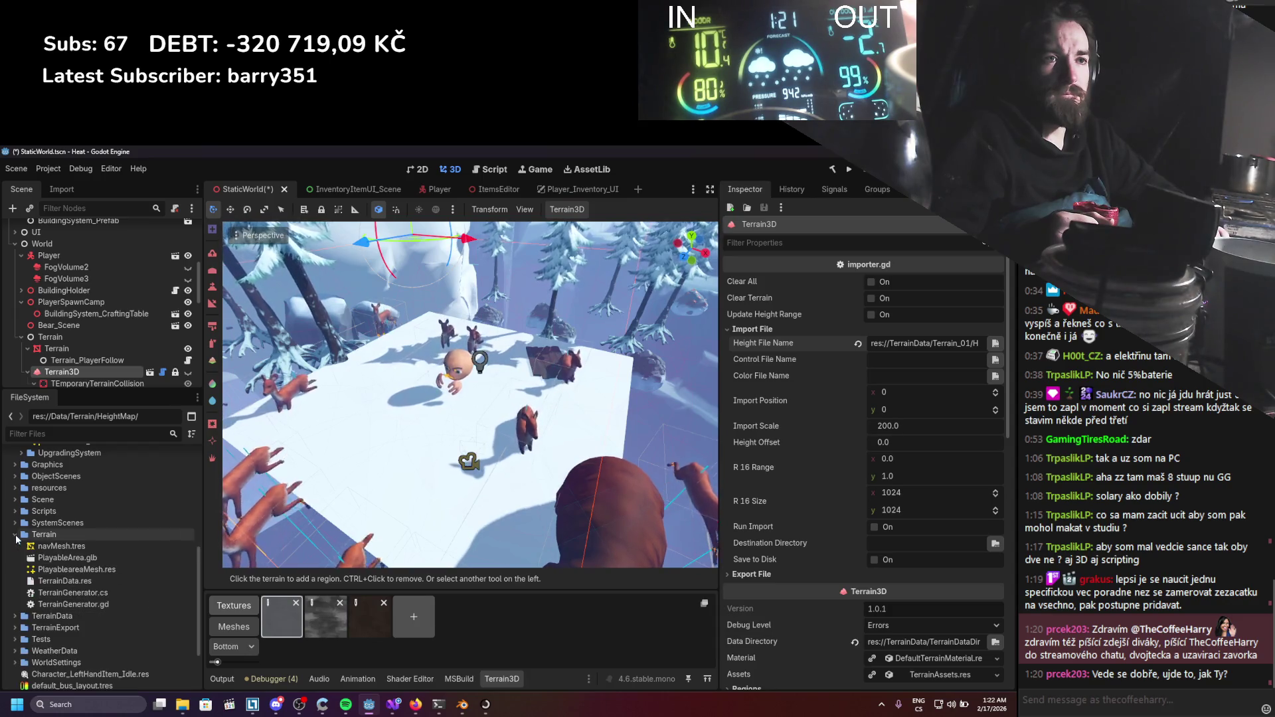
{"action": "left_click", "coordinate": [14, 546]}
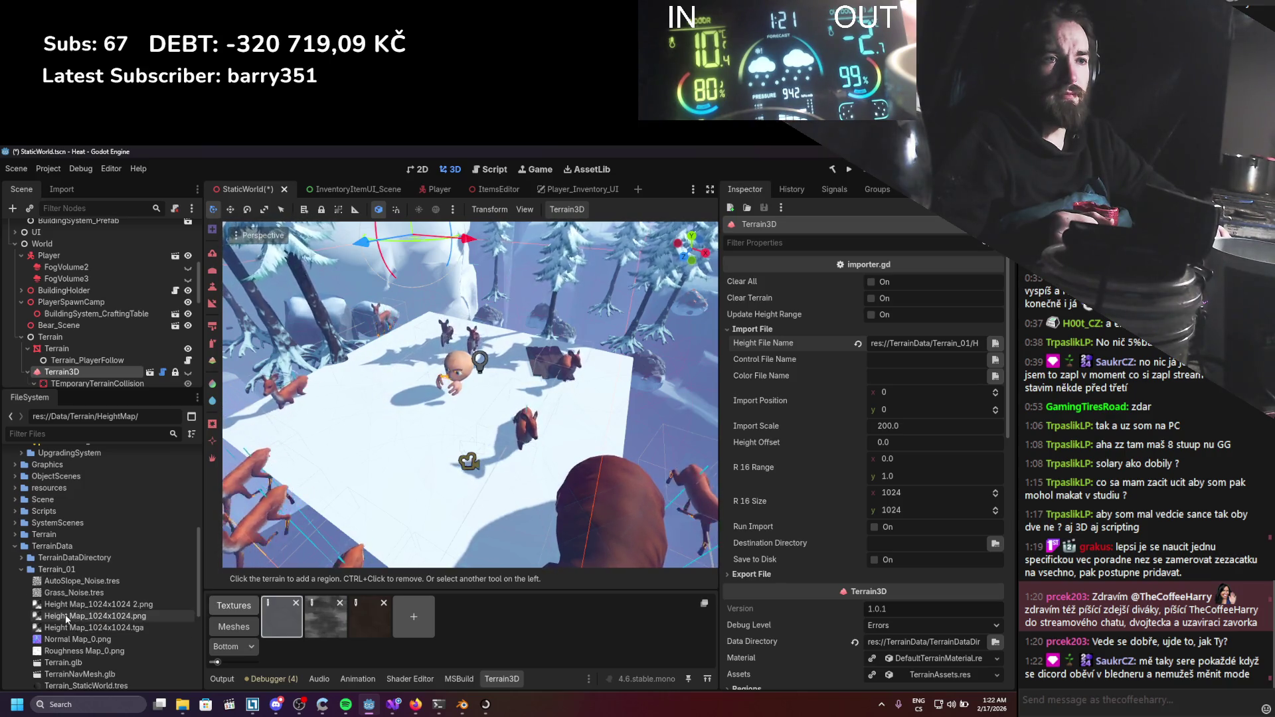
{"action": "mouse_move", "coordinate": [66, 619]}
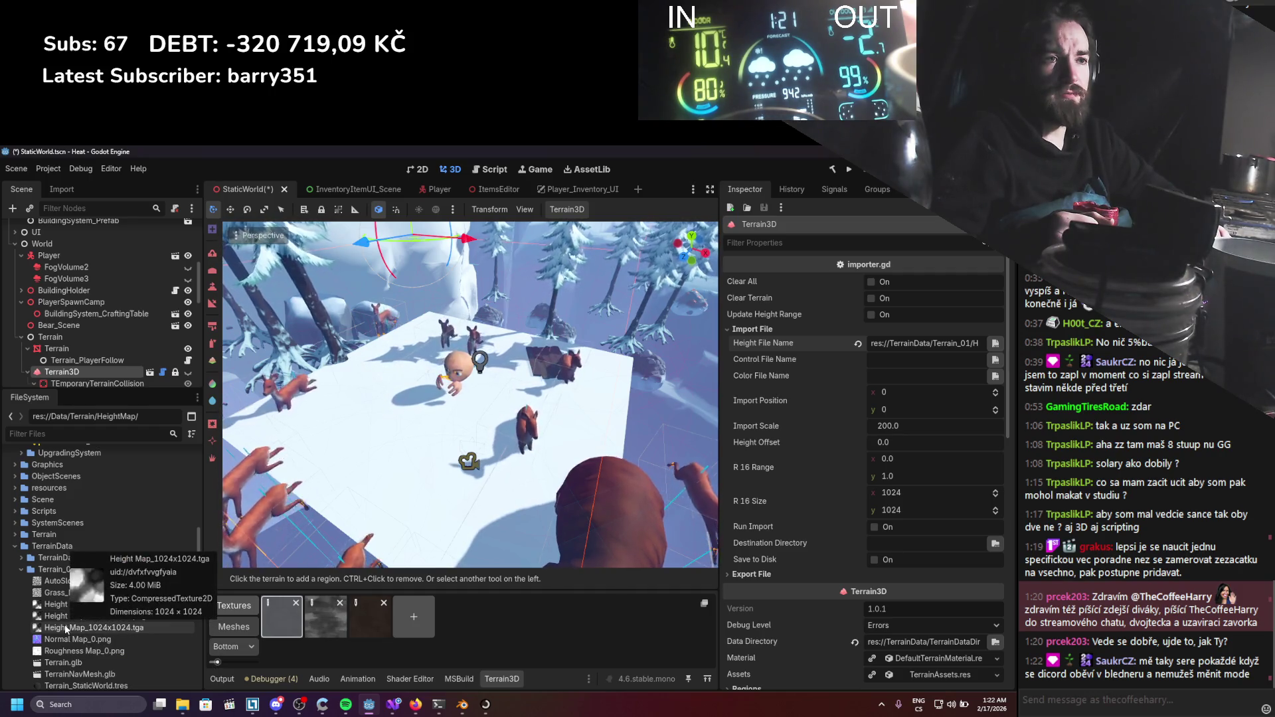
{"action": "mouse_move", "coordinate": [65, 615]}
{"action": "left_mouse_down"}
{"action": "mouse_move", "coordinate": [97, 509]}
{"action": "mouse_move", "coordinate": [72, 526]}
{"action": "left_mouse_up"}
{"action": "left_click", "coordinate": [467, 438]}
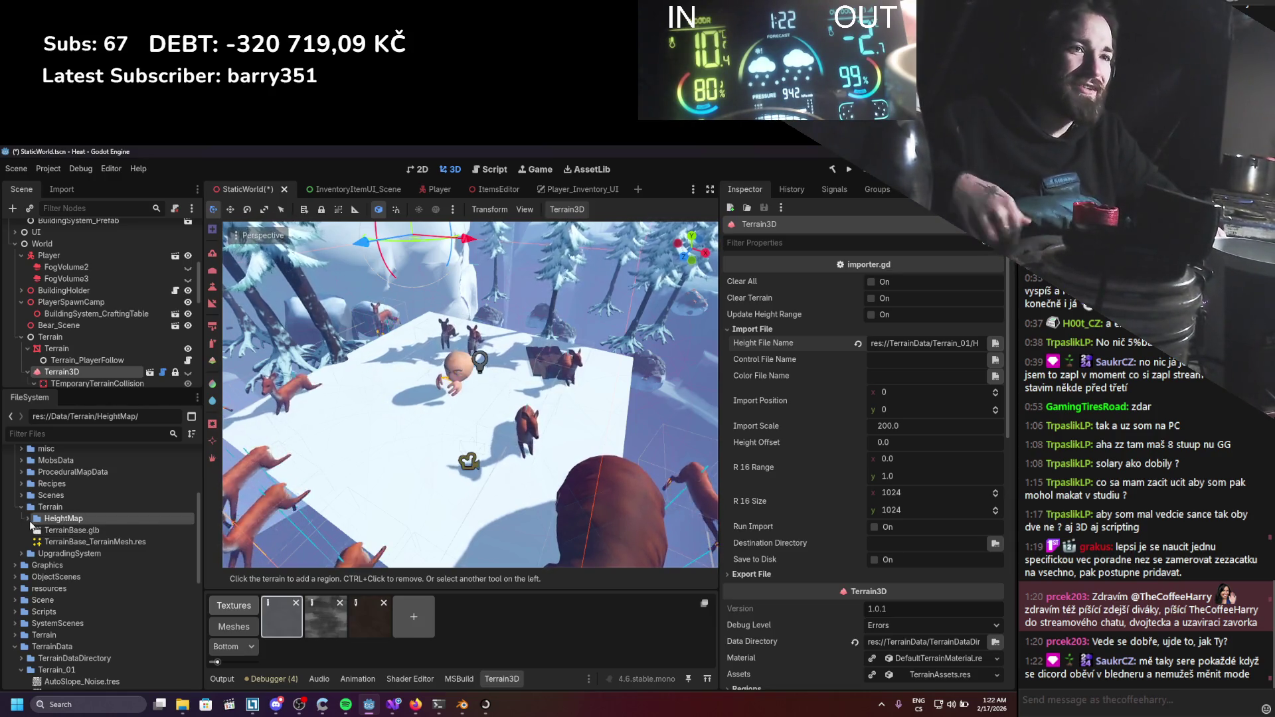
Set the heightmap texture's import to VRAM Uncompressed with mipmap generation turned off.
{"action": "left_click", "coordinate": [28, 519]}
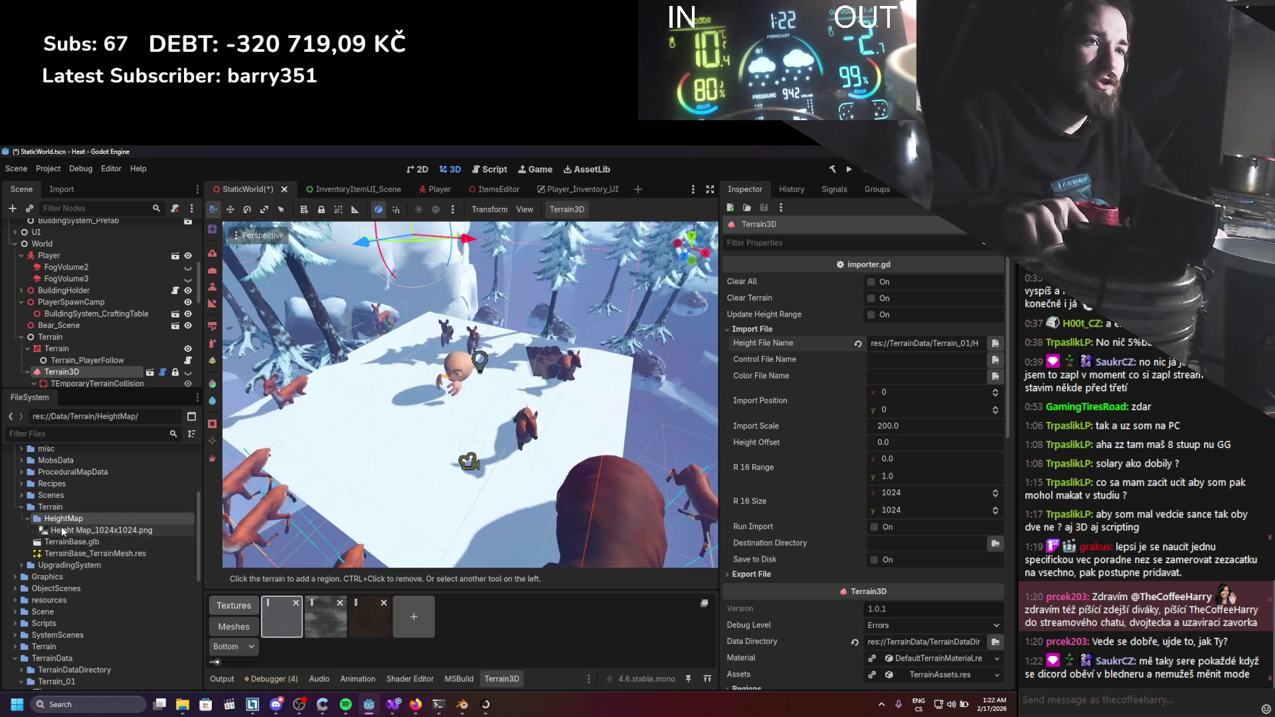
{"action": "left_click", "coordinate": [61, 529]}
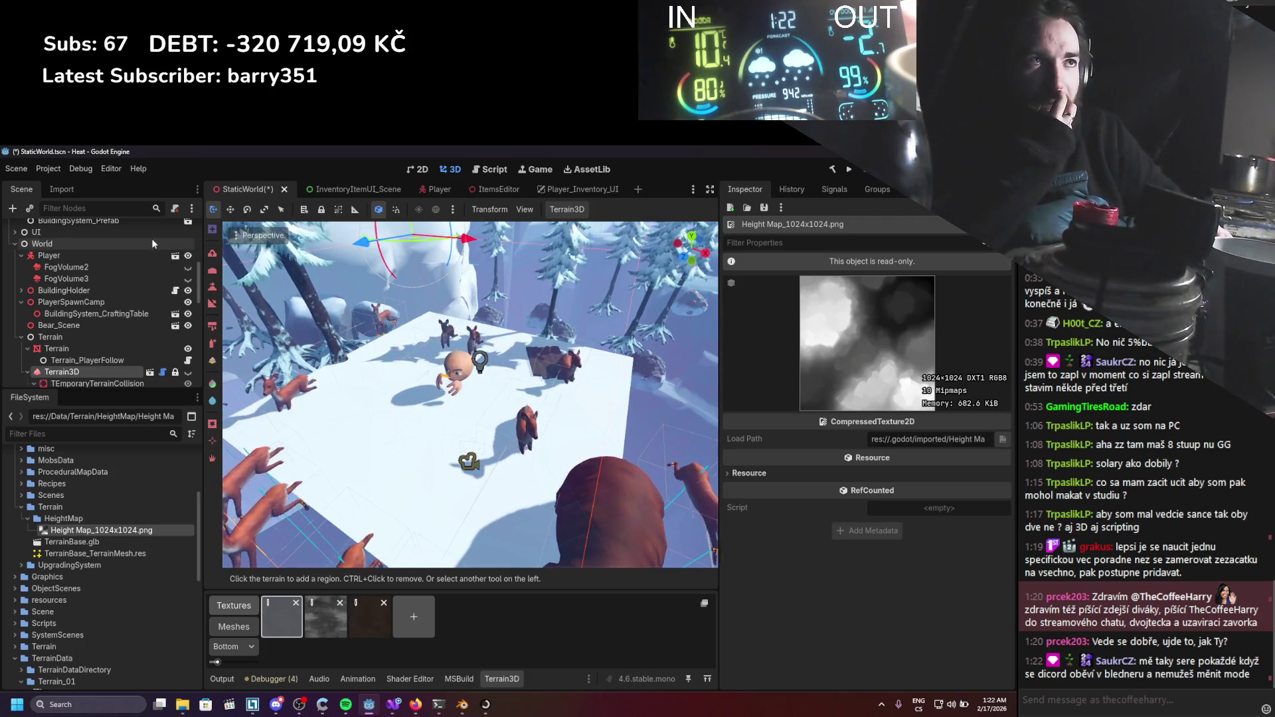
{"action": "left_click", "coordinate": [78, 188]}
{"action": "left_click", "coordinate": [129, 275]}
{"action": "left_click", "coordinate": [152, 332]}
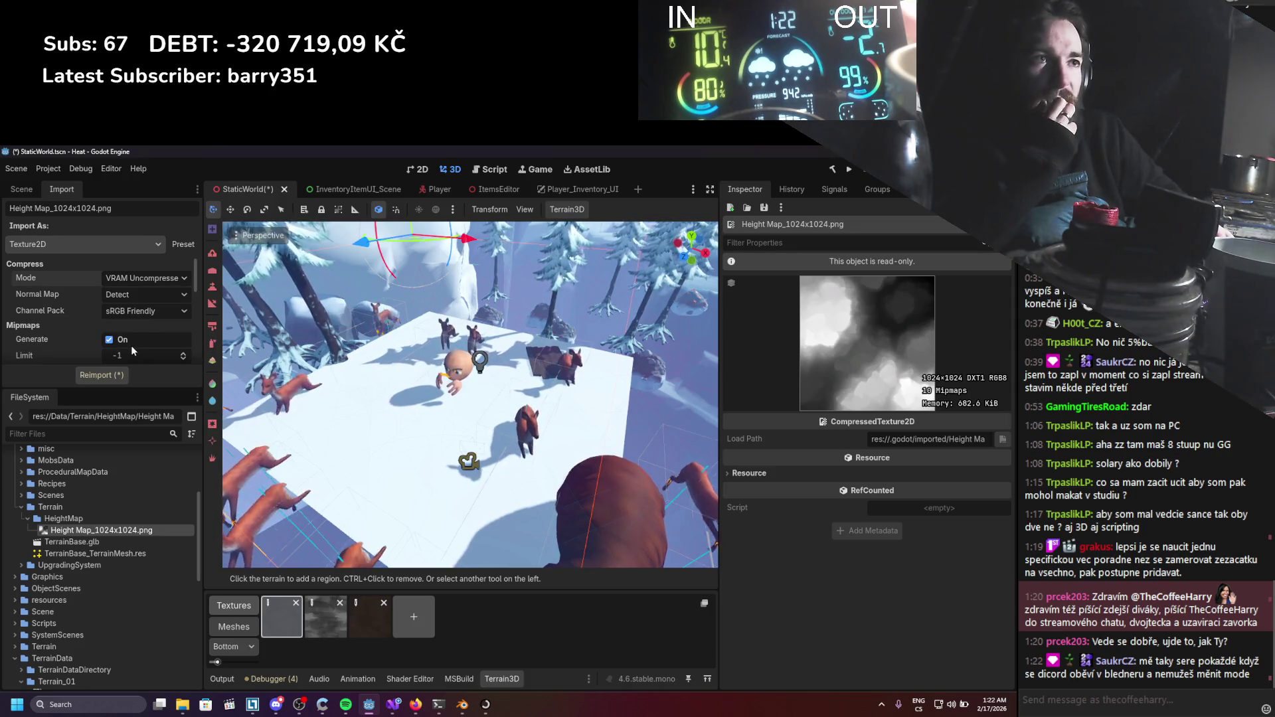
{"action": "scroll", "coordinate": [171, 326], "scroll_direction": "down", "scroll_amount": 1}
{"action": "left_click", "coordinate": [109, 314]}
Keep Texture2D as the import type and save the StaticWorld scene.
{"action": "scroll", "coordinate": [72, 321], "scroll_direction": "down", "scroll_amount": 4}
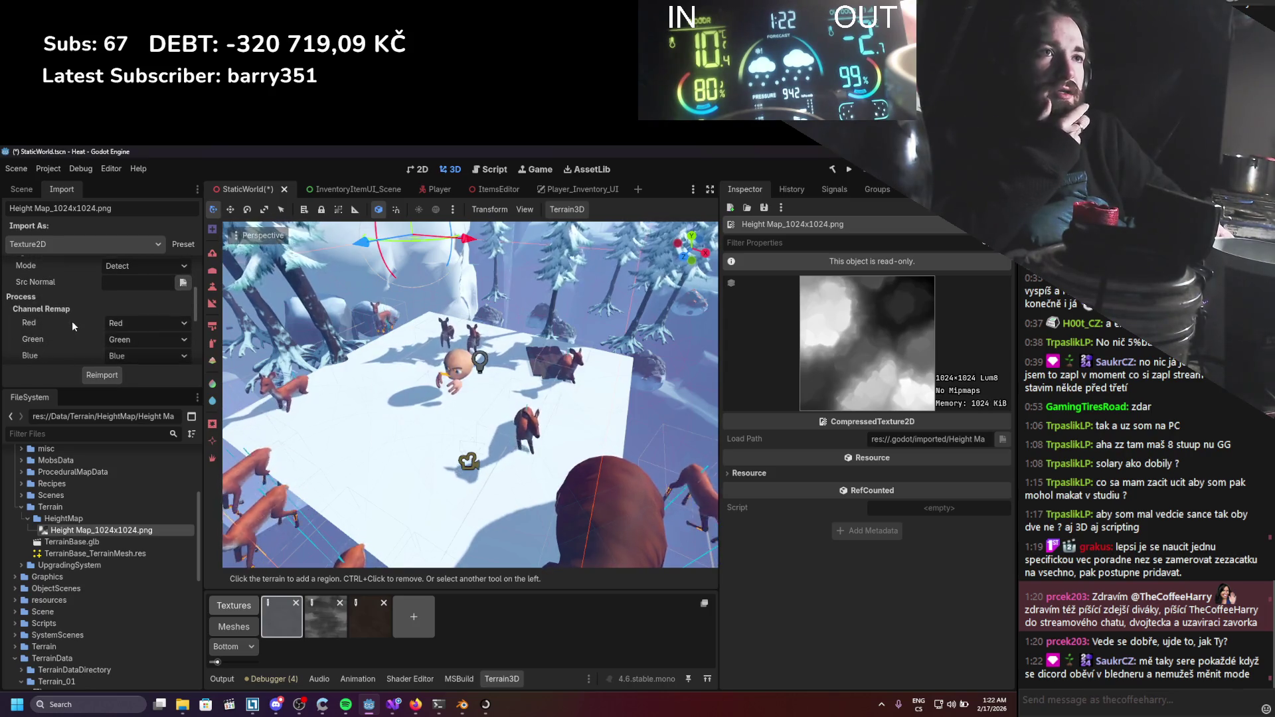
{"action": "scroll", "coordinate": [79, 310], "scroll_direction": "down", "scroll_amount": 3}
{"action": "scroll", "coordinate": [79, 316], "scroll_direction": "up", "scroll_amount": 6}
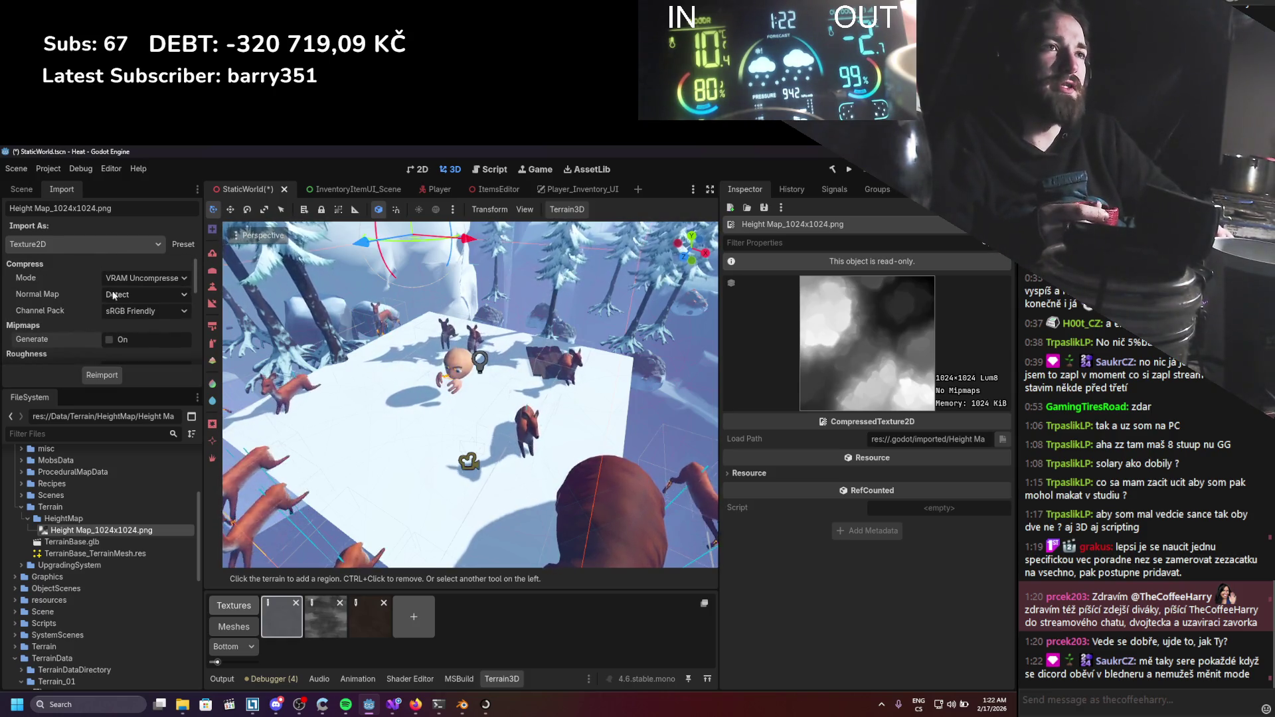
{"action": "left_click", "coordinate": [53, 243]}
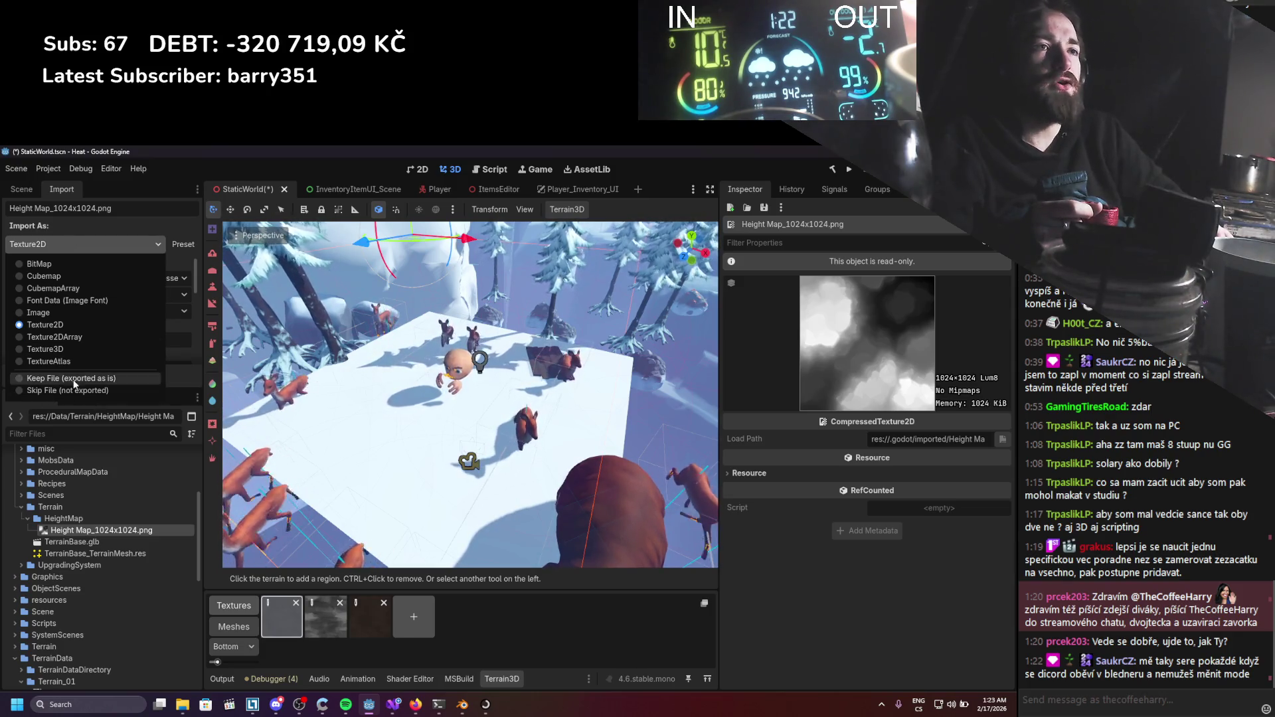
{"action": "left_click", "coordinate": [59, 245]}
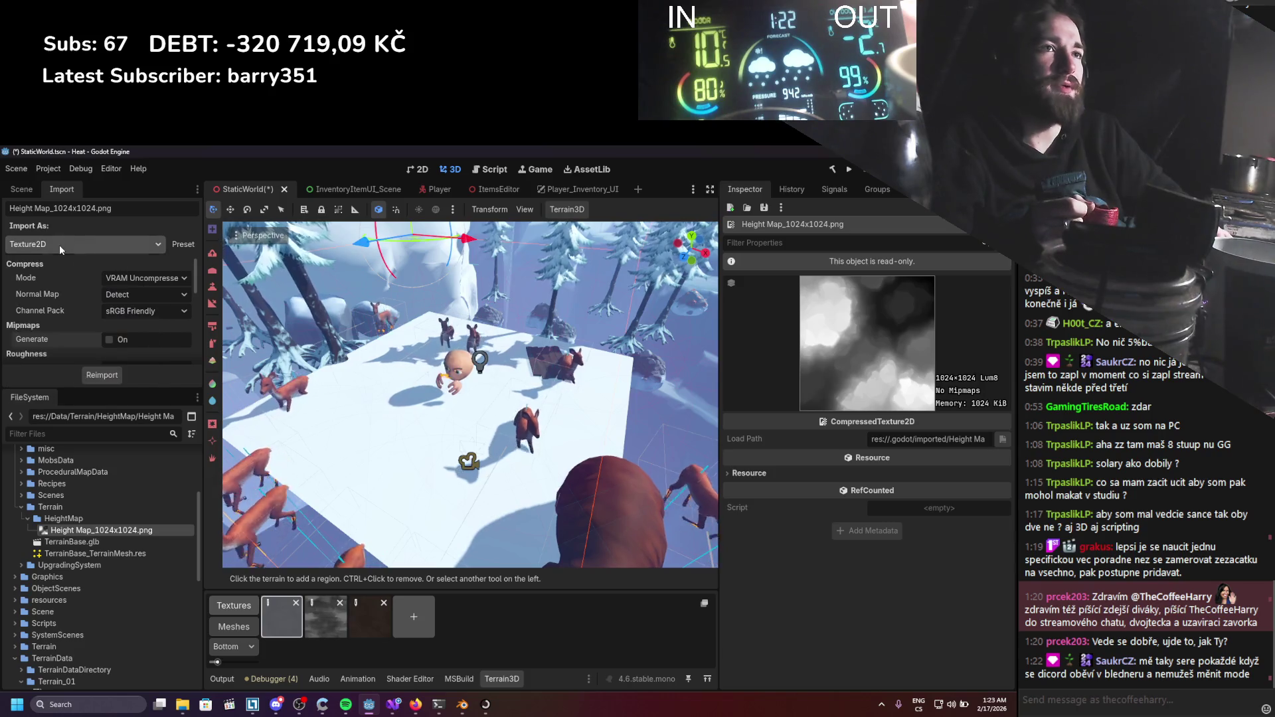
{"action": "left_click", "coordinate": [21, 189]}
{"action": "key", "text": "ctrl+s"}
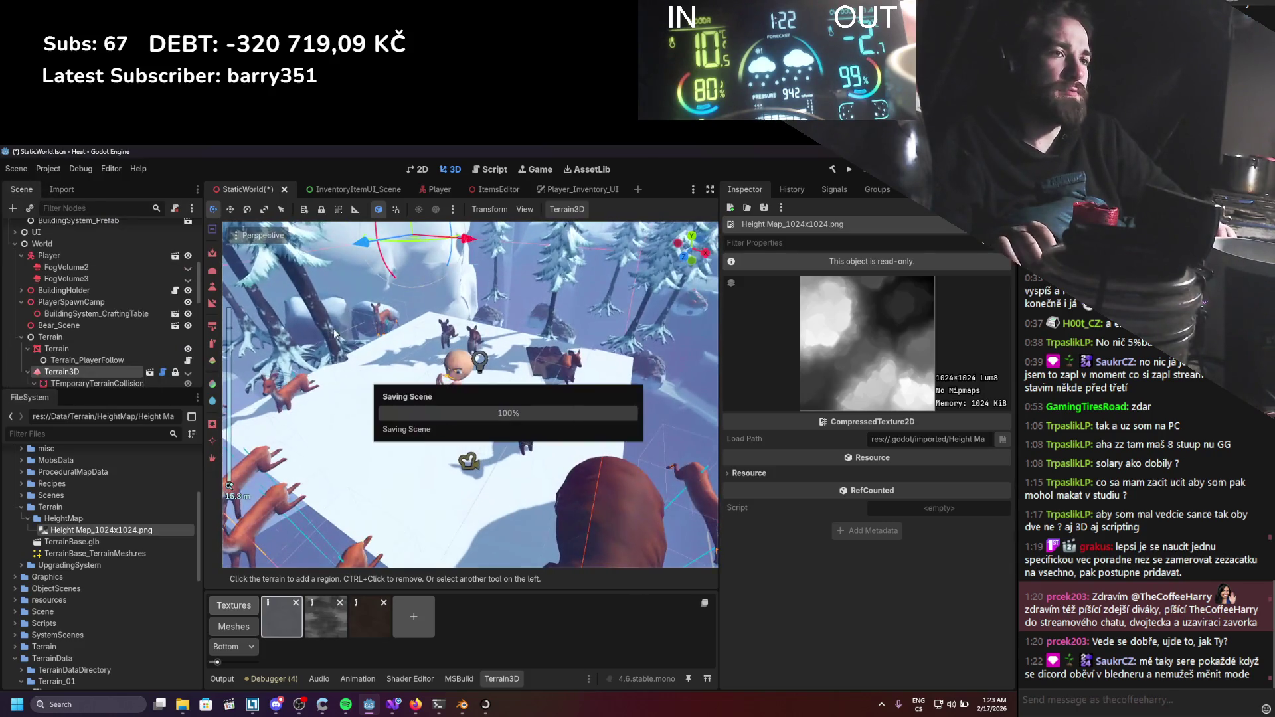
{"action": "double_click", "coordinate": [79, 542]}
{"action": "left_click", "coordinate": [907, 195]}
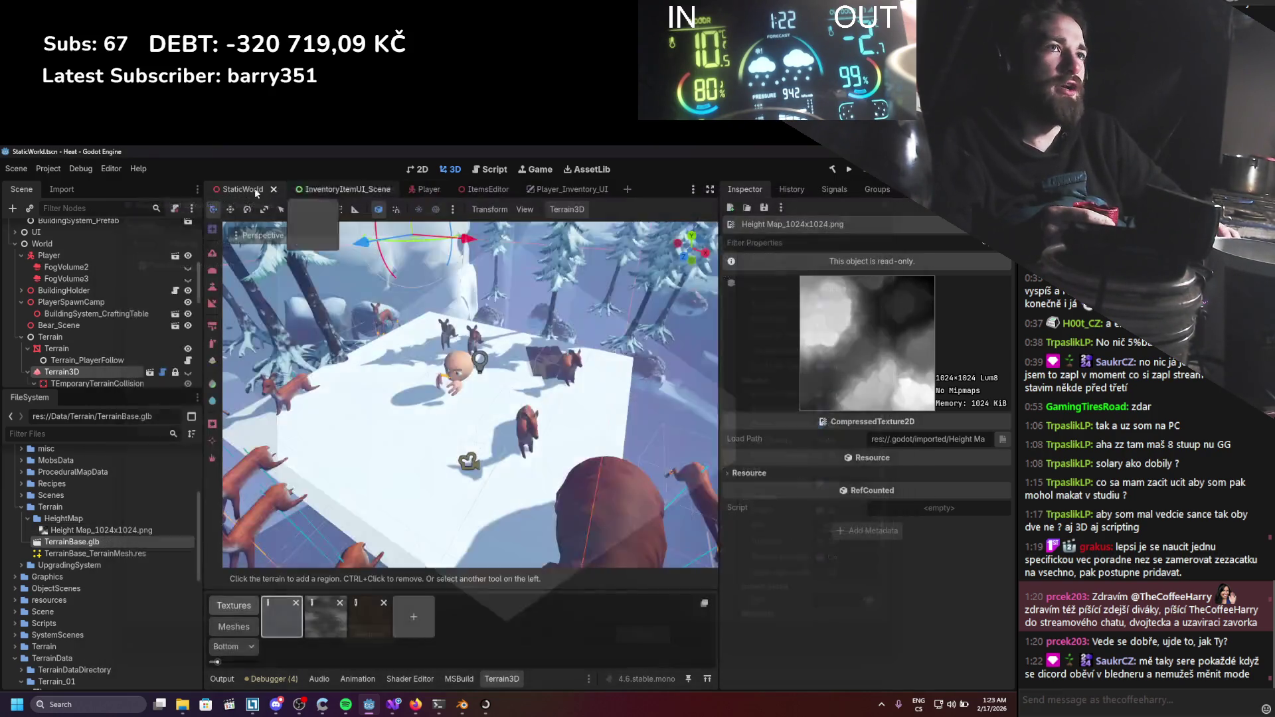
{"action": "left_click", "coordinate": [61, 189]}
{"action": "scroll", "coordinate": [62, 299], "scroll_direction": "down", "scroll_amount": 1}
{"action": "scroll", "coordinate": [62, 299], "scroll_direction": "down", "scroll_amount": 4}
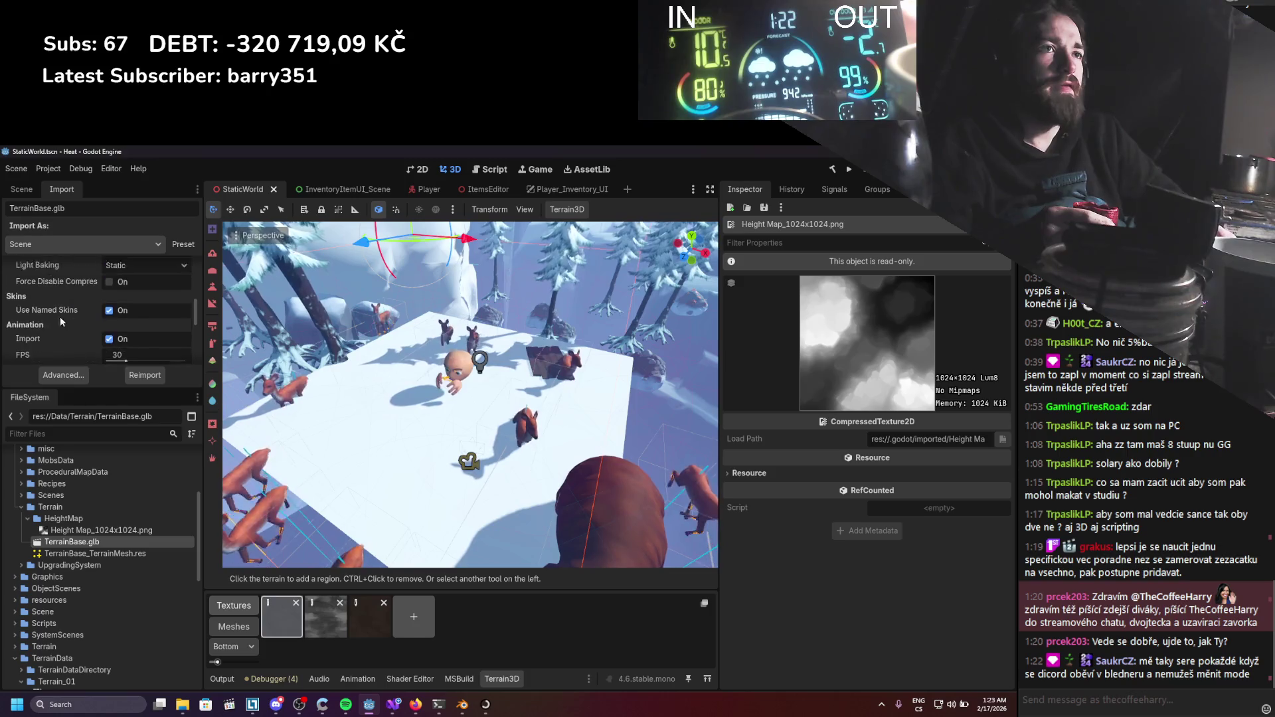
{"action": "left_click", "coordinate": [56, 247]}
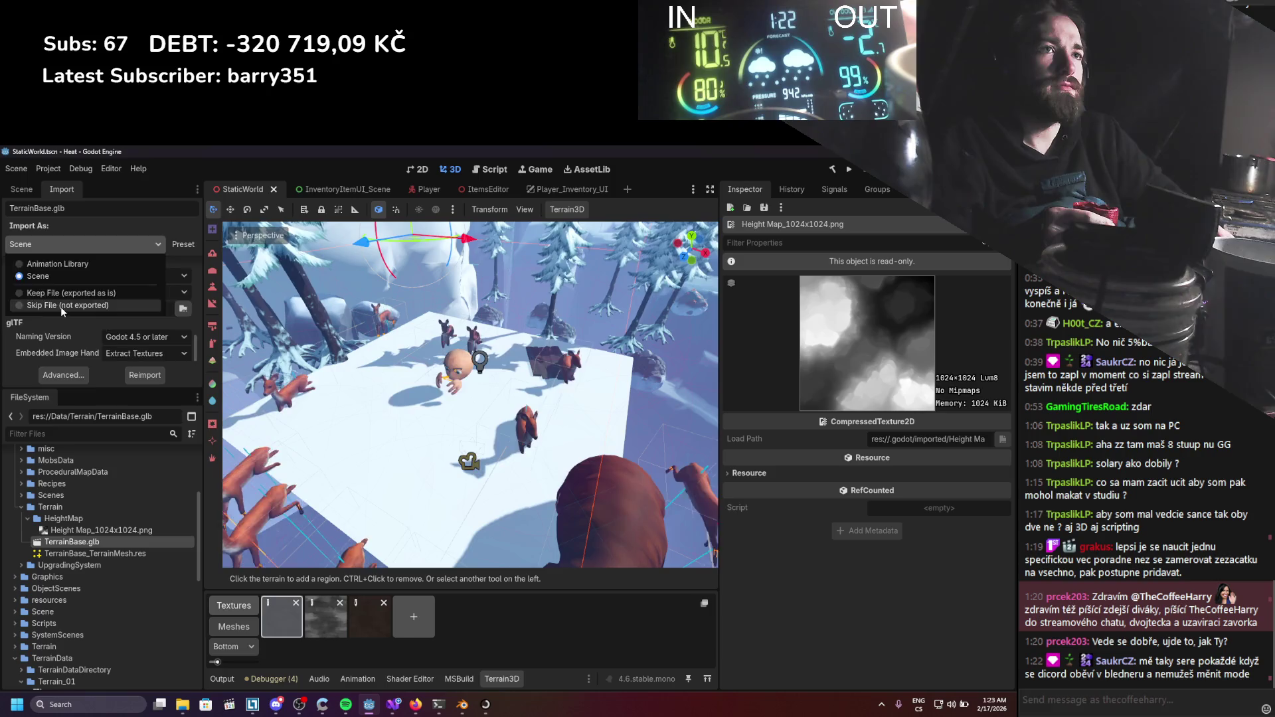
{"action": "left_click", "coordinate": [61, 306]}
{"action": "left_click", "coordinate": [73, 246]}
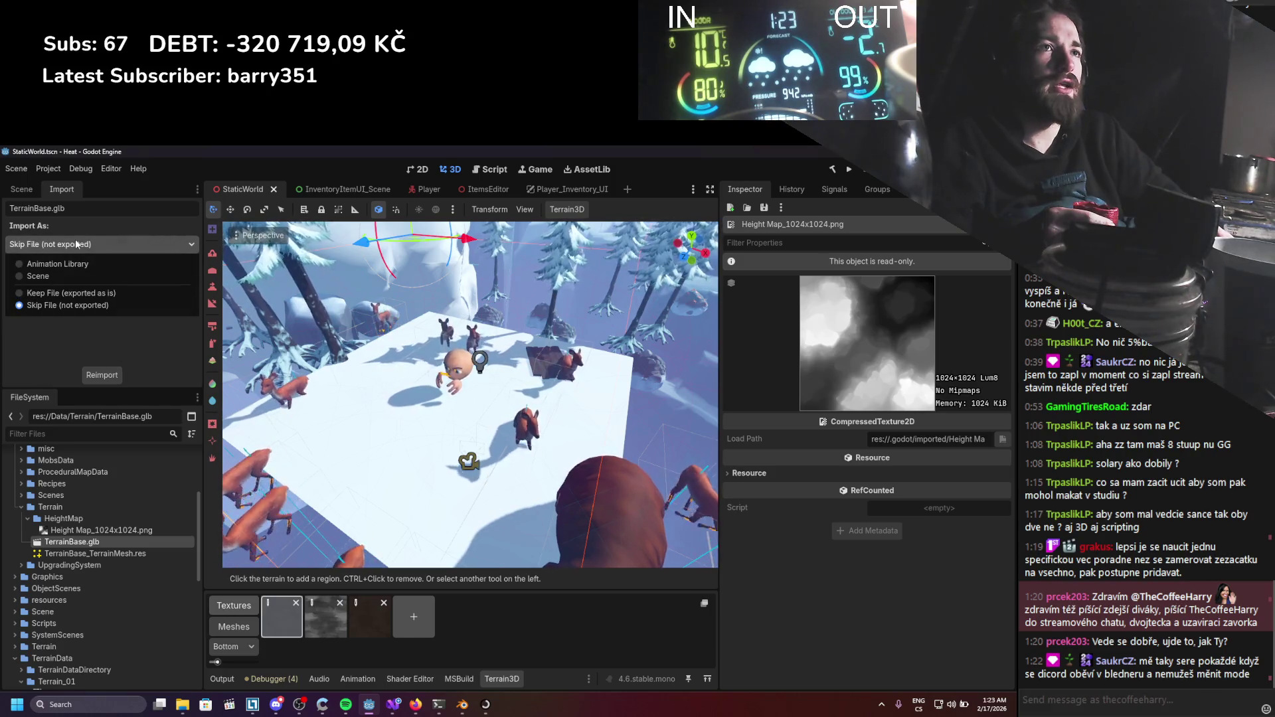
{"action": "left_click", "coordinate": [60, 277]}
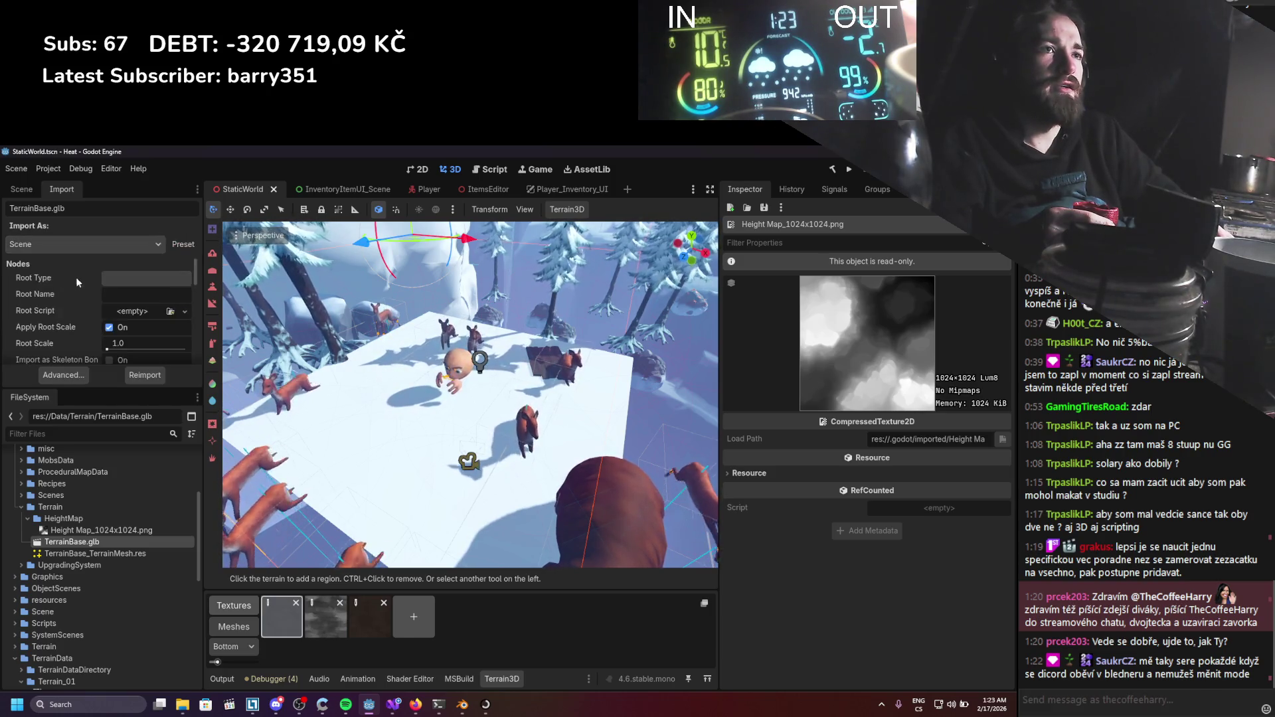
{"action": "left_click", "coordinate": [29, 189]}
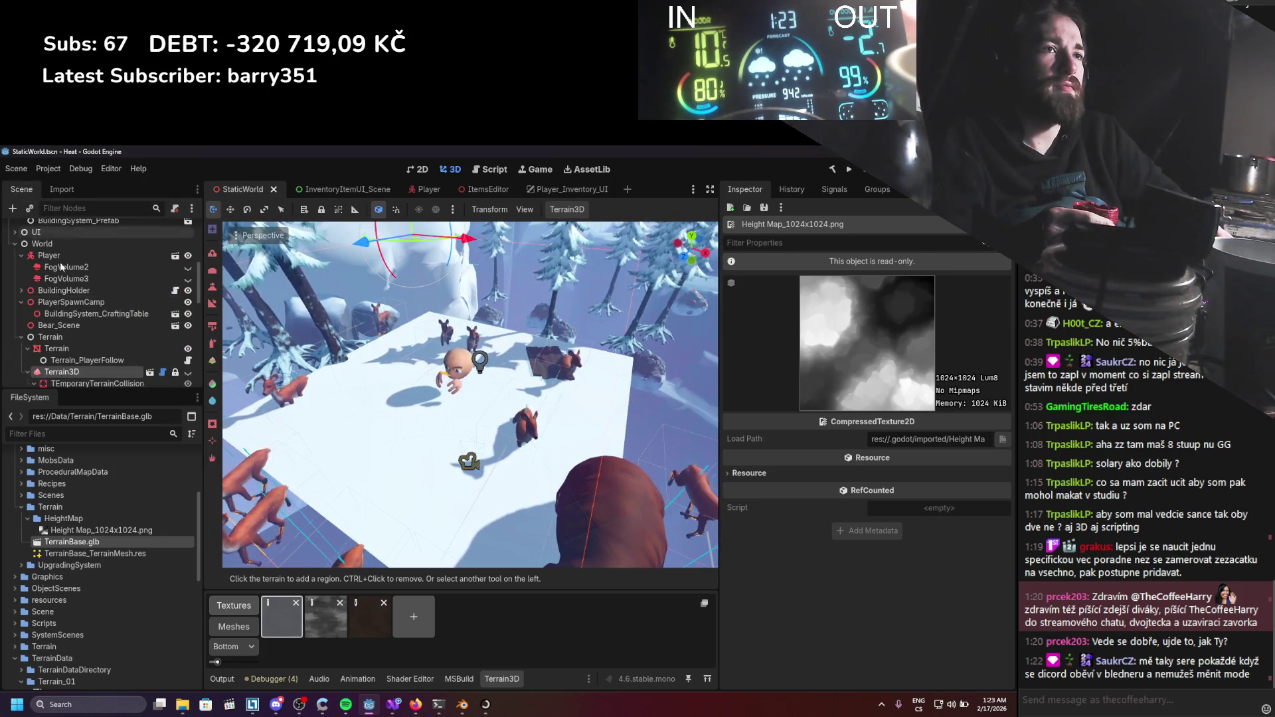
{"action": "left_click", "coordinate": [60, 189]}
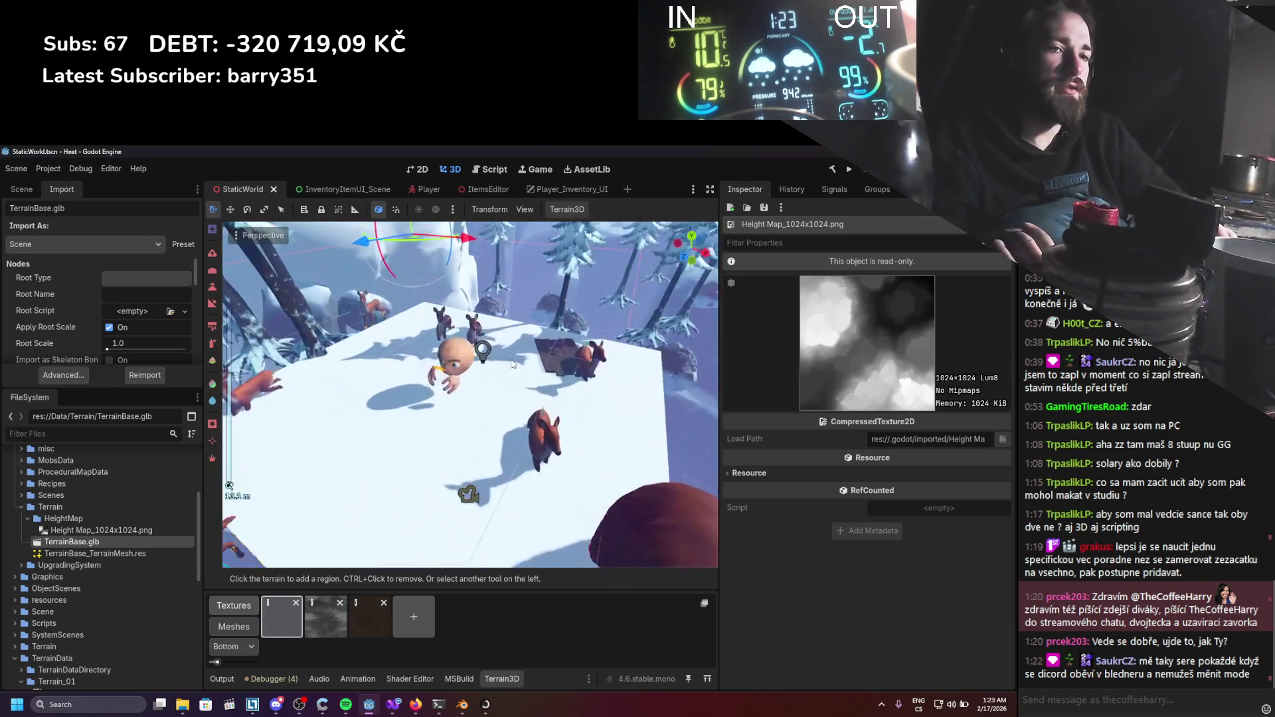
{"action": "key", "text": "ctrl+s"}
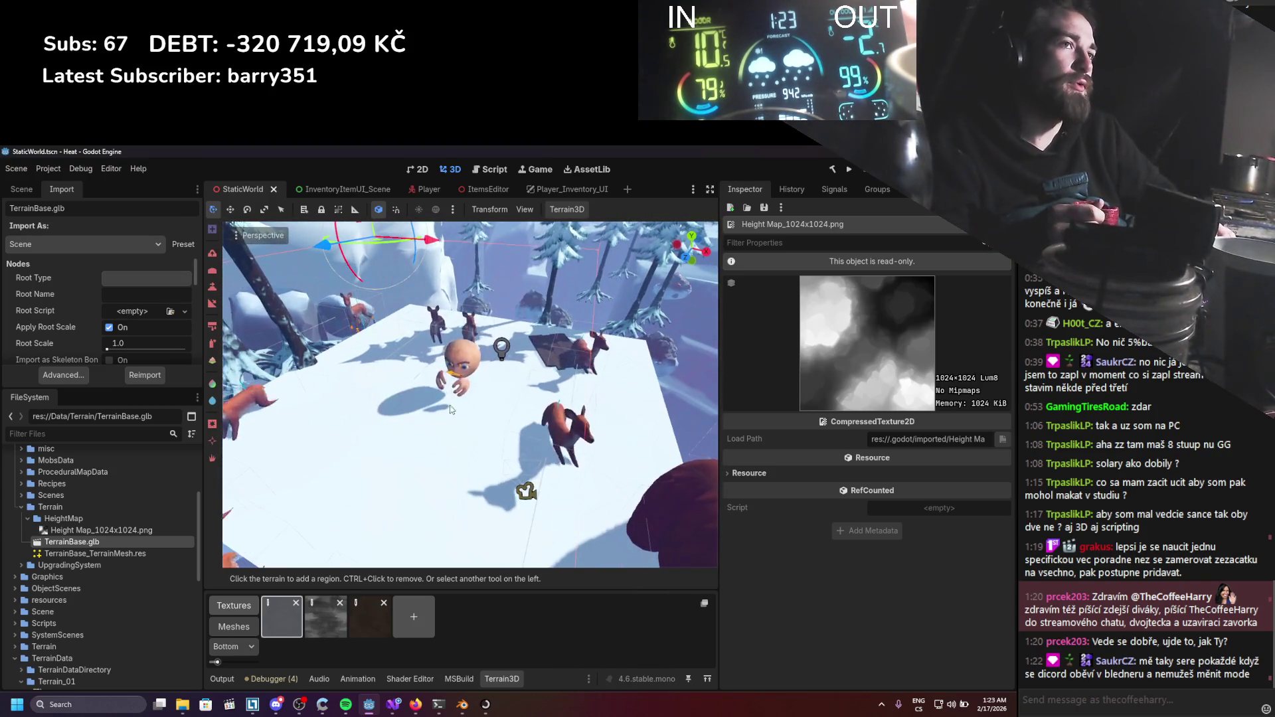
{"action": "scroll", "coordinate": [425, 425], "scroll_direction": "down", "scroll_amount": 4}
{"action": "scroll", "coordinate": [420, 439], "scroll_direction": "down", "scroll_amount": 3}
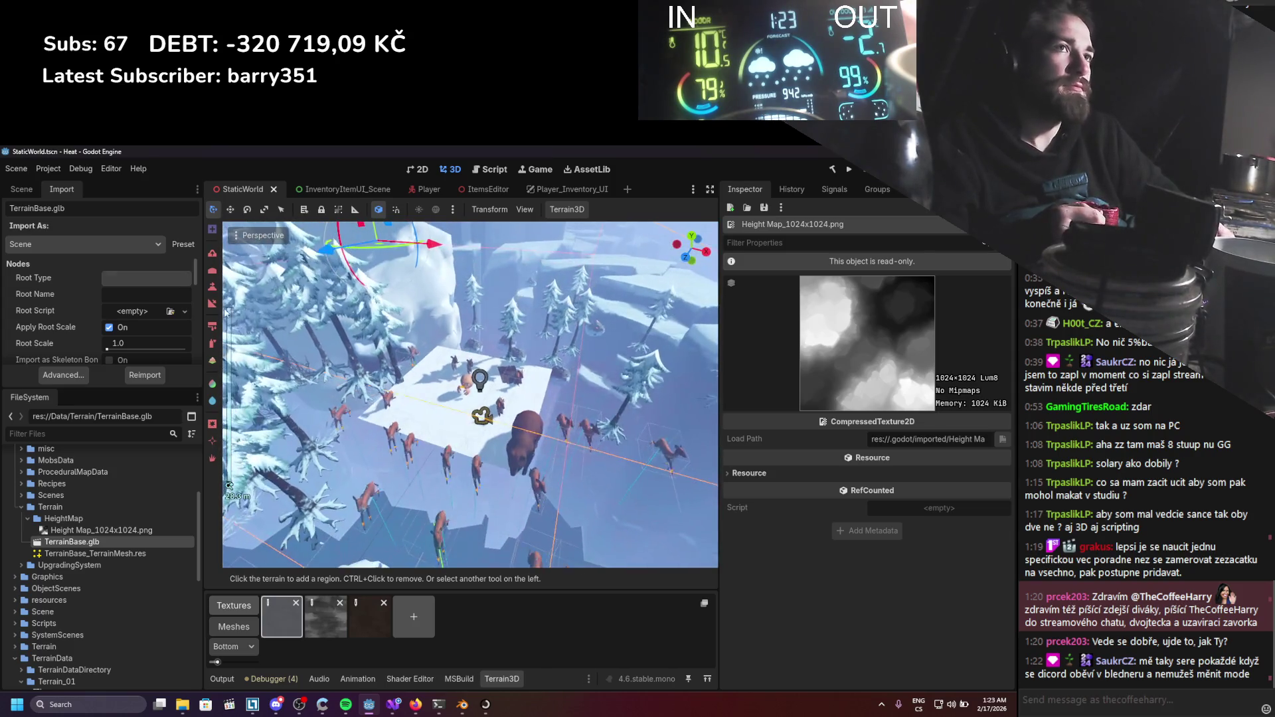
{"action": "left_click", "coordinate": [22, 189]}
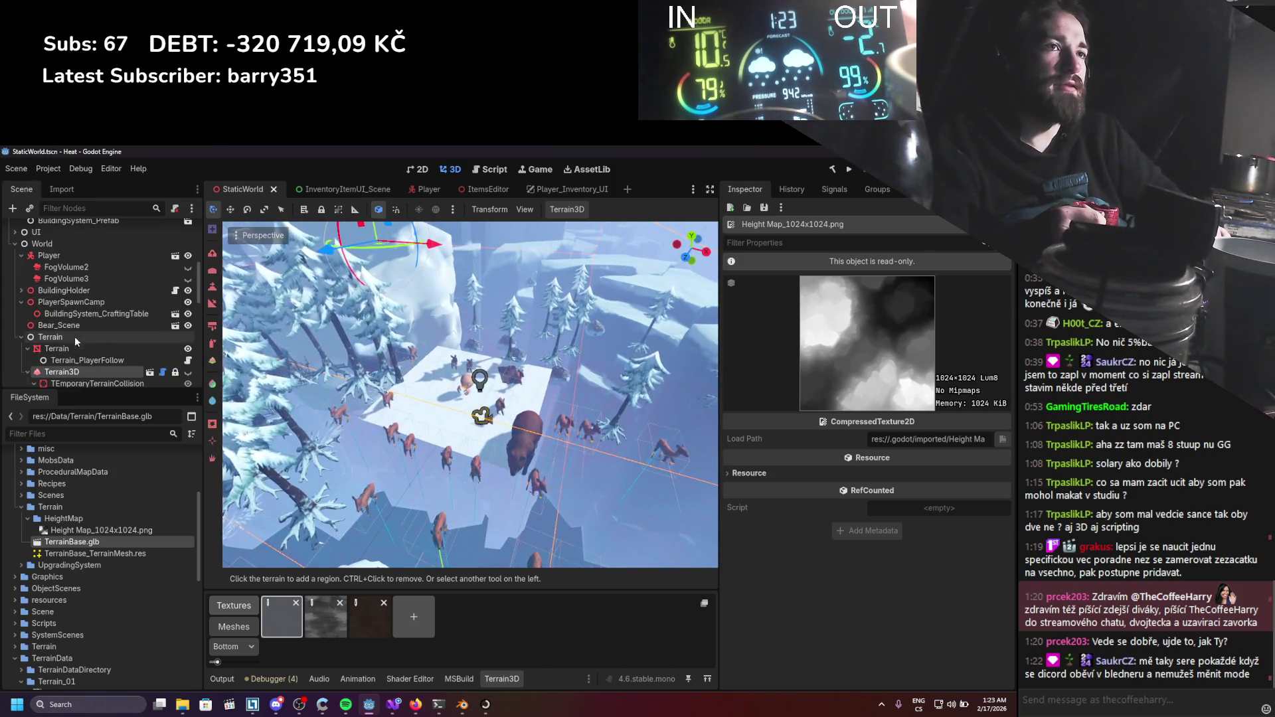
Change the Terrain node's Y position from 68.36 to 0 and save StaticWorld.
{"action": "left_click", "coordinate": [71, 349]}
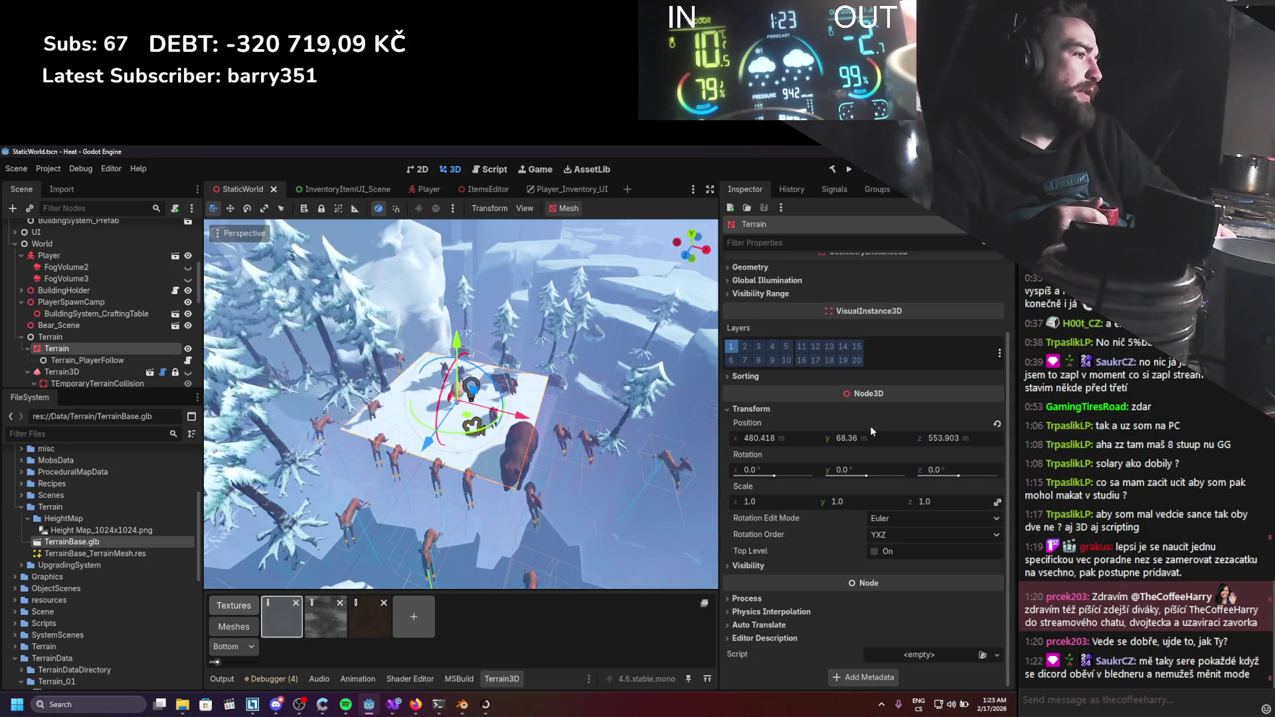
{"action": "scroll", "coordinate": [870, 425], "scroll_direction": "up", "scroll_amount": 3}
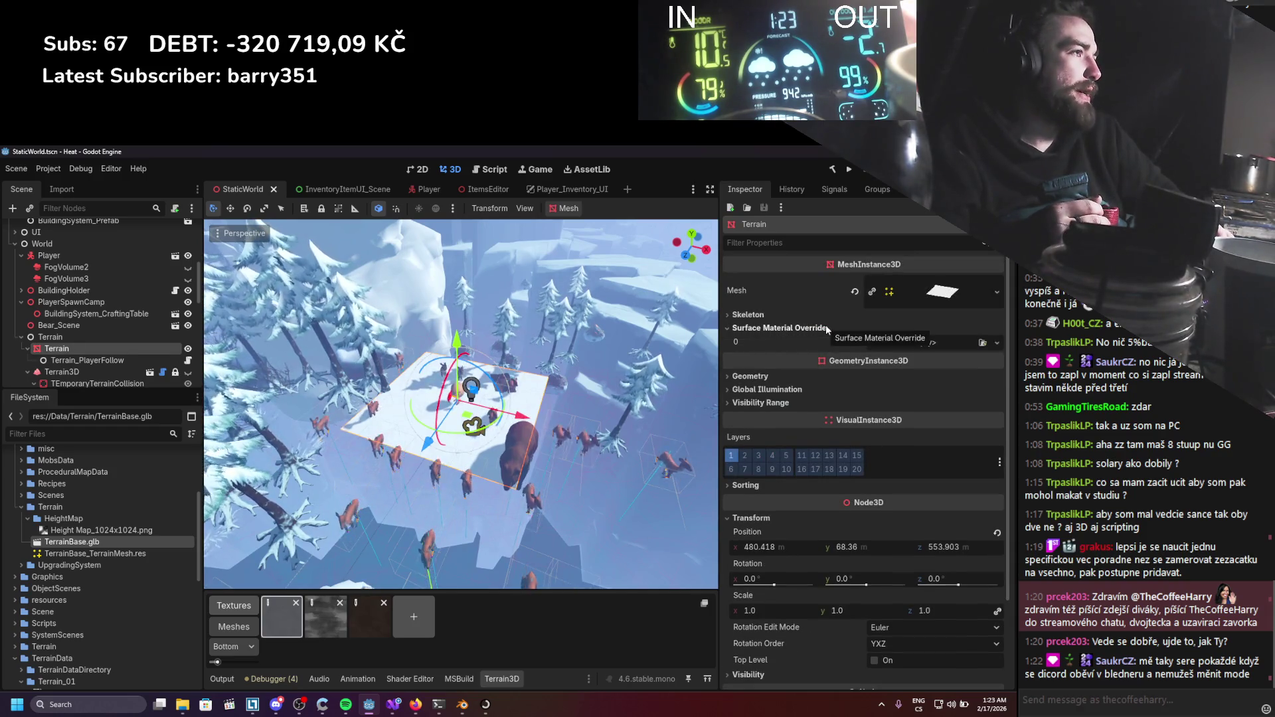
{"action": "left_click", "coordinate": [781, 328]}
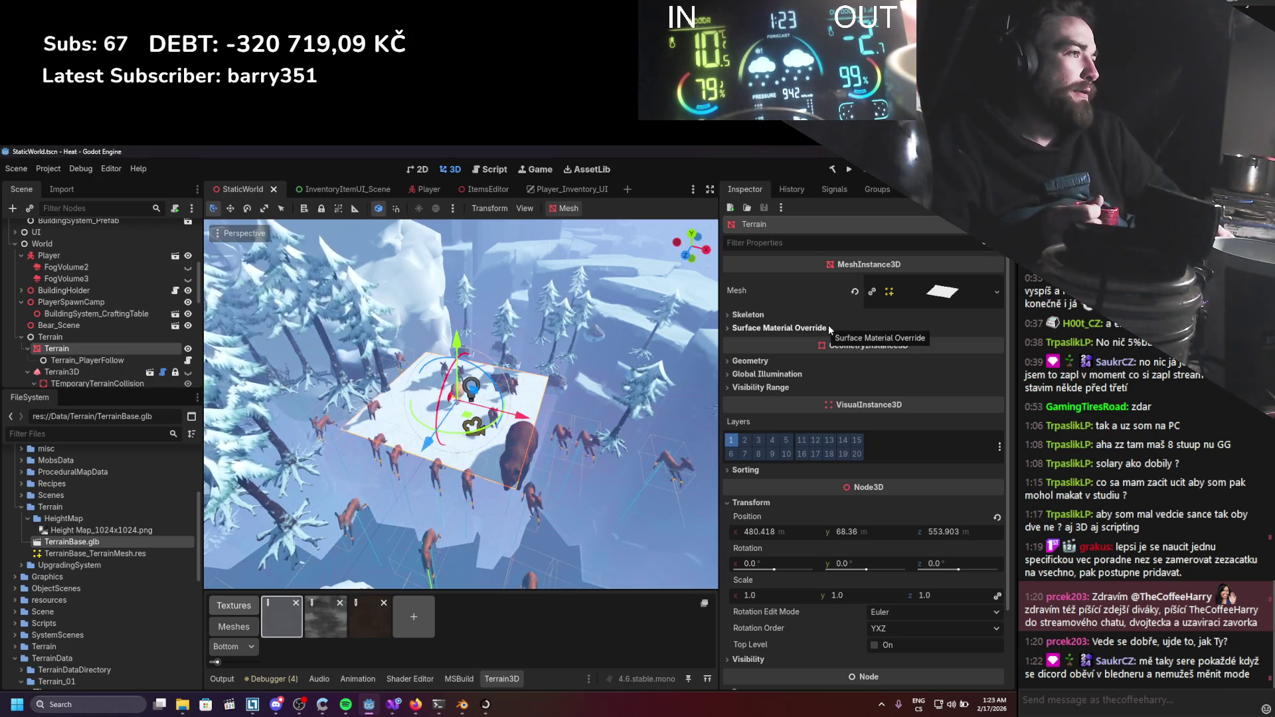
{"action": "left_click", "coordinate": [824, 327]}
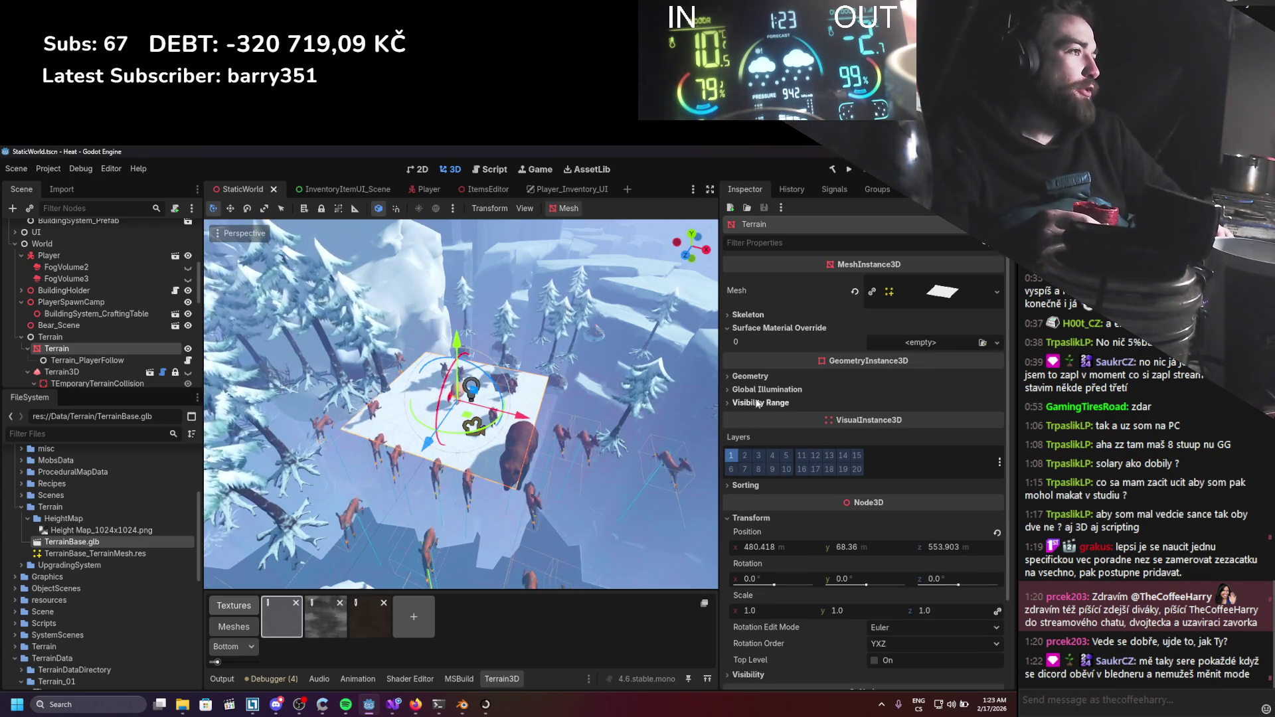
{"action": "scroll", "coordinate": [863, 398], "scroll_direction": "down", "scroll_amount": 3}
{"action": "left_click", "coordinate": [869, 444]}
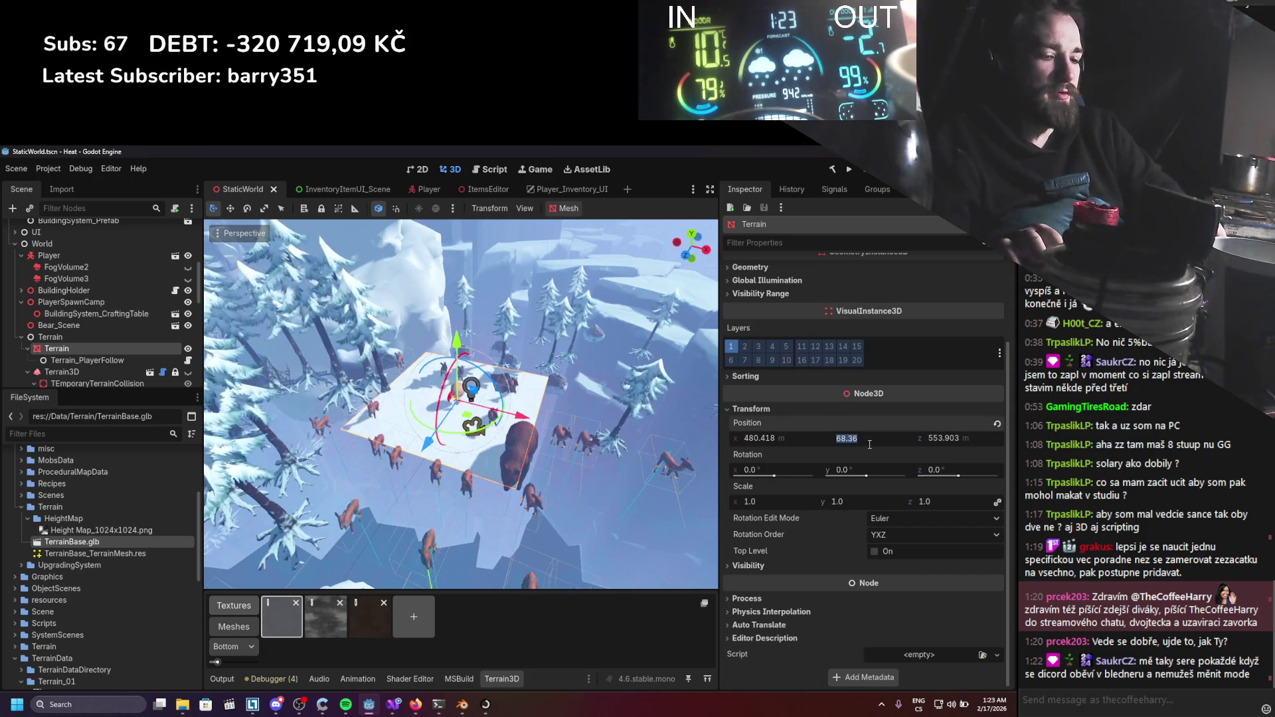
{"action": "type", "text": "0"}
{"action": "key", "text": "Return"}
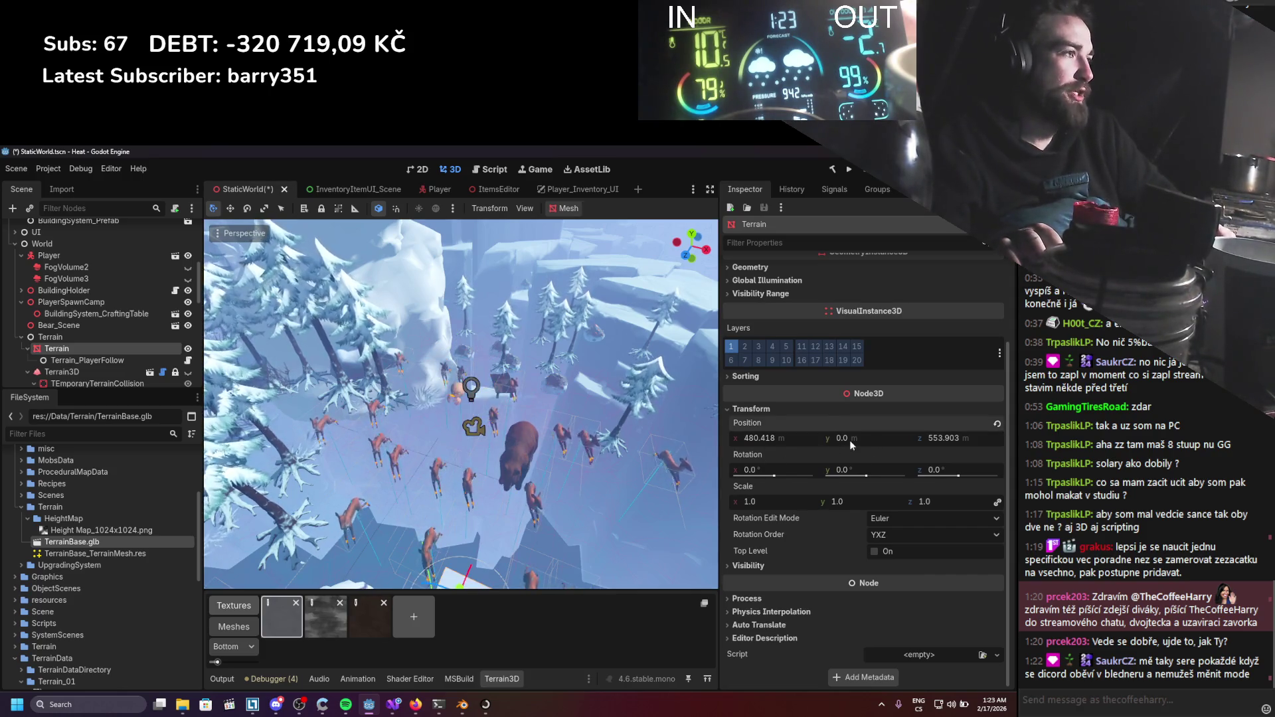
{"action": "scroll", "coordinate": [517, 476], "scroll_direction": "down", "scroll_amount": 3}
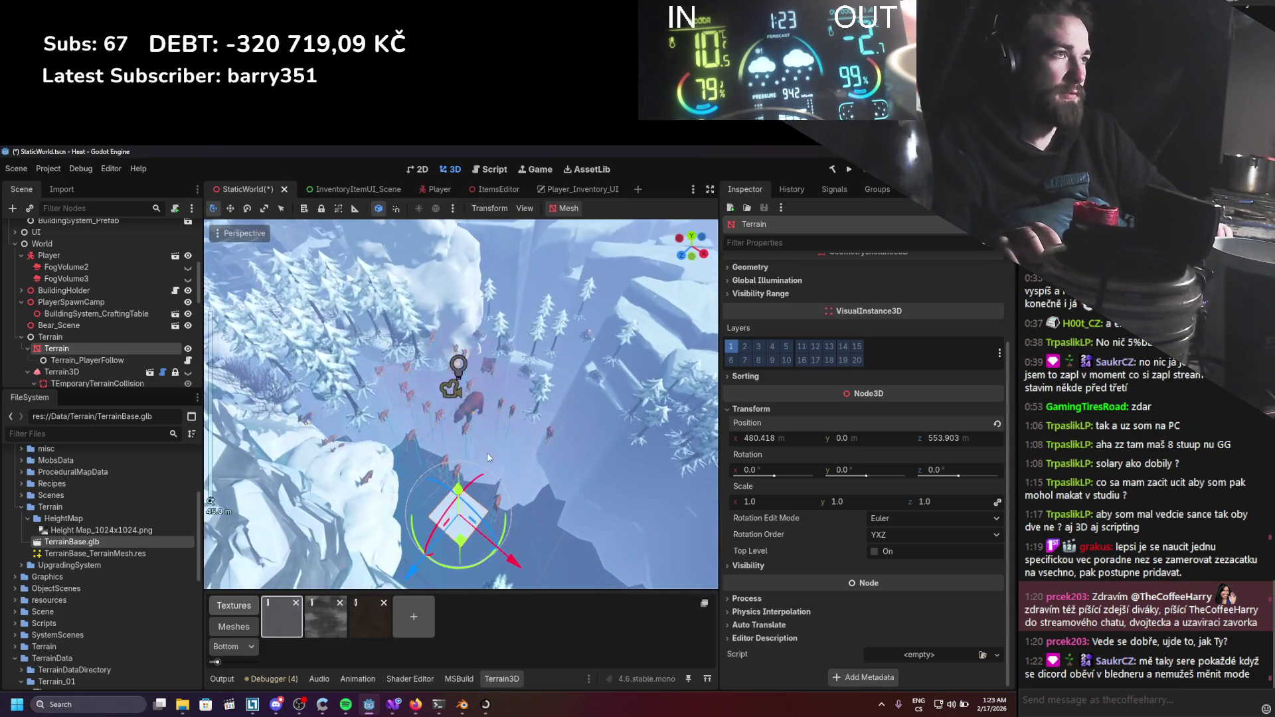
{"action": "key", "text": "ctrl+s"}
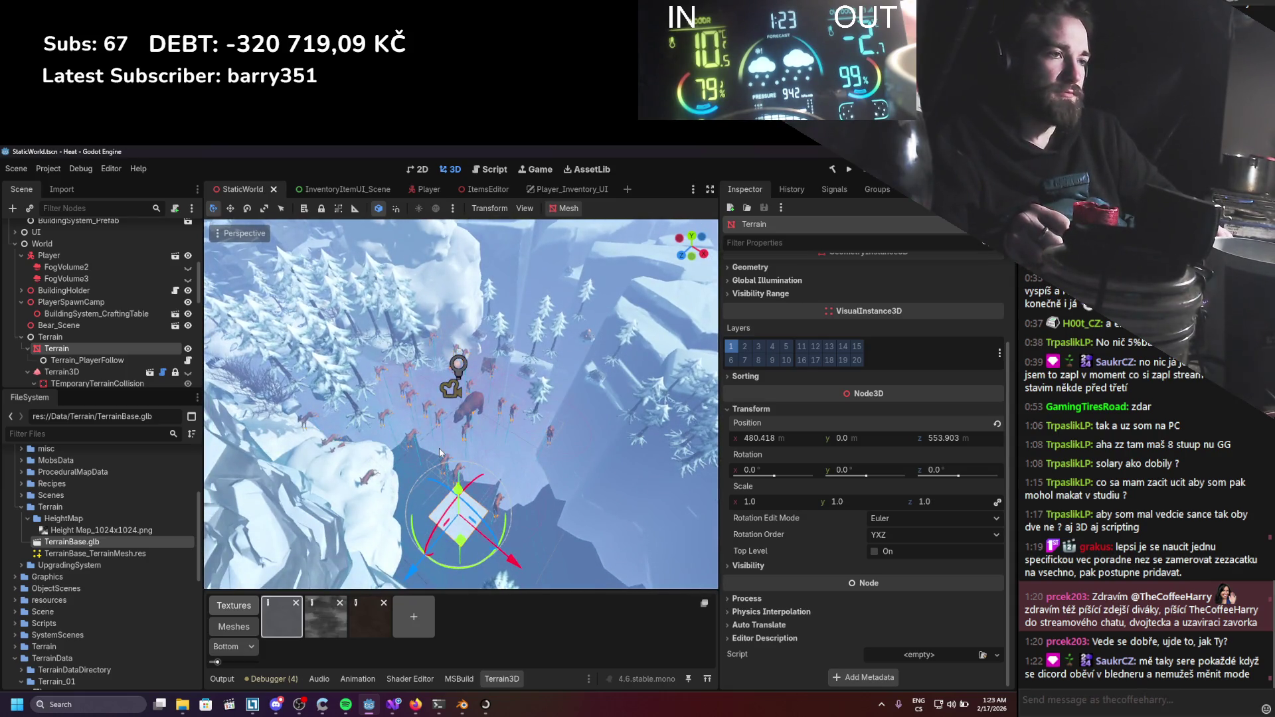
{"action": "left_click", "coordinate": [41, 509]}
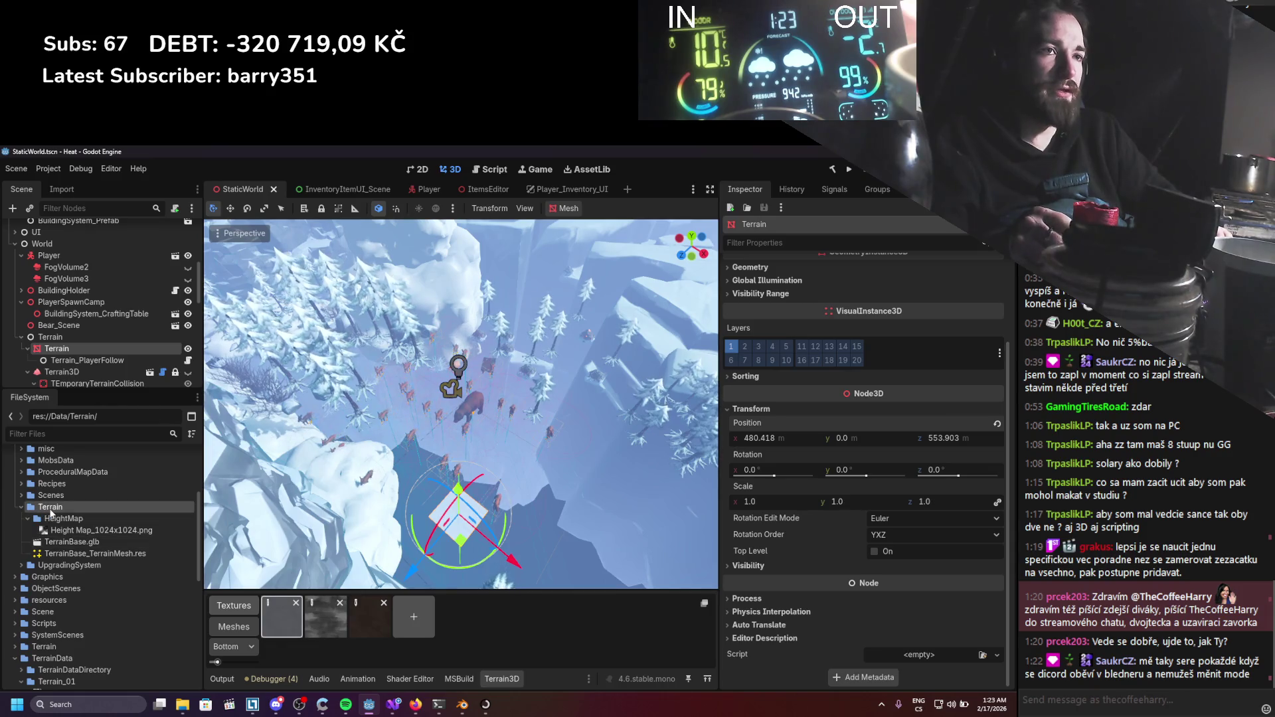
Create a ShaderMaterial resource in the Terrain folder named TerrainDisplacement.tres.
{"action": "right_click", "coordinate": [51, 513]}
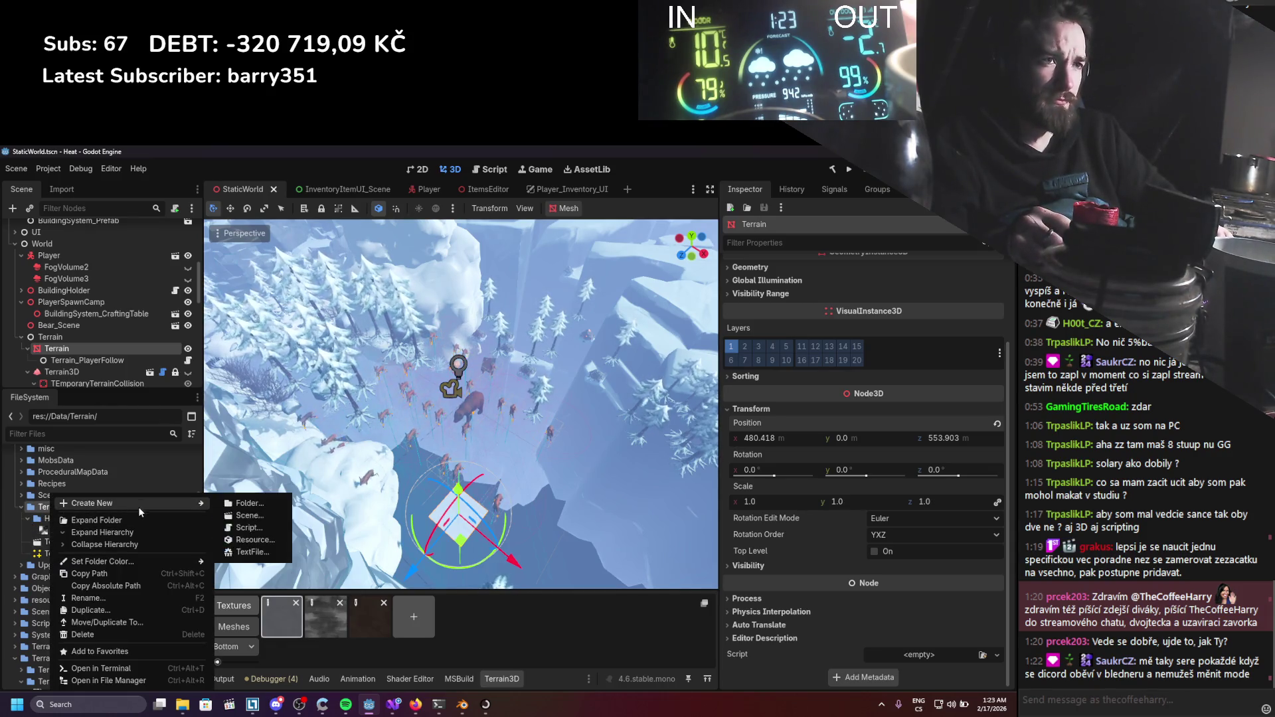
{"action": "mouse_move", "coordinate": [197, 505]}
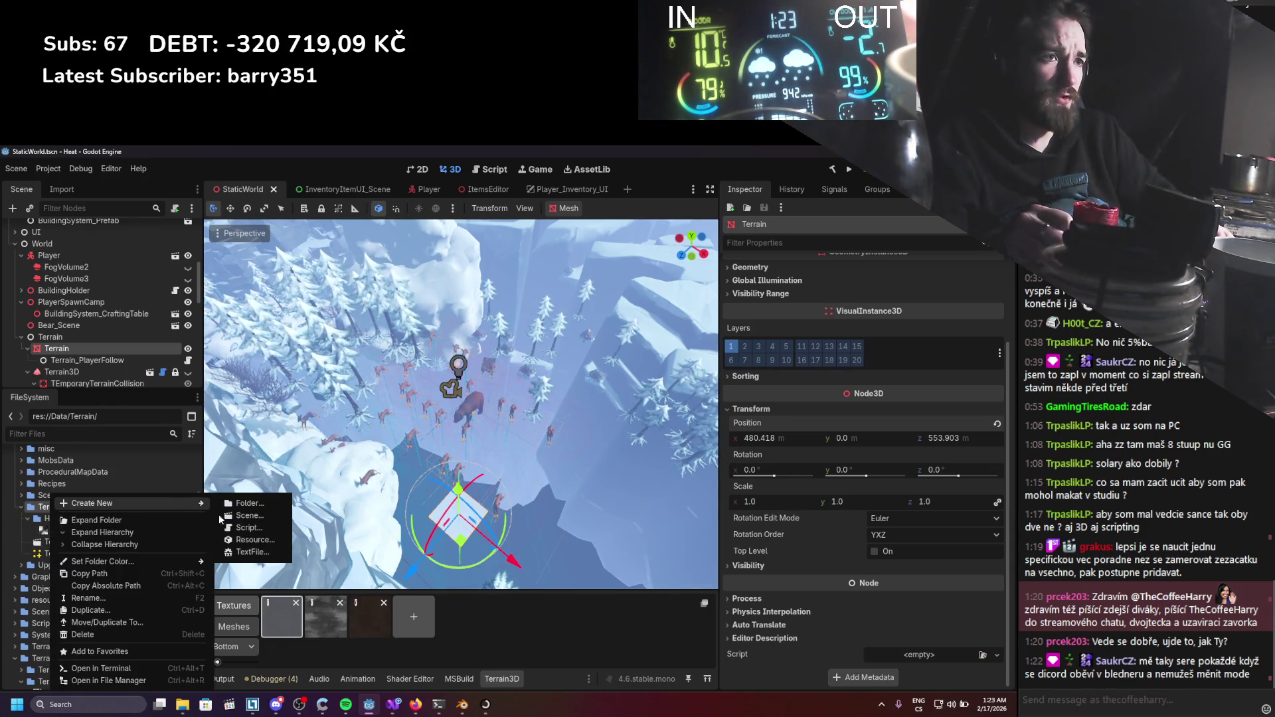
{"action": "left_click", "coordinate": [249, 540]}
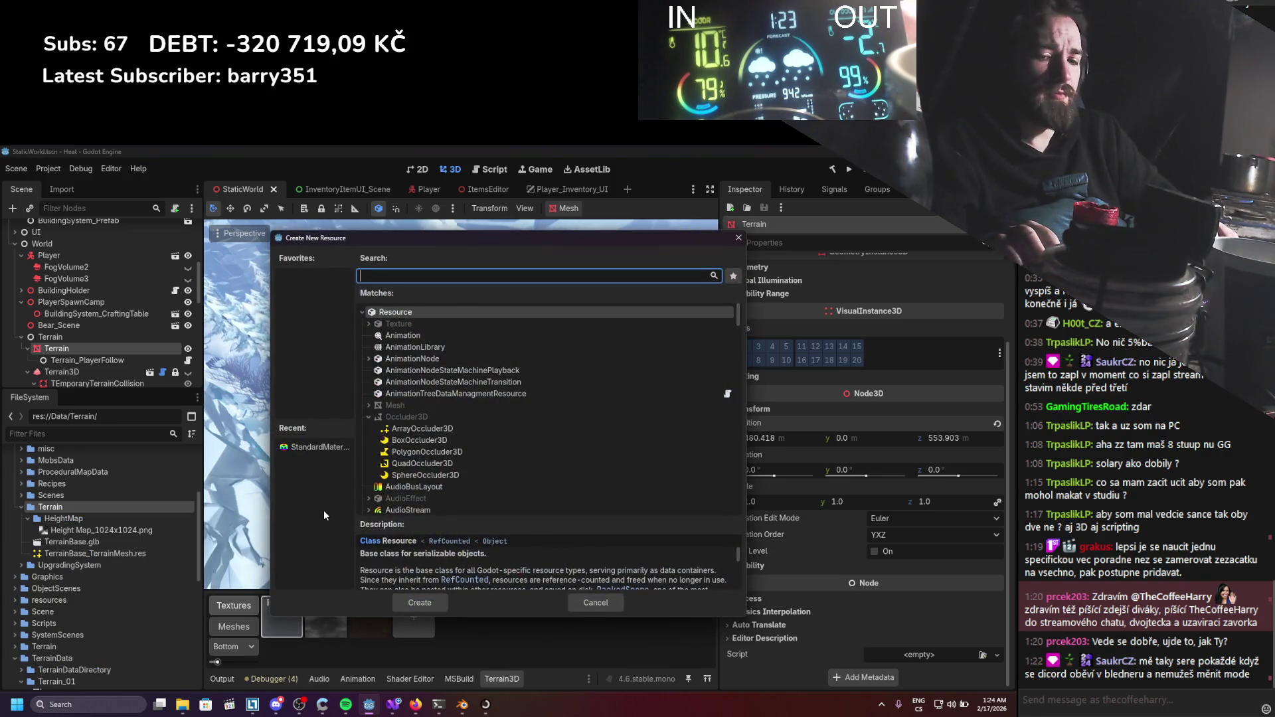
{"action": "type", "text": "Shader"}
{"action": "double_click", "coordinate": [412, 396]}
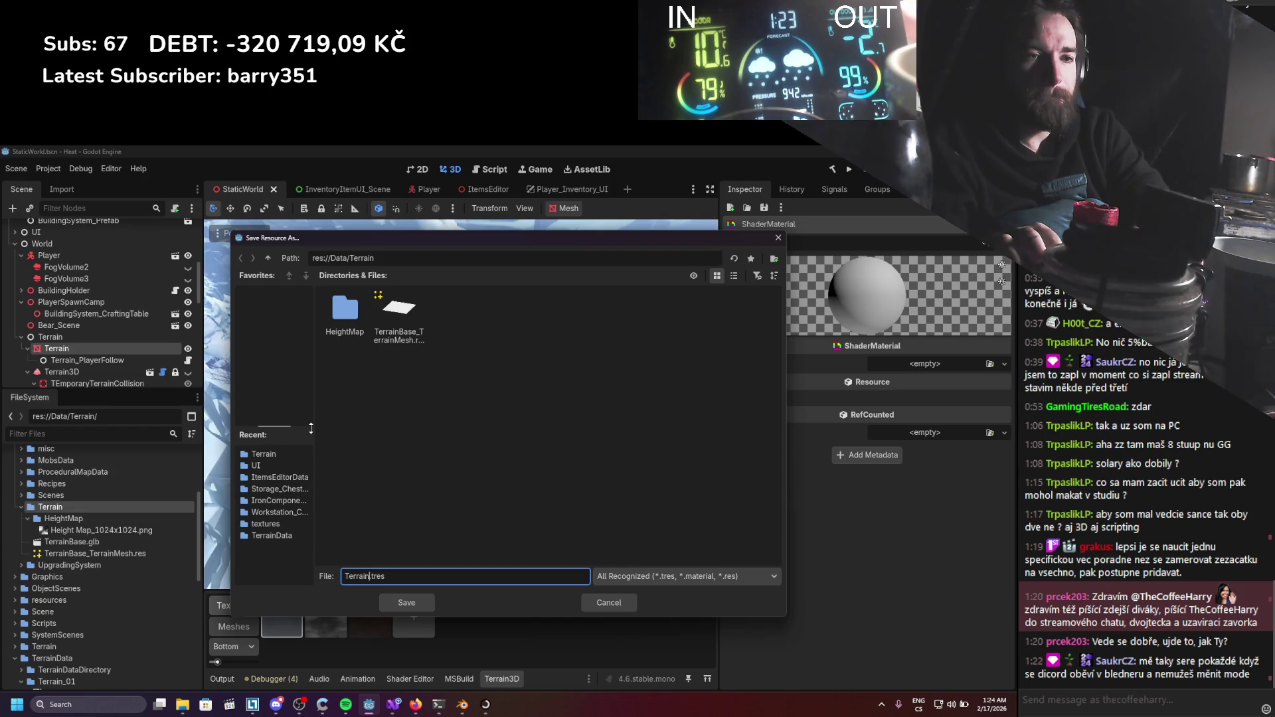
{"action": "key", "text": "Return"}
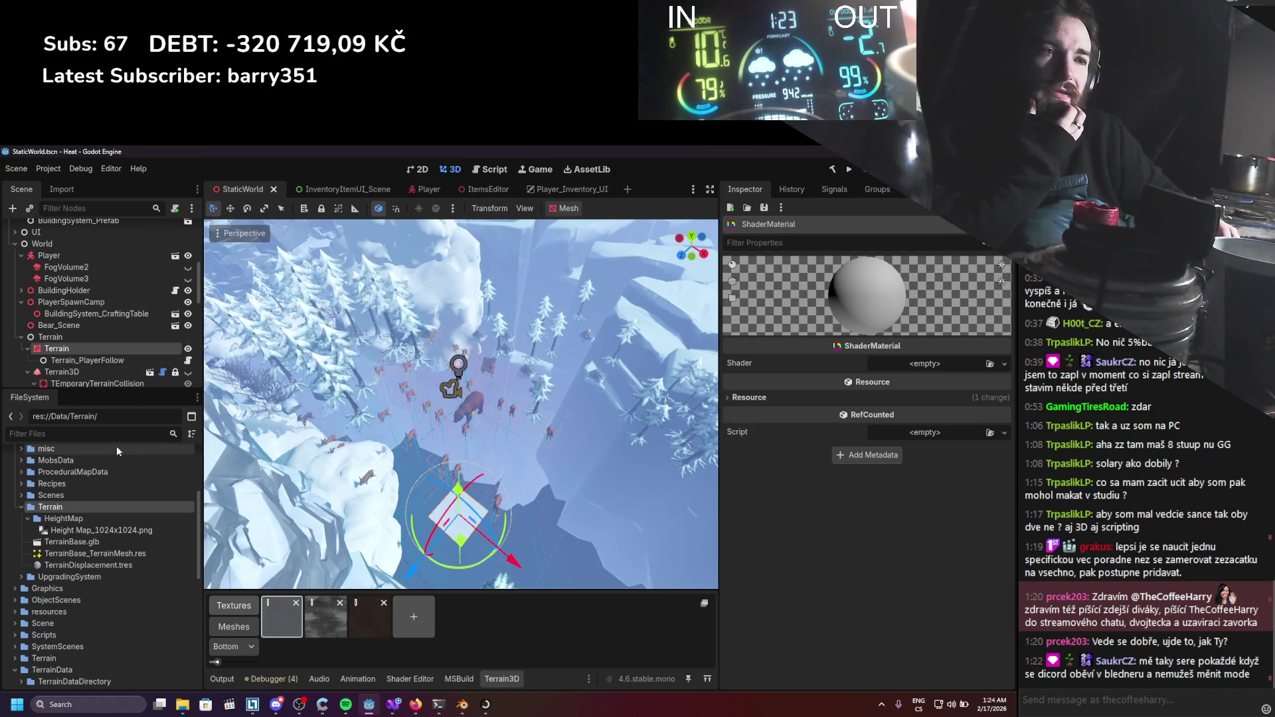
Create another shader resource in Data/Terrain, saved as Terrain.tres.
{"action": "right_click", "coordinate": [61, 507]}
{"action": "mouse_move", "coordinate": [94, 509]}
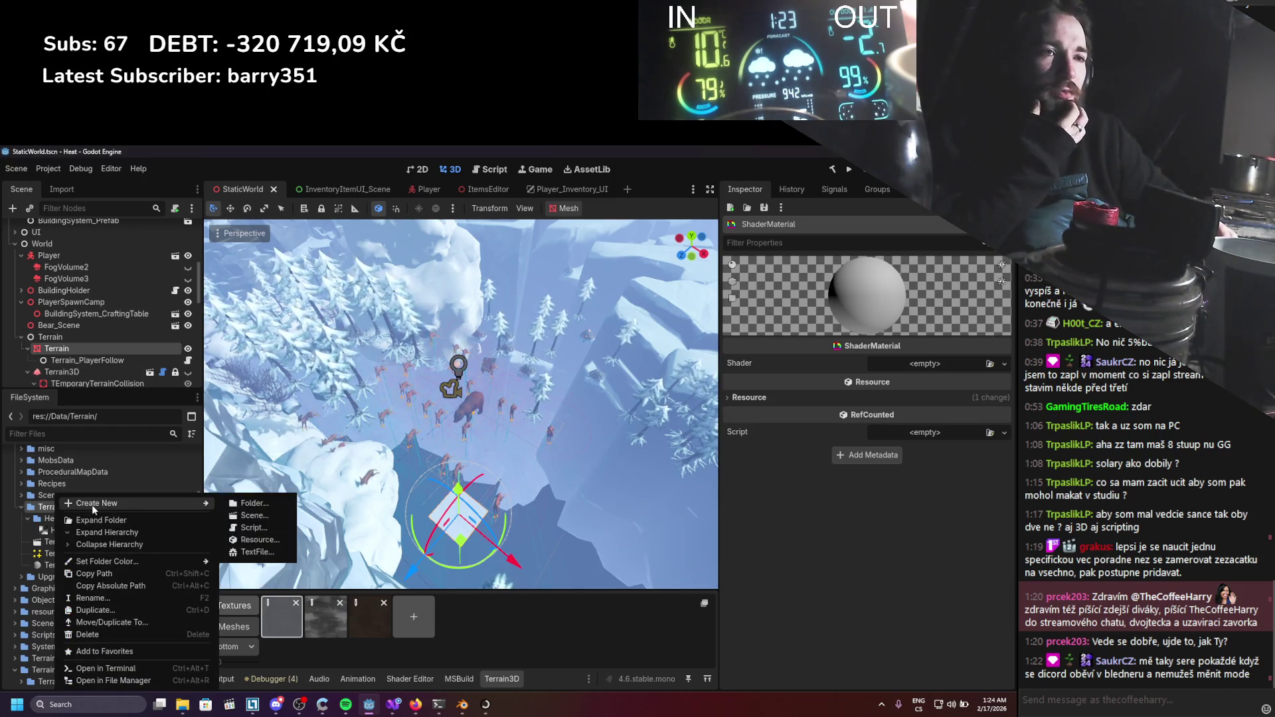
{"action": "left_click", "coordinate": [252, 540]}
{"action": "type", "text": "shade"}
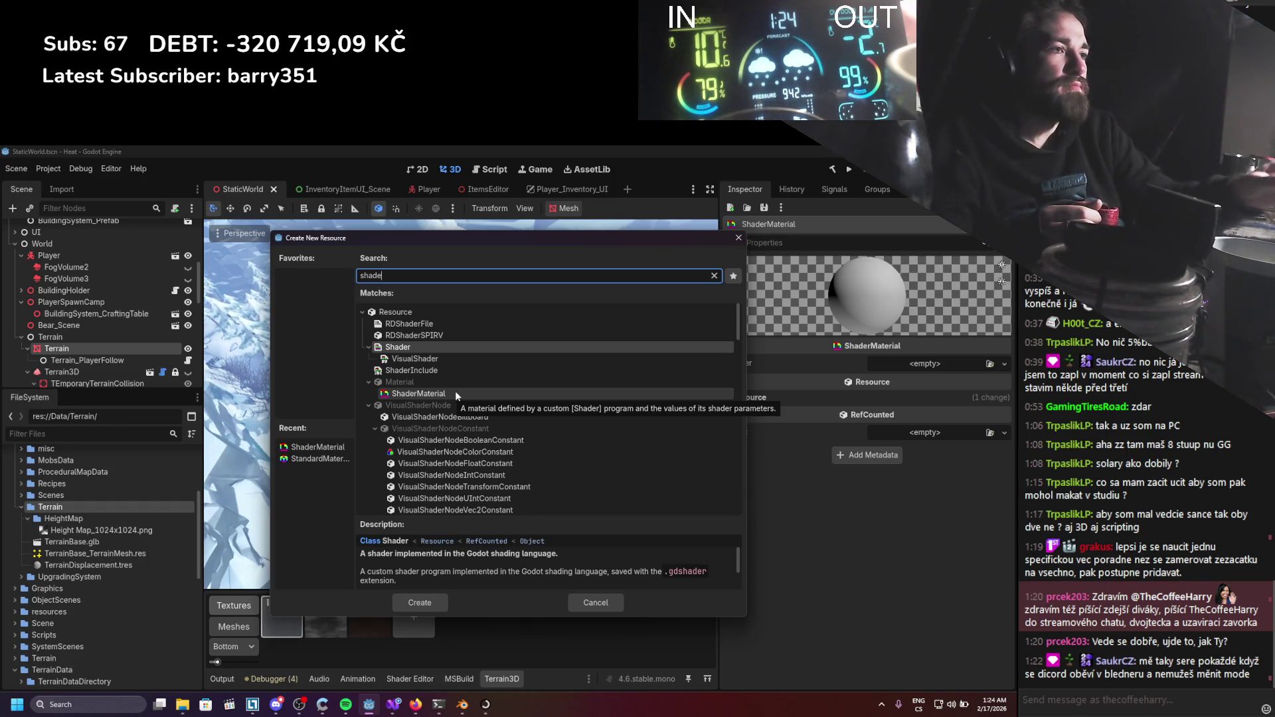
{"action": "scroll", "coordinate": [455, 465], "scroll_direction": "down", "scroll_amount": 2}
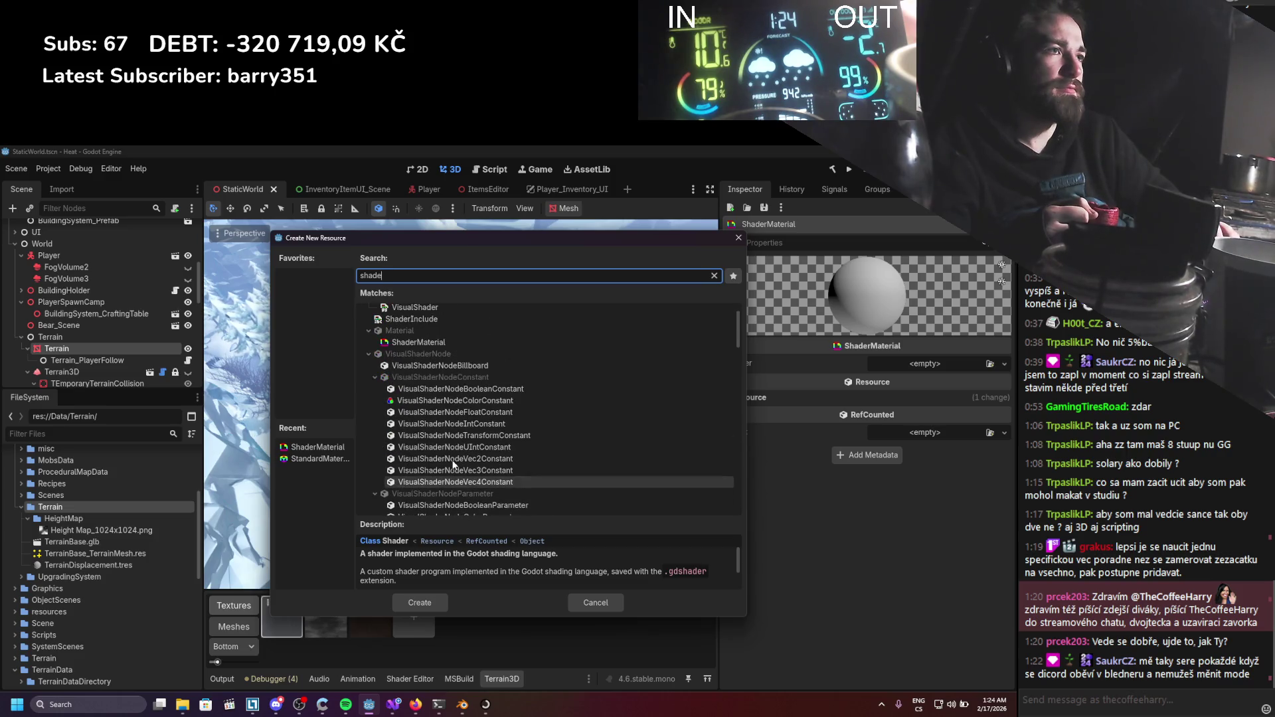
{"action": "scroll", "coordinate": [431, 445], "scroll_direction": "up", "scroll_amount": 2}
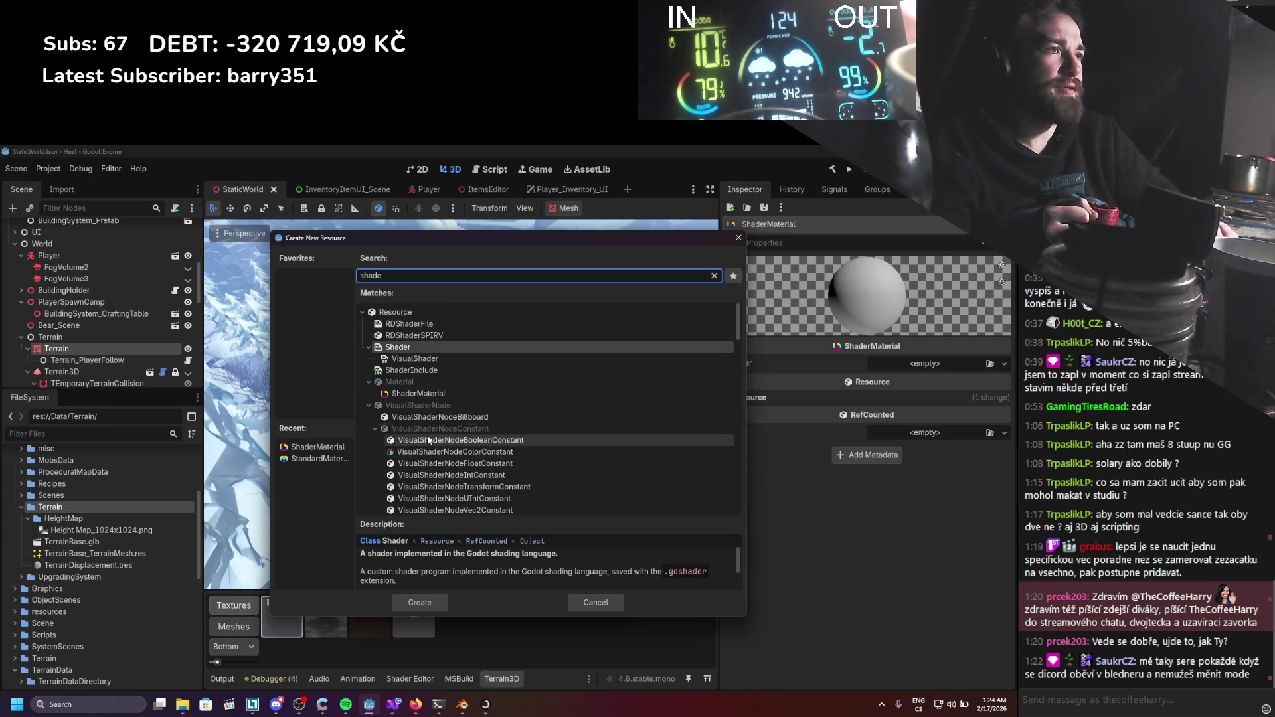
{"action": "double_click", "coordinate": [432, 393]}
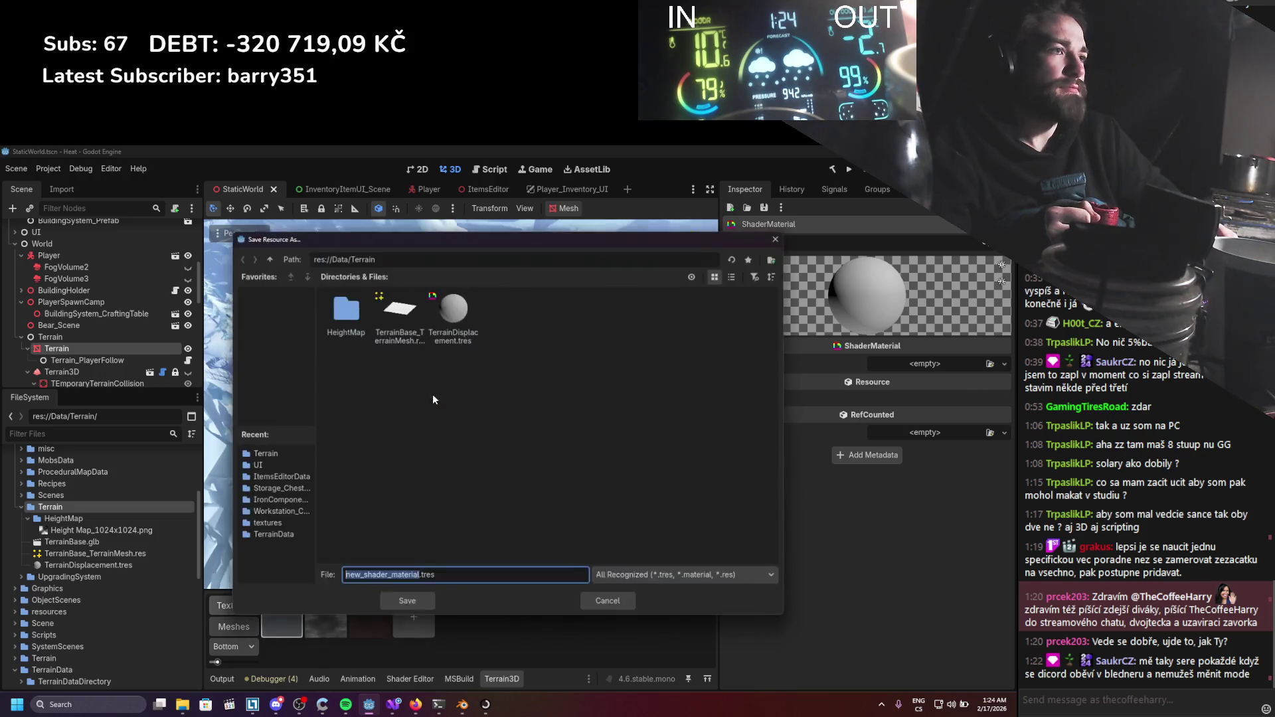
{"action": "type", "text": "T"}
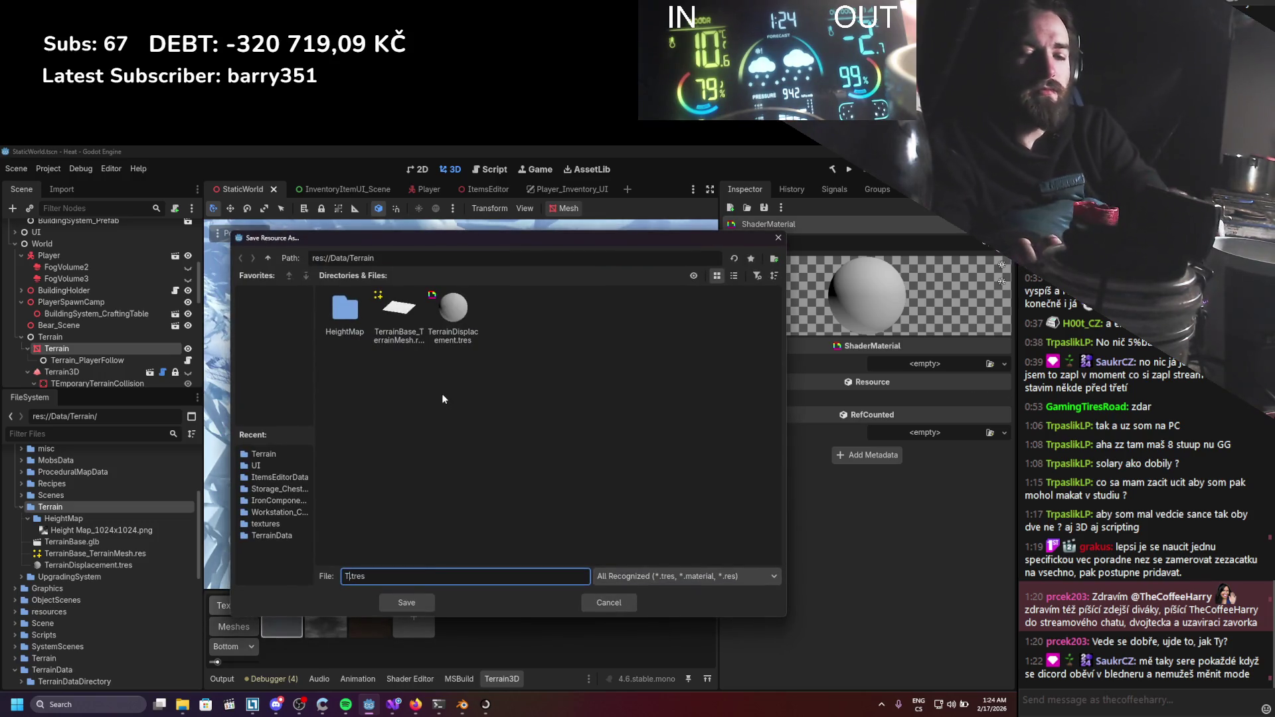
{"action": "type", "text": "errain"}
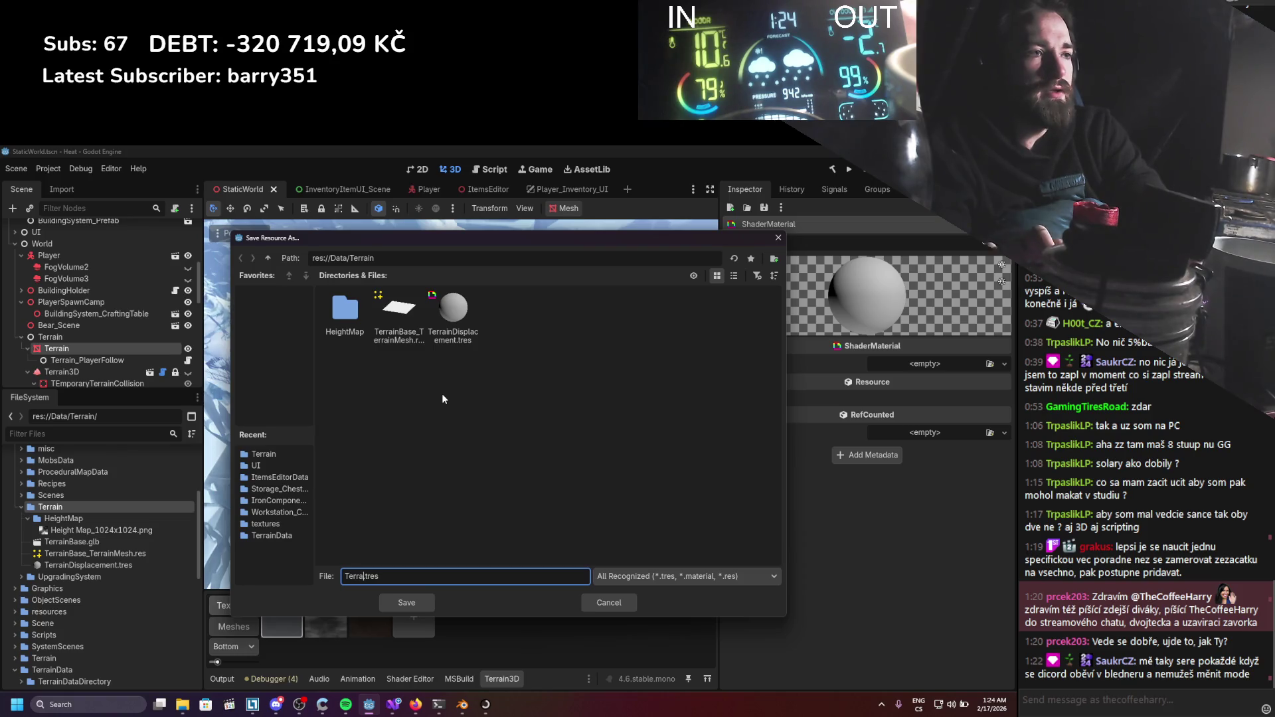
{"action": "key", "text": "Return"}
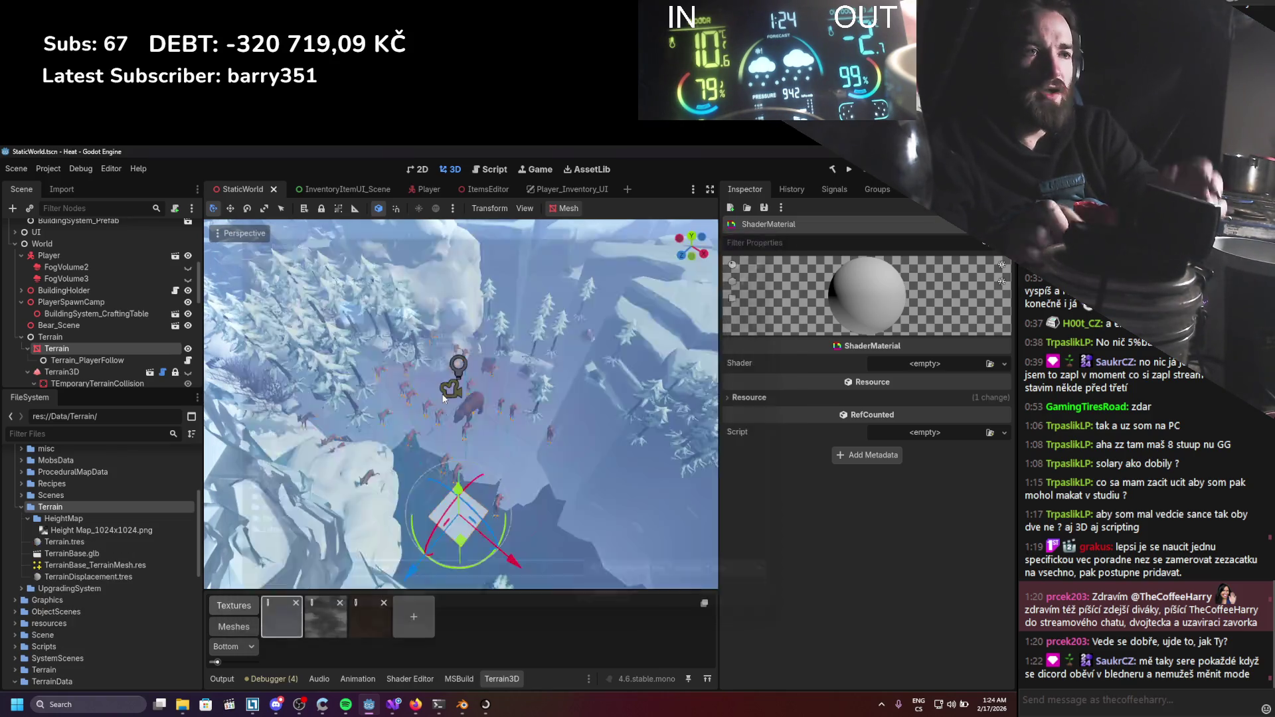
Assign TerrainDisplacement.tres to the Terrain's Surface Material Override slot 0 and save.
{"action": "left_click", "coordinate": [90, 543]}
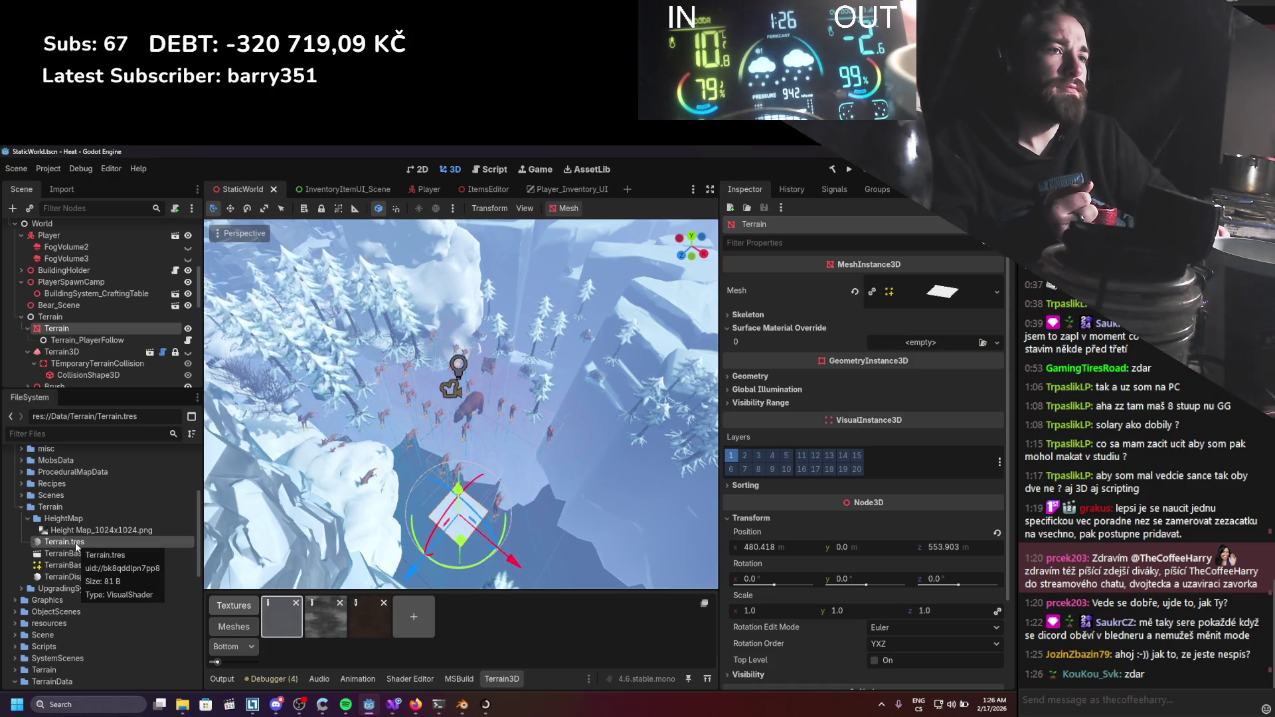
{"action": "mouse_move", "coordinate": [66, 577]}
{"action": "left_mouse_down"}
{"action": "mouse_move", "coordinate": [934, 405]}
{"action": "mouse_move", "coordinate": [920, 342]}
{"action": "left_mouse_up"}
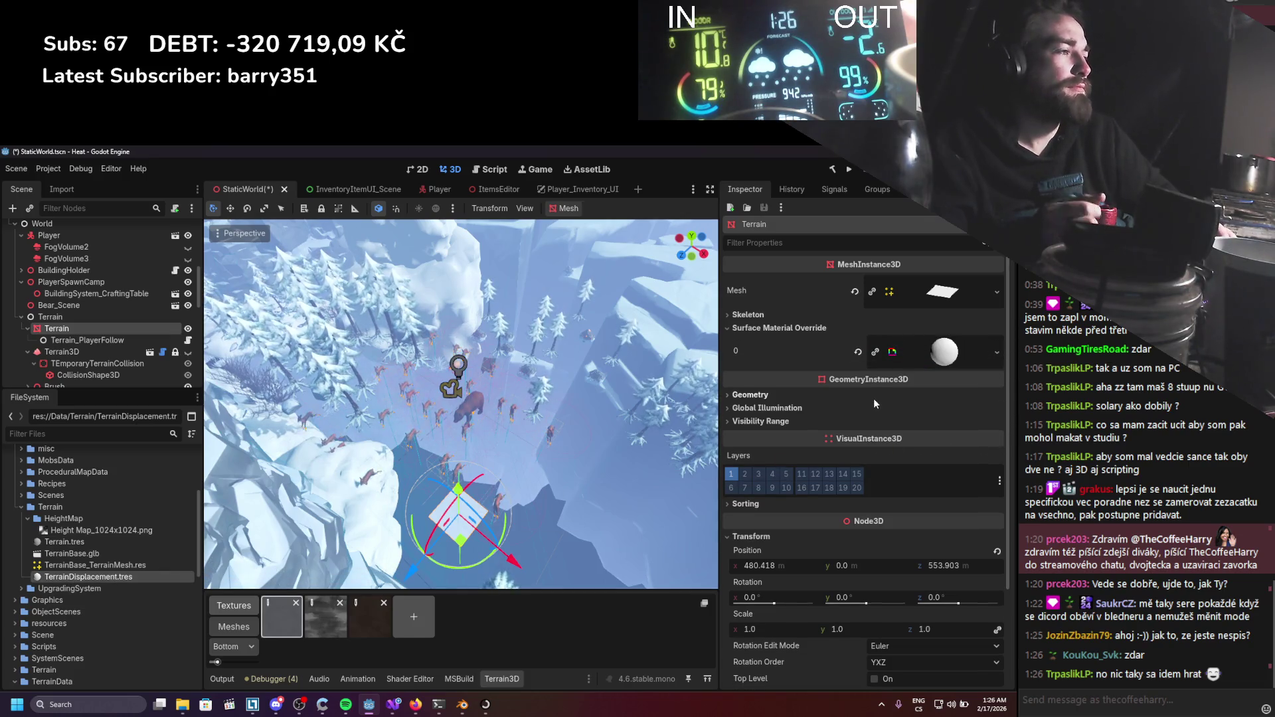
{"action": "key", "text": "ctrl+s"}
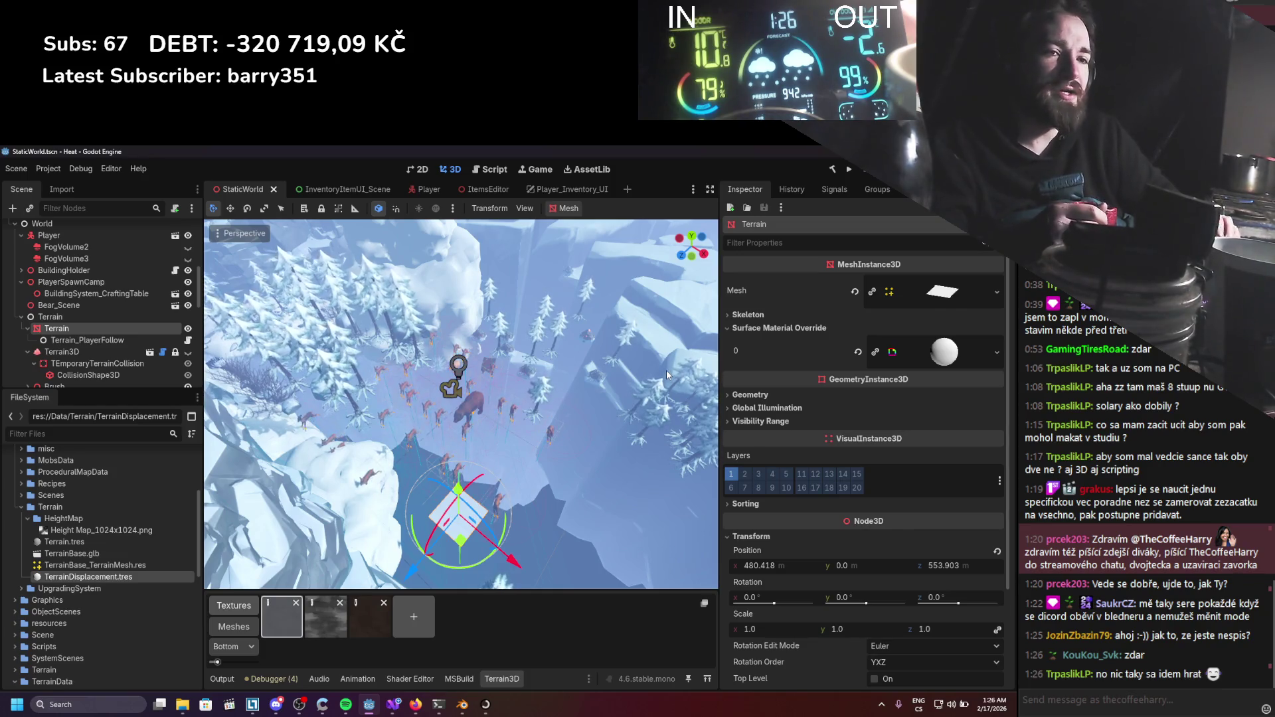
Open Terrain.tres in the Shader Editor, enlarge the graph area, and call up Create Shader Node.
{"action": "double_click", "coordinate": [93, 541]}
{"action": "left_click_drag", "start_coordinate": [483, 508], "coordinate": [487, 463]}
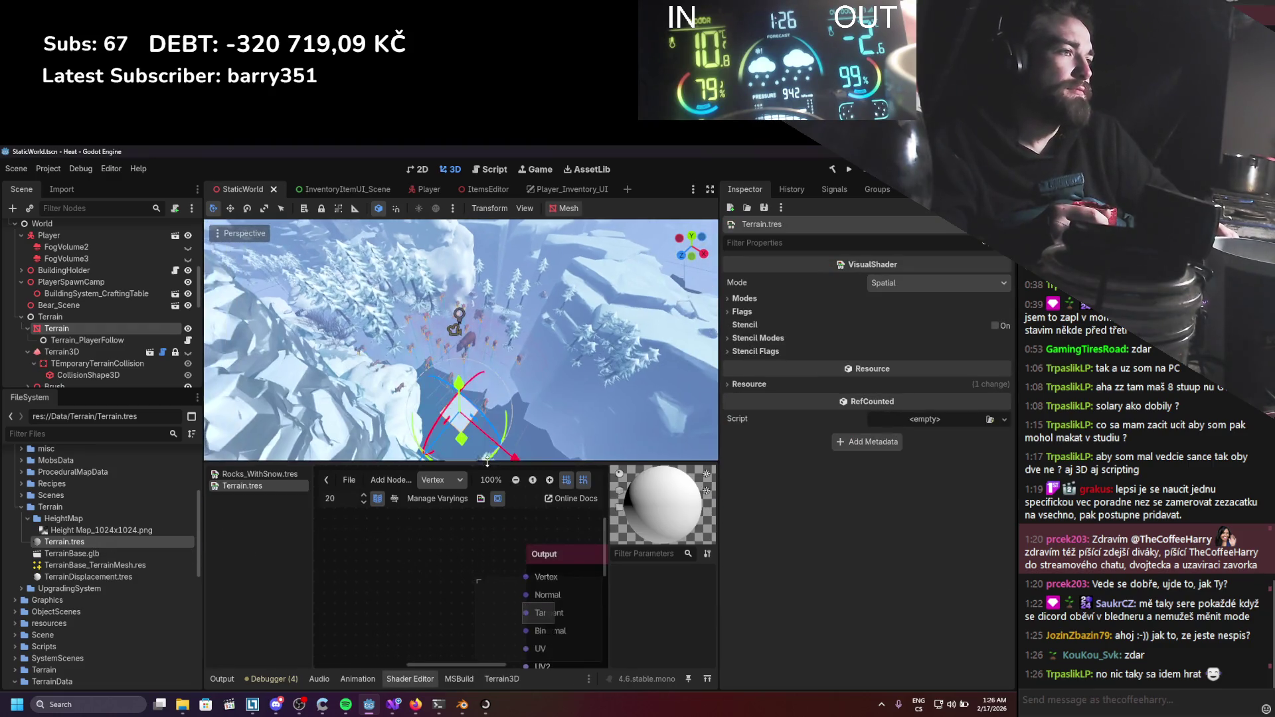
{"action": "left_click_drag", "start_coordinate": [718, 451], "coordinate": [844, 450]}
{"action": "scroll", "coordinate": [464, 608], "scroll_direction": "down", "scroll_amount": 4}
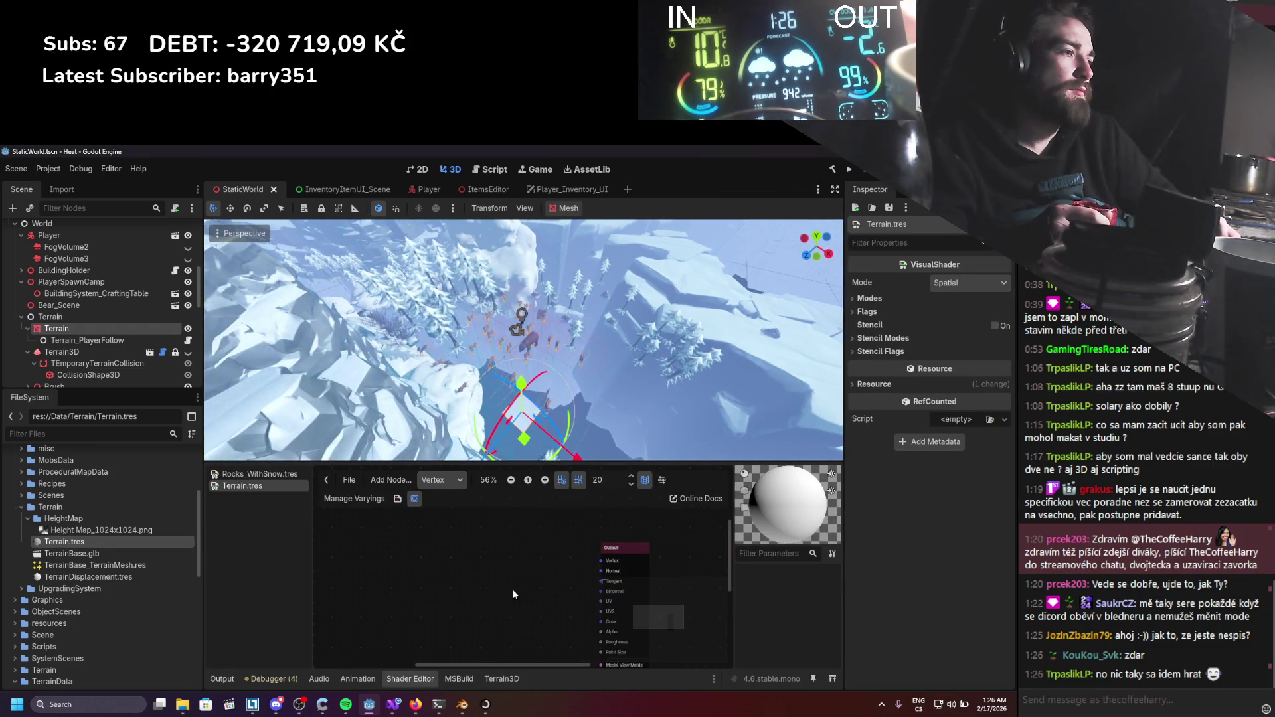
{"action": "scroll", "coordinate": [534, 547], "scroll_direction": "up", "scroll_amount": 3}
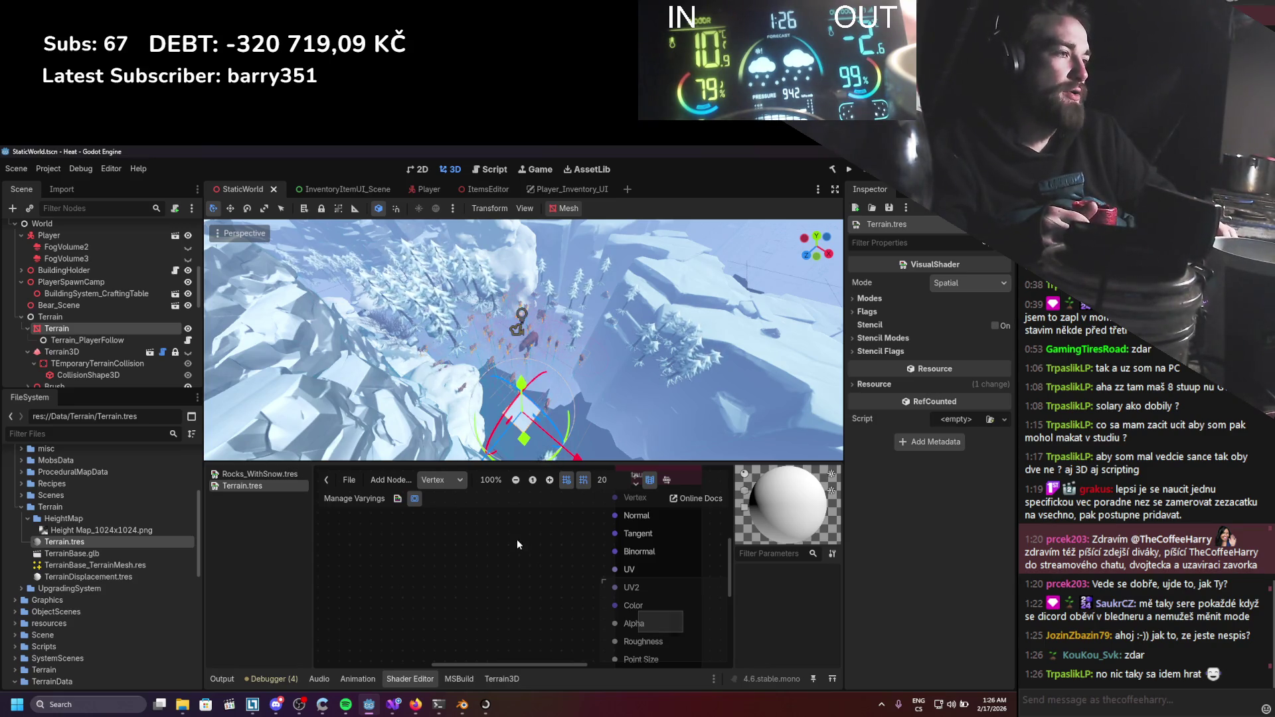
{"action": "right_click", "coordinate": [503, 563]}
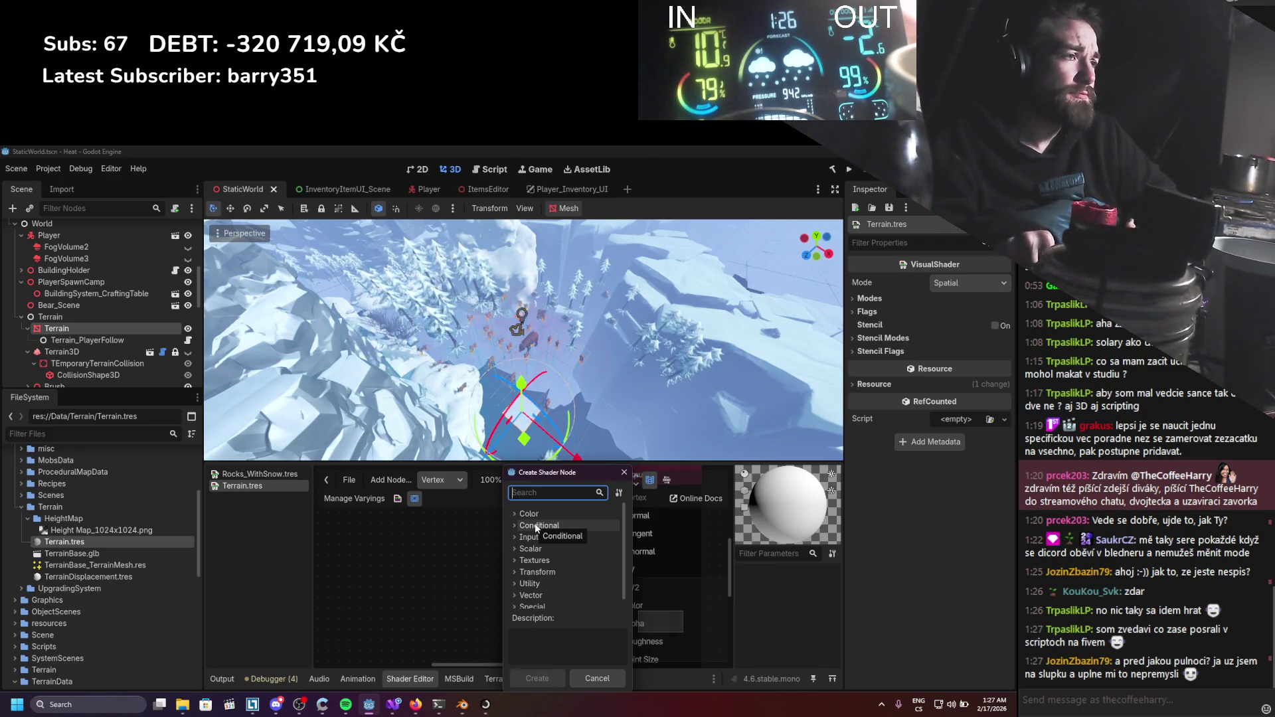
Add a Texture2DParameter named HeightMap and place it left of the Output node.
{"action": "type", "text": "texture"}
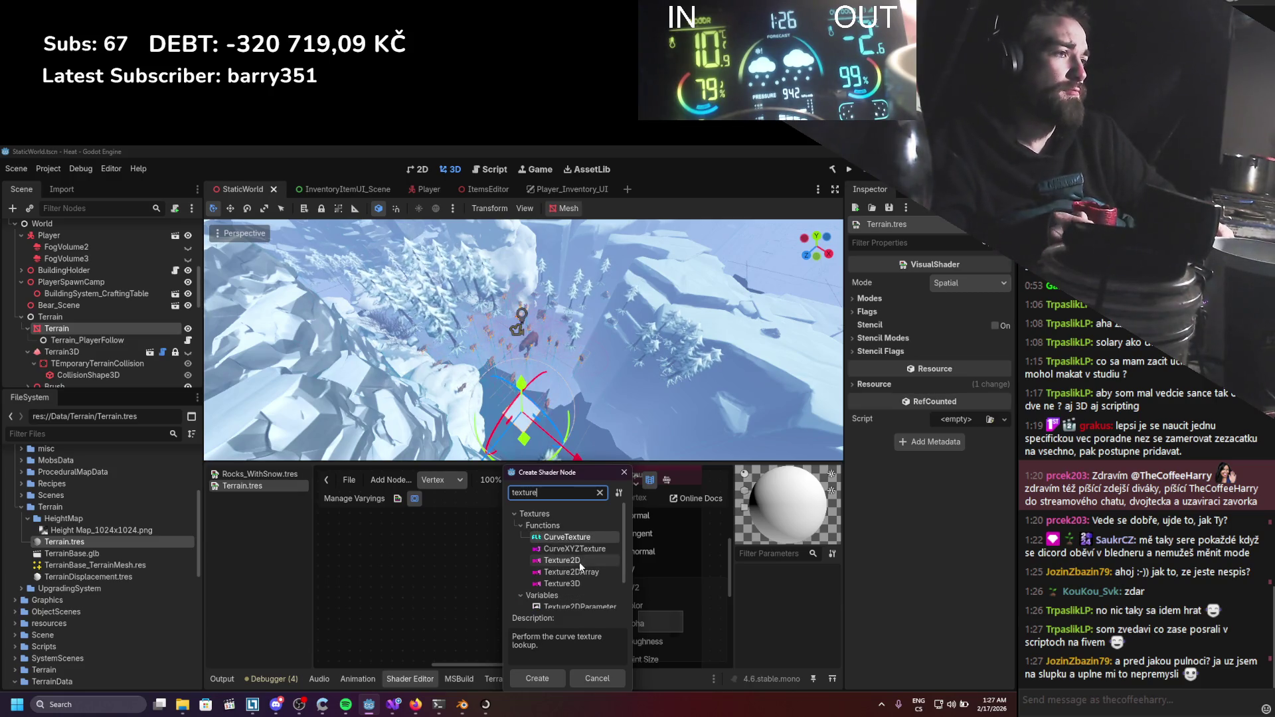
{"action": "scroll", "coordinate": [579, 560], "scroll_direction": "down", "scroll_amount": 1}
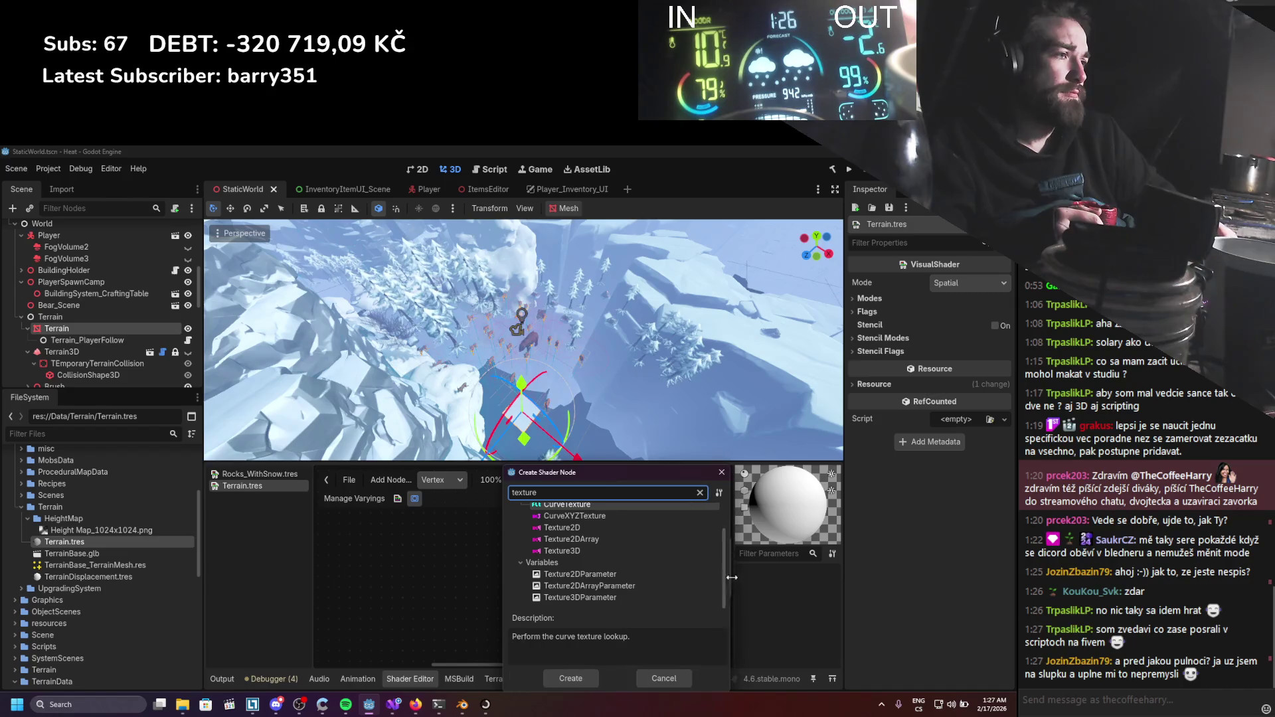
{"action": "double_click", "coordinate": [580, 575]}
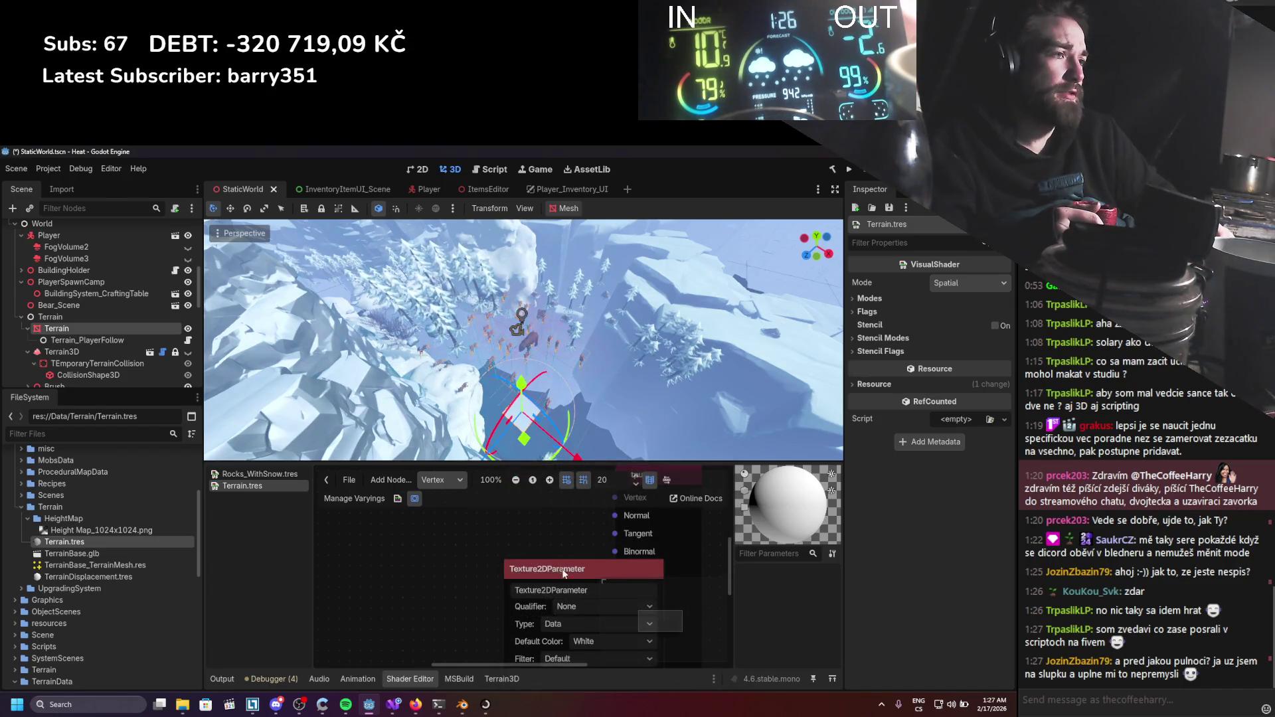
{"action": "left_click_drag", "start_coordinate": [560, 569], "coordinate": [346, 525]}
{"action": "type", "text": "HeightMap"}
{"action": "left_click", "coordinate": [474, 550]}
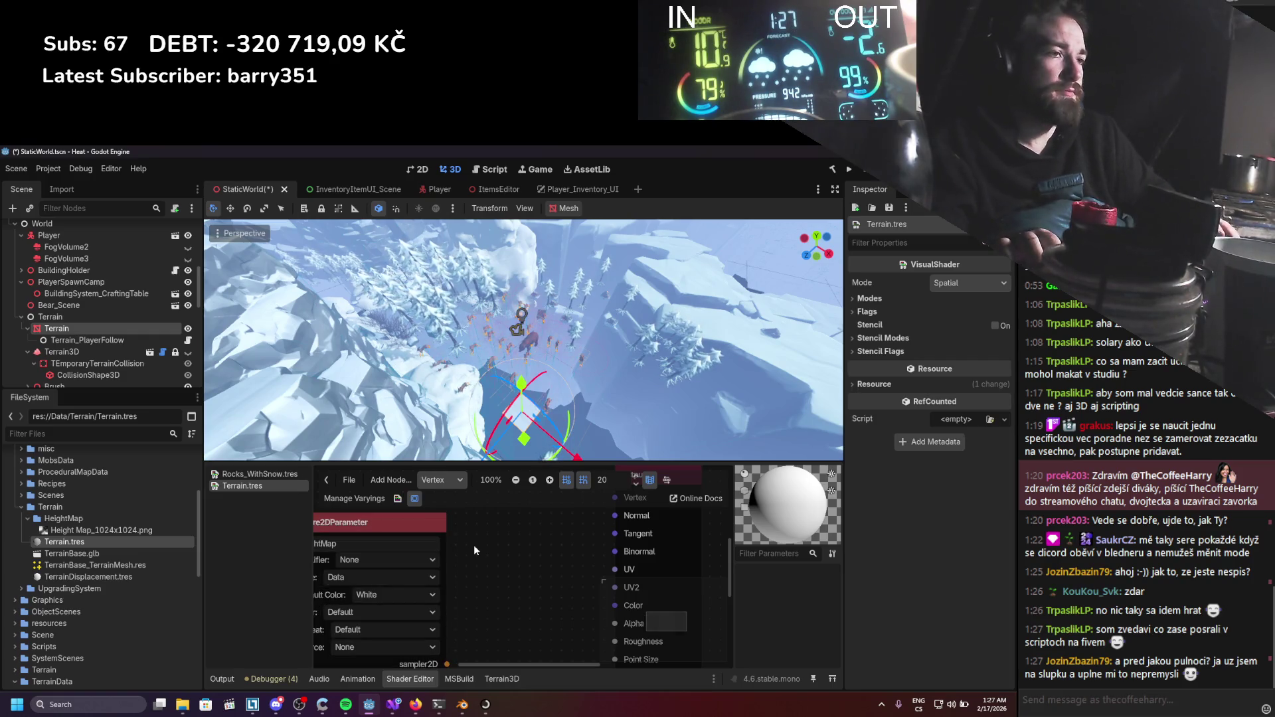
{"action": "scroll", "coordinate": [473, 545], "scroll_direction": "down", "scroll_amount": 5}
{"action": "key", "text": "ctrl+s"}
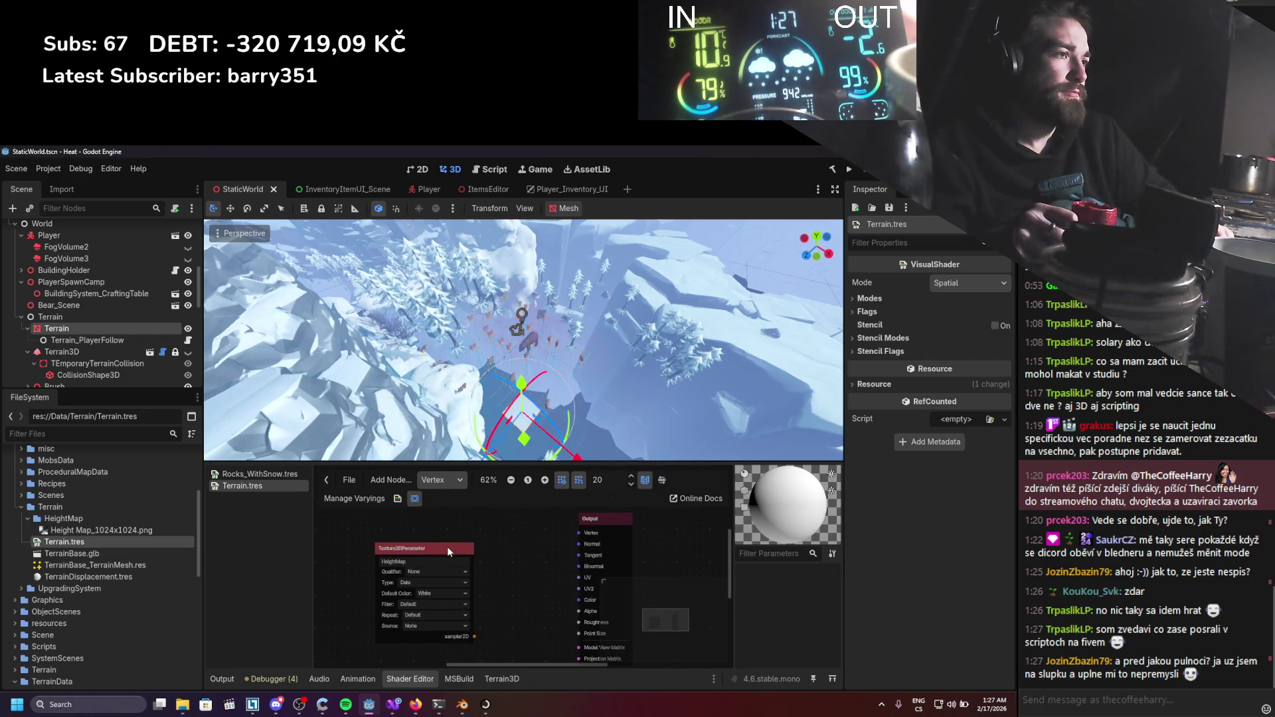
{"action": "left_click_drag", "start_coordinate": [448, 547], "coordinate": [394, 587]}
{"action": "right_click", "coordinate": [535, 561]}
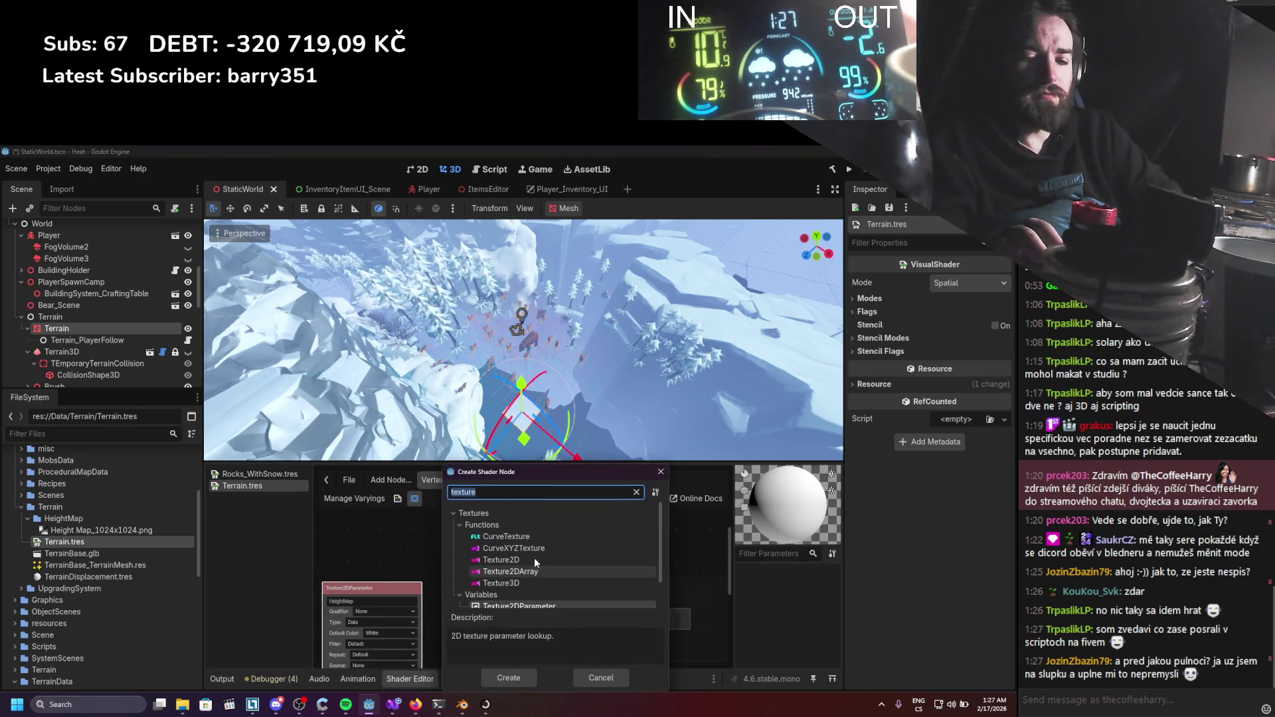
Add a UVFunc node and a Texture2D node to the vertex graph.
{"action": "type", "text": "uv"}
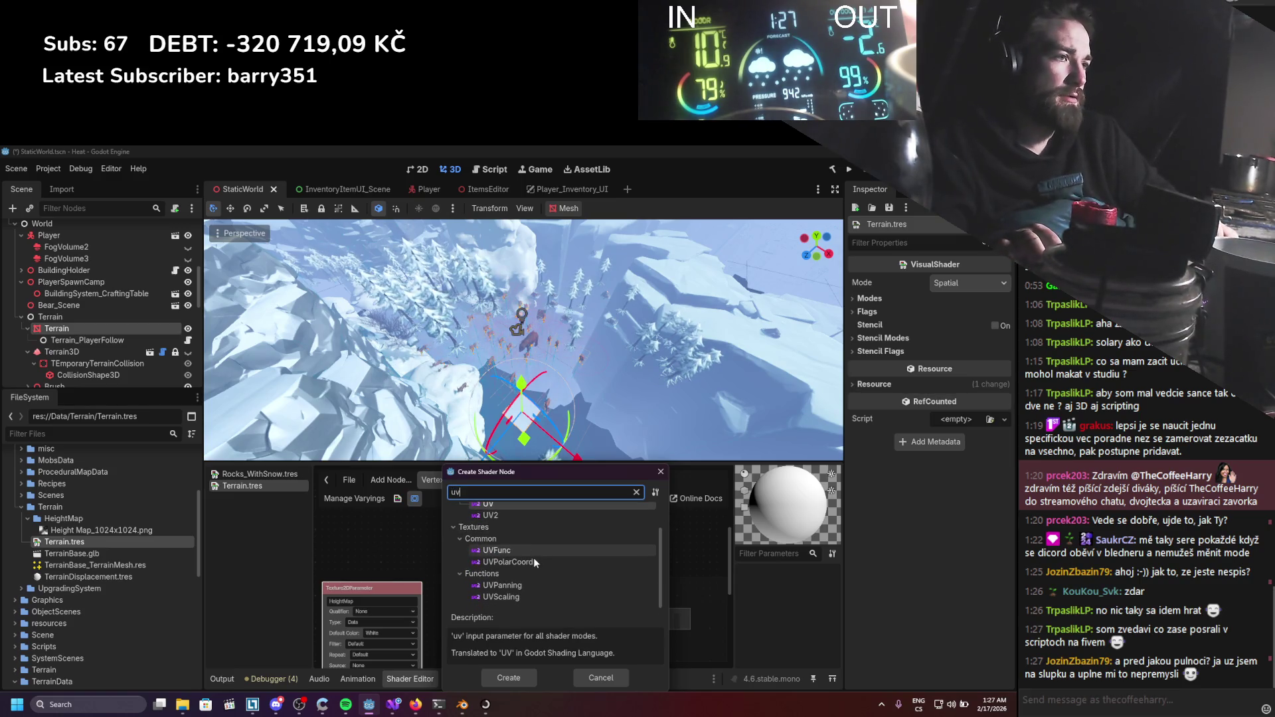
{"action": "double_click", "coordinate": [520, 583]}
{"action": "mouse_move", "coordinate": [508, 564]}
{"action": "left_mouse_down"}
{"action": "mouse_move", "coordinate": [384, 528]}
{"action": "mouse_move", "coordinate": [398, 527]}
{"action": "left_mouse_up"}
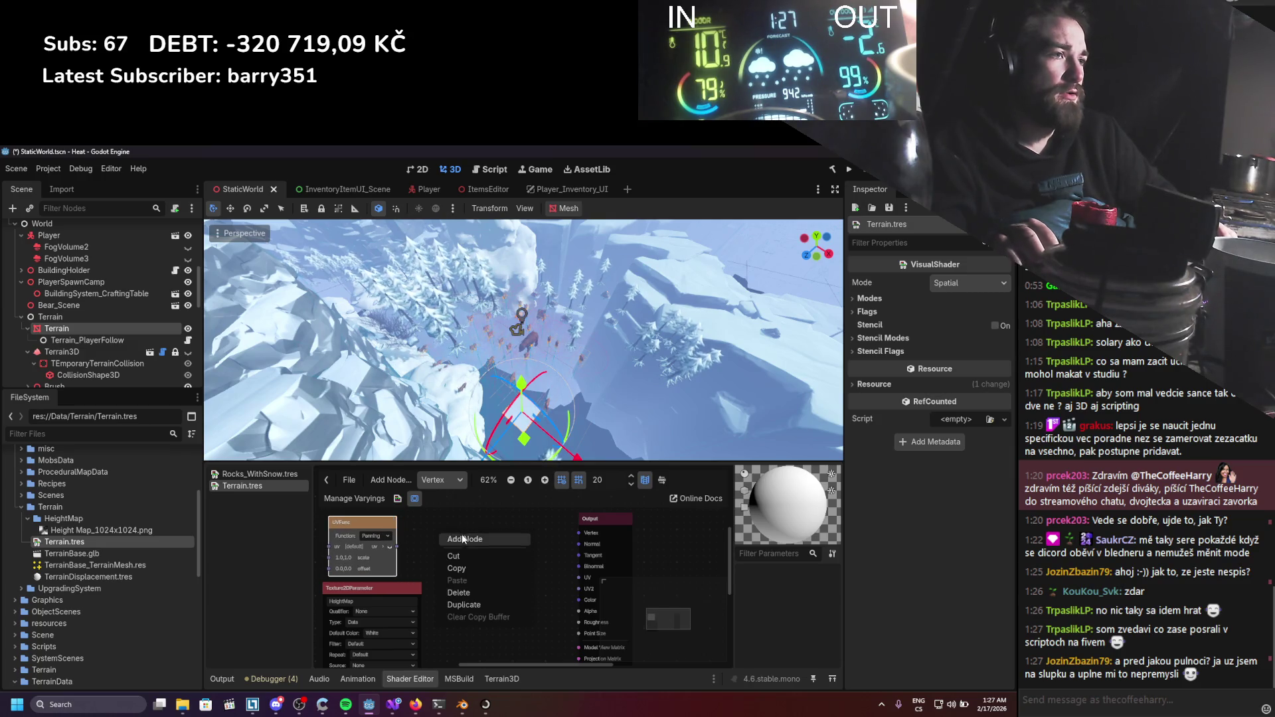
{"action": "left_click", "coordinate": [463, 538]}
{"action": "type", "text": "samp"}
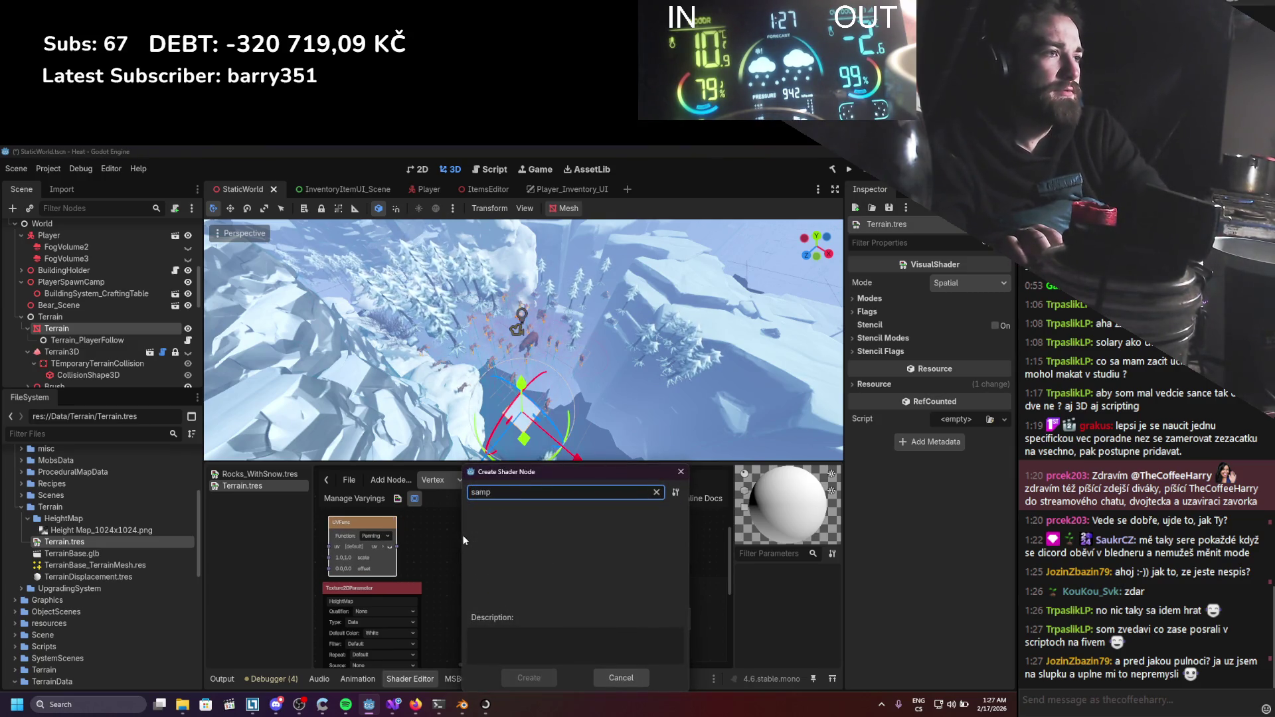
{"action": "key", "text": "BackSpace"}
{"action": "key", "text": "BackSpace"}
{"action": "key", "text": "BackSpace"}
{"action": "type", "text": "te"}
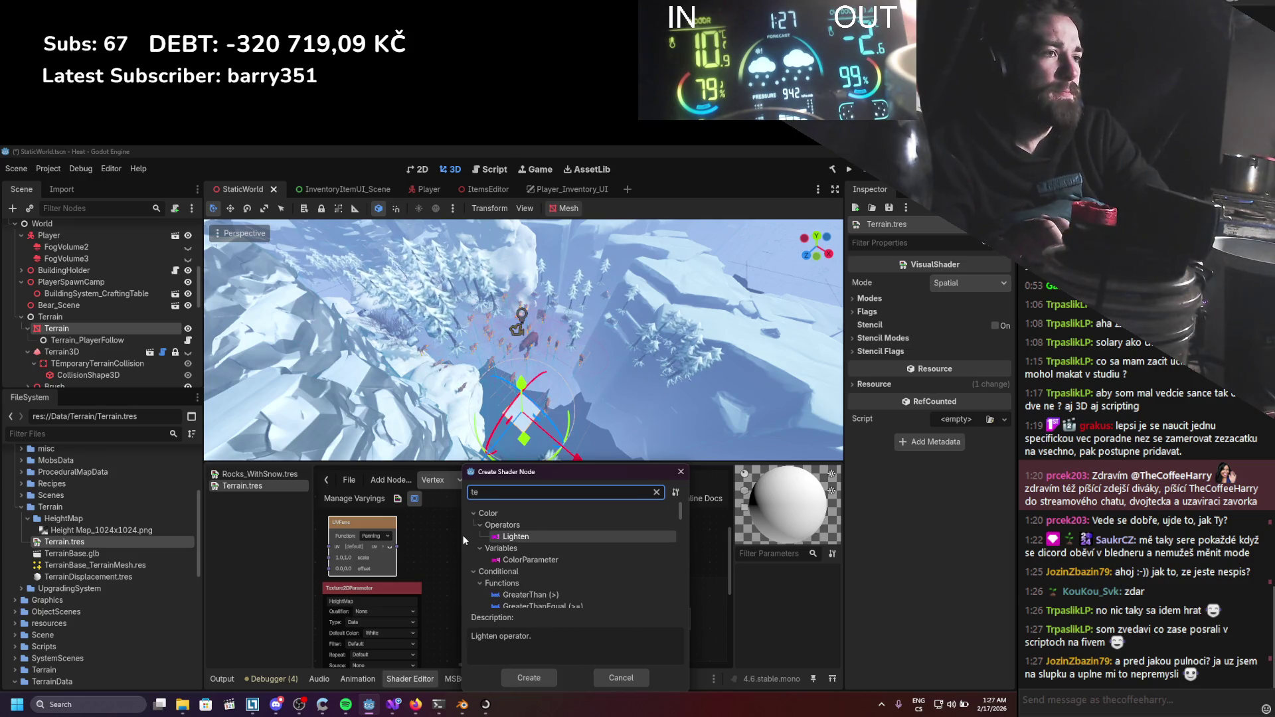
{"action": "type", "text": "xture"}
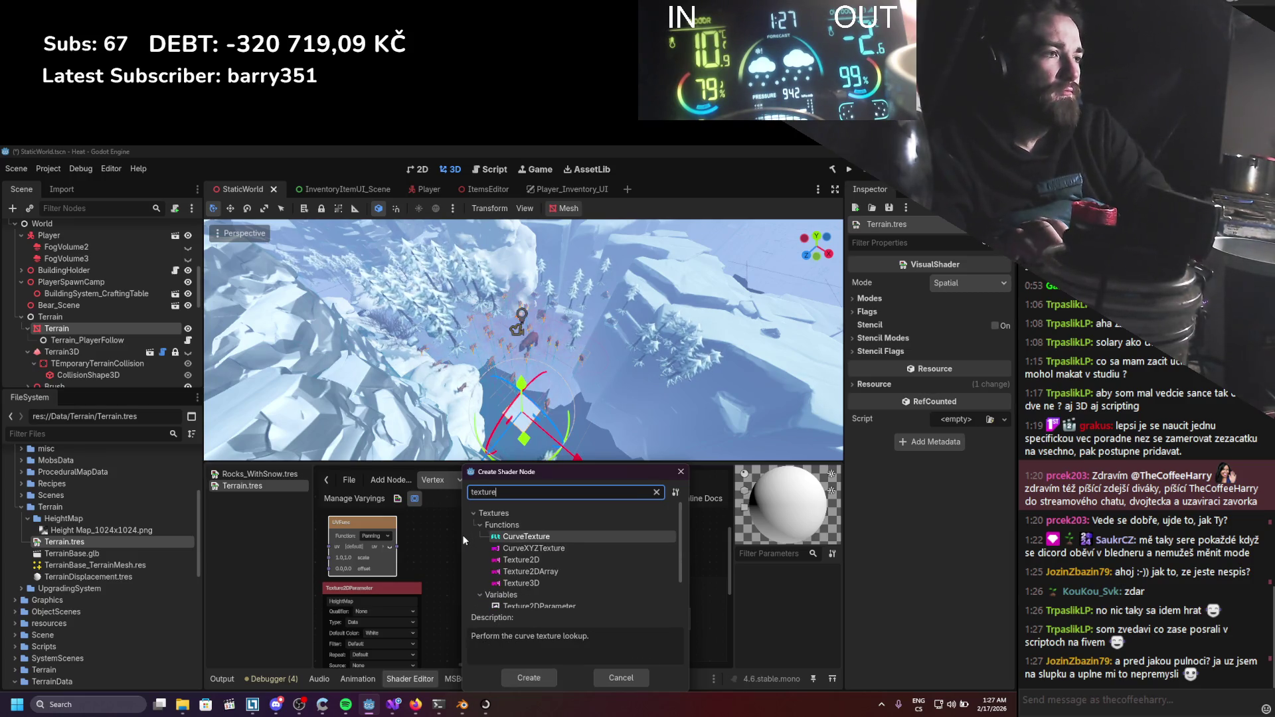
{"action": "scroll", "coordinate": [508, 572], "scroll_direction": "down", "scroll_amount": 1}
{"action": "double_click", "coordinate": [505, 550]}
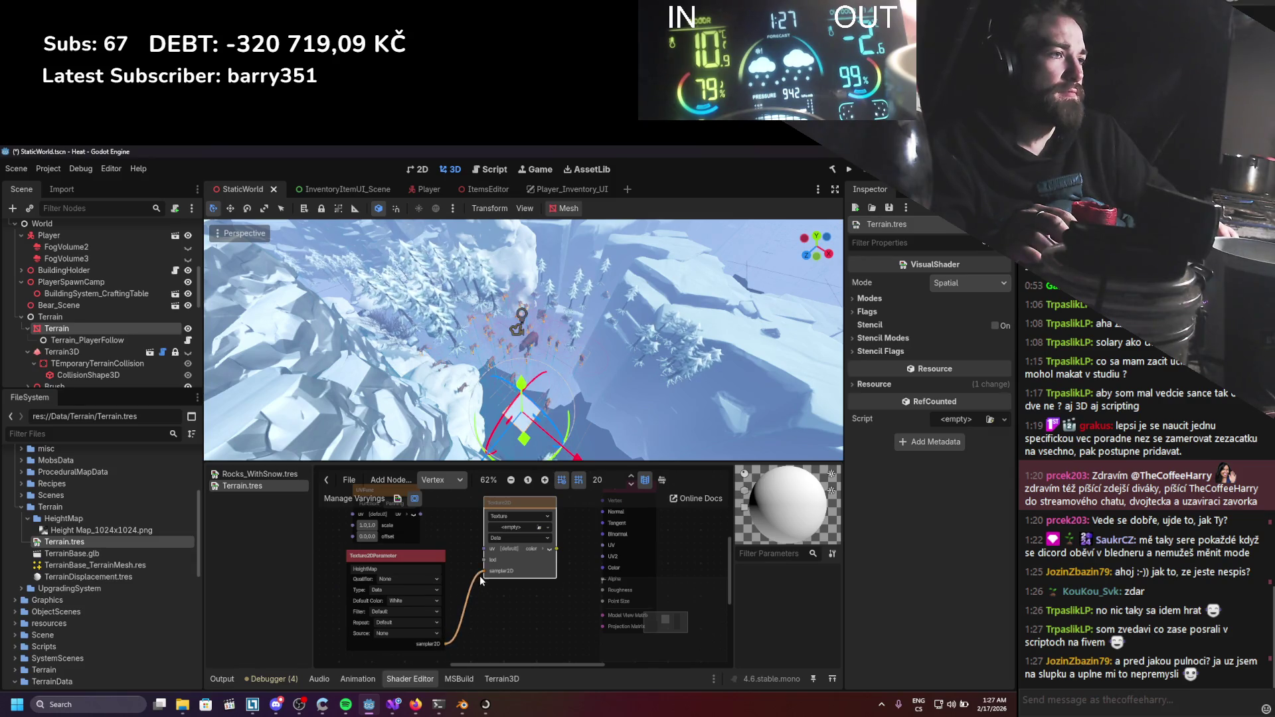
{"action": "scroll", "coordinate": [480, 580], "scroll_direction": "up", "scroll_amount": 1}
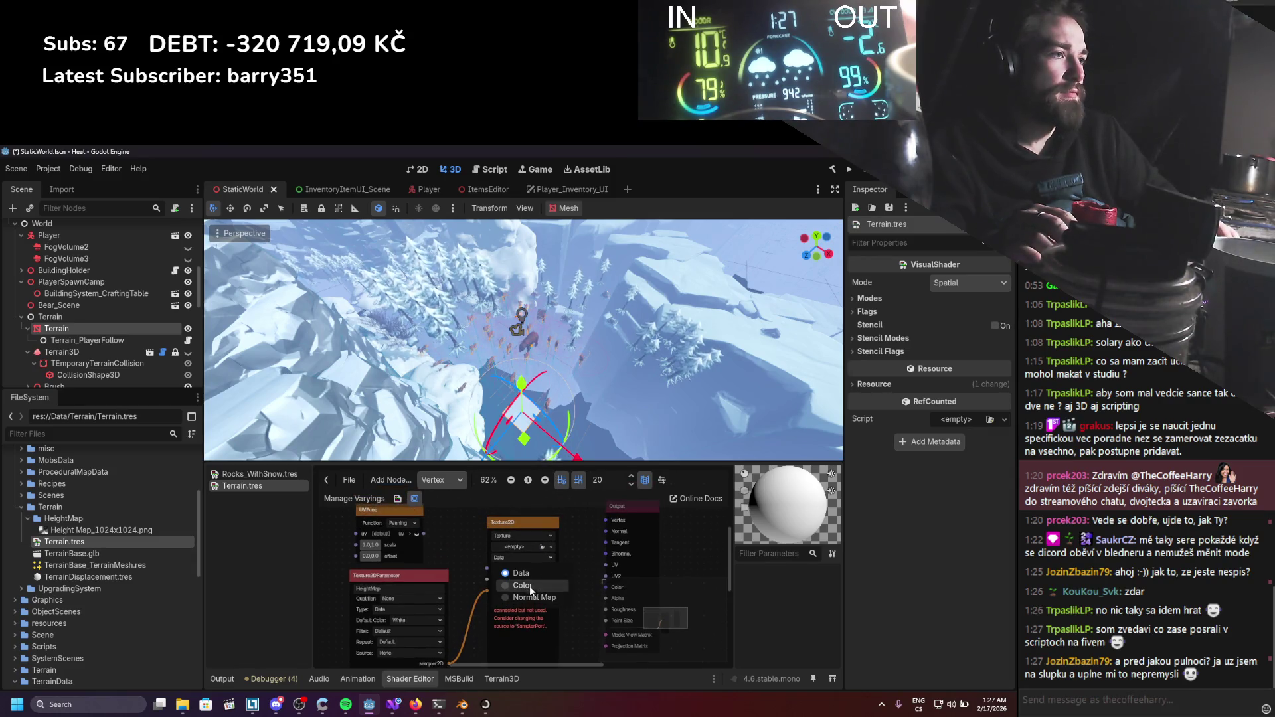
Set Texture2D's source to SamplerPort, wire UVFunc into its uv input, arrange nodes, and save.
{"action": "left_click", "coordinate": [524, 534]}
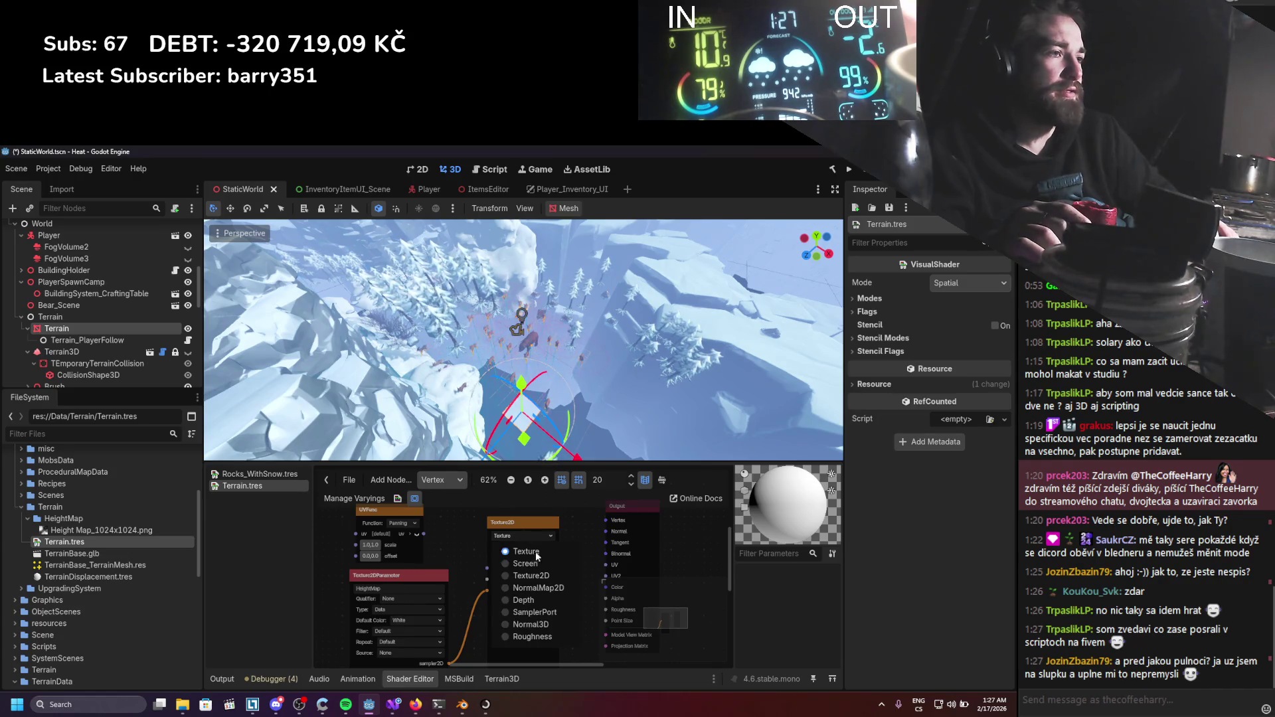
{"action": "left_click", "coordinate": [537, 611]}
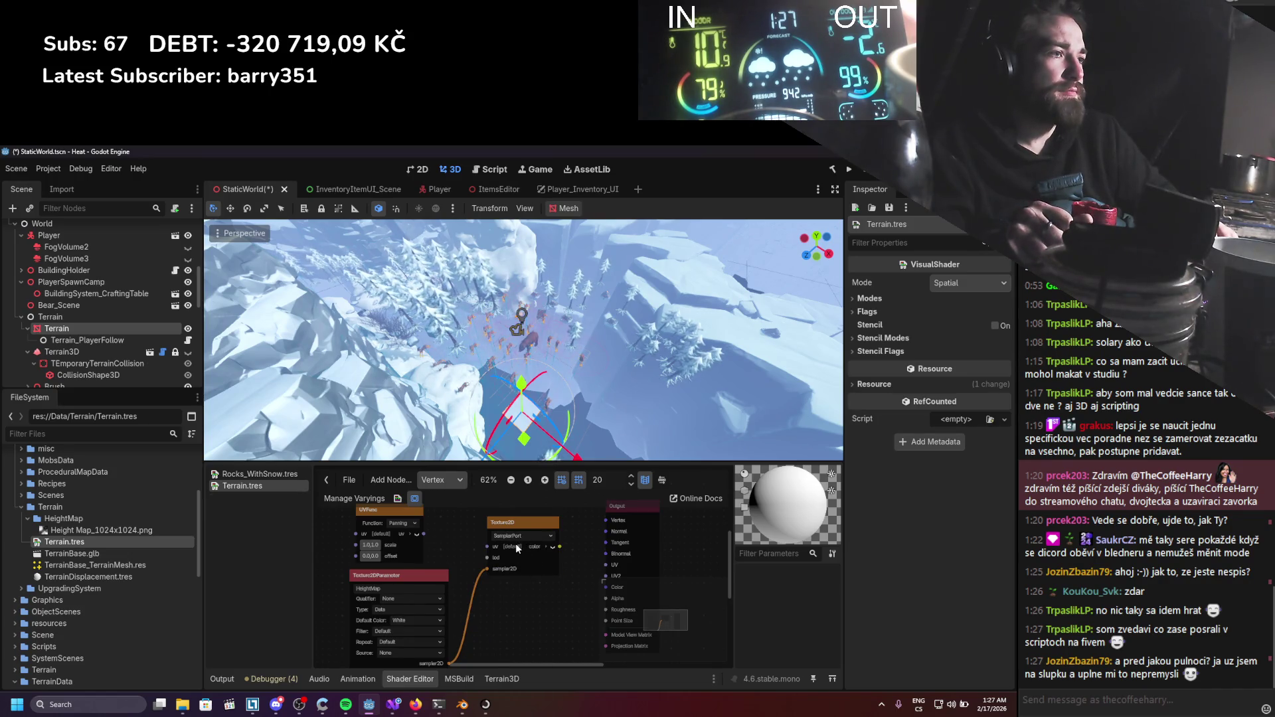
{"action": "left_click_drag", "start_coordinate": [487, 552], "coordinate": [489, 547]}
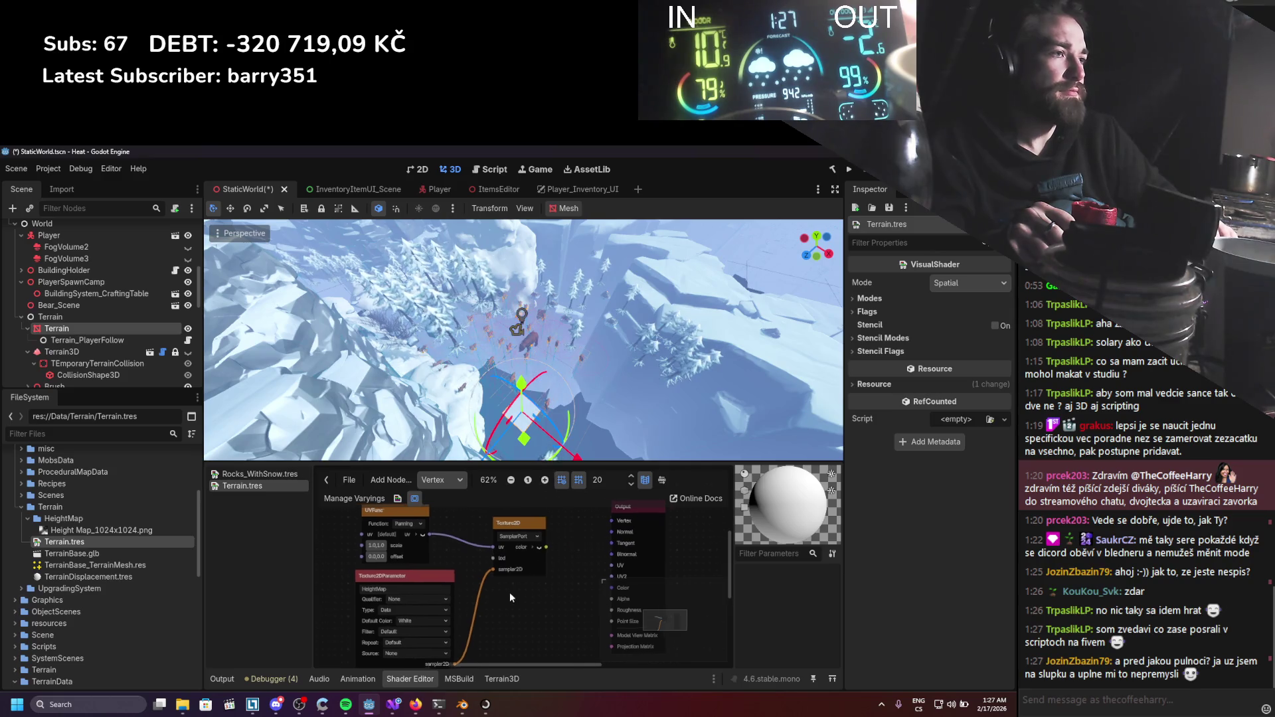
{"action": "mouse_move", "coordinate": [645, 521]}
{"action": "left_mouse_down"}
{"action": "mouse_move", "coordinate": [658, 530]}
{"action": "mouse_move", "coordinate": [548, 567]}
{"action": "left_mouse_up"}
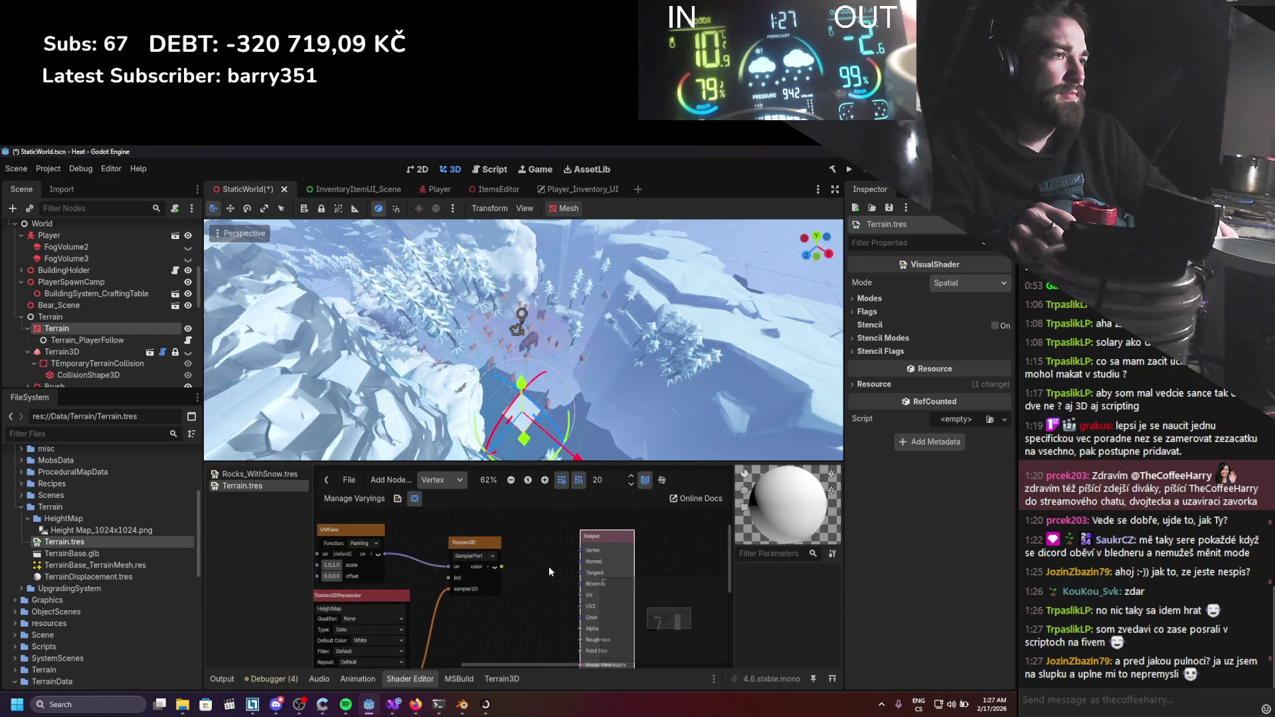
{"action": "left_click_drag", "start_coordinate": [473, 627], "coordinate": [355, 543]}
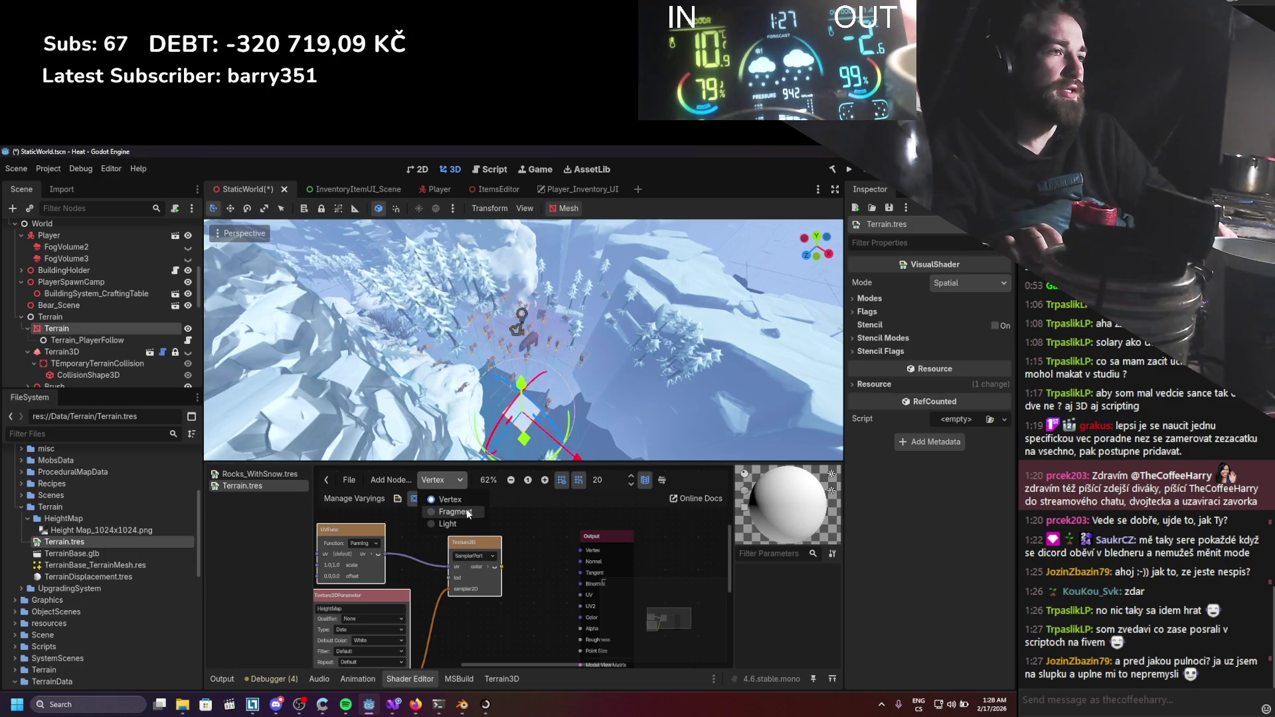
{"action": "mouse_move", "coordinate": [592, 535]}
{"action": "left_mouse_down"}
{"action": "mouse_move", "coordinate": [641, 535]}
{"action": "mouse_move", "coordinate": [639, 551]}
{"action": "left_mouse_up"}
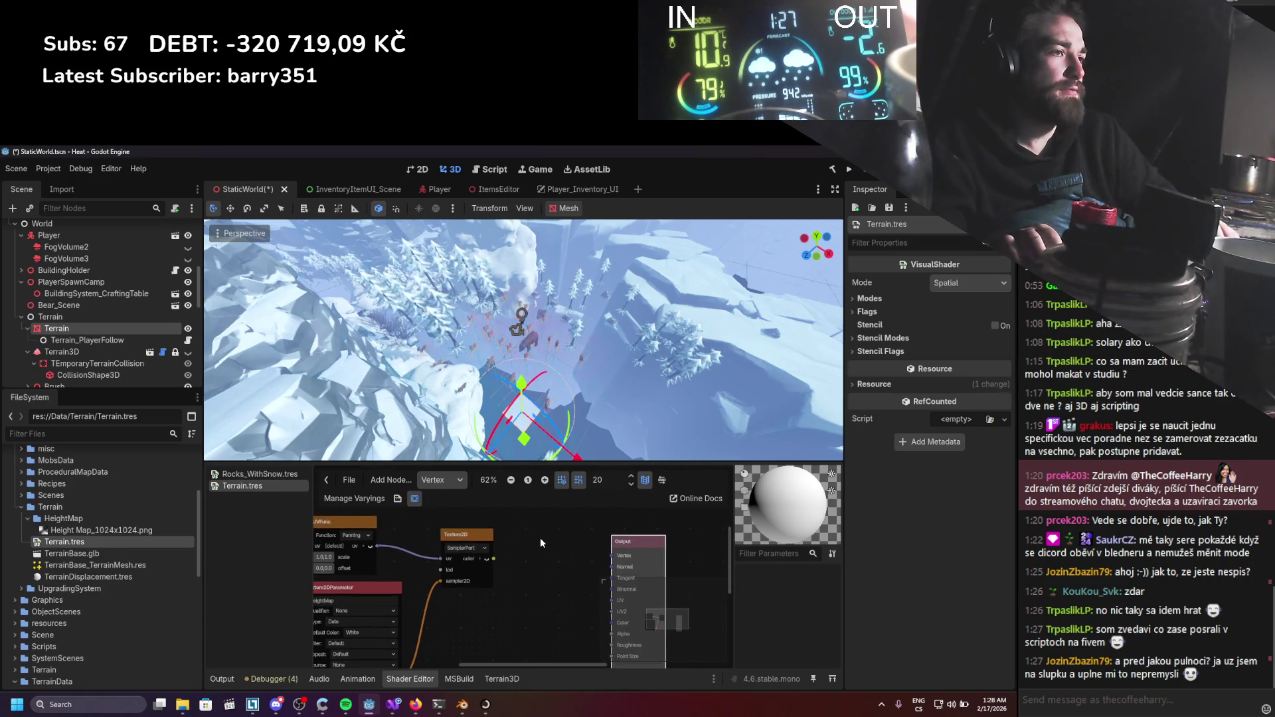
{"action": "key", "text": "ctrl+s"}
{"action": "scroll", "coordinate": [553, 552], "scroll_direction": "down", "scroll_amount": 1}
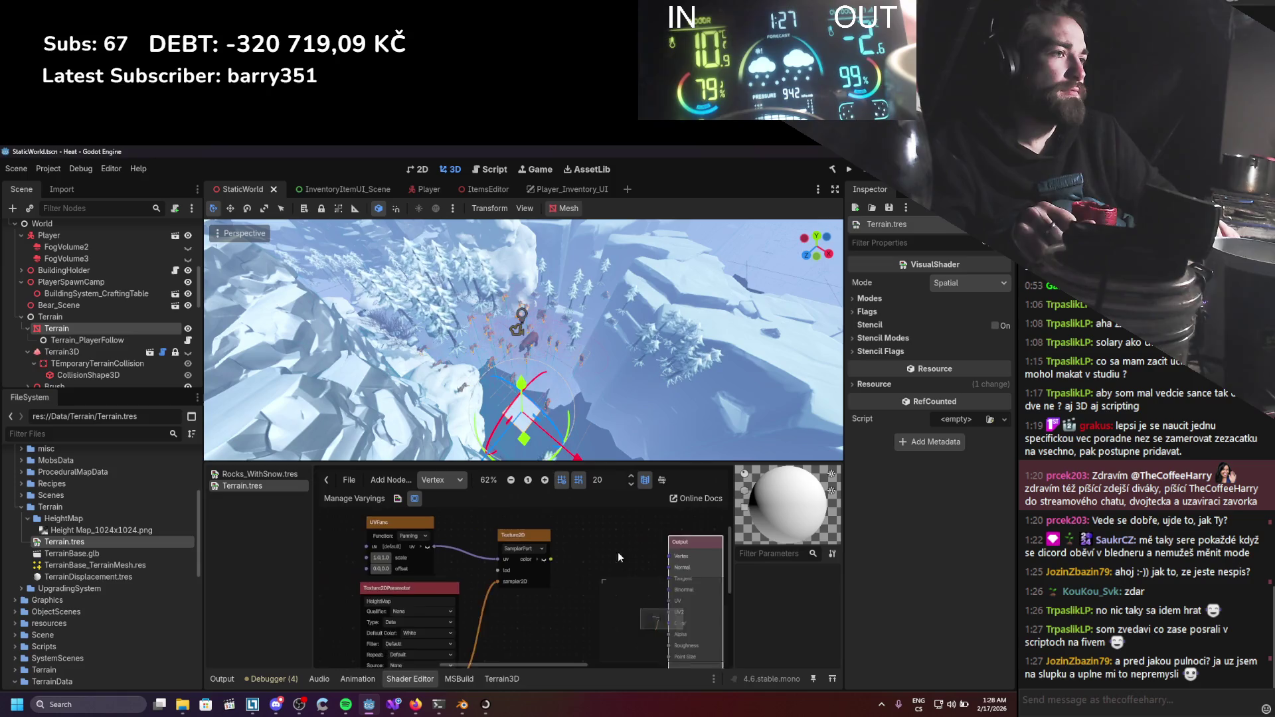
Survey the terrain in the 3D viewport and select the Terrain3D node to show its importer settings.
{"action": "mouse_move", "coordinate": [560, 535]}
{"action": "left_mouse_down"}
{"action": "mouse_move", "coordinate": [486, 551]}
{"action": "mouse_move", "coordinate": [608, 549]}
{"action": "mouse_move", "coordinate": [551, 559]}
{"action": "mouse_move", "coordinate": [512, 530]}
{"action": "left_mouse_up"}
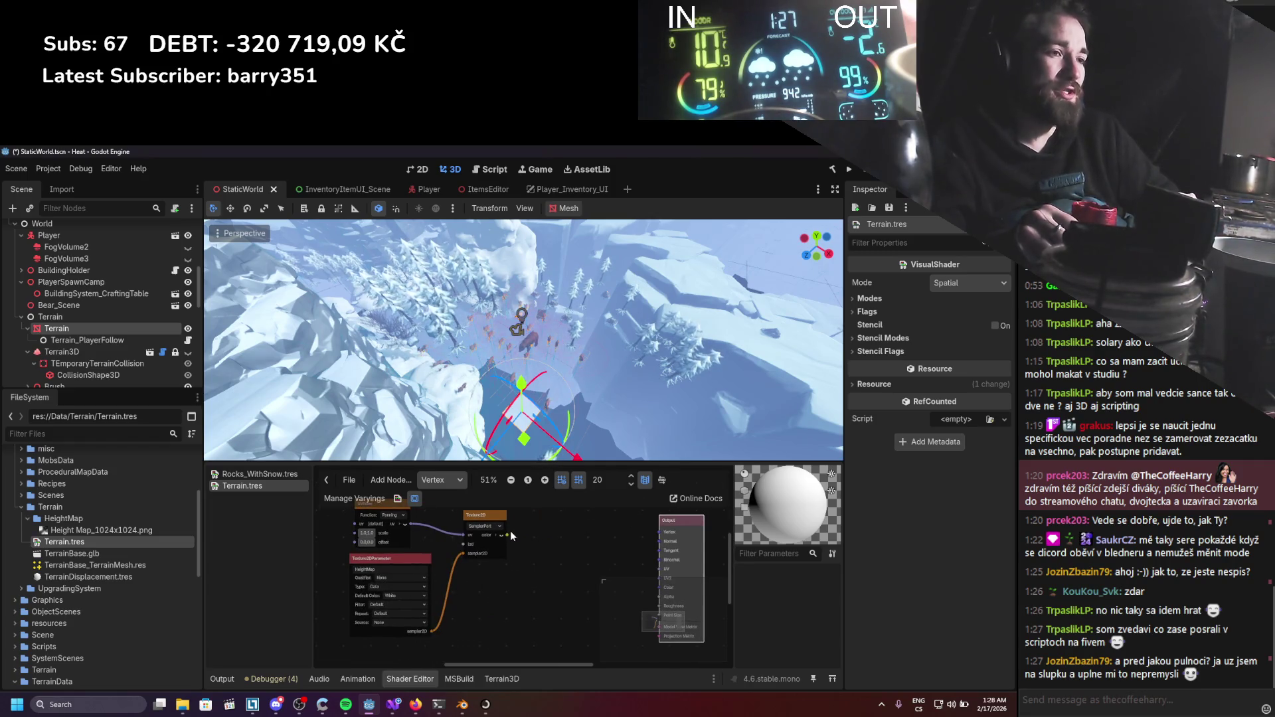
{"action": "scroll", "coordinate": [527, 392], "scroll_direction": "down", "scroll_amount": 10}
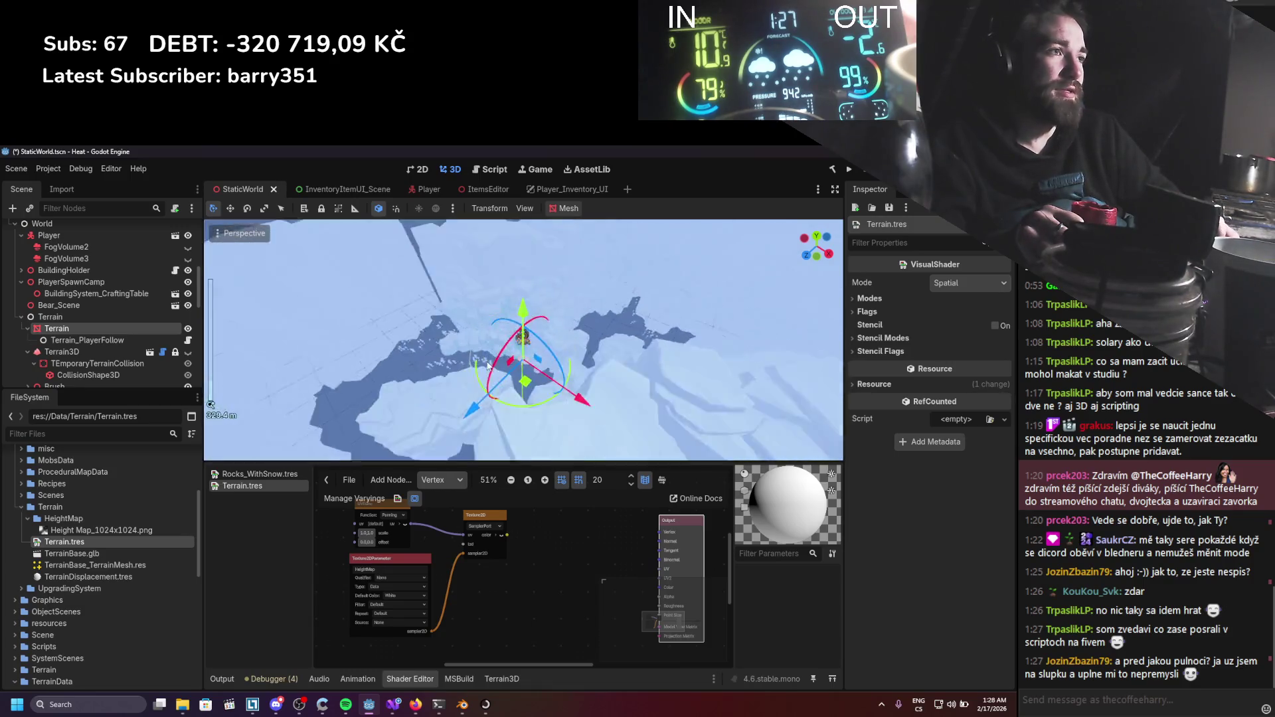
{"action": "left_click_drag", "start_coordinate": [527, 392], "coordinate": [578, 414]}
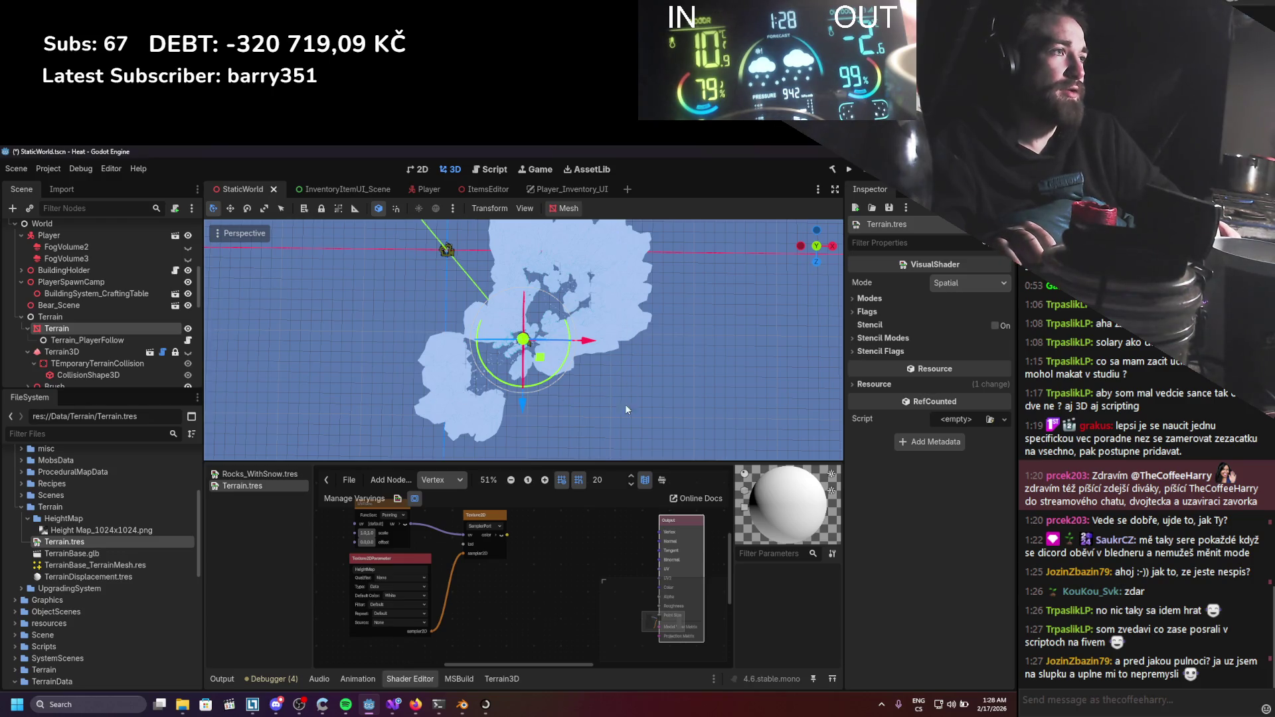
{"action": "mouse_move", "coordinate": [470, 458]}
{"action": "left_mouse_down"}
{"action": "mouse_move", "coordinate": [449, 433]}
{"action": "mouse_move", "coordinate": [479, 397]}
{"action": "left_mouse_up"}
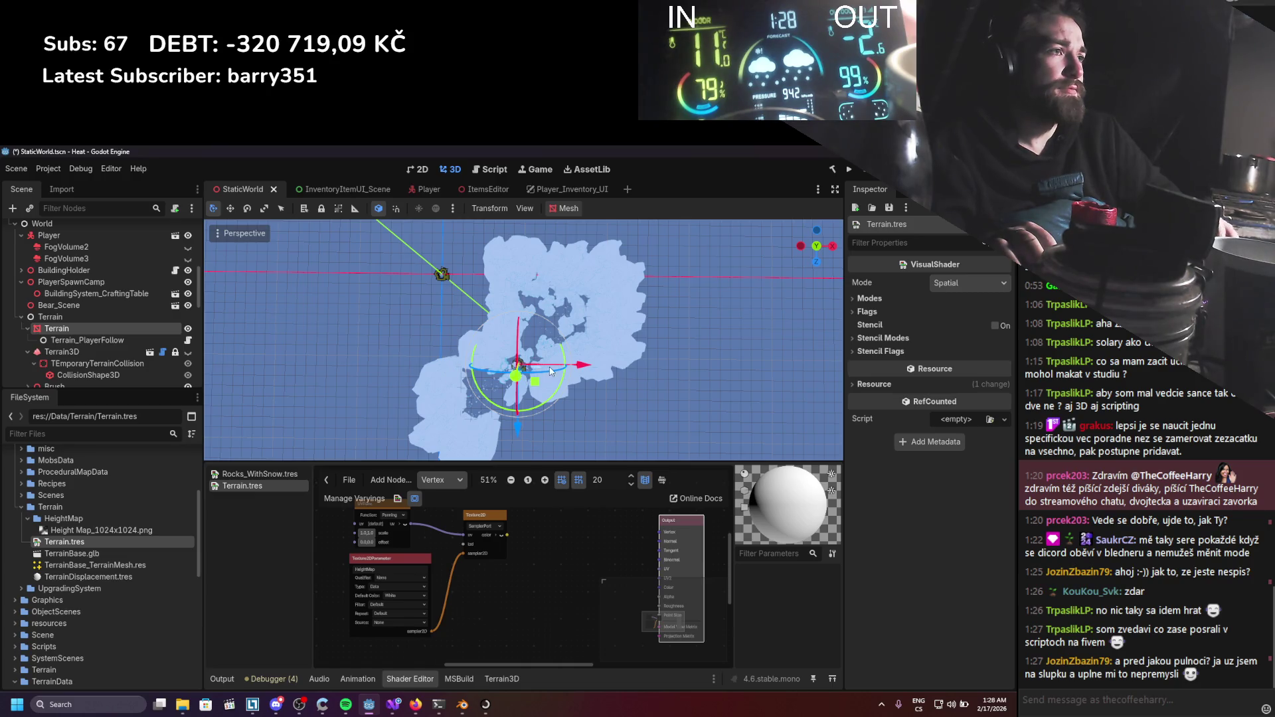
{"action": "scroll", "coordinate": [550, 372], "scroll_direction": "up", "scroll_amount": 6}
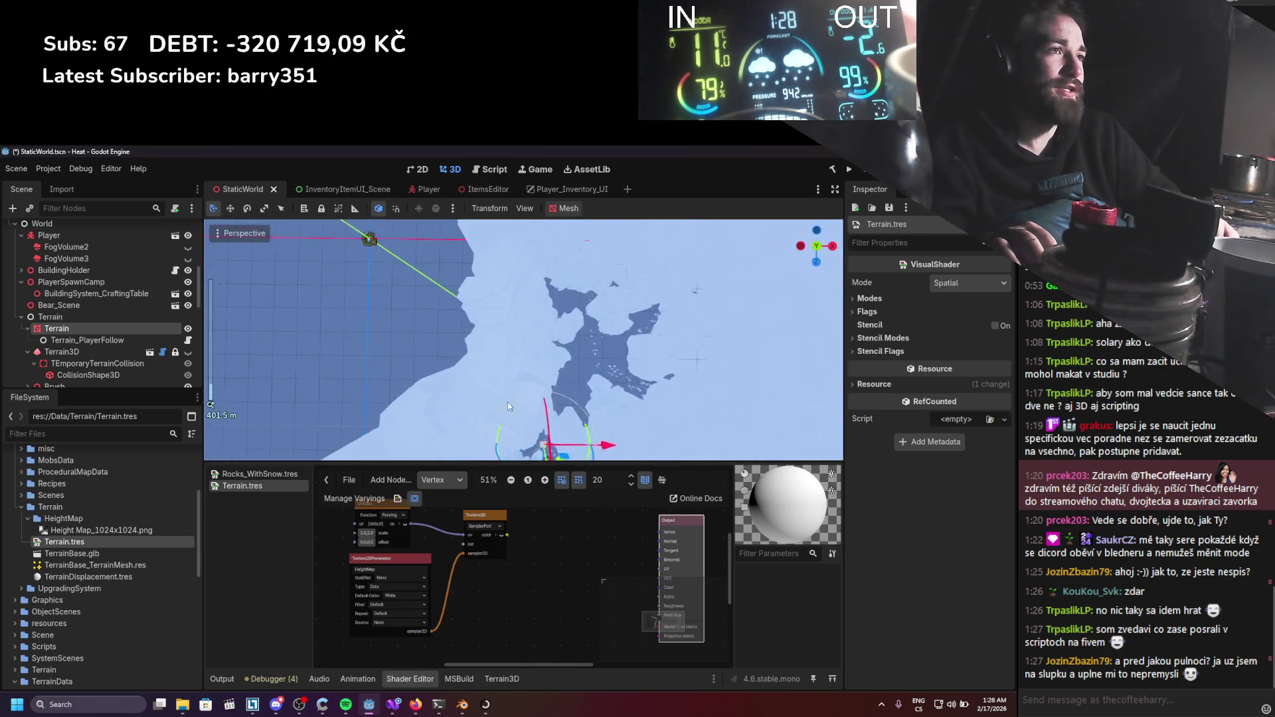
{"action": "scroll", "coordinate": [511, 419], "scroll_direction": "down", "scroll_amount": 5}
{"action": "left_click", "coordinate": [130, 350]}
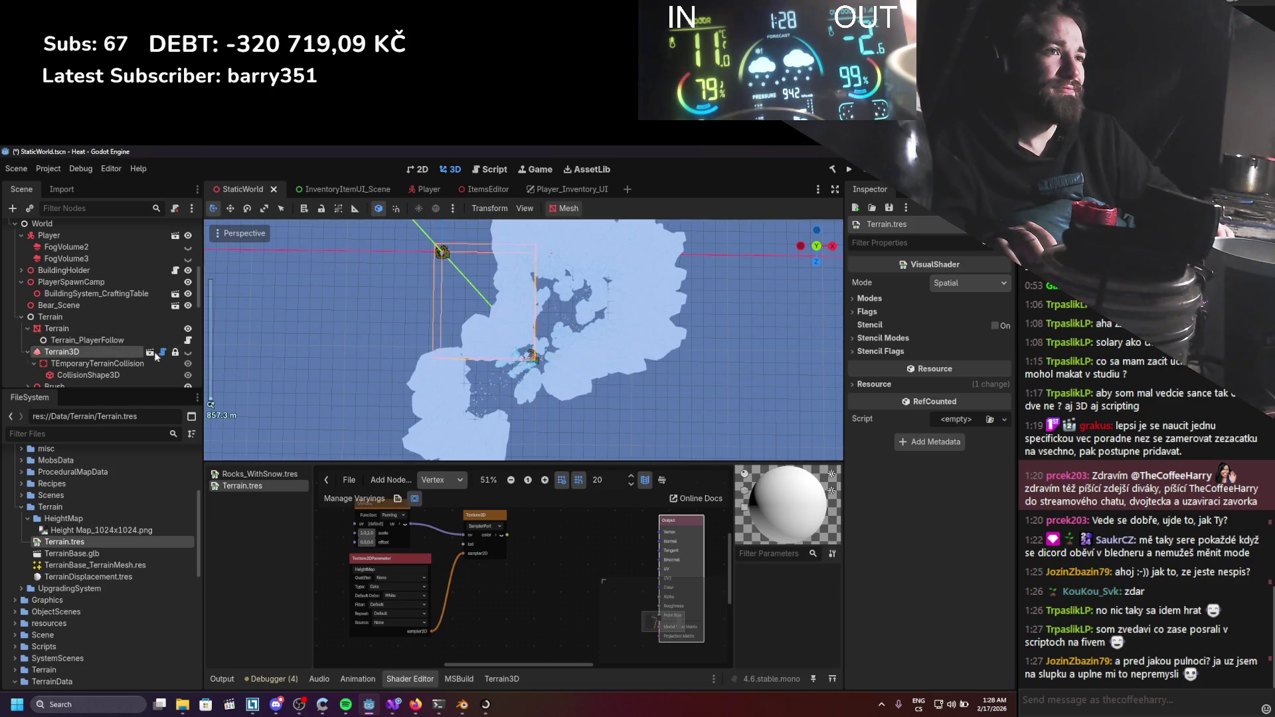
{"action": "mouse_move", "coordinate": [485, 382]}
{"action": "left_mouse_down"}
{"action": "mouse_move", "coordinate": [502, 372]}
{"action": "mouse_move", "coordinate": [527, 441]}
{"action": "left_mouse_up"}
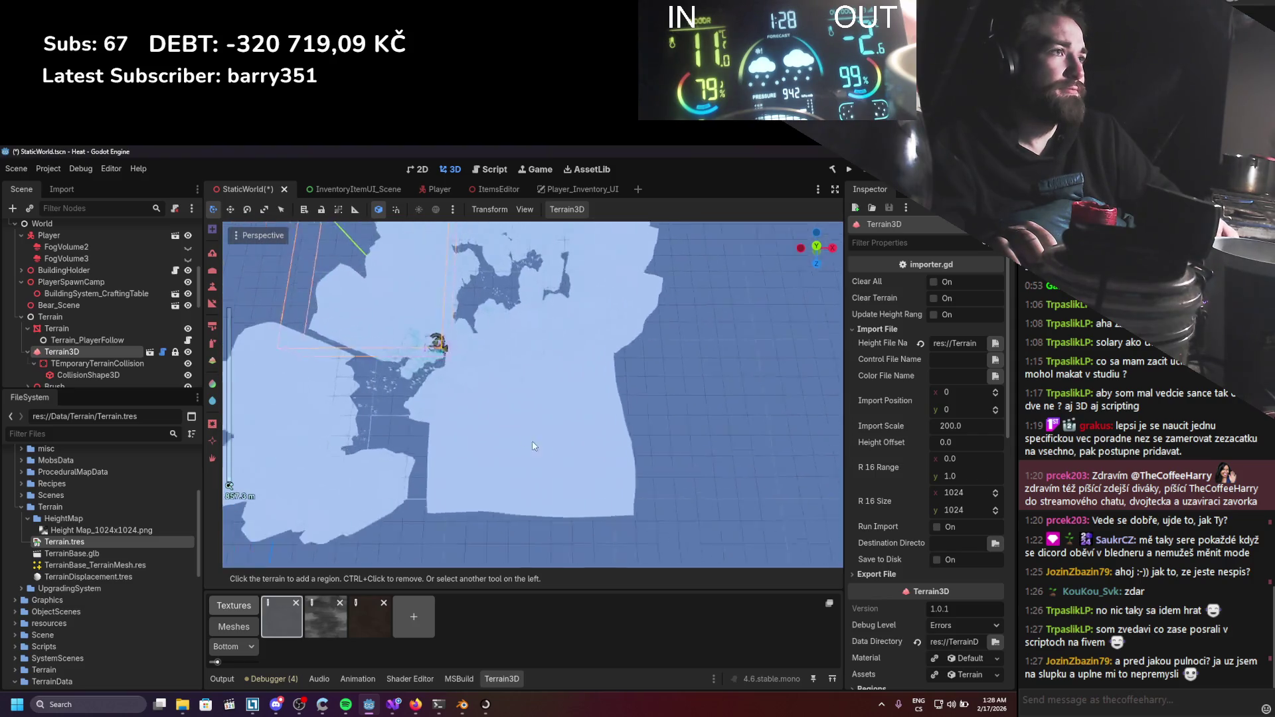
Orbit and zoom to a close, tilted view of the terrain surface.
{"action": "scroll", "coordinate": [527, 442], "scroll_direction": "up", "scroll_amount": 10}
{"action": "scroll", "coordinate": [372, 392], "scroll_direction": "up", "scroll_amount": 5}
{"action": "left_click_drag", "start_coordinate": [692, 422], "coordinate": [577, 407]}
{"action": "scroll", "coordinate": [576, 407], "scroll_direction": "down", "scroll_amount": 2}
{"action": "scroll", "coordinate": [577, 407], "scroll_direction": "up", "scroll_amount": 5}
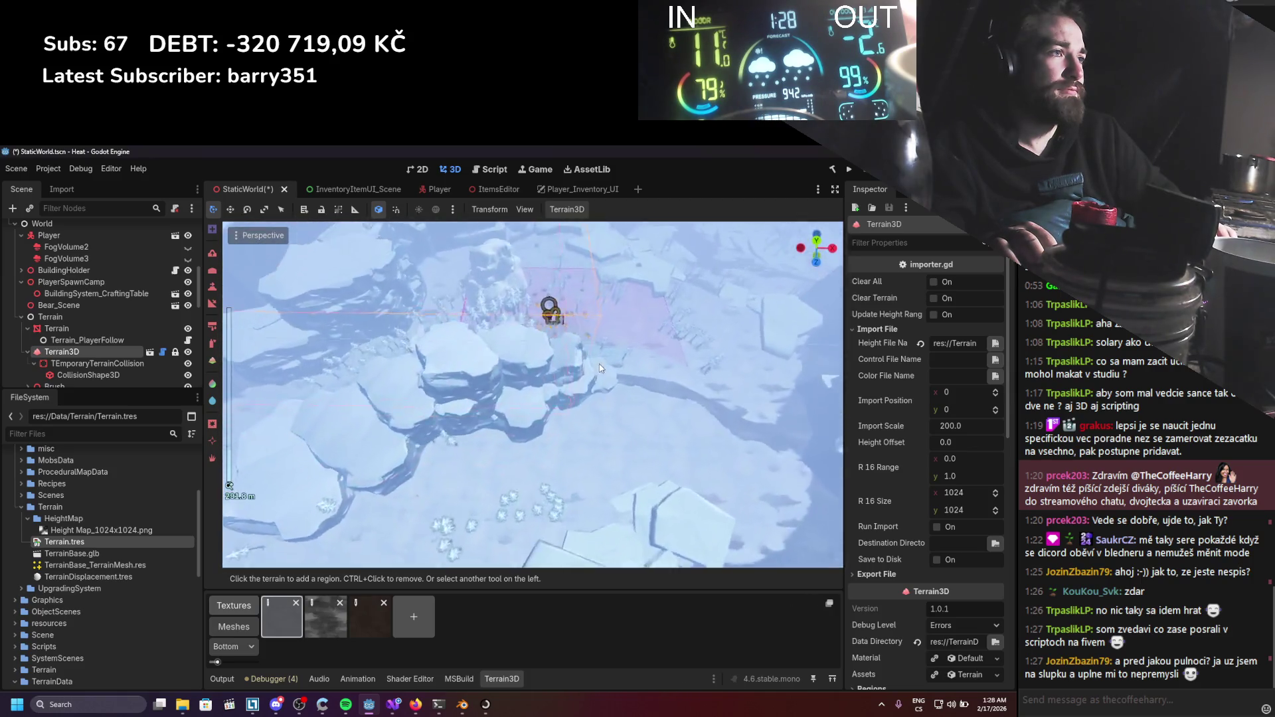
{"action": "scroll", "coordinate": [579, 393], "scroll_direction": "down", "scroll_amount": 3}
{"action": "mouse_move", "coordinate": [579, 394]}
{"action": "left_mouse_down"}
{"action": "mouse_move", "coordinate": [443, 352]}
{"action": "mouse_move", "coordinate": [492, 395]}
{"action": "left_mouse_up"}
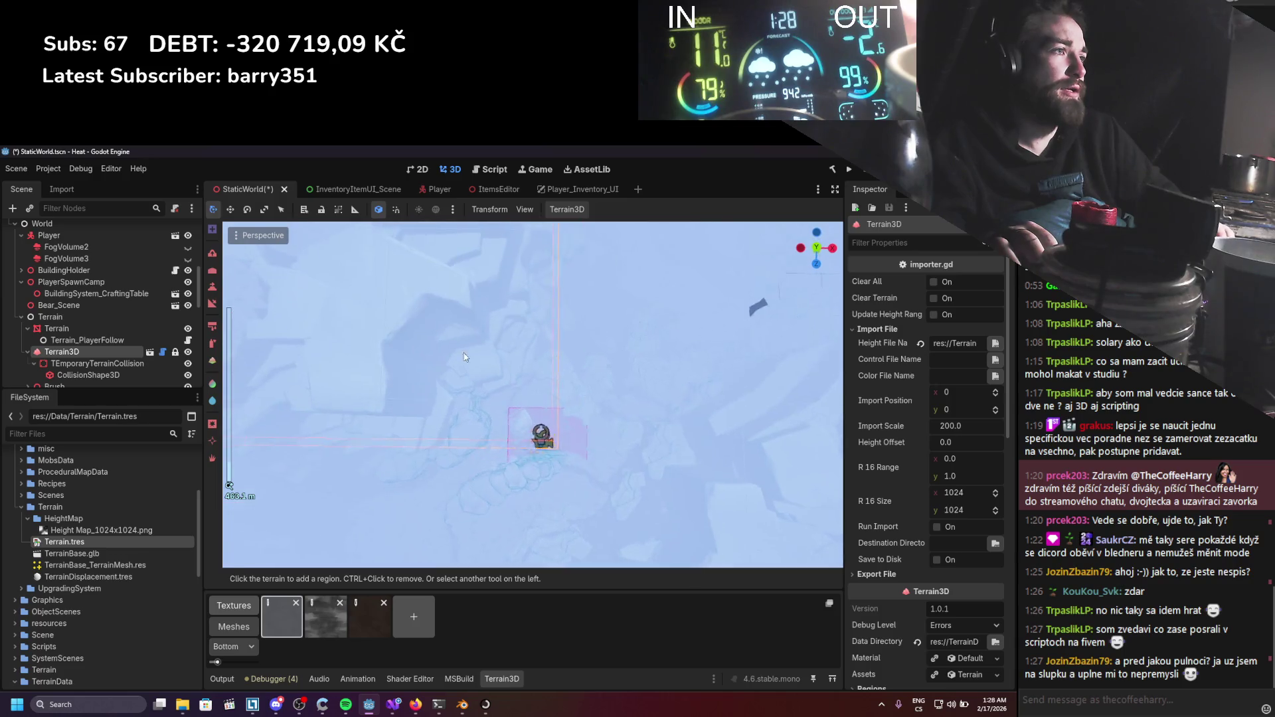
Zoom further over the terrain, then select and expand the Enviro node.
{"action": "scroll", "coordinate": [509, 409], "scroll_direction": "up", "scroll_amount": 5}
{"action": "scroll", "coordinate": [509, 410], "scroll_direction": "down", "scroll_amount": 2}
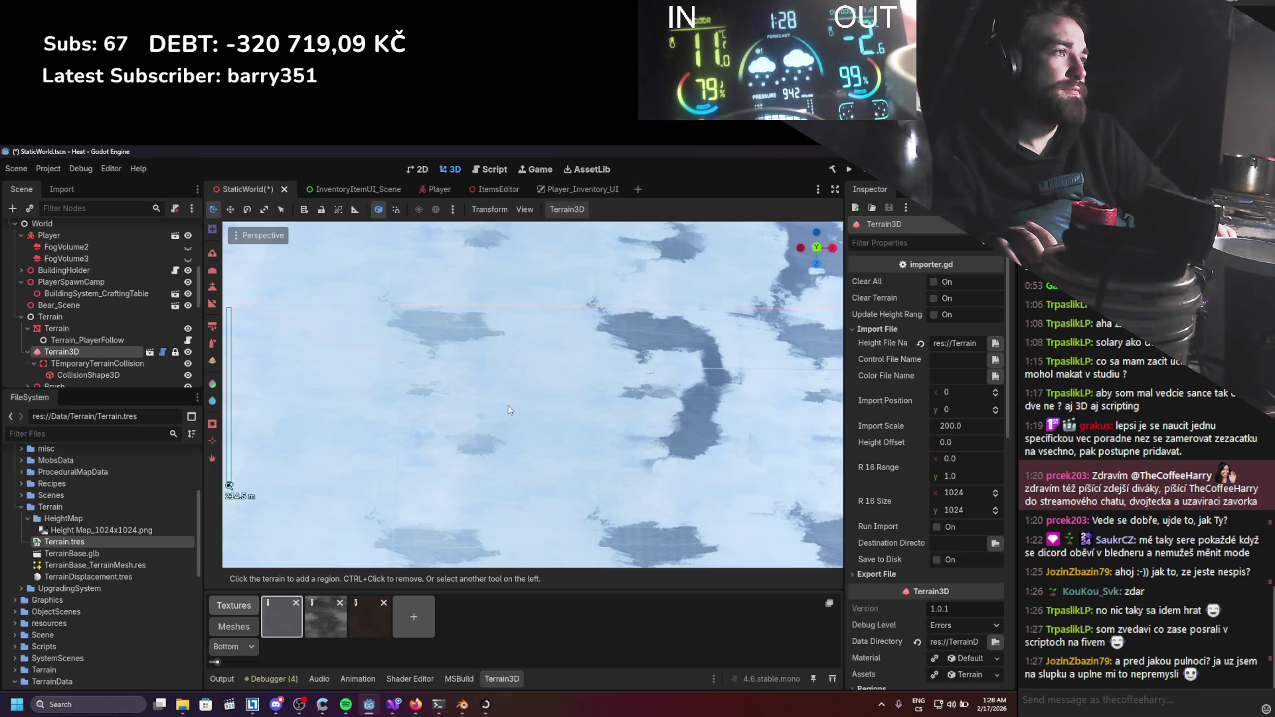
{"action": "scroll", "coordinate": [509, 410], "scroll_direction": "down", "scroll_amount": 4}
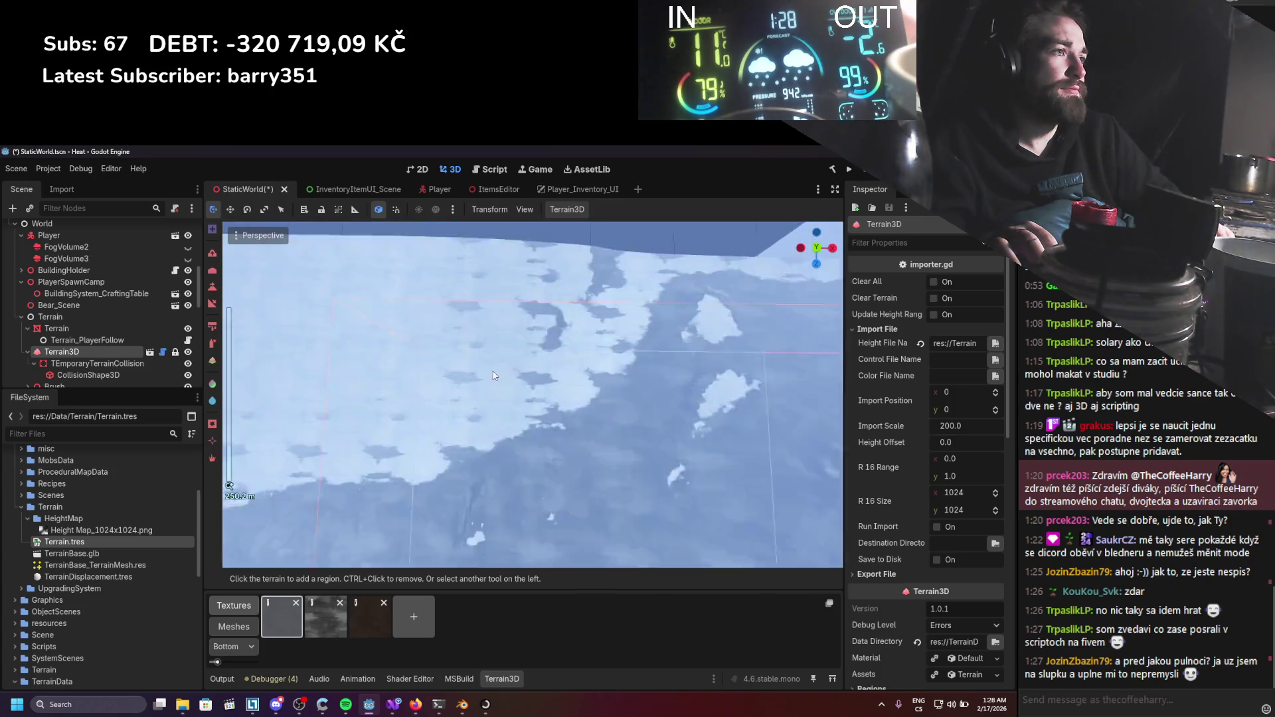
{"action": "scroll", "coordinate": [568, 407], "scroll_direction": "up", "scroll_amount": 2}
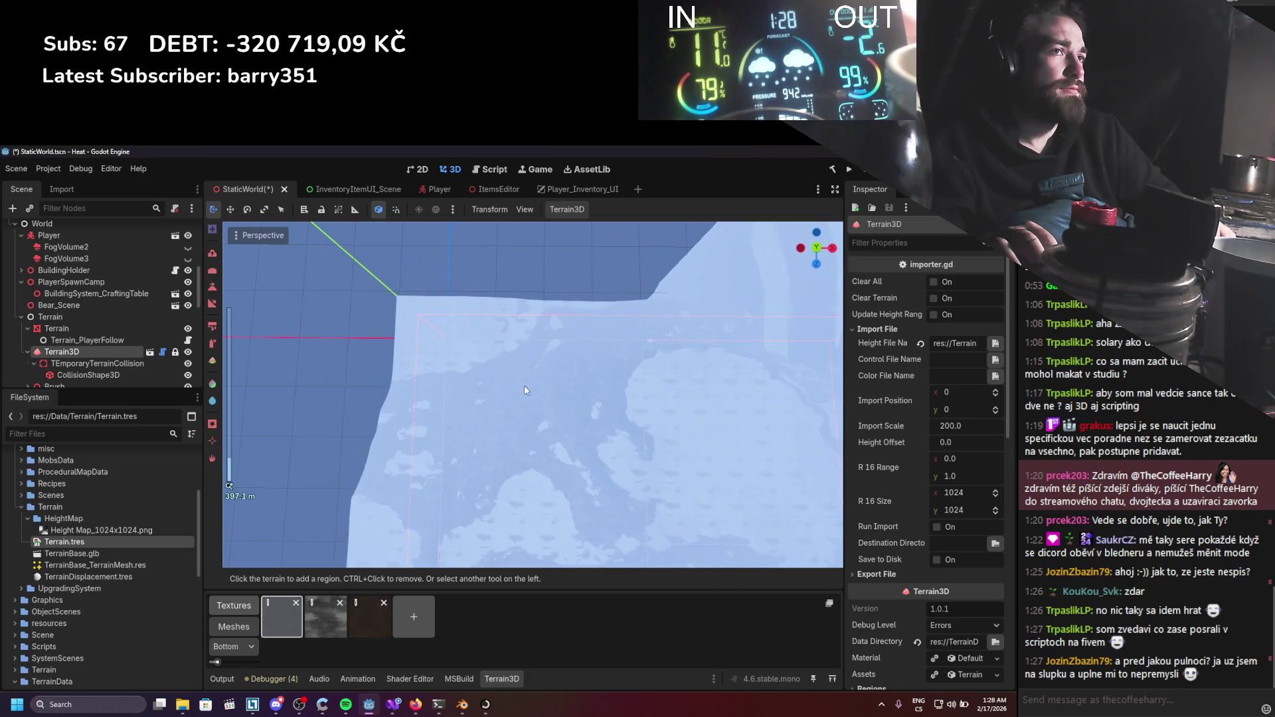
{"action": "scroll", "coordinate": [120, 310], "scroll_direction": "up", "scroll_amount": 3}
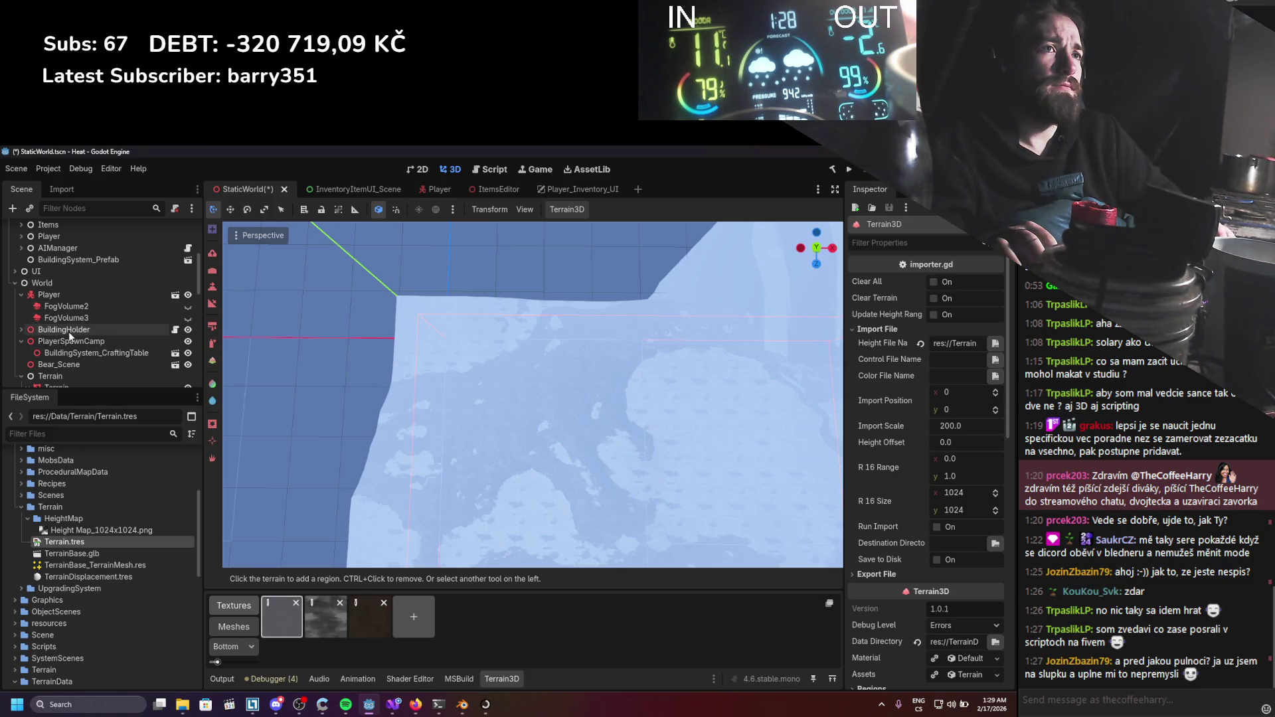
{"action": "scroll", "coordinate": [30, 310], "scroll_direction": "down", "scroll_amount": 10}
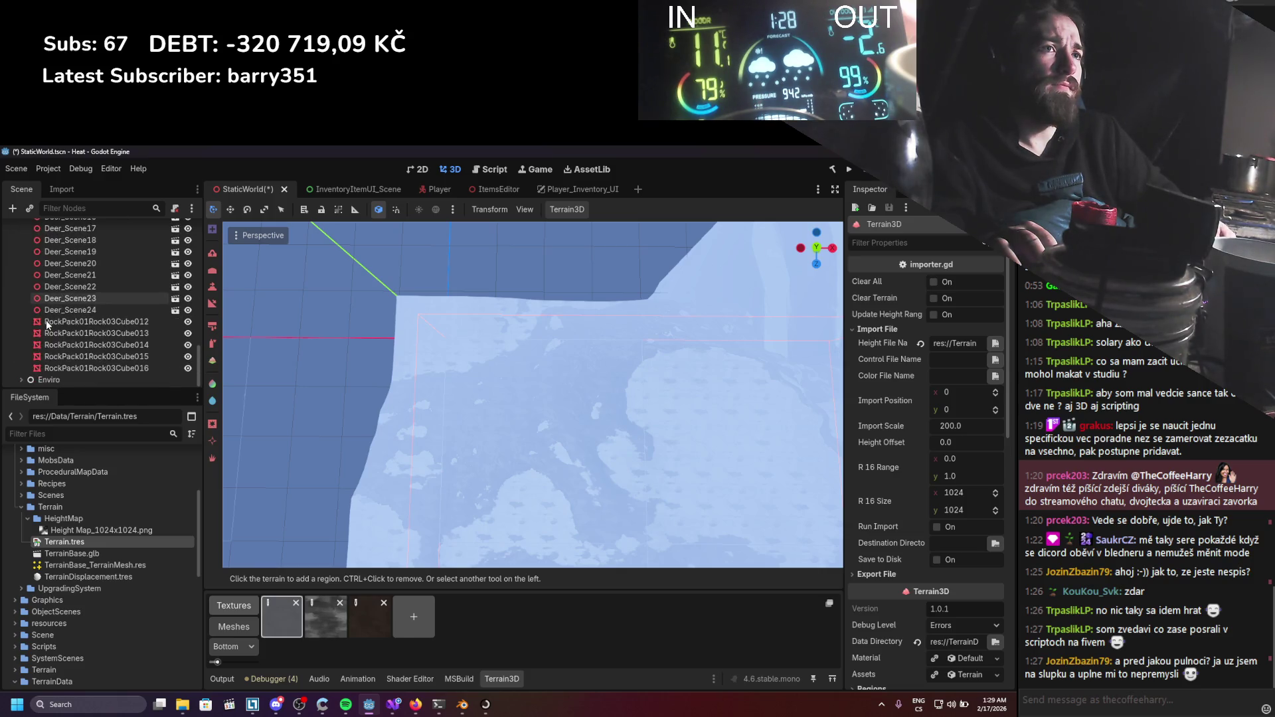
{"action": "left_click", "coordinate": [47, 376]}
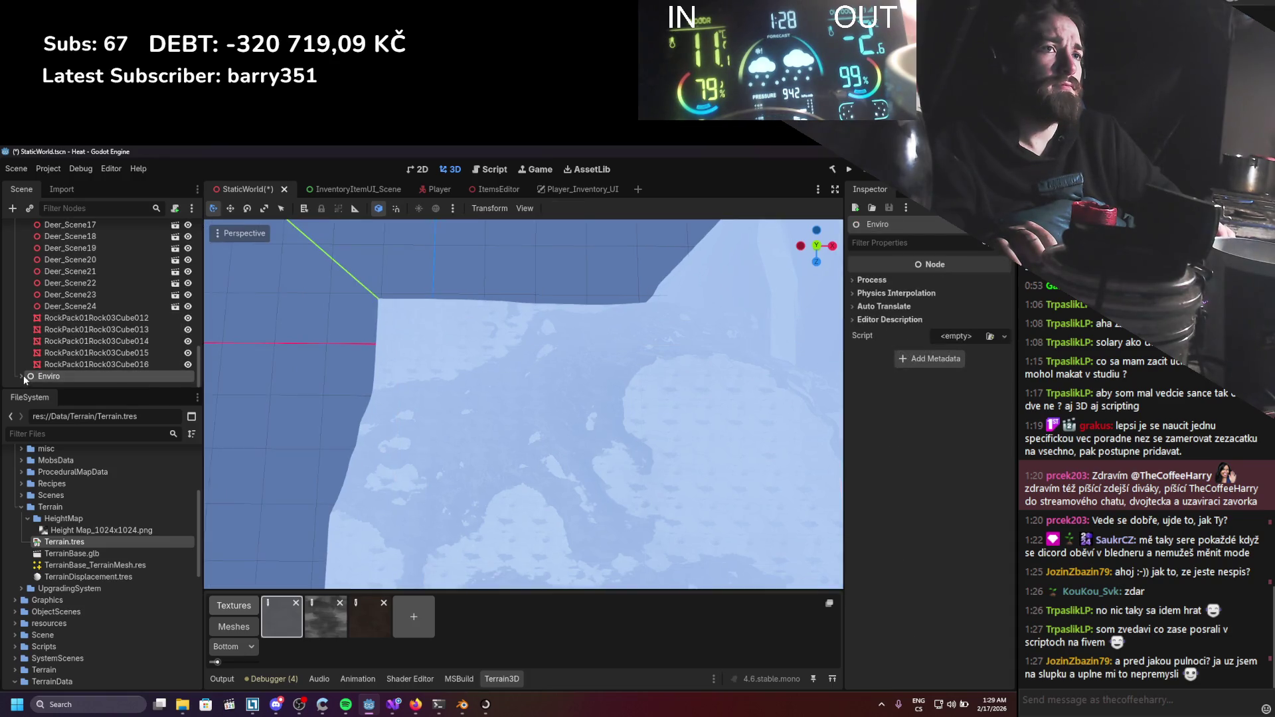
Expand World > WeatherManager, turn off the WorldEnvironment's fog, and save the scene.
{"action": "left_click", "coordinate": [21, 376]}
{"action": "scroll", "coordinate": [48, 337], "scroll_direction": "down", "scroll_amount": 3}
{"action": "scroll", "coordinate": [43, 313], "scroll_direction": "up", "scroll_amount": 15}
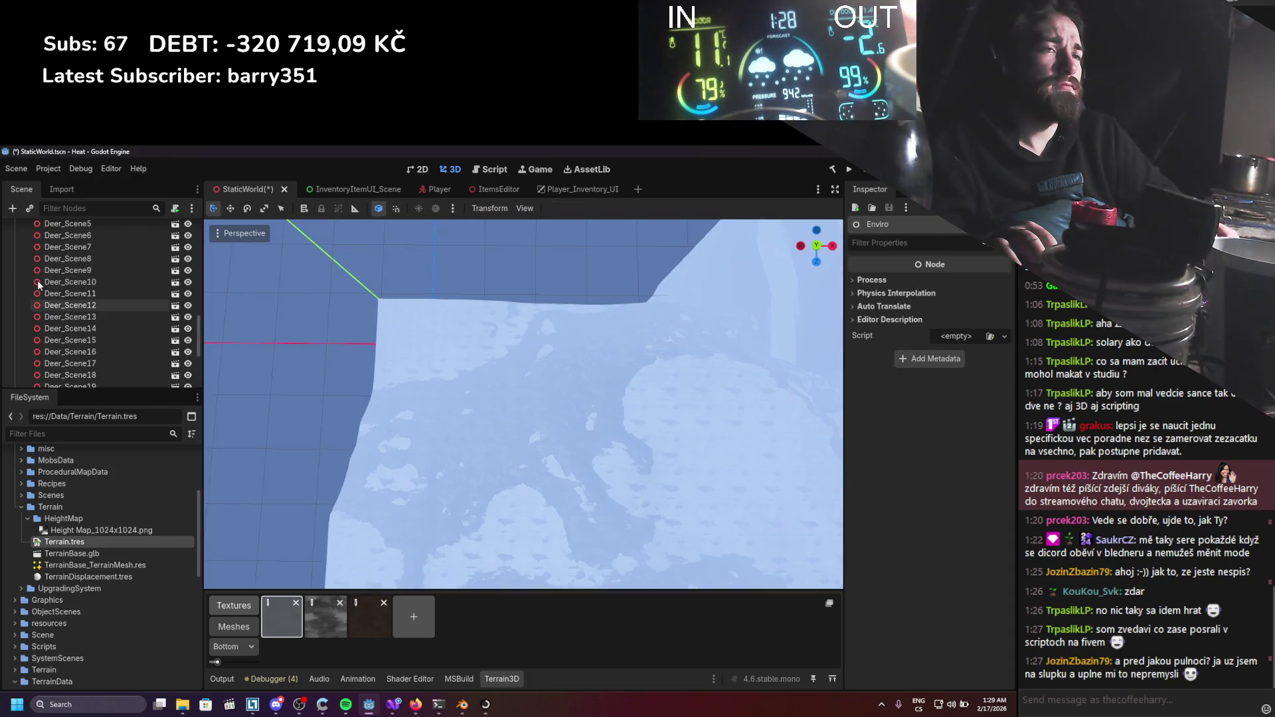
{"action": "scroll", "coordinate": [38, 292], "scroll_direction": "down", "scroll_amount": 3}
{"action": "left_click", "coordinate": [21, 290]}
{"action": "left_click", "coordinate": [27, 303]}
{"action": "left_click", "coordinate": [43, 325]}
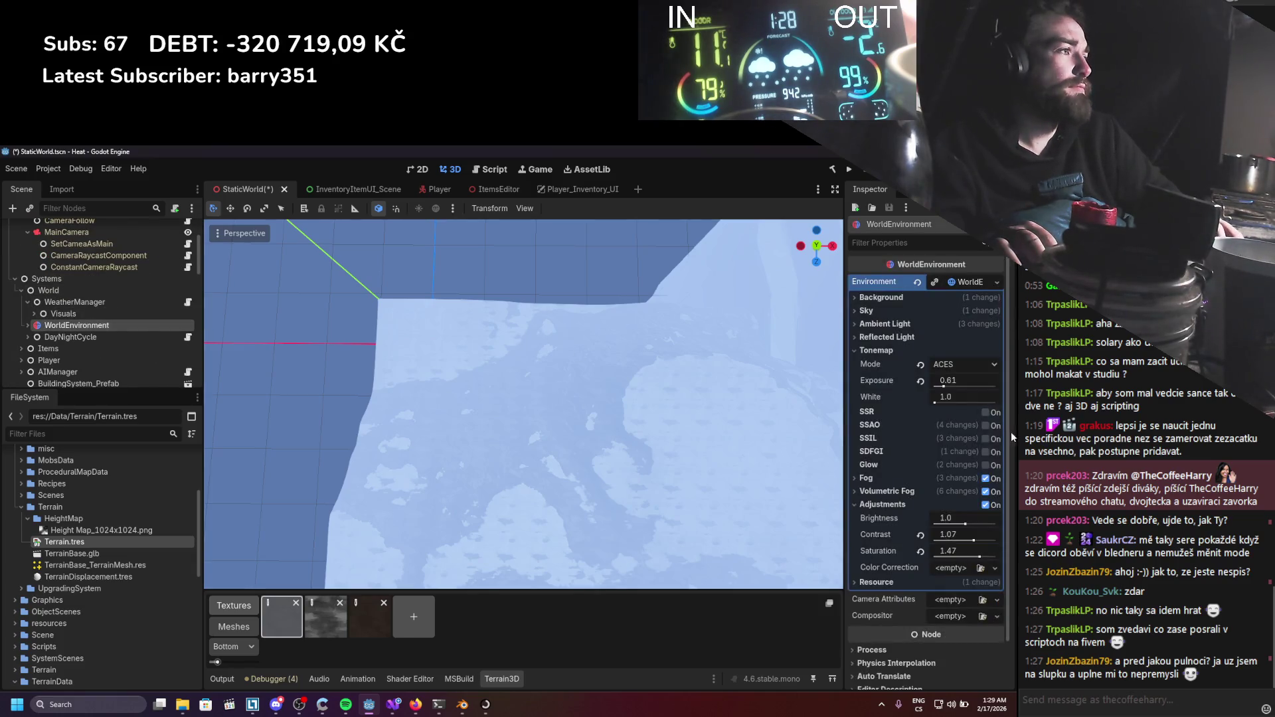
{"action": "left_click", "coordinate": [986, 478]}
{"action": "key", "text": "ctrl+s"}
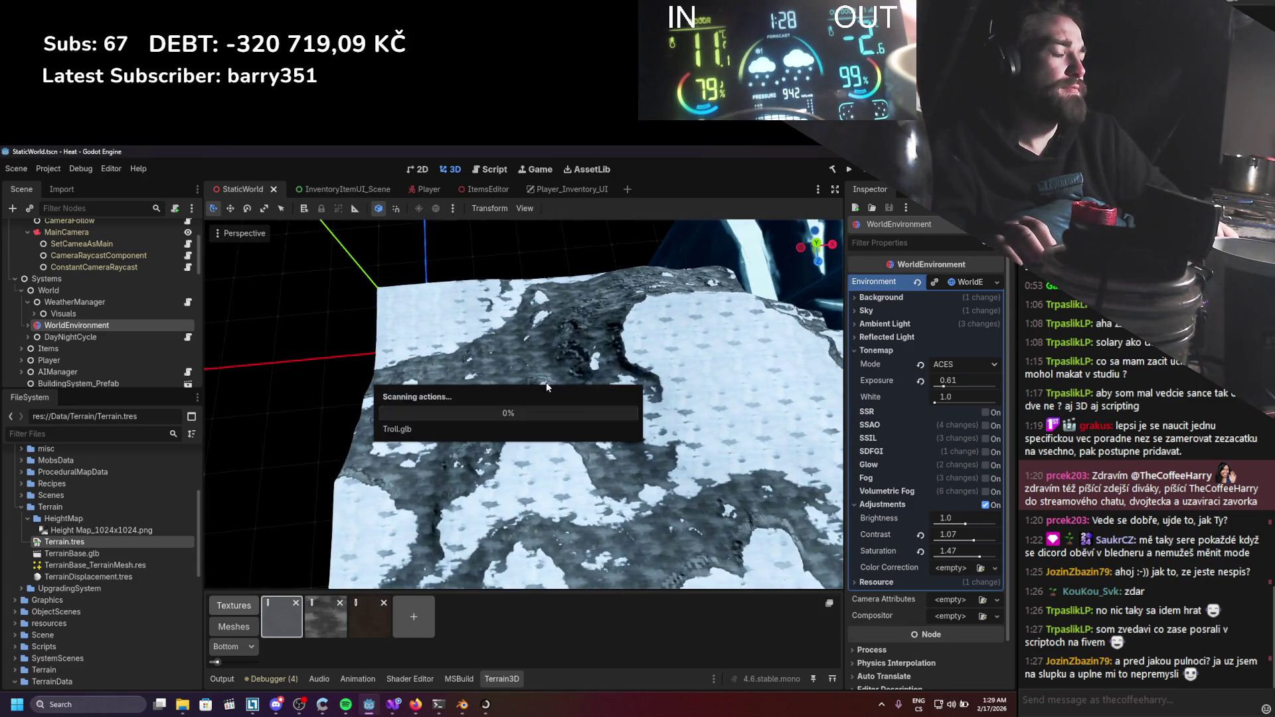
Orbit to a lower angle over the terrain and bring up the Main node's actions.
{"action": "scroll", "coordinate": [559, 378], "scroll_direction": "down", "scroll_amount": 5}
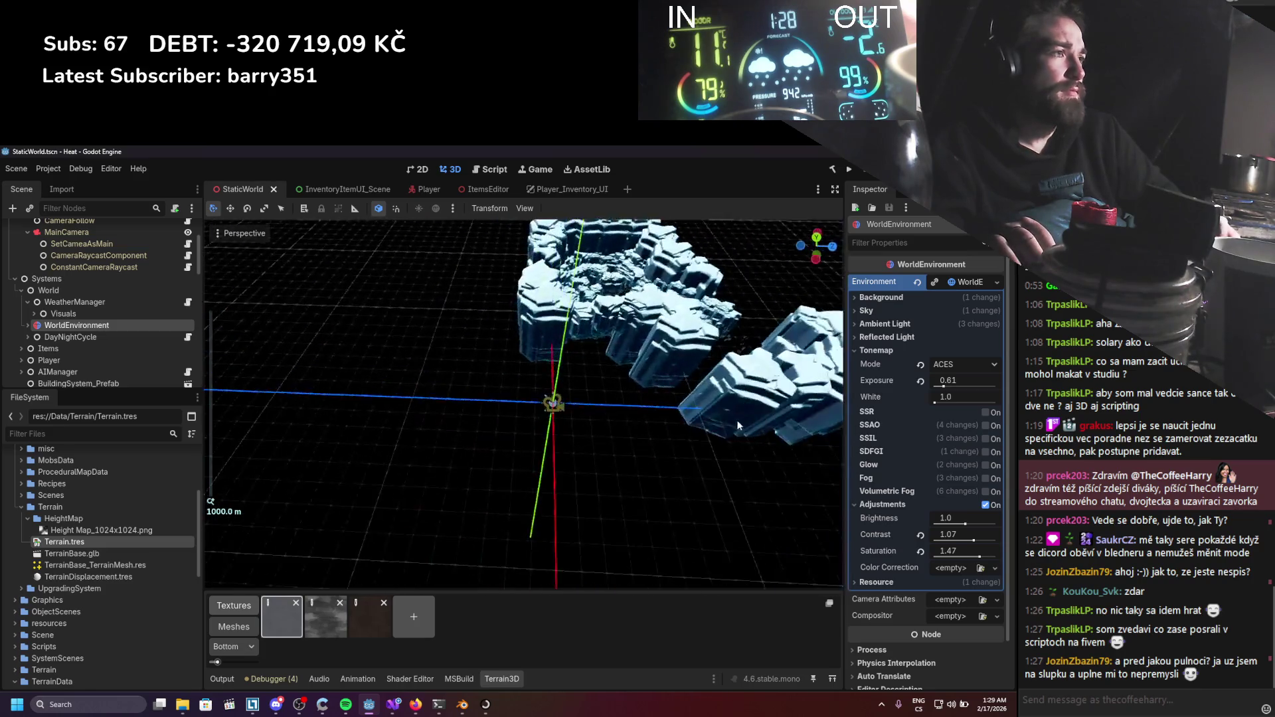
{"action": "scroll", "coordinate": [738, 425], "scroll_direction": "up", "scroll_amount": 2}
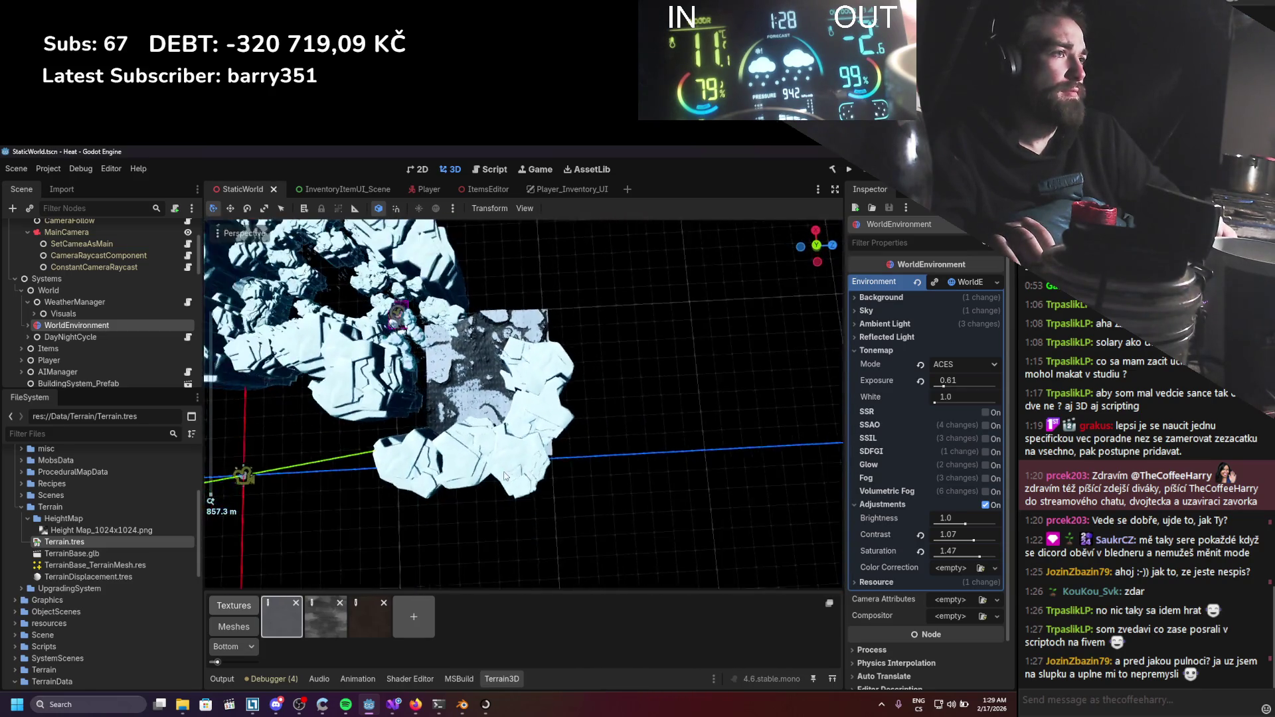
{"action": "scroll", "coordinate": [501, 476], "scroll_direction": "up", "scroll_amount": 4}
{"action": "left_click_drag", "start_coordinate": [593, 406], "coordinate": [592, 391]}
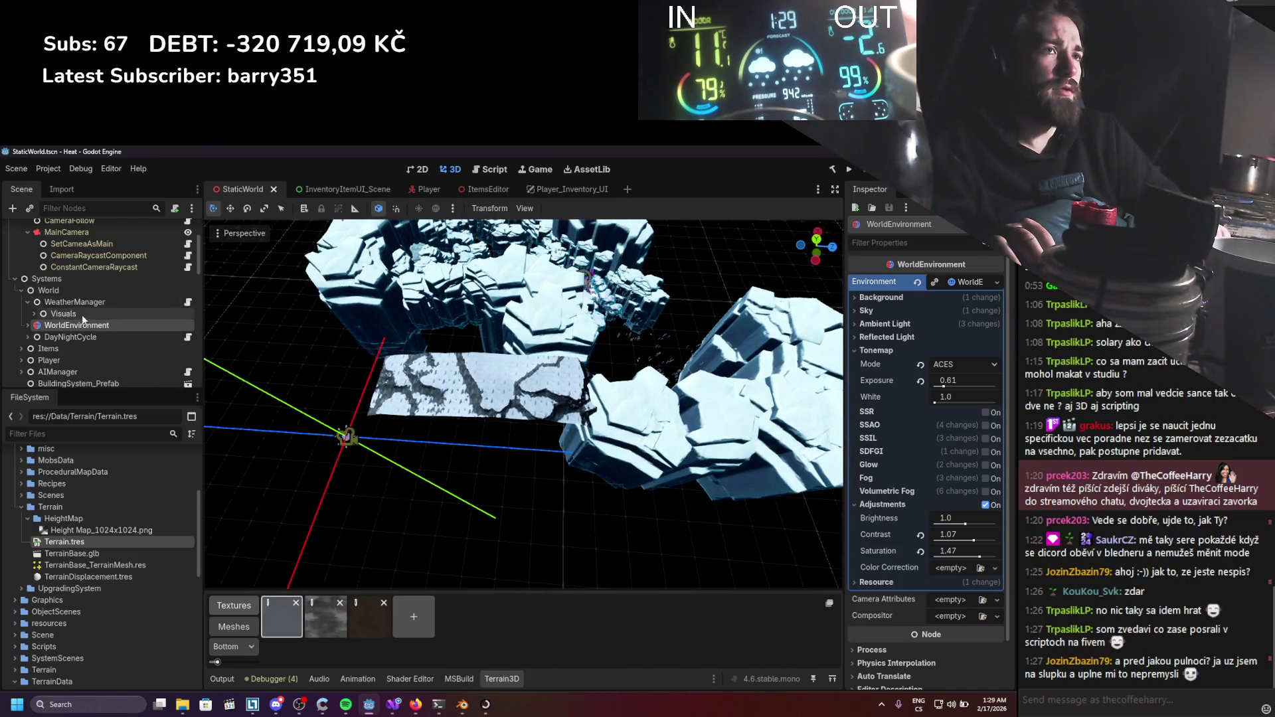
{"action": "scroll", "coordinate": [70, 270], "scroll_direction": "up", "scroll_amount": 3}
{"action": "right_click", "coordinate": [50, 232]}
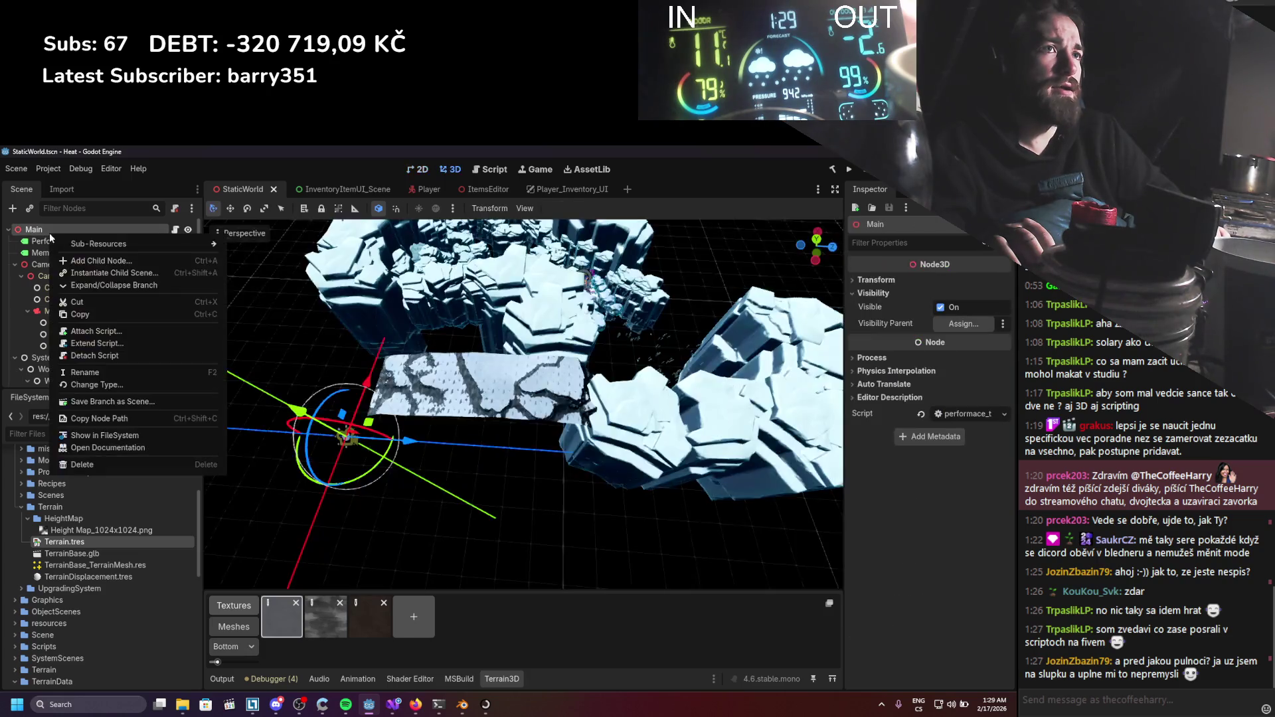
Add a Node3D child under Main and show its transform values.
{"action": "left_click", "coordinate": [85, 259]}
{"action": "left_click", "coordinate": [418, 327]}
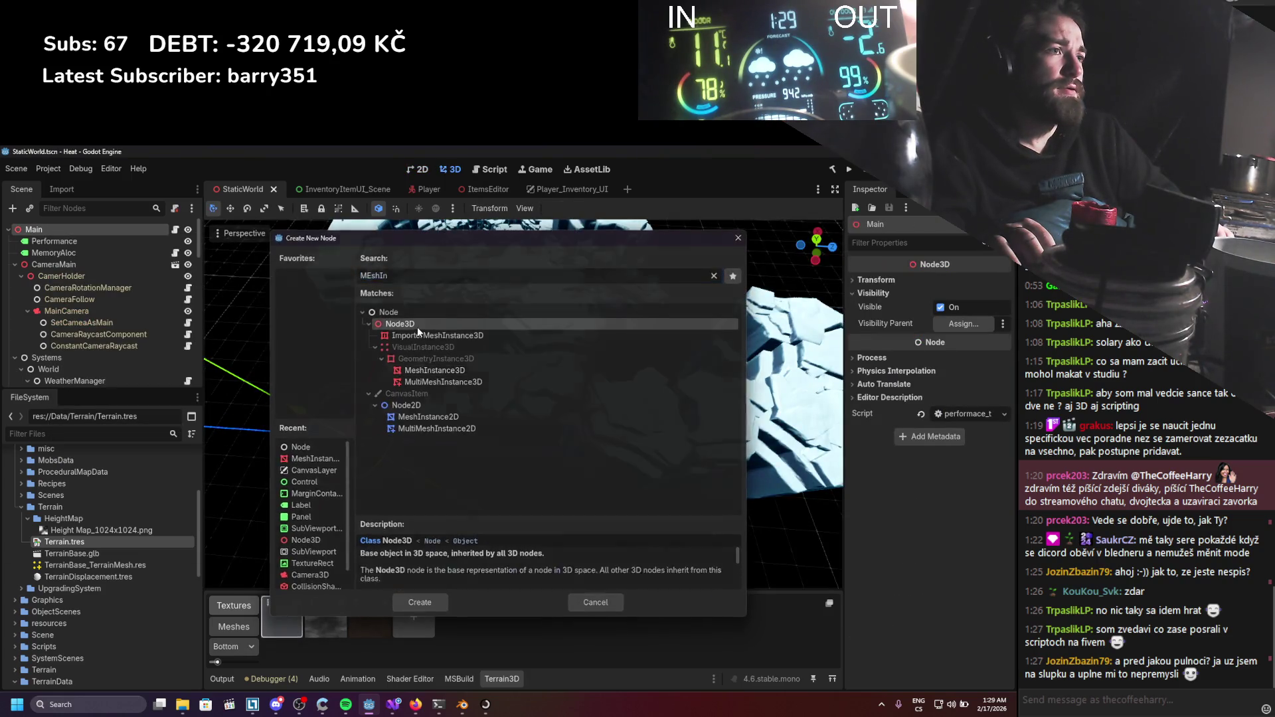
{"action": "double_click", "coordinate": [417, 326]}
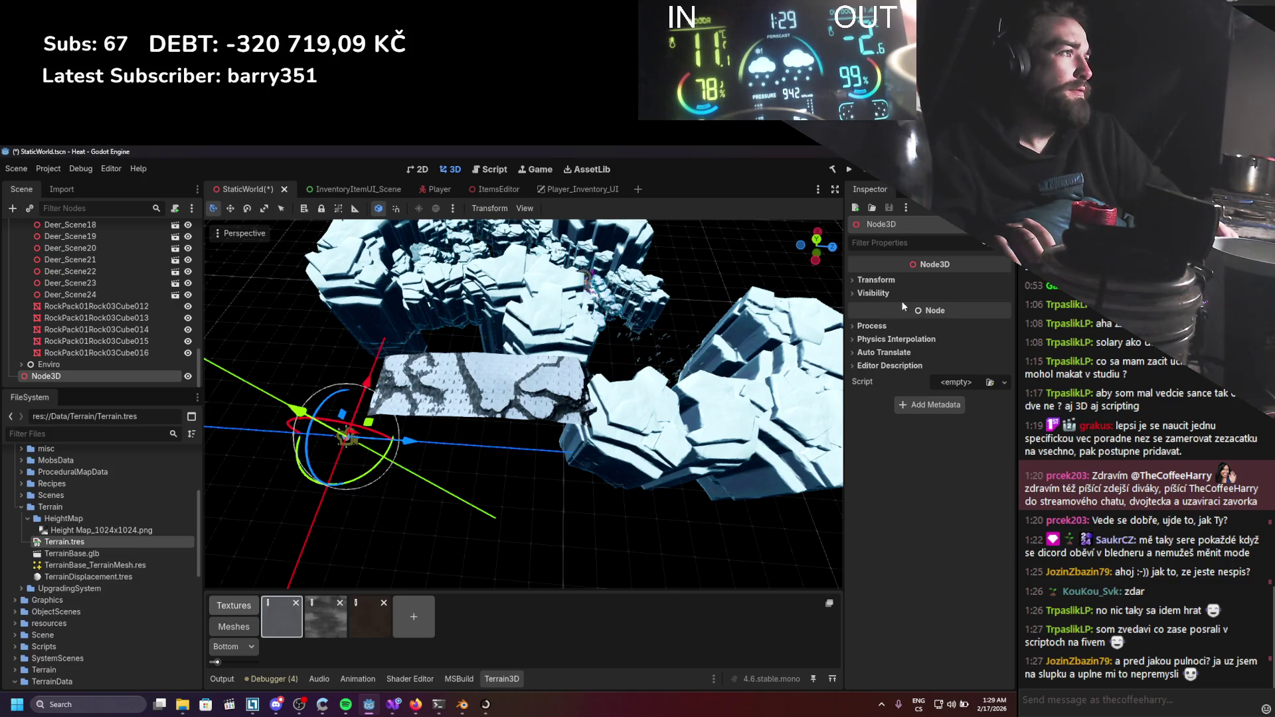
{"action": "left_click", "coordinate": [902, 280]}
Raise the Node3D along Z to about 1022.59, then delete it.
{"action": "left_click_drag", "start_coordinate": [392, 442], "coordinate": [744, 465]}
{"action": "key", "text": "f"}
{"action": "left_click_drag", "start_coordinate": [590, 440], "coordinate": [606, 442]}
{"action": "scroll", "coordinate": [539, 398], "scroll_direction": "up", "scroll_amount": 3}
{"action": "scroll", "coordinate": [539, 397], "scroll_direction": "up", "scroll_amount": 3}
{"action": "left_click_drag", "start_coordinate": [492, 394], "coordinate": [524, 403]}
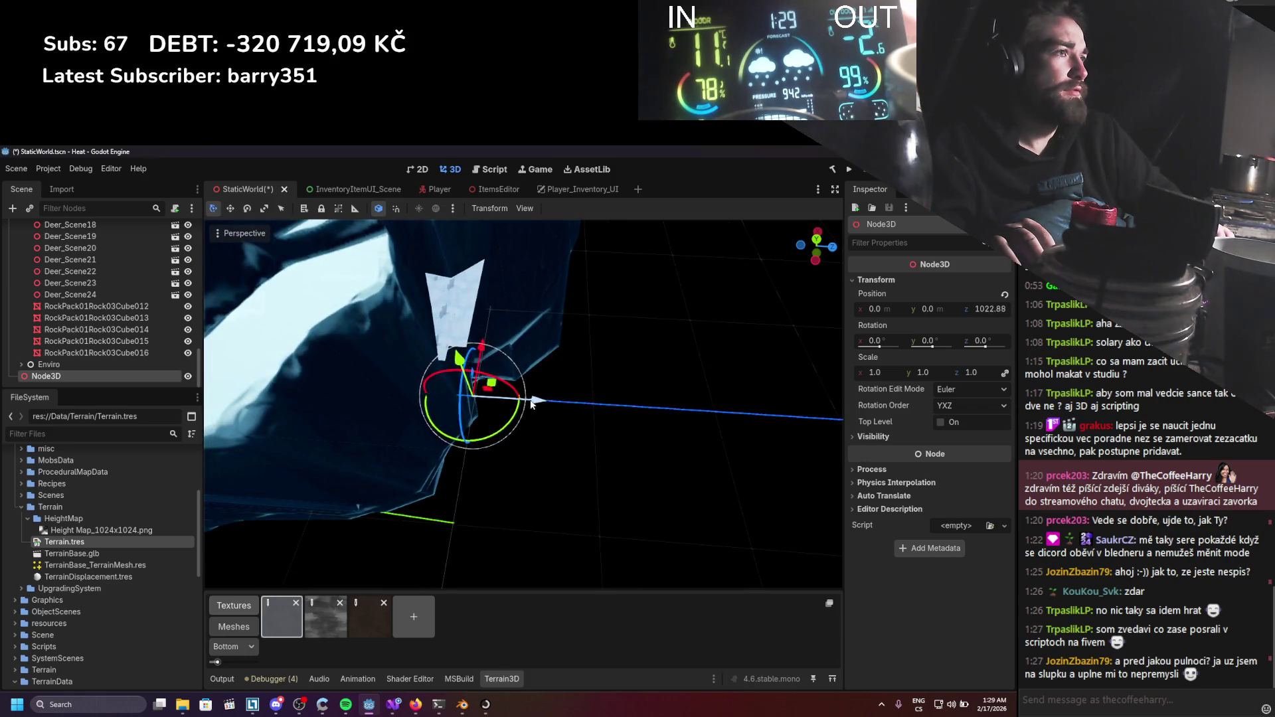
{"action": "scroll", "coordinate": [573, 385], "scroll_direction": "down", "scroll_amount": 5}
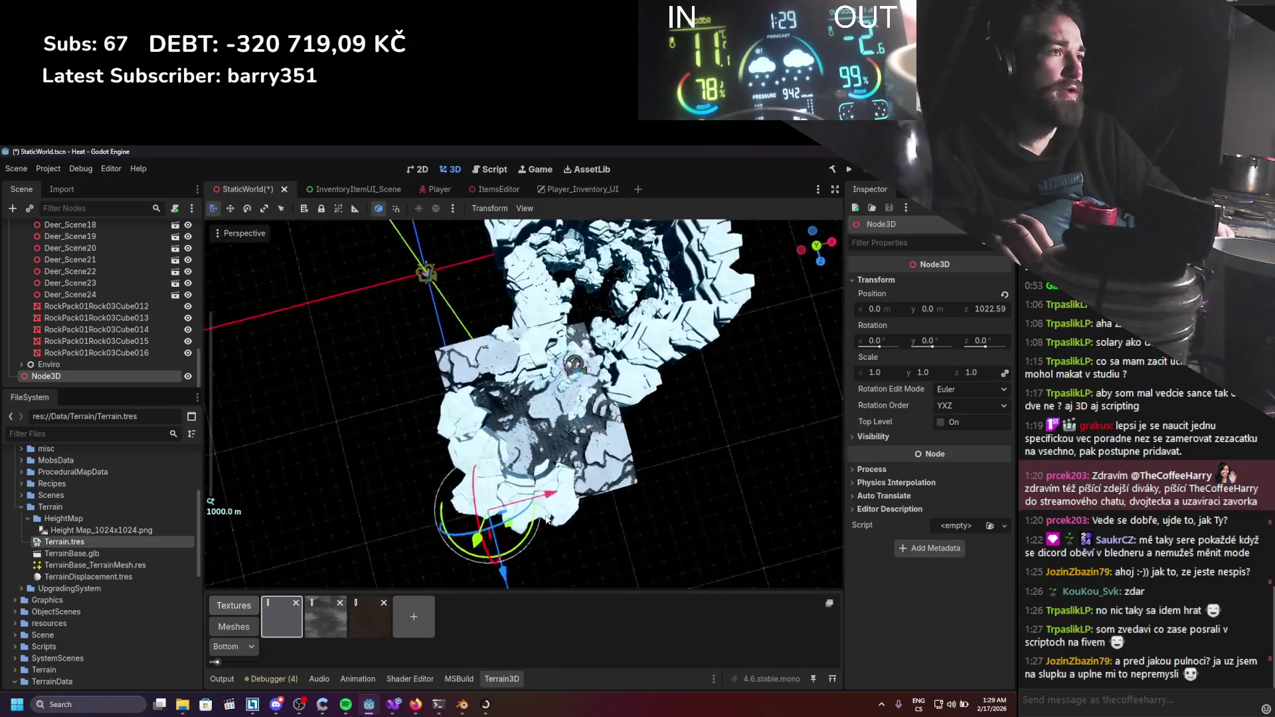
{"action": "scroll", "coordinate": [548, 518], "scroll_direction": "up", "scroll_amount": 4}
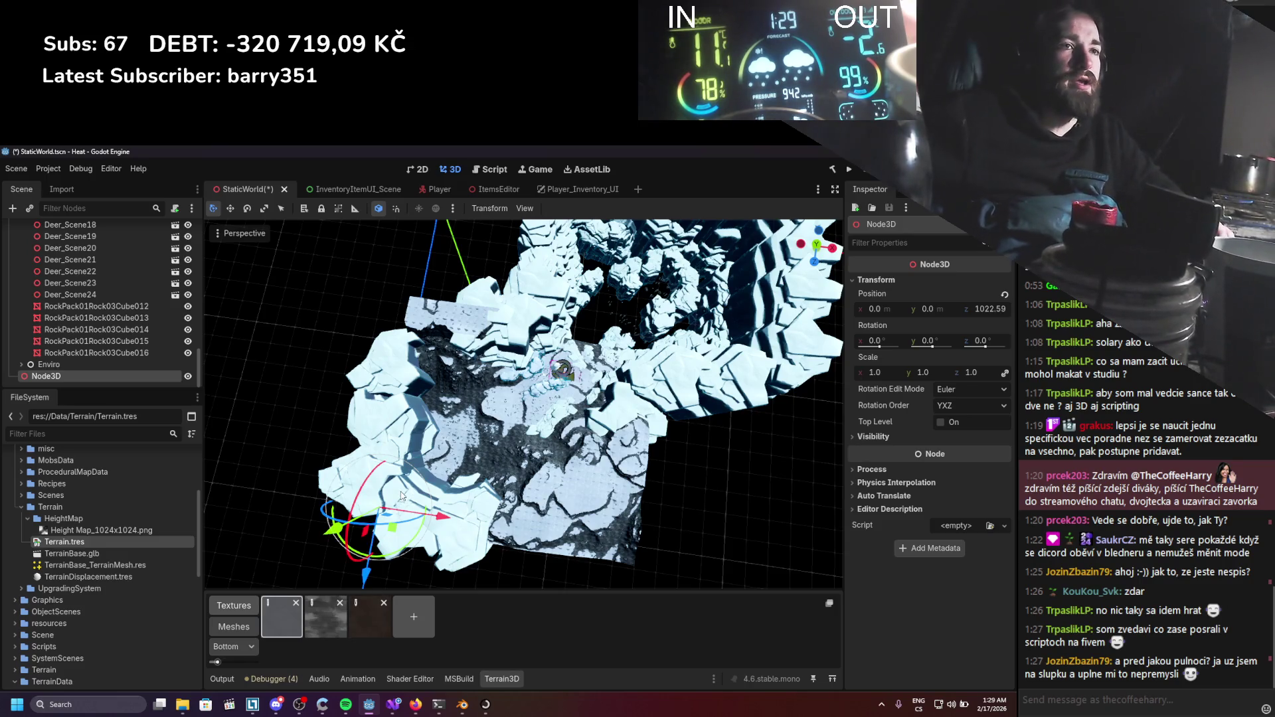
{"action": "key", "text": "Delete"}
Confirm removing the temporary Node3D and save the scene.
{"action": "key", "text": "Return"}
{"action": "key", "text": "ctrl+s"}
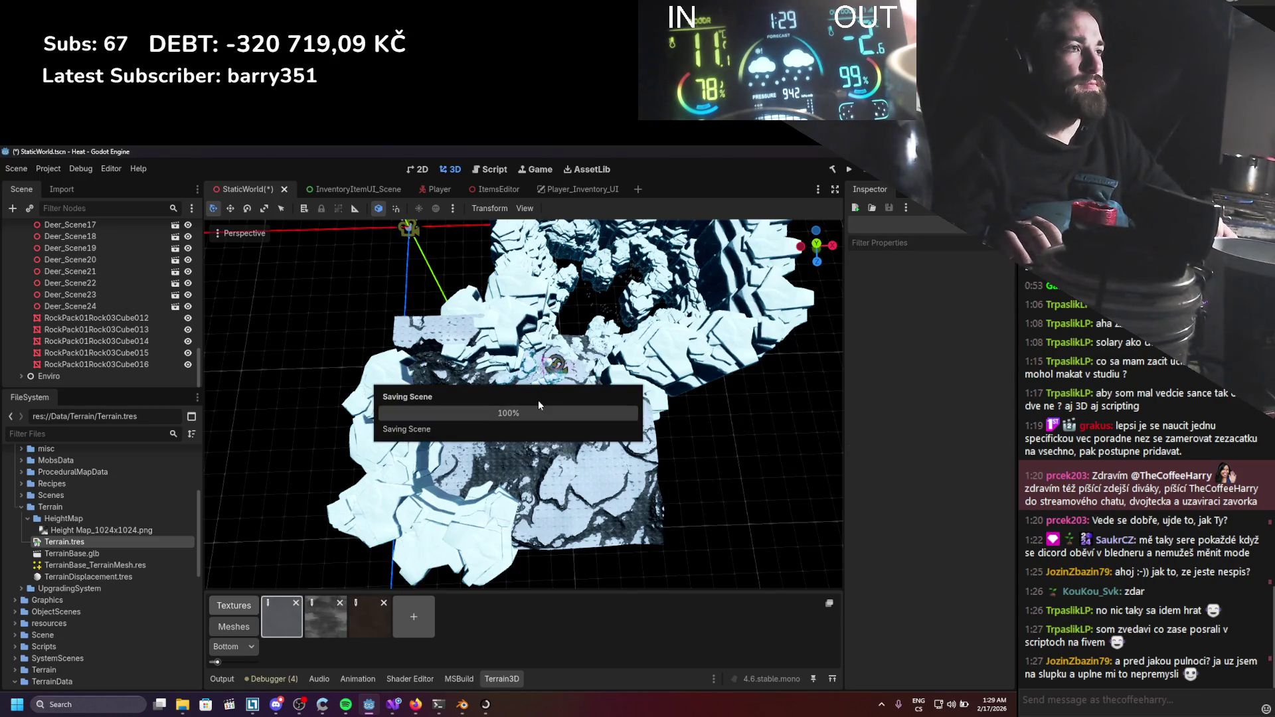
{"action": "scroll", "coordinate": [539, 403], "scroll_direction": "up", "scroll_amount": 5}
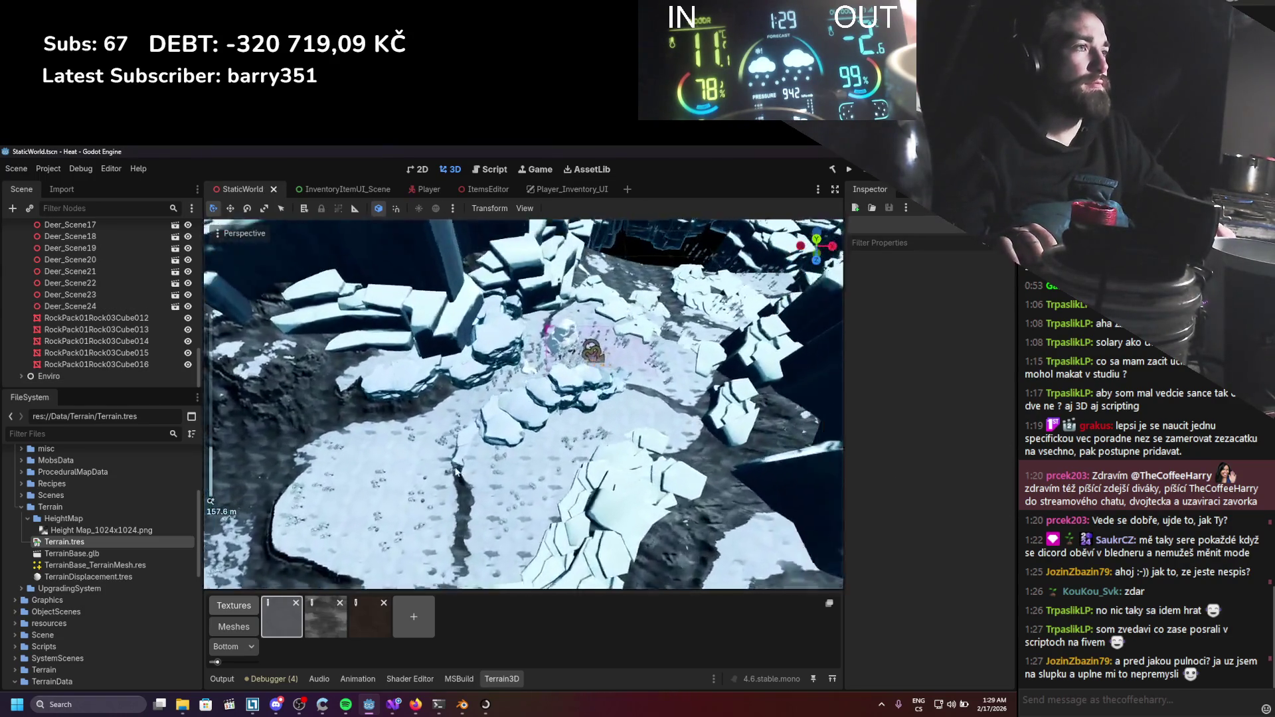
{"action": "scroll", "coordinate": [516, 428], "scroll_direction": "up", "scroll_amount": 5}
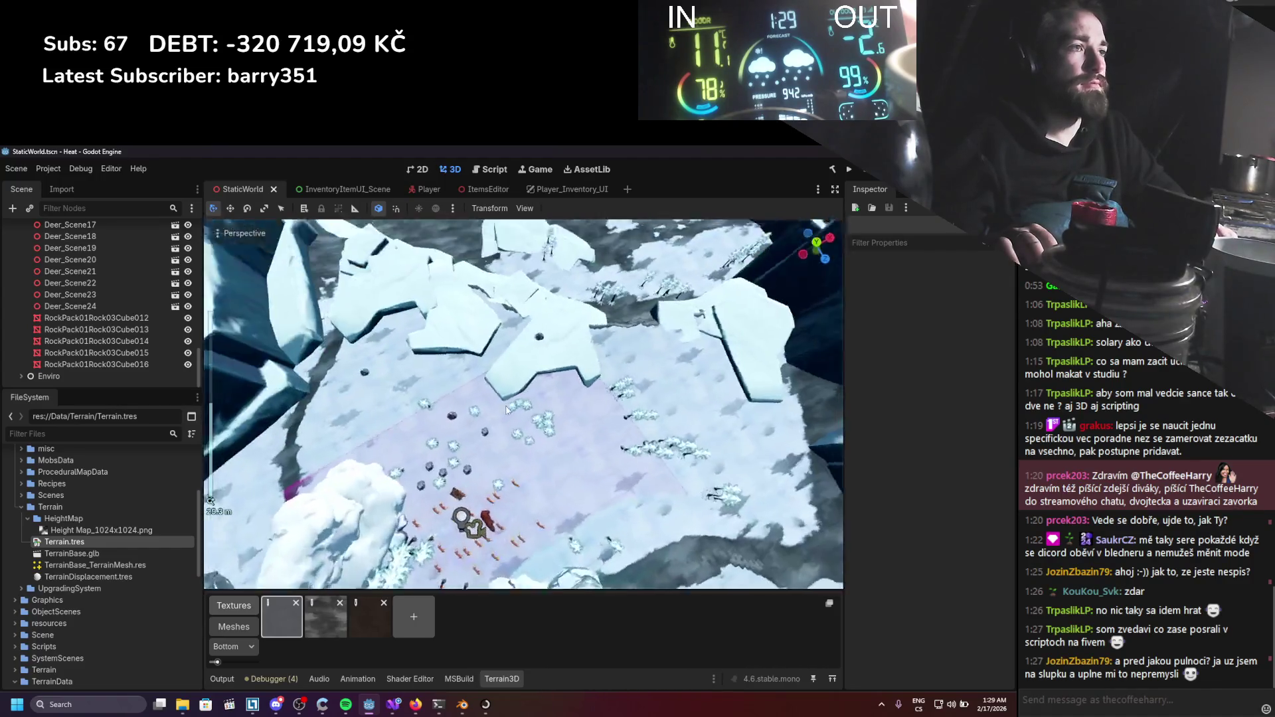
Select the Deer_Scene2 deer, view the herd from a low angle, and save again.
{"action": "left_click", "coordinate": [475, 387]}
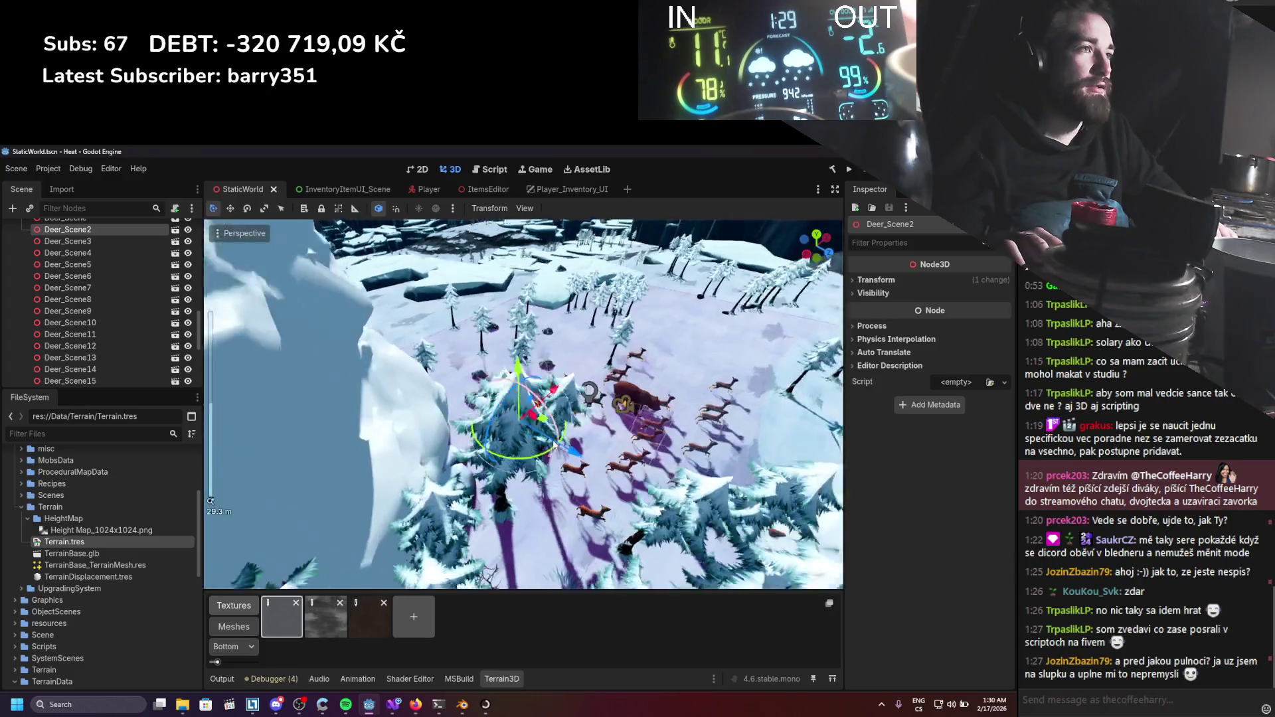
{"action": "key", "text": "ctrl+s"}
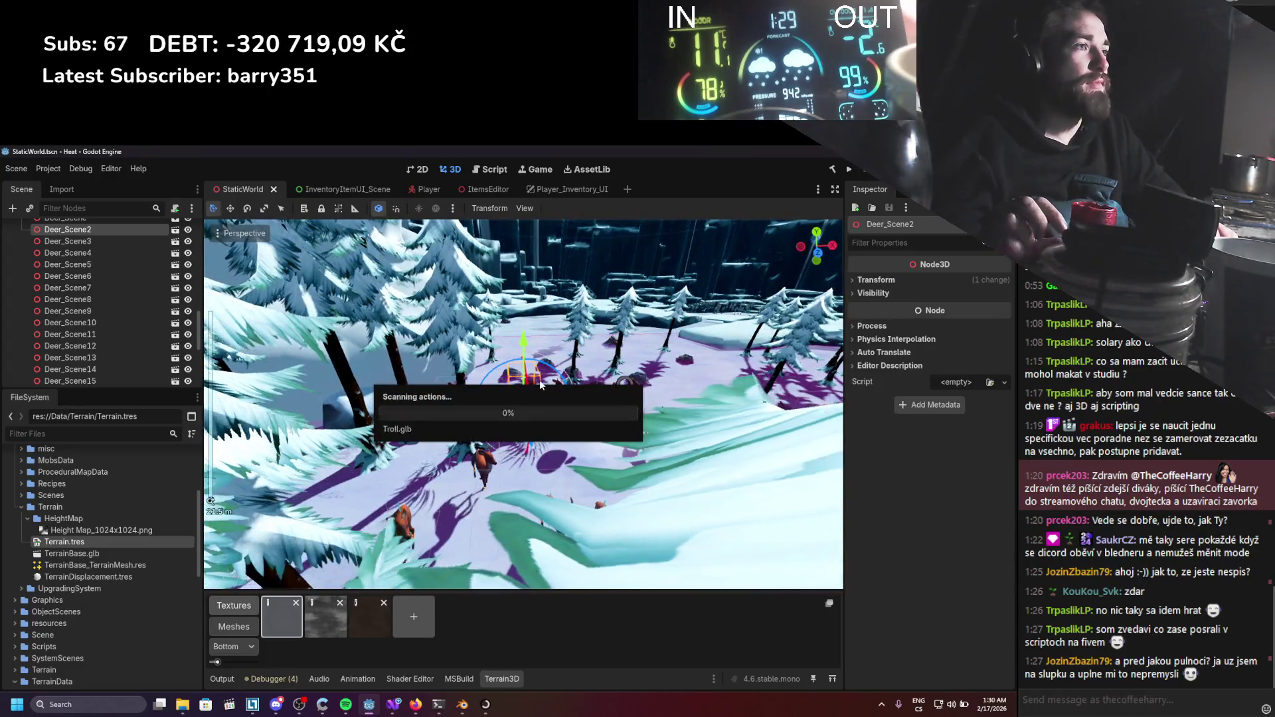
{"action": "scroll", "coordinate": [399, 382], "scroll_direction": "down", "scroll_amount": 3}
{"action": "mouse_move", "coordinate": [382, 377]}
{"action": "left_mouse_down"}
{"action": "mouse_move", "coordinate": [517, 356]}
{"action": "mouse_move", "coordinate": [507, 360]}
{"action": "mouse_move", "coordinate": [652, 370]}
{"action": "mouse_move", "coordinate": [595, 382]}
{"action": "mouse_move", "coordinate": [628, 333]}
{"action": "mouse_move", "coordinate": [568, 394]}
{"action": "left_mouse_up"}
{"action": "scroll", "coordinate": [652, 370], "scroll_direction": "up", "scroll_amount": 3}
{"action": "key", "text": "ctrl+s"}
{"action": "scroll", "coordinate": [568, 380], "scroll_direction": "up", "scroll_amount": 2}
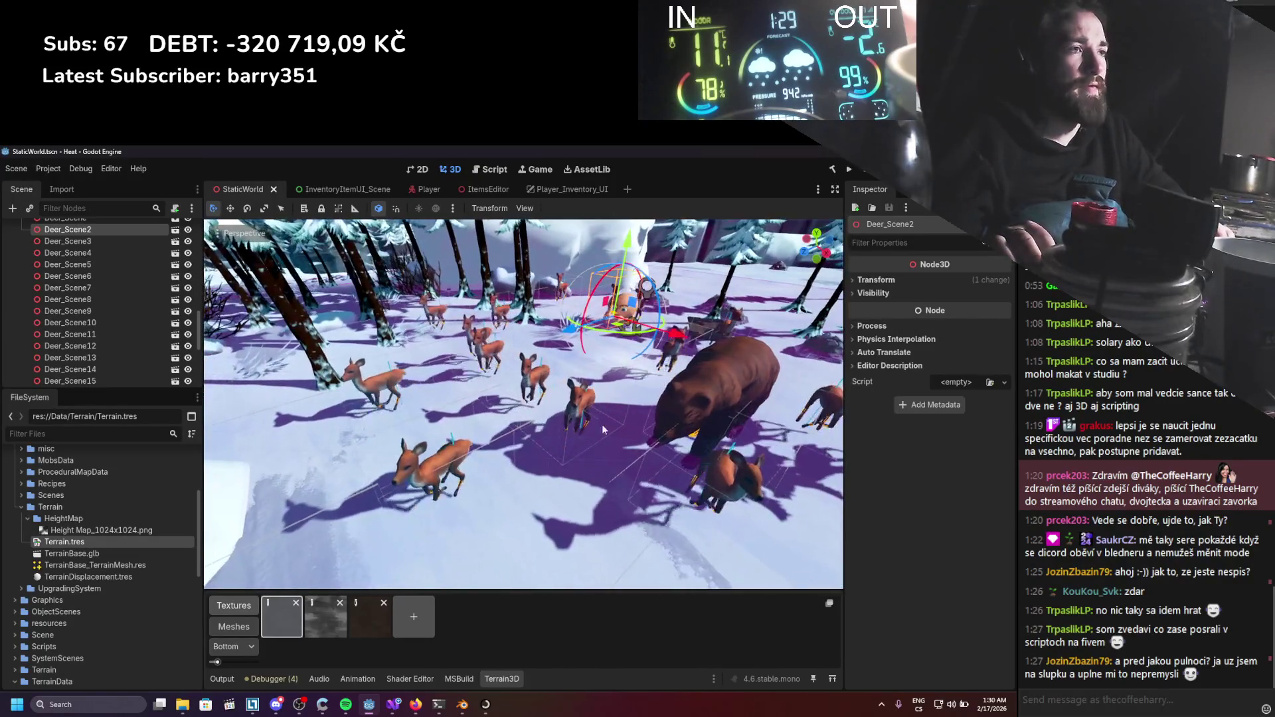
{"action": "scroll", "coordinate": [531, 412], "scroll_direction": "down", "scroll_amount": 5}
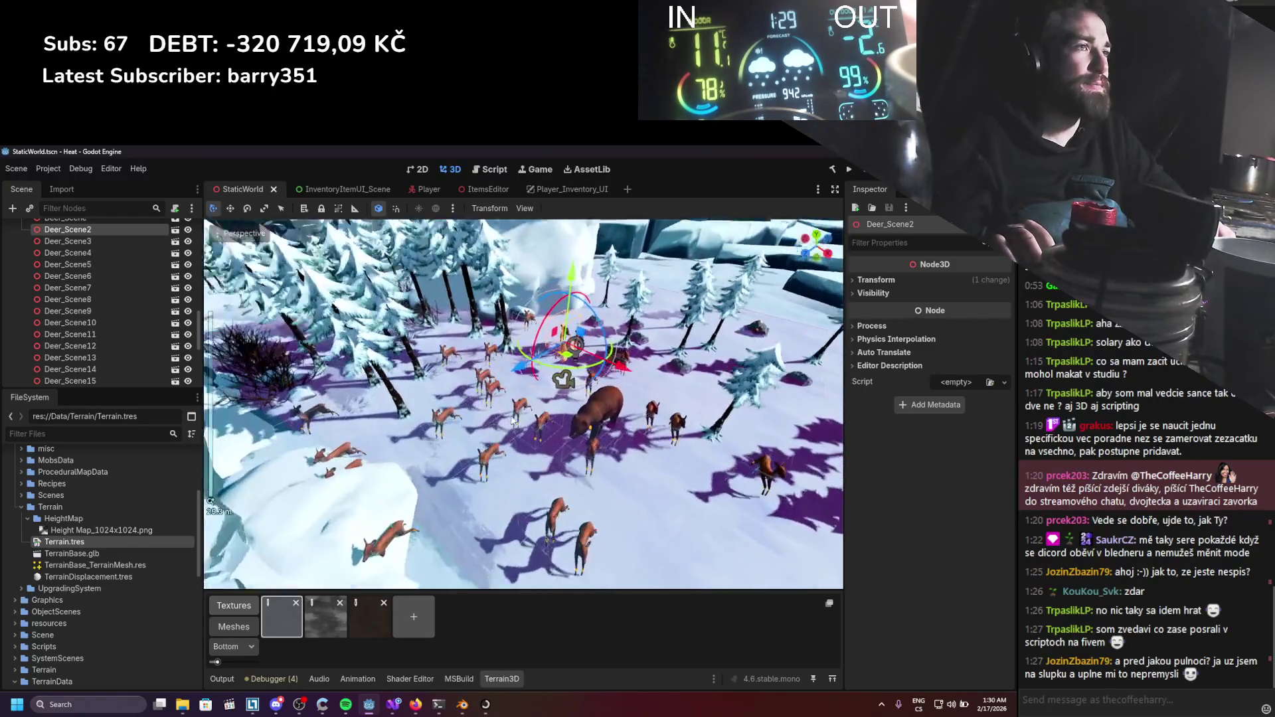
{"action": "scroll", "coordinate": [491, 439], "scroll_direction": "up", "scroll_amount": 3}
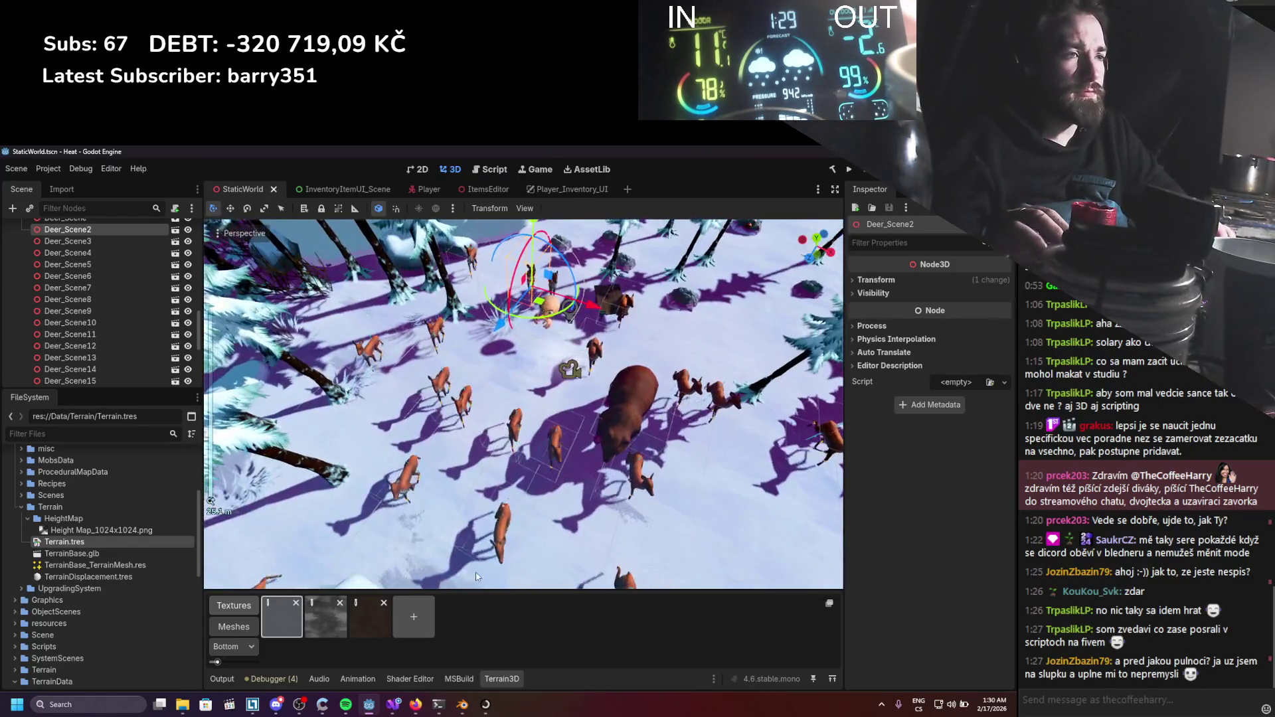
Inspect the third terrain texture, Height Map_1024x1024.png, and Terrain_PlayerFollow settings.
{"action": "left_click", "coordinate": [358, 608]}
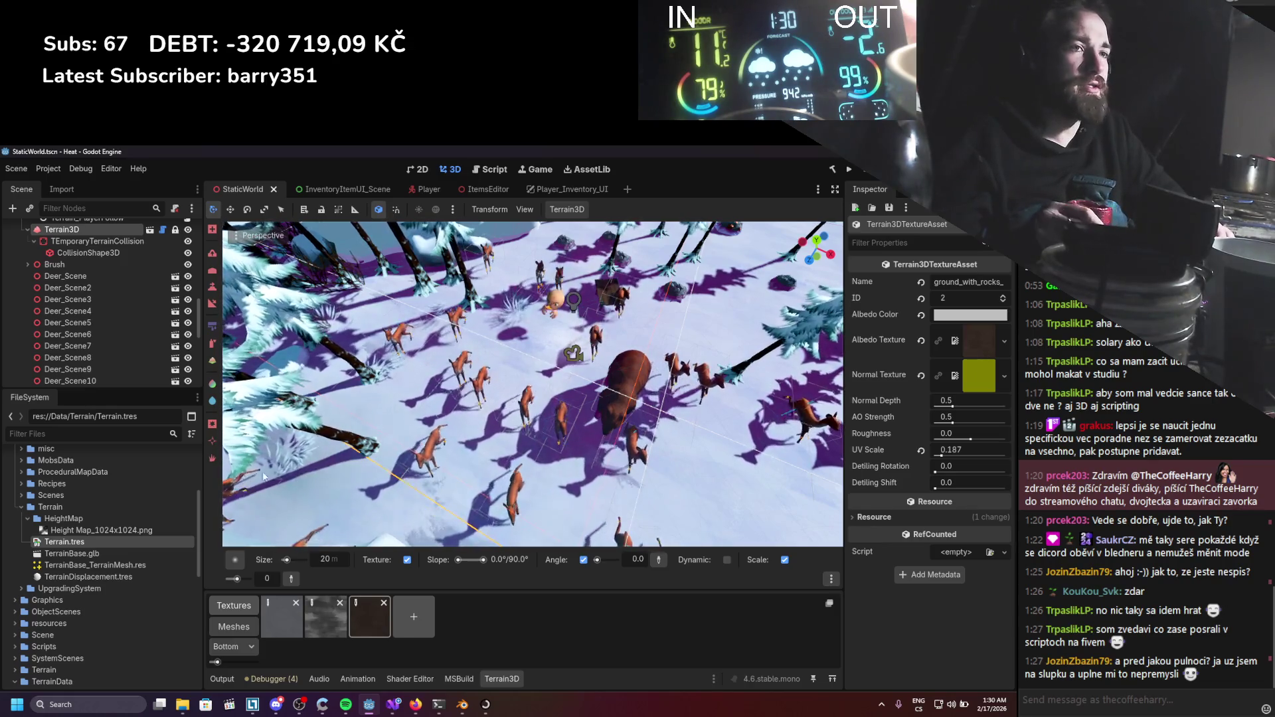
{"action": "left_click", "coordinate": [99, 530]}
{"action": "scroll", "coordinate": [84, 267], "scroll_direction": "up", "scroll_amount": 2}
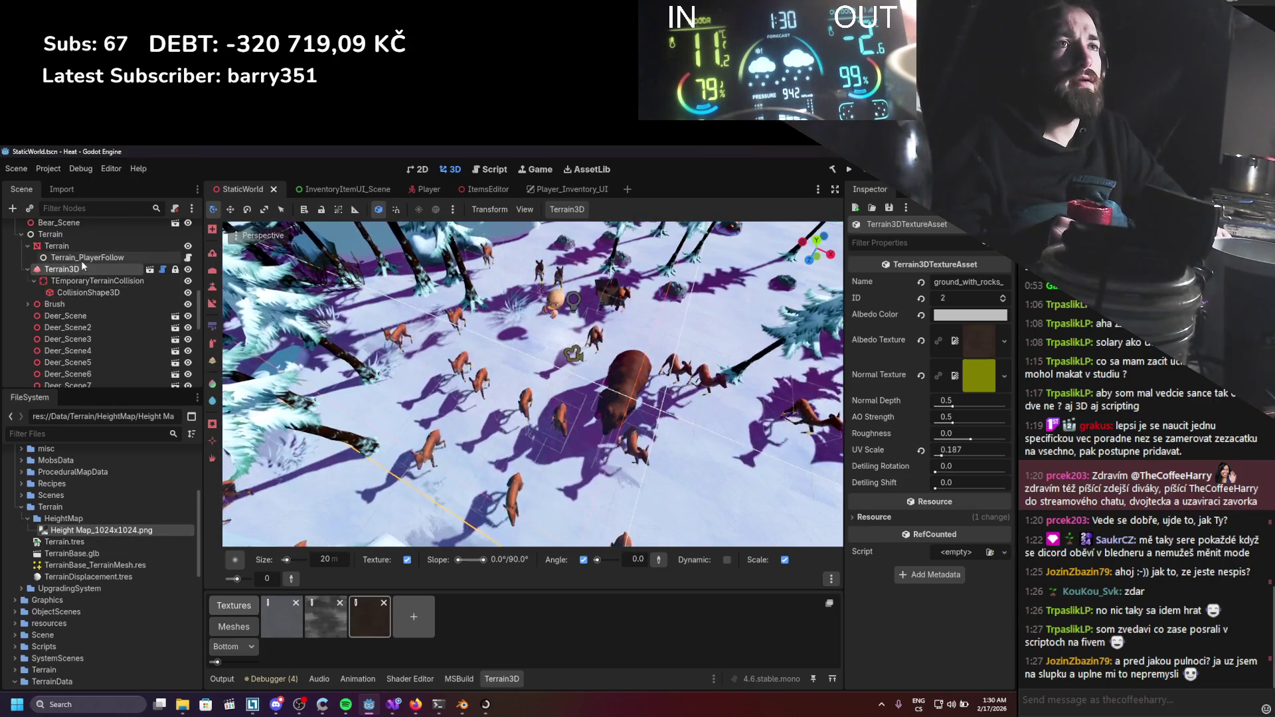
{"action": "left_click", "coordinate": [86, 258]}
{"action": "scroll", "coordinate": [83, 279], "scroll_direction": "down", "scroll_amount": 4}
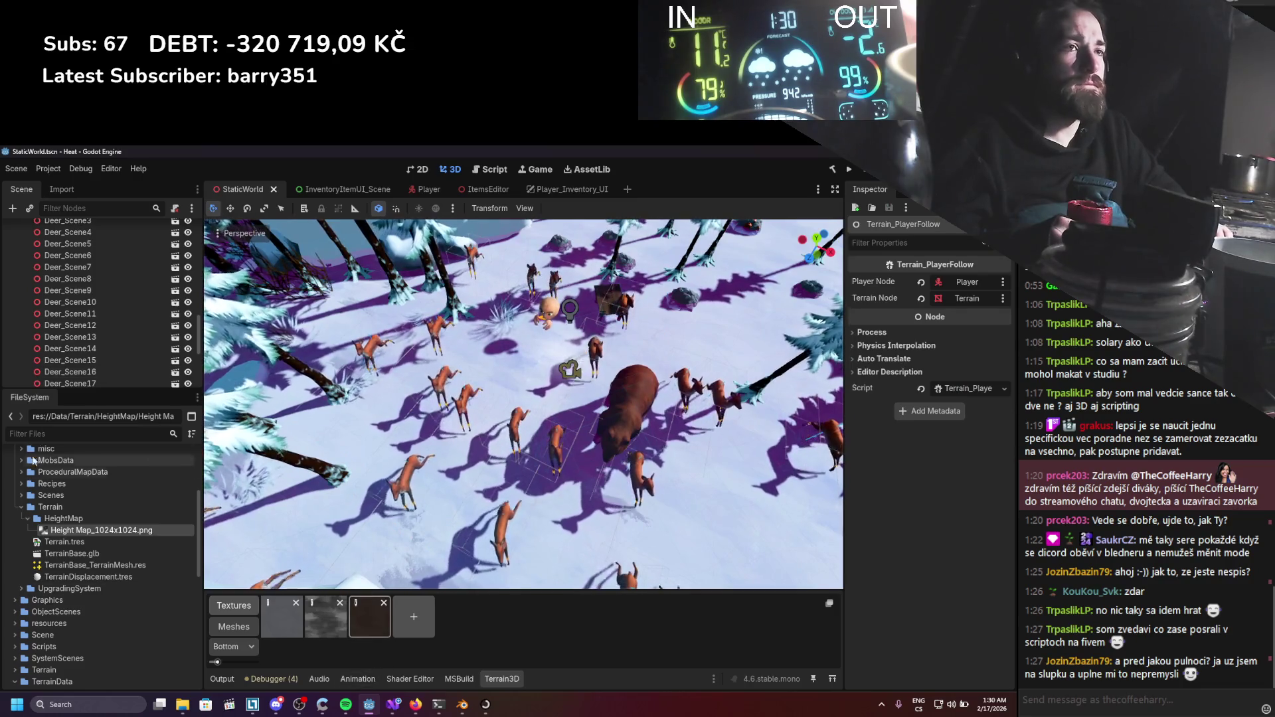
{"action": "scroll", "coordinate": [102, 347], "scroll_direction": "up", "scroll_amount": 6}
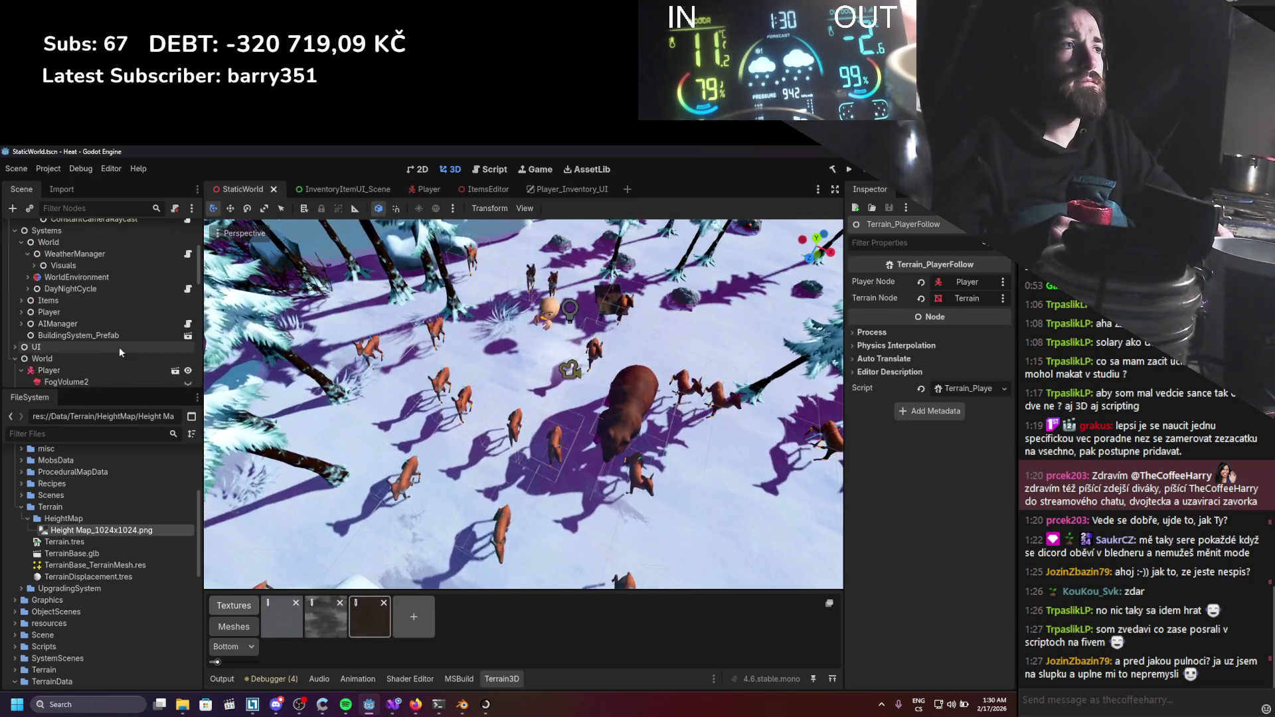
{"action": "scroll", "coordinate": [150, 368], "scroll_direction": "down", "scroll_amount": 5}
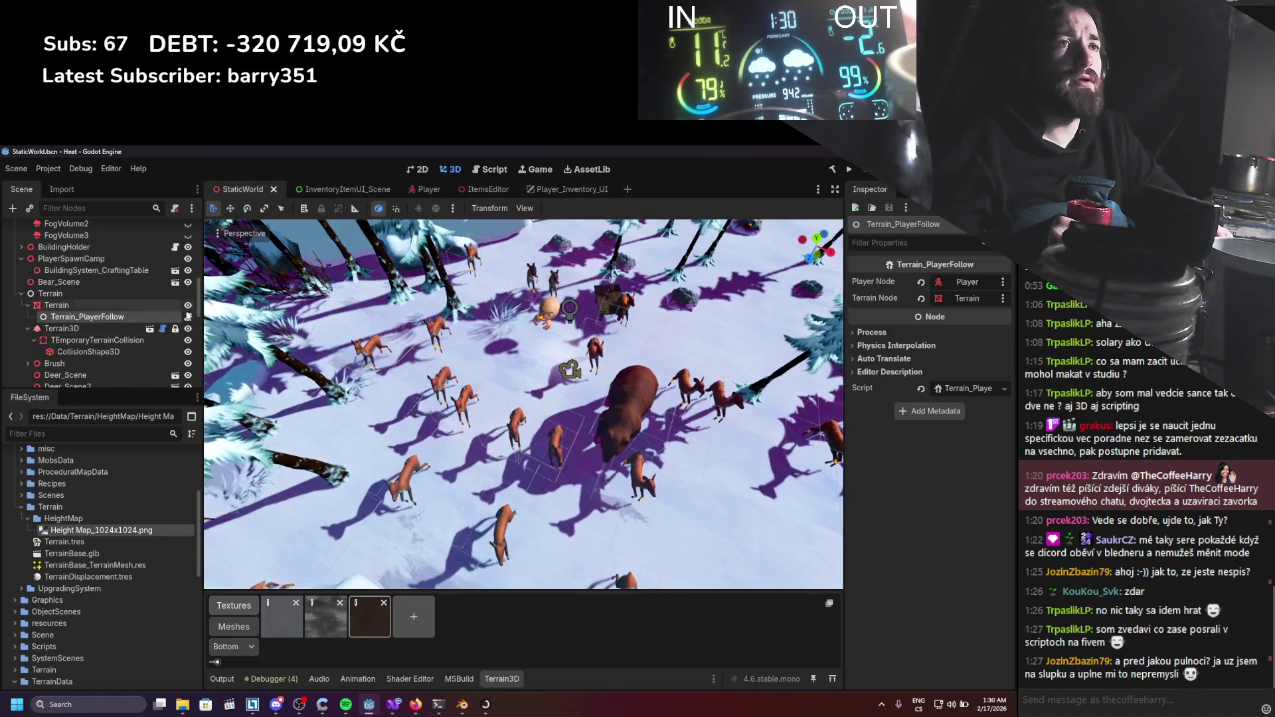
Hide Terrain3D, then select the flat Terrain mesh plane and orbit around it.
{"action": "left_click", "coordinate": [188, 328]}
{"action": "scroll", "coordinate": [442, 417], "scroll_direction": "up", "scroll_amount": 2}
{"action": "left_click", "coordinate": [532, 515]}
{"action": "left_click_drag", "start_coordinate": [693, 468], "coordinate": [653, 434]}
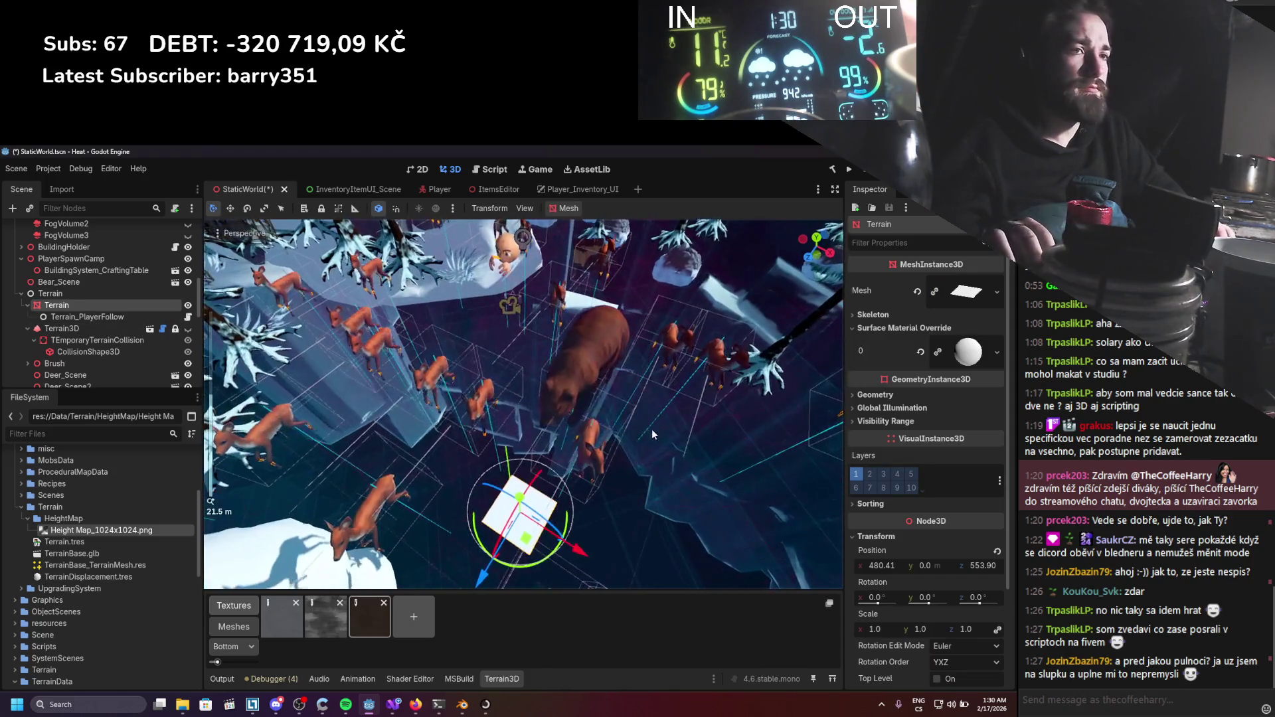
Open the TerrainDisplacement.tres material's visual shader graph and pan around it.
{"action": "left_click", "coordinate": [122, 577]}
{"action": "left_click", "coordinate": [416, 681]}
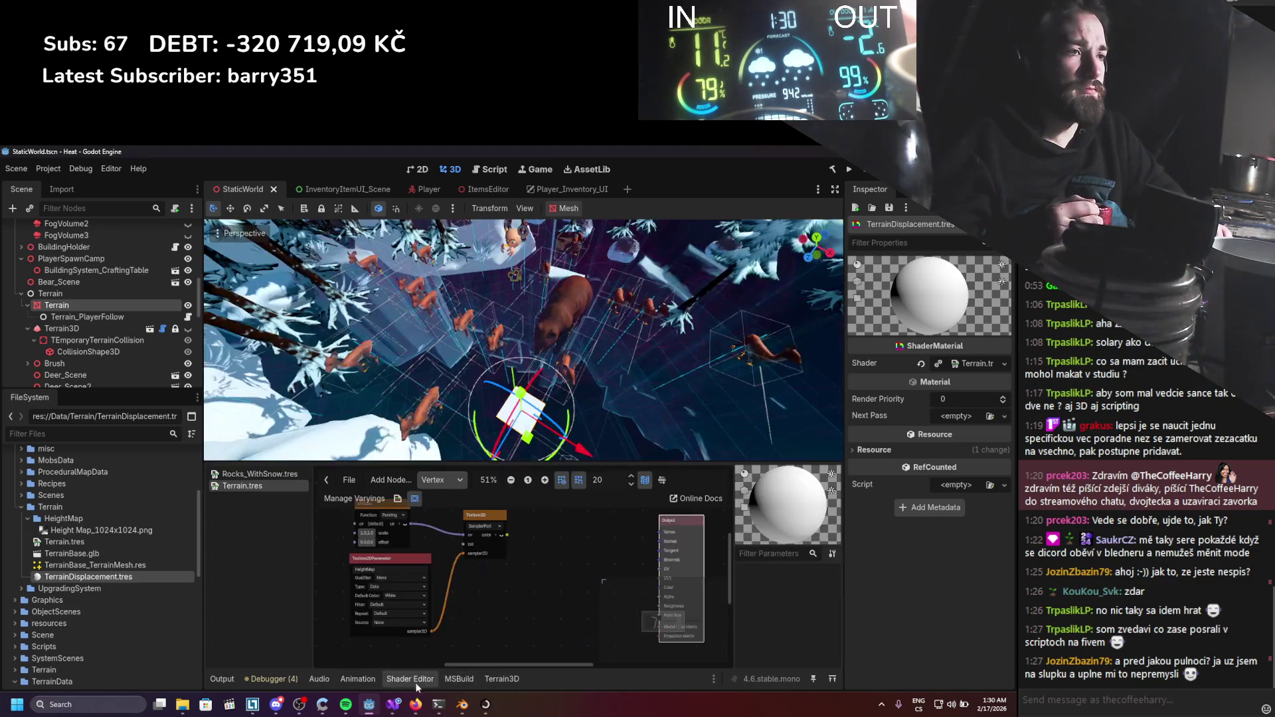
{"action": "left_click_drag", "start_coordinate": [562, 567], "coordinate": [543, 577]}
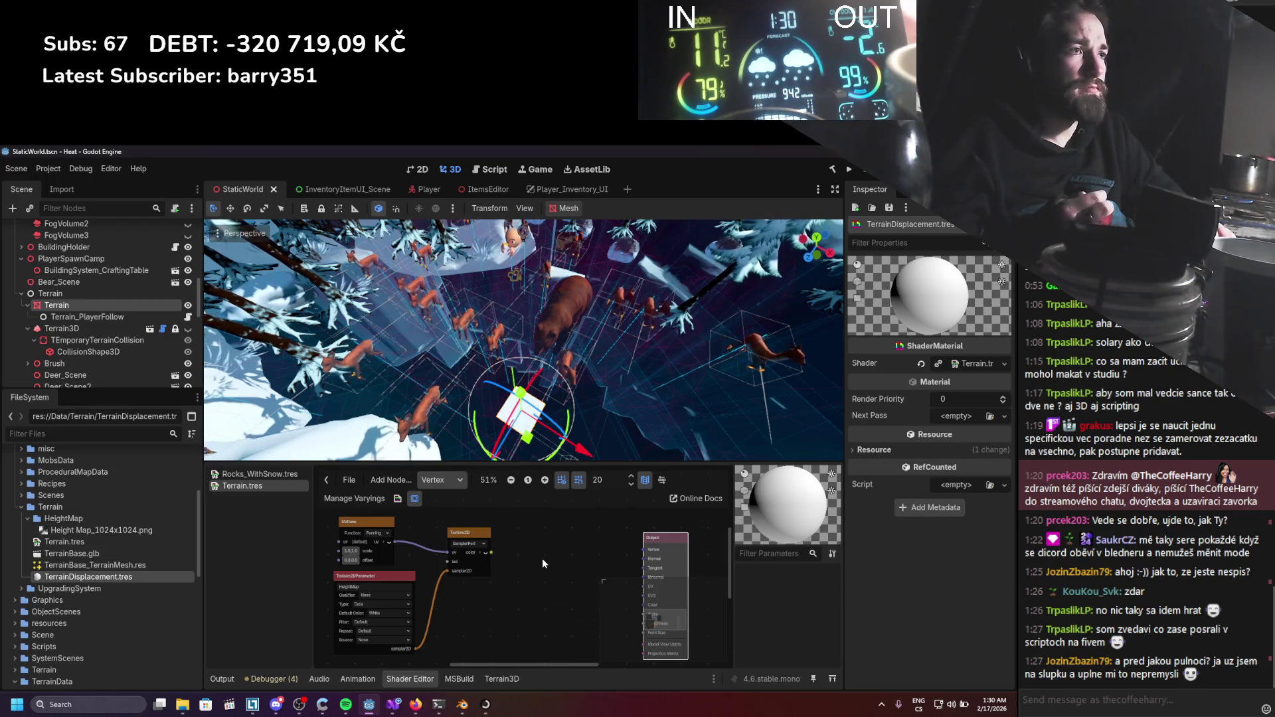
{"action": "mouse_move", "coordinate": [543, 561]}
{"action": "left_mouse_down"}
{"action": "mouse_move", "coordinate": [528, 532]}
{"action": "mouse_move", "coordinate": [540, 566]}
{"action": "left_mouse_up"}
{"action": "scroll", "coordinate": [540, 566], "scroll_direction": "down", "scroll_amount": 1}
{"action": "scroll", "coordinate": [535, 571], "scroll_direction": "down", "scroll_amount": 1}
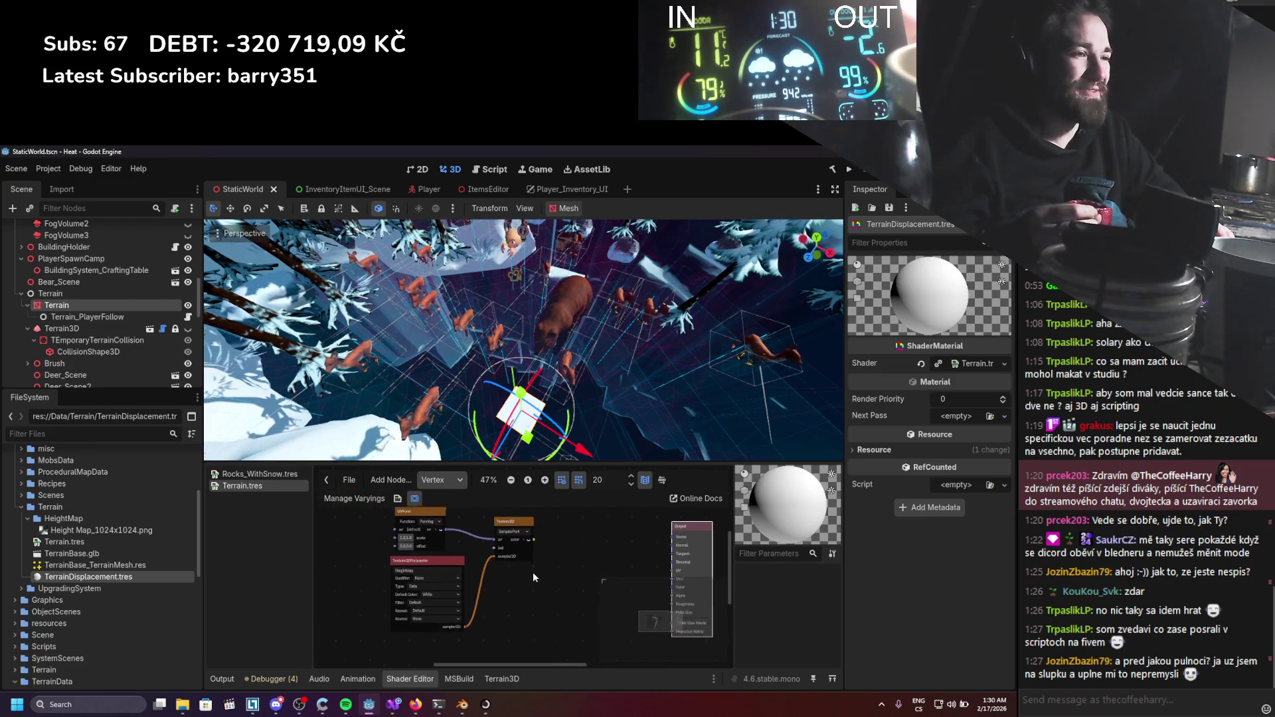
{"action": "scroll", "coordinate": [550, 558], "scroll_direction": "up", "scroll_amount": 2}
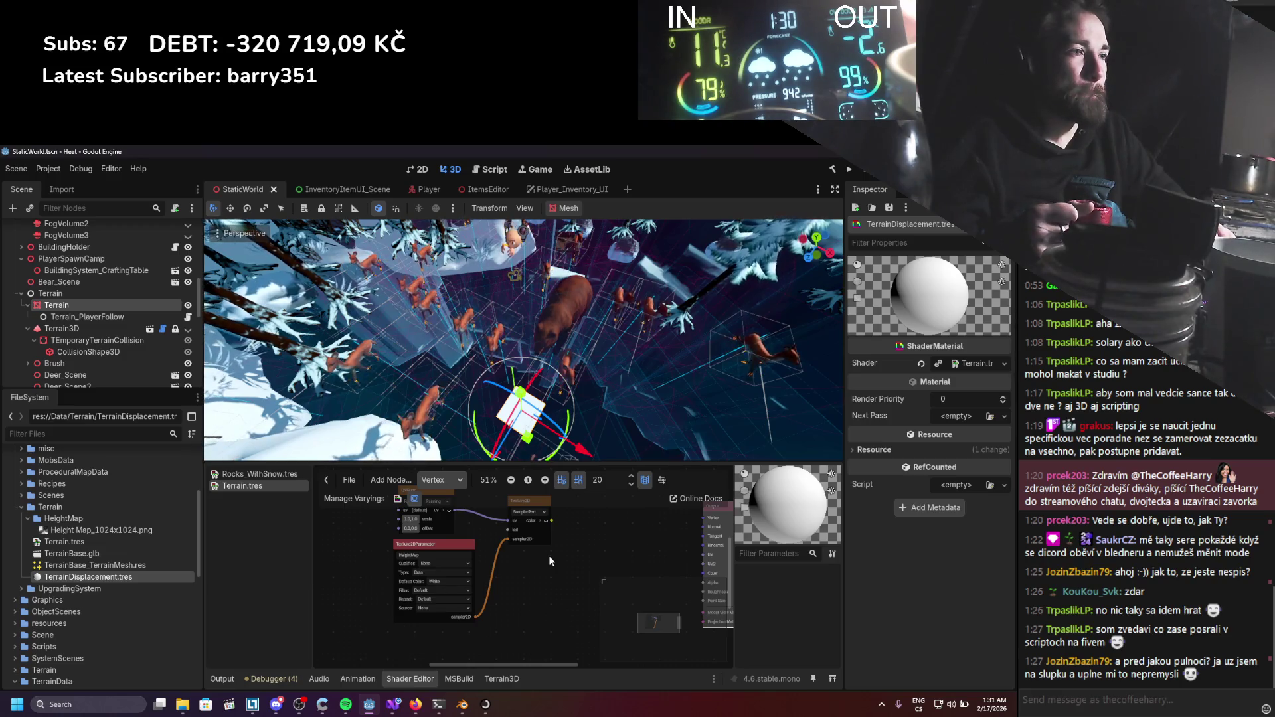
{"action": "scroll", "coordinate": [507, 568], "scroll_direction": "up", "scroll_amount": 1}
{"action": "scroll", "coordinate": [508, 574], "scroll_direction": "up", "scroll_amount": 2}
Move the HeightMap parameter node lower left and reveal the Texture2D node's r, g, b, a outputs.
{"action": "left_click_drag", "start_coordinate": [480, 583], "coordinate": [467, 625]}
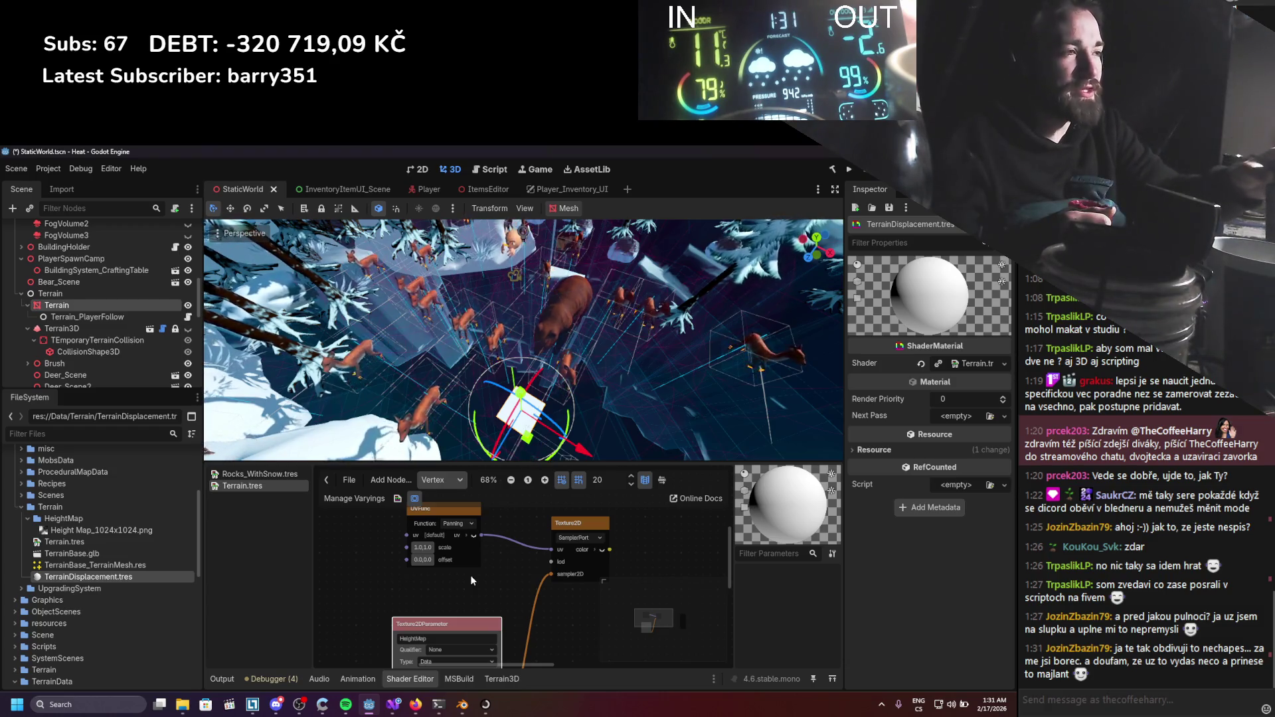
{"action": "scroll", "coordinate": [546, 593], "scroll_direction": "right", "scroll_amount": 4}
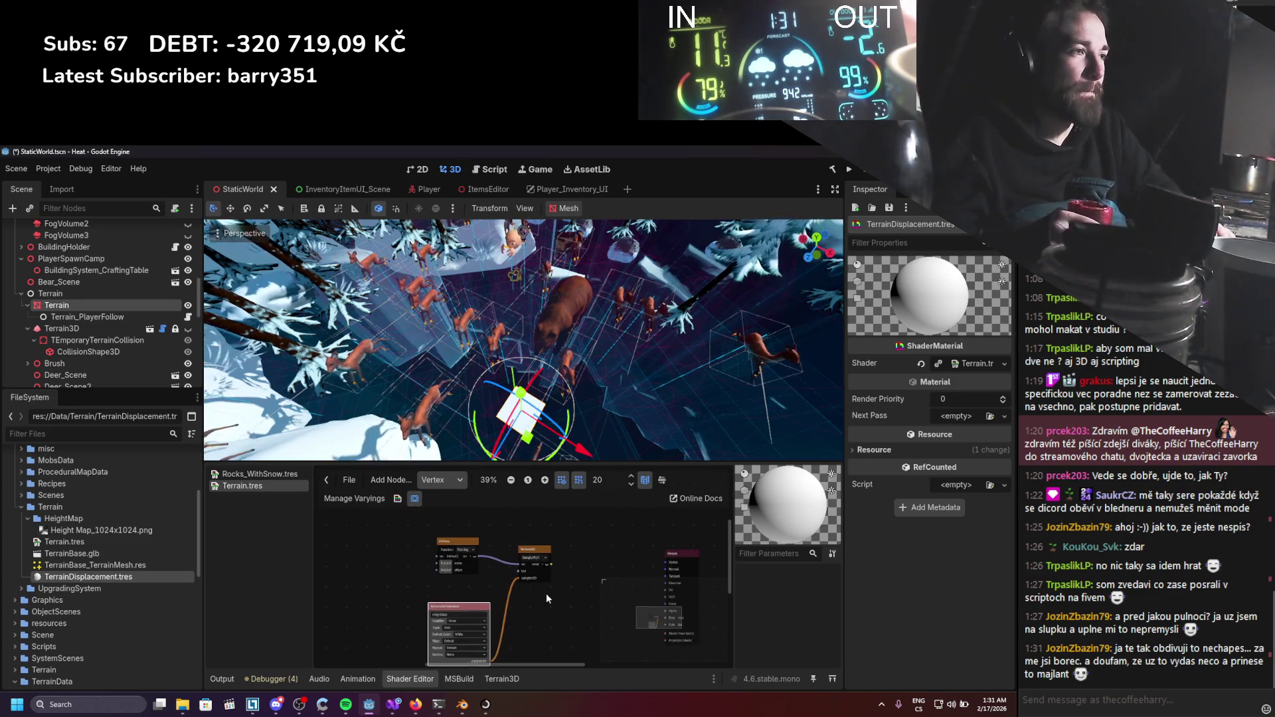
{"action": "scroll", "coordinate": [488, 573], "scroll_direction": "down", "scroll_amount": 1}
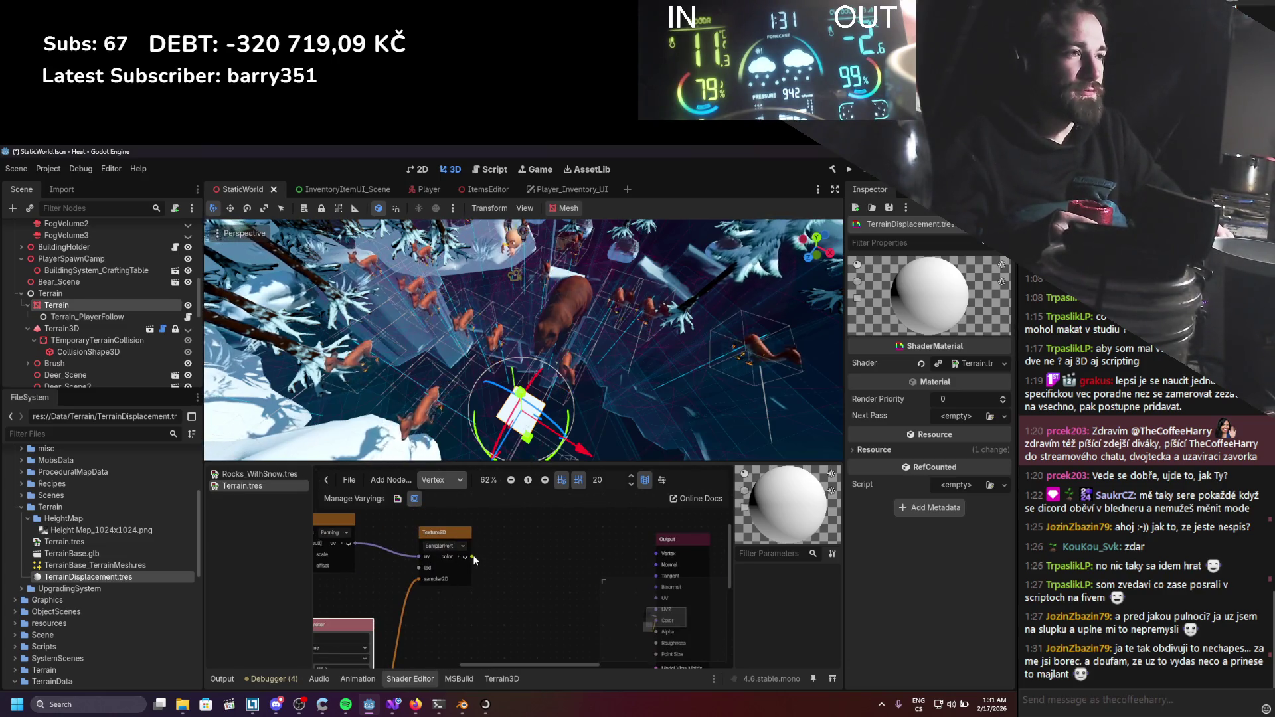
{"action": "scroll", "coordinate": [462, 596], "scroll_direction": "left", "scroll_amount": 3}
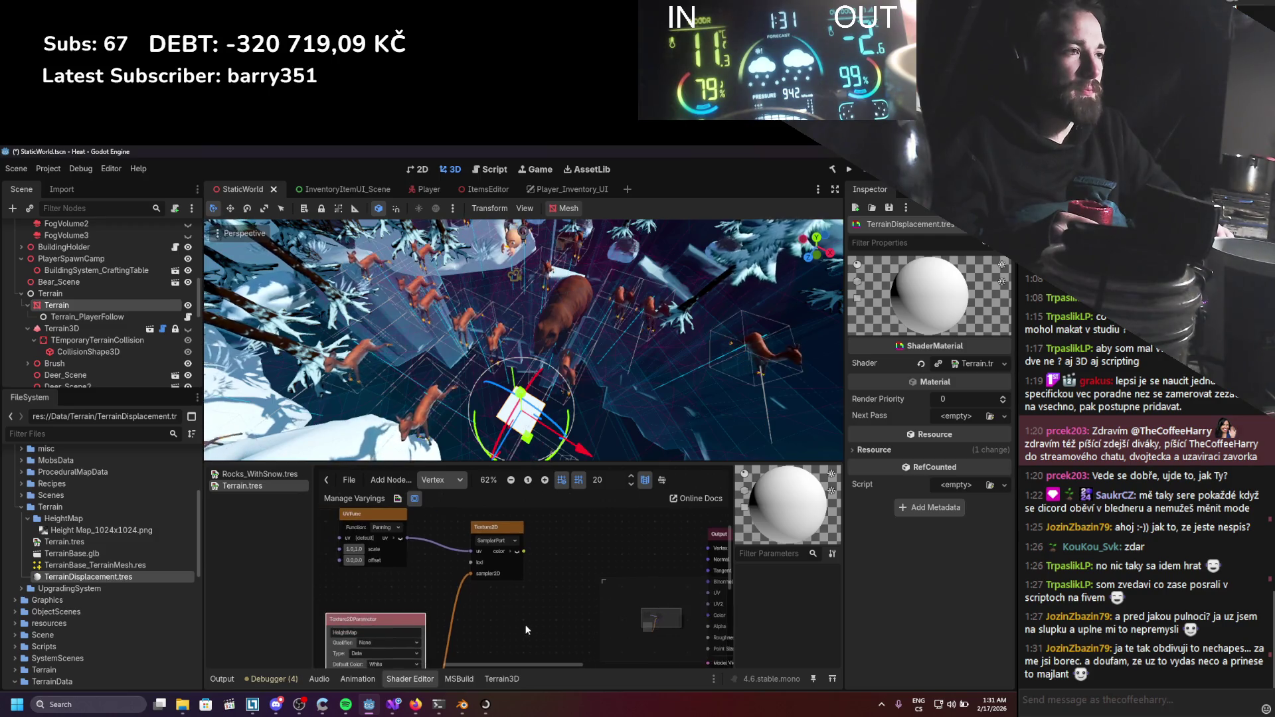
{"action": "left_click_drag", "start_coordinate": [321, 559], "coordinate": [372, 559]}
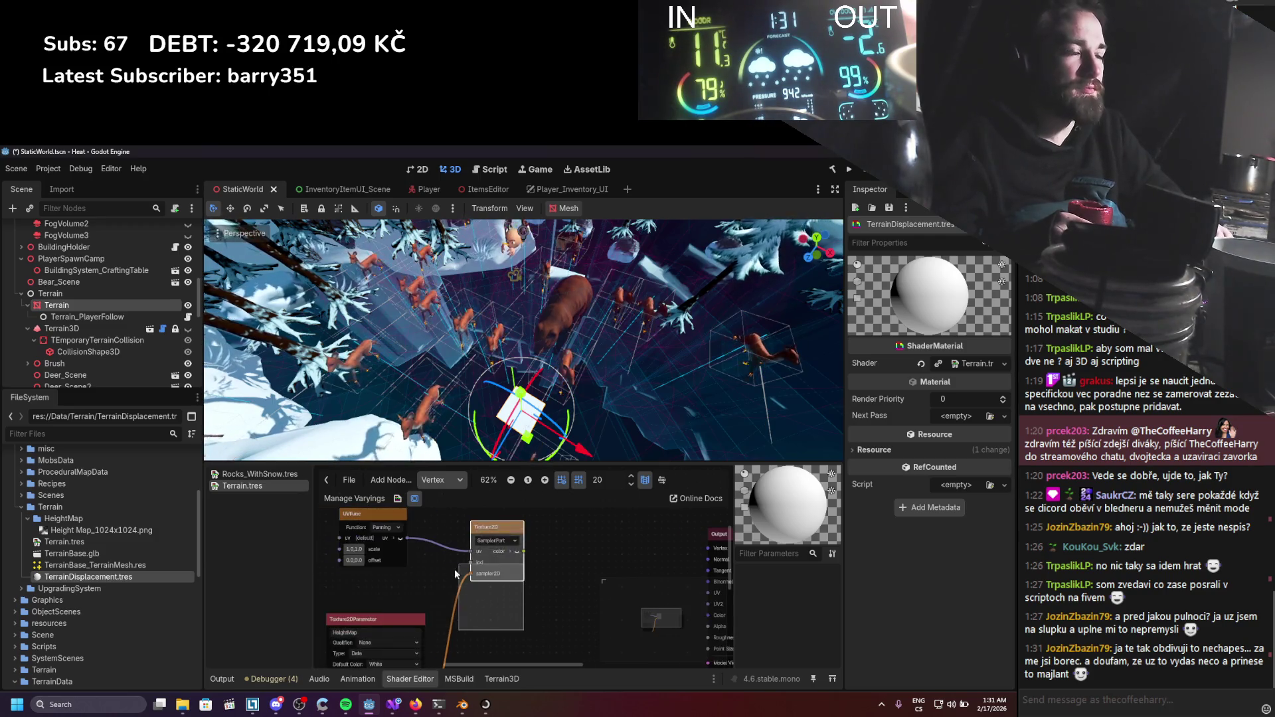
{"action": "left_click", "coordinate": [514, 552]}
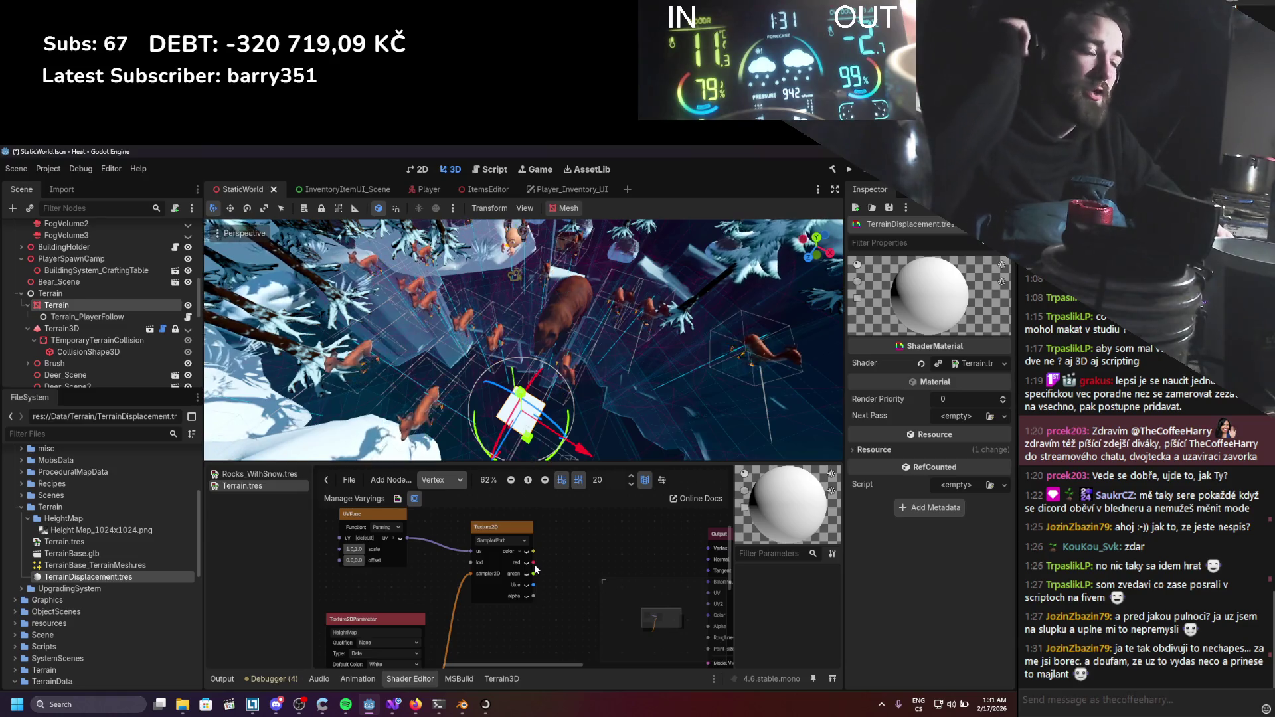
Pan across the graph and bring up the Create Shader Node list.
{"action": "scroll", "coordinate": [505, 571], "scroll_direction": "right", "scroll_amount": 4}
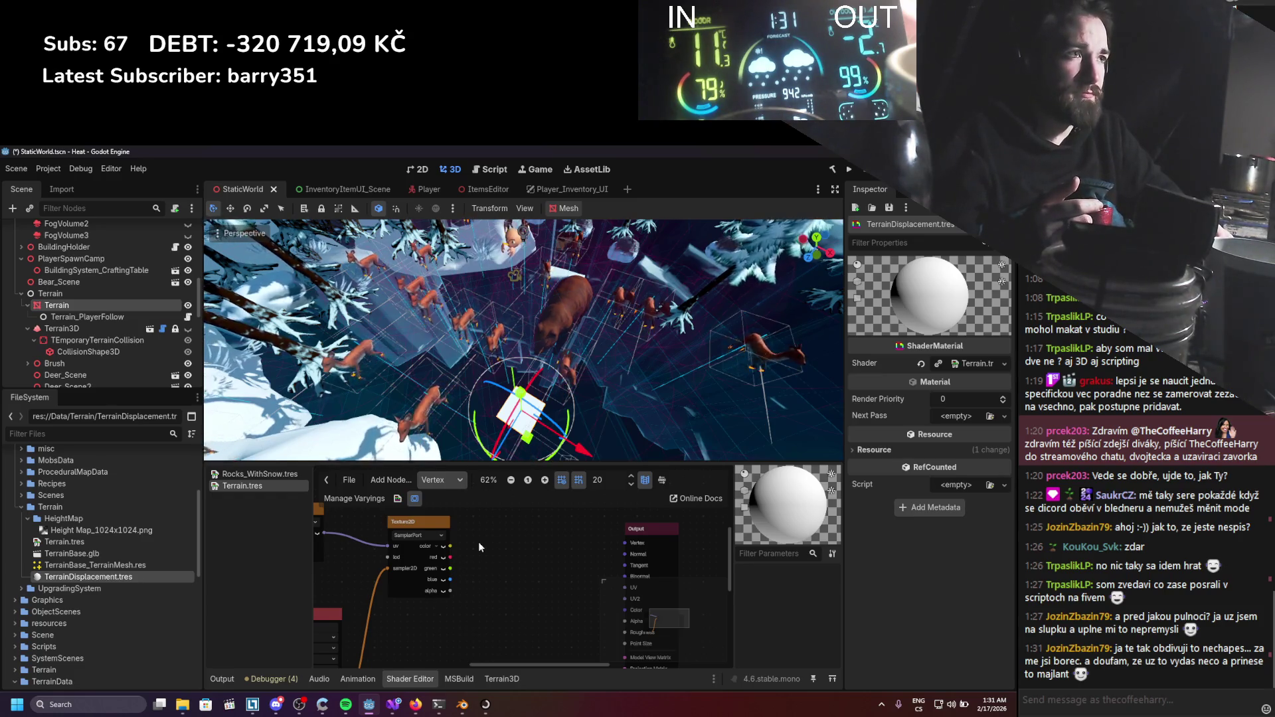
{"action": "scroll", "coordinate": [480, 546], "scroll_direction": "right", "scroll_amount": 7}
{"action": "scroll", "coordinate": [505, 544], "scroll_direction": "left", "scroll_amount": 9}
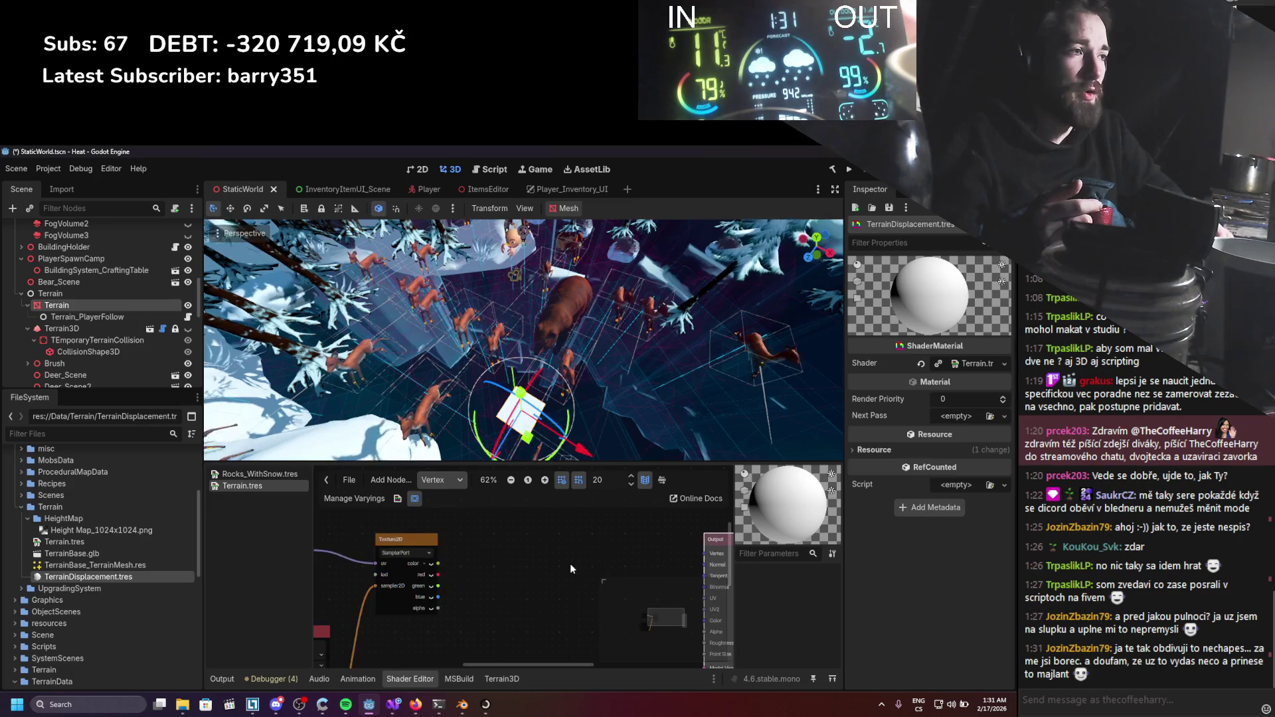
{"action": "scroll", "coordinate": [578, 566], "scroll_direction": "down", "scroll_amount": 1}
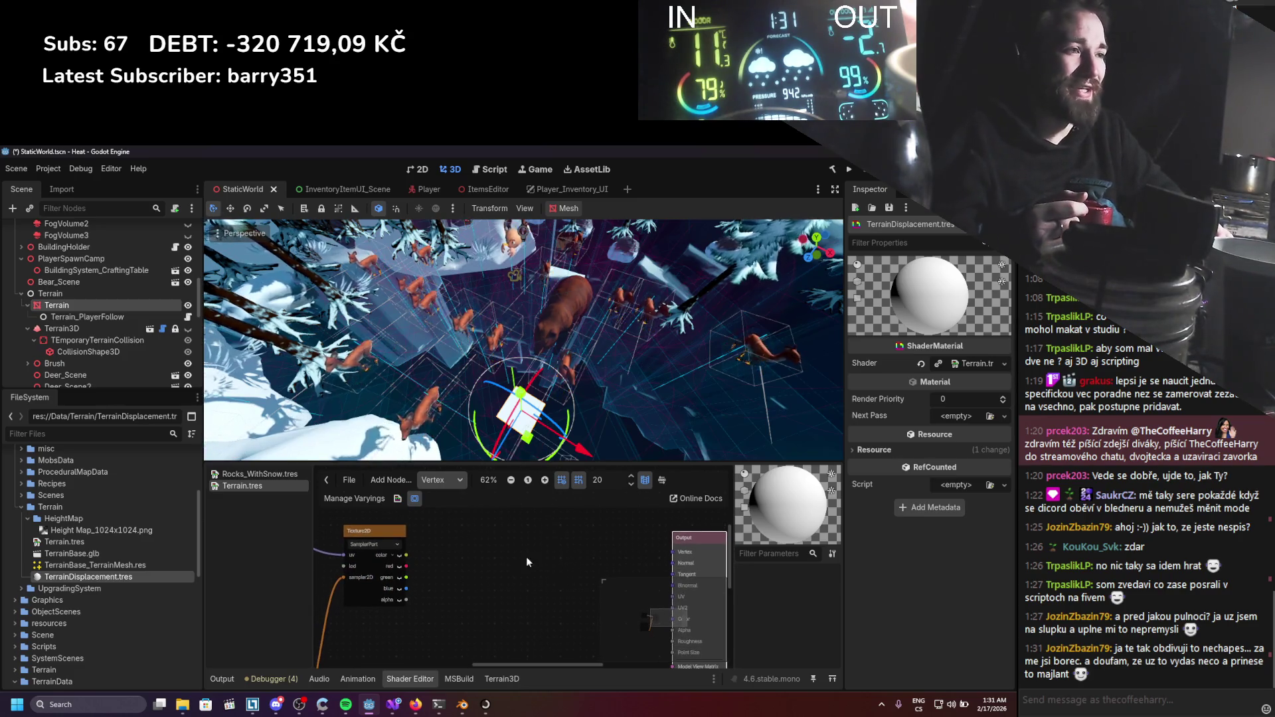
{"action": "key", "text": "space"}
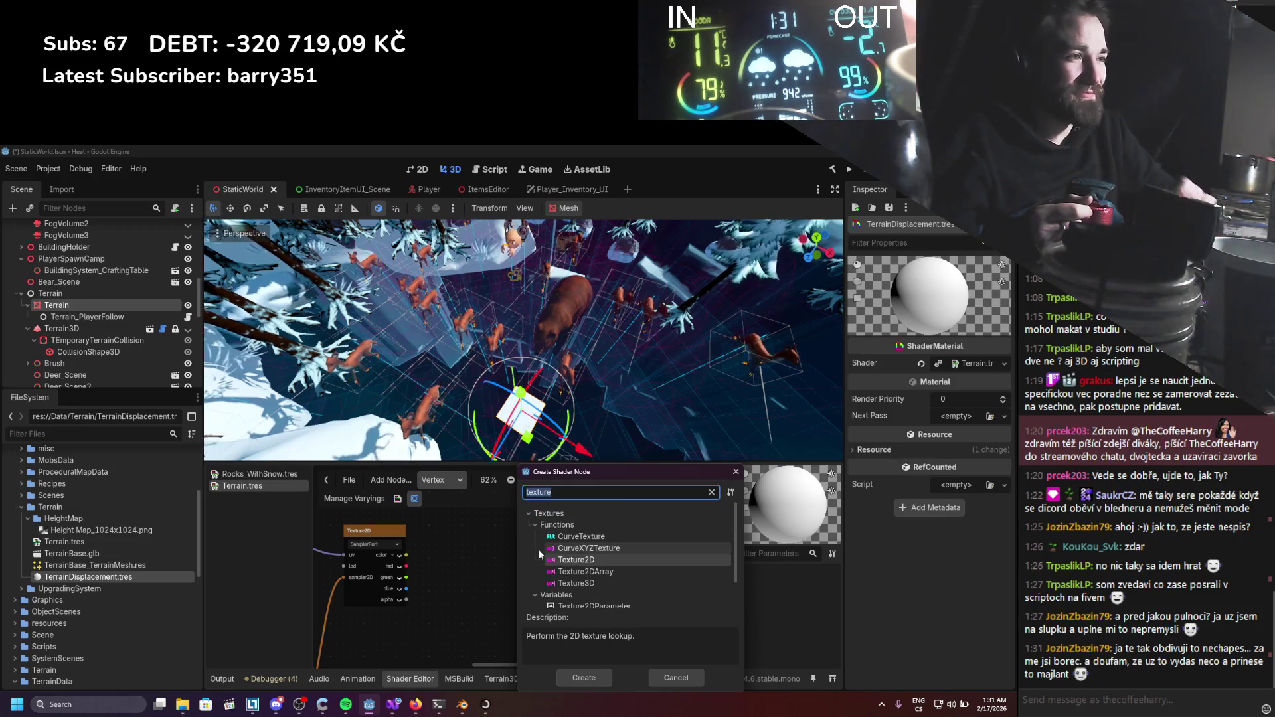
Clear the node search and browse the categories without adding anything.
{"action": "key", "text": "BackSpace"}
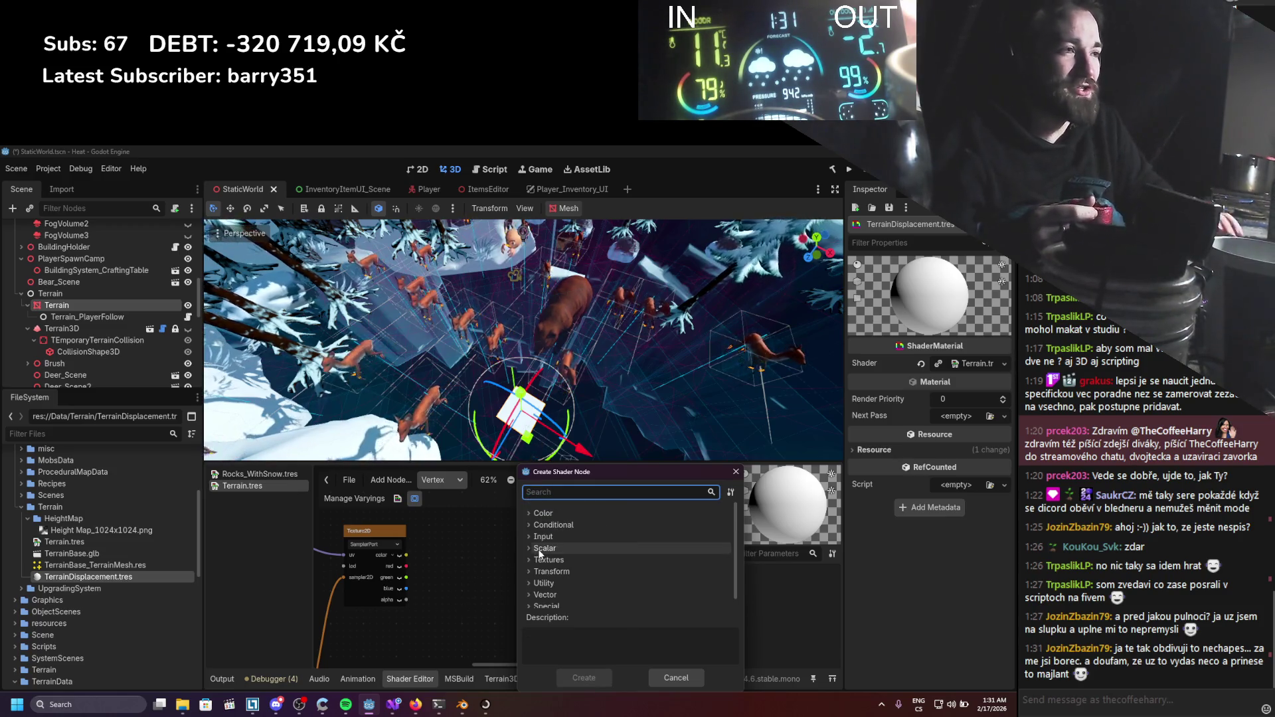
{"action": "left_click", "coordinate": [527, 547]}
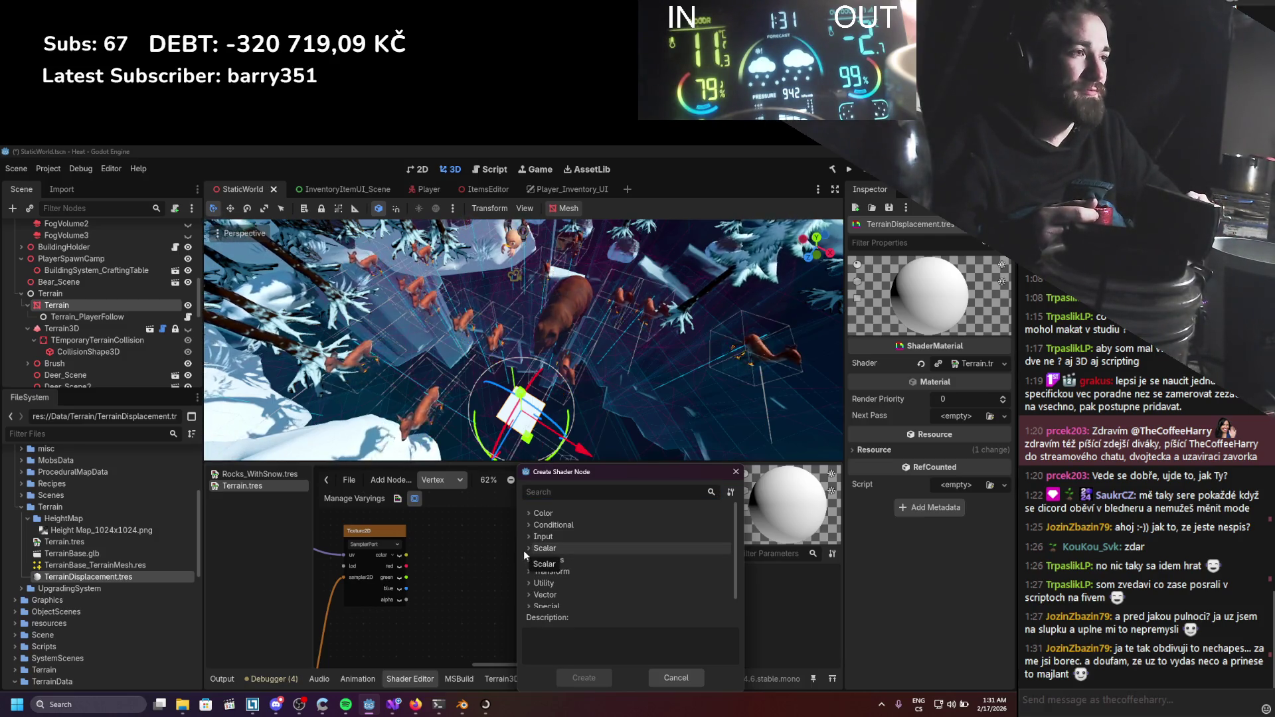
{"action": "key", "text": "Escape"}
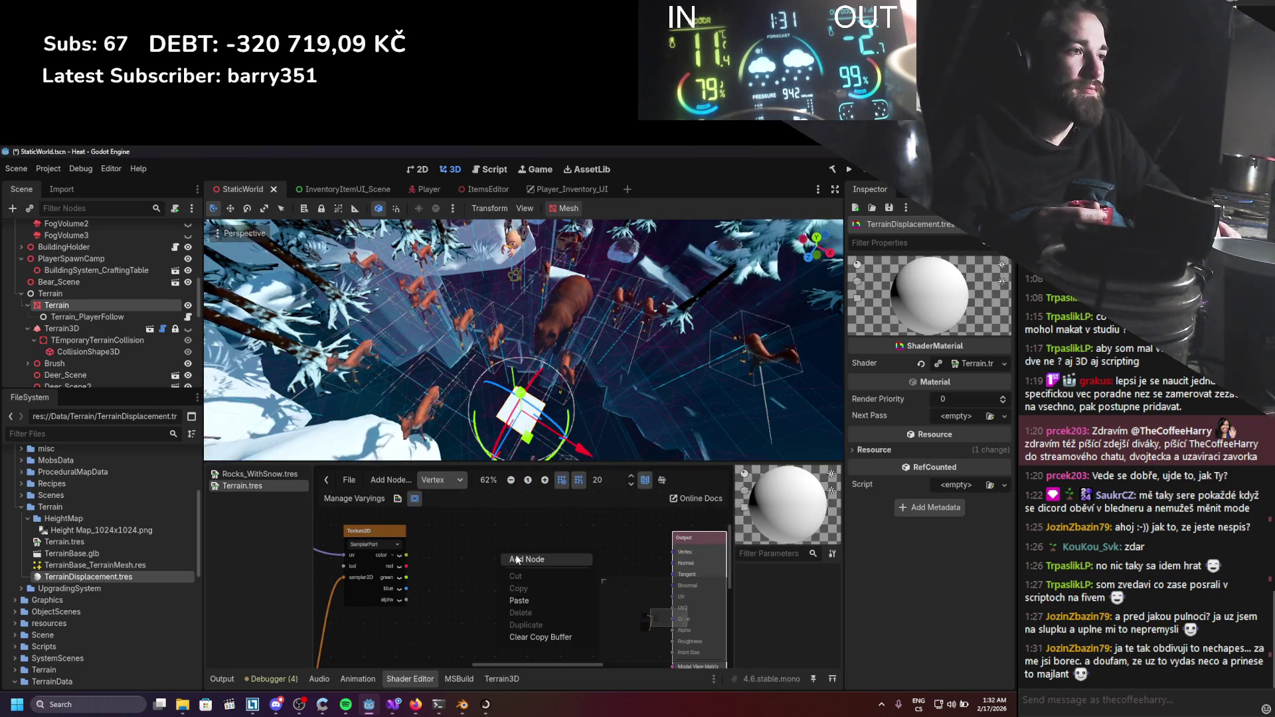
Add a Vector3Compose node via a 'vec' search and connect Texture2D red to its y input.
{"action": "left_click", "coordinate": [517, 560]}
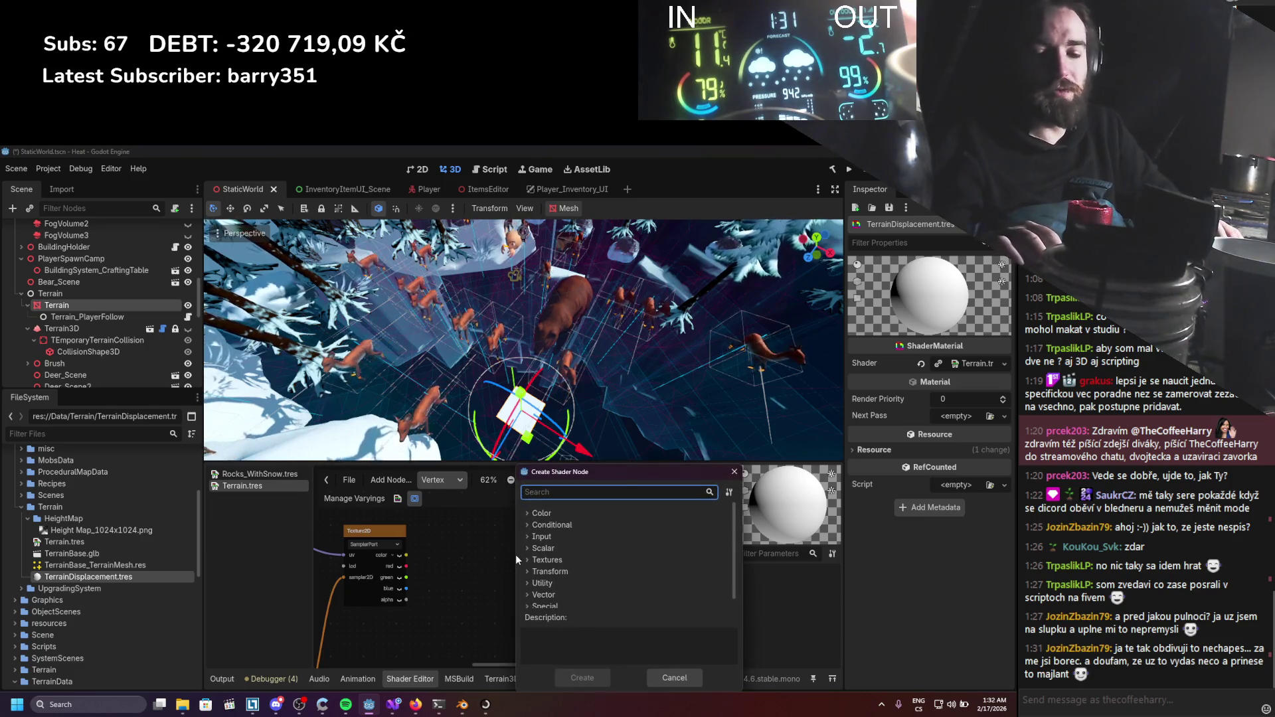
{"action": "type", "text": "vec"}
{"action": "scroll", "coordinate": [551, 558], "scroll_direction": "down", "scroll_amount": 2}
{"action": "left_click", "coordinate": [582, 582]}
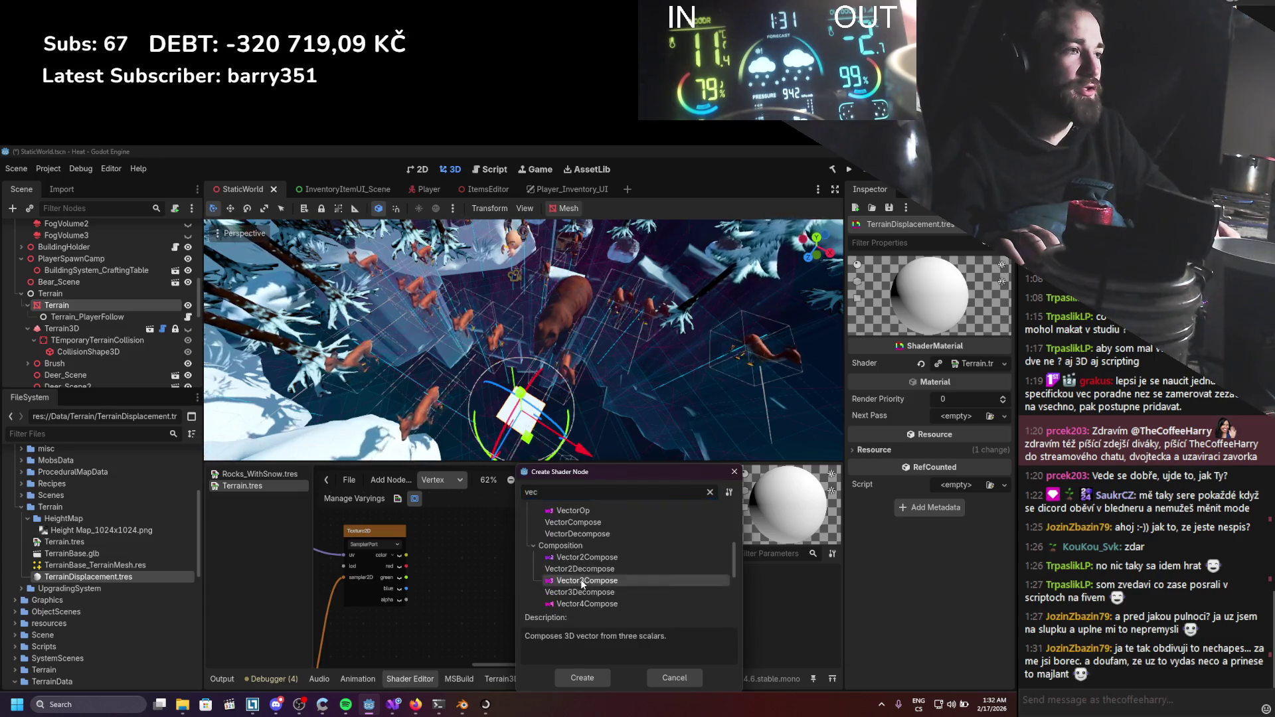
{"action": "double_click", "coordinate": [580, 579]}
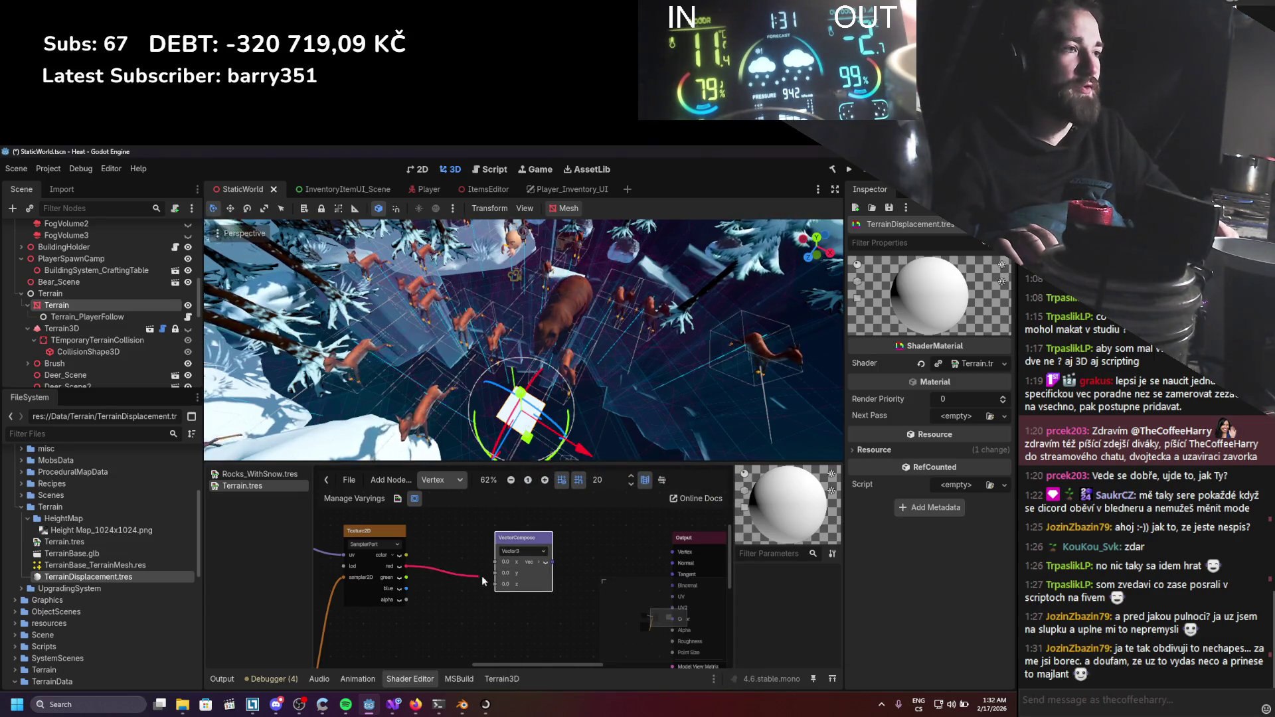
{"action": "left_click_drag", "start_coordinate": [483, 581], "coordinate": [495, 573]}
{"action": "scroll", "coordinate": [492, 568], "scroll_direction": "right", "scroll_amount": 3}
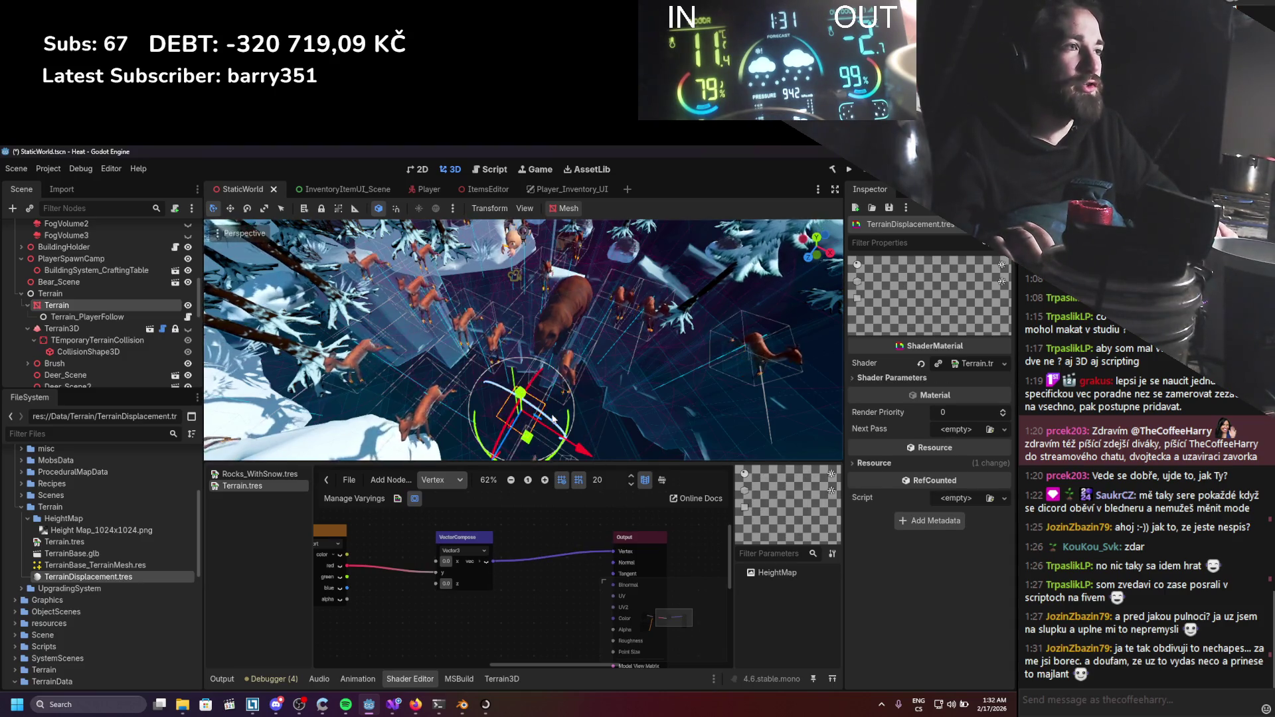
Orbit and zoom the viewport to inspect the displaced cliffs, and save the scene.
{"action": "scroll", "coordinate": [553, 418], "scroll_direction": "down", "scroll_amount": 5}
{"action": "scroll", "coordinate": [512, 403], "scroll_direction": "up", "scroll_amount": 10}
{"action": "scroll", "coordinate": [525, 390], "scroll_direction": "up", "scroll_amount": 2}
{"action": "left_click_drag", "start_coordinate": [532, 409], "coordinate": [528, 423]}
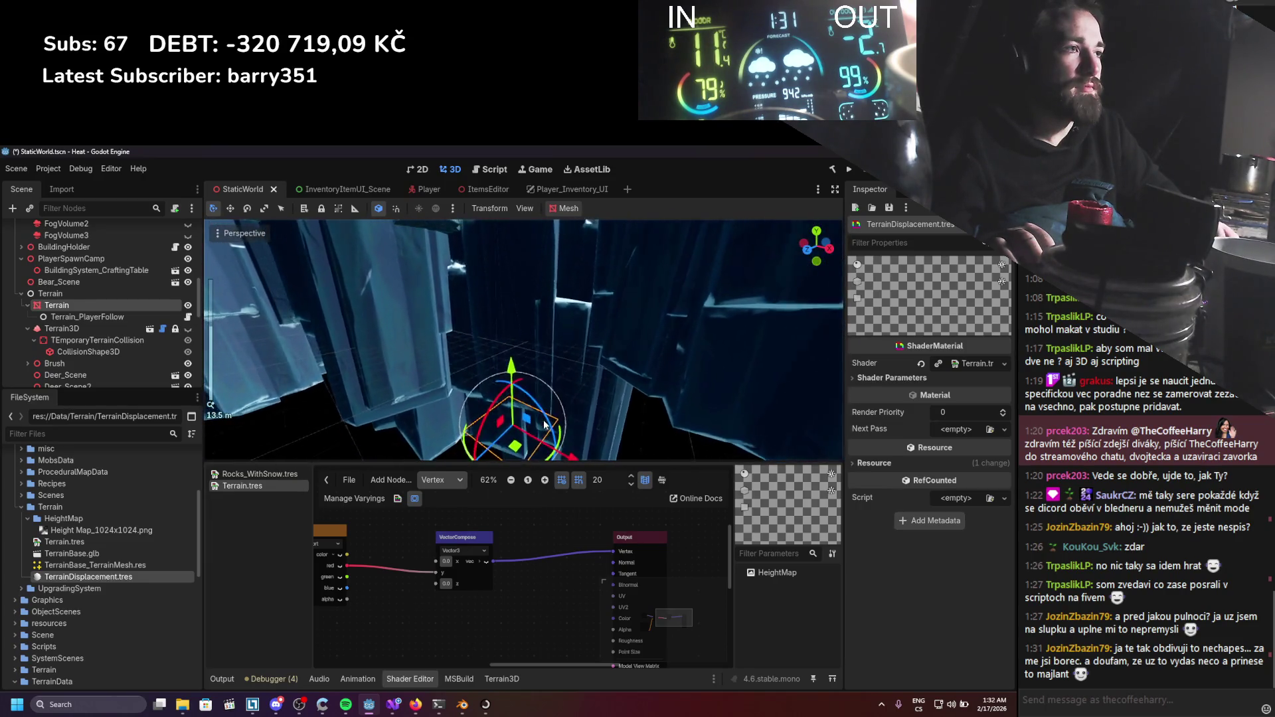
{"action": "scroll", "coordinate": [540, 428], "scroll_direction": "down", "scroll_amount": 8}
{"action": "scroll", "coordinate": [539, 438], "scroll_direction": "up", "scroll_amount": 4}
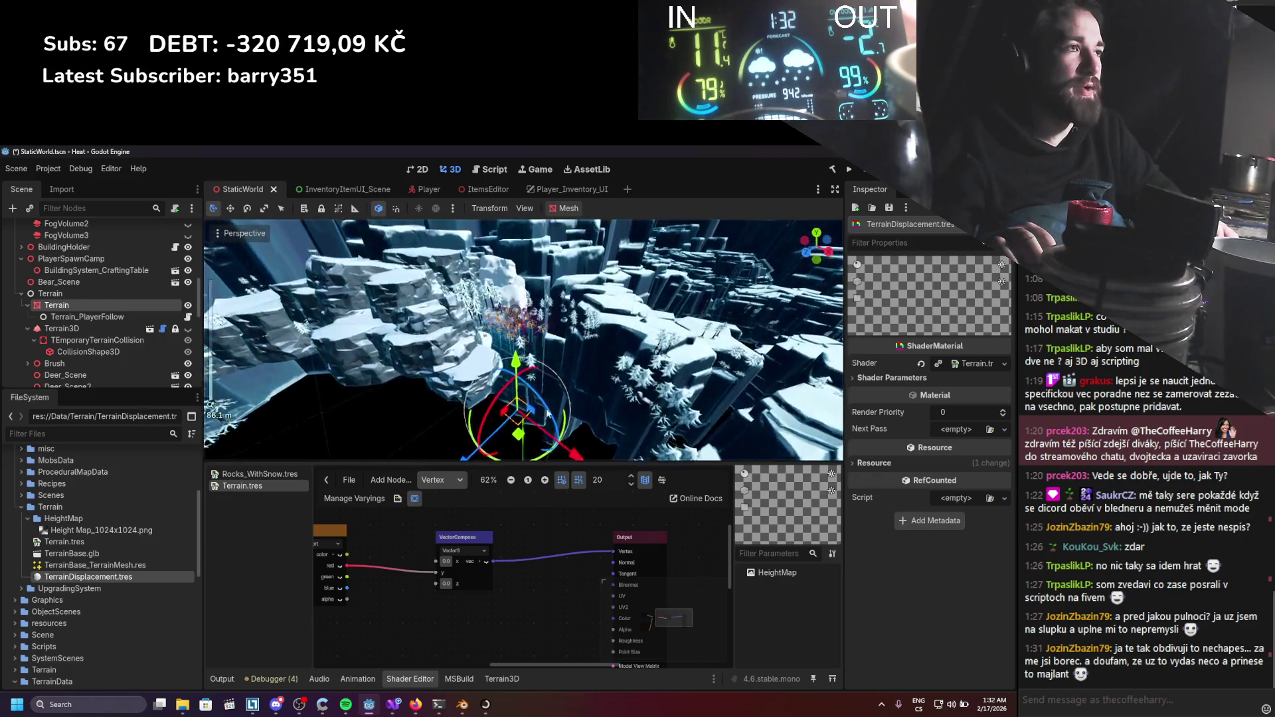
{"action": "key", "text": "ctrl+s"}
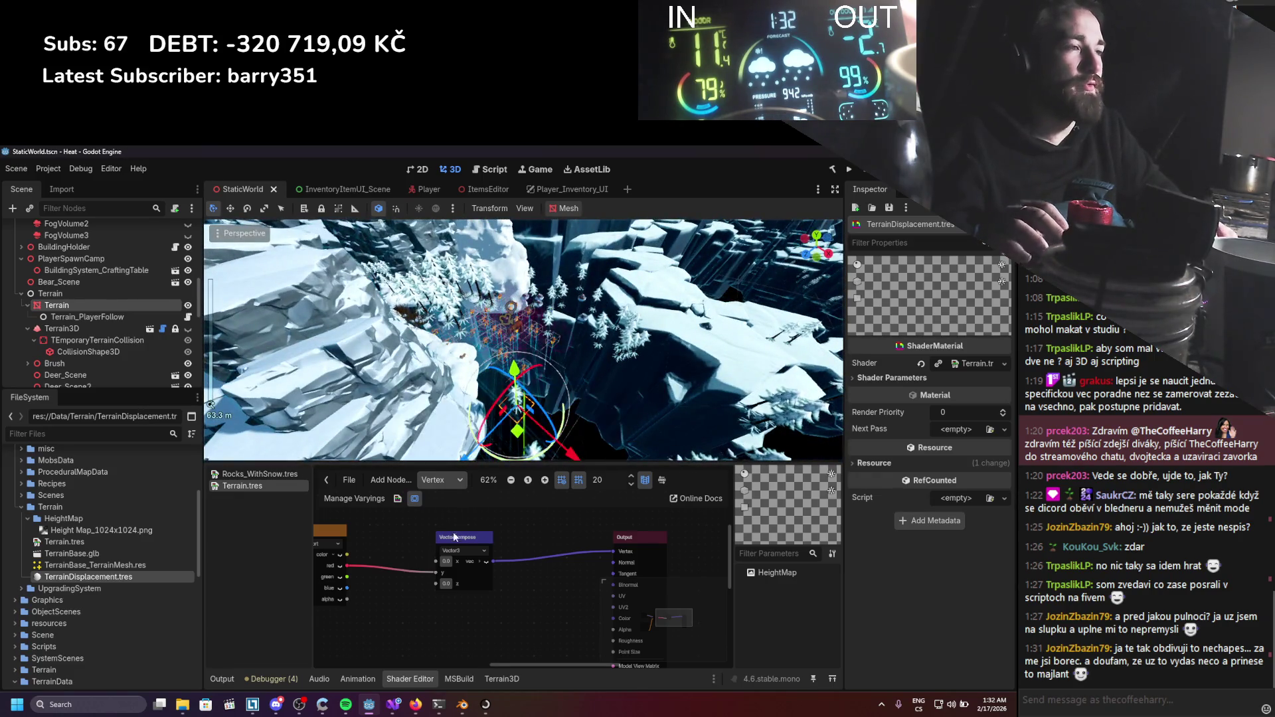
{"action": "scroll", "coordinate": [574, 569], "scroll_direction": "down", "scroll_amount": 4}
{"action": "scroll", "coordinate": [487, 577], "scroll_direction": "up", "scroll_amount": 3}
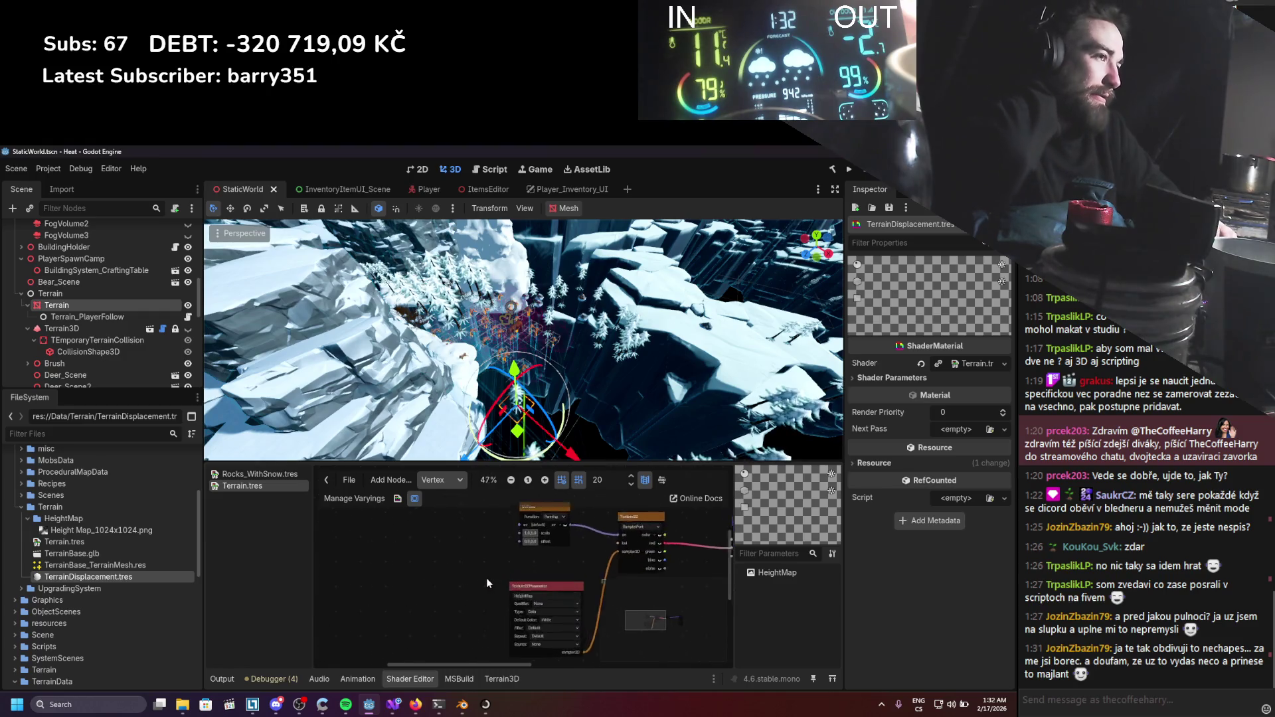
{"action": "scroll", "coordinate": [455, 545], "scroll_direction": "up", "scroll_amount": 1}
Search the shader node list for 'vector2' and add a Vector2Constant node to the graph.
{"action": "right_click", "coordinate": [477, 554]}
{"action": "type", "text": "vec"}
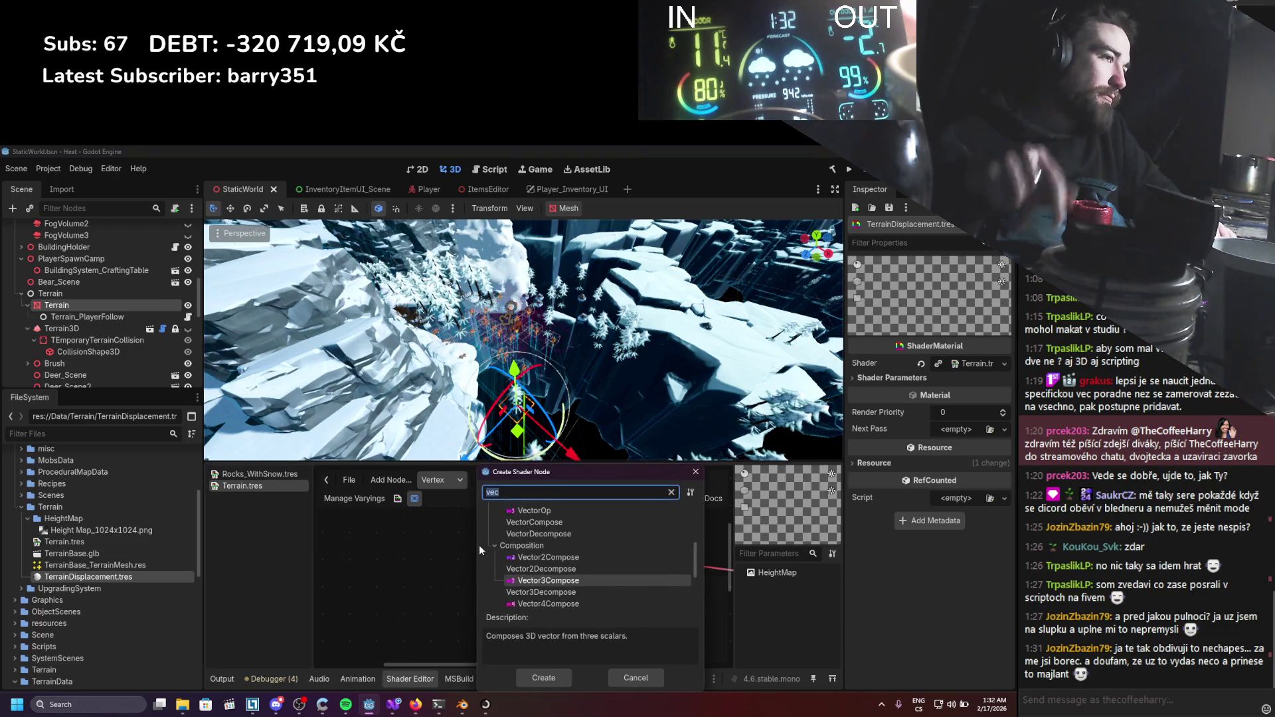
{"action": "scroll", "coordinate": [603, 572], "scroll_direction": "up", "scroll_amount": 3}
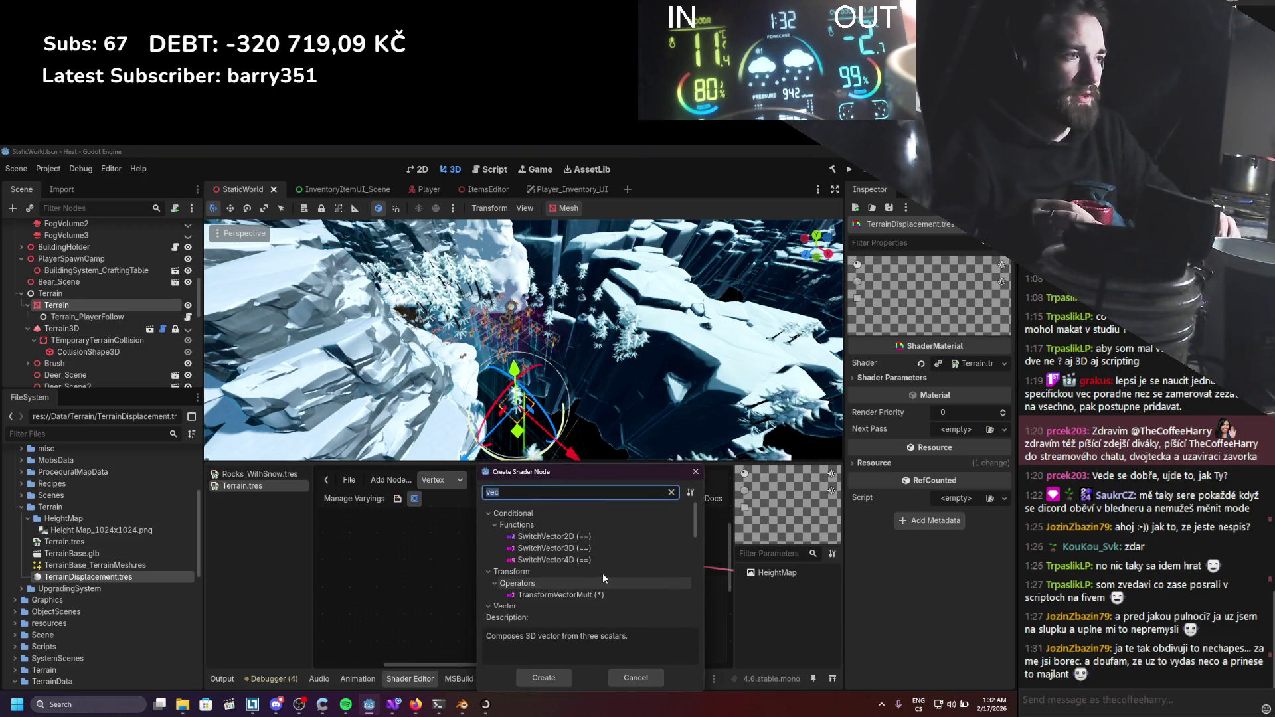
{"action": "key", "text": "BackSpace"}
{"action": "type", "text": "uv"}
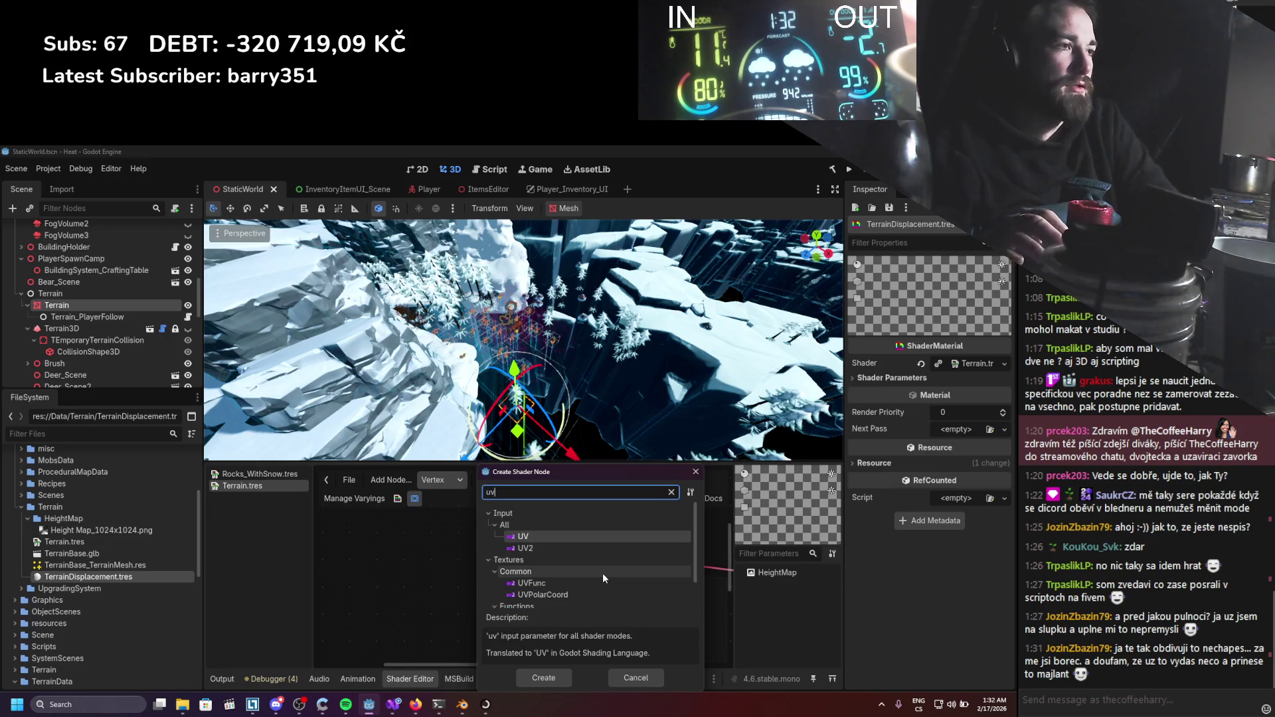
{"action": "key", "text": "BackSpace"}
{"action": "key", "text": "BackSpace"}
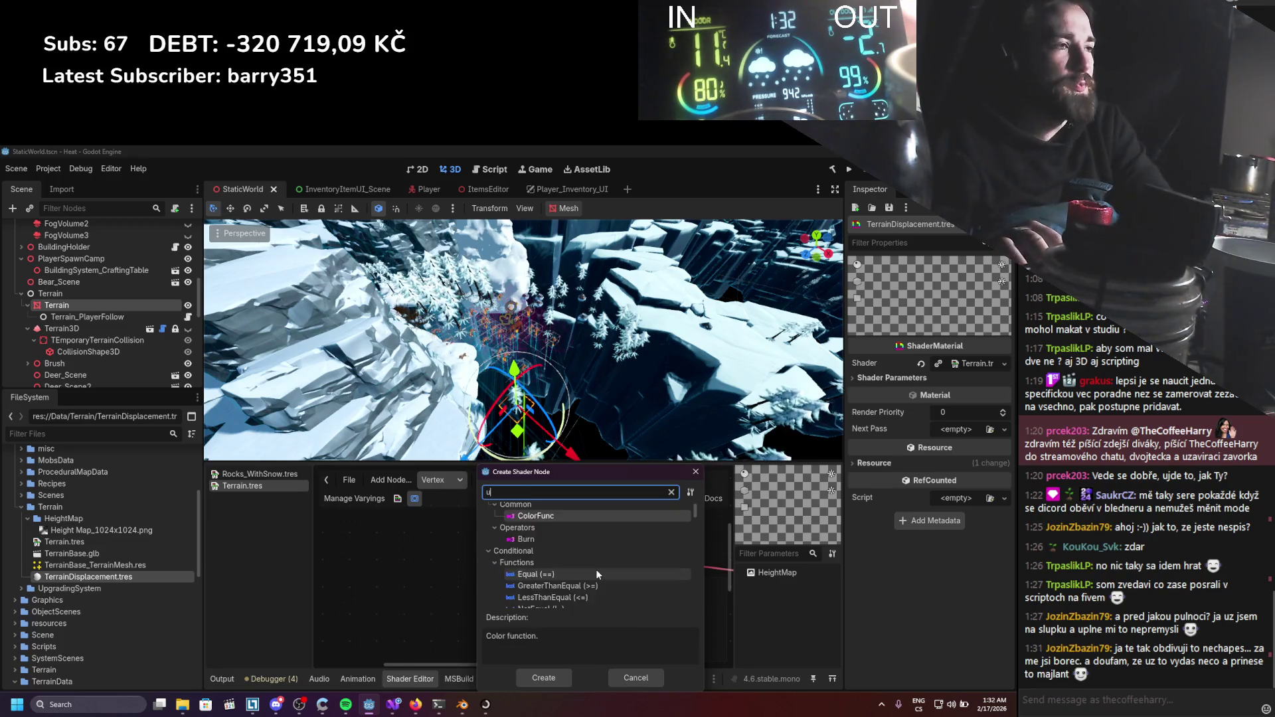
{"action": "type", "text": "vector"}
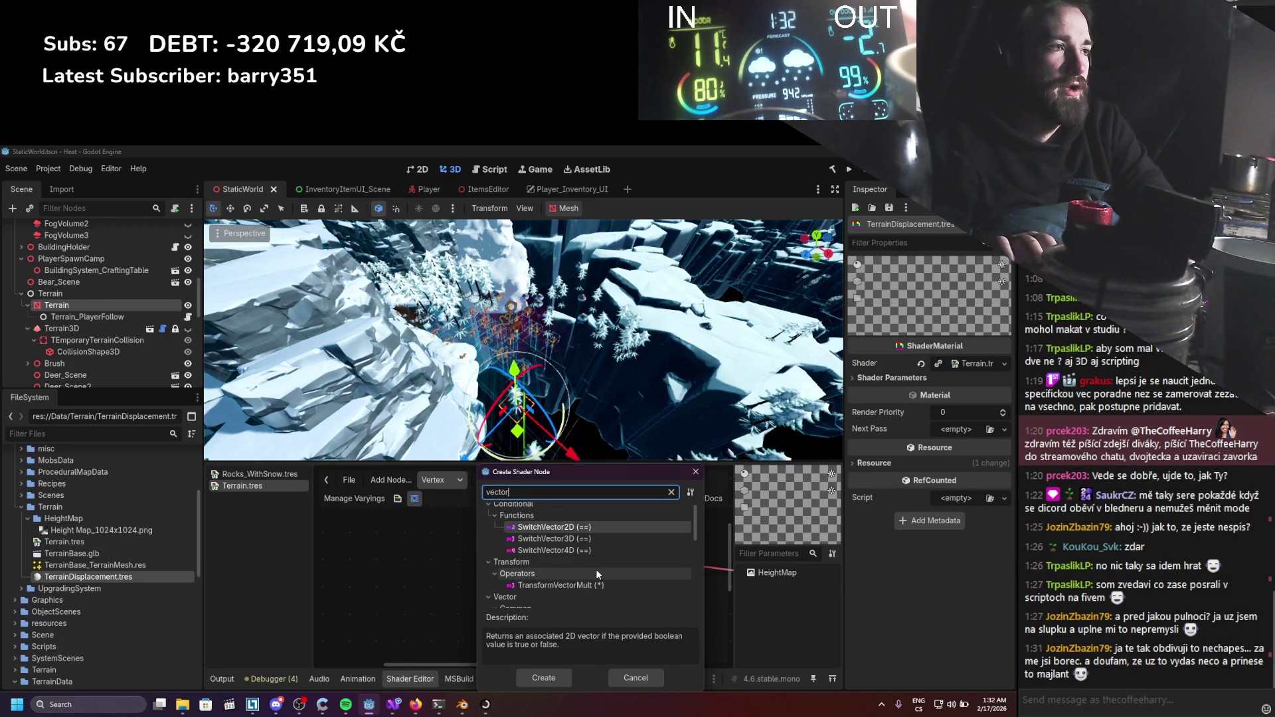
{"action": "type", "text": "2"}
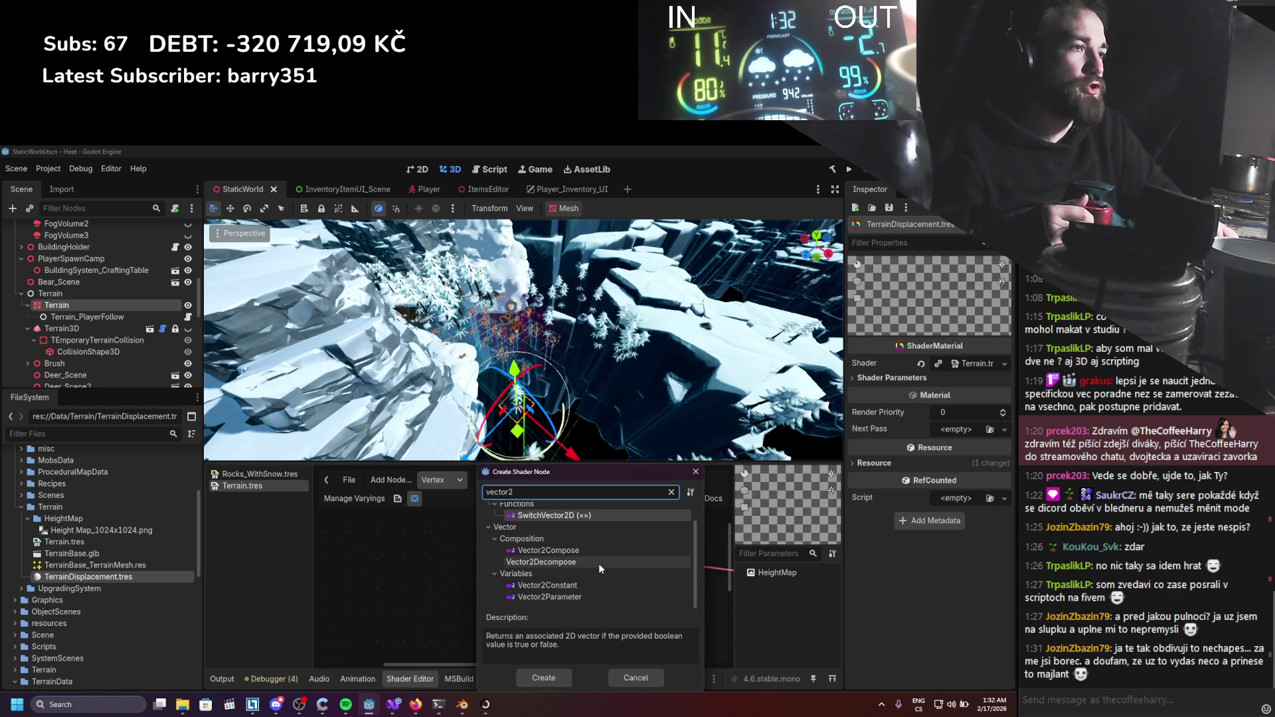
{"action": "double_click", "coordinate": [591, 583]}
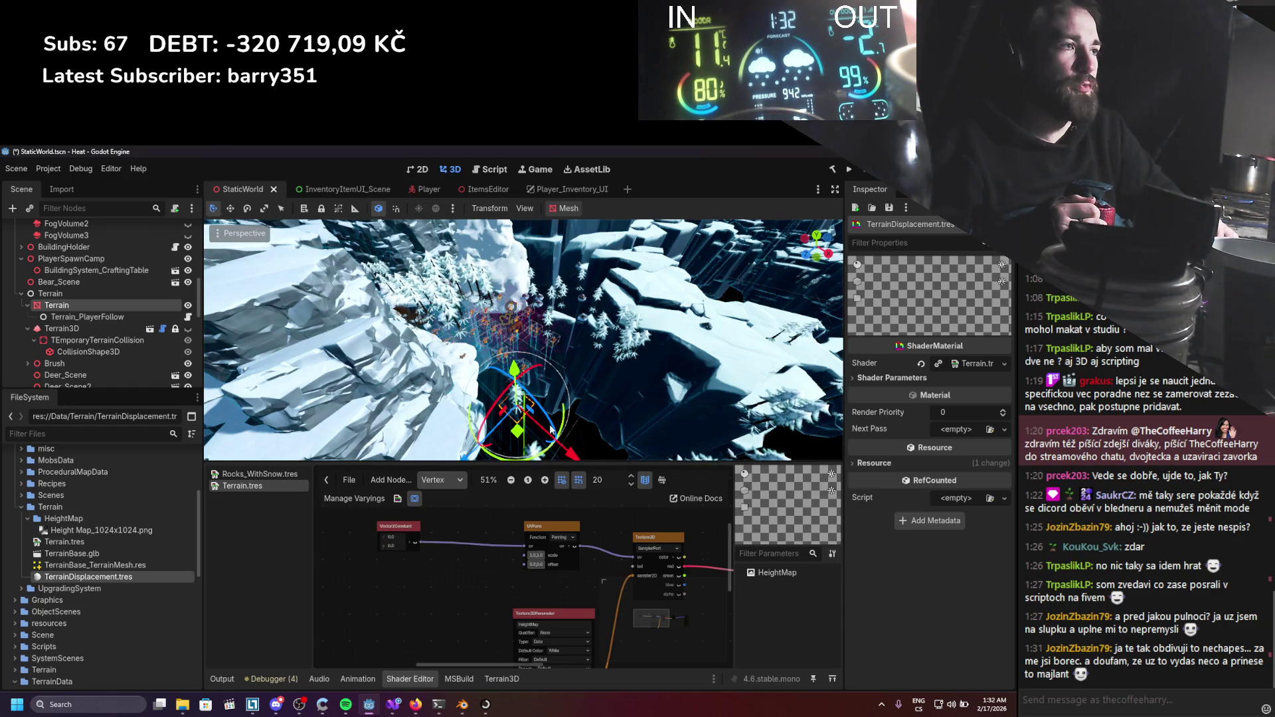
Zoom into the shader graph and set the VectorCompose z input to 1.0.
{"action": "scroll", "coordinate": [549, 433], "scroll_direction": "up", "scroll_amount": 5}
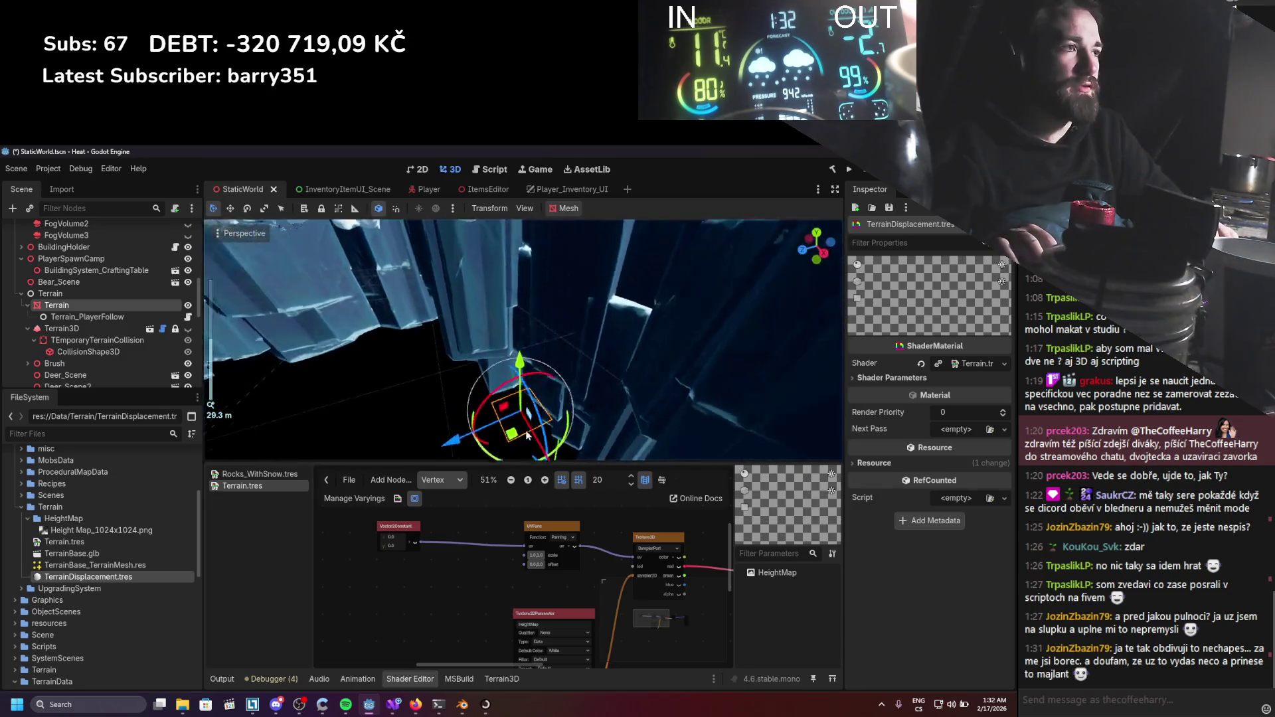
{"action": "scroll", "coordinate": [528, 435], "scroll_direction": "up", "scroll_amount": 10}
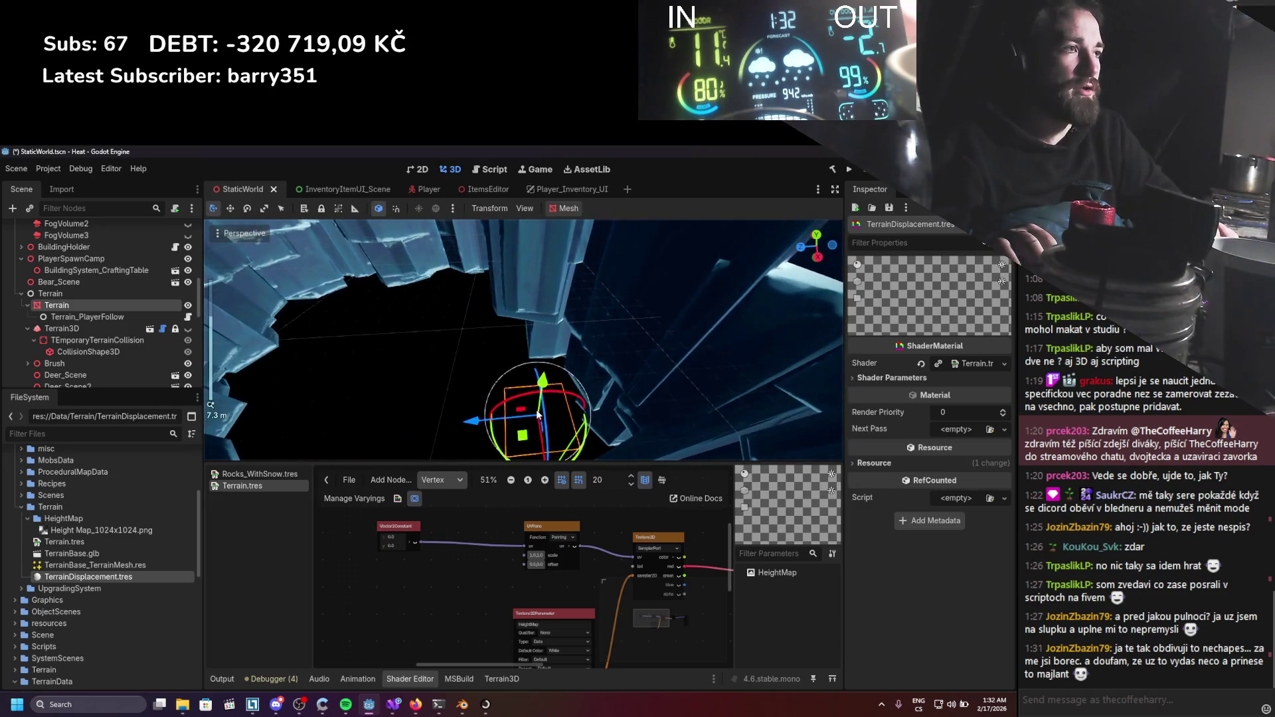
{"action": "scroll", "coordinate": [514, 437], "scroll_direction": "down", "scroll_amount": 3}
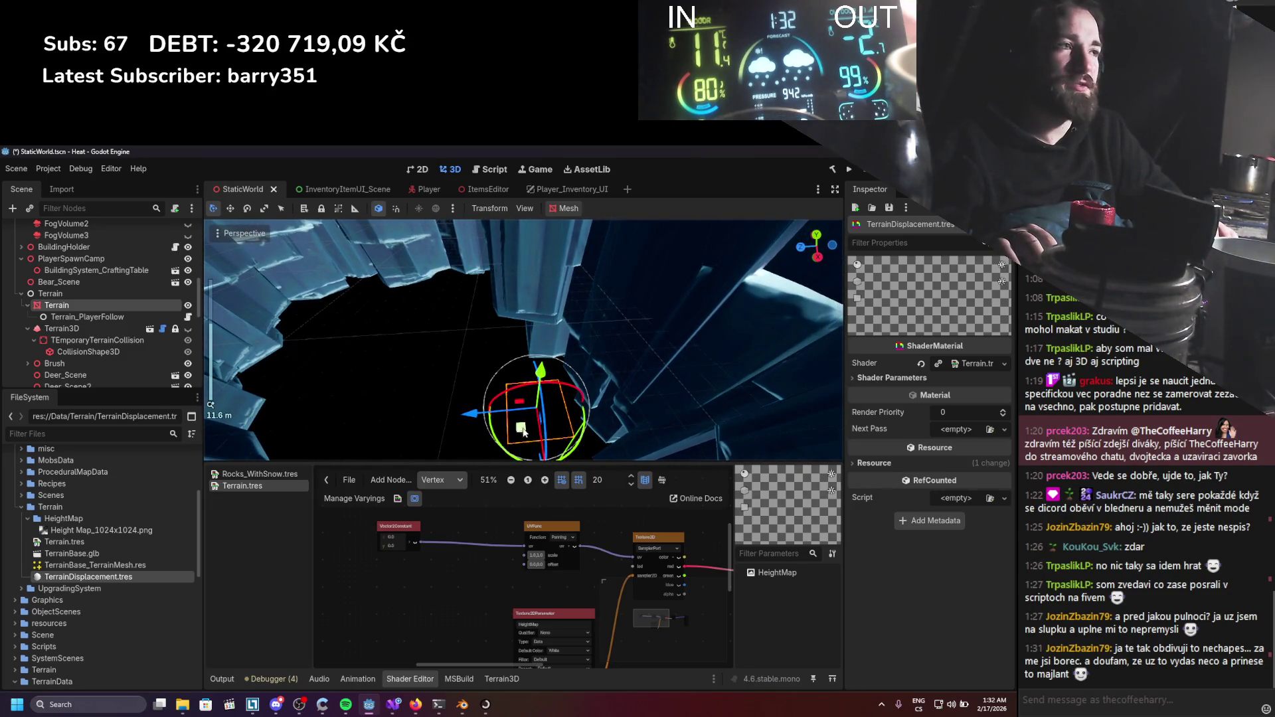
{"action": "scroll", "coordinate": [523, 432], "scroll_direction": "down", "scroll_amount": 15}
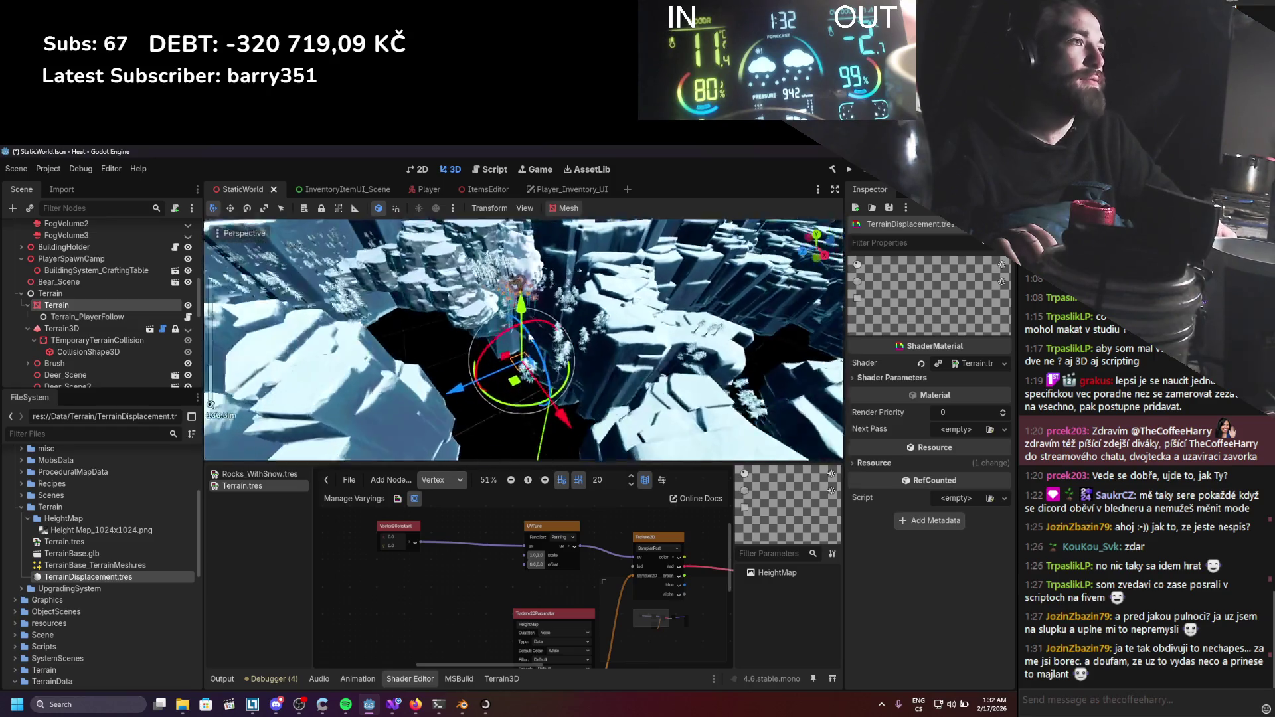
{"action": "scroll", "coordinate": [530, 337], "scroll_direction": "down", "scroll_amount": 10}
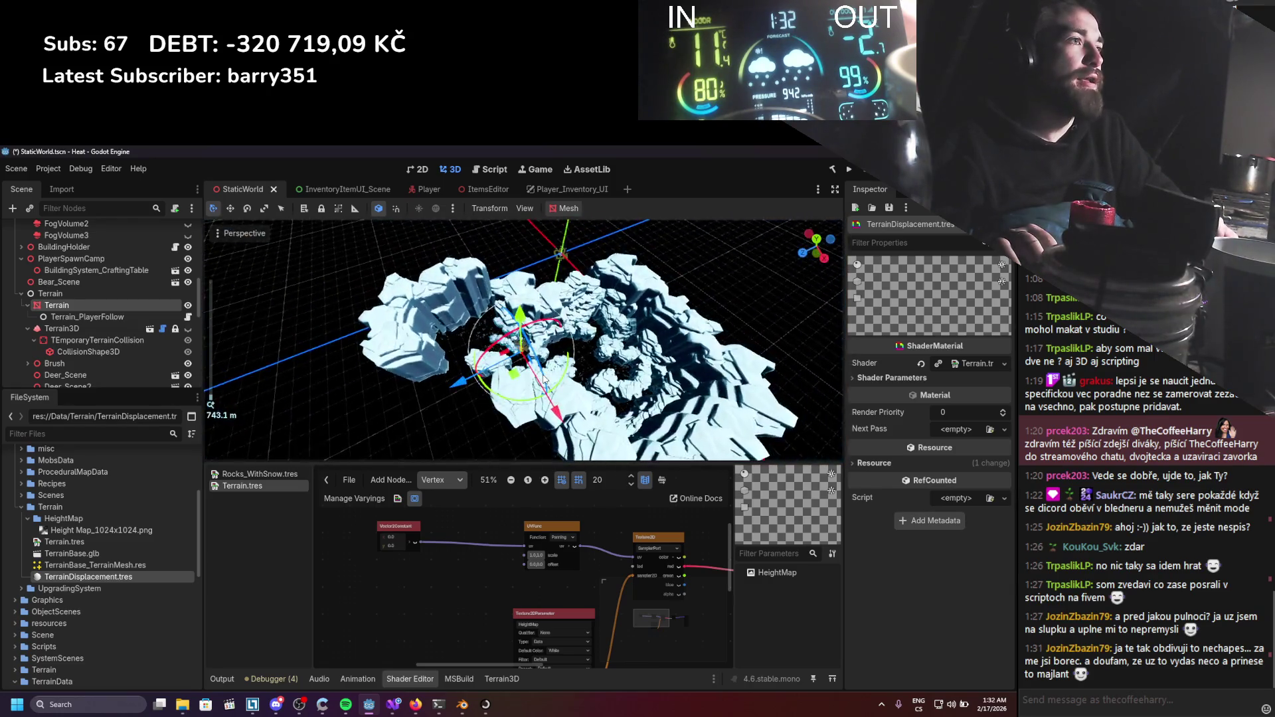
{"action": "scroll", "coordinate": [544, 380], "scroll_direction": "up", "scroll_amount": 15}
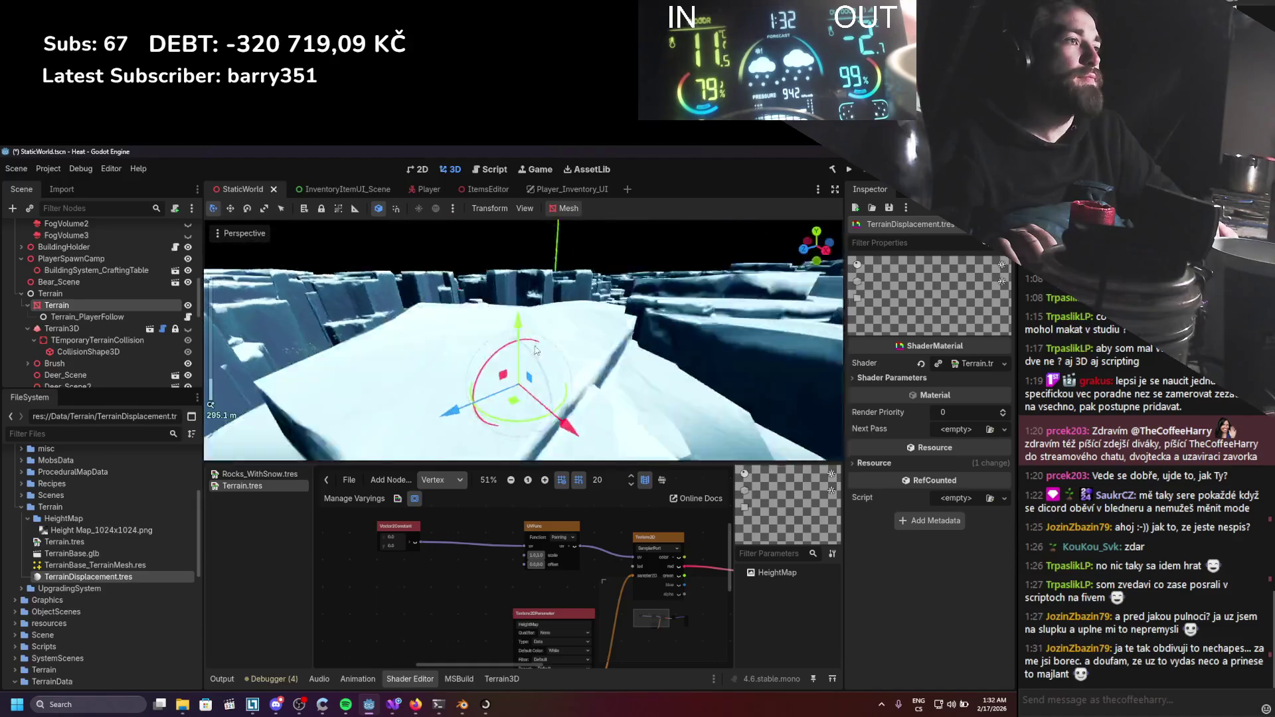
{"action": "scroll", "coordinate": [538, 365], "scroll_direction": "down", "scroll_amount": 5}
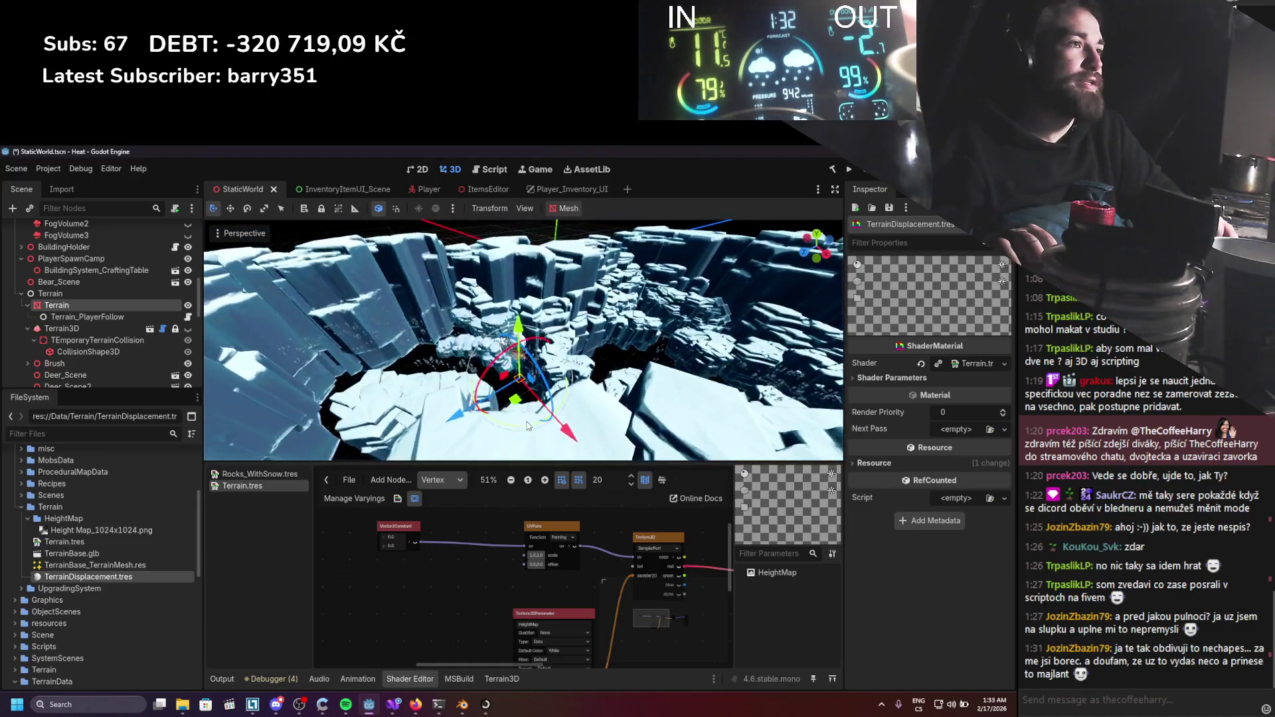
{"action": "scroll", "coordinate": [447, 536], "scroll_direction": "down", "scroll_amount": 2}
{"action": "scroll", "coordinate": [546, 564], "scroll_direction": "up", "scroll_amount": 4}
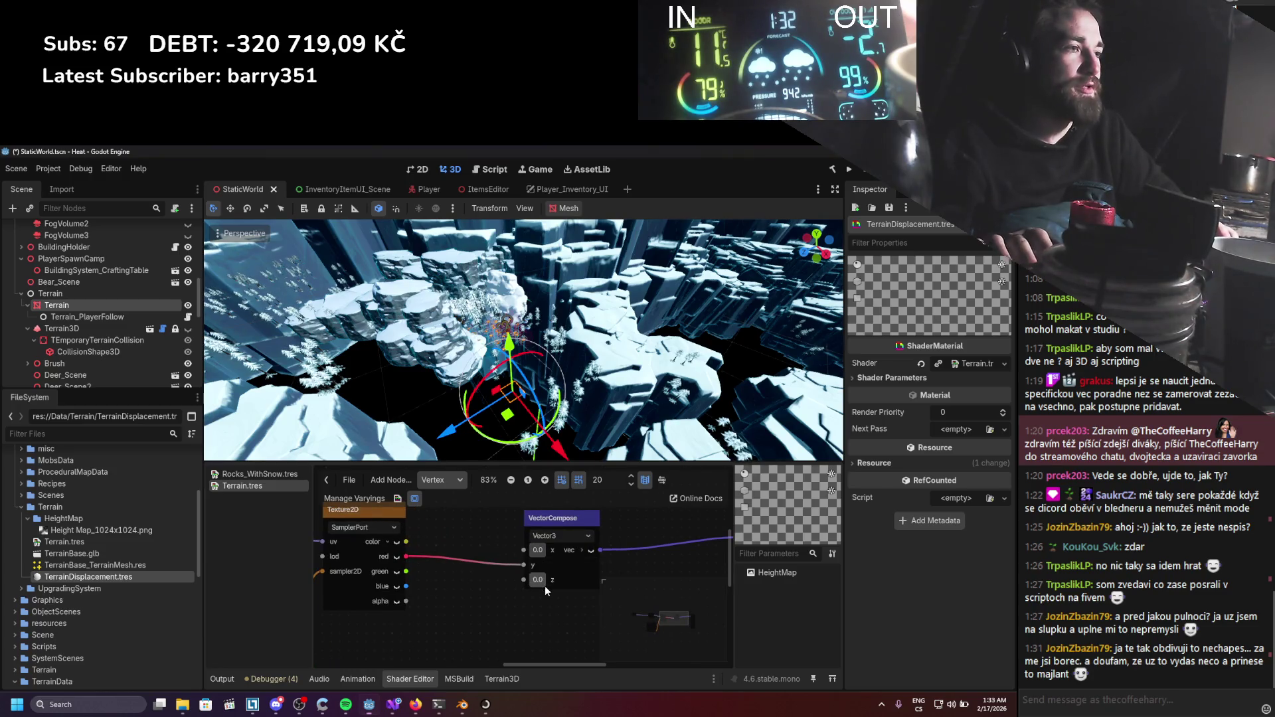
{"action": "type", "text": "1"}
{"action": "type", "text": "1"}
{"action": "key", "text": "Return"}
Move the VectorCompose node lower in the graph.
{"action": "scroll", "coordinate": [517, 417], "scroll_direction": "up", "scroll_amount": 2}
{"action": "scroll", "coordinate": [516, 417], "scroll_direction": "up", "scroll_amount": 5}
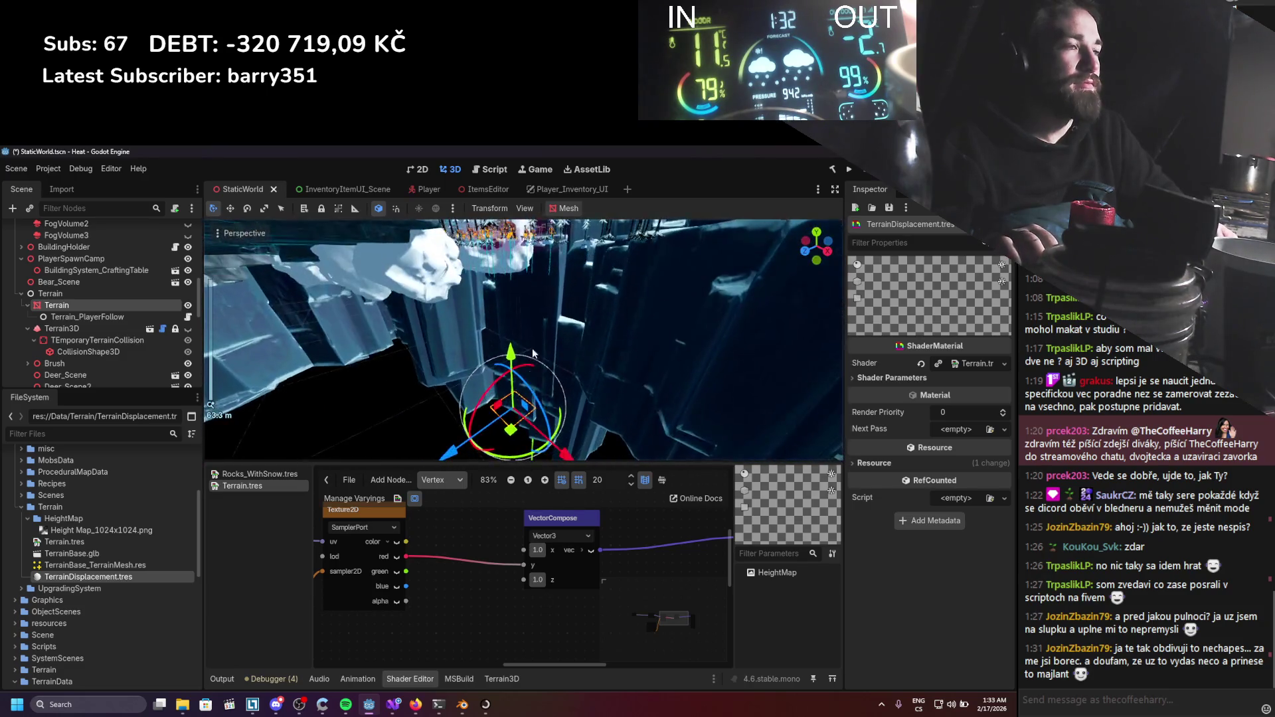
{"action": "scroll", "coordinate": [542, 452], "scroll_direction": "up", "scroll_amount": 2}
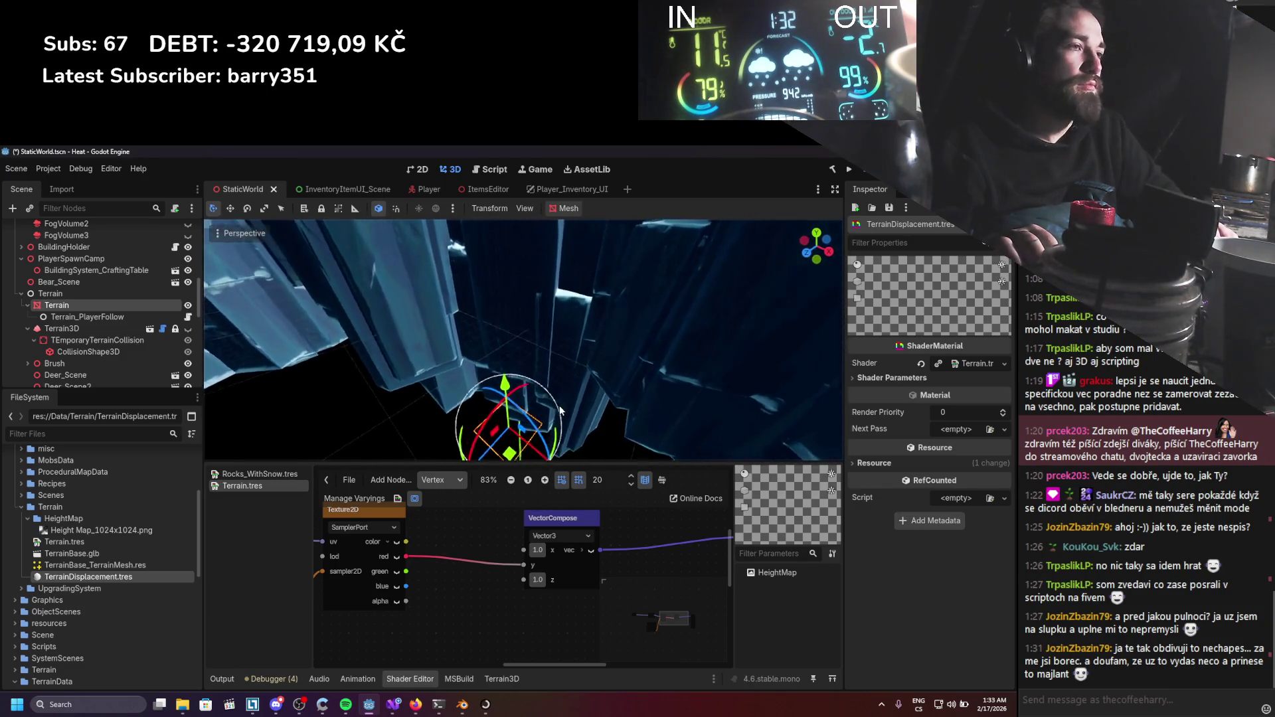
{"action": "scroll", "coordinate": [559, 407], "scroll_direction": "down", "scroll_amount": 2}
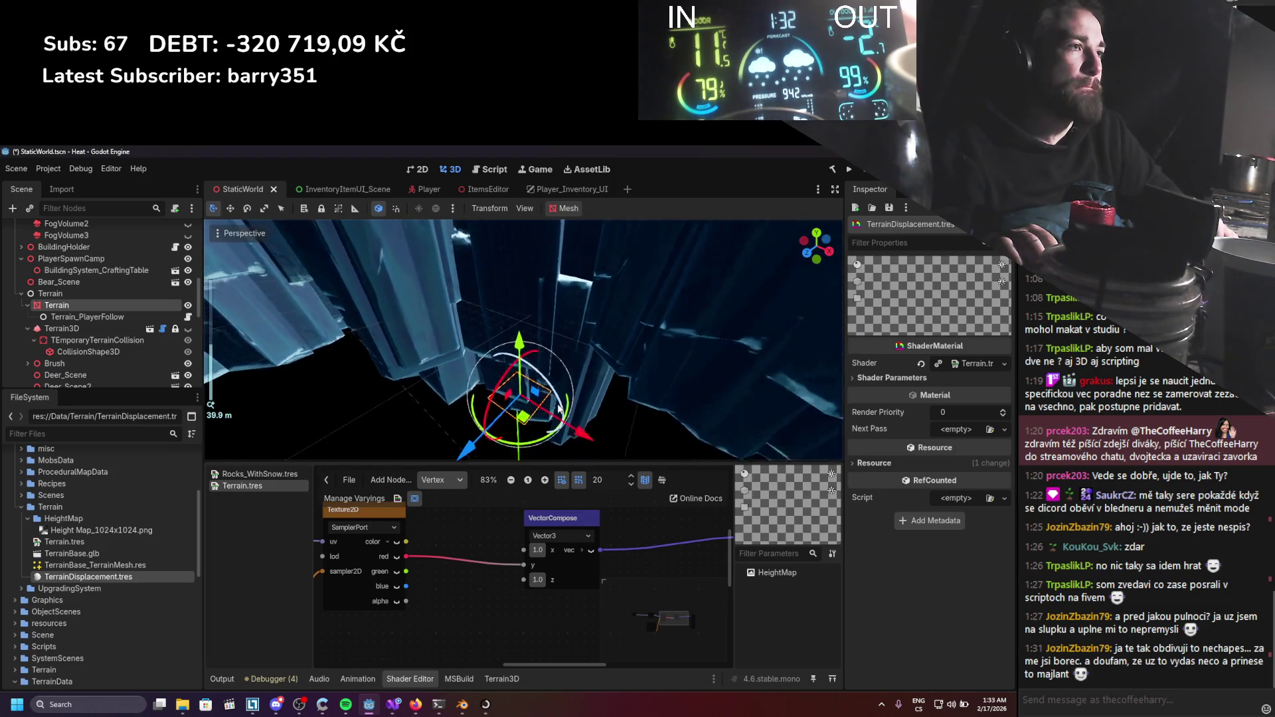
{"action": "scroll", "coordinate": [541, 558], "scroll_direction": "down", "scroll_amount": 3}
{"action": "left_click", "coordinate": [552, 523]}
{"action": "left_click_drag", "start_coordinate": [552, 523], "coordinate": [549, 540]}
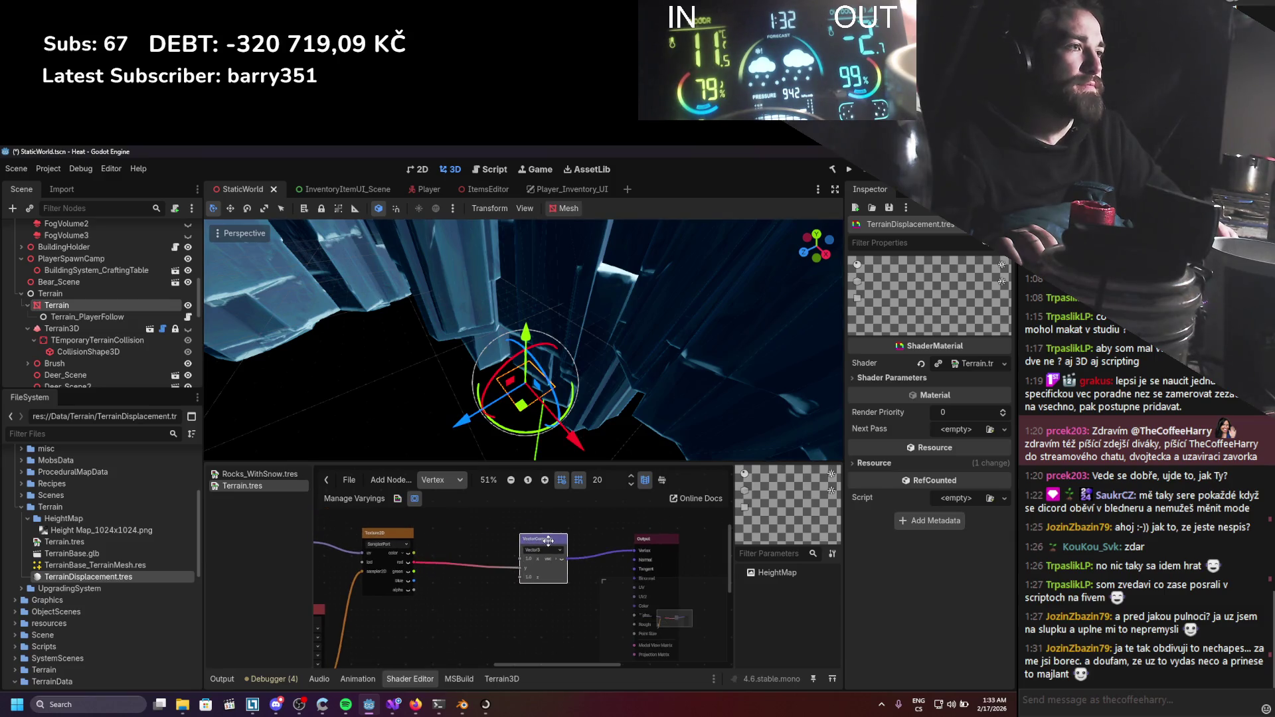
Browse the shader node list, then close it without adding a node.
{"action": "right_click", "coordinate": [491, 538]}
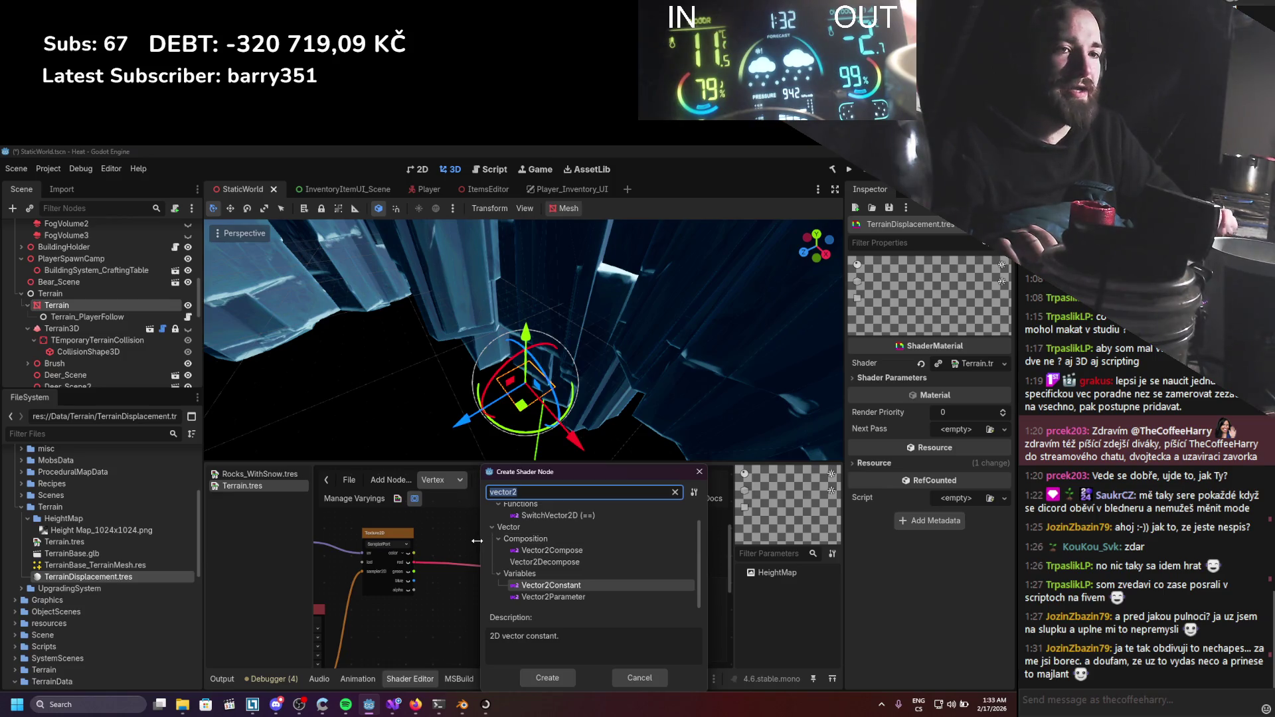
{"action": "left_click", "coordinate": [699, 472]}
{"action": "scroll", "coordinate": [544, 545], "scroll_direction": "down", "scroll_amount": 2}
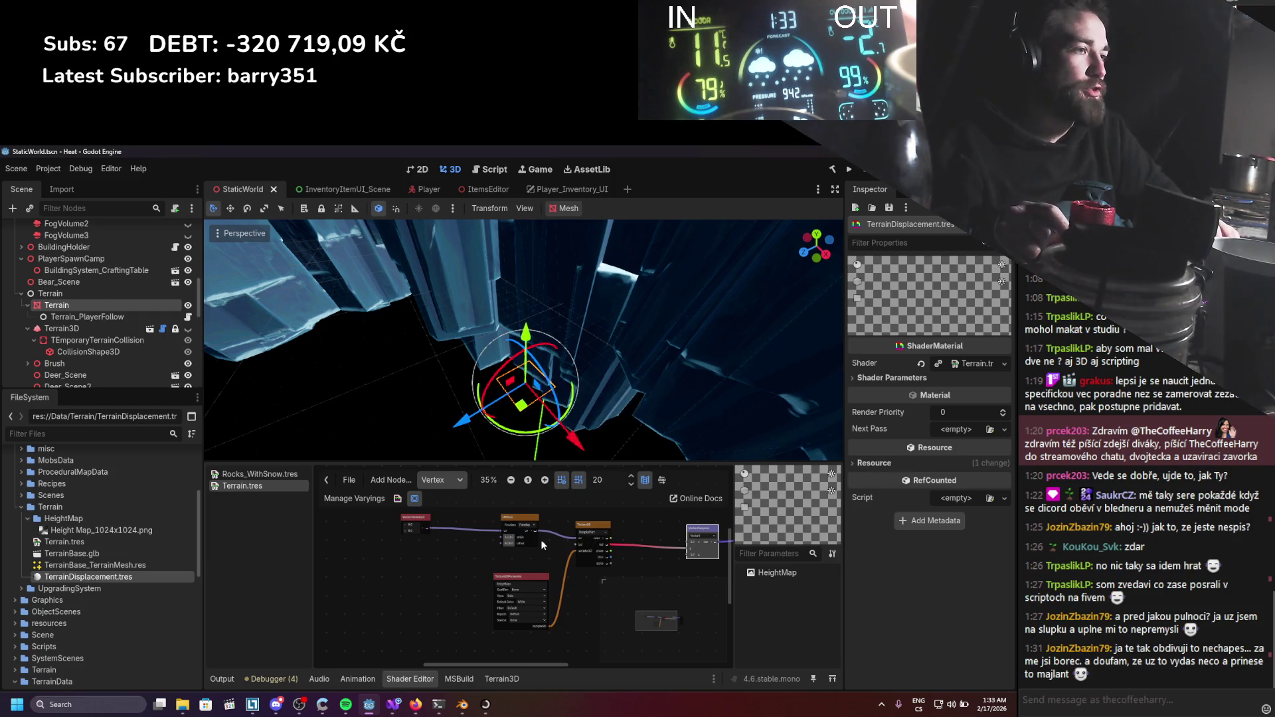
{"action": "scroll", "coordinate": [543, 544], "scroll_direction": "up", "scroll_amount": 2}
Set the material's Height Map parameter to Height Map_1024x1024.png and save the scene.
{"action": "left_click", "coordinate": [859, 380]}
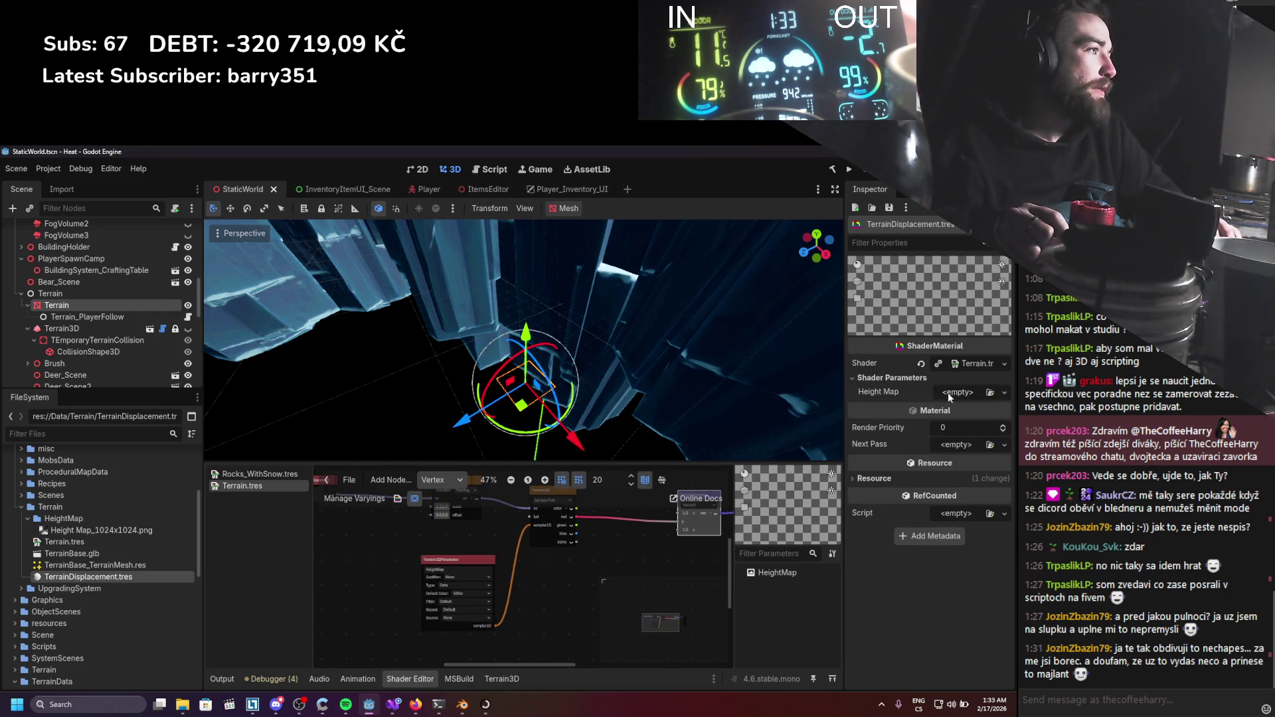
{"action": "left_click", "coordinate": [991, 392]}
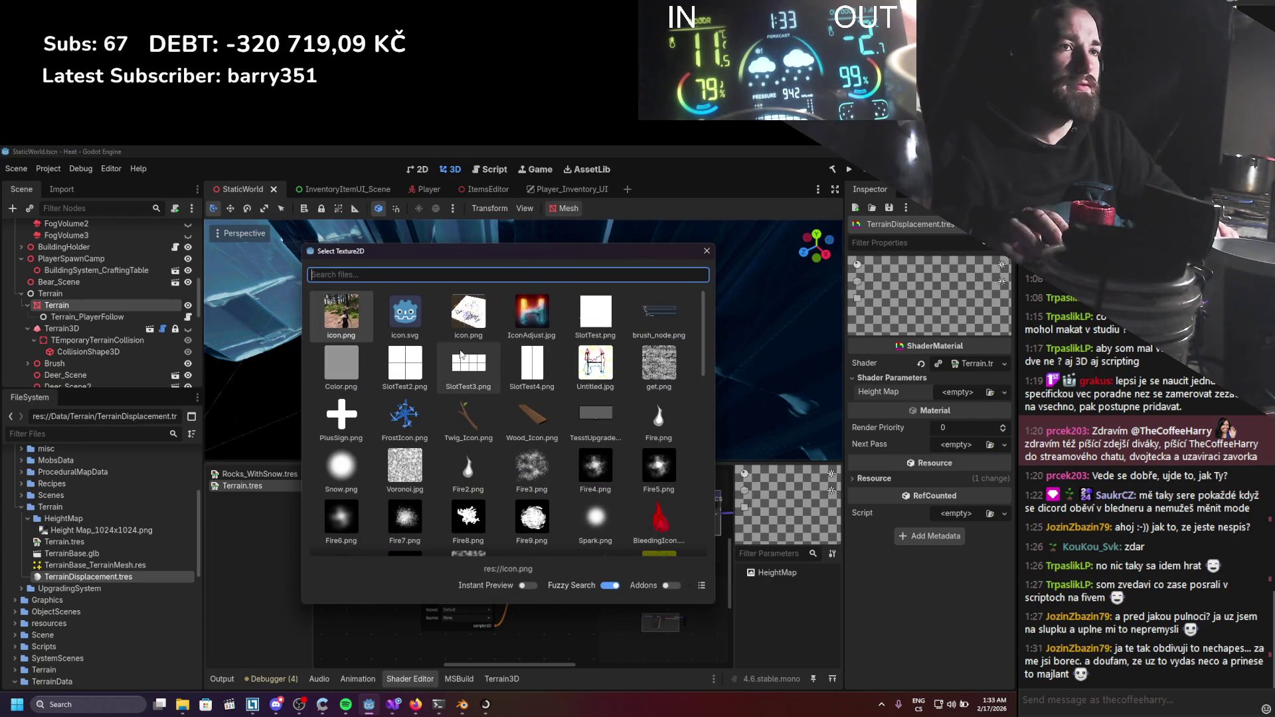
{"action": "left_click", "coordinate": [211, 504]}
{"action": "left_click", "coordinate": [114, 531]}
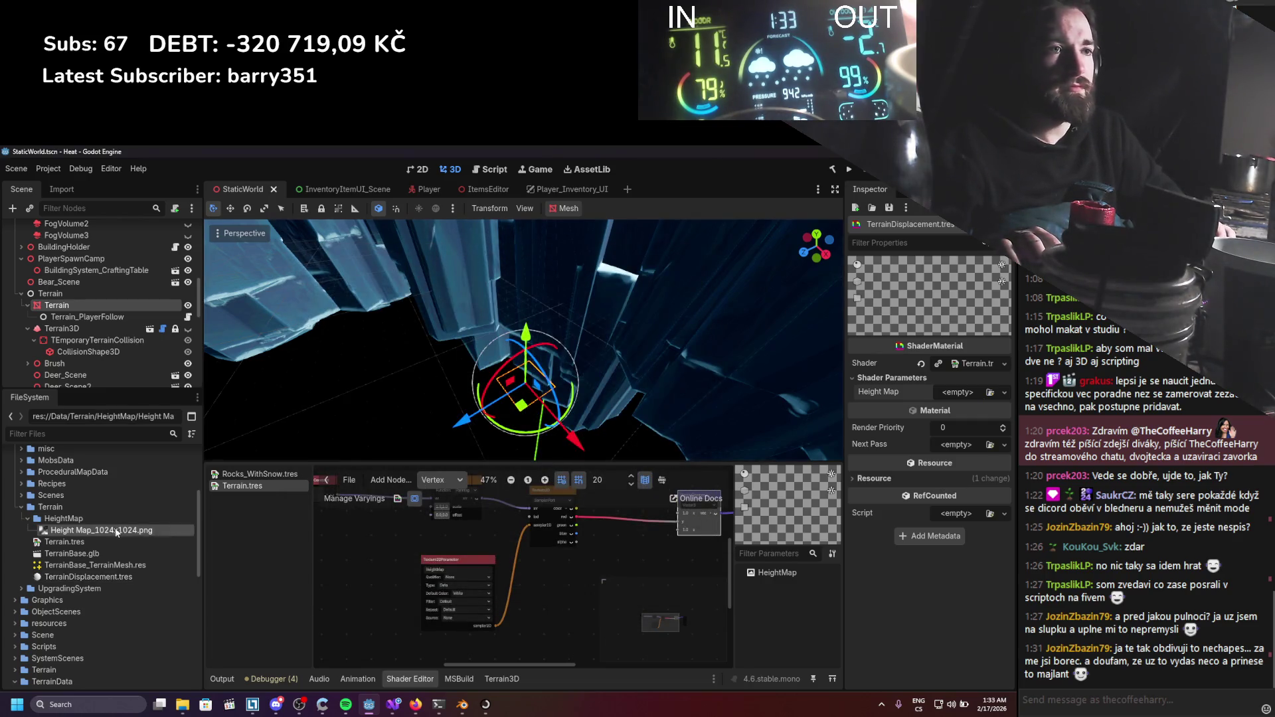
{"action": "left_click_drag", "start_coordinate": [920, 410], "coordinate": [950, 399]}
{"action": "scroll", "coordinate": [599, 380], "scroll_direction": "up", "scroll_amount": 2}
{"action": "key", "text": "ctrl+s"}
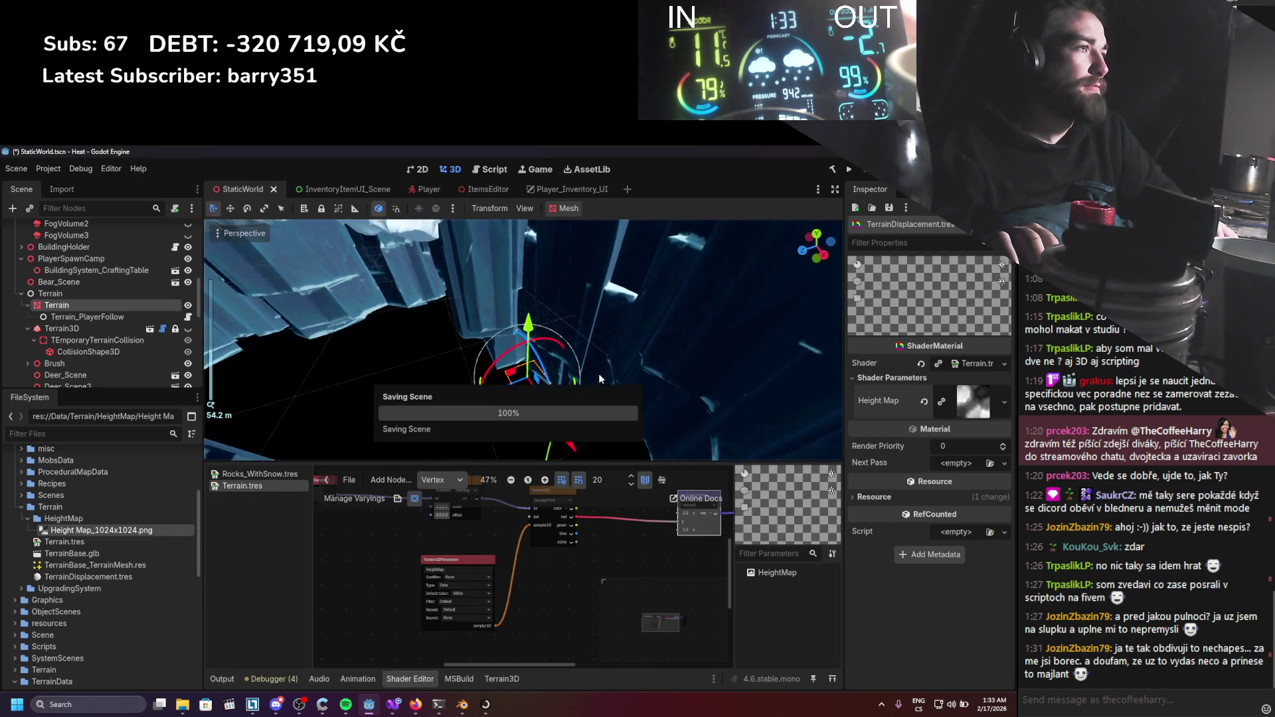
Look over the snowy terrain and pan the graph to the Texture2D and VectorCompose nodes.
{"action": "scroll", "coordinate": [463, 567], "scroll_direction": "up", "scroll_amount": 2}
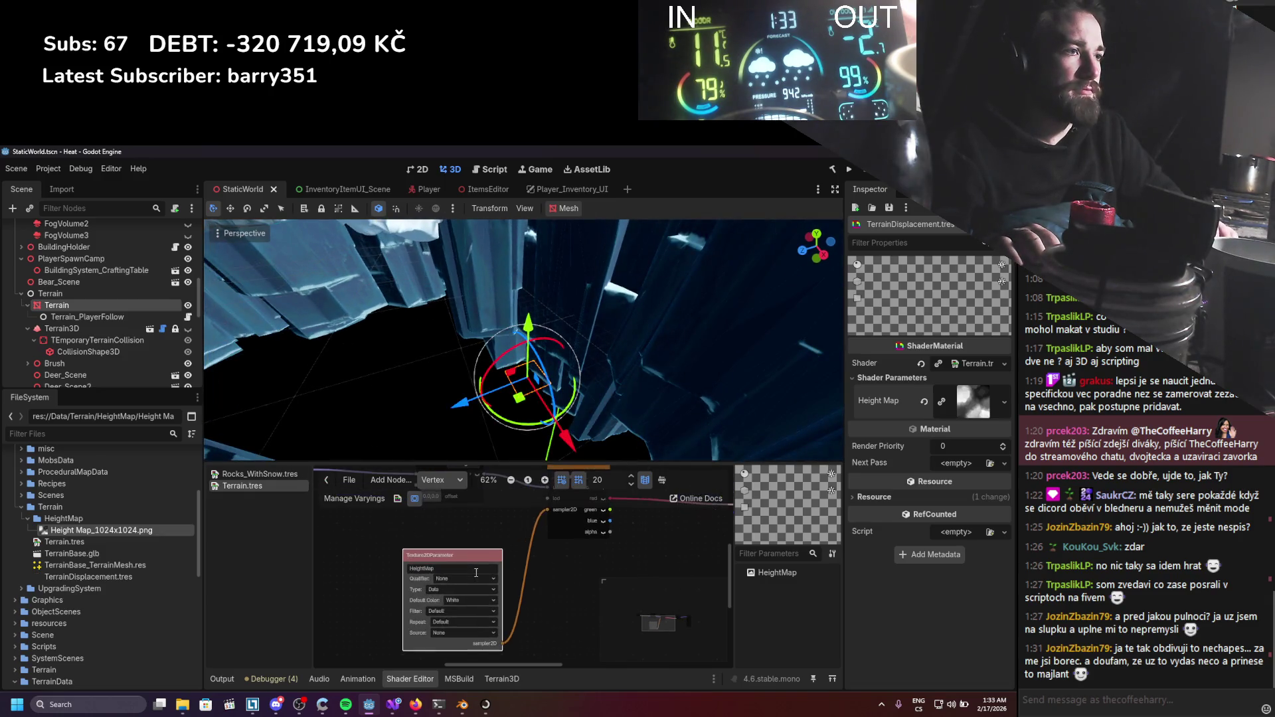
{"action": "right_click", "coordinate": [469, 555]}
{"action": "left_click", "coordinate": [550, 516]}
{"action": "left_click_drag", "start_coordinate": [550, 515], "coordinate": [469, 540]}
{"action": "scroll", "coordinate": [563, 354], "scroll_direction": "down", "scroll_amount": 1}
{"action": "mouse_move", "coordinate": [564, 354]}
{"action": "left_mouse_down"}
{"action": "mouse_move", "coordinate": [563, 427]}
{"action": "mouse_move", "coordinate": [525, 458]}
{"action": "left_mouse_up"}
{"action": "scroll", "coordinate": [563, 426], "scroll_direction": "up", "scroll_amount": 2}
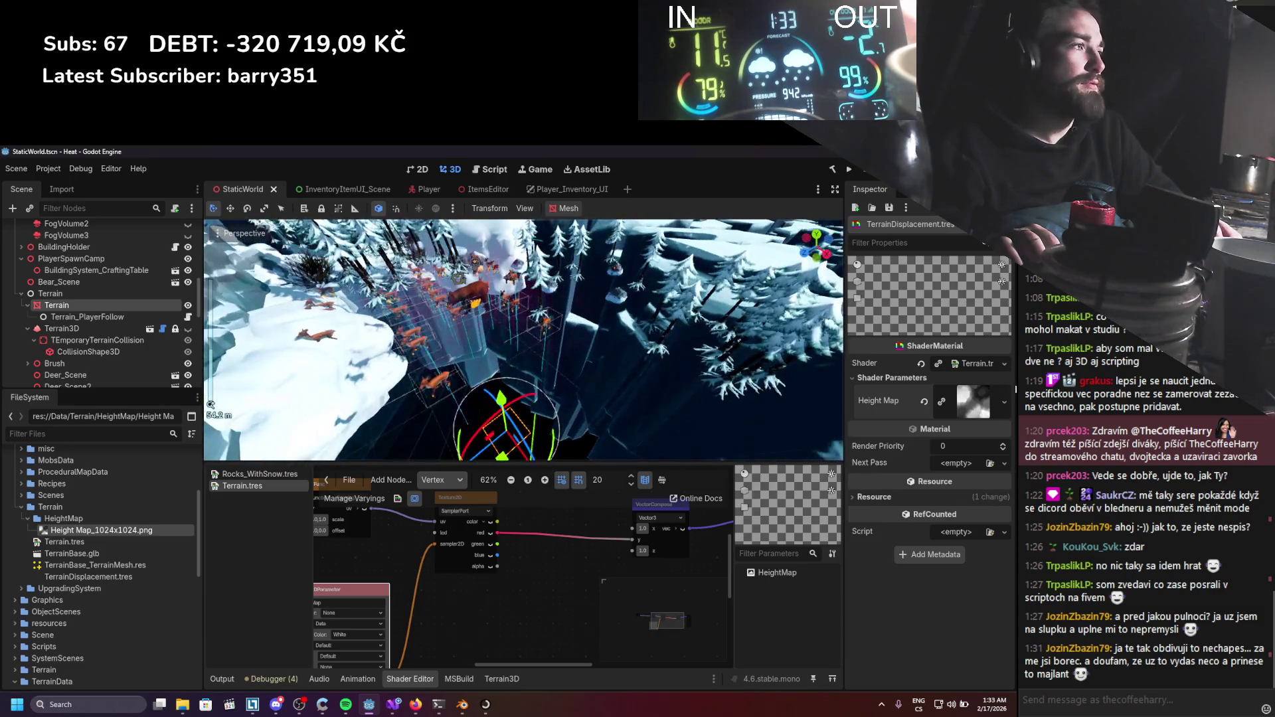
{"action": "left_click_drag", "start_coordinate": [507, 528], "coordinate": [465, 572]}
{"action": "scroll", "coordinate": [494, 539], "scroll_direction": "up", "scroll_amount": 1}
{"action": "right_click", "coordinate": [494, 539]}
Add a scalar Multiply node and place it between Texture2D and VectorCompose.
{"action": "left_click", "coordinate": [535, 547]}
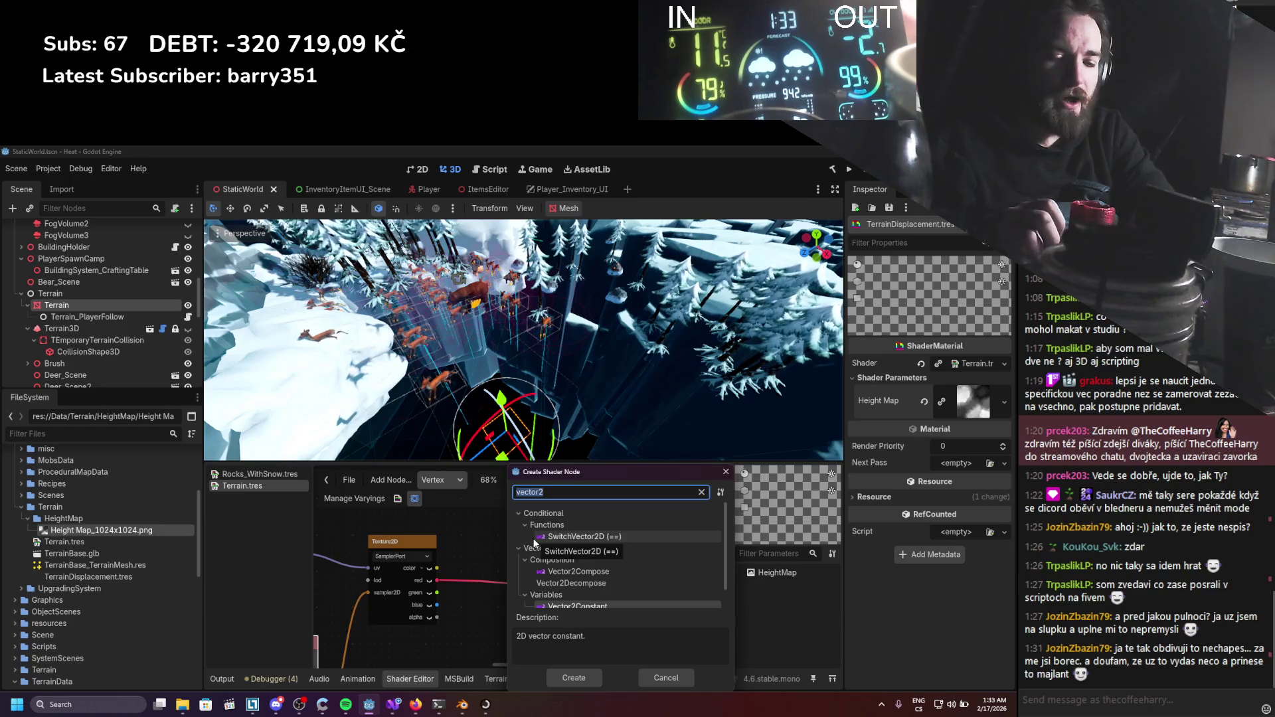
{"action": "type", "text": "math"}
{"action": "key", "text": "BackSpace"}
{"action": "key", "text": "BackSpace"}
{"action": "key", "text": "BackSpace"}
{"action": "type", "text": "ultip"}
{"action": "key", "text": "BackSpace"}
{"action": "double_click", "coordinate": [540, 560]}
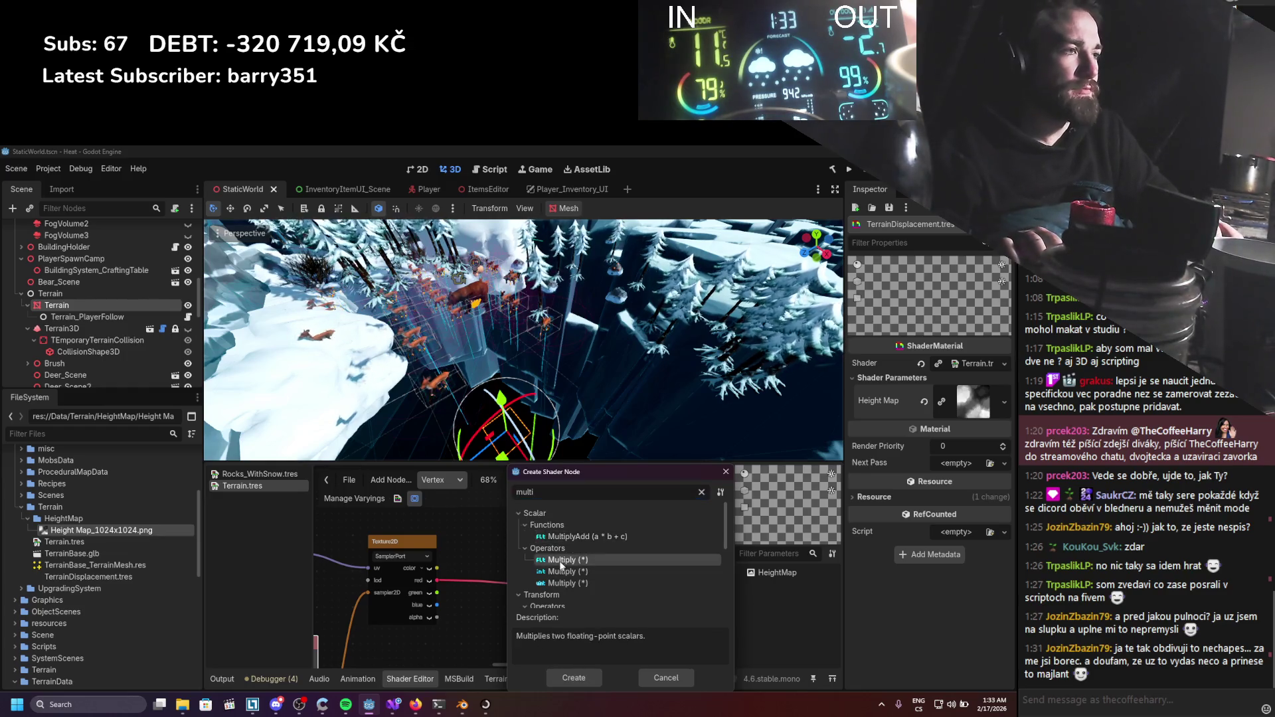
{"action": "left_click_drag", "start_coordinate": [604, 560], "coordinate": [639, 546]}
{"action": "left_click_drag", "start_coordinate": [522, 556], "coordinate": [549, 549]}
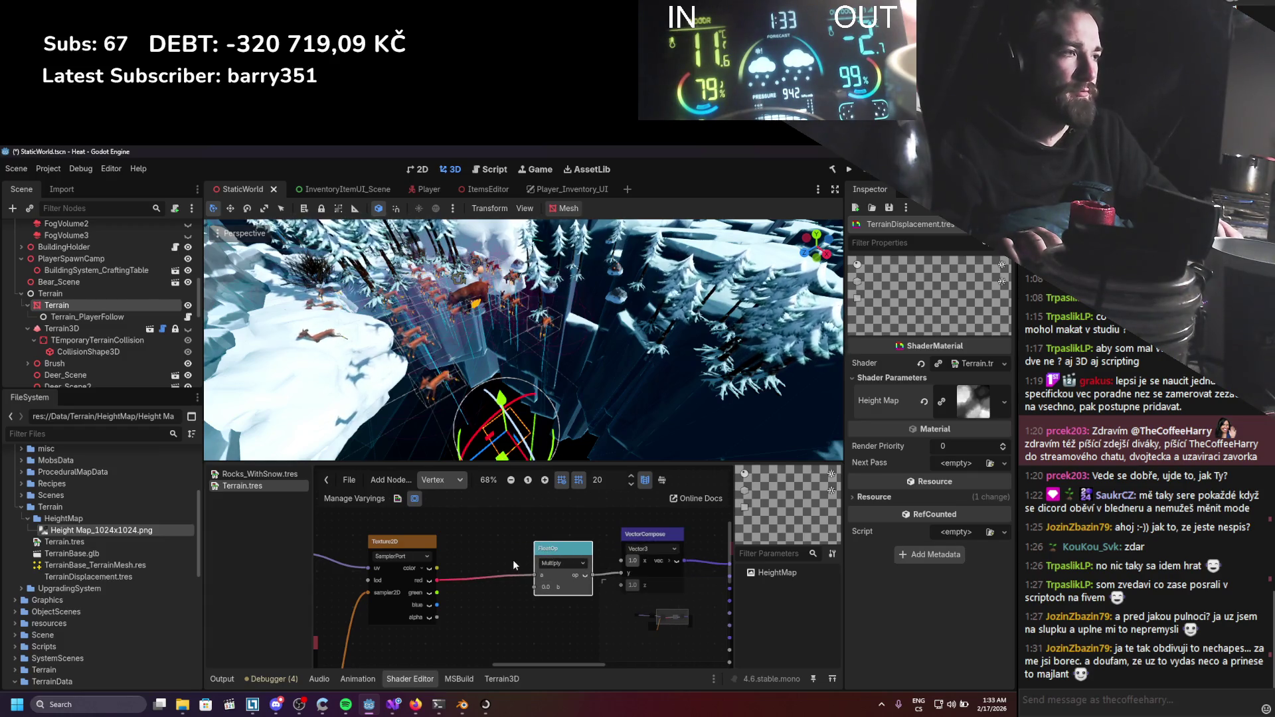
Add a FloatParameter node using the 'floatparam' search.
{"action": "right_click", "coordinate": [481, 516]}
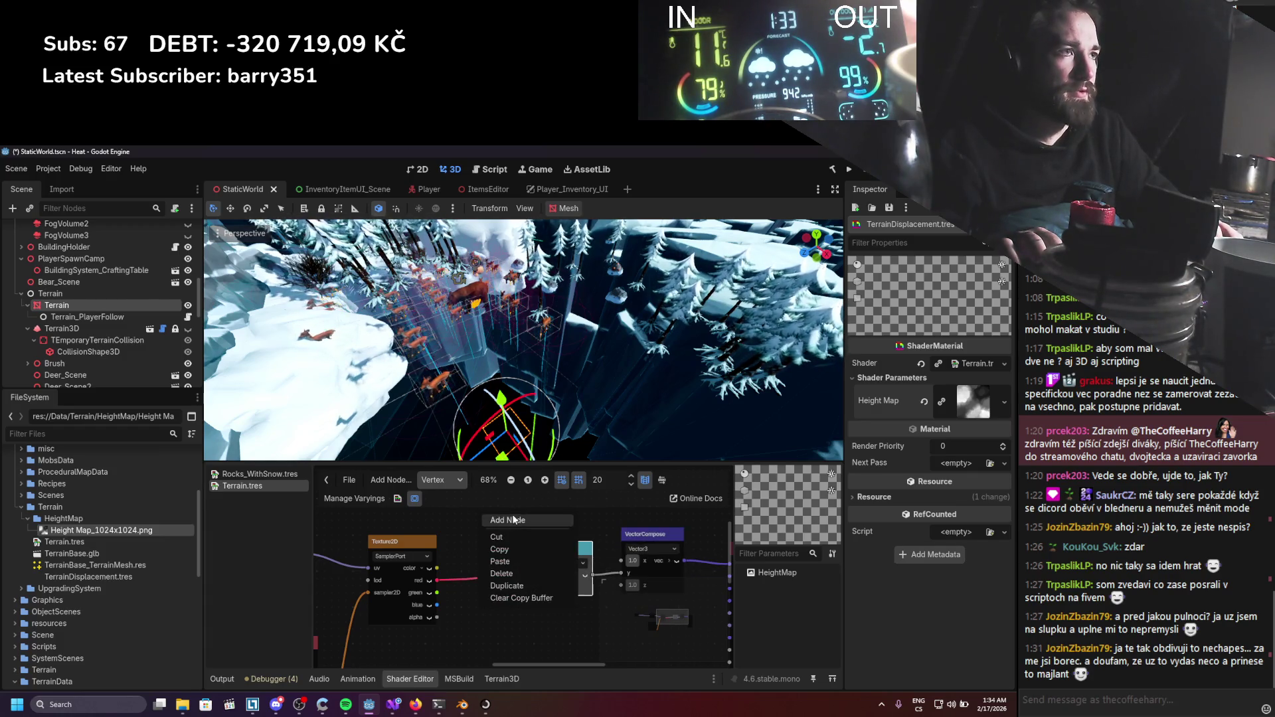
{"action": "left_click", "coordinate": [513, 520]}
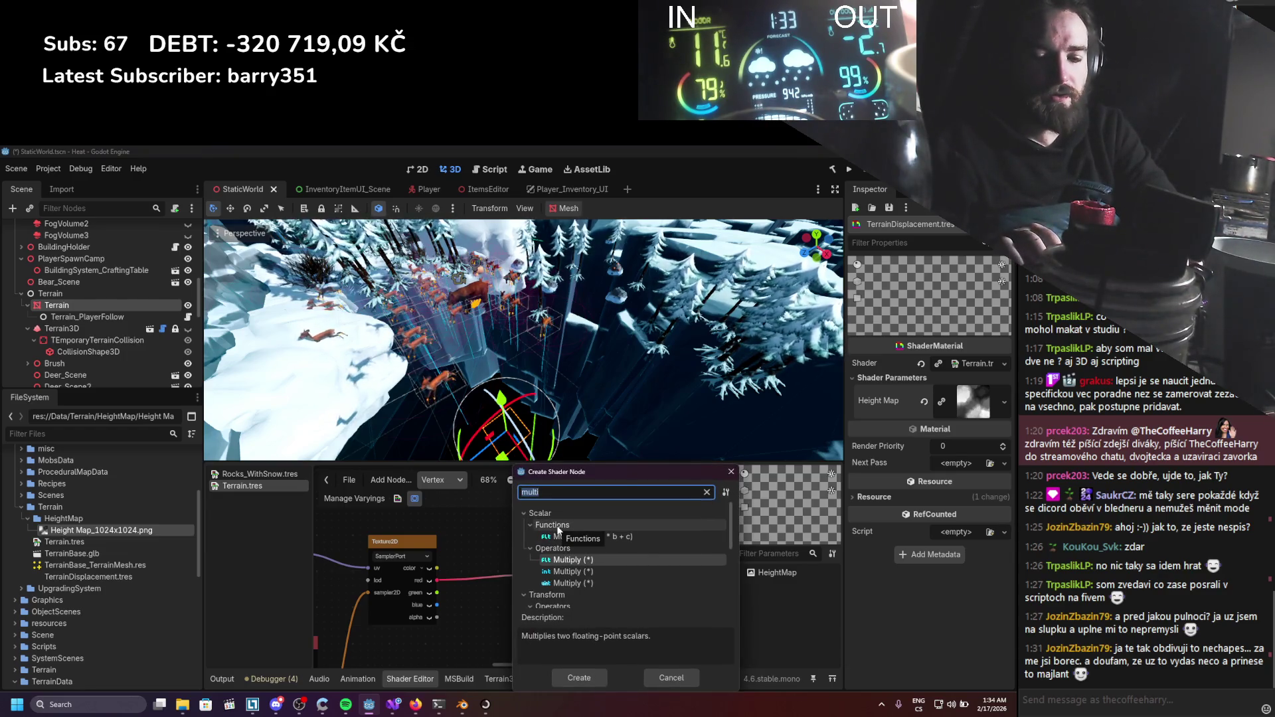
{"action": "type", "text": "floatparam"}
{"action": "key", "text": "Return"}
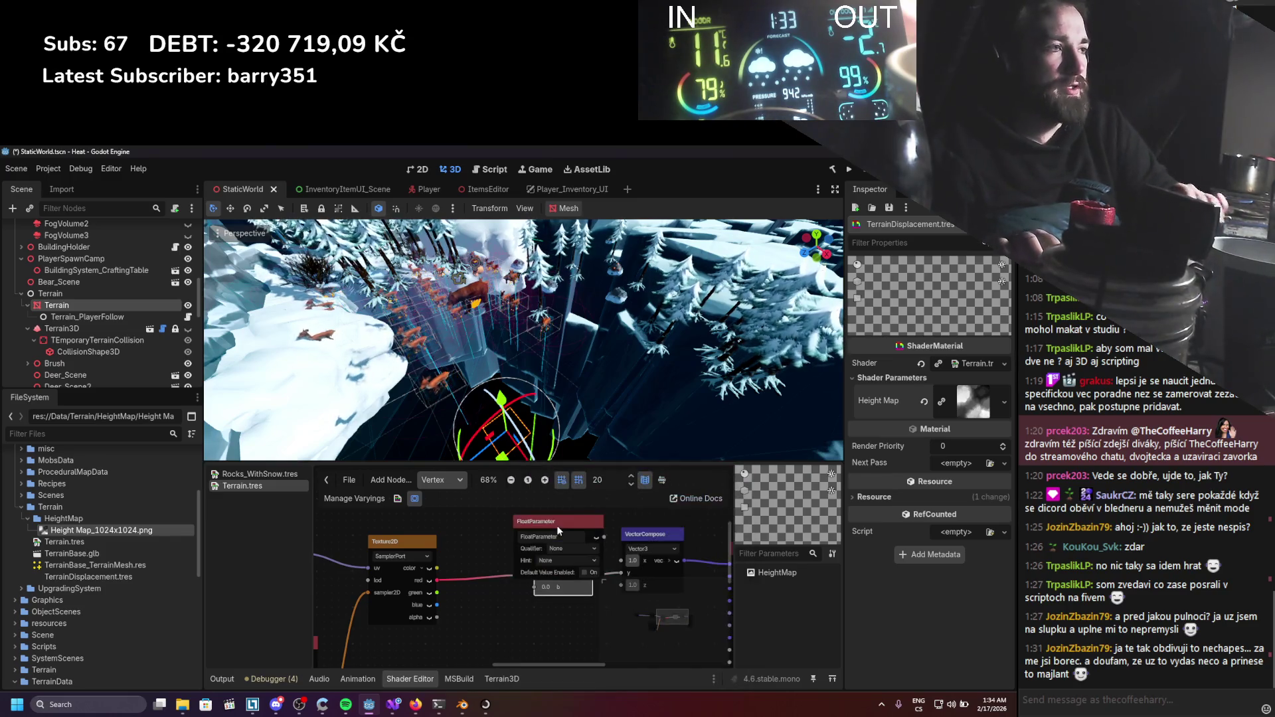
Name the FloatParameter HeightMax and position it above the Multiply node.
{"action": "left_click_drag", "start_coordinate": [549, 522], "coordinate": [438, 491]}
{"action": "left_click_drag", "start_coordinate": [402, 540], "coordinate": [402, 568]}
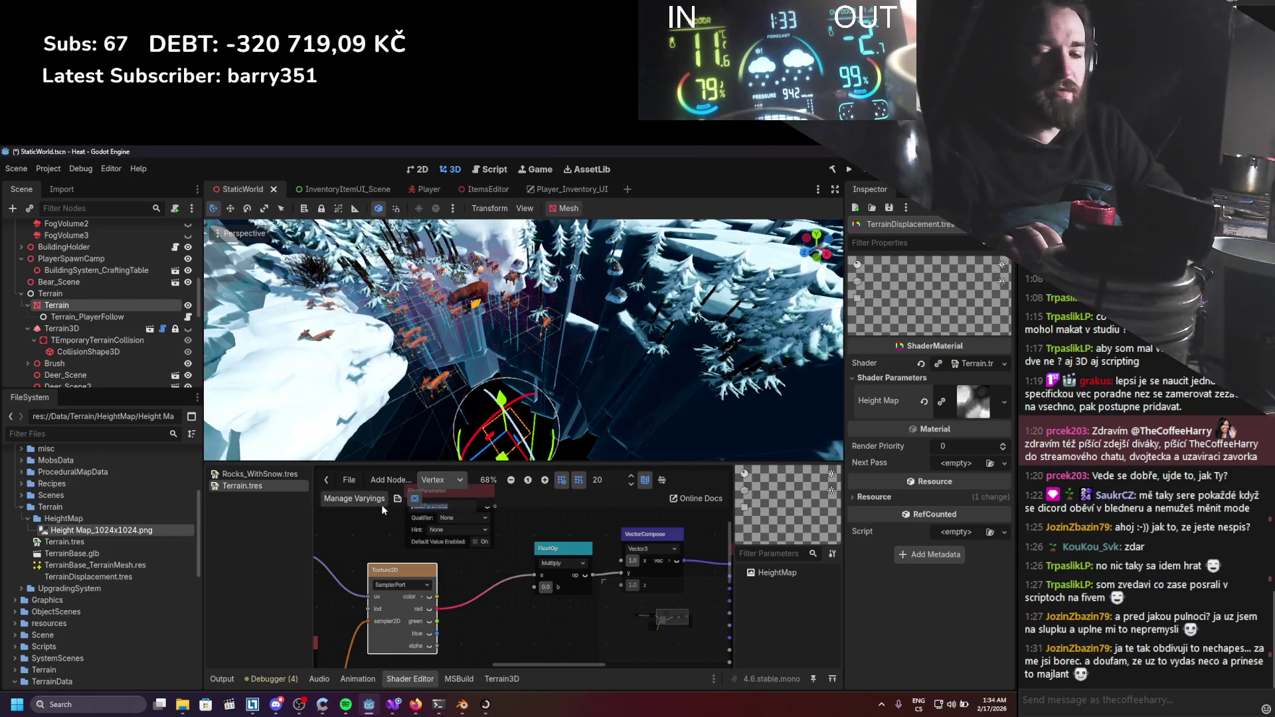
{"action": "type", "text": "hhtMax"}
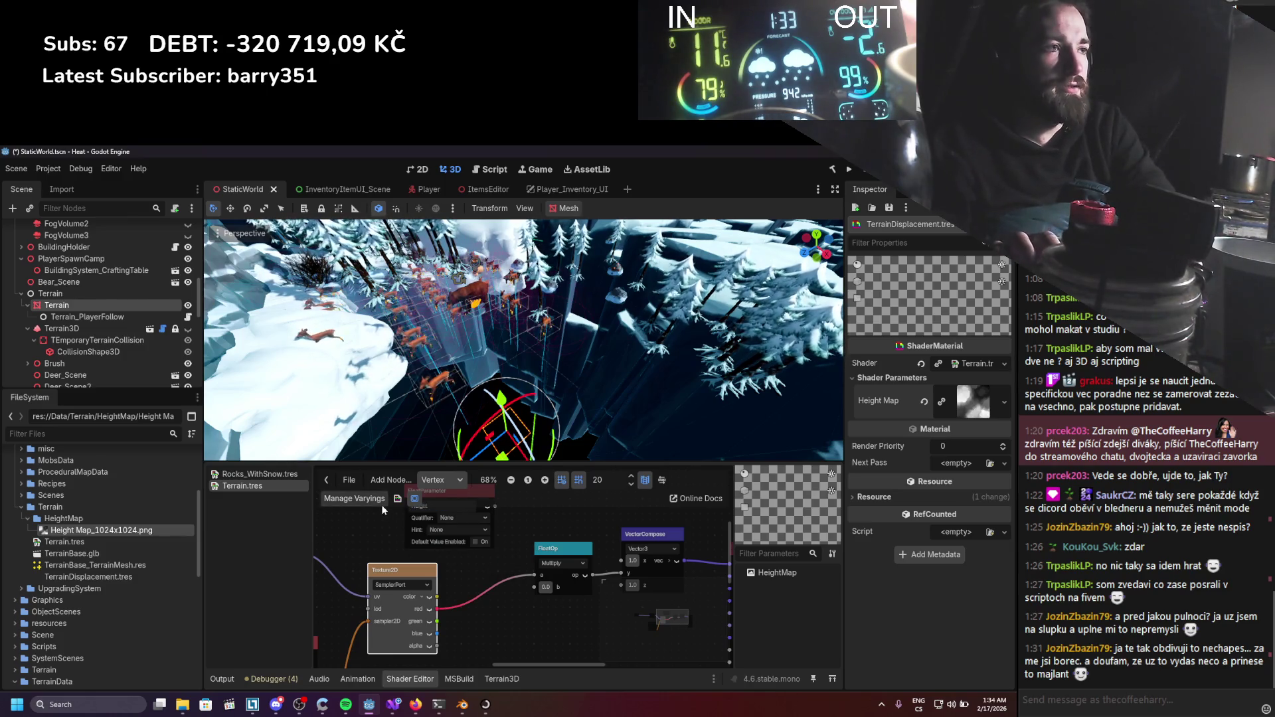
{"action": "key", "text": "Return"}
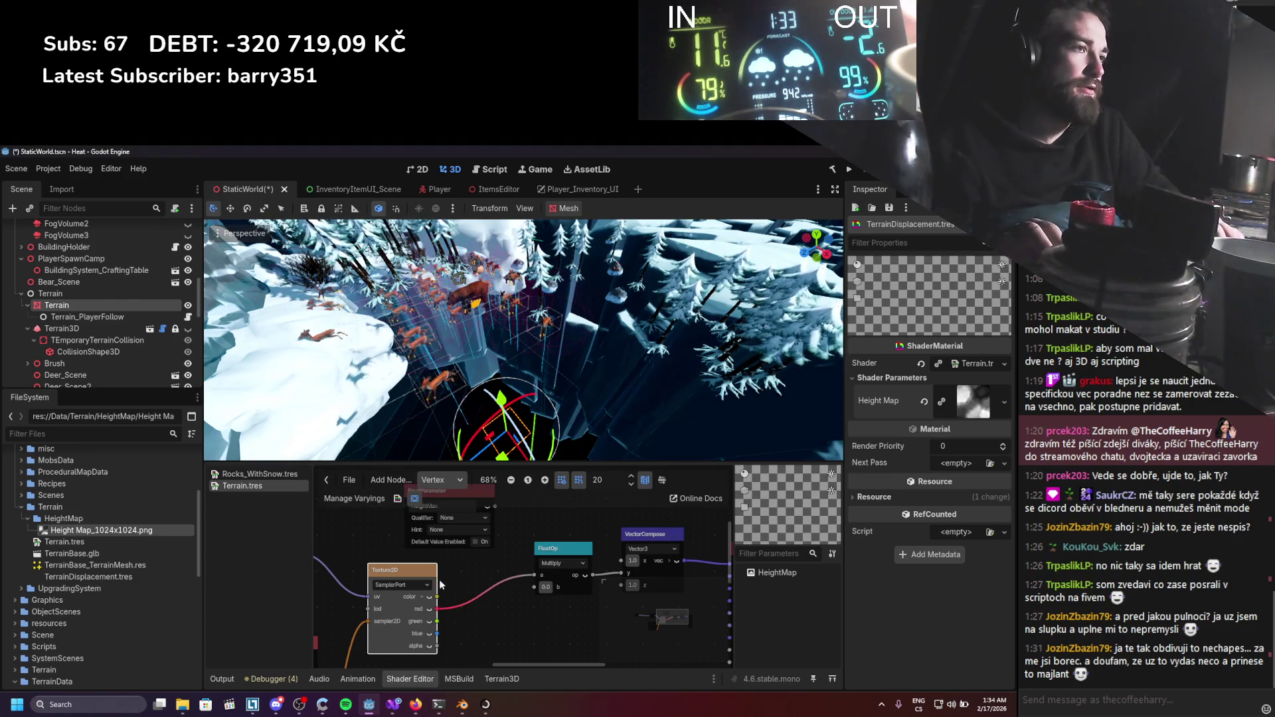
{"action": "scroll", "coordinate": [462, 533], "scroll_direction": "up", "scroll_amount": 1}
{"action": "mouse_move", "coordinate": [449, 514]}
{"action": "left_mouse_down"}
{"action": "mouse_move", "coordinate": [384, 511]}
{"action": "mouse_move", "coordinate": [532, 571]}
{"action": "mouse_move", "coordinate": [533, 592]}
{"action": "left_mouse_up"}
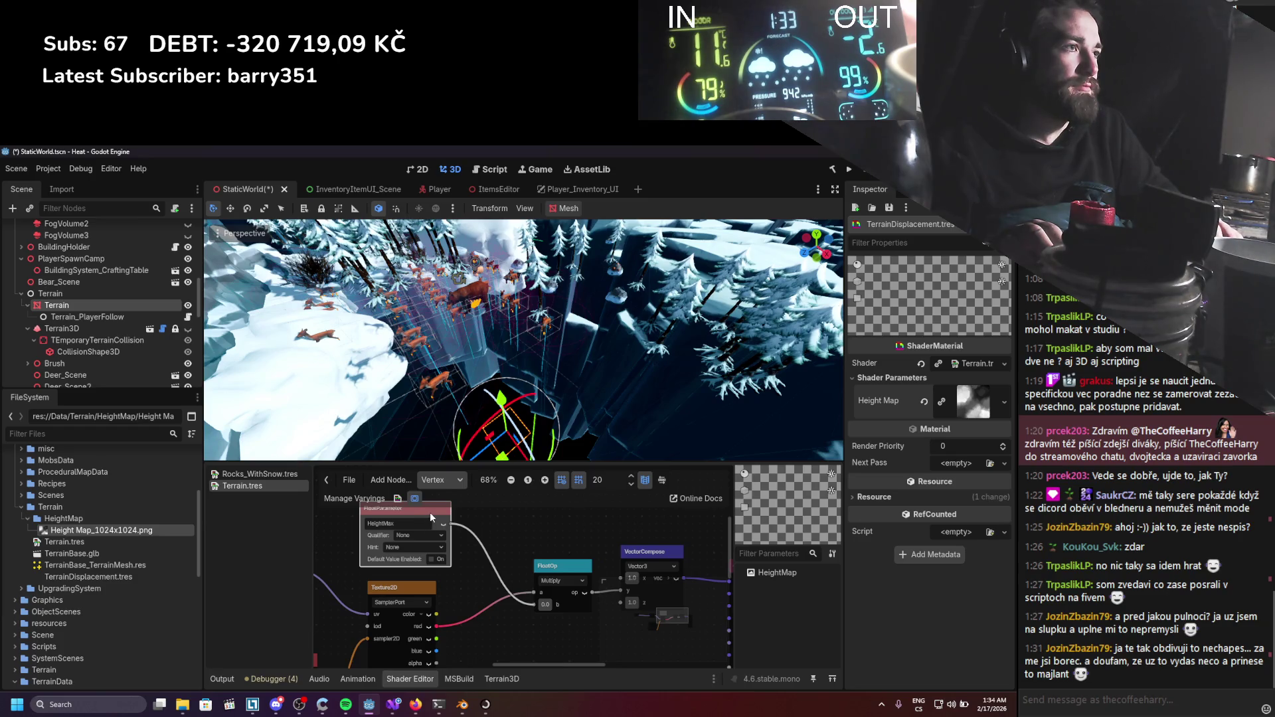
{"action": "left_click_drag", "start_coordinate": [430, 518], "coordinate": [452, 517]}
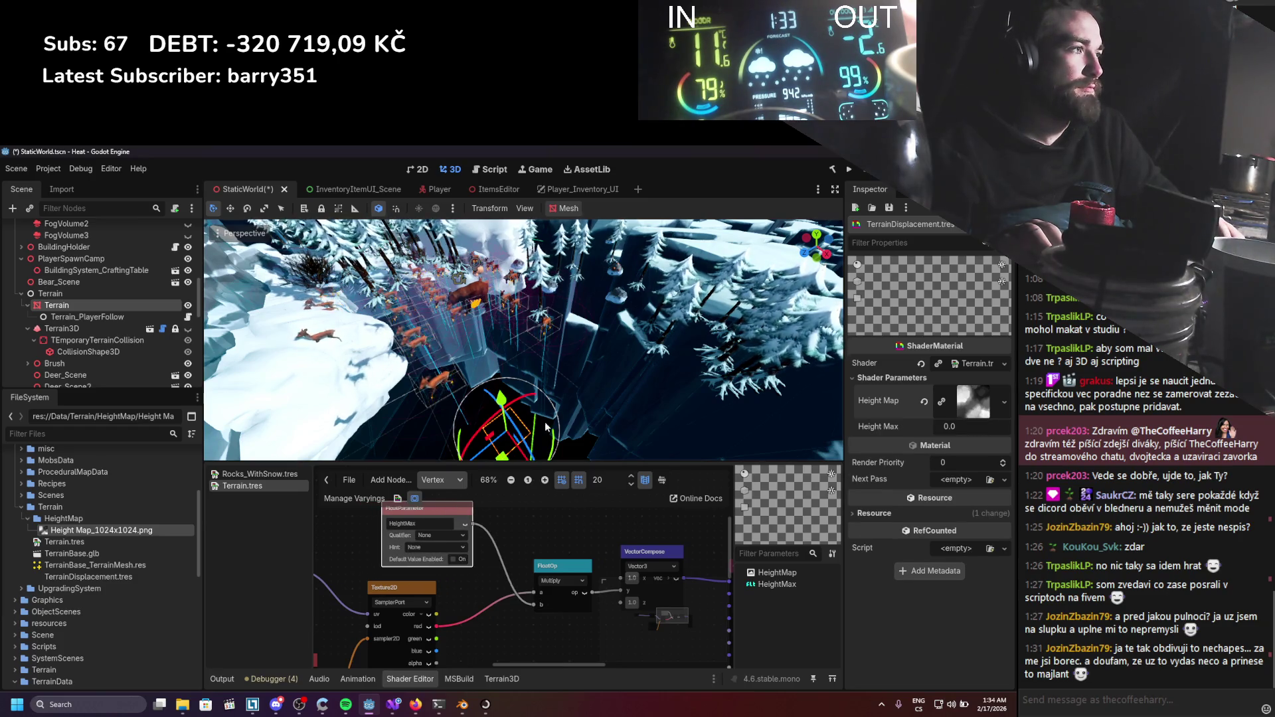
Adjust the Height Max strength value in the Inspector and save the scene.
{"action": "mouse_move", "coordinate": [956, 426]}
{"action": "left_mouse_down"}
{"action": "mouse_move", "coordinate": [1037, 426]}
{"action": "mouse_move", "coordinate": [959, 427]}
{"action": "left_mouse_up"}
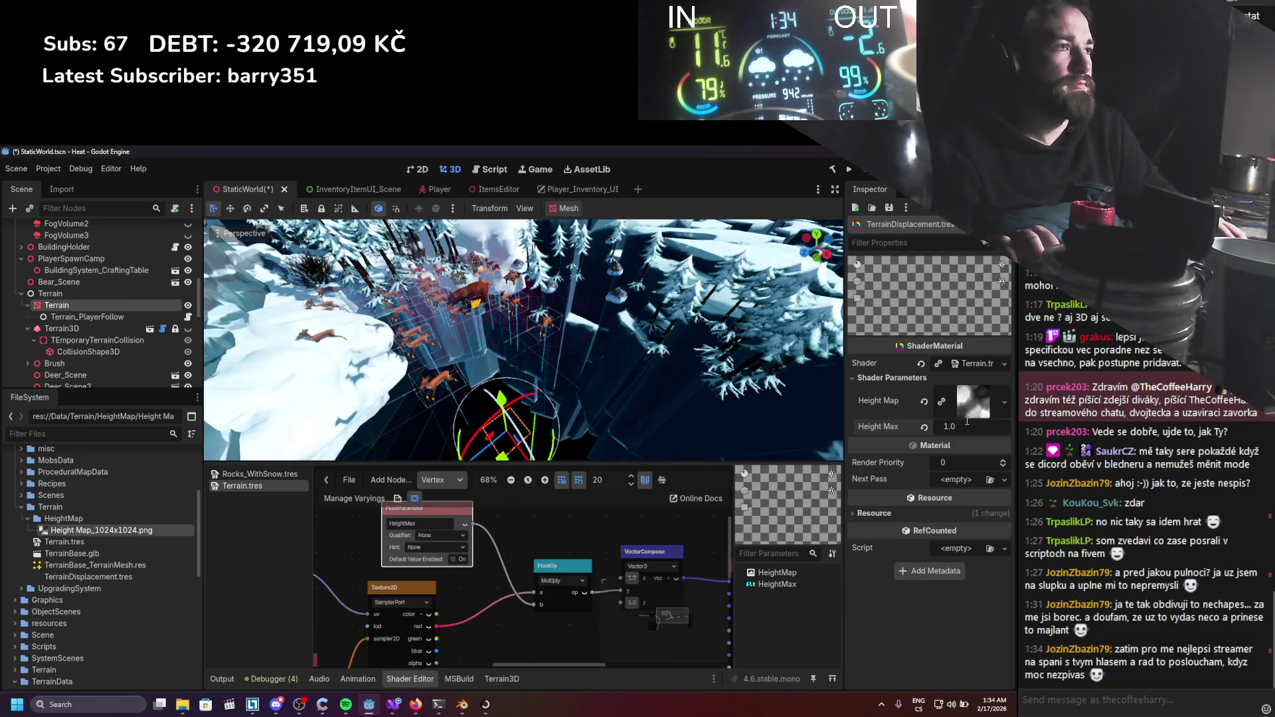
{"action": "scroll", "coordinate": [656, 404], "scroll_direction": "down", "scroll_amount": 5}
{"action": "scroll", "coordinate": [606, 364], "scroll_direction": "up", "scroll_amount": 5}
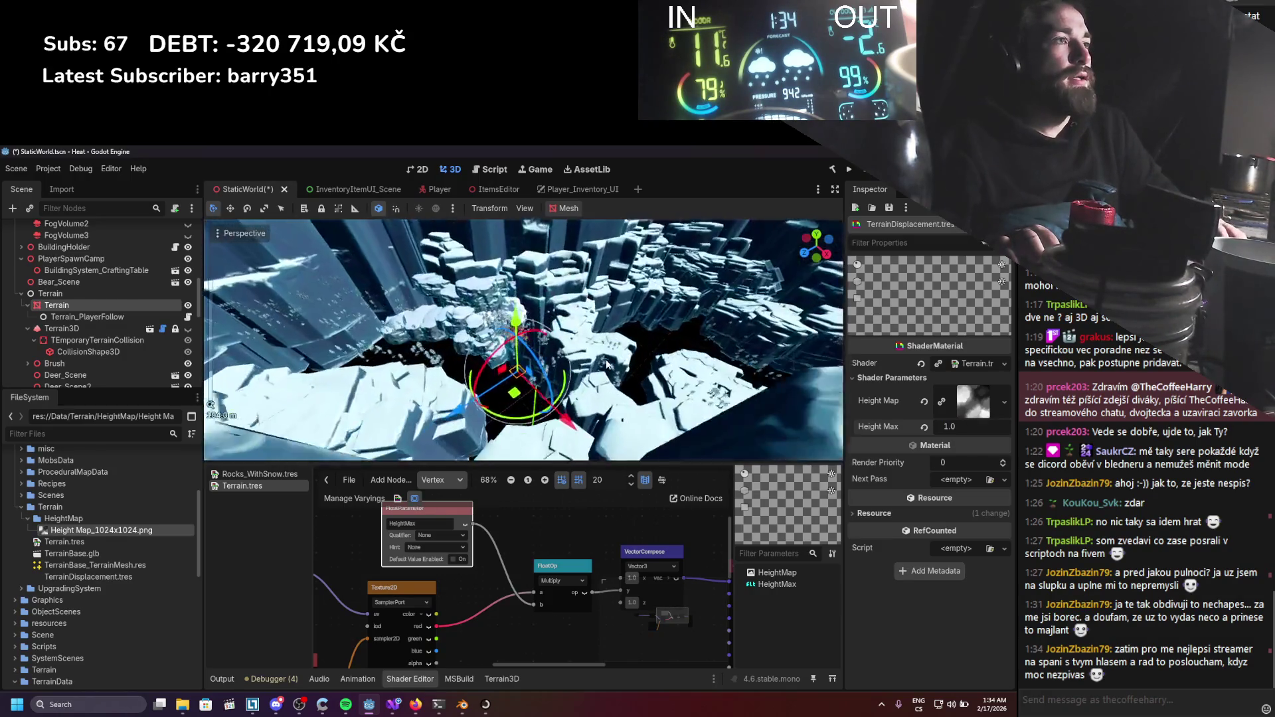
{"action": "scroll", "coordinate": [606, 364], "scroll_direction": "up", "scroll_amount": 10}
{"action": "key", "text": "ctrl+s"}
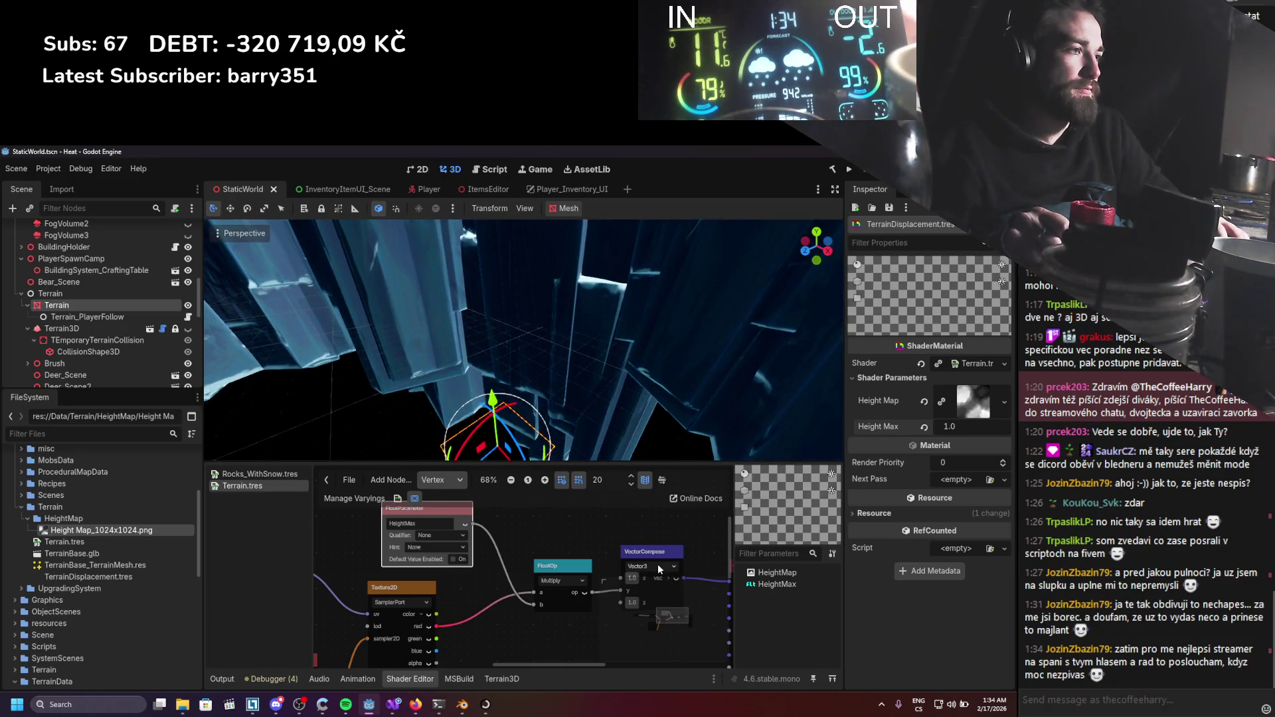
View the Fragment stage graph, return to Vertex, then switch to the Firefox search results.
{"action": "mouse_move", "coordinate": [568, 534]}
{"action": "left_mouse_down"}
{"action": "mouse_move", "coordinate": [527, 504]}
{"action": "mouse_move", "coordinate": [567, 512]}
{"action": "left_mouse_up"}
{"action": "scroll", "coordinate": [528, 534], "scroll_direction": "down", "scroll_amount": 1}
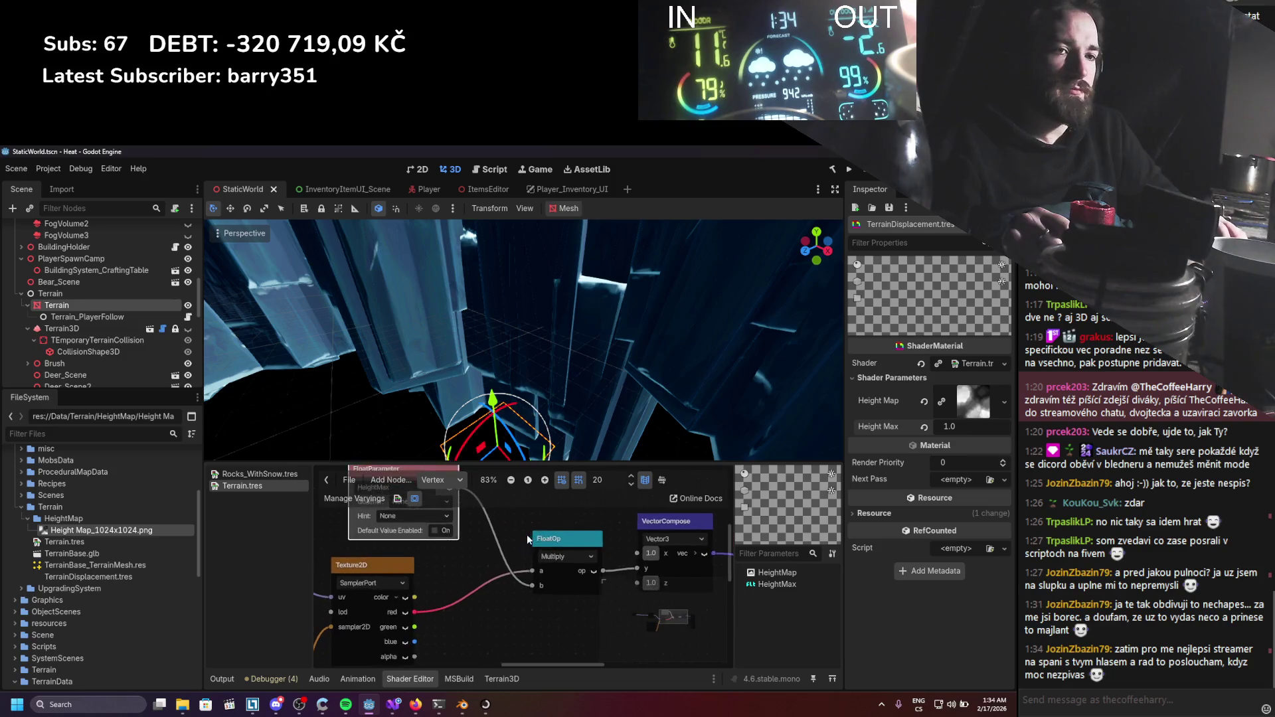
{"action": "scroll", "coordinate": [516, 541], "scroll_direction": "down", "scroll_amount": 2}
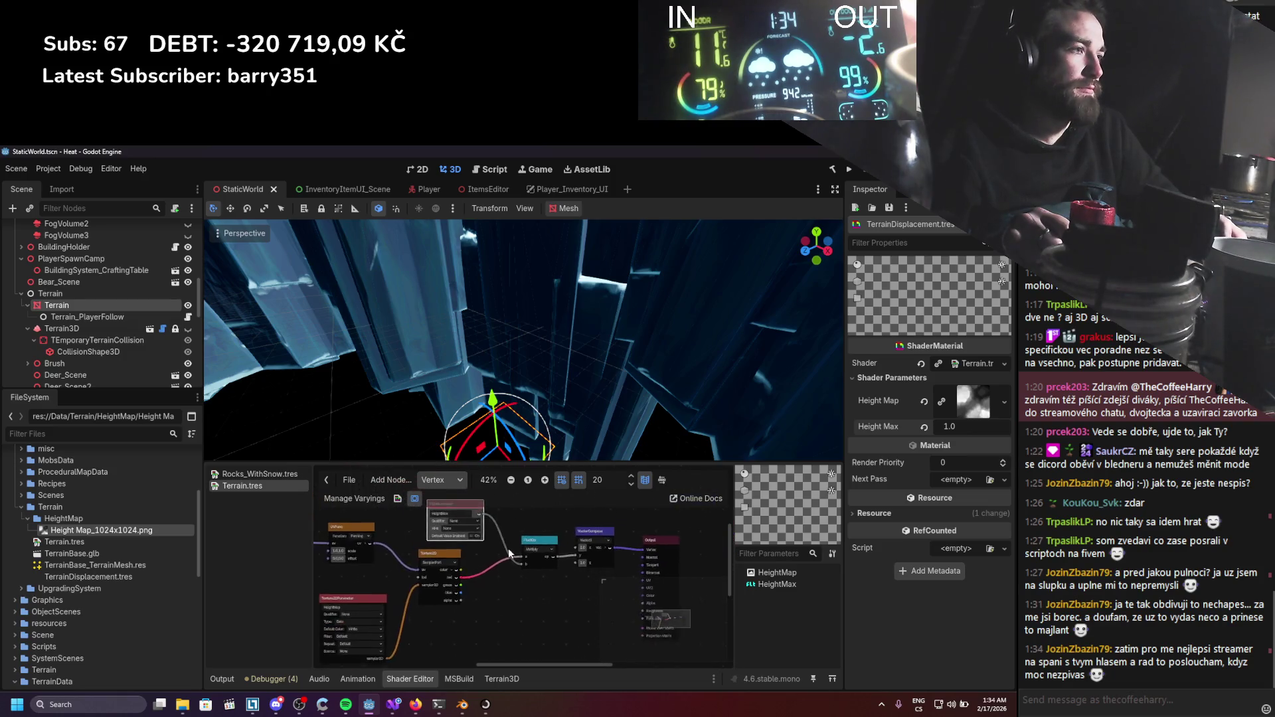
{"action": "left_click", "coordinate": [433, 481]}
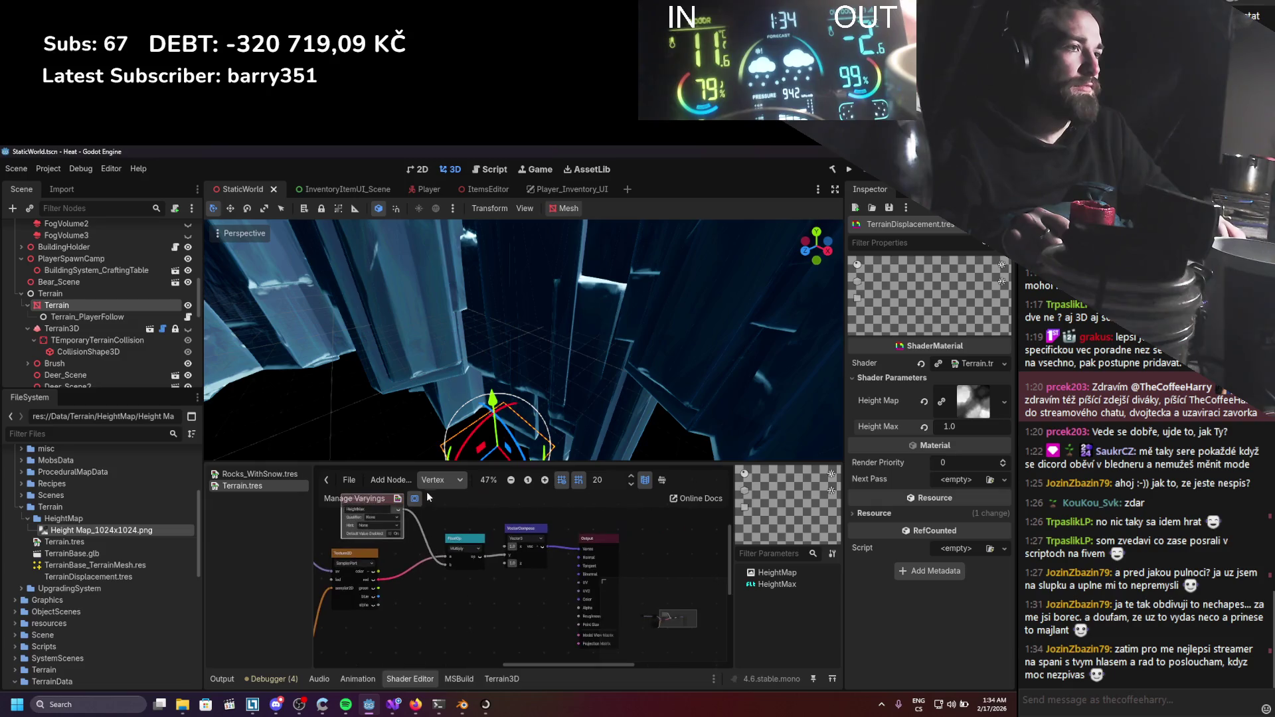
{"action": "left_click", "coordinate": [445, 510]}
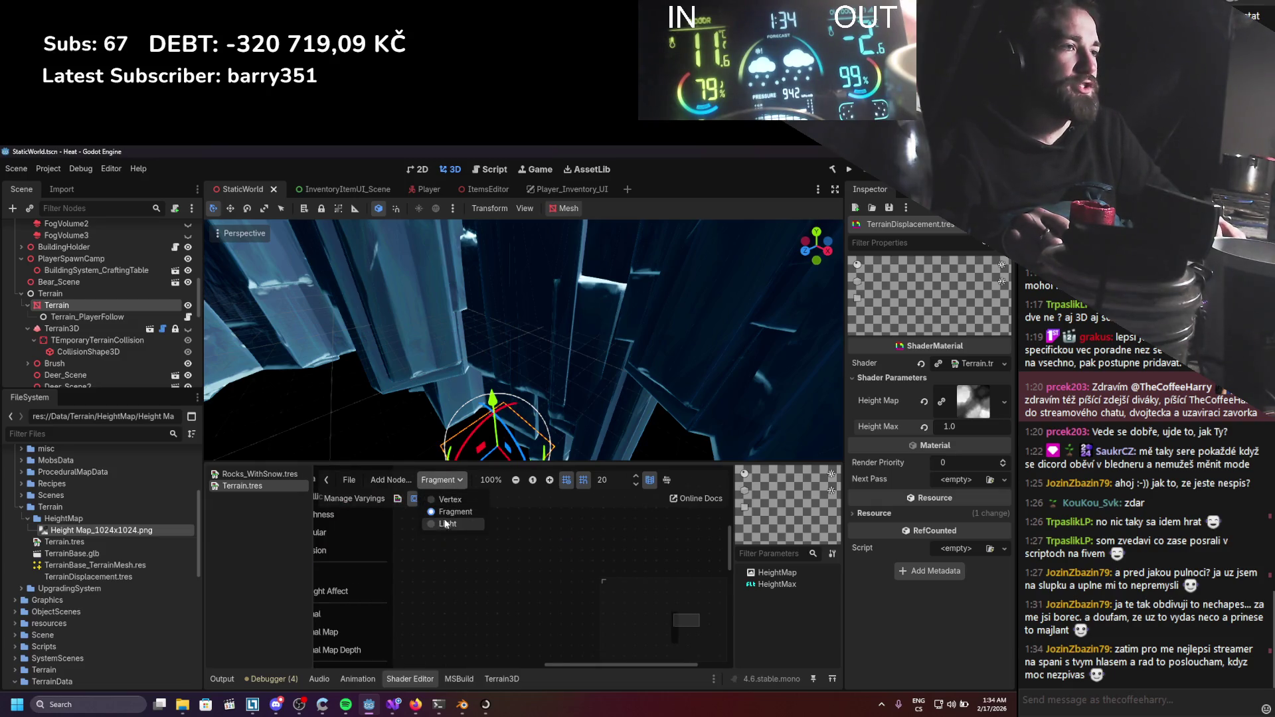
{"action": "left_click", "coordinate": [451, 480]}
{"action": "left_click", "coordinate": [449, 500]}
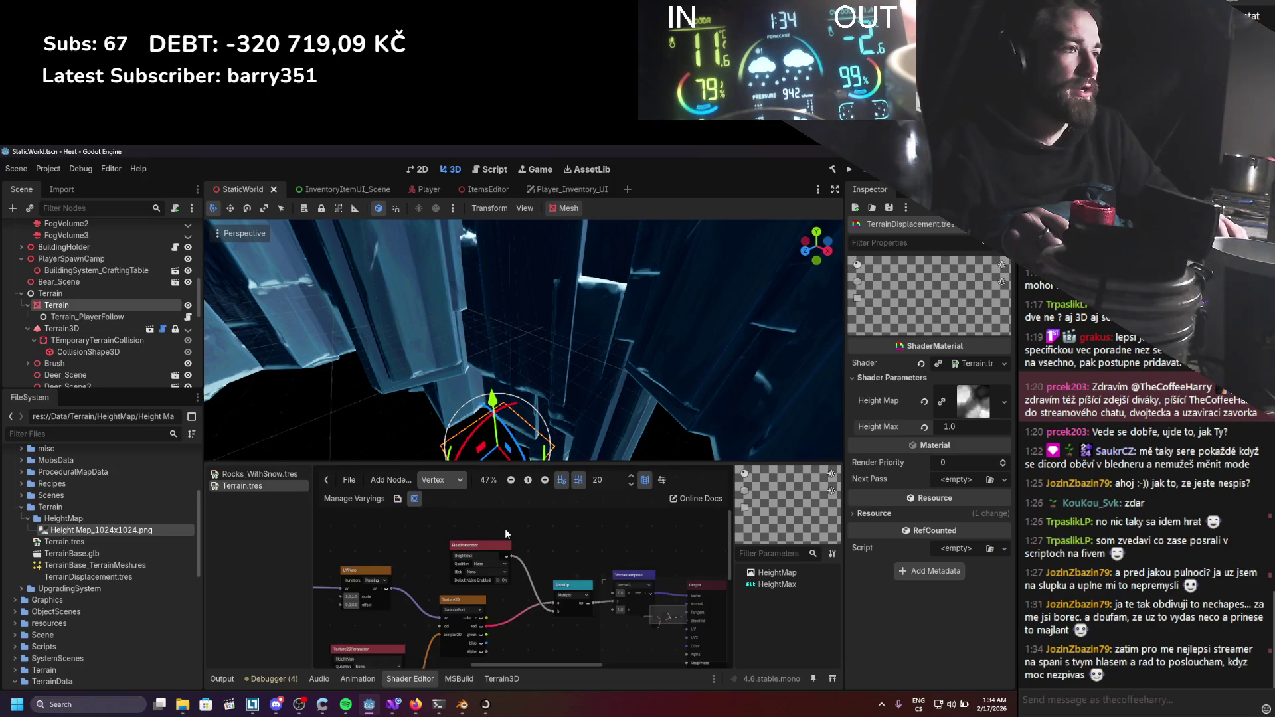
{"action": "scroll", "coordinate": [506, 531], "scroll_direction": "down", "scroll_amount": 1}
{"action": "scroll", "coordinate": [505, 534], "scroll_direction": "up", "scroll_amount": 1}
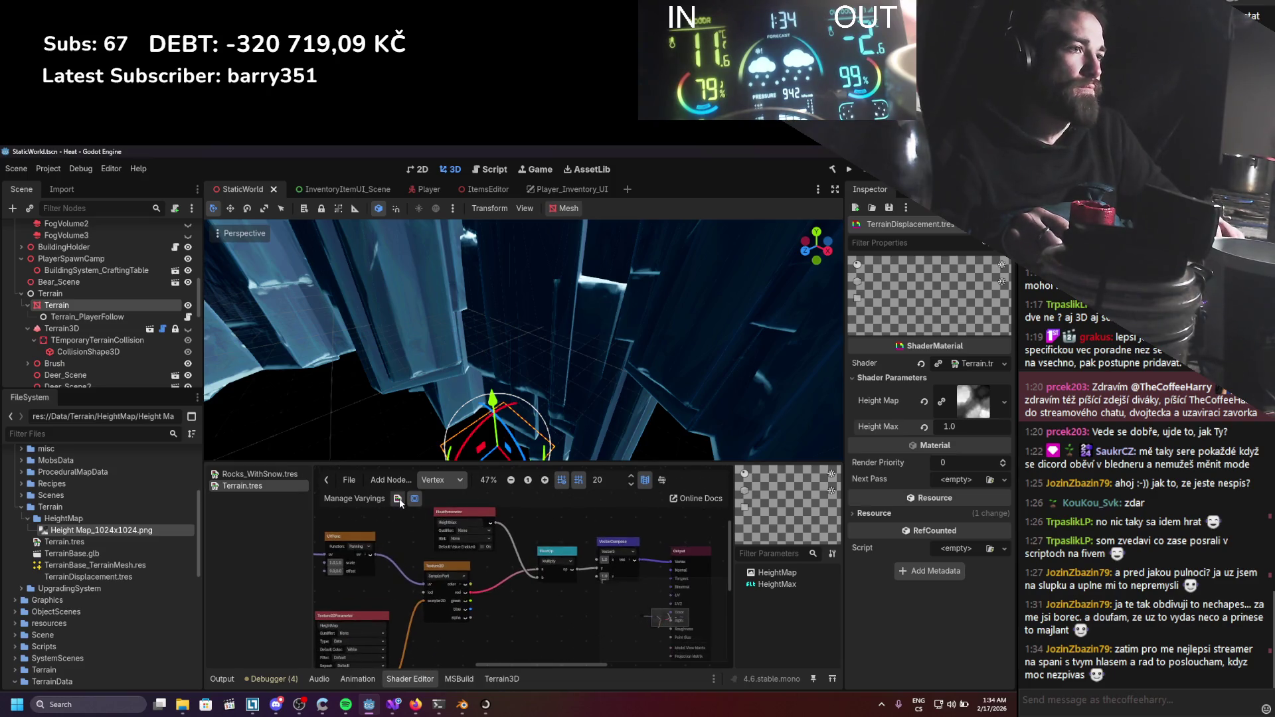
{"action": "scroll", "coordinate": [548, 565], "scroll_direction": "up", "scroll_amount": 2}
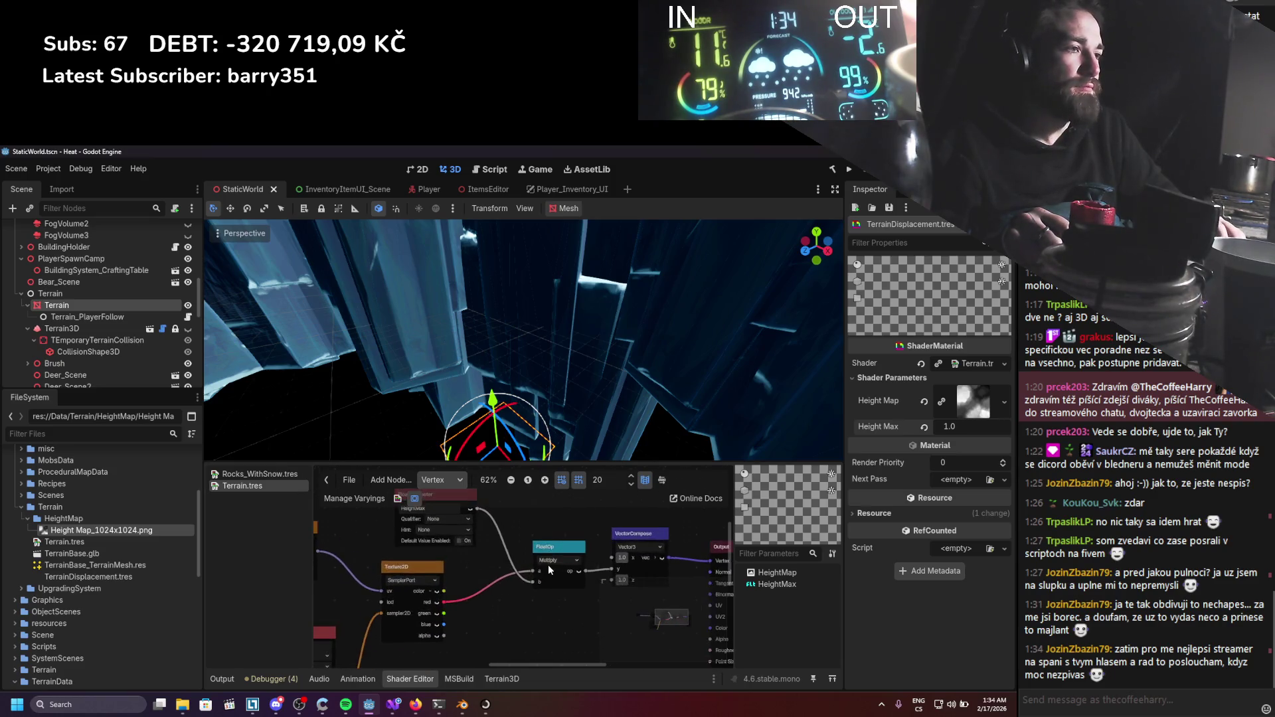
{"action": "left_click", "coordinate": [416, 705]}
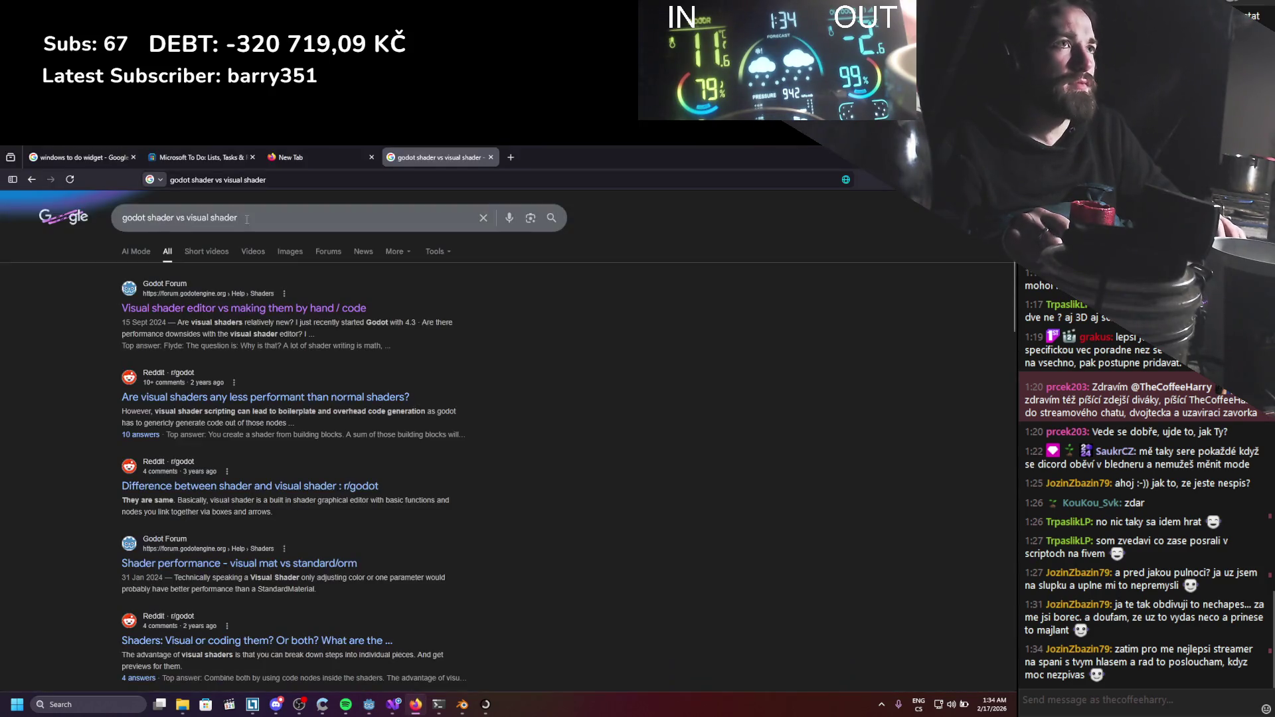
Search 'godot visual shader displacement' and open the first tutorial video in a new tab.
{"action": "left_click_drag", "start_coordinate": [267, 220], "coordinate": [154, 218]}
{"action": "key", "text": "BackSpace"}
{"action": "type", "text": "vi"}
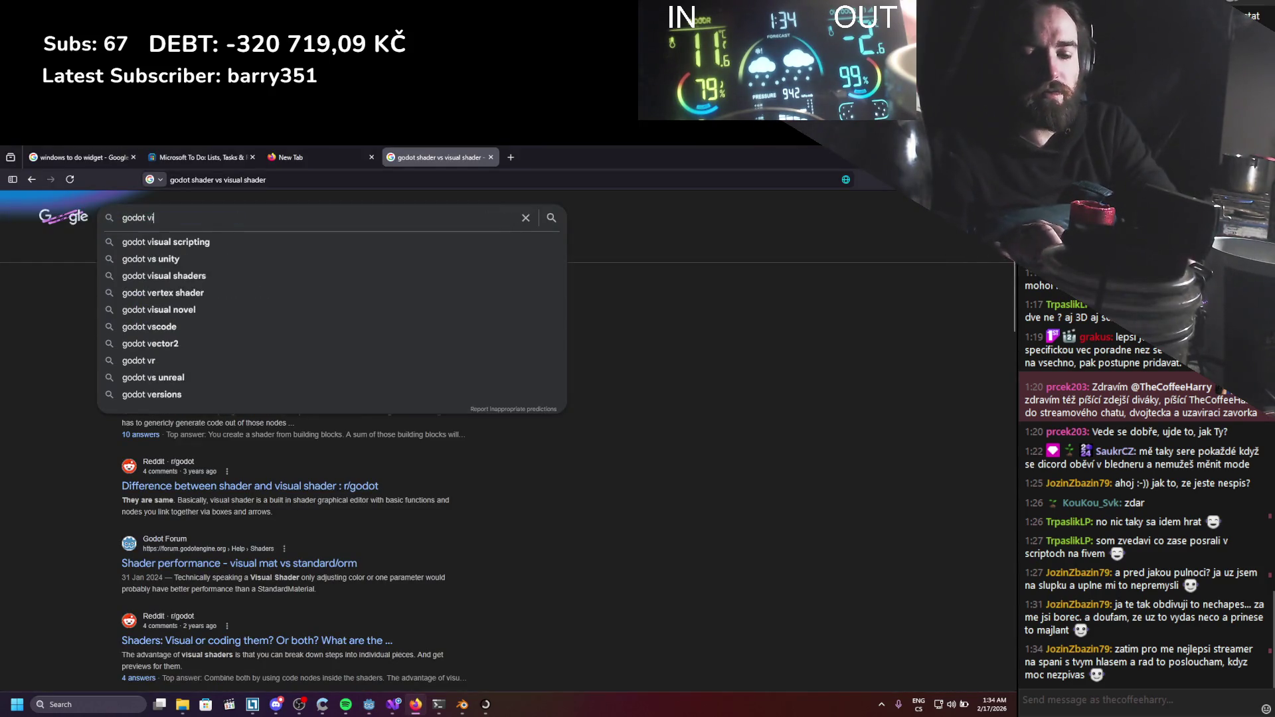
{"action": "type", "text": "sual shader displ"}
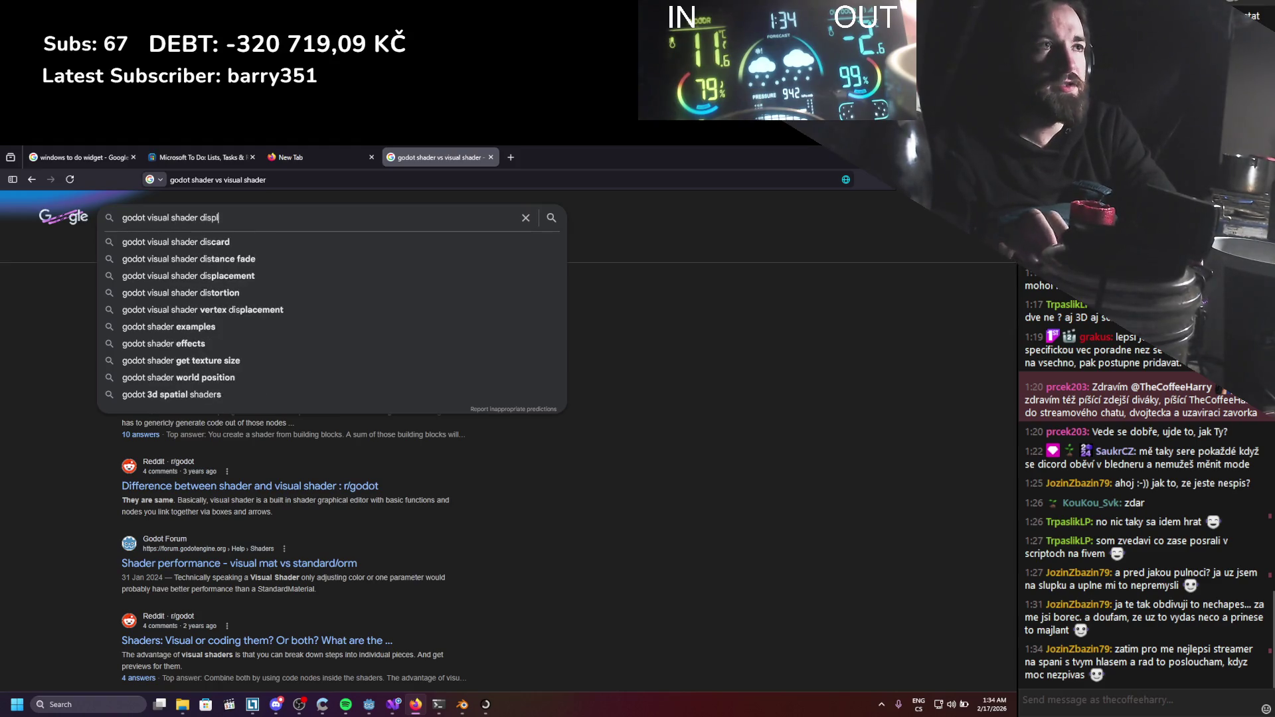
{"action": "type", "text": "acement"}
{"action": "key", "text": "Return"}
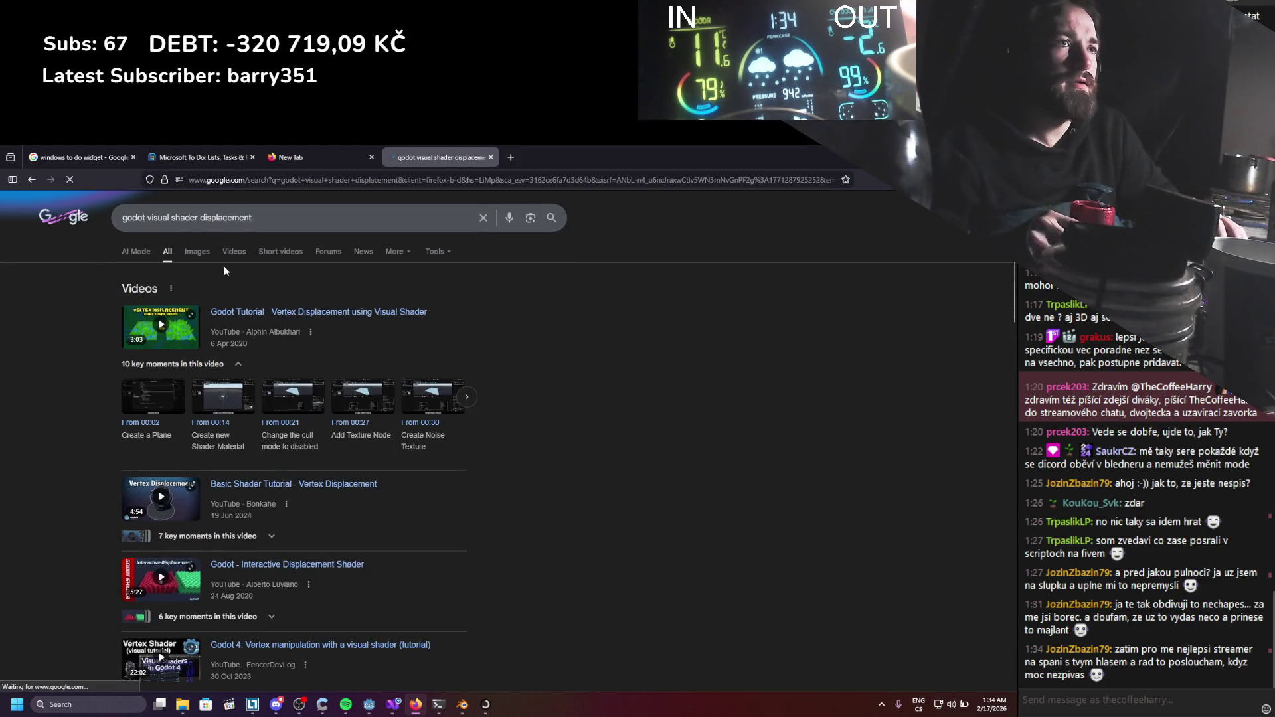
{"action": "middle_click", "coordinate": [232, 310]}
{"action": "left_click", "coordinate": [512, 147]}
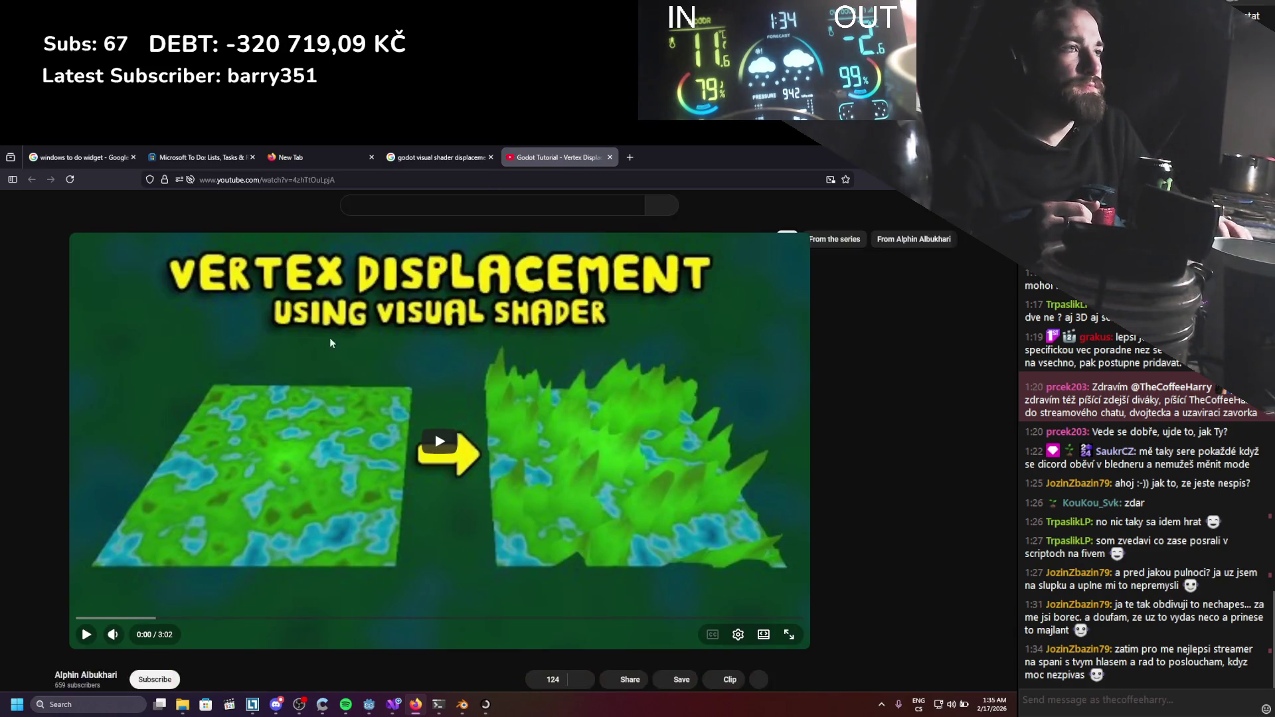
Play the vertex displacement tutorial, skip to about 0:41, pause it, and return to Godot.
{"action": "left_click", "coordinate": [276, 428]}
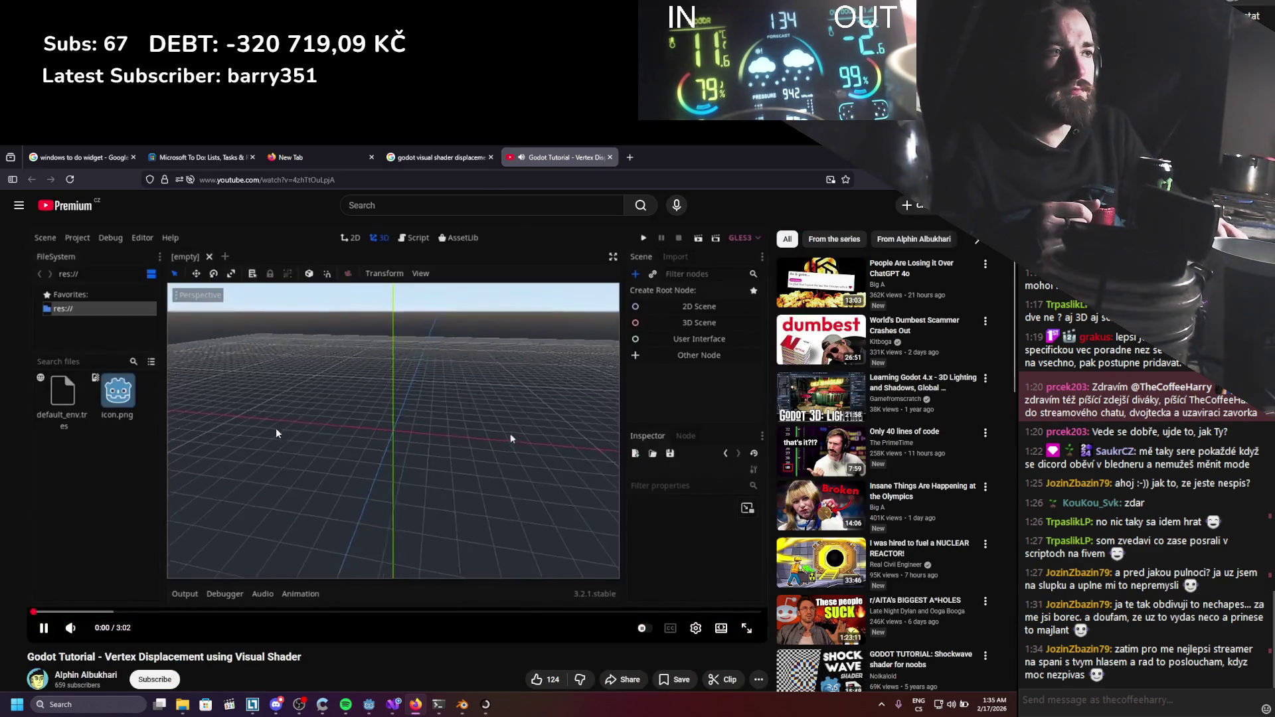
{"action": "left_click", "coordinate": [74, 611]}
{"action": "left_click_drag", "start_coordinate": [100, 613], "coordinate": [206, 616]}
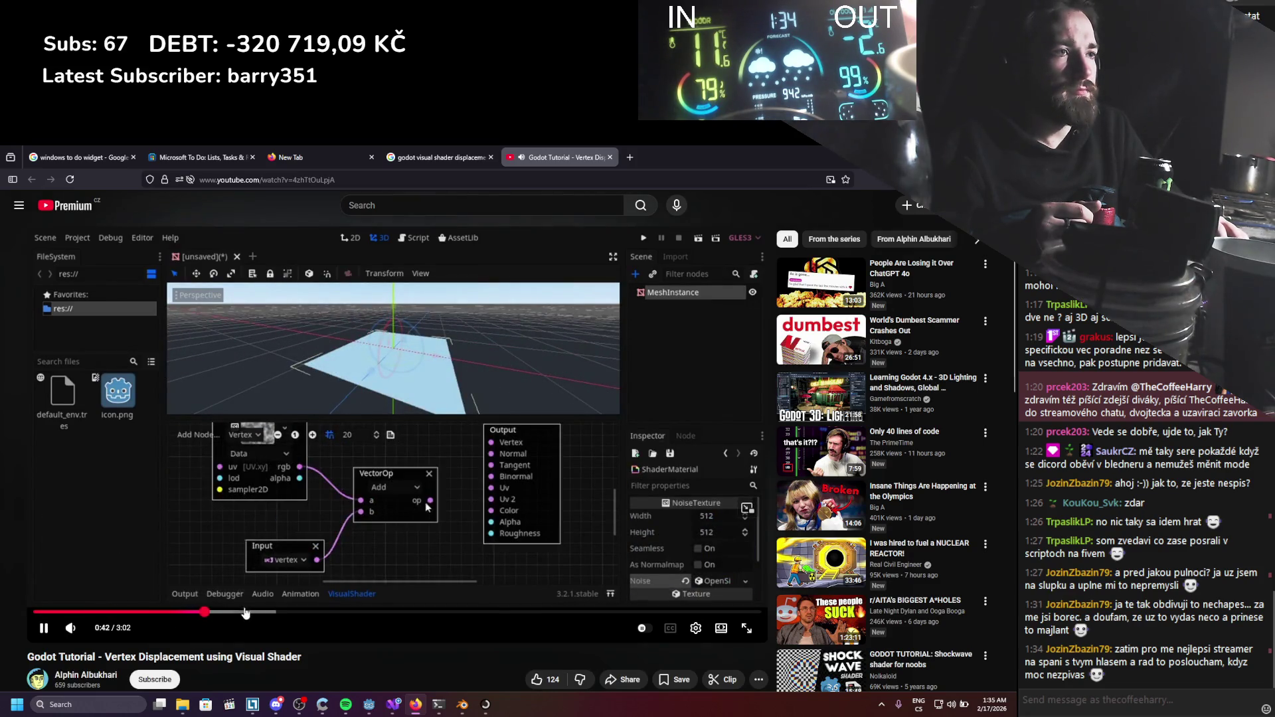
{"action": "left_click", "coordinate": [332, 501]}
{"action": "key", "text": "alt+Tab"}
{"action": "scroll", "coordinate": [588, 565], "scroll_direction": "down", "scroll_amount": 1}
{"action": "scroll", "coordinate": [476, 542], "scroll_direction": "right", "scroll_amount": 3}
{"action": "left_click_drag", "start_coordinate": [504, 535], "coordinate": [565, 535]}
{"action": "scroll", "coordinate": [469, 545], "scroll_direction": "left", "scroll_amount": 2}
{"action": "scroll", "coordinate": [505, 565], "scroll_direction": "up", "scroll_amount": 1}
Add a 'vertex' Input node and move it lower in the graph.
{"action": "right_click", "coordinate": [546, 593]}
{"action": "left_click", "coordinate": [563, 600]}
{"action": "type", "text": "v"}
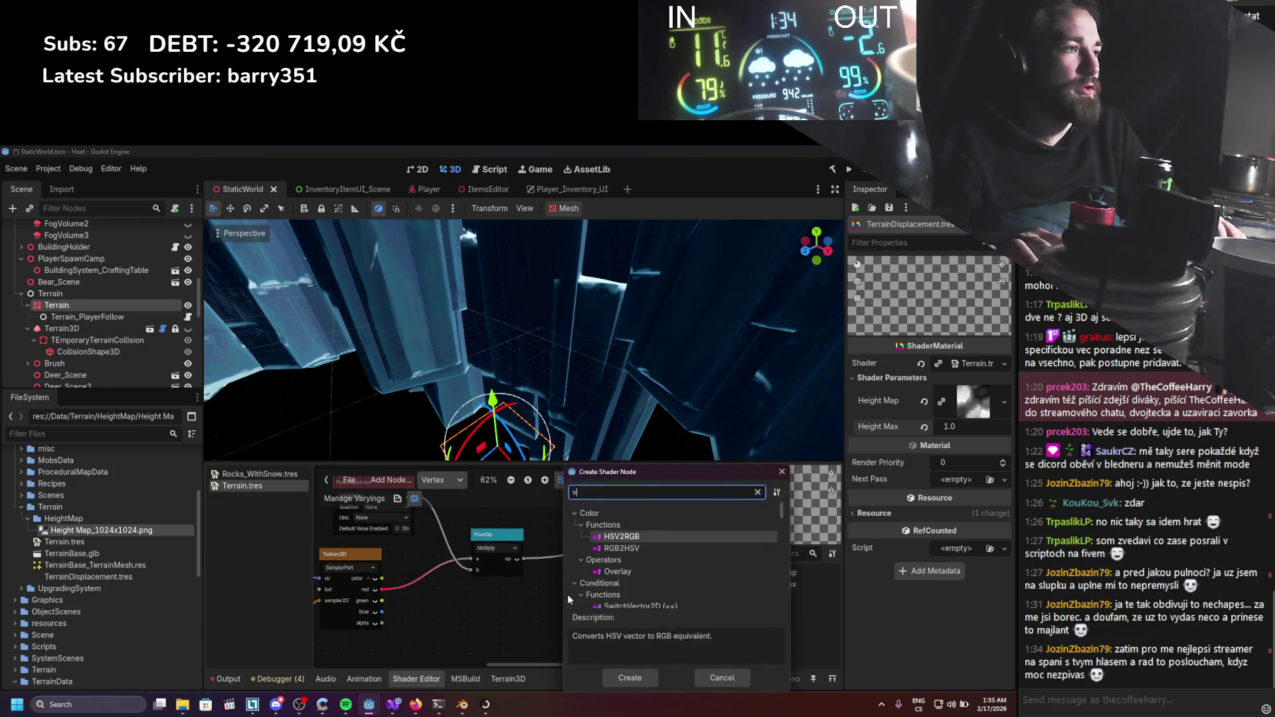
{"action": "type", "text": "ertex"}
{"action": "key", "text": "Return"}
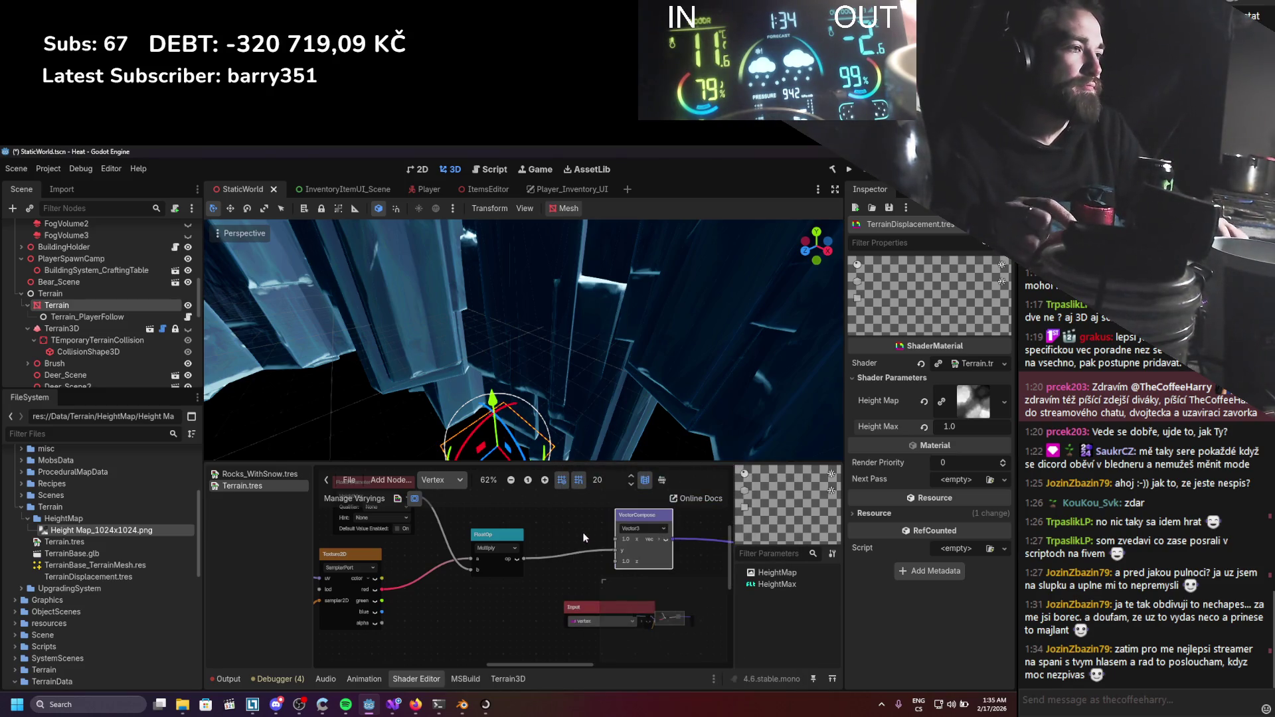
{"action": "mouse_move", "coordinate": [578, 610]}
{"action": "left_mouse_down"}
{"action": "mouse_move", "coordinate": [476, 616]}
{"action": "mouse_move", "coordinate": [512, 591]}
{"action": "mouse_move", "coordinate": [577, 589]}
{"action": "left_mouse_up"}
{"action": "scroll", "coordinate": [503, 600], "scroll_direction": "right", "scroll_amount": 3}
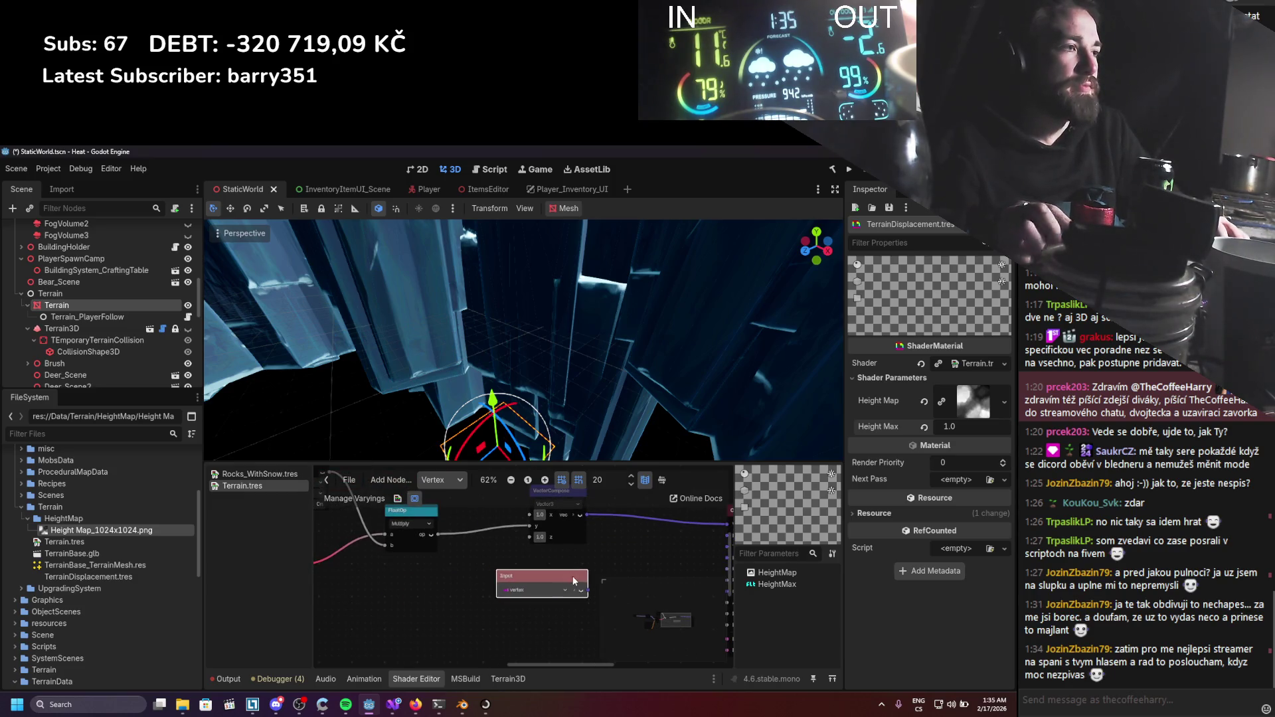
{"action": "scroll", "coordinate": [577, 588], "scroll_direction": "right", "scroll_amount": 3}
Insert a Vector3 Multiply node on the Vertex output link, fed by the vertex input.
{"action": "right_click", "coordinate": [522, 573]}
{"action": "left_click", "coordinate": [550, 579]}
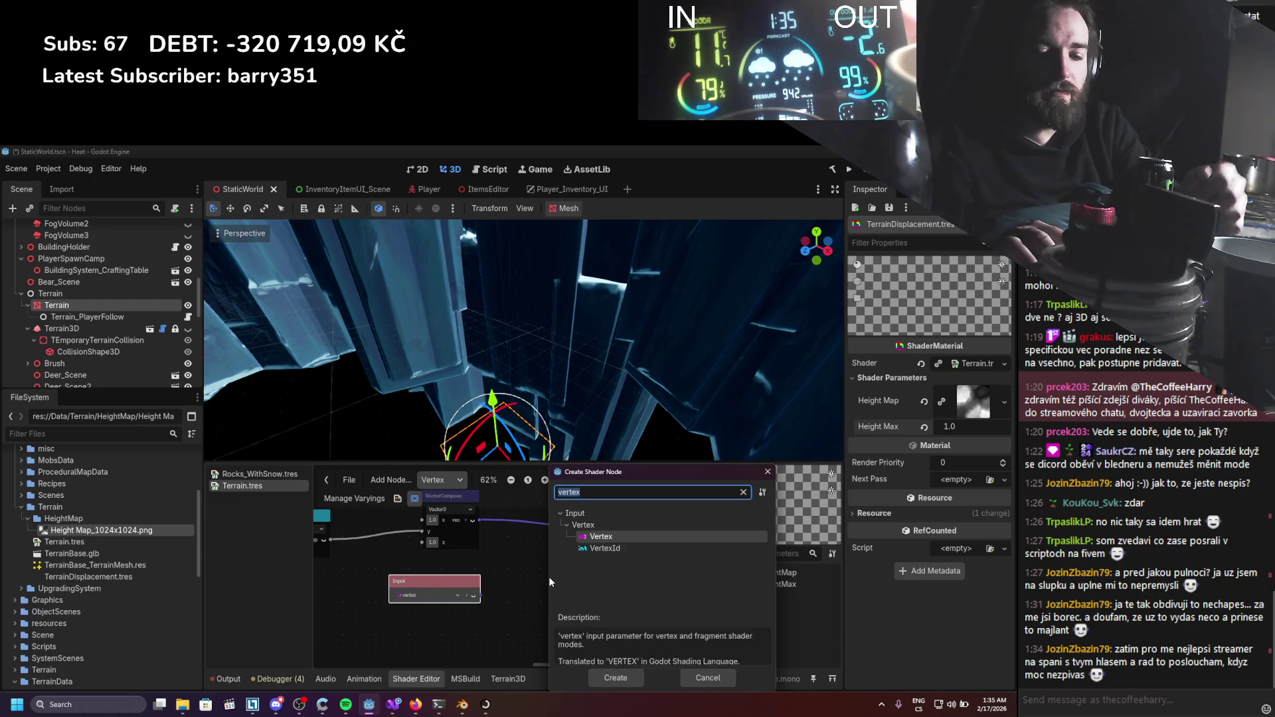
{"action": "type", "text": "vector"}
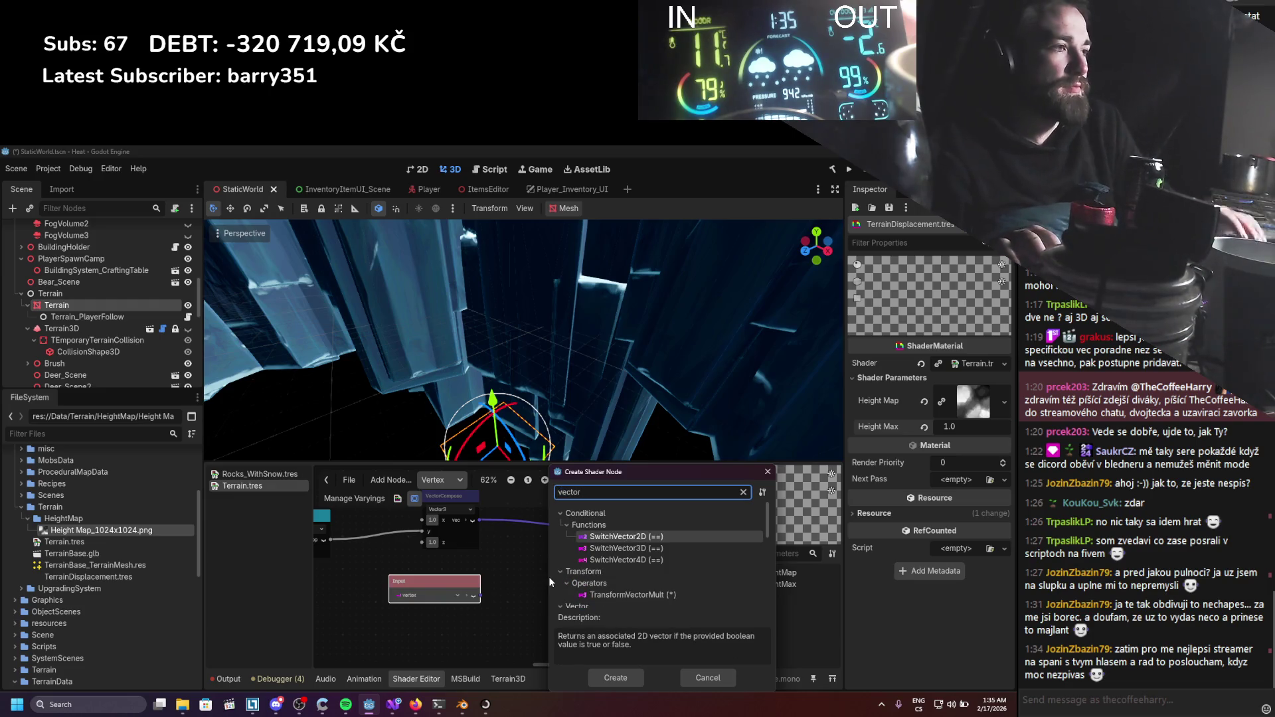
{"action": "scroll", "coordinate": [617, 551], "scroll_direction": "down", "scroll_amount": 5}
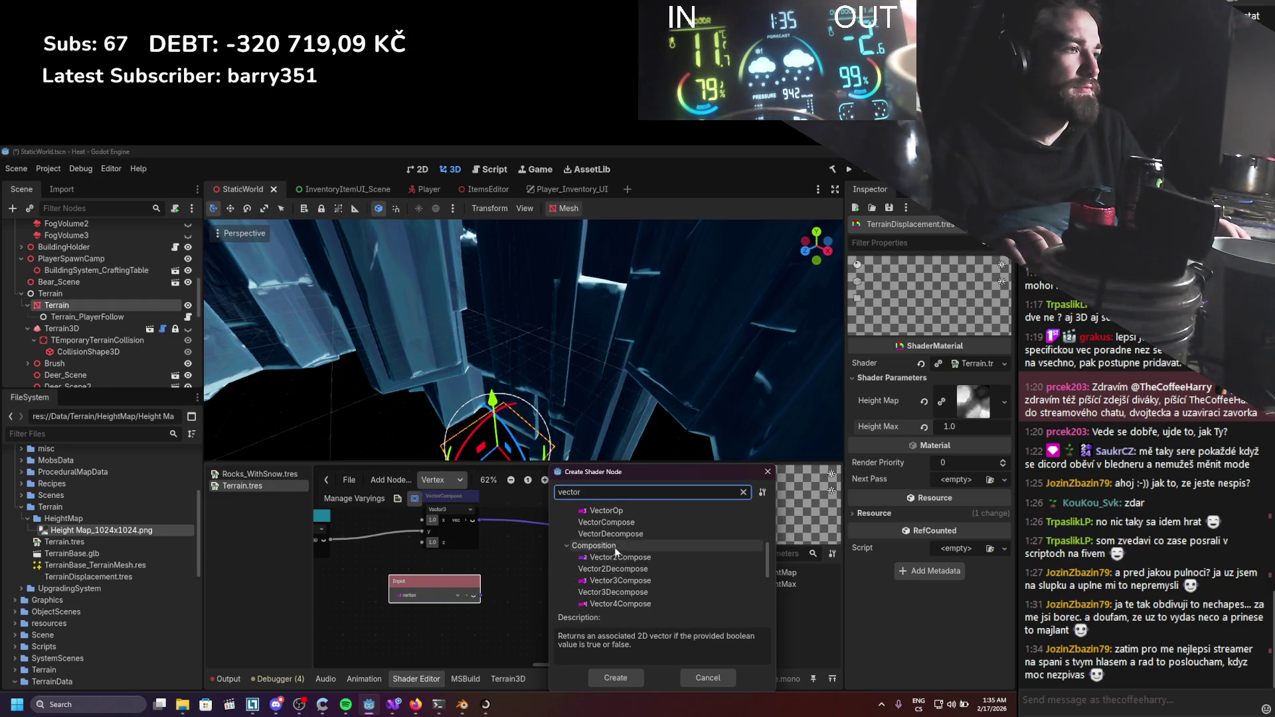
{"action": "type", "text": "mul"}
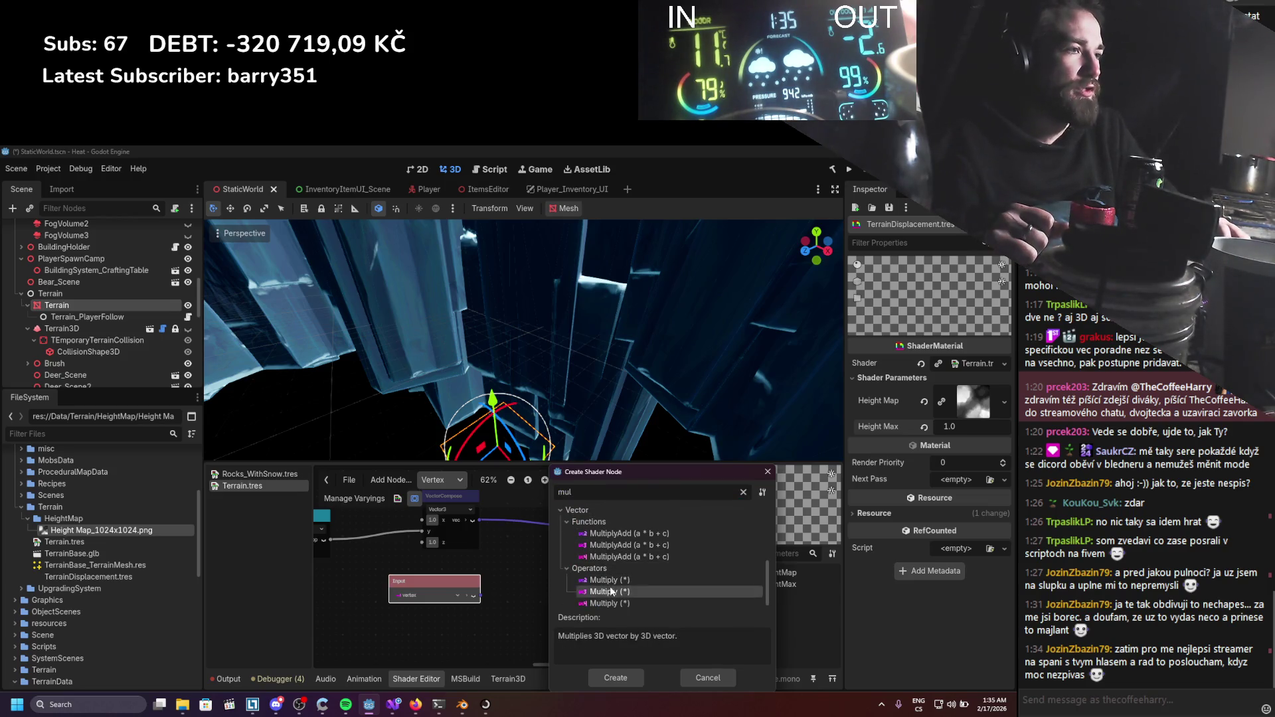
{"action": "double_click", "coordinate": [578, 558]}
{"action": "left_click_drag", "start_coordinate": [553, 534], "coordinate": [546, 501]}
{"action": "mouse_move", "coordinate": [489, 592]}
{"action": "left_mouse_down"}
{"action": "mouse_move", "coordinate": [522, 536]}
{"action": "mouse_move", "coordinate": [497, 523]}
{"action": "mouse_move", "coordinate": [522, 546]}
{"action": "left_mouse_up"}
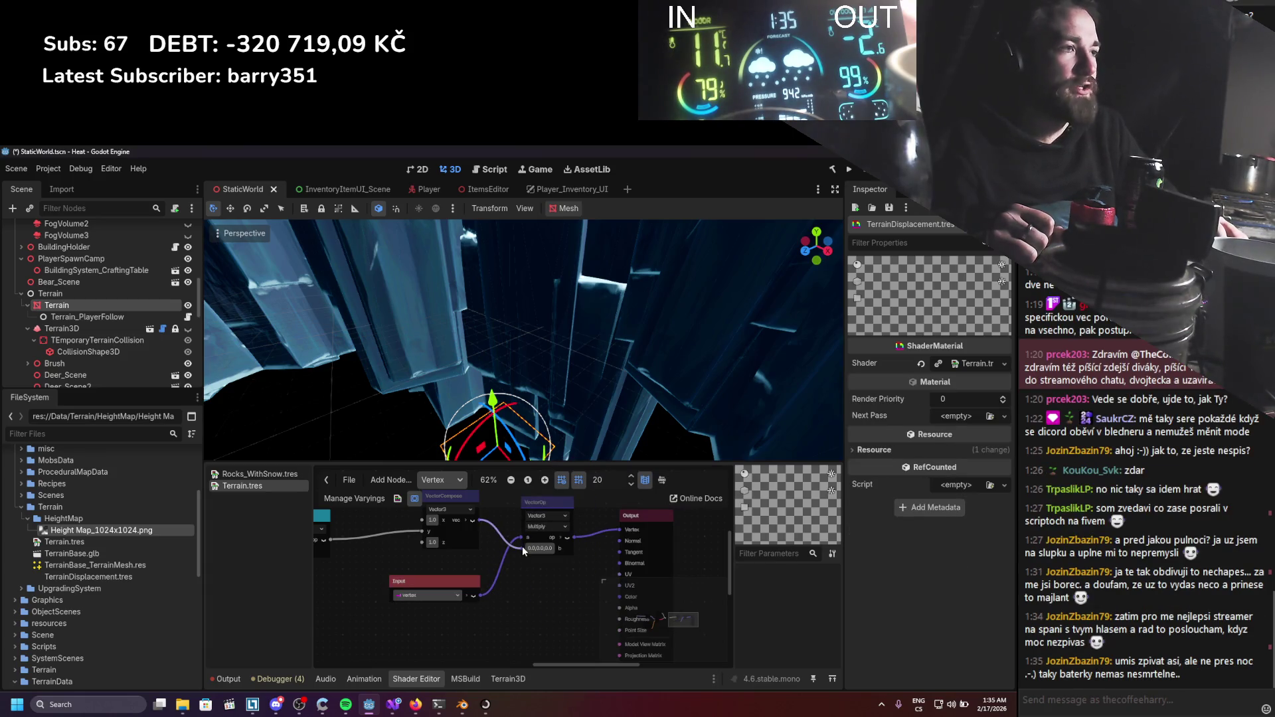
{"action": "scroll", "coordinate": [490, 644], "scroll_direction": "up", "scroll_amount": 2}
{"action": "left_click_drag", "start_coordinate": [475, 646], "coordinate": [477, 528]}
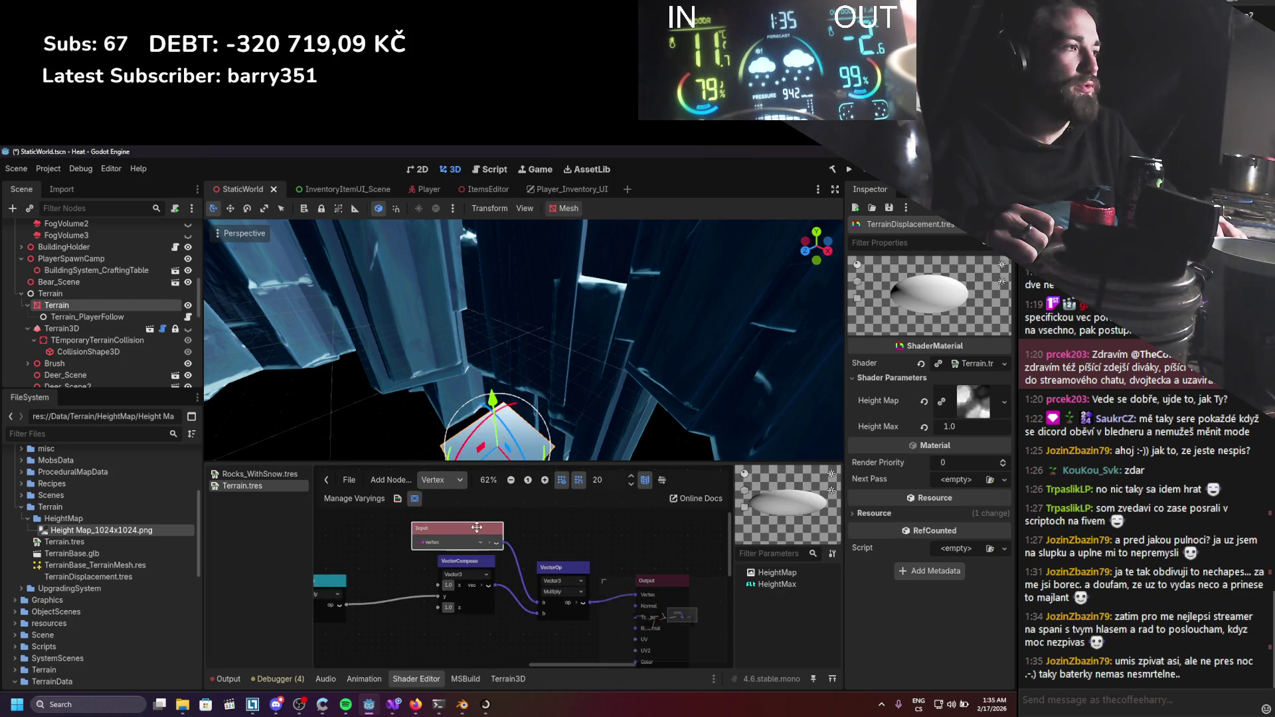
{"action": "mouse_move", "coordinate": [547, 394]}
{"action": "left_mouse_down"}
{"action": "mouse_move", "coordinate": [532, 414]}
{"action": "mouse_move", "coordinate": [509, 326]}
{"action": "mouse_move", "coordinate": [562, 284]}
{"action": "mouse_move", "coordinate": [542, 346]}
{"action": "left_mouse_up"}
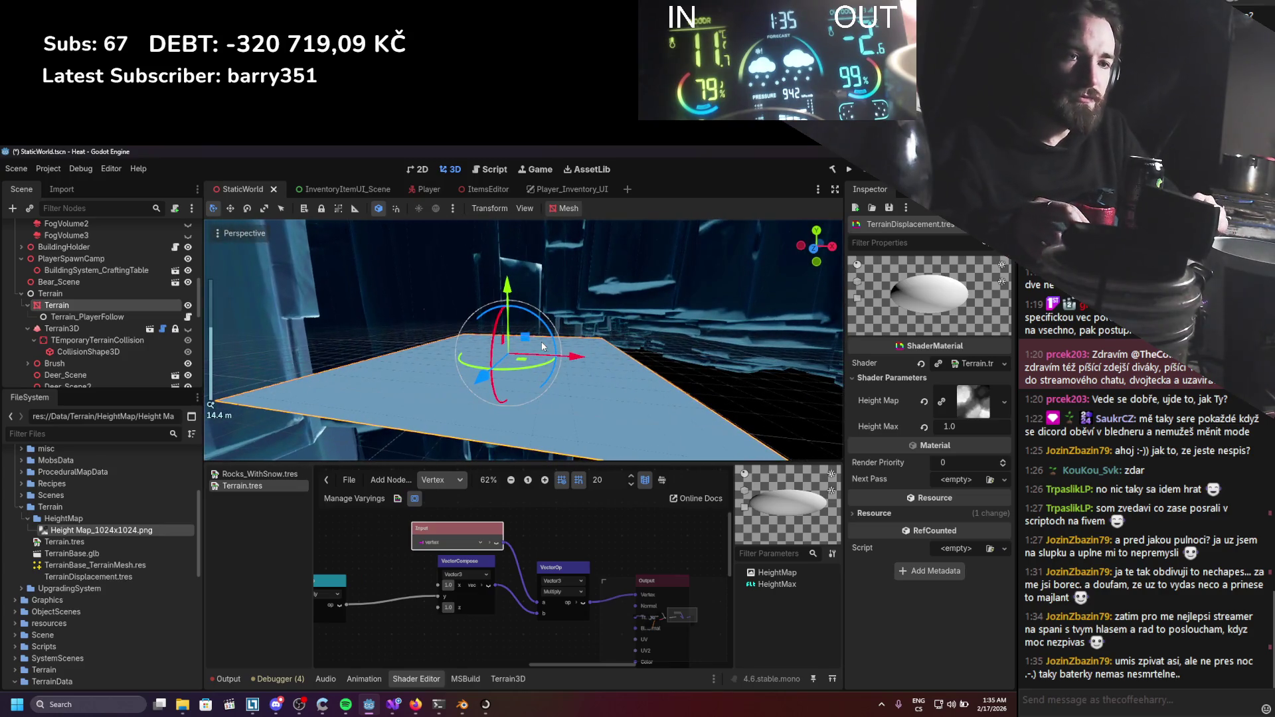
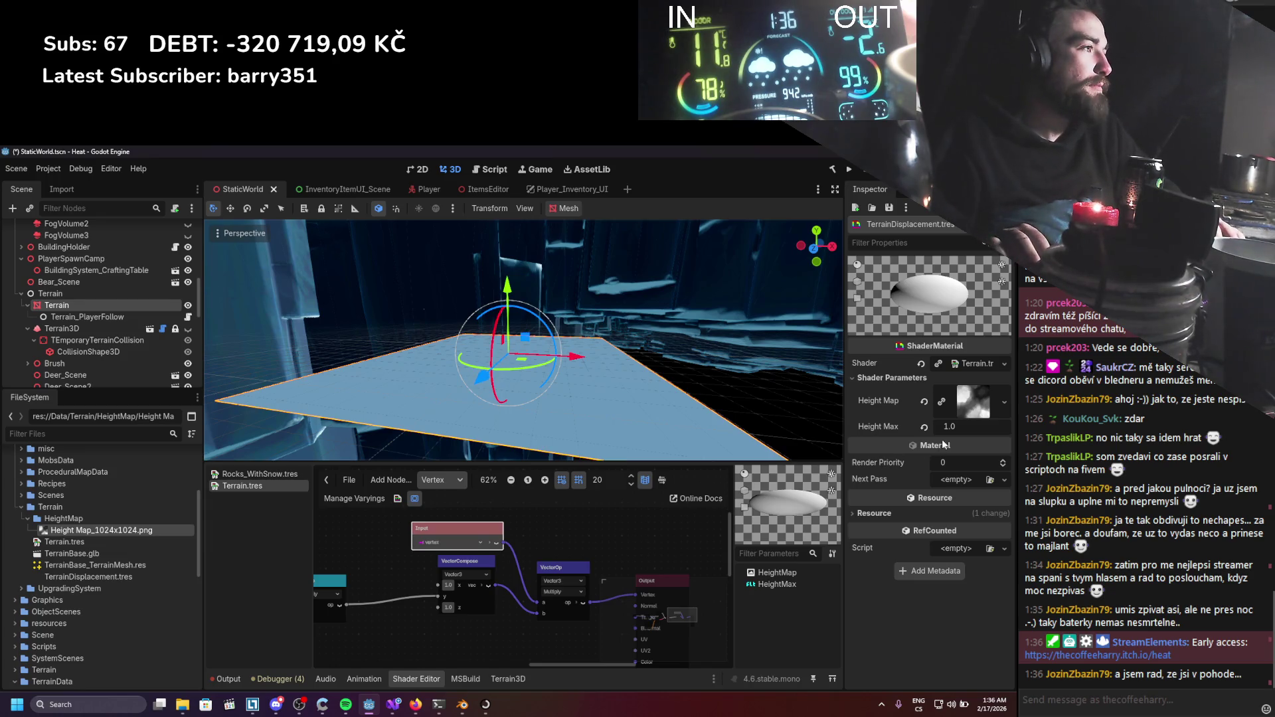
Raise the terrain material's Height Max to 23.195 and save StaticWorld.
{"action": "left_click_drag", "start_coordinate": [973, 426], "coordinate": [1009, 426]}
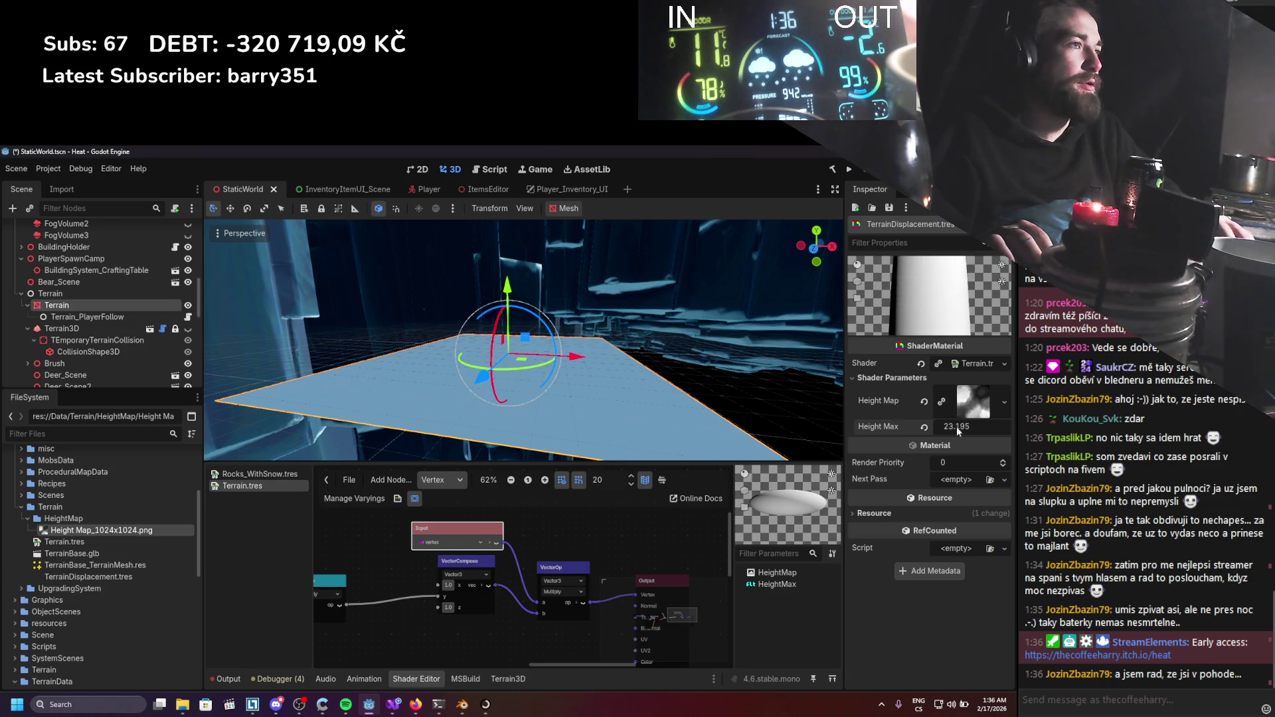
{"action": "scroll", "coordinate": [621, 358], "scroll_direction": "down", "scroll_amount": 5}
{"action": "key", "text": "ctrl+s"}
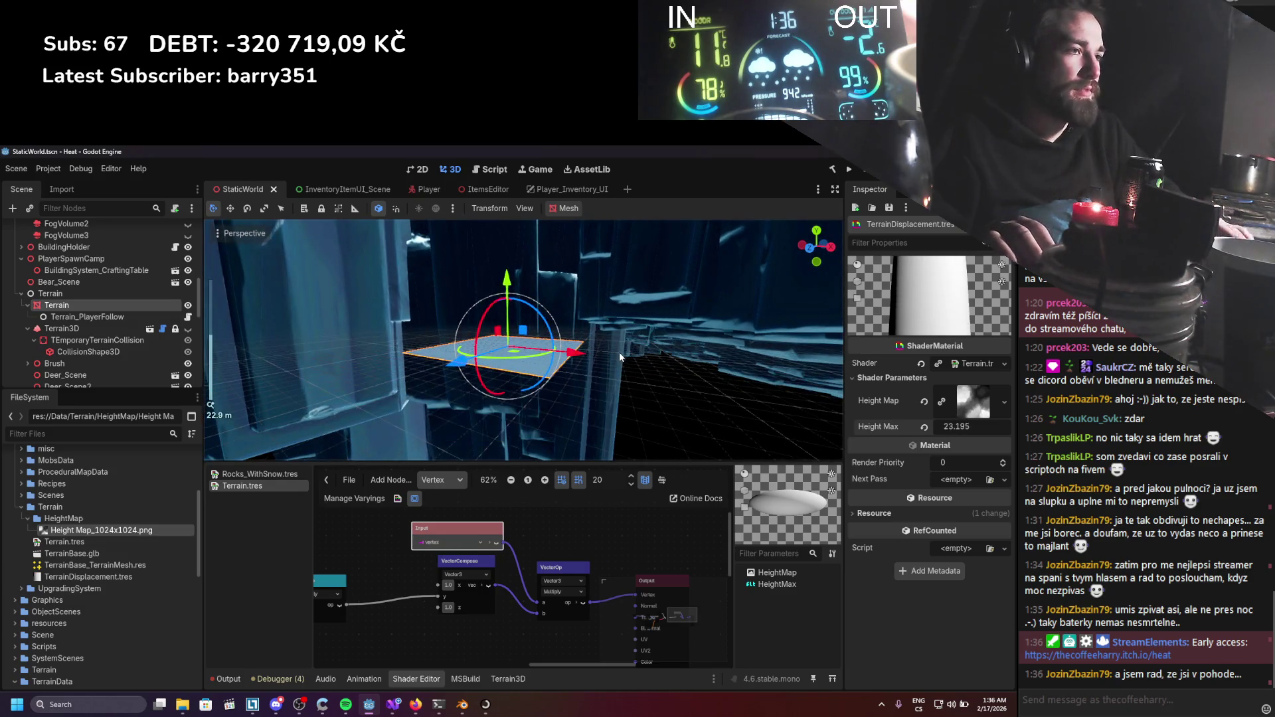
Nudge the VectorCompose node, lower the terrain slightly along Y, and save again.
{"action": "left_click_drag", "start_coordinate": [471, 566], "coordinate": [473, 570]}
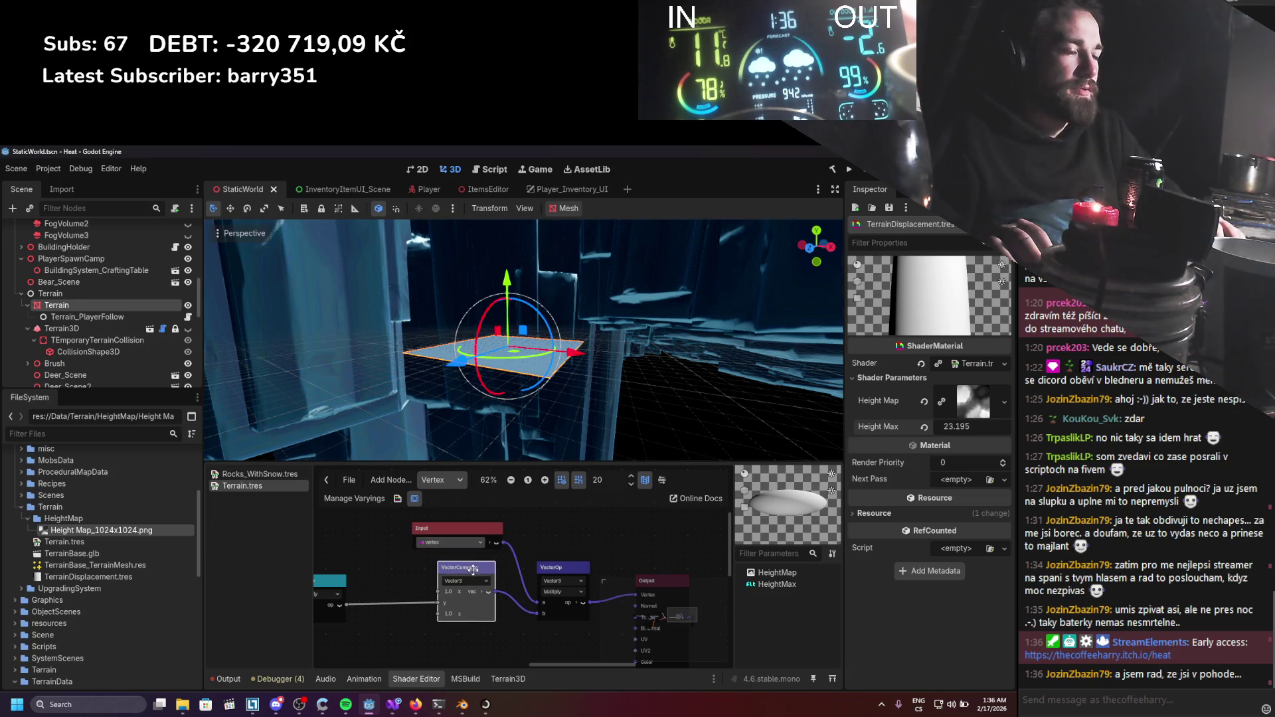
{"action": "scroll", "coordinate": [533, 359], "scroll_direction": "down", "scroll_amount": 2}
{"action": "left_click_drag", "start_coordinate": [533, 359], "coordinate": [478, 374]}
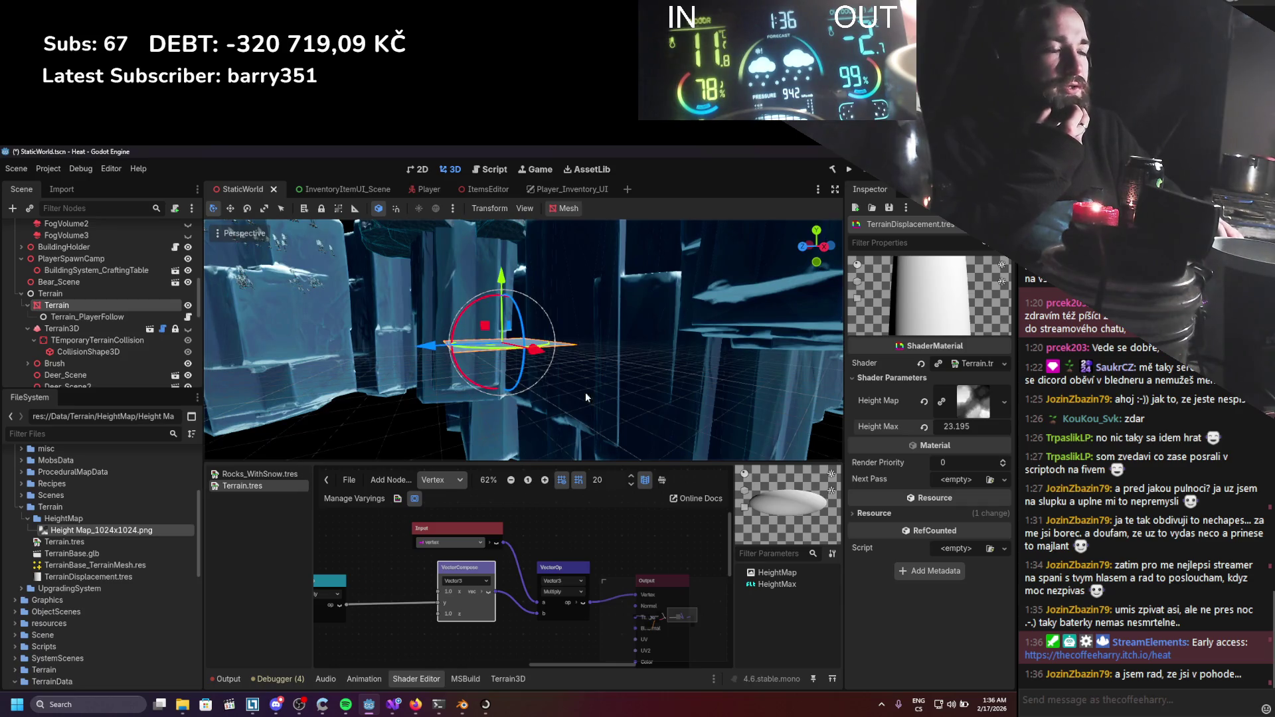
{"action": "left_click_drag", "start_coordinate": [510, 275], "coordinate": [503, 285]}
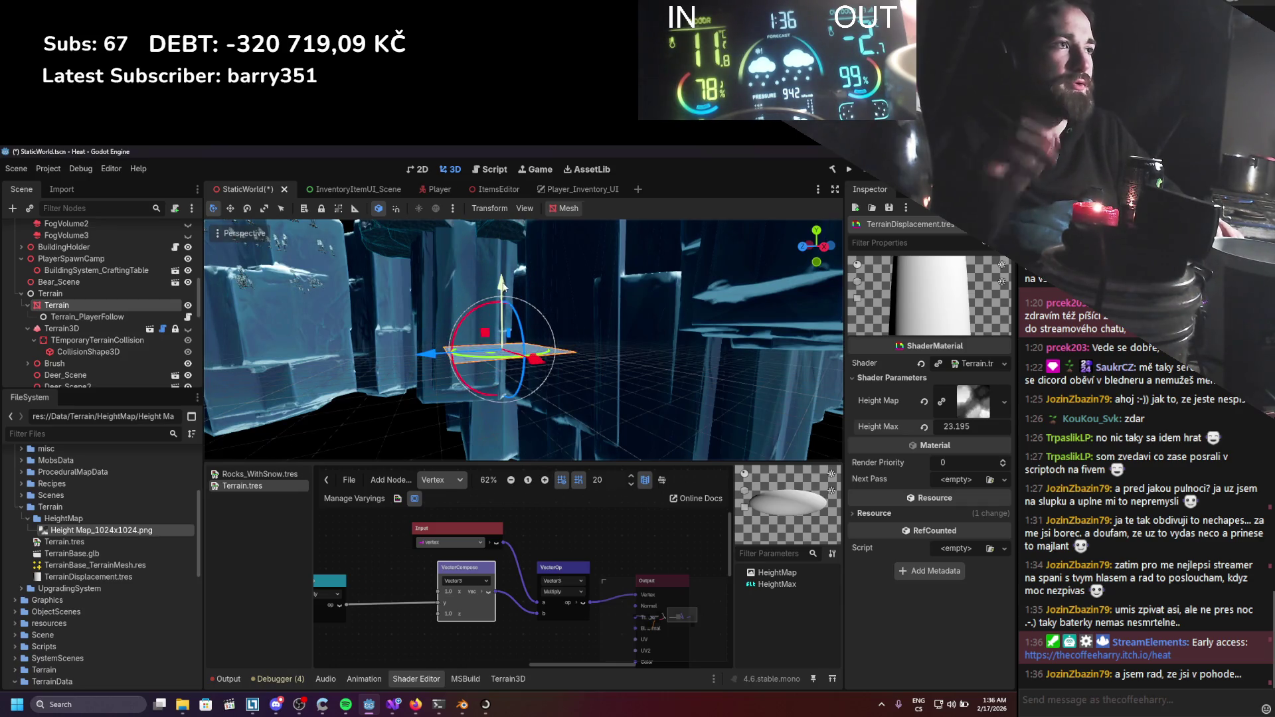
{"action": "key", "text": "ctrl+s"}
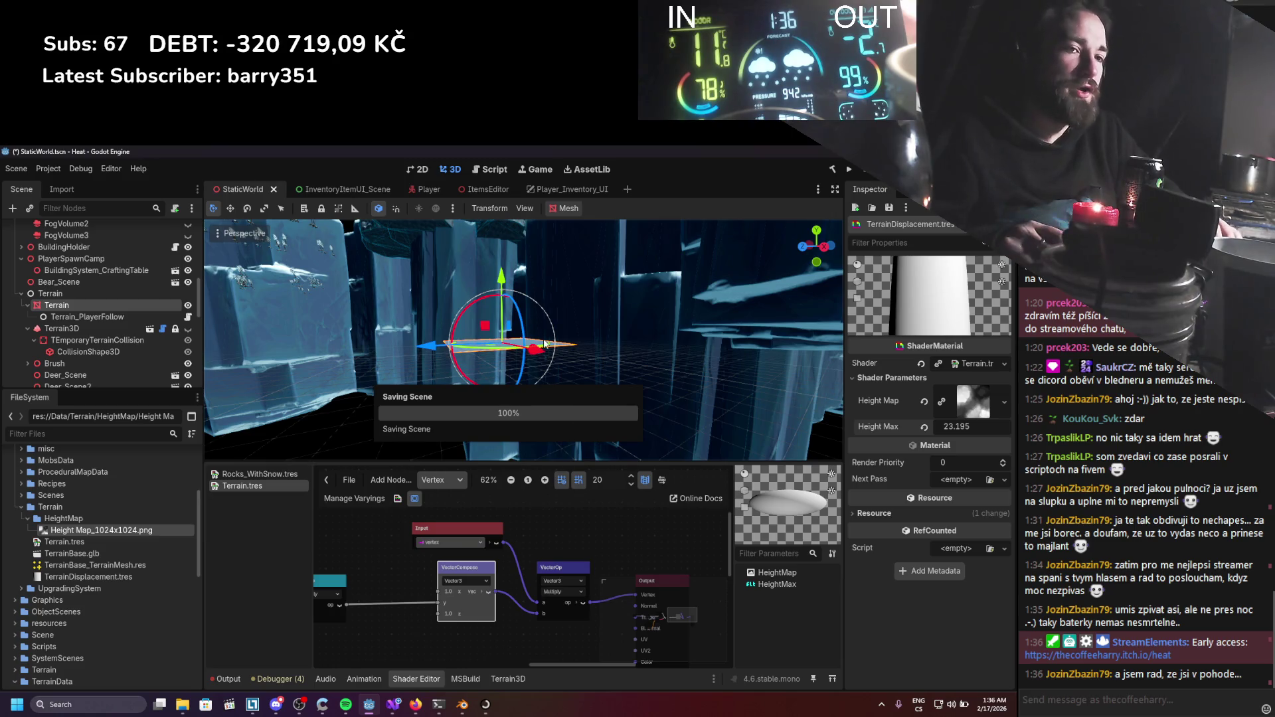
{"action": "scroll", "coordinate": [516, 573], "scroll_direction": "up", "scroll_amount": 1}
{"action": "left_click_drag", "start_coordinate": [516, 572], "coordinate": [586, 557]}
{"action": "scroll", "coordinate": [586, 556], "scroll_direction": "down", "scroll_amount": 1}
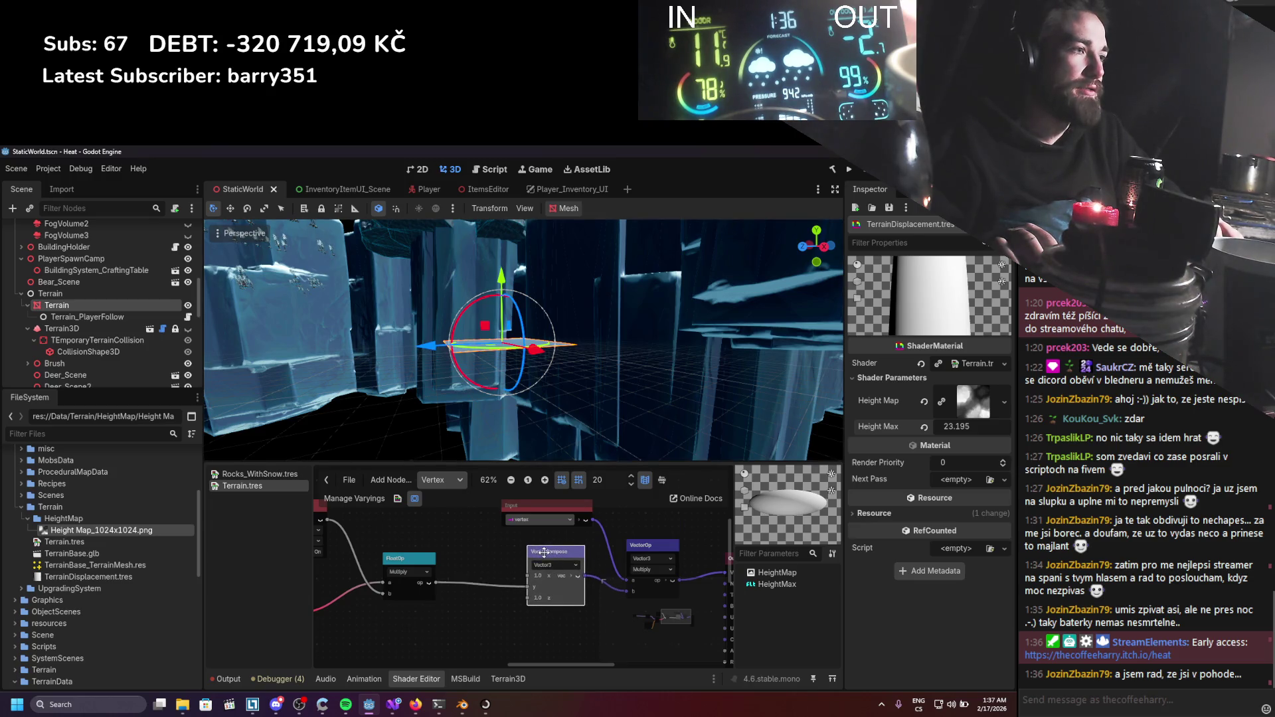
Change the VectorOp node's operation from Multiply to Add.
{"action": "scroll", "coordinate": [487, 565], "scroll_direction": "up", "scroll_amount": 2}
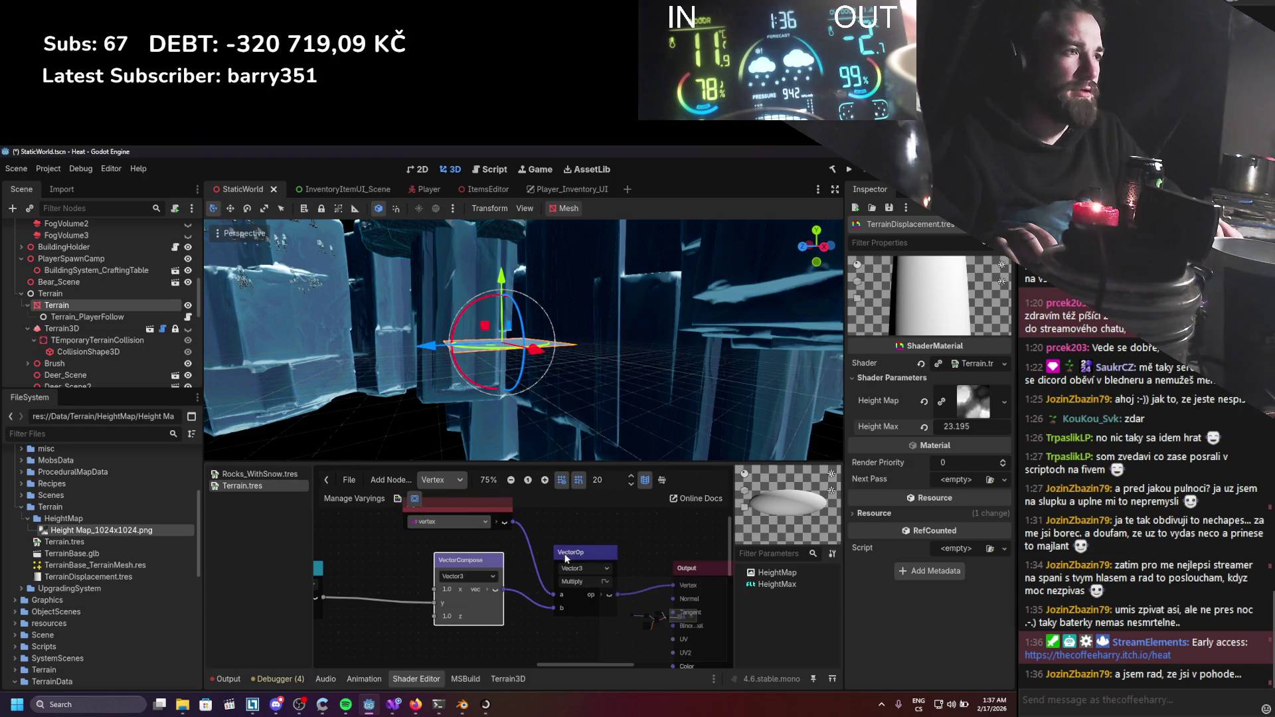
{"action": "left_click_drag", "start_coordinate": [566, 558], "coordinate": [577, 526]}
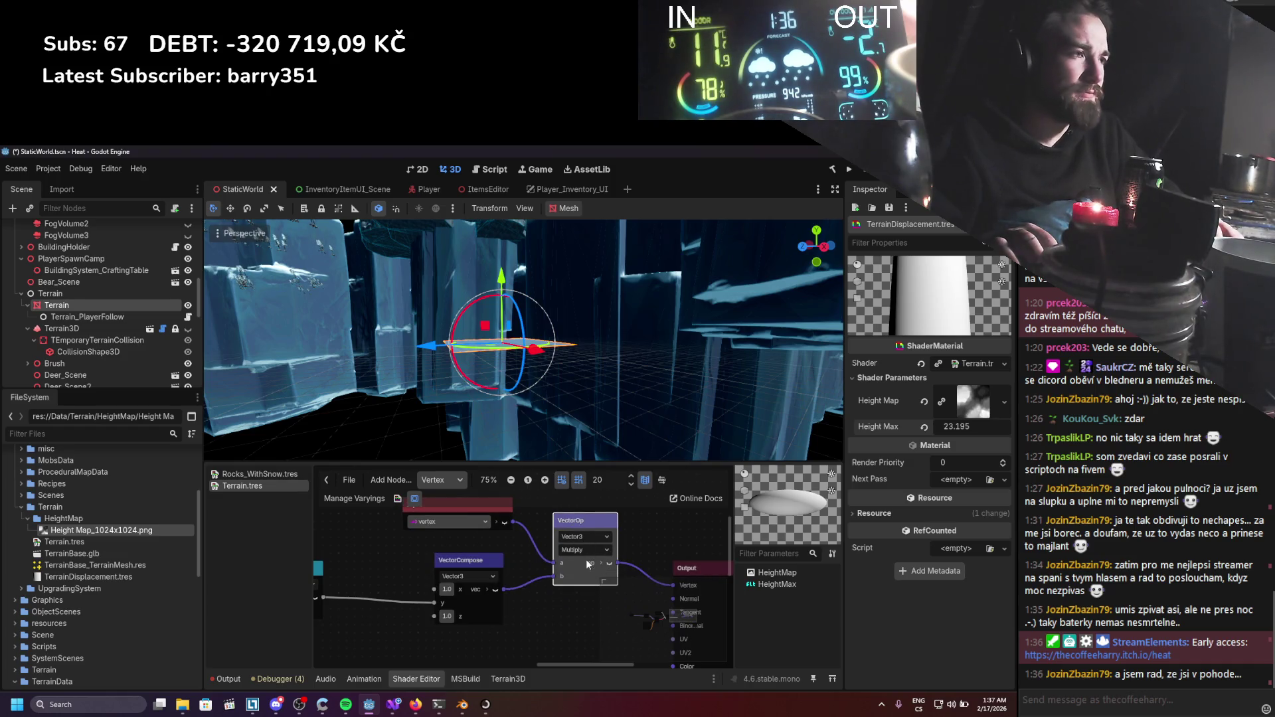
{"action": "left_click", "coordinate": [587, 551]}
{"action": "left_click", "coordinate": [587, 548]}
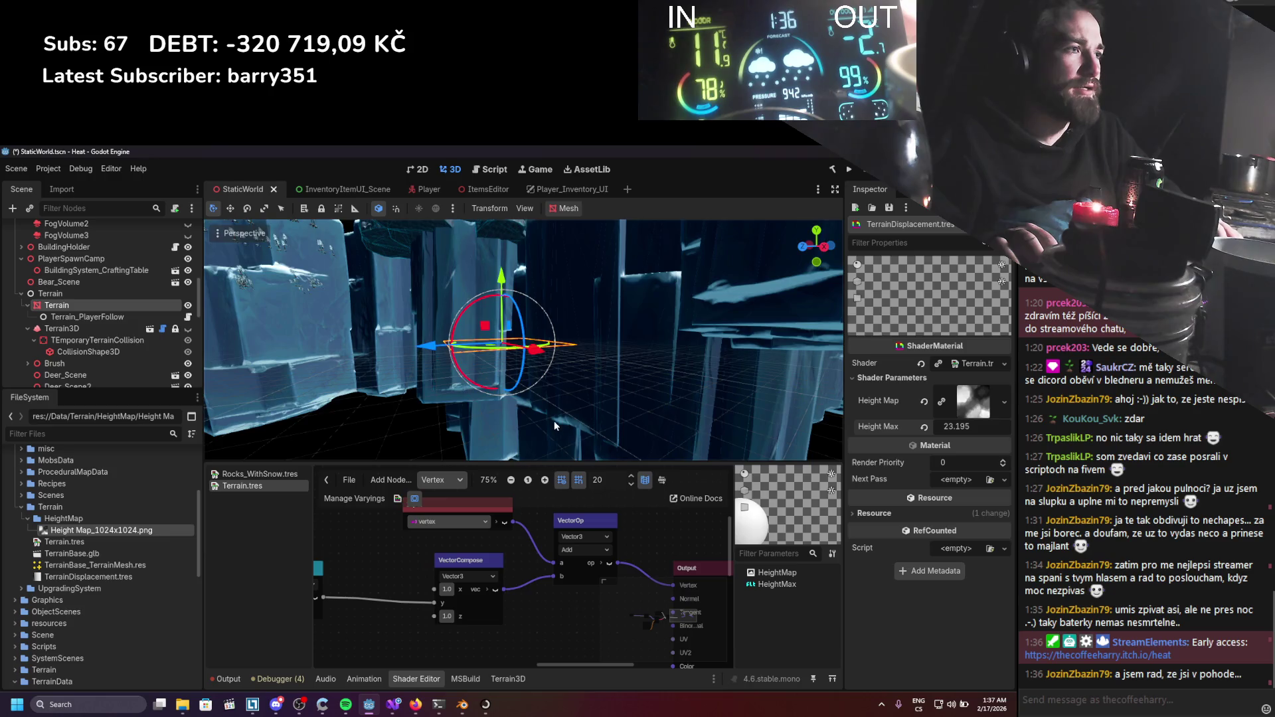
Increase the terrain's Height Max to 100 and save the scene.
{"action": "left_click_drag", "start_coordinate": [554, 425], "coordinate": [562, 417]}
{"action": "type", "text": "1.06"}
{"action": "key", "text": "Return"}
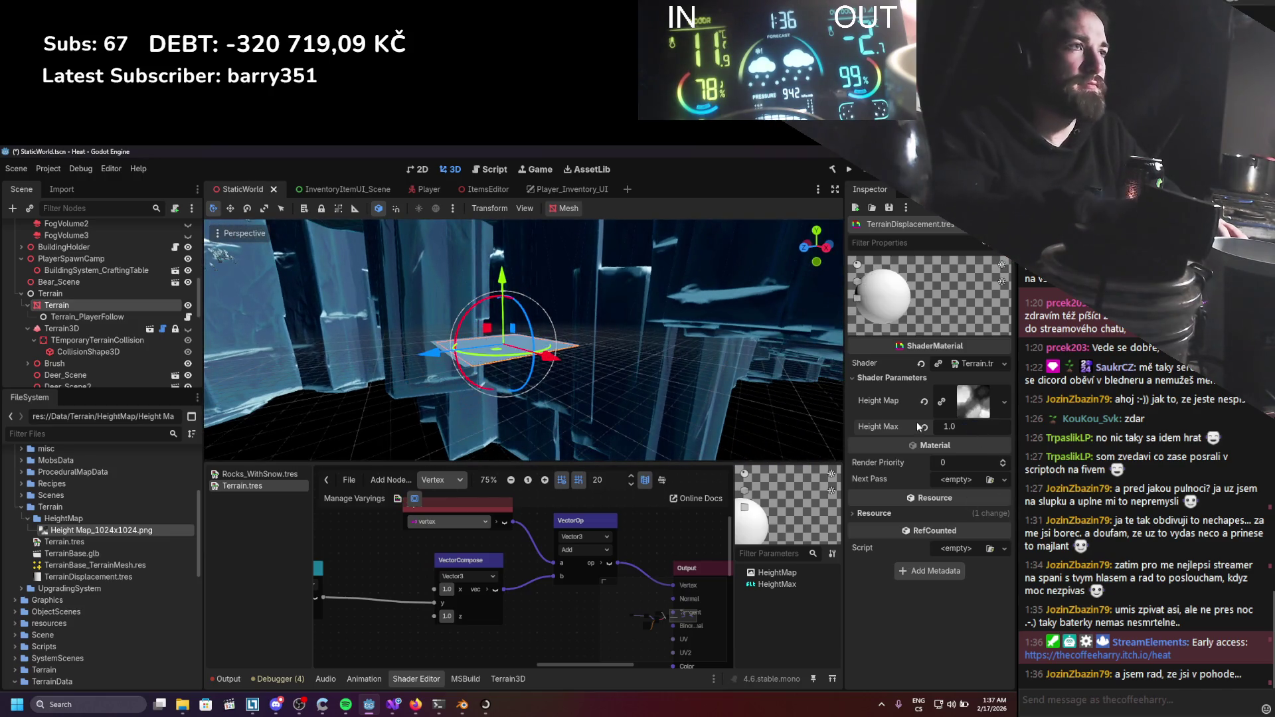
{"action": "mouse_move", "coordinate": [952, 427]}
{"action": "left_mouse_down"}
{"action": "mouse_move", "coordinate": [990, 426]}
{"action": "mouse_move", "coordinate": [964, 426]}
{"action": "left_mouse_up"}
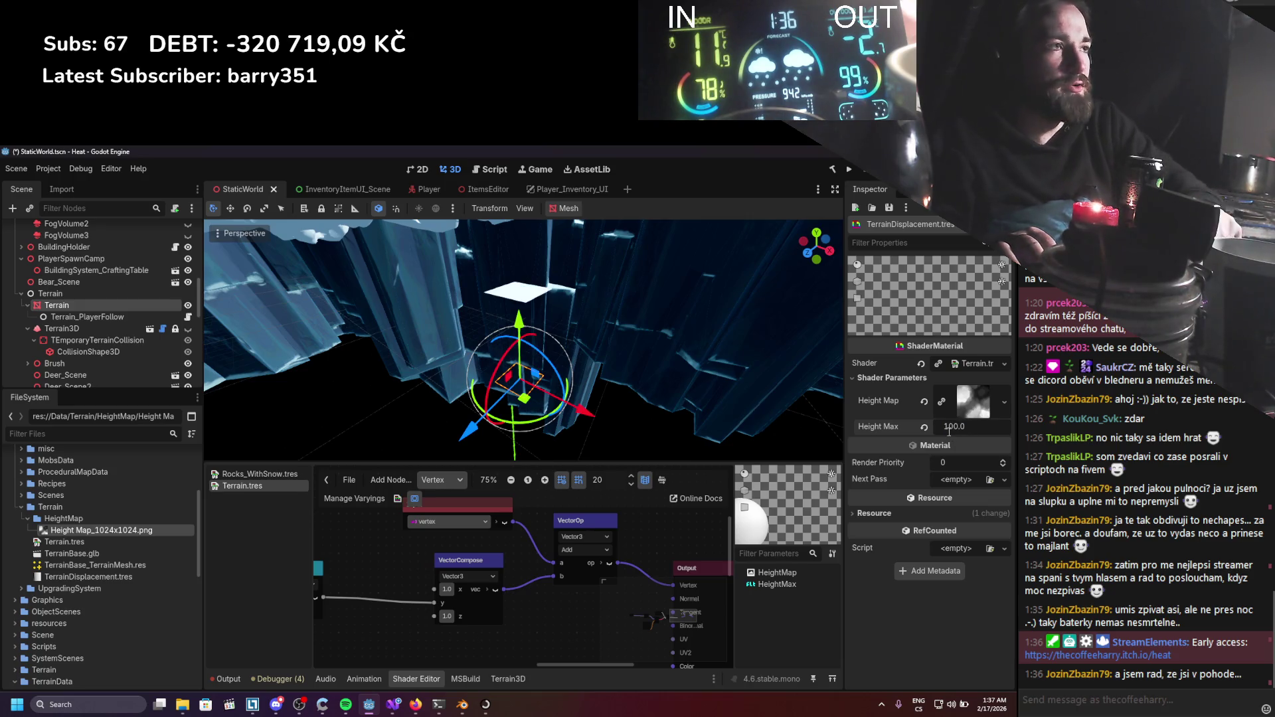
{"action": "scroll", "coordinate": [553, 339], "scroll_direction": "down", "scroll_amount": 3}
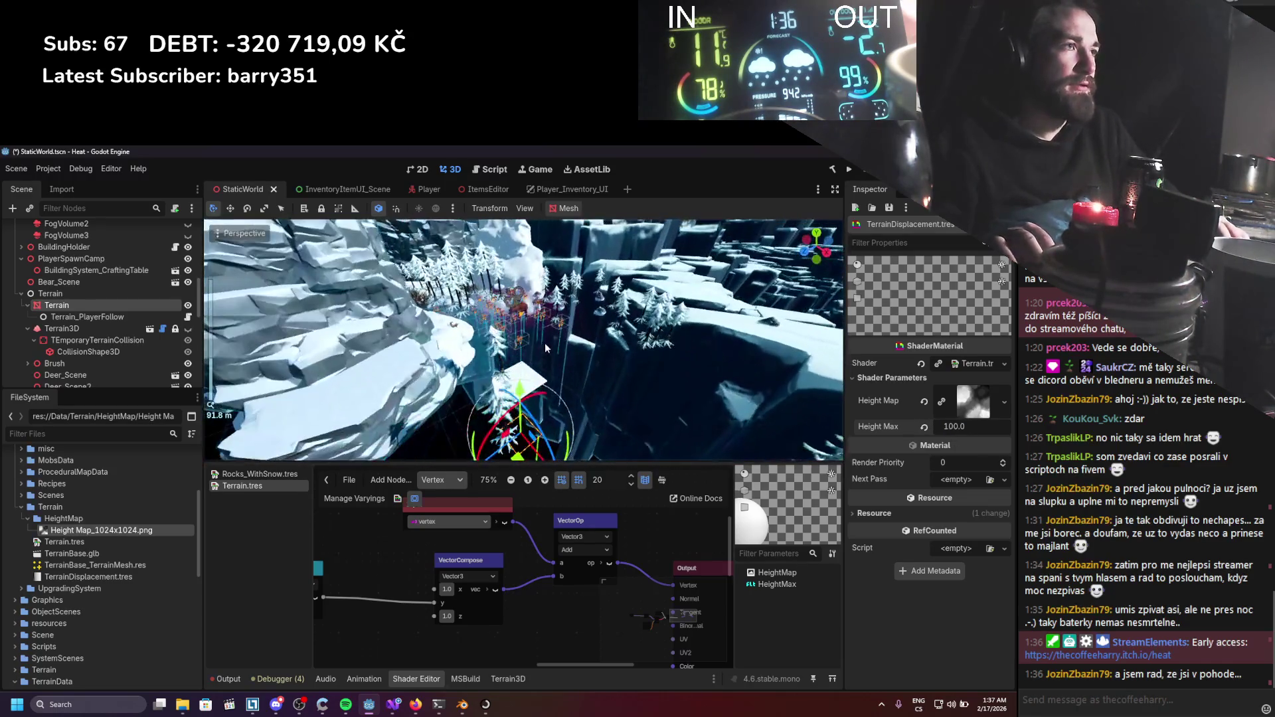
{"action": "key", "text": "ctrl+s"}
Toggle the Terrain node's visibility, save, and run the project.
{"action": "scroll", "coordinate": [544, 377], "scroll_direction": "up", "scroll_amount": 2}
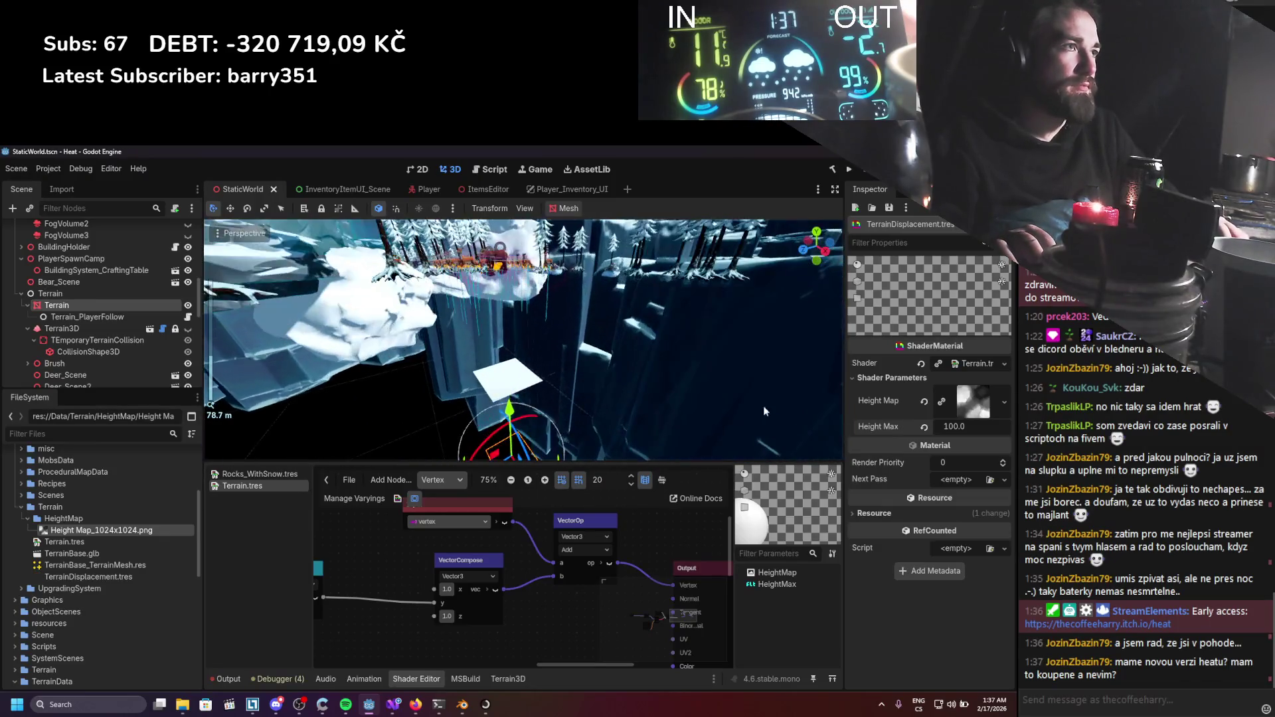
{"action": "scroll", "coordinate": [655, 382], "scroll_direction": "up", "scroll_amount": 1}
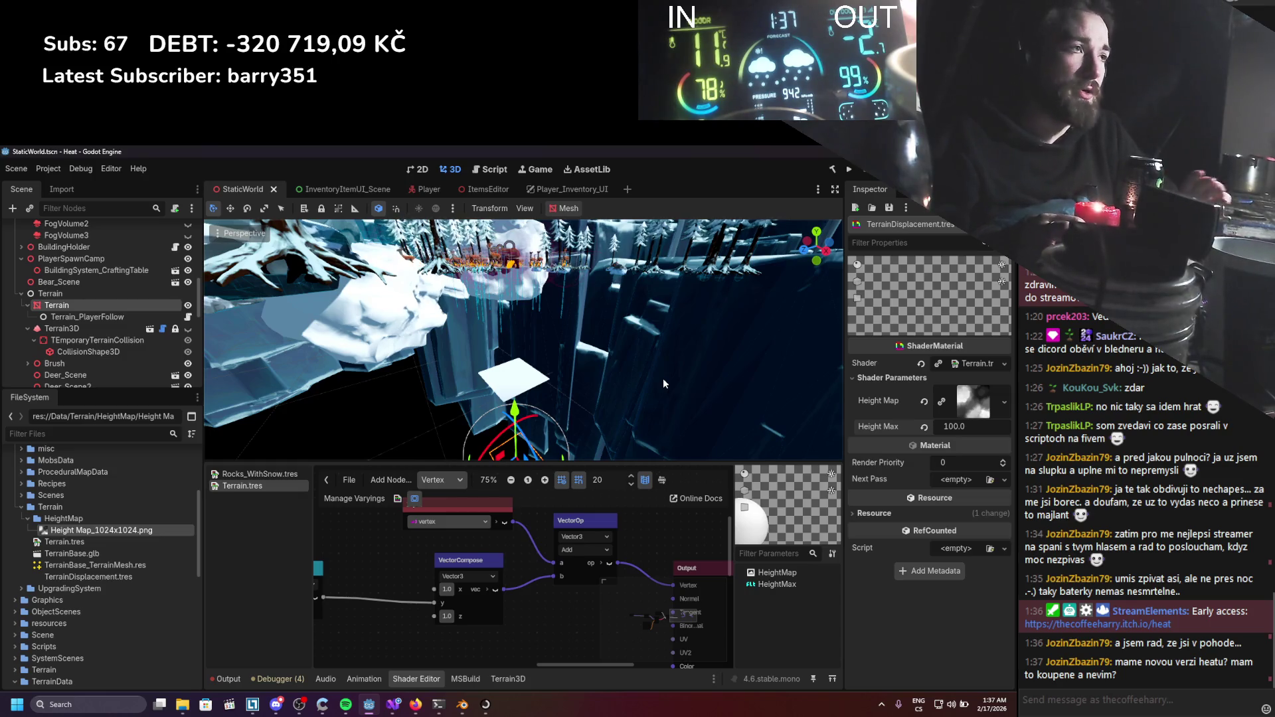
{"action": "scroll", "coordinate": [625, 338], "scroll_direction": "down", "scroll_amount": 5}
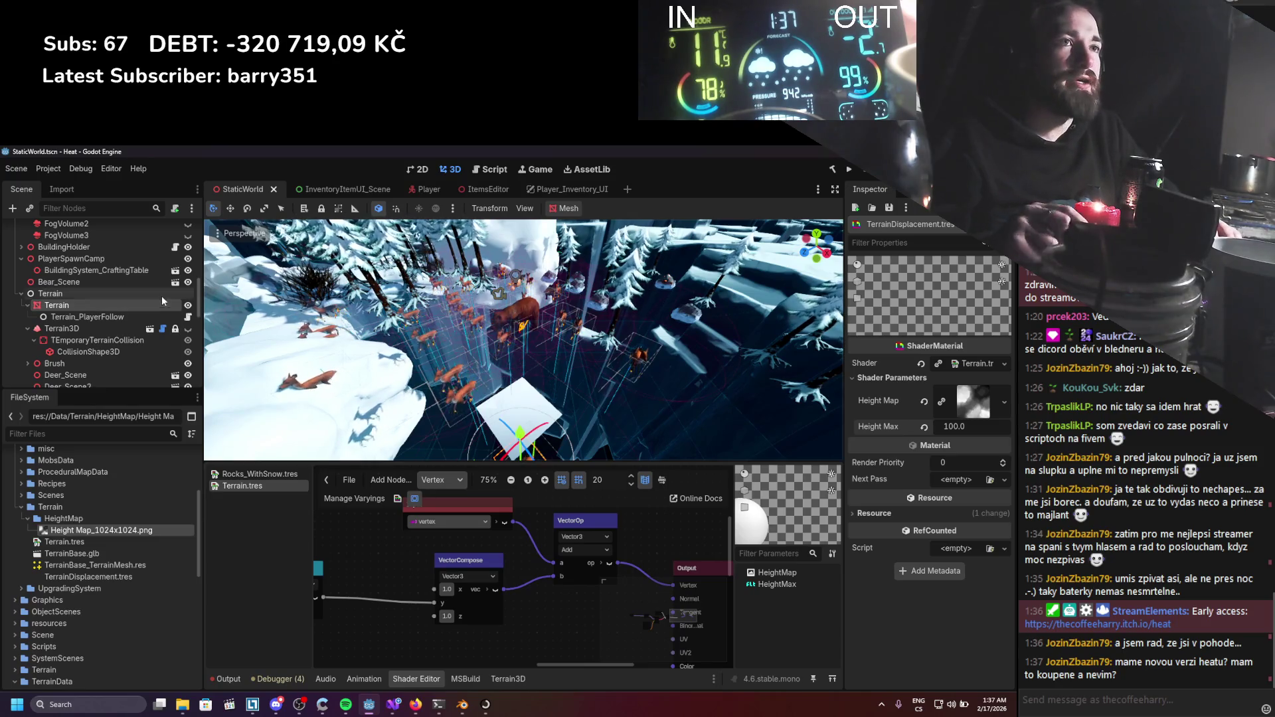
{"action": "left_click", "coordinate": [188, 306]}
{"action": "key", "text": "ctrl+s"}
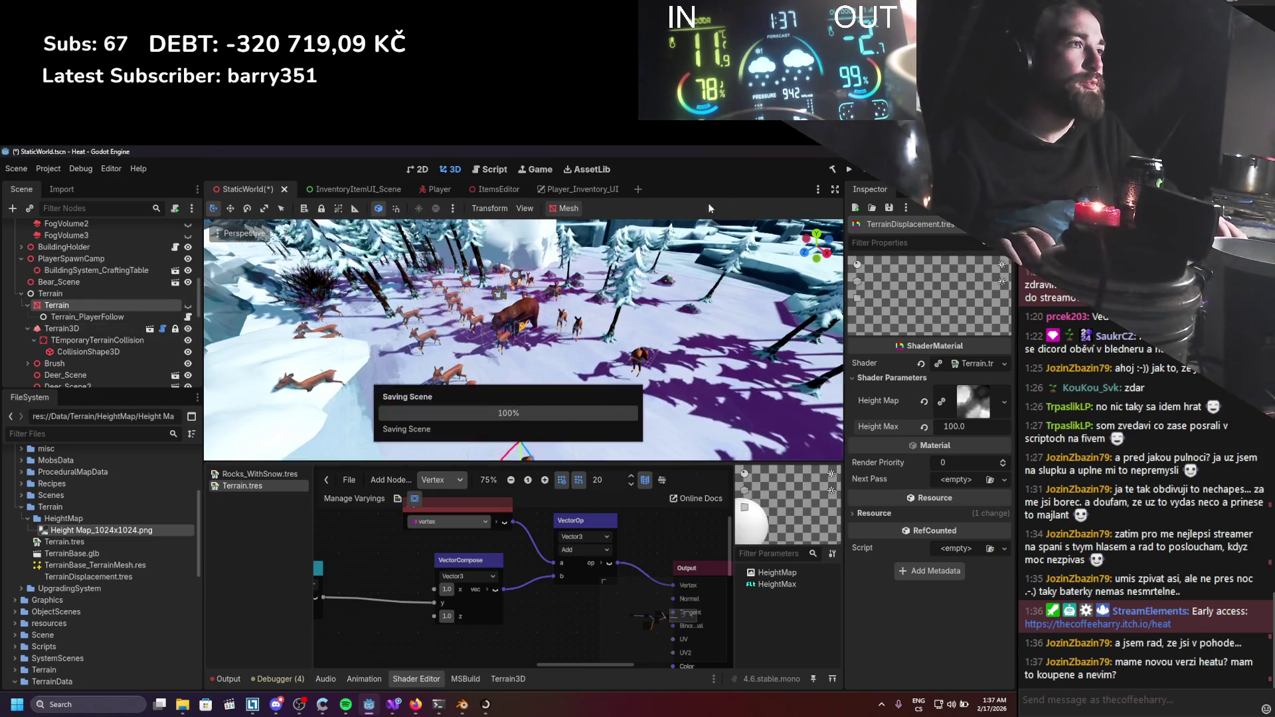
{"action": "left_click", "coordinate": [851, 169]}
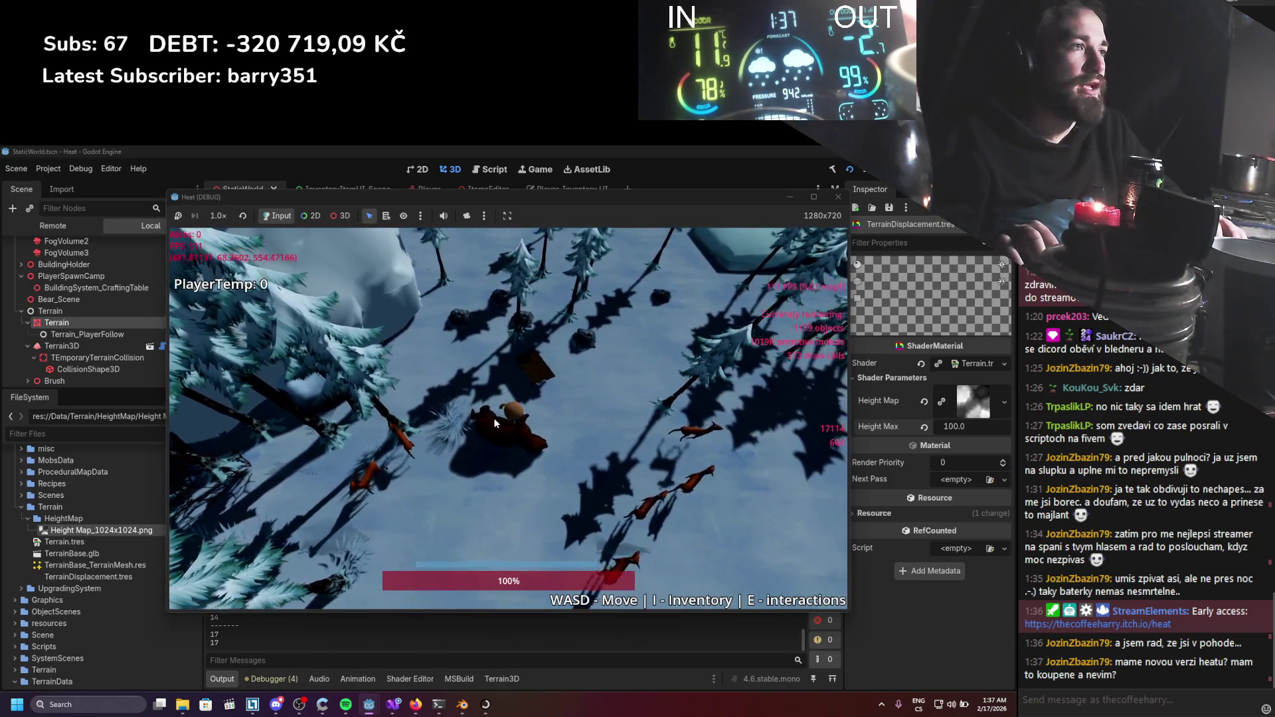
Open the in-game inventory and arrange the Player Equip and Inventory panels.
{"action": "key", "text": "i"}
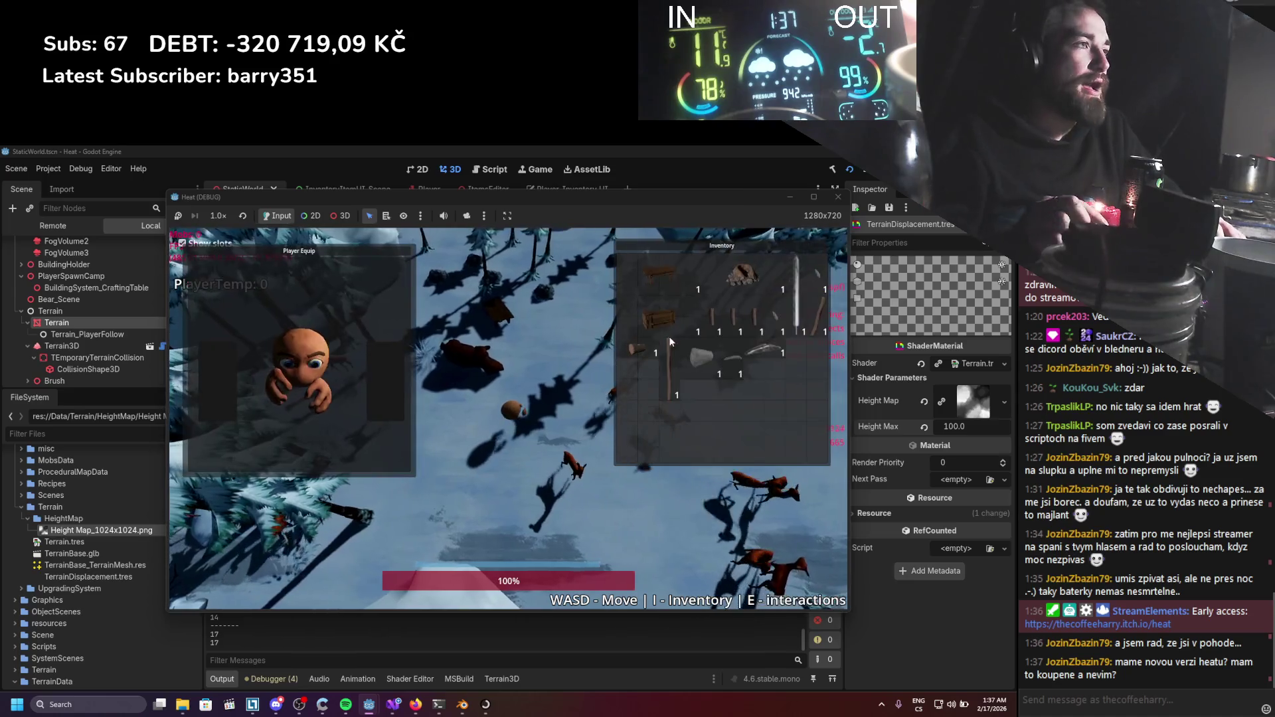
{"action": "mouse_move", "coordinate": [313, 250]}
{"action": "left_mouse_down"}
{"action": "mouse_move", "coordinate": [517, 324]}
{"action": "mouse_move", "coordinate": [343, 260]}
{"action": "left_mouse_up"}
{"action": "left_click_drag", "start_coordinate": [718, 245], "coordinate": [651, 320]}
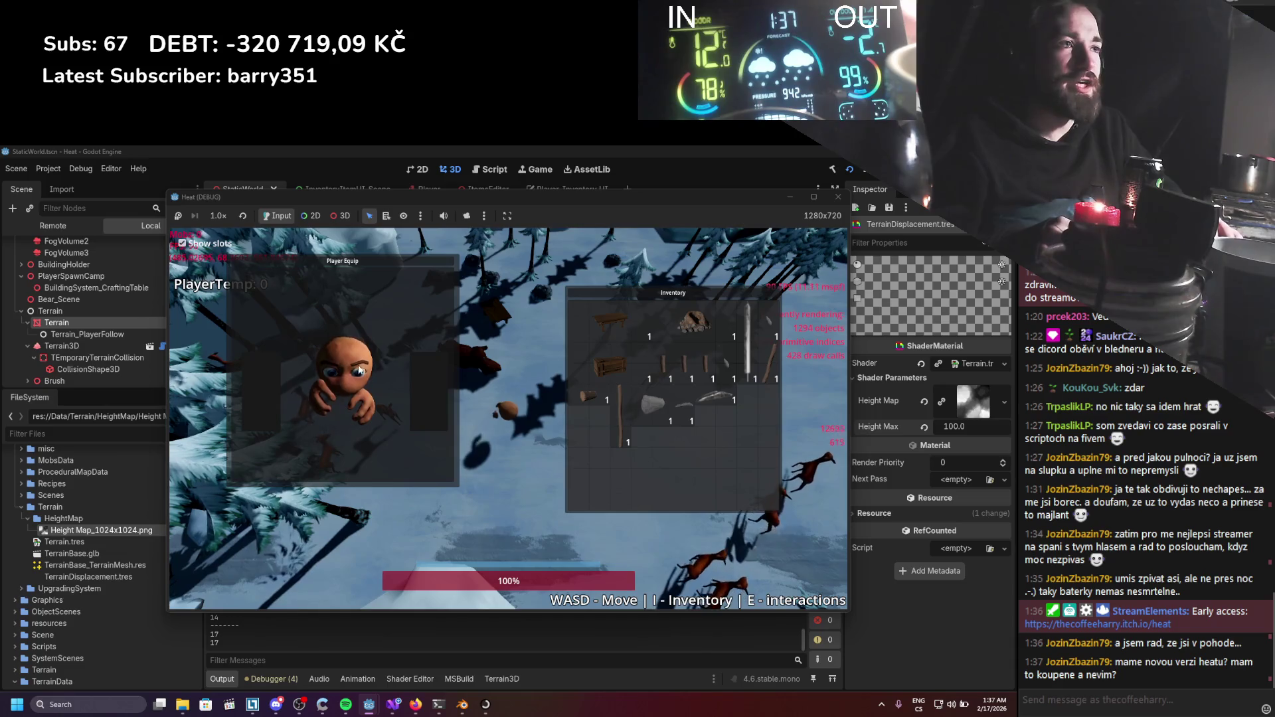
{"action": "left_click_drag", "start_coordinate": [358, 263], "coordinate": [316, 246]}
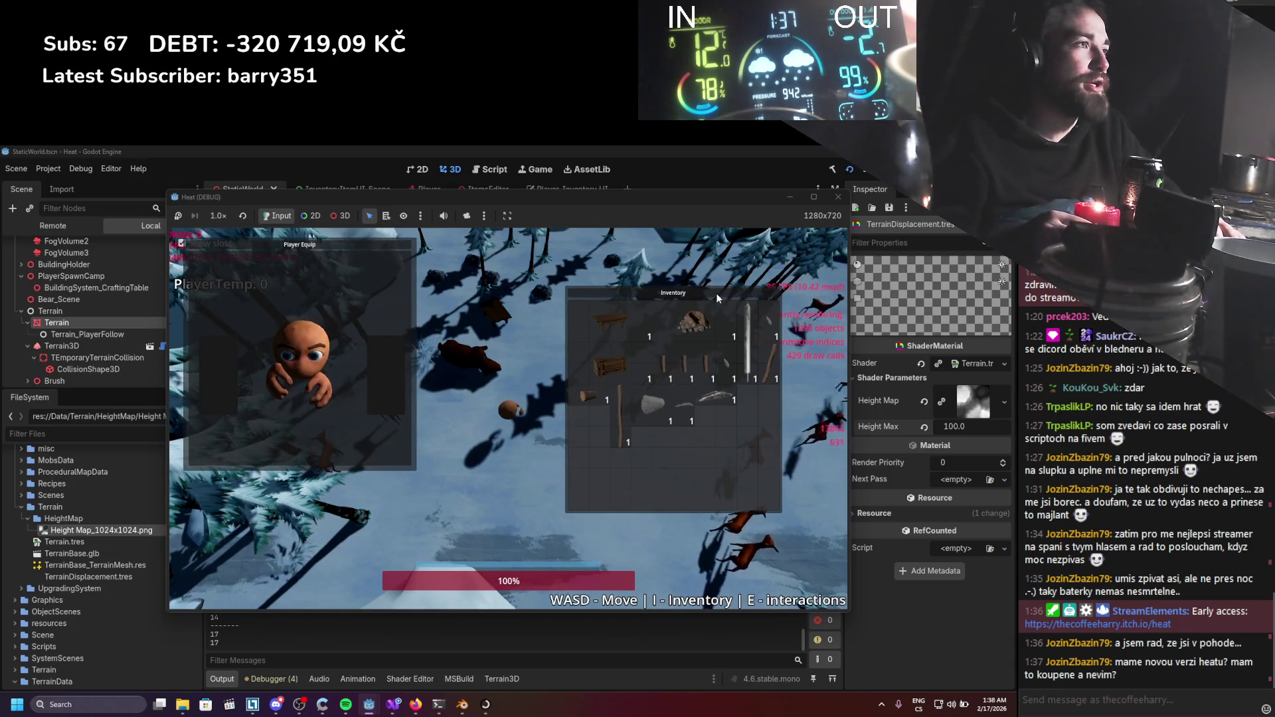
{"action": "left_click_drag", "start_coordinate": [716, 298], "coordinate": [783, 242]}
Move the crate and rock out of their slots, then open the stick's assembly screen.
{"action": "mouse_move", "coordinate": [684, 312]}
{"action": "left_mouse_down"}
{"action": "mouse_move", "coordinate": [595, 487]}
{"action": "mouse_move", "coordinate": [524, 468]}
{"action": "mouse_move", "coordinate": [455, 402]}
{"action": "mouse_move", "coordinate": [551, 399]}
{"action": "left_mouse_up"}
{"action": "mouse_move", "coordinate": [767, 269]}
{"action": "left_mouse_down"}
{"action": "mouse_move", "coordinate": [651, 372]}
{"action": "mouse_move", "coordinate": [543, 441]}
{"action": "mouse_move", "coordinate": [560, 452]}
{"action": "mouse_move", "coordinate": [572, 349]}
{"action": "left_mouse_up"}
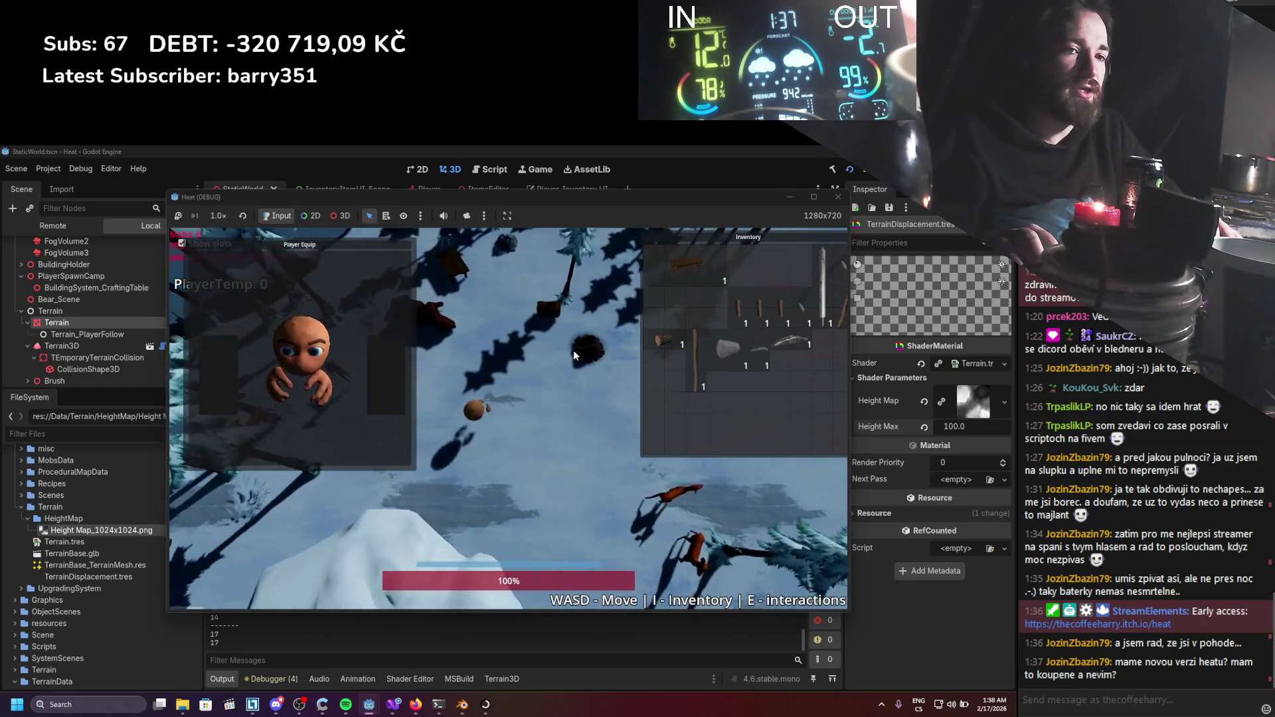
{"action": "key", "text": "d"}
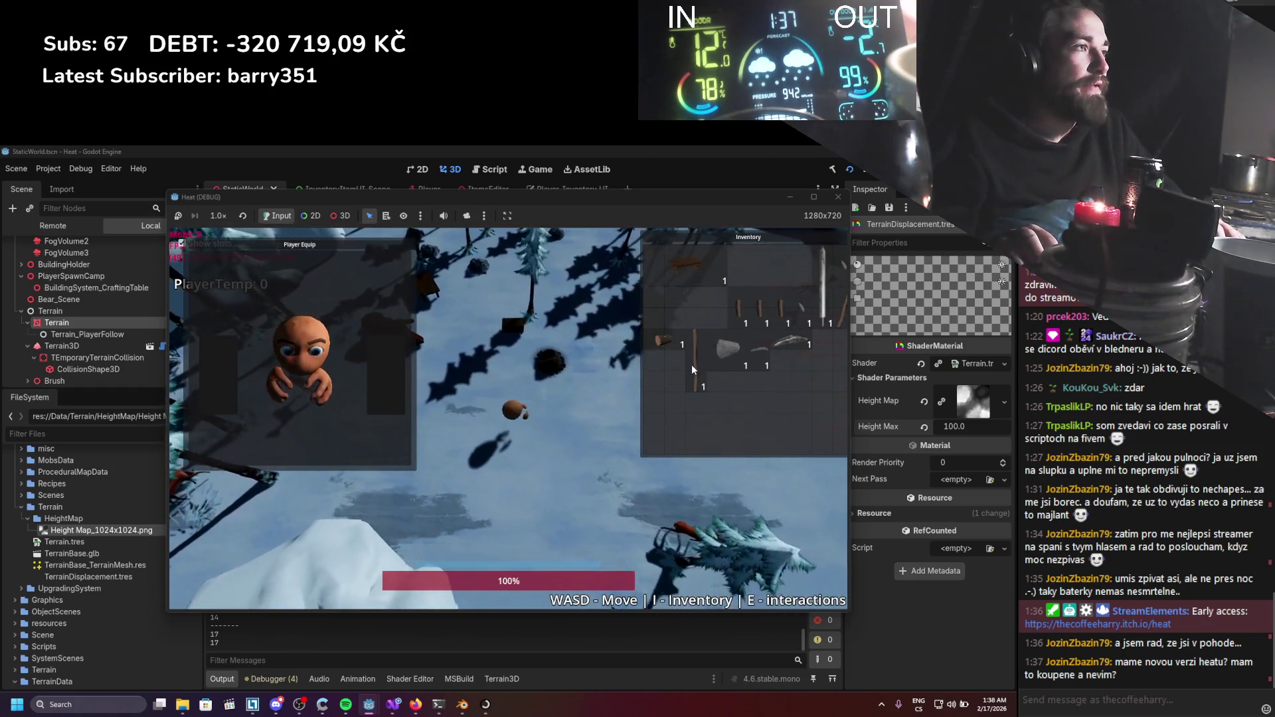
{"action": "left_click", "coordinate": [691, 365]}
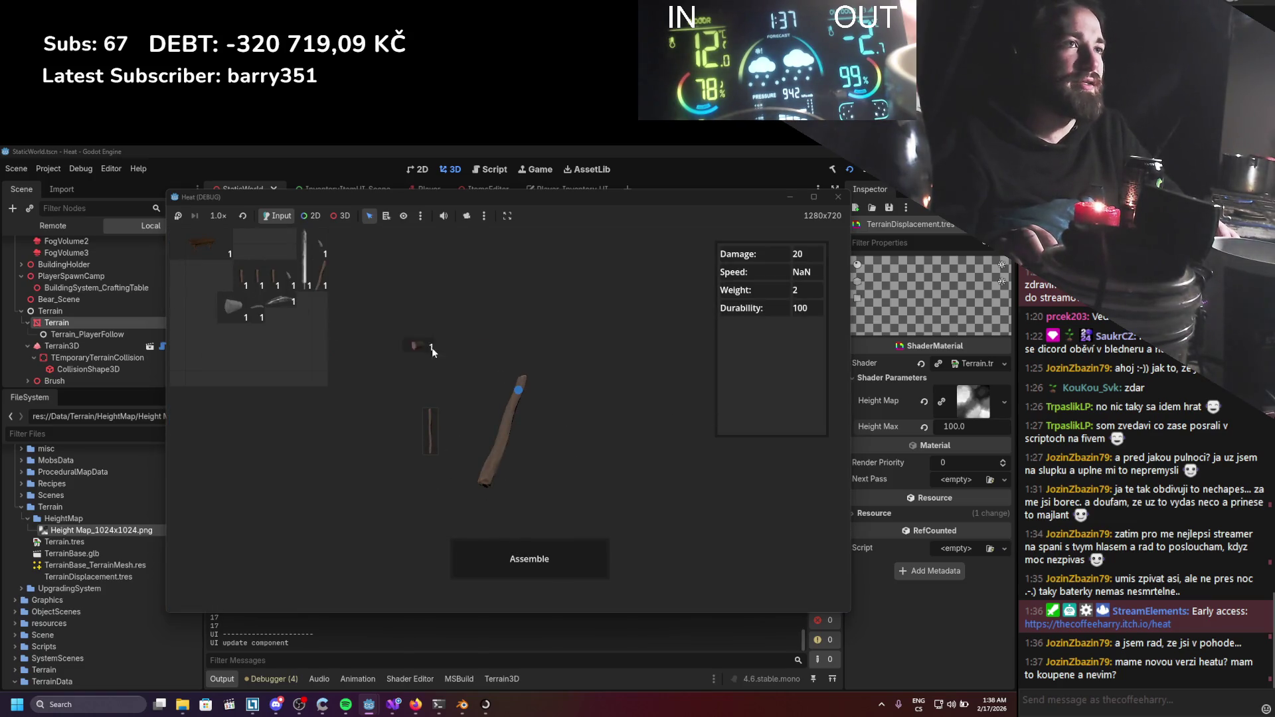
Attach the head piece to the stick and assemble them into a hammer.
{"action": "left_click", "coordinate": [426, 348]}
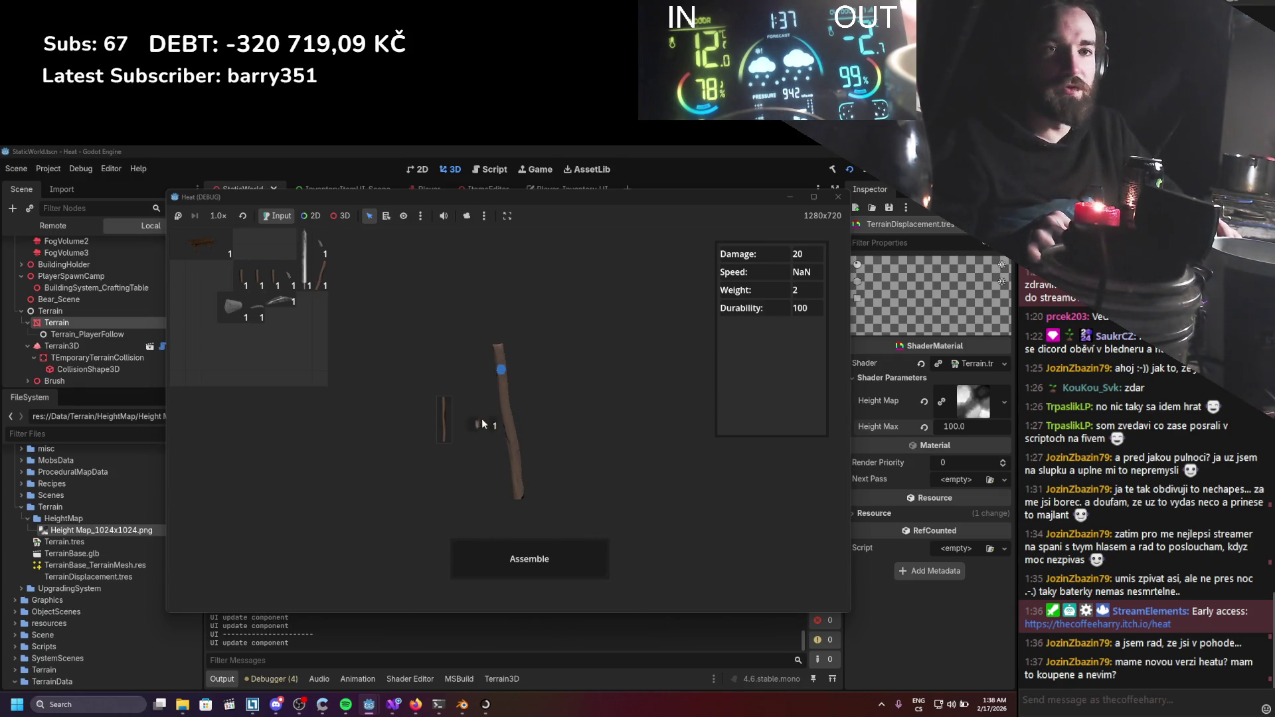
{"action": "left_click", "coordinate": [495, 370]}
{"action": "left_click", "coordinate": [529, 559]}
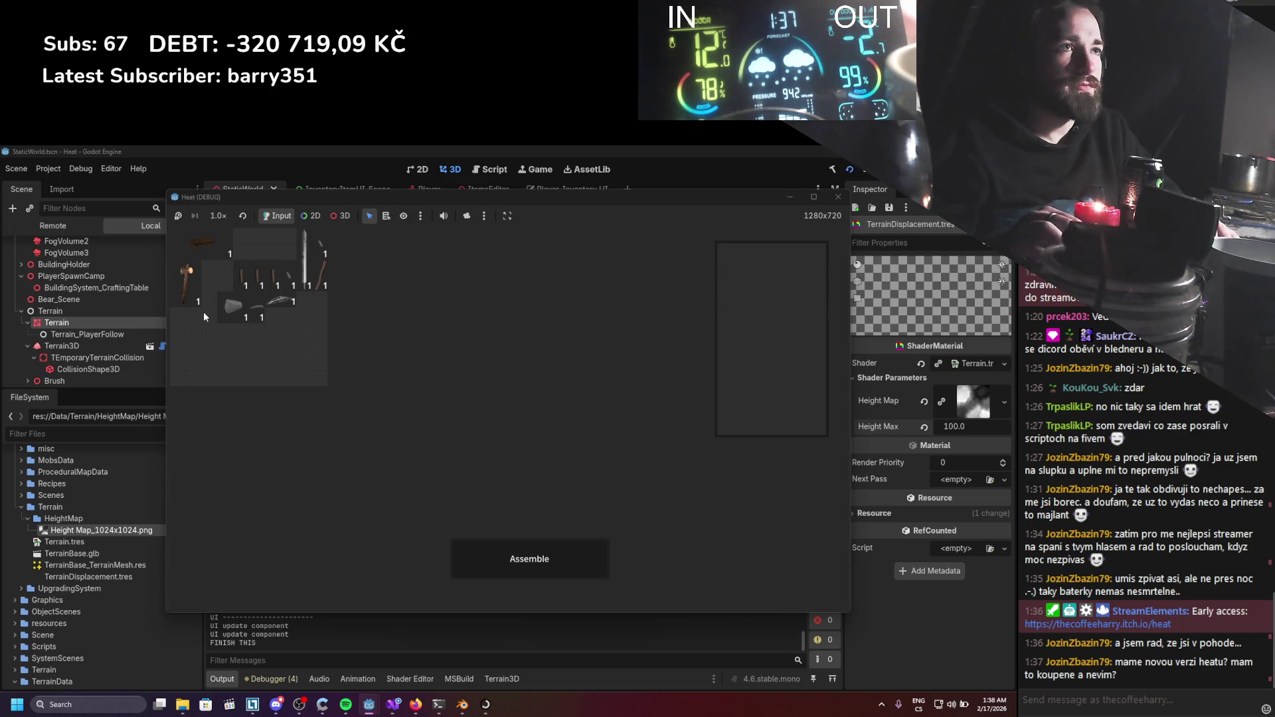
{"action": "key", "text": "Escape"}
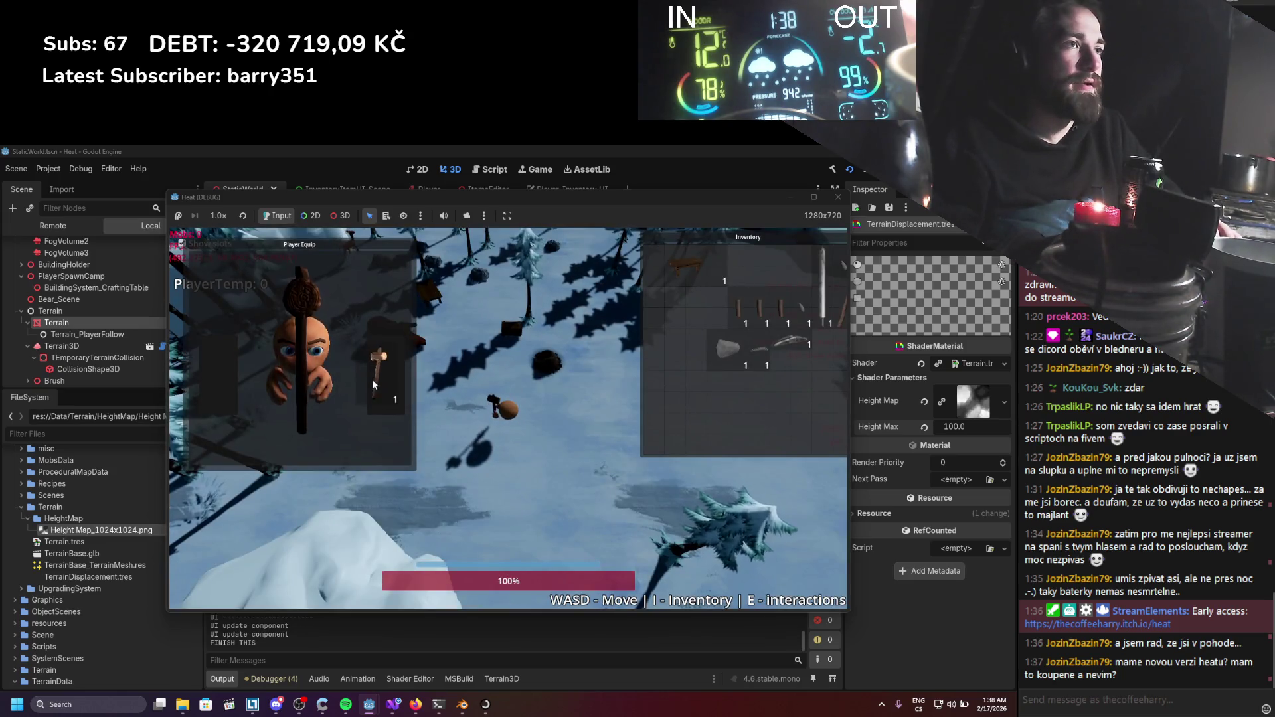
Equip the hammer in the right hand slot and close the inventory.
{"action": "left_click", "coordinate": [386, 380]}
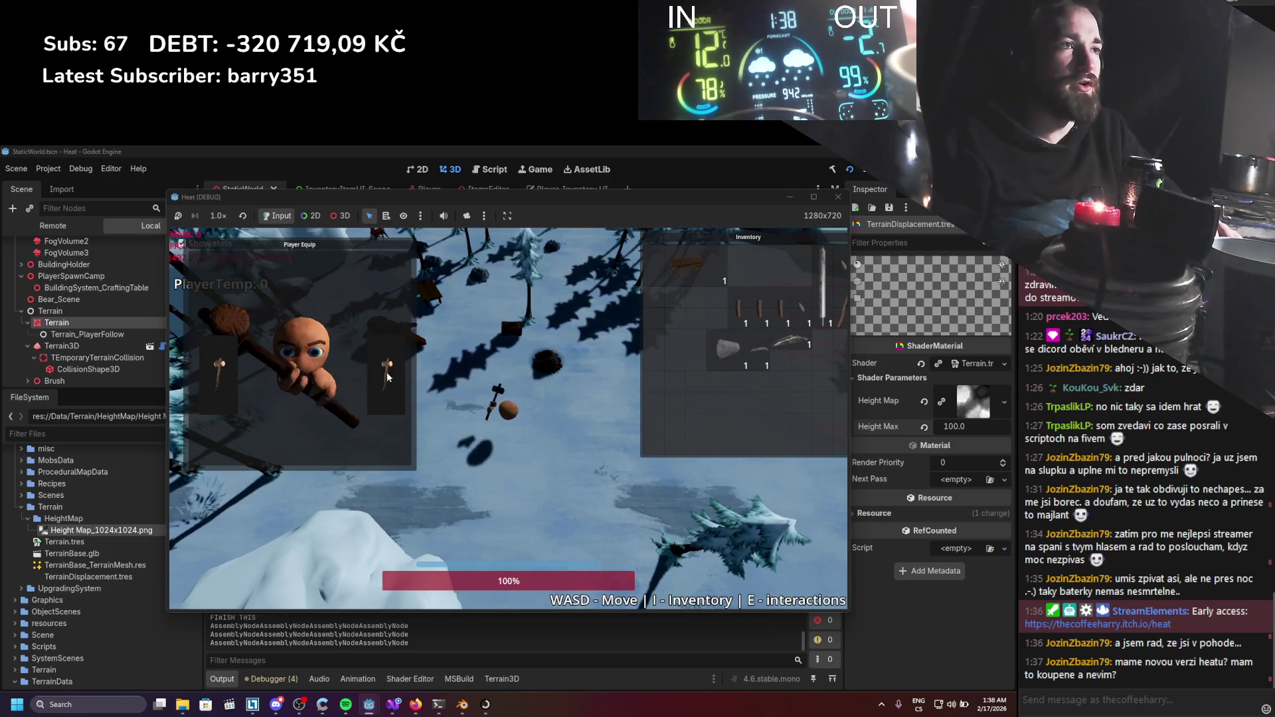
{"action": "left_click", "coordinate": [385, 384]}
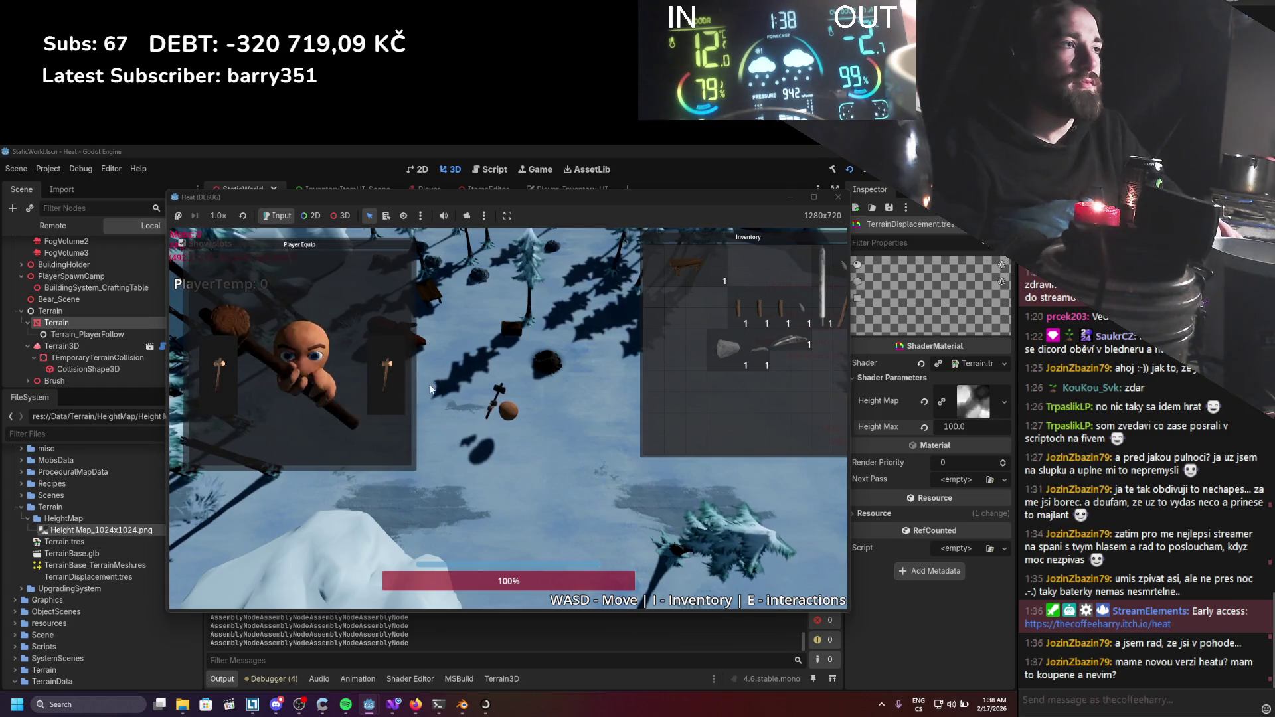
{"action": "key", "text": "i"}
{"action": "key", "text": "a"}
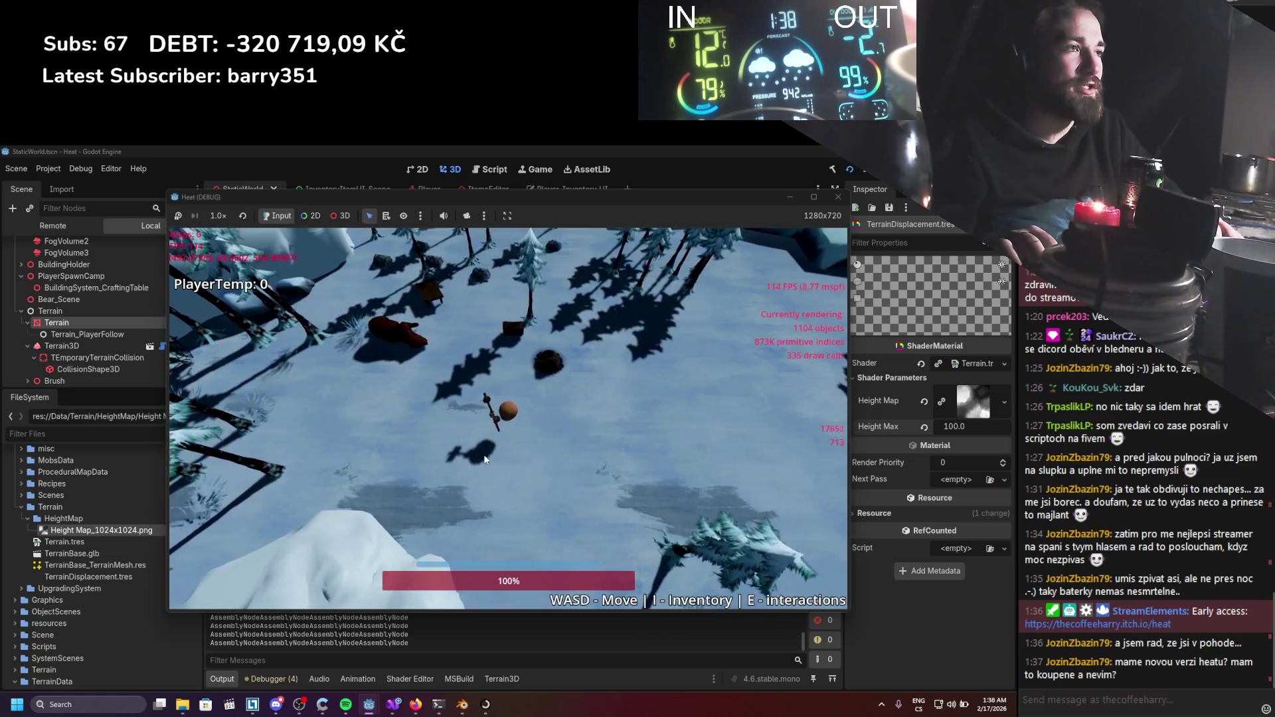
Walk the player character around the snowy world with the D, S, W and A keys.
{"action": "key", "text": "d"}
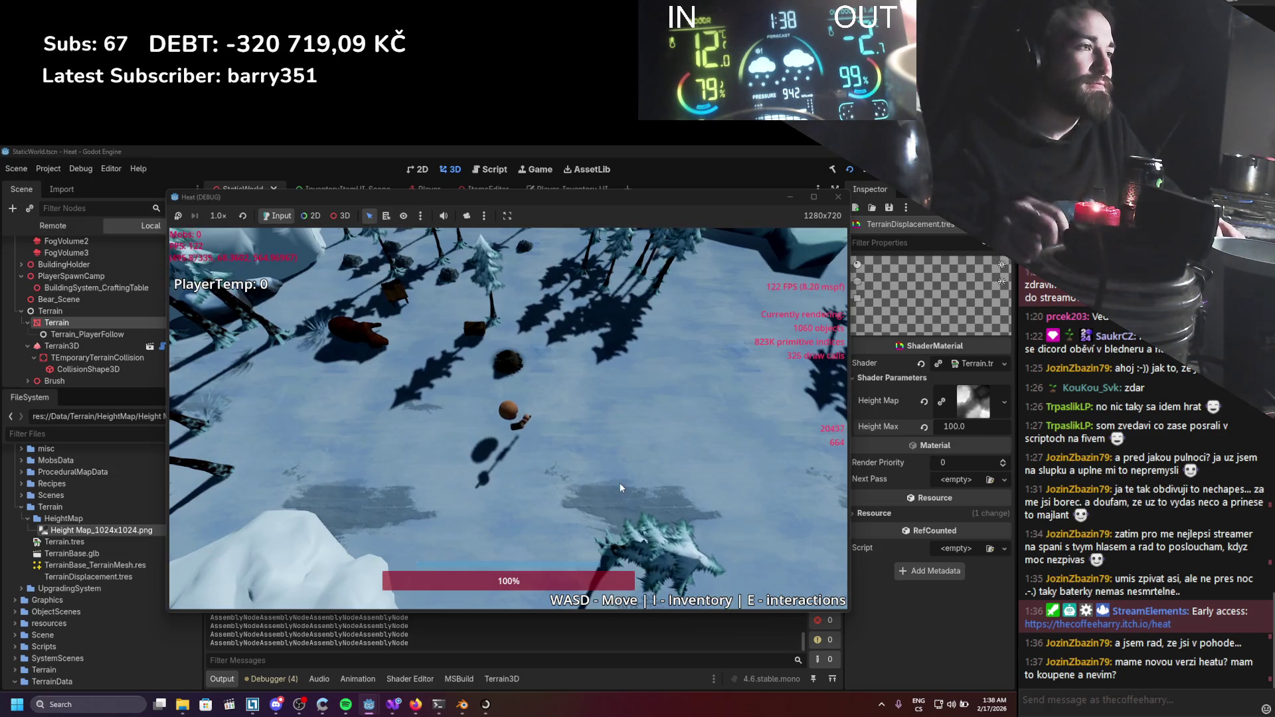
{"action": "key", "text": "s"}
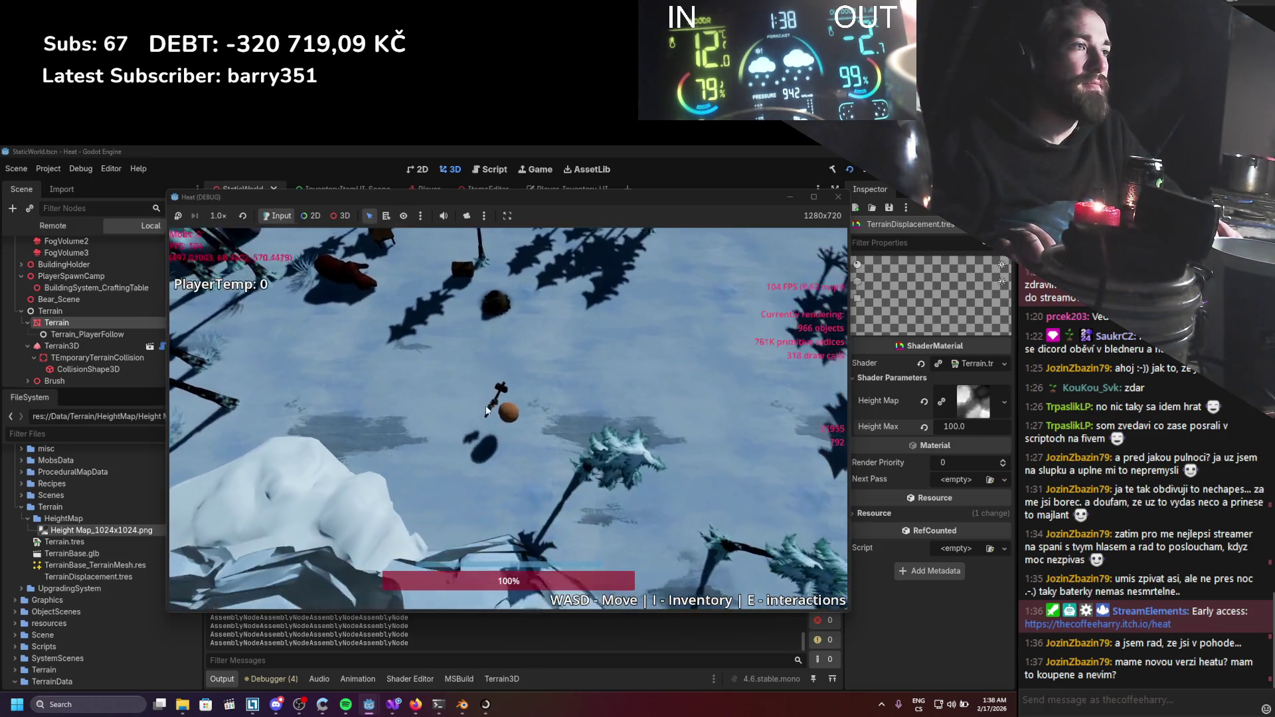
{"action": "key", "text": "w"}
{"action": "key", "text": "a"}
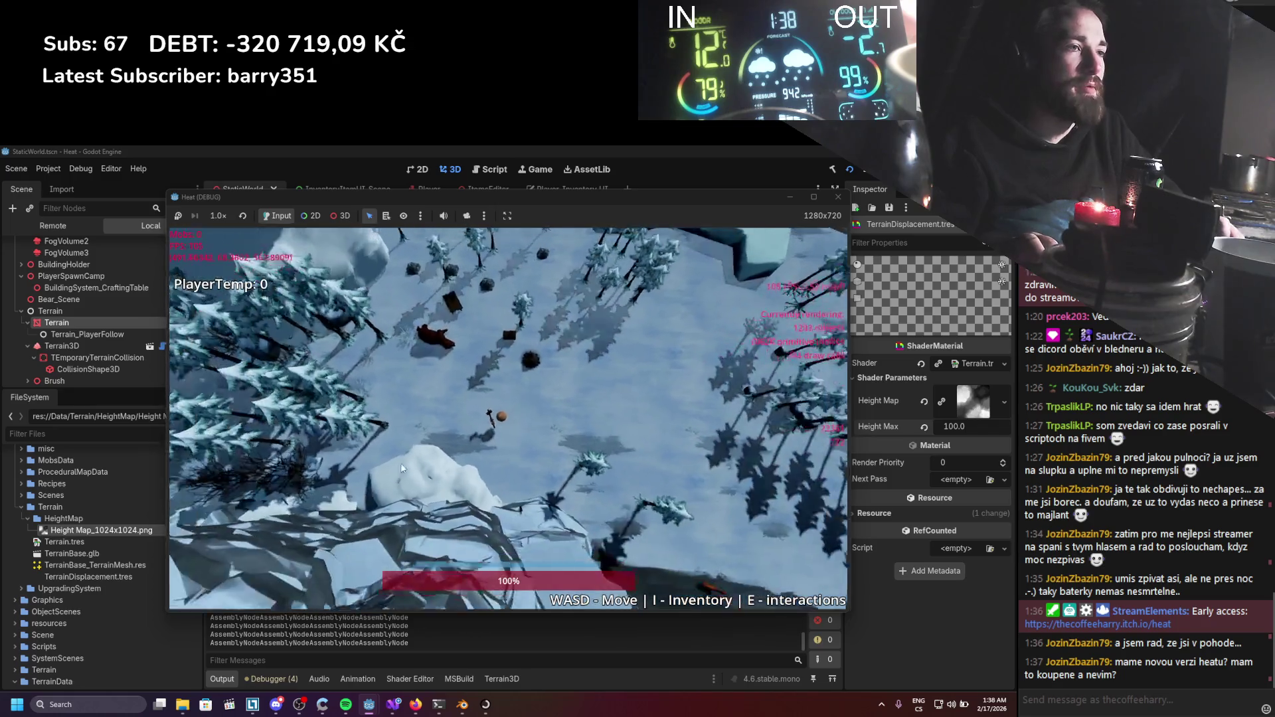
{"action": "scroll", "coordinate": [556, 329], "scroll_direction": "up", "scroll_amount": 3}
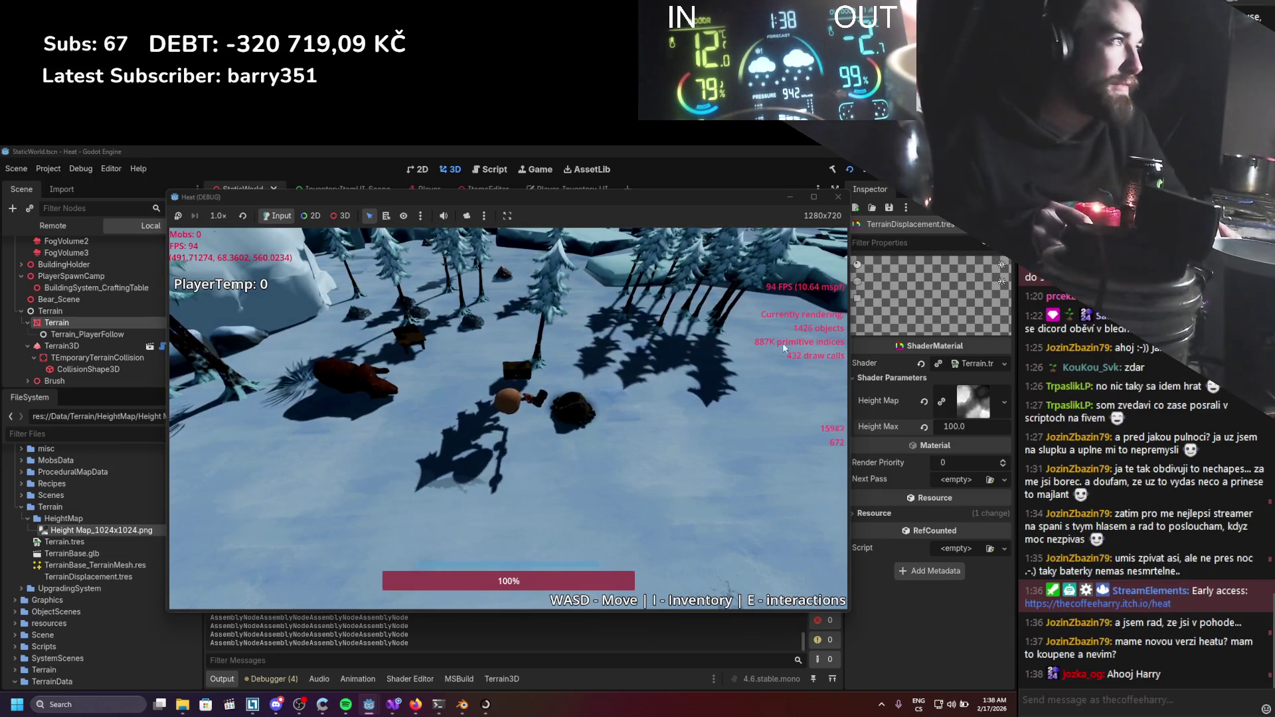
Glance at the Windows clock flyout, then close the Heat (DEBUG) window to stop the game.
{"action": "left_click", "coordinate": [987, 709]}
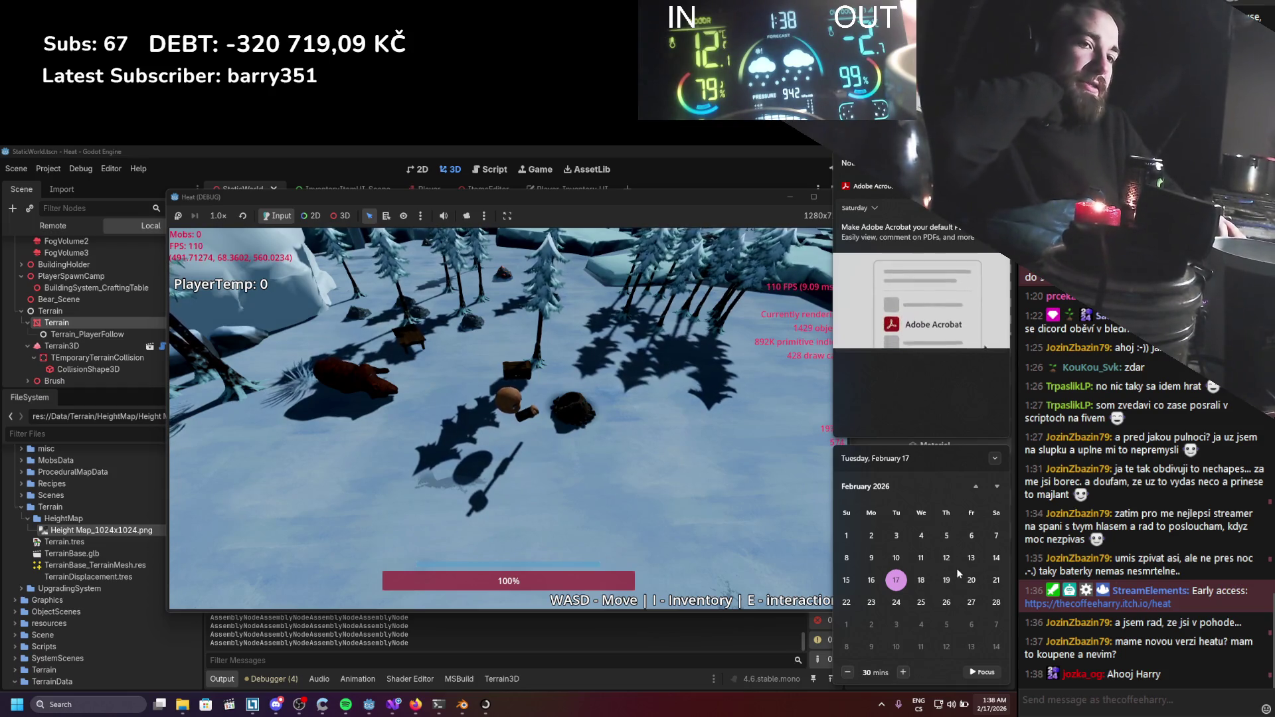
{"action": "left_click", "coordinate": [736, 349]}
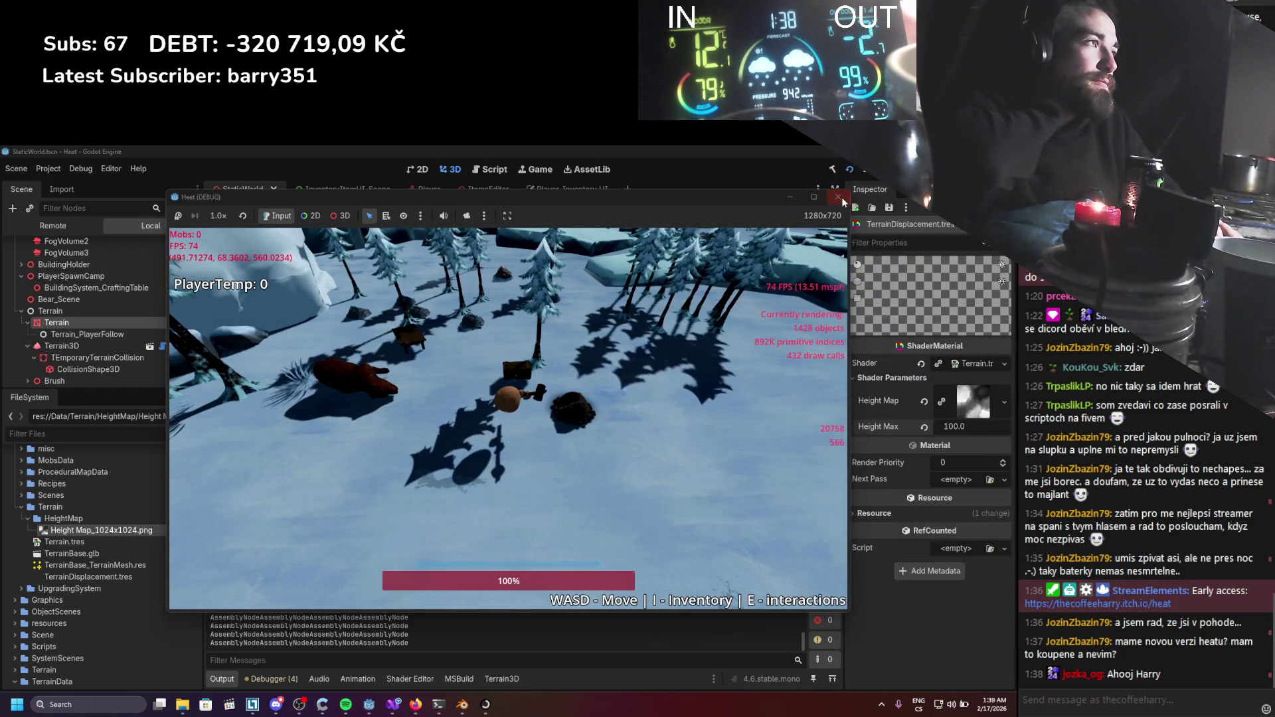
{"action": "left_click", "coordinate": [839, 198]}
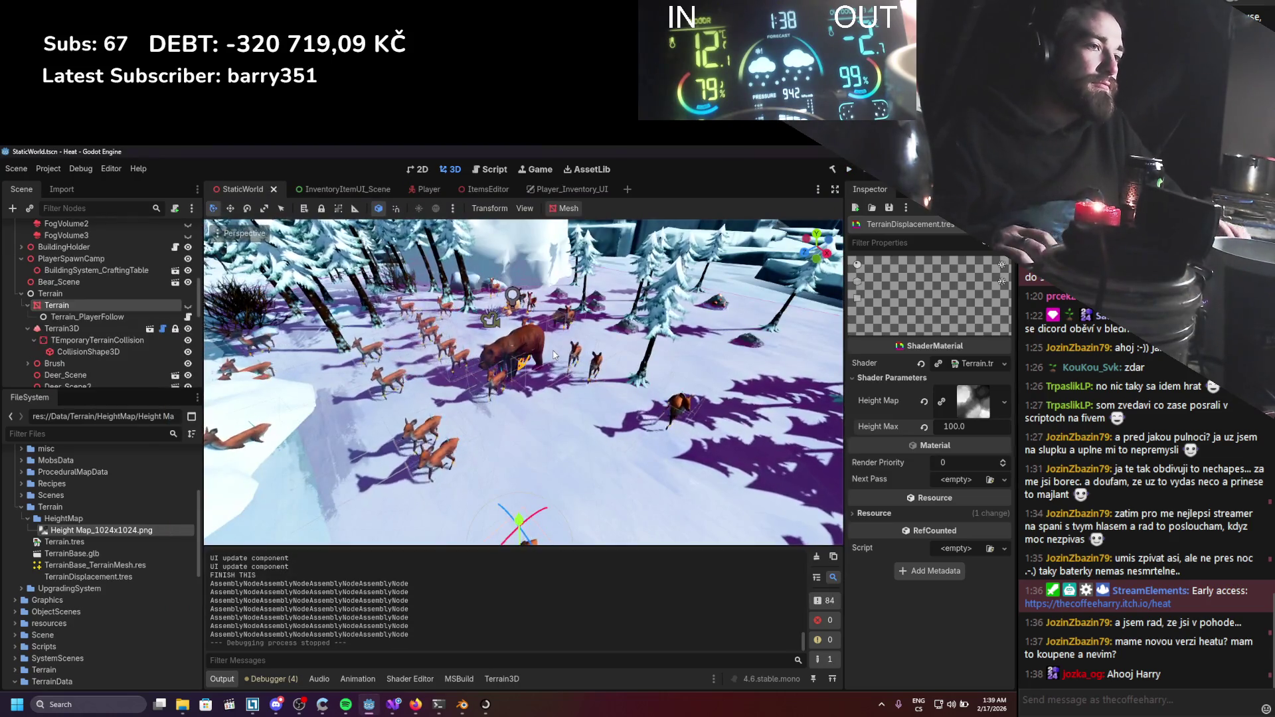
Hide the Terrain3D node, make the displaced Terrain mesh visible, and save StaticWorld.
{"action": "scroll", "coordinate": [532, 391], "scroll_direction": "down", "scroll_amount": 5}
{"action": "key", "text": "ctrl+s"}
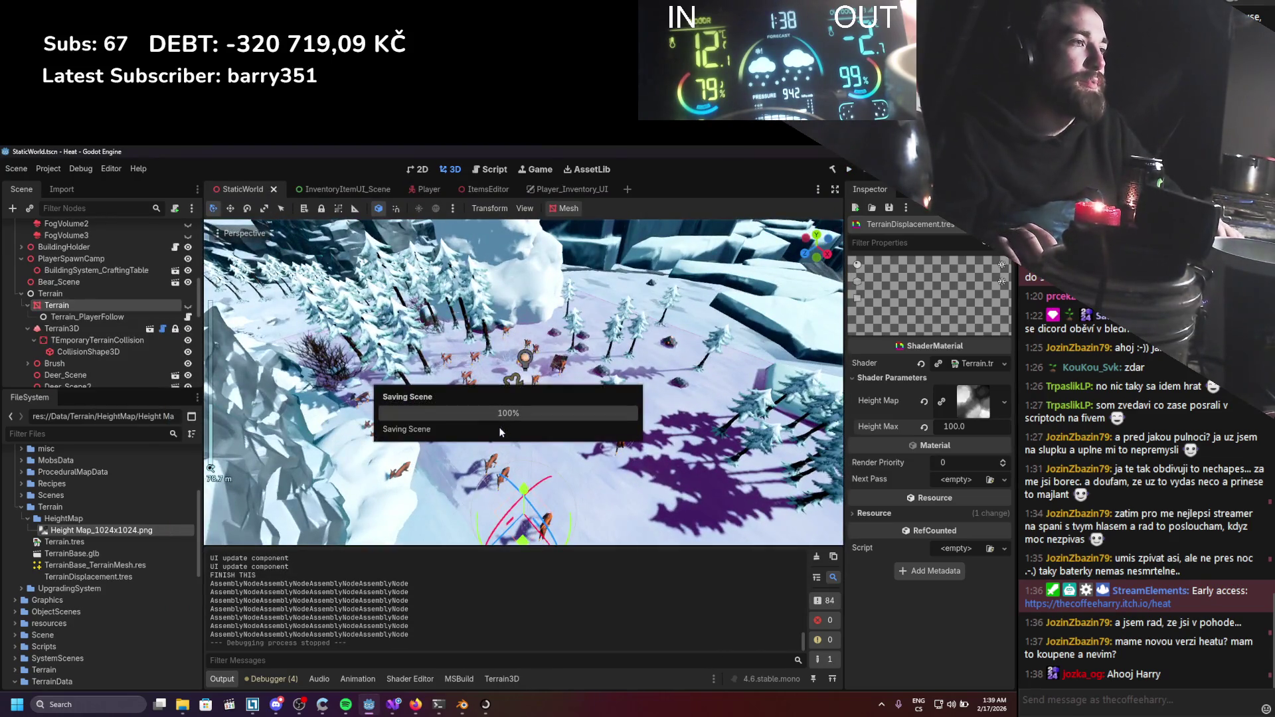
{"action": "scroll", "coordinate": [500, 431], "scroll_direction": "up", "scroll_amount": 5}
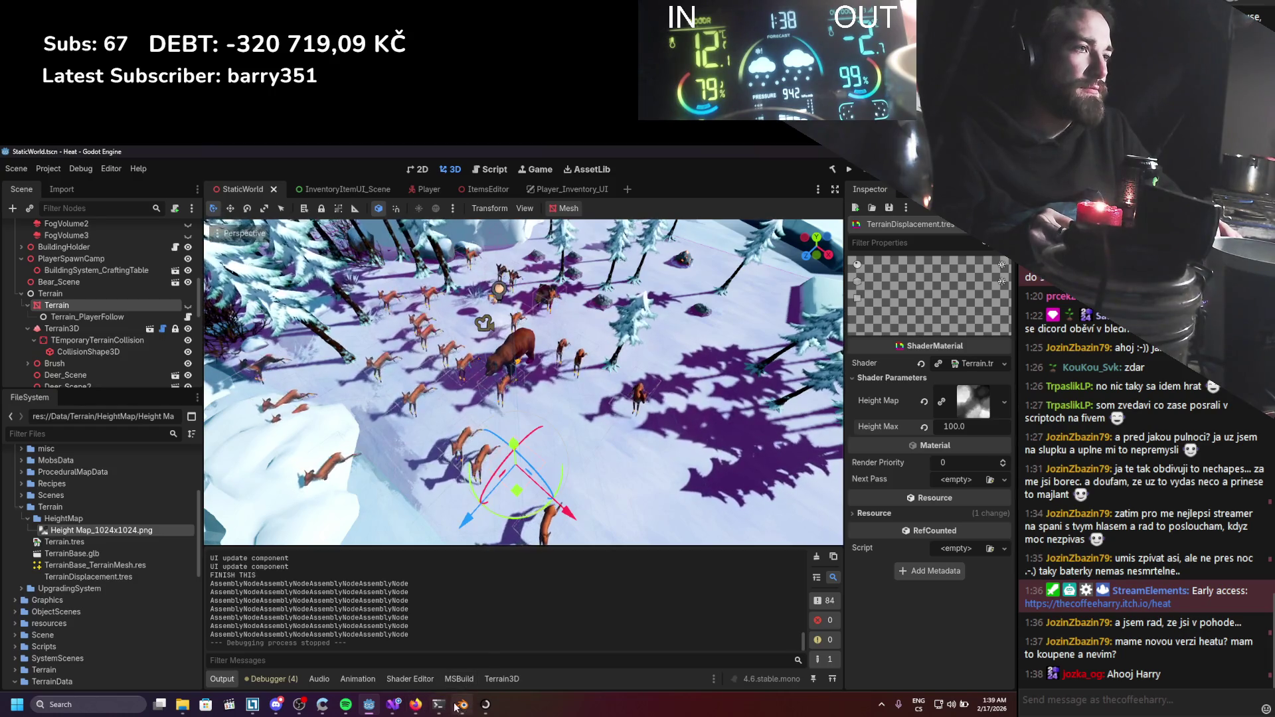
{"action": "left_click", "coordinate": [188, 328]}
{"action": "left_click", "coordinate": [188, 307]}
{"action": "scroll", "coordinate": [522, 392], "scroll_direction": "up", "scroll_amount": 5}
{"action": "key", "text": "ctrl+s"}
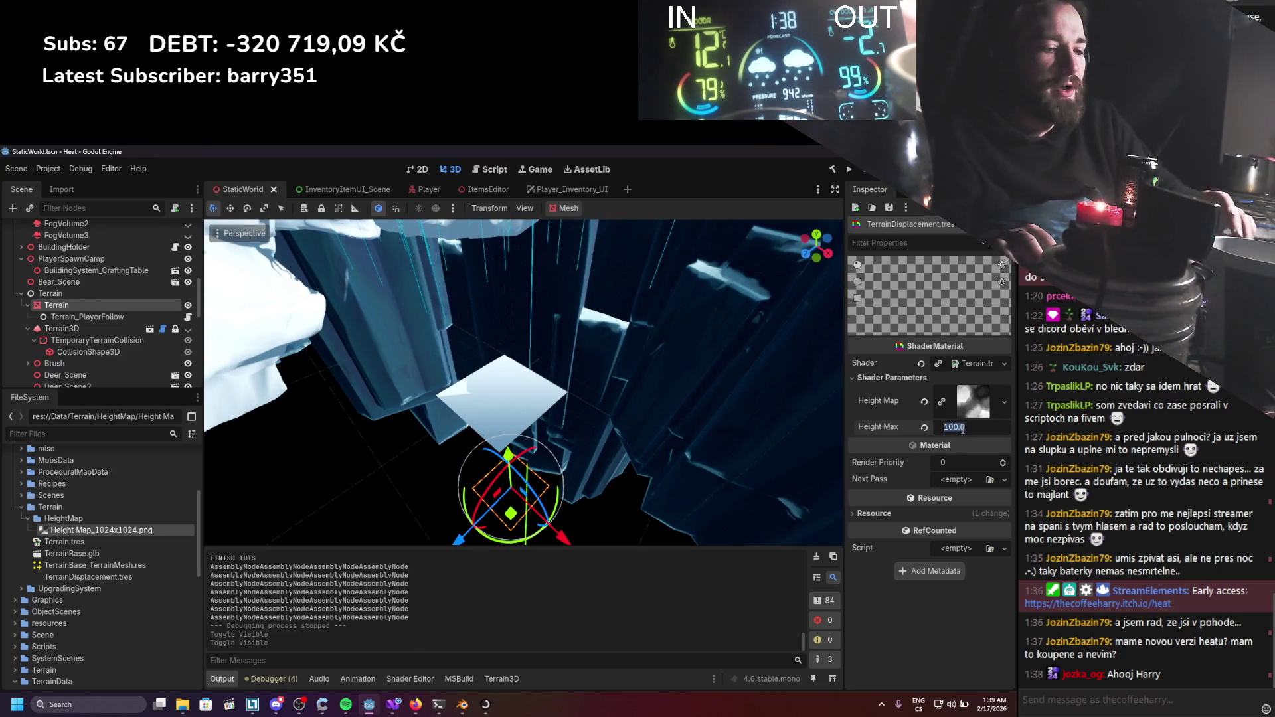
{"action": "scroll", "coordinate": [697, 431], "scroll_direction": "down", "scroll_amount": 3}
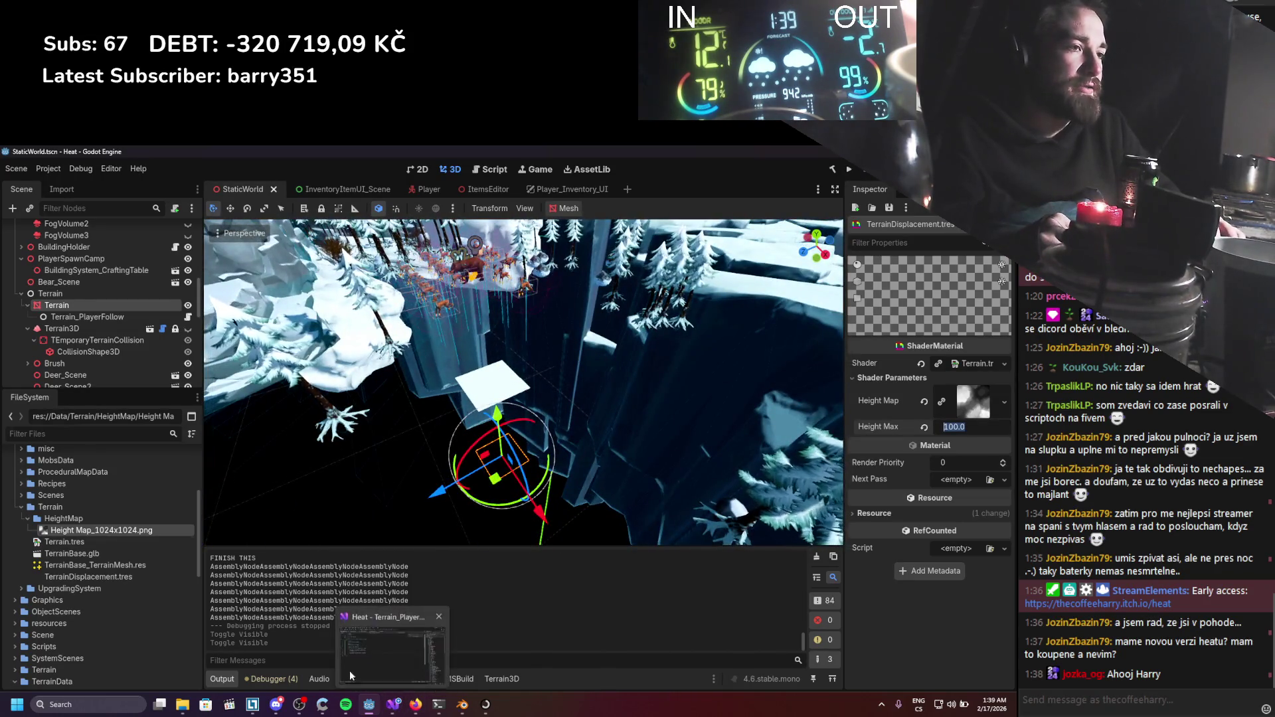
Raise the shader's Vector2Constant to about 18.3 and 38.1, save, and select Terrain3D.
{"action": "left_click", "coordinate": [417, 680]}
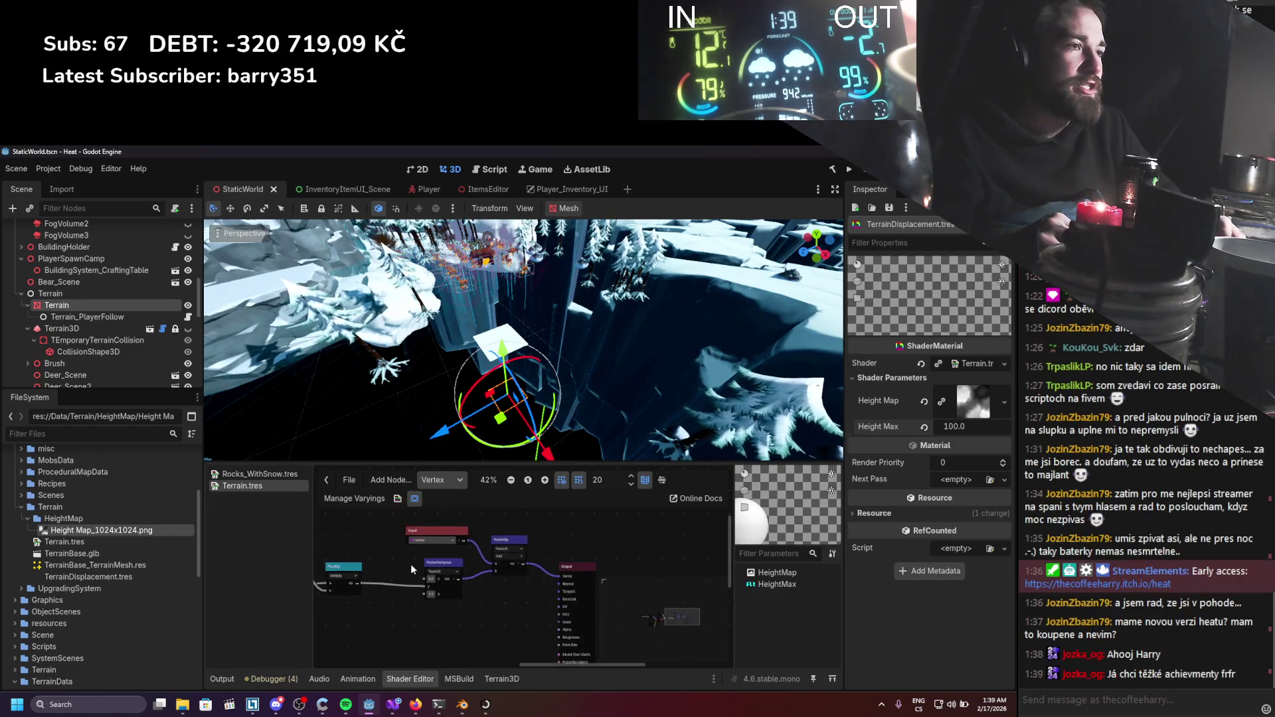
{"action": "scroll", "coordinate": [509, 617], "scroll_direction": "up", "scroll_amount": 3}
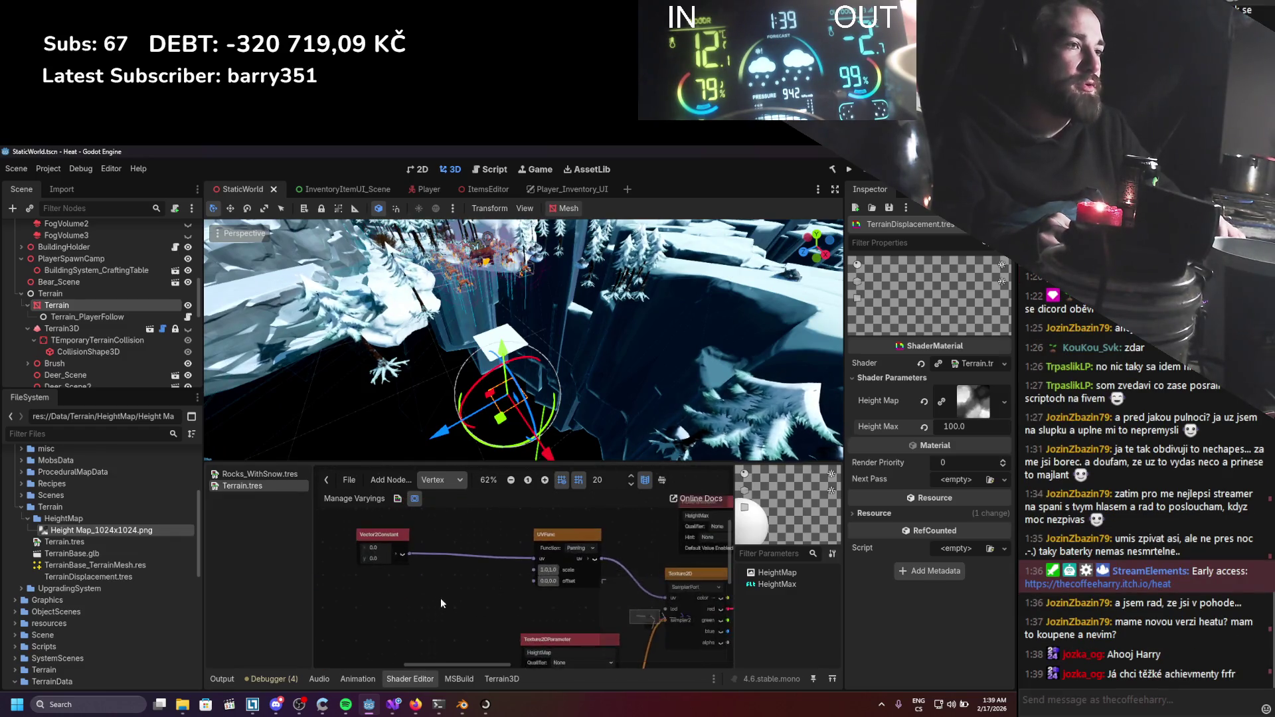
{"action": "mouse_move", "coordinate": [491, 587]}
{"action": "left_mouse_down"}
{"action": "mouse_move", "coordinate": [544, 586]}
{"action": "mouse_move", "coordinate": [502, 572]}
{"action": "left_mouse_up"}
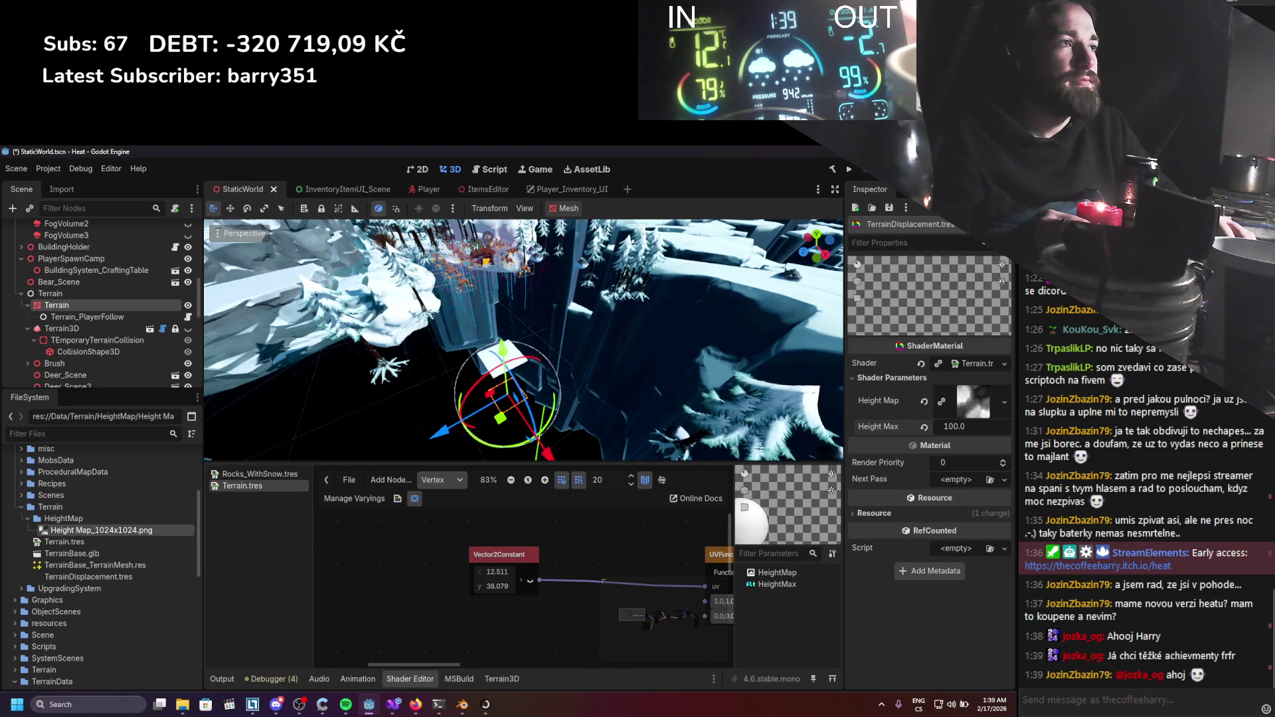
{"action": "left_click_drag", "start_coordinate": [513, 393], "coordinate": [535, 420]}
{"action": "key", "text": "ctrl+s"}
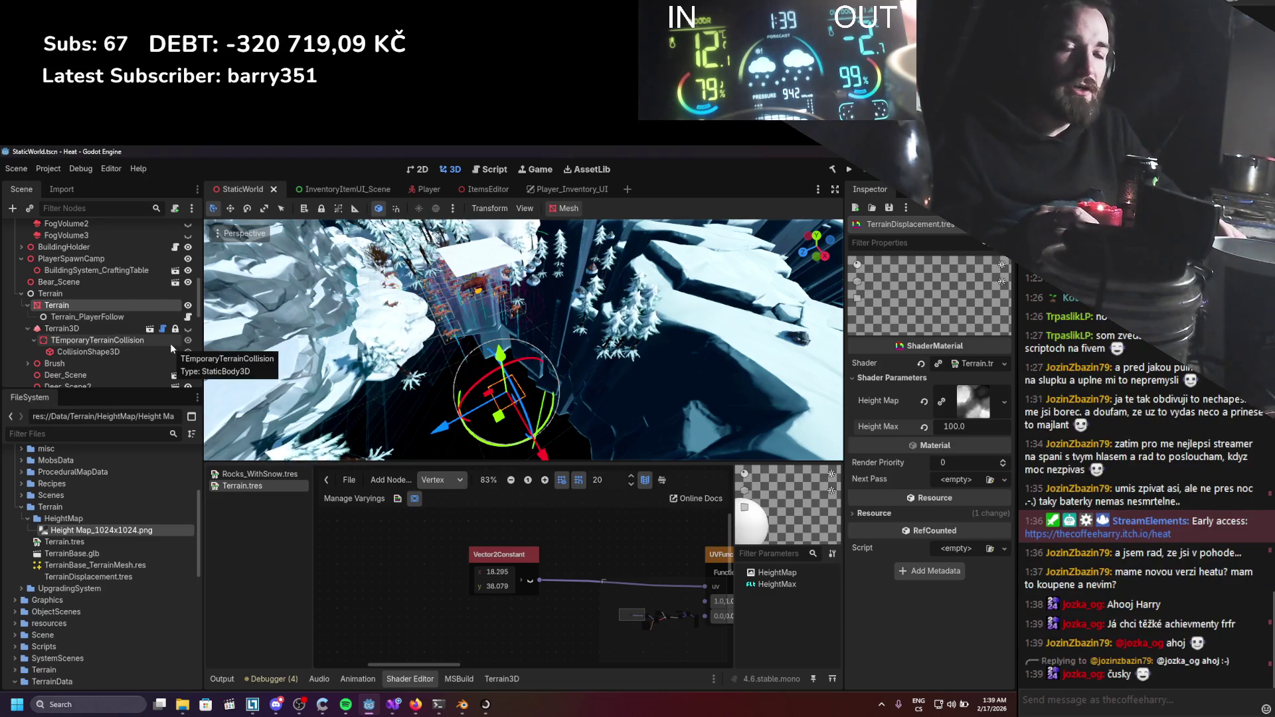
{"action": "left_click", "coordinate": [83, 329]}
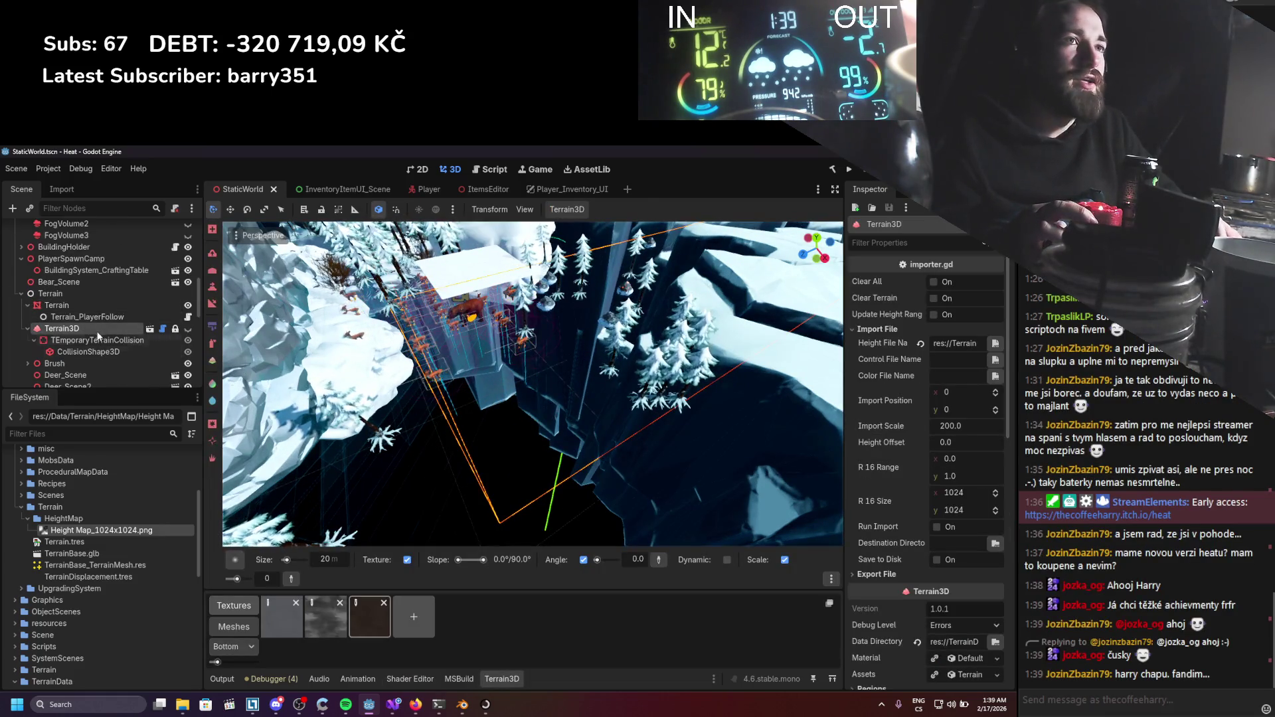
Select the Player node to read its position.
{"action": "scroll", "coordinate": [86, 301], "scroll_direction": "down", "scroll_amount": 5}
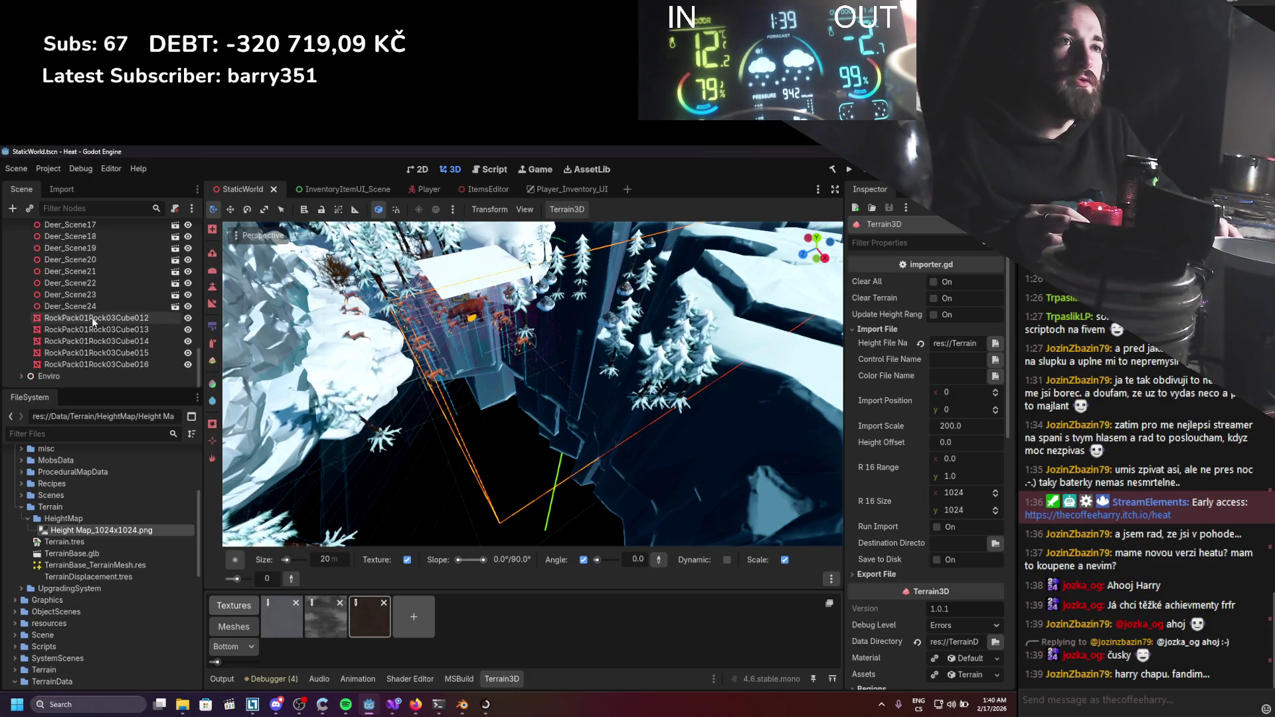
{"action": "scroll", "coordinate": [93, 317], "scroll_direction": "up", "scroll_amount": 5}
{"action": "scroll", "coordinate": [97, 316], "scroll_direction": "up", "scroll_amount": 10}
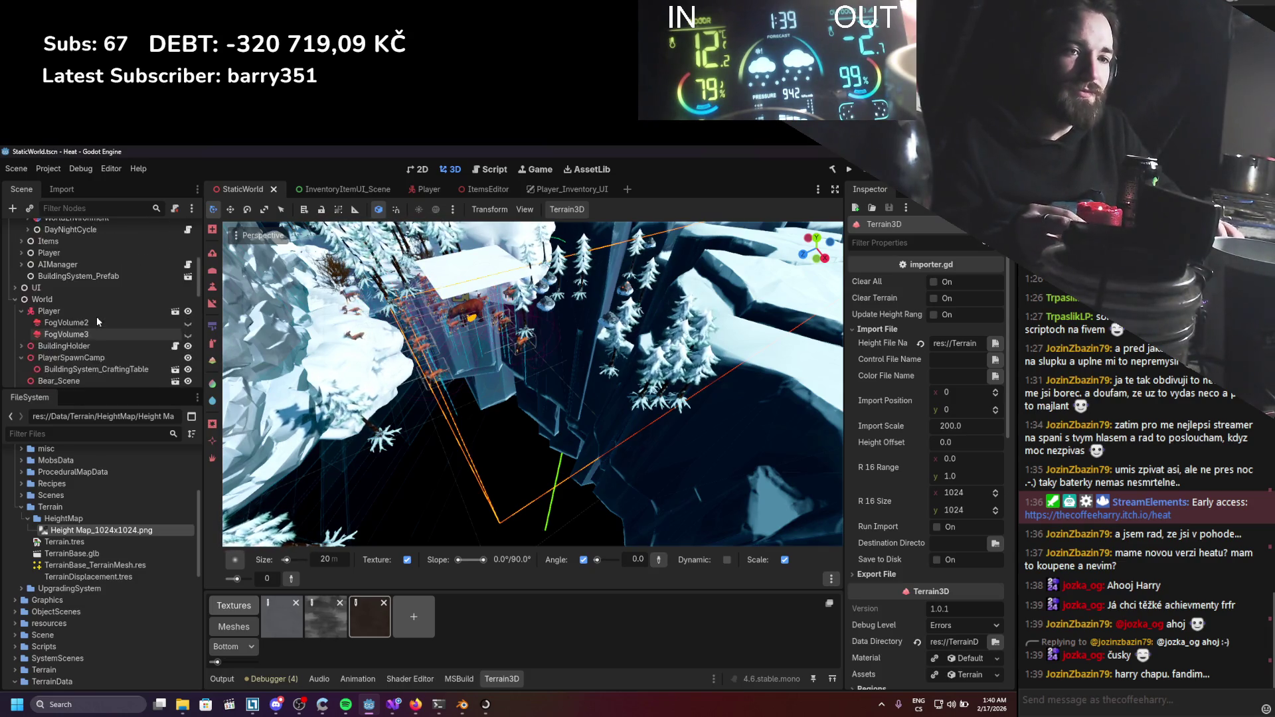
{"action": "scroll", "coordinate": [97, 316], "scroll_direction": "down", "scroll_amount": 8}
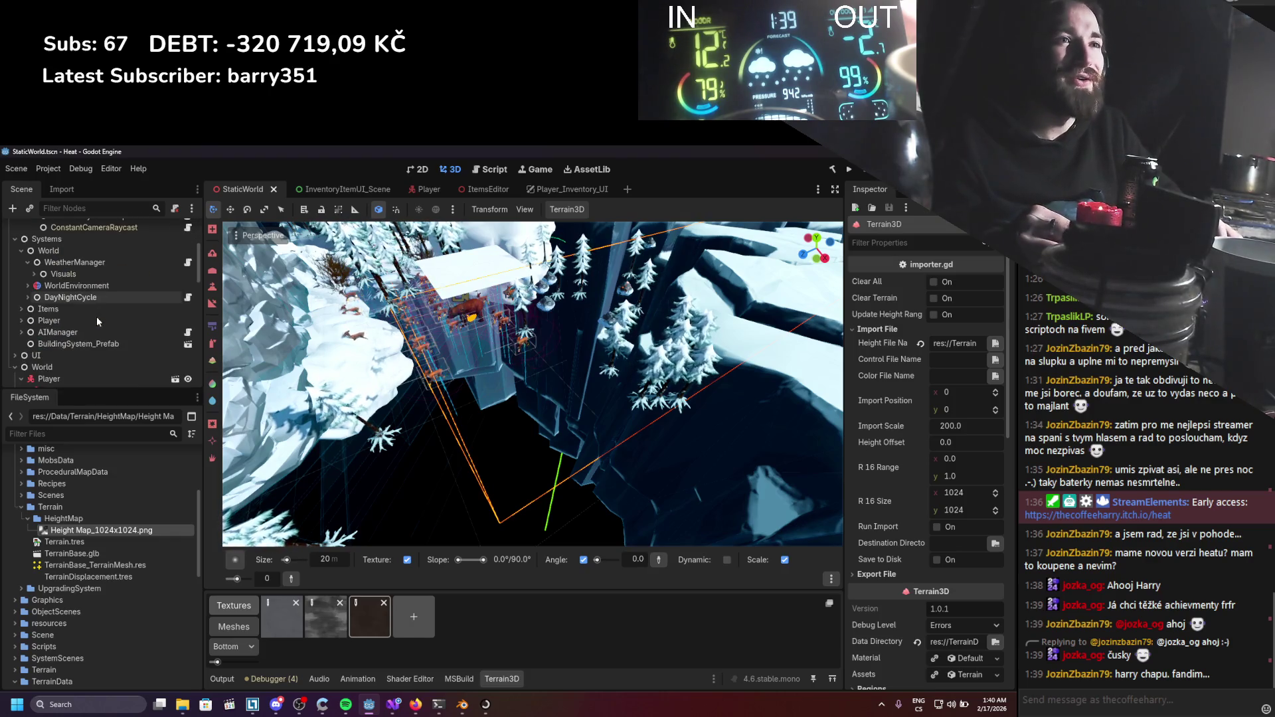
{"action": "left_click", "coordinate": [52, 320]}
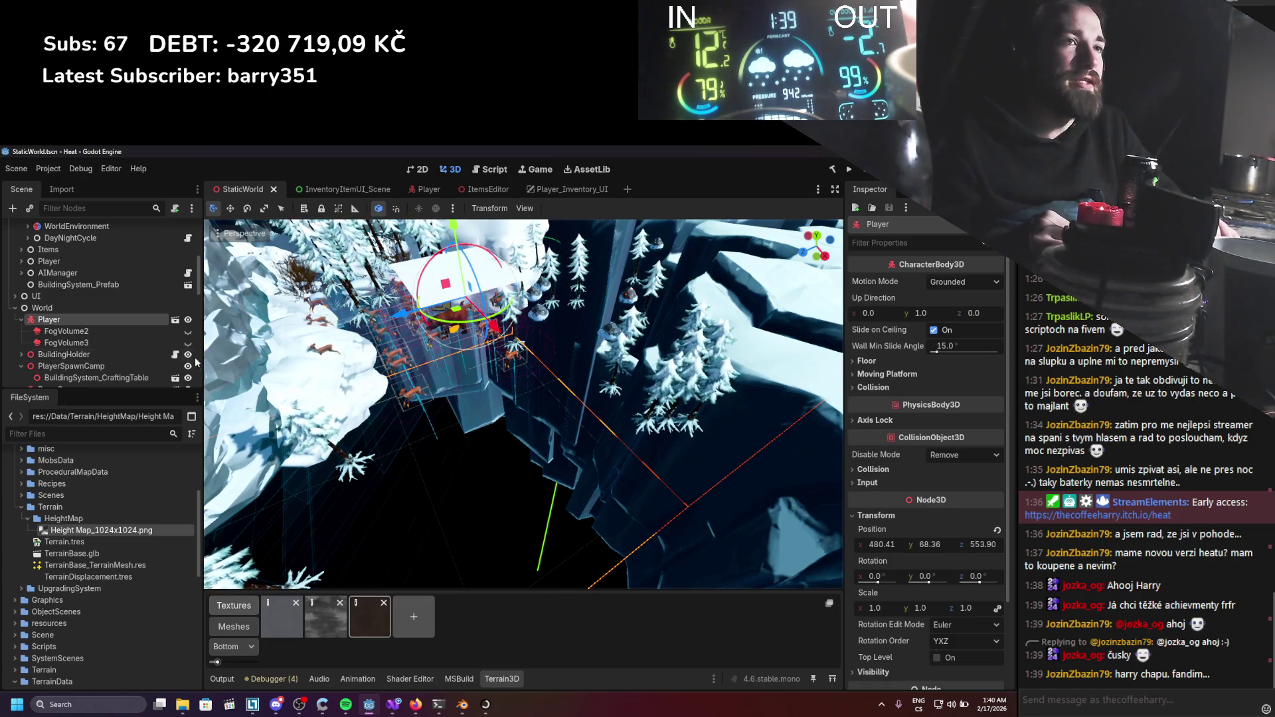
Select the Terrain node and bring up its shader graph in the Shader Editor.
{"action": "scroll", "coordinate": [62, 337], "scroll_direction": "down", "scroll_amount": 3}
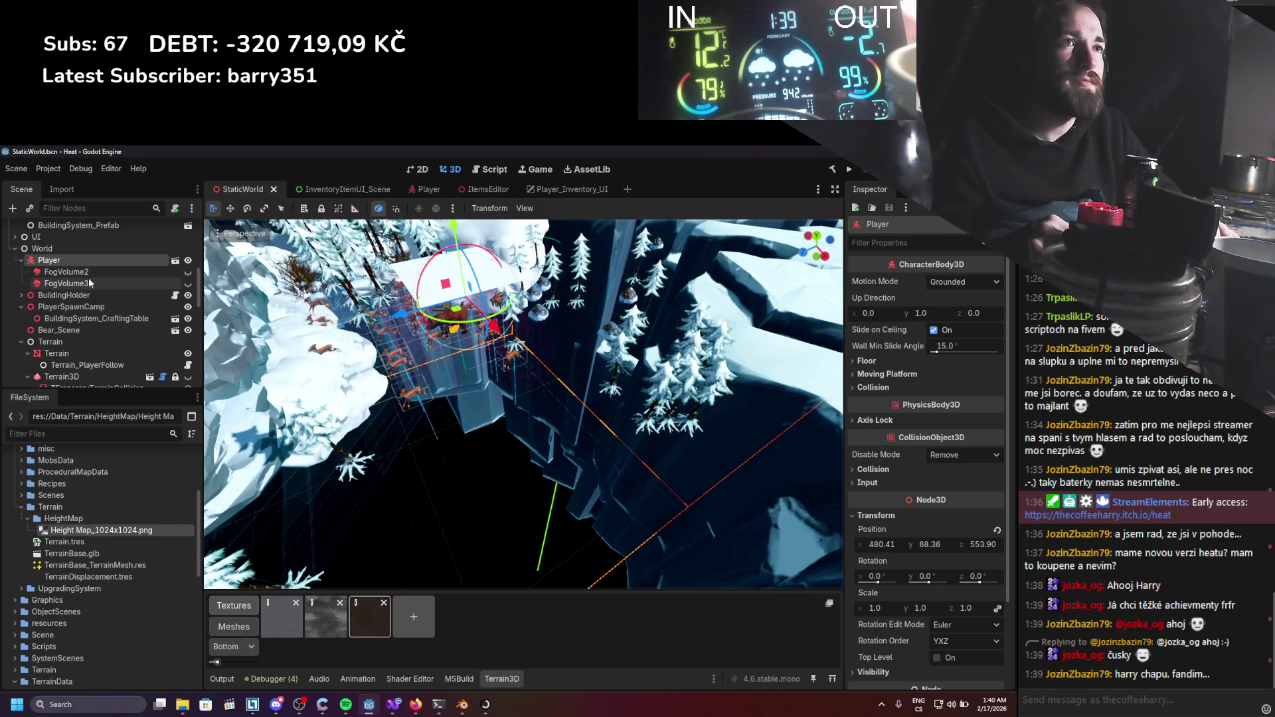
{"action": "scroll", "coordinate": [89, 284], "scroll_direction": "down", "scroll_amount": 2}
{"action": "left_click", "coordinate": [83, 317]}
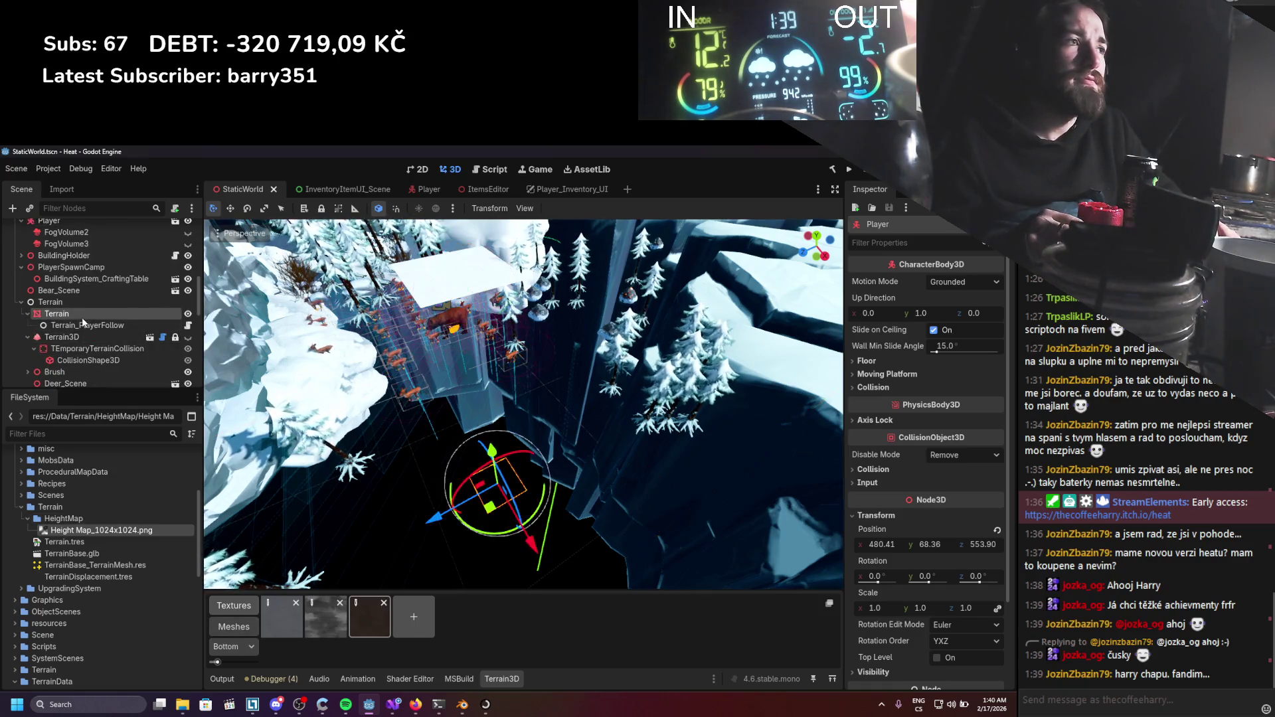
{"action": "scroll", "coordinate": [869, 517], "scroll_direction": "down", "scroll_amount": 3}
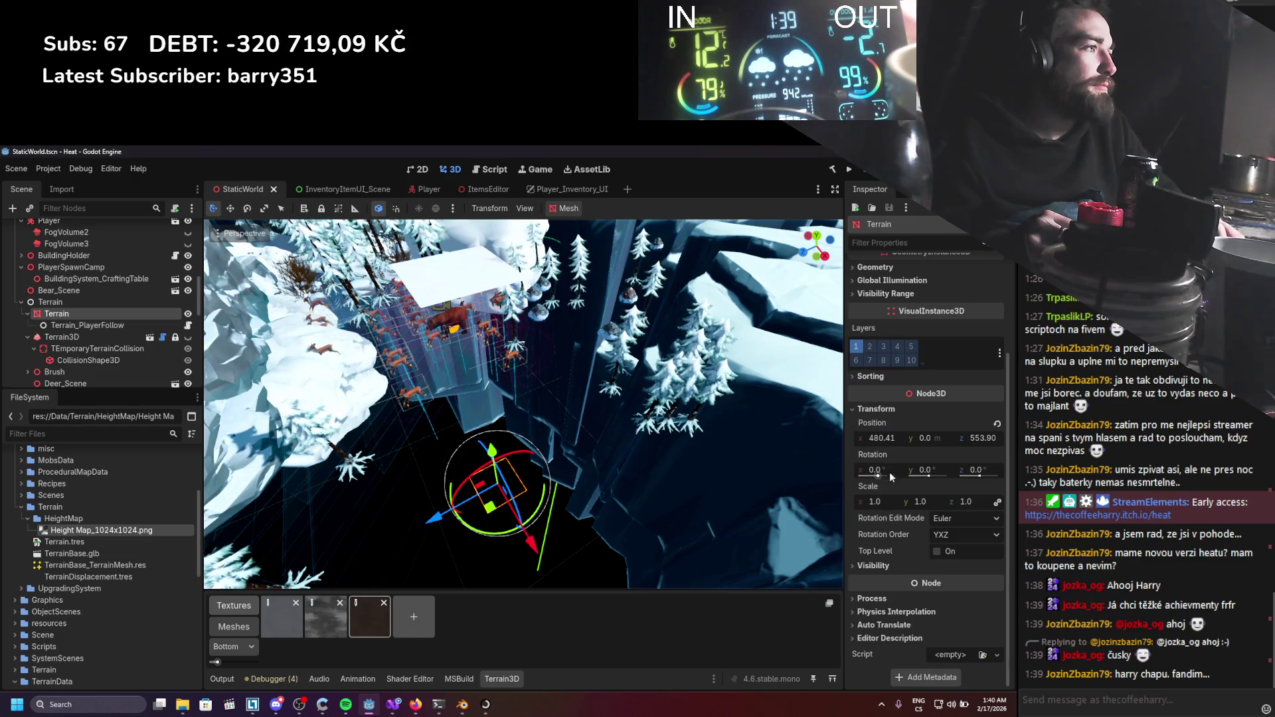
{"action": "left_click", "coordinate": [420, 678]}
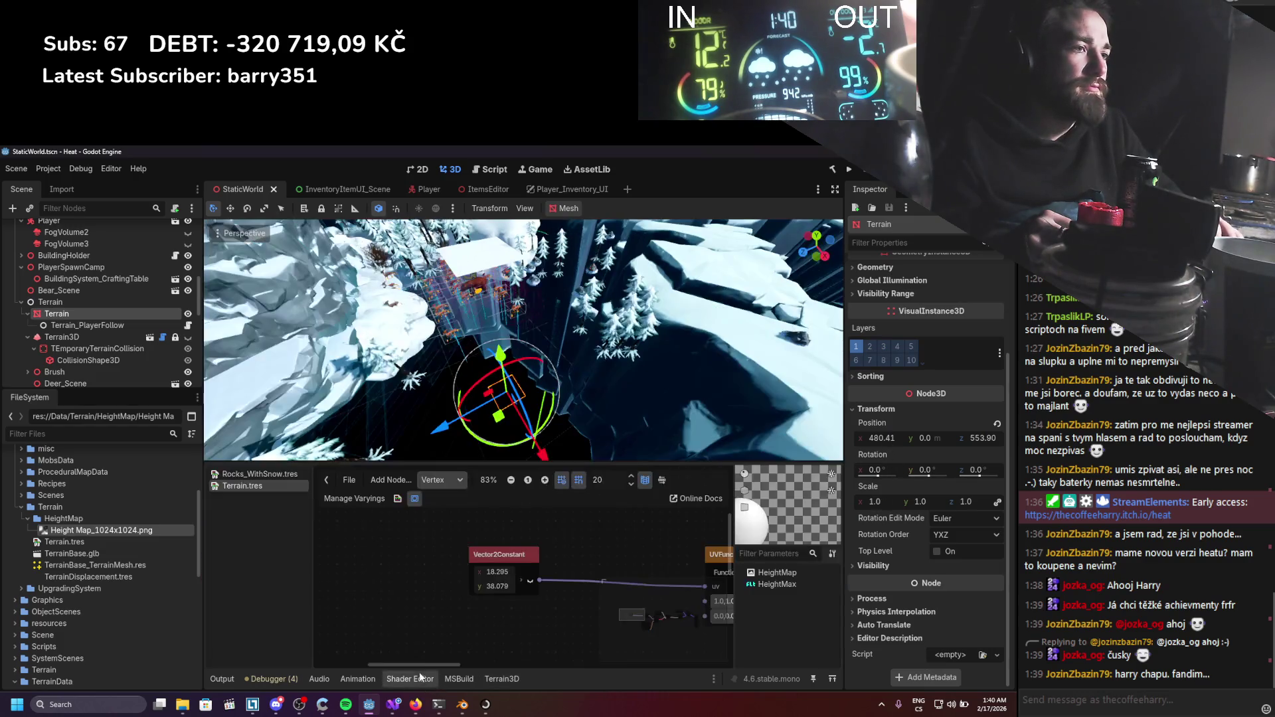
Set the Vector2Constant to x 480 and y 553, then save the scene.
{"action": "left_click", "coordinate": [503, 572]}
{"action": "type", "text": "48"}
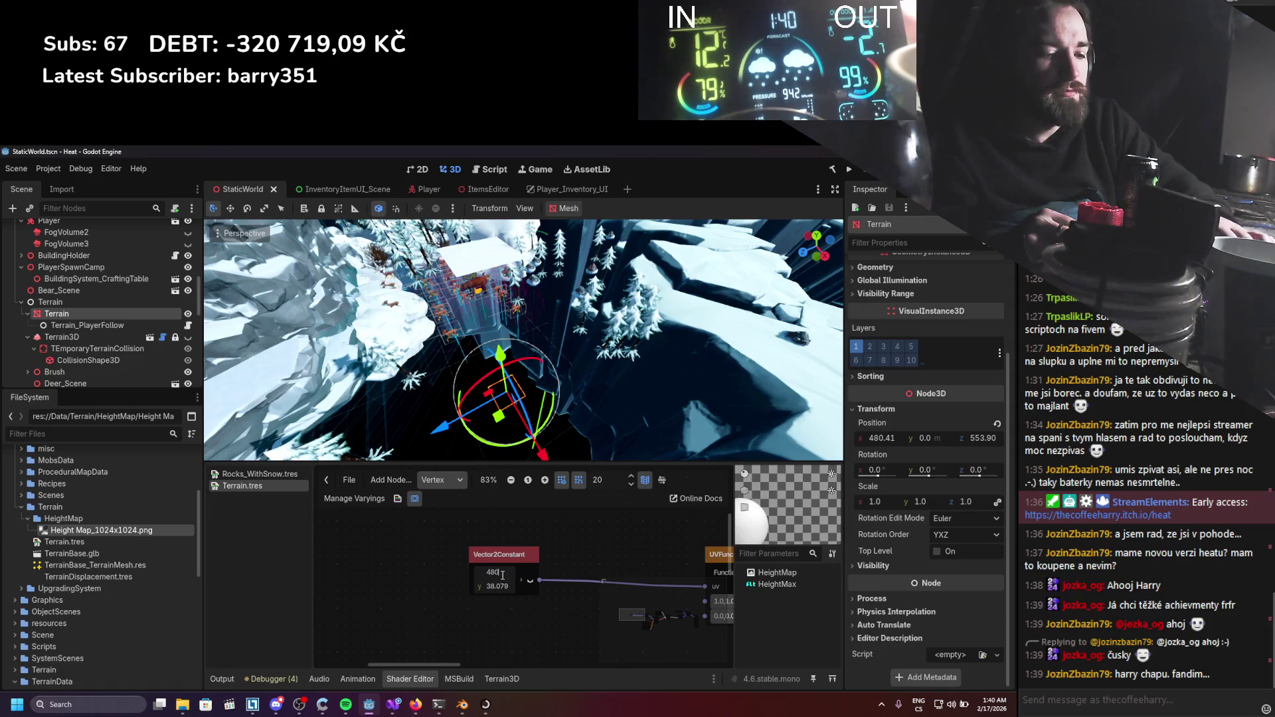
{"action": "type", "text": "0"}
{"action": "key", "text": "Return"}
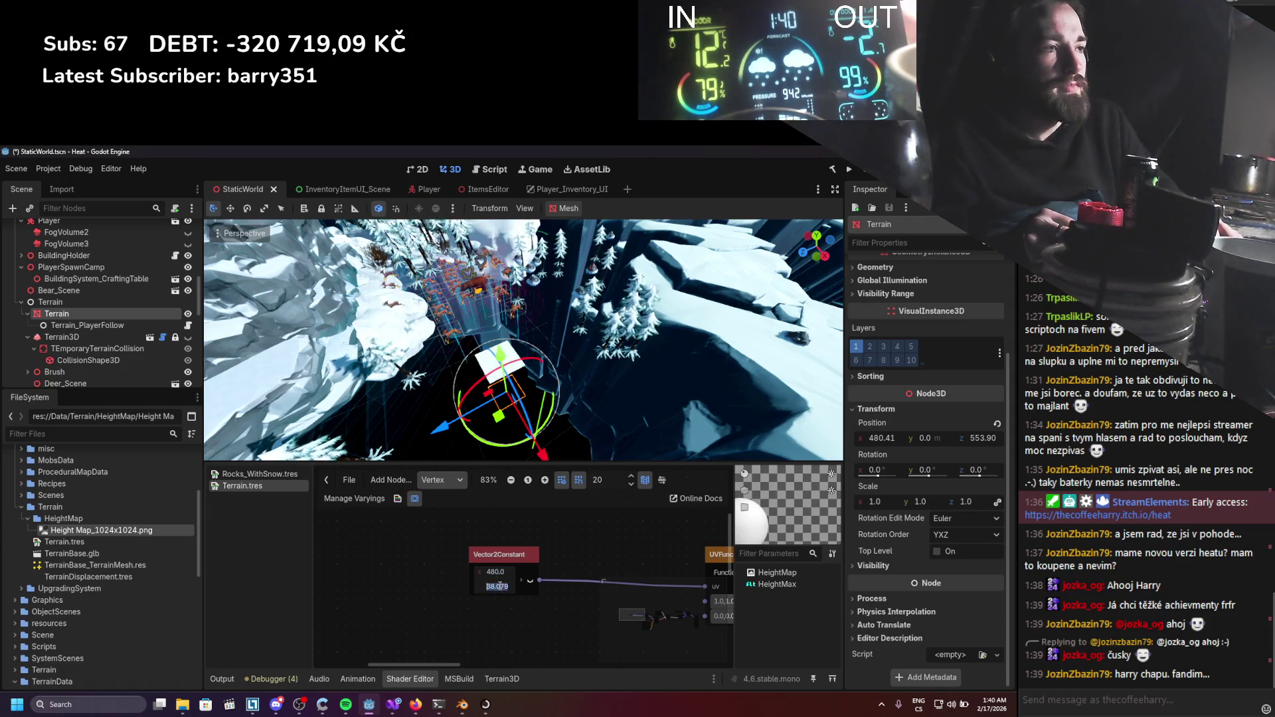
{"action": "left_click", "coordinate": [500, 584]}
{"action": "type", "text": "553"}
{"action": "key", "text": "Return"}
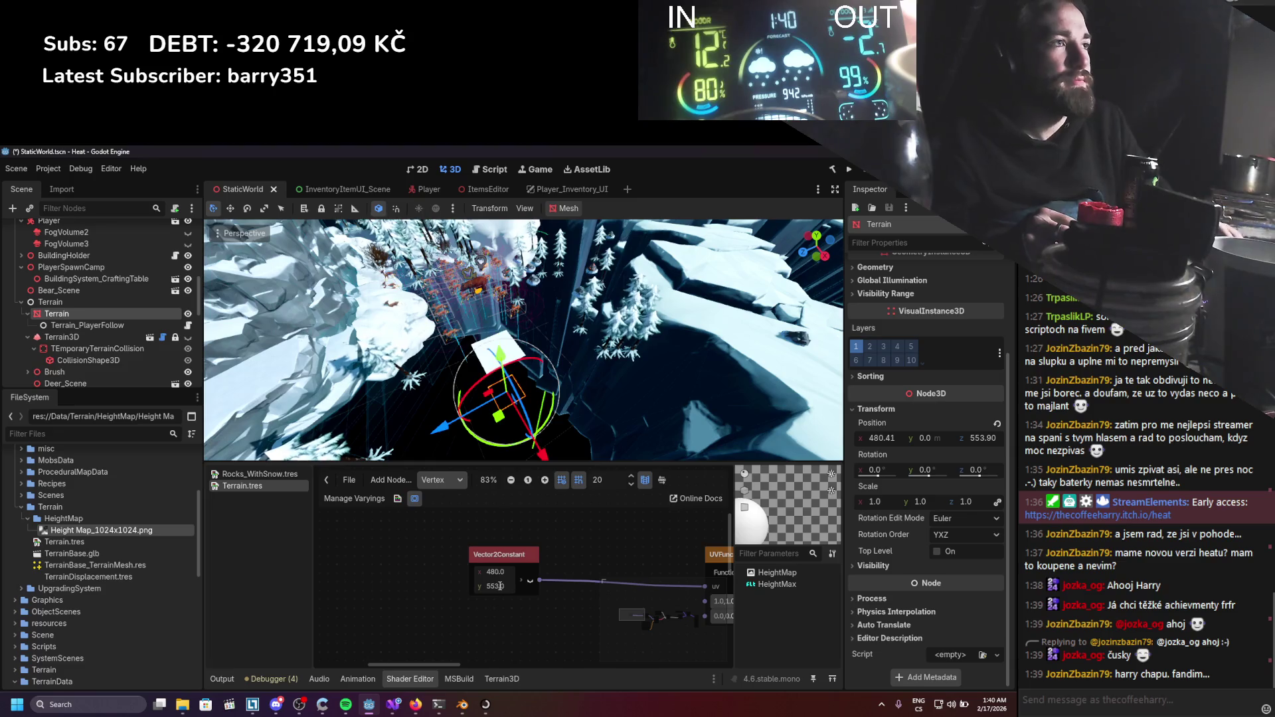
{"action": "key", "text": "ctrl+s"}
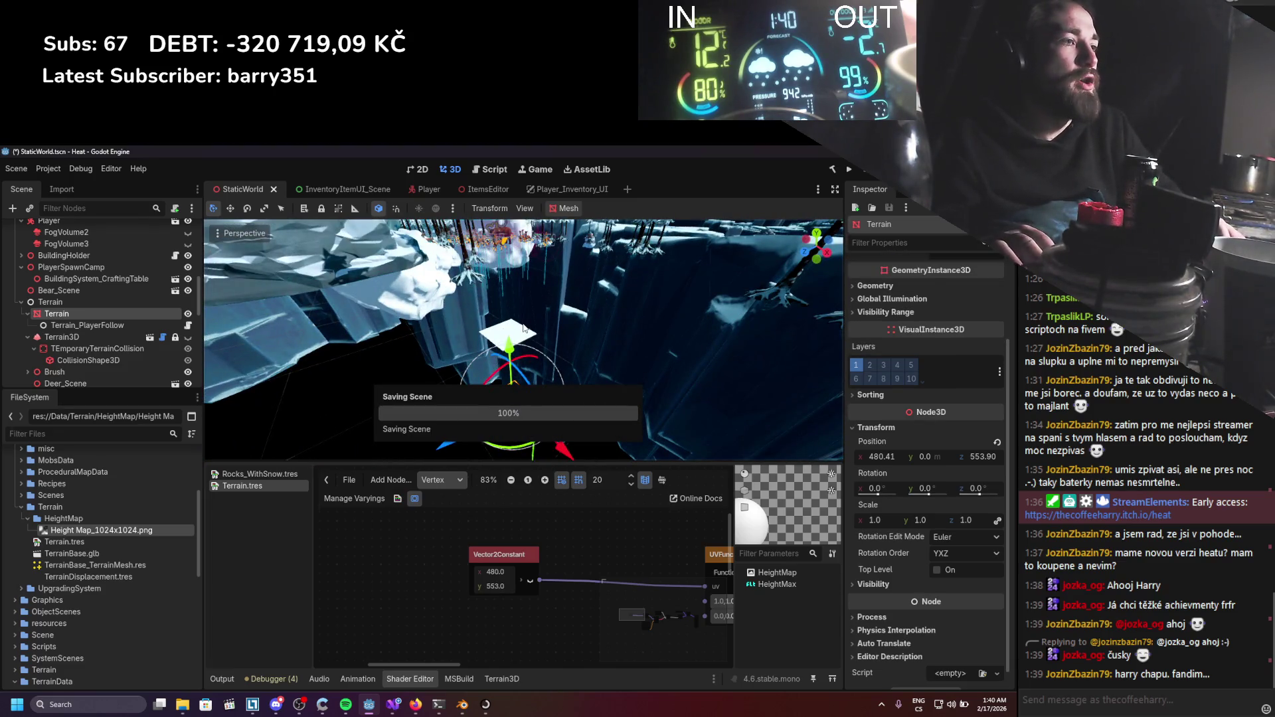
Orbit to a steep top-down view of the snowy cliffs and save again.
{"action": "scroll", "coordinate": [516, 373], "scroll_direction": "up", "scroll_amount": 5}
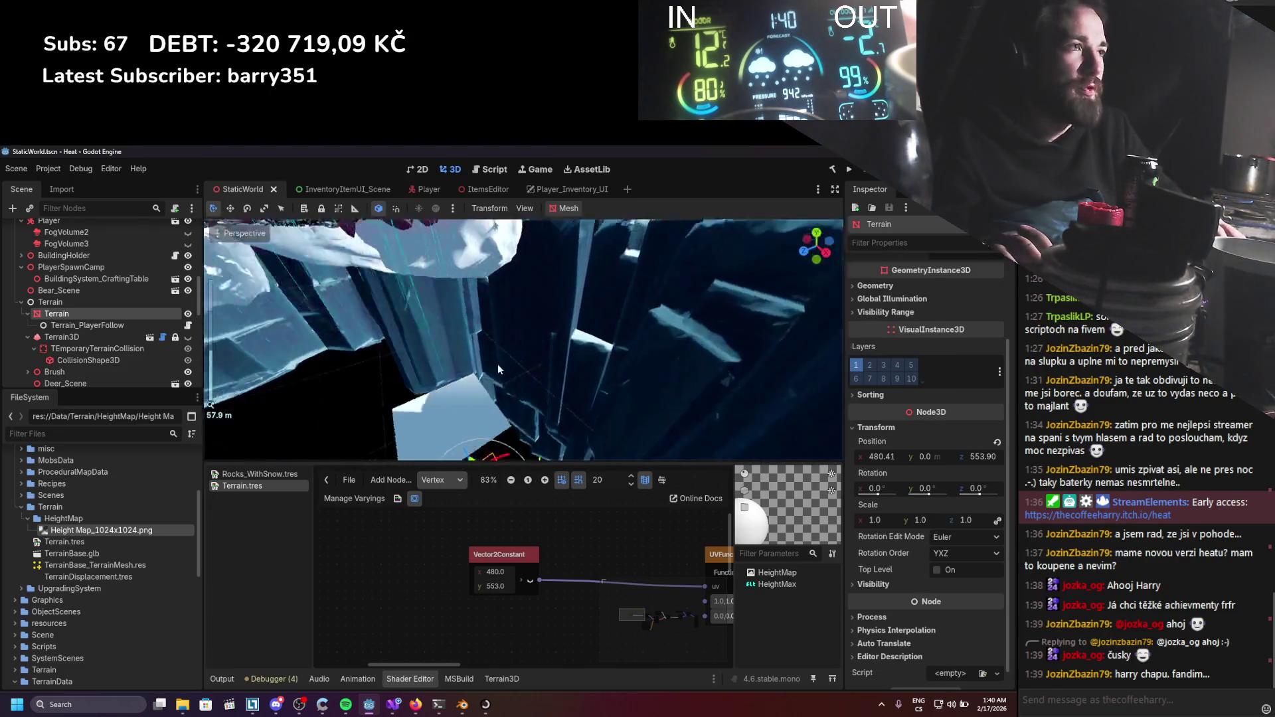
{"action": "scroll", "coordinate": [499, 369], "scroll_direction": "down", "scroll_amount": 8}
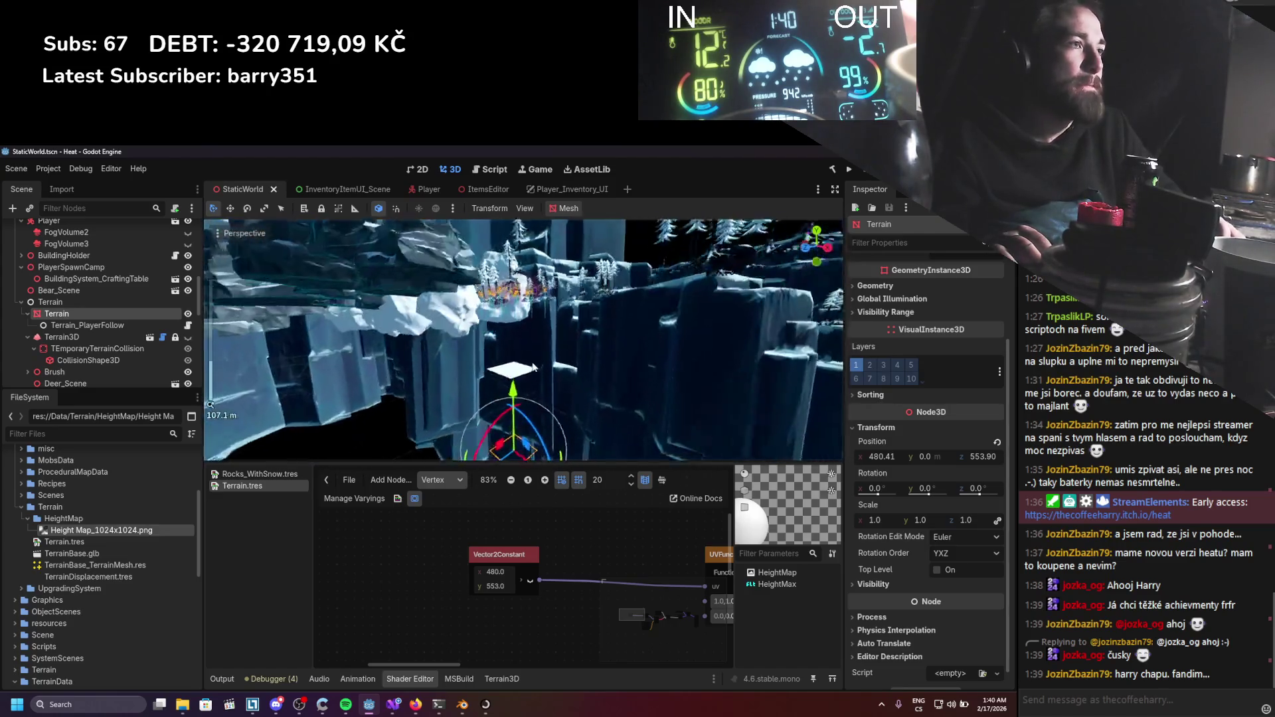
{"action": "scroll", "coordinate": [533, 367], "scroll_direction": "up", "scroll_amount": 4}
{"action": "left_click_drag", "start_coordinate": [527, 386], "coordinate": [512, 412]}
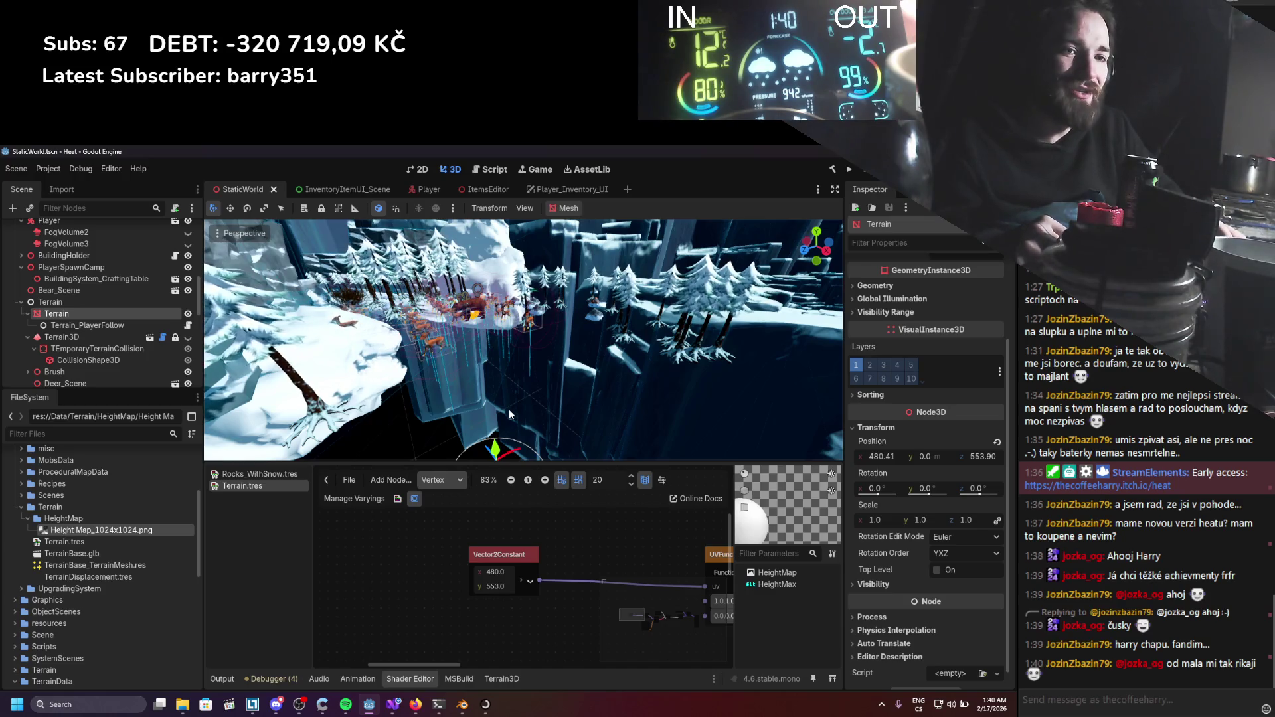
{"action": "scroll", "coordinate": [503, 367], "scroll_direction": "down", "scroll_amount": 2}
{"action": "mouse_move", "coordinate": [503, 367]}
{"action": "left_mouse_down"}
{"action": "mouse_move", "coordinate": [508, 410]}
{"action": "mouse_move", "coordinate": [499, 324]}
{"action": "mouse_move", "coordinate": [516, 295]}
{"action": "left_mouse_up"}
{"action": "key", "text": "ctrl+s"}
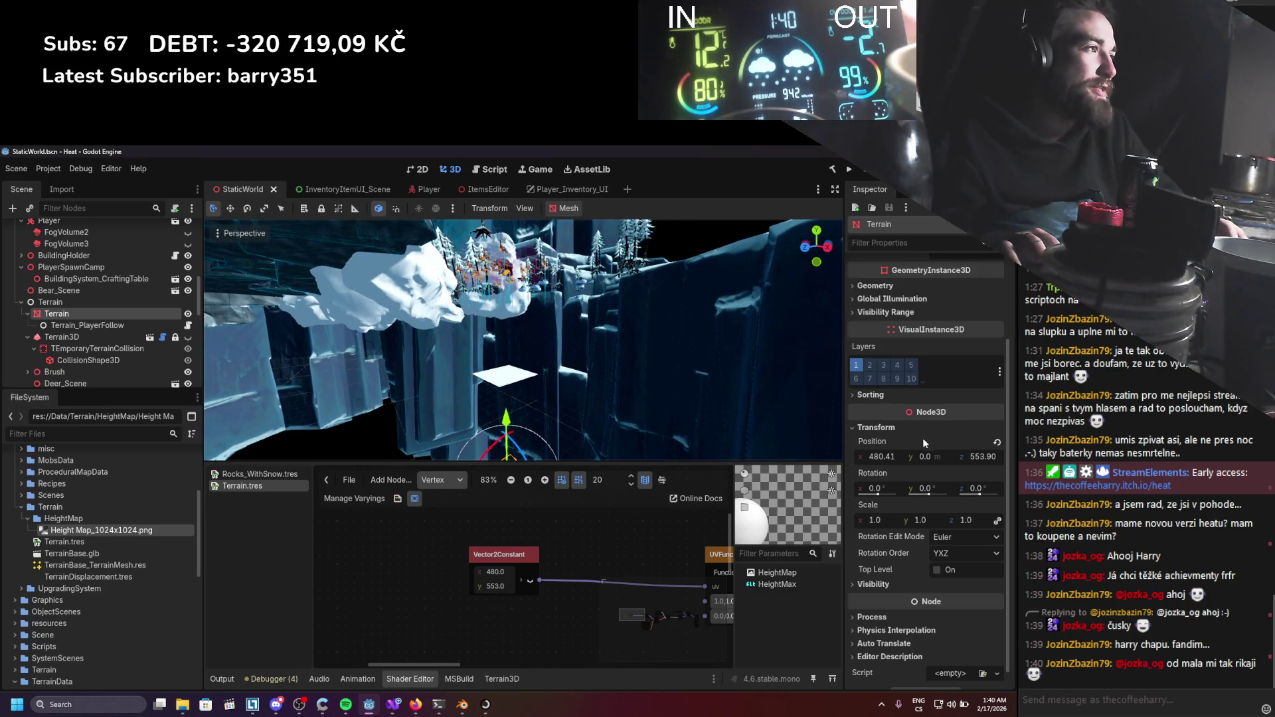
{"action": "scroll", "coordinate": [923, 437], "scroll_direction": "up", "scroll_amount": 3}
{"action": "scroll", "coordinate": [627, 357], "scroll_direction": "down", "scroll_amount": 3}
Save, then try lifting the Terrain upward with the gizmo and undo it.
{"action": "key", "text": "ctrl+s"}
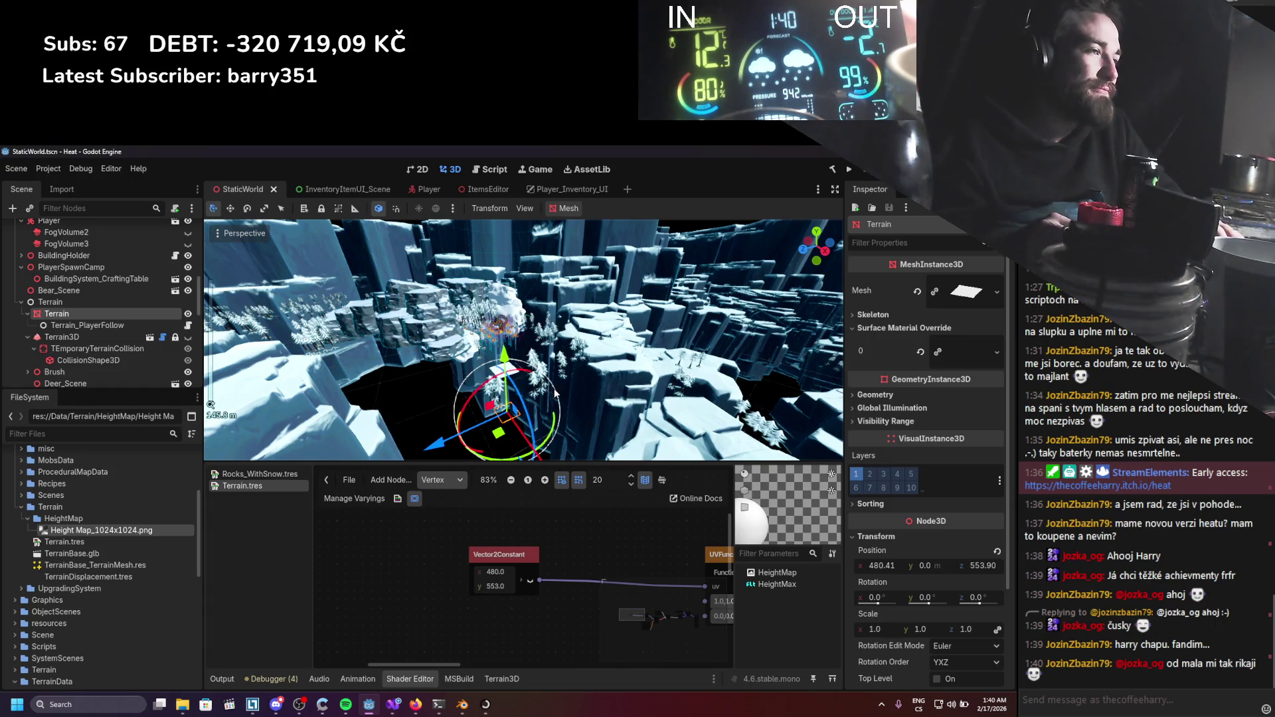
{"action": "scroll", "coordinate": [557, 393], "scroll_direction": "down", "scroll_amount": 2}
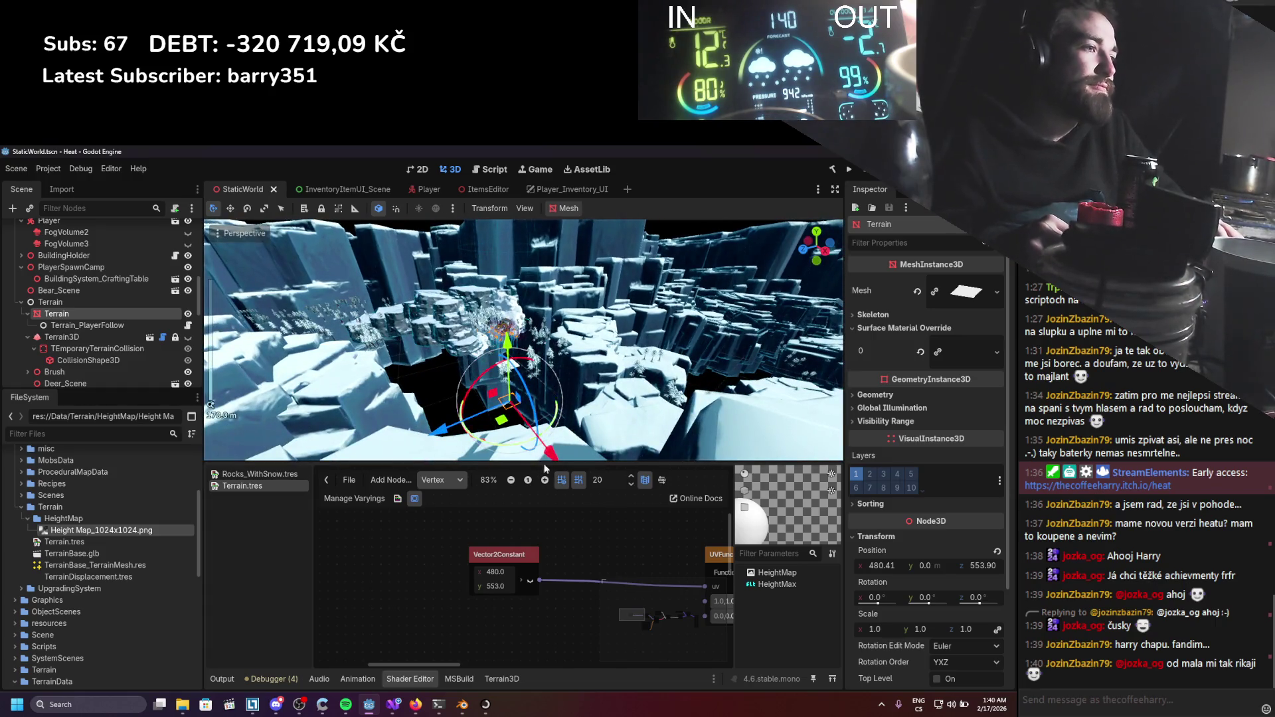
{"action": "scroll", "coordinate": [555, 564], "scroll_direction": "down", "scroll_amount": 2}
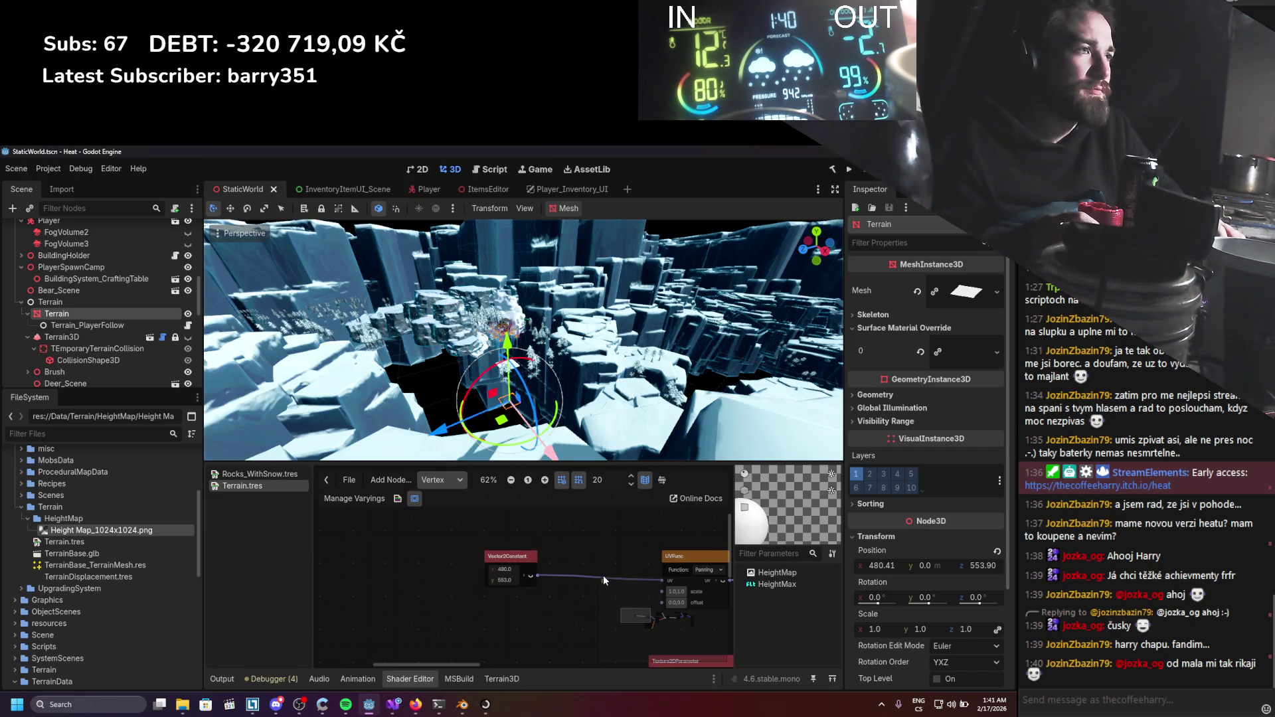
{"action": "scroll", "coordinate": [557, 406], "scroll_direction": "up", "scroll_amount": 2}
{"action": "scroll", "coordinate": [552, 398], "scroll_direction": "up", "scroll_amount": 10}
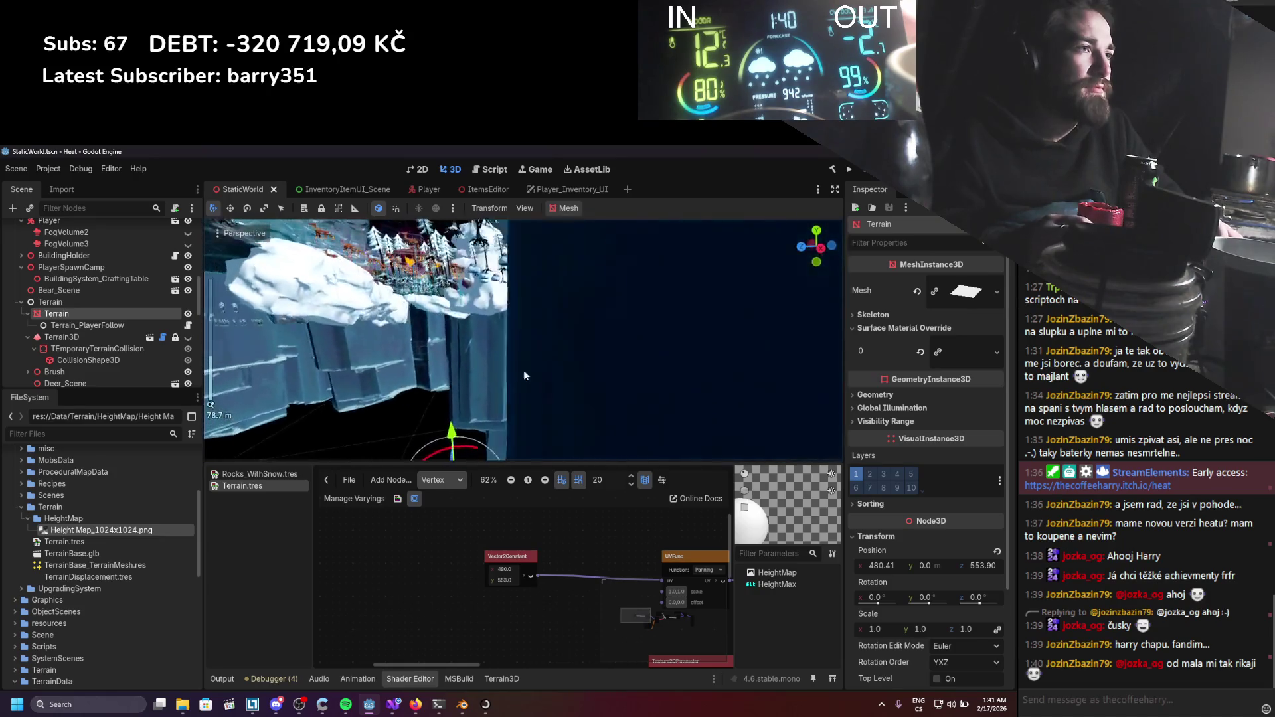
{"action": "scroll", "coordinate": [592, 384], "scroll_direction": "down", "scroll_amount": 5}
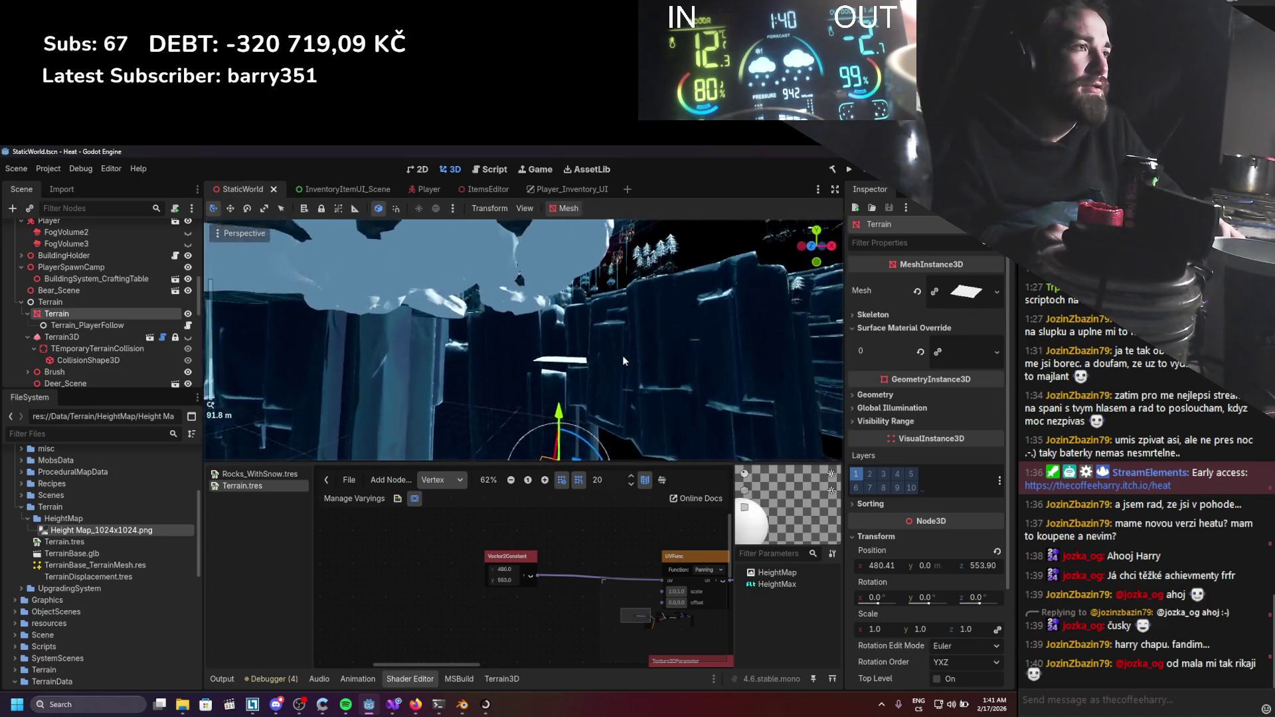
{"action": "scroll", "coordinate": [527, 405], "scroll_direction": "up", "scroll_amount": 2}
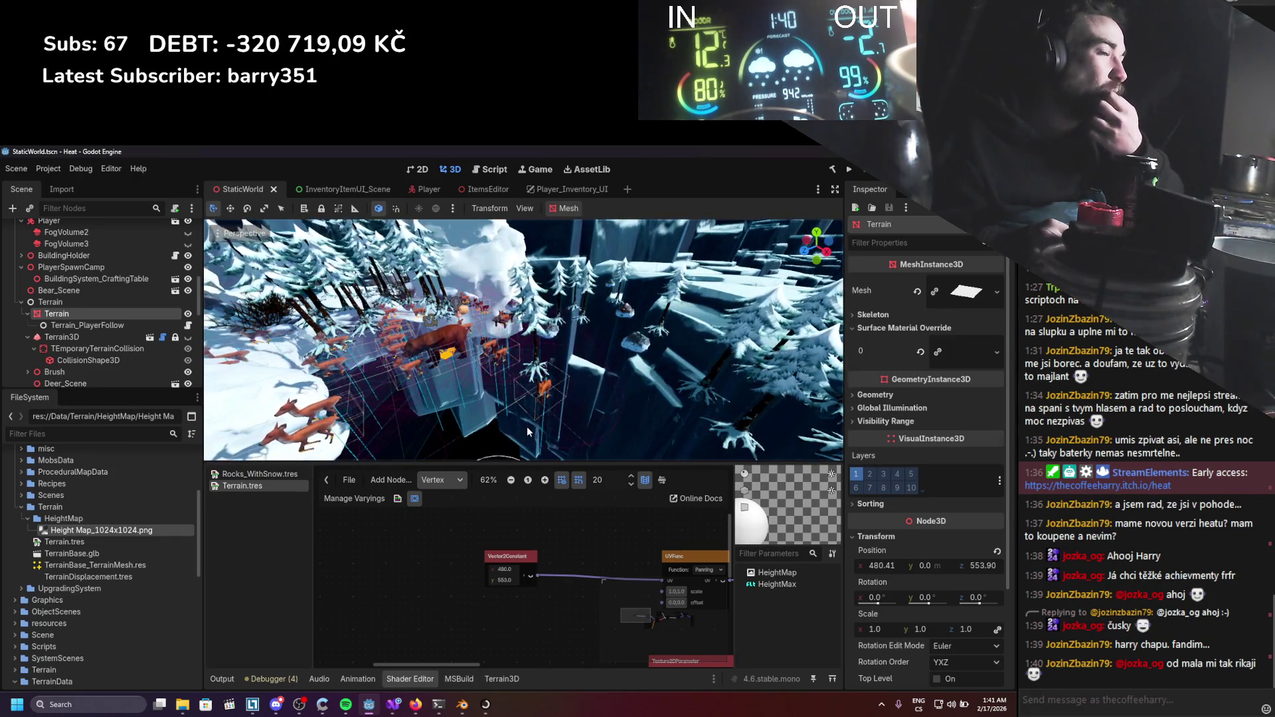
{"action": "scroll", "coordinate": [527, 432], "scroll_direction": "down", "scroll_amount": 2}
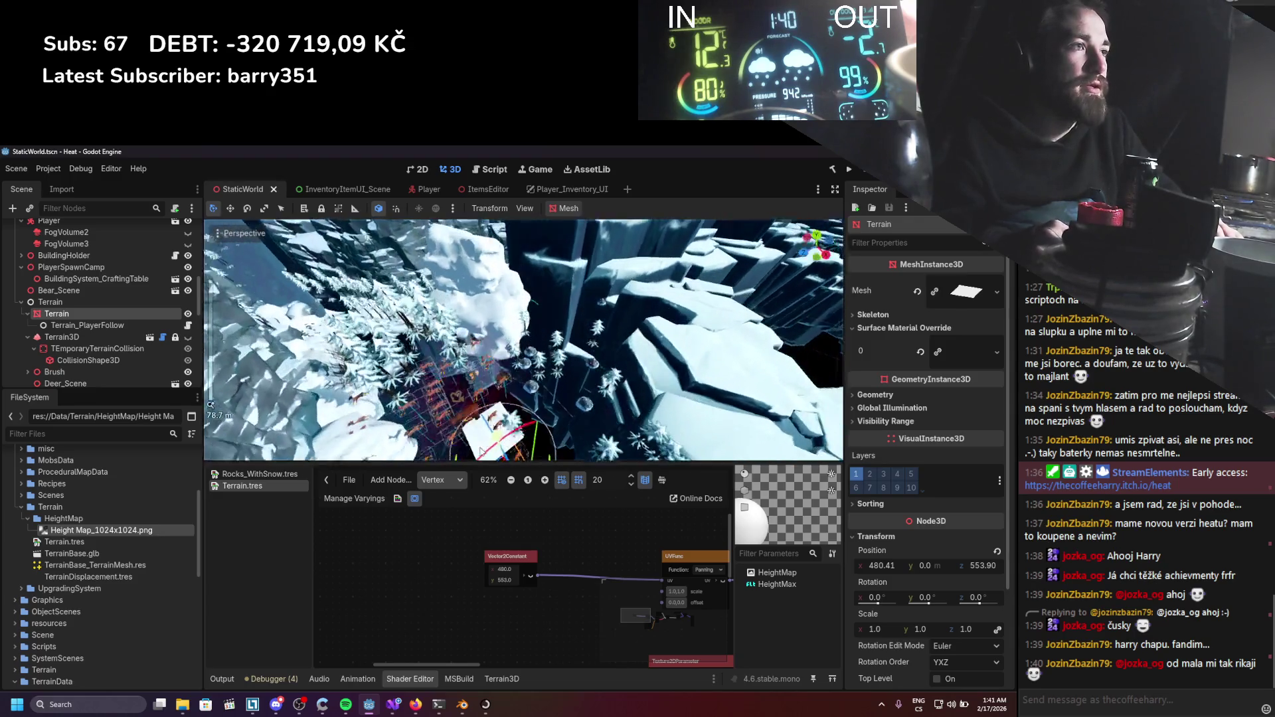
{"action": "scroll", "coordinate": [480, 453], "scroll_direction": "down", "scroll_amount": 5}
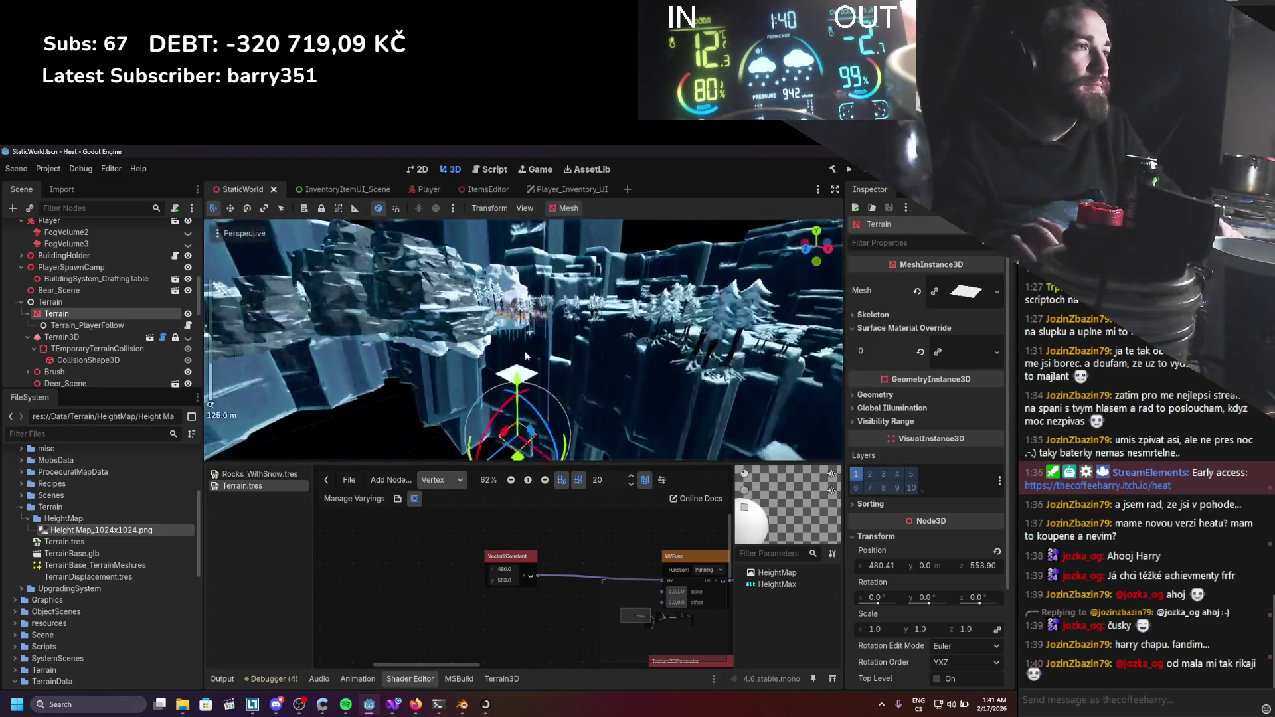
{"action": "mouse_move", "coordinate": [518, 373]}
{"action": "left_mouse_down"}
{"action": "mouse_move", "coordinate": [520, 311]}
{"action": "mouse_move", "coordinate": [520, 324]}
{"action": "left_mouse_up"}
{"action": "scroll", "coordinate": [494, 365], "scroll_direction": "up", "scroll_amount": 4}
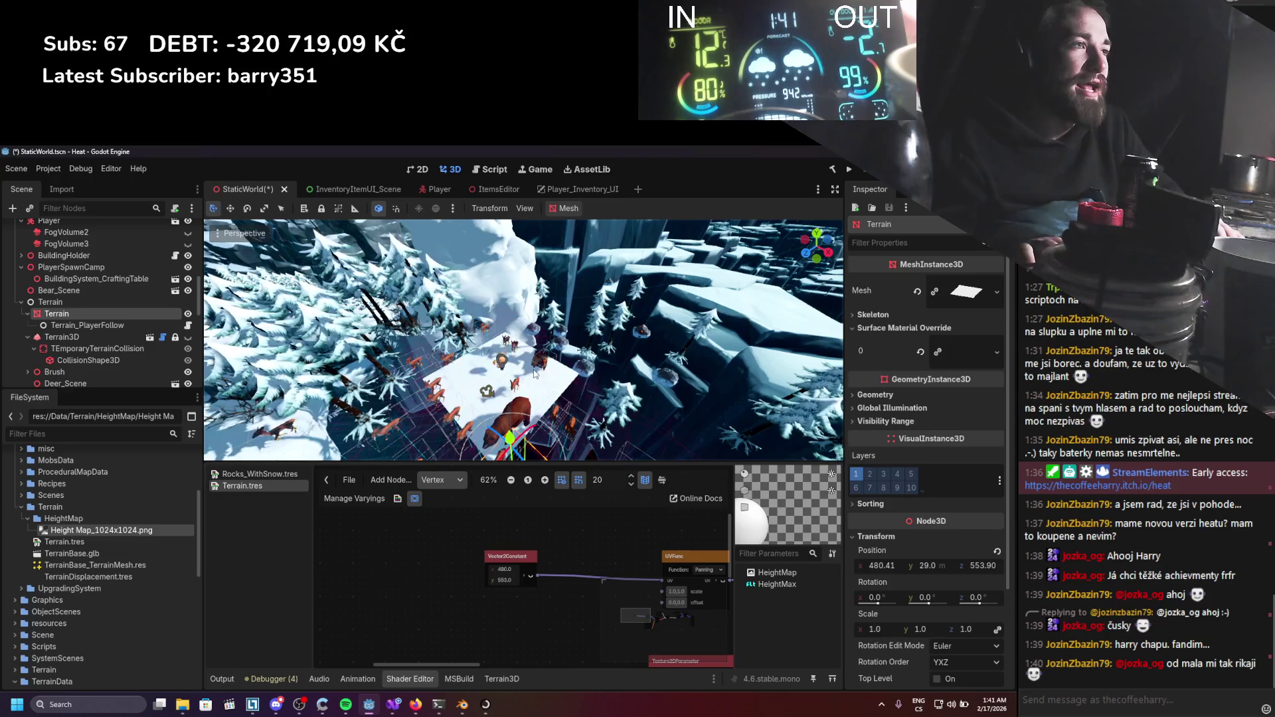
{"action": "key", "text": "ctrl+z"}
{"action": "key", "text": "ctrl+z"}
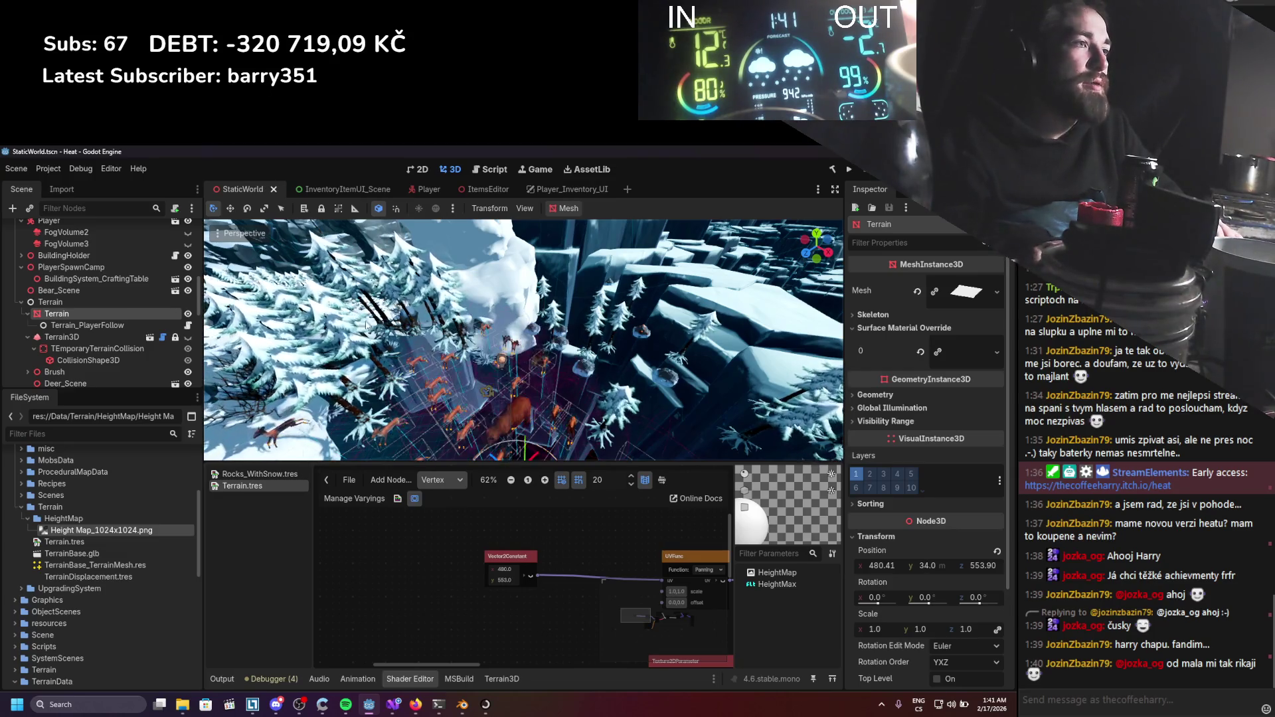
Set the Terrain's Transform Scale to 10, 1, 10 and save the scene.
{"action": "scroll", "coordinate": [522, 371], "scroll_direction": "down", "scroll_amount": 3}
{"action": "scroll", "coordinate": [521, 371], "scroll_direction": "up", "scroll_amount": 2}
{"action": "scroll", "coordinate": [890, 385], "scroll_direction": "down", "scroll_amount": 3}
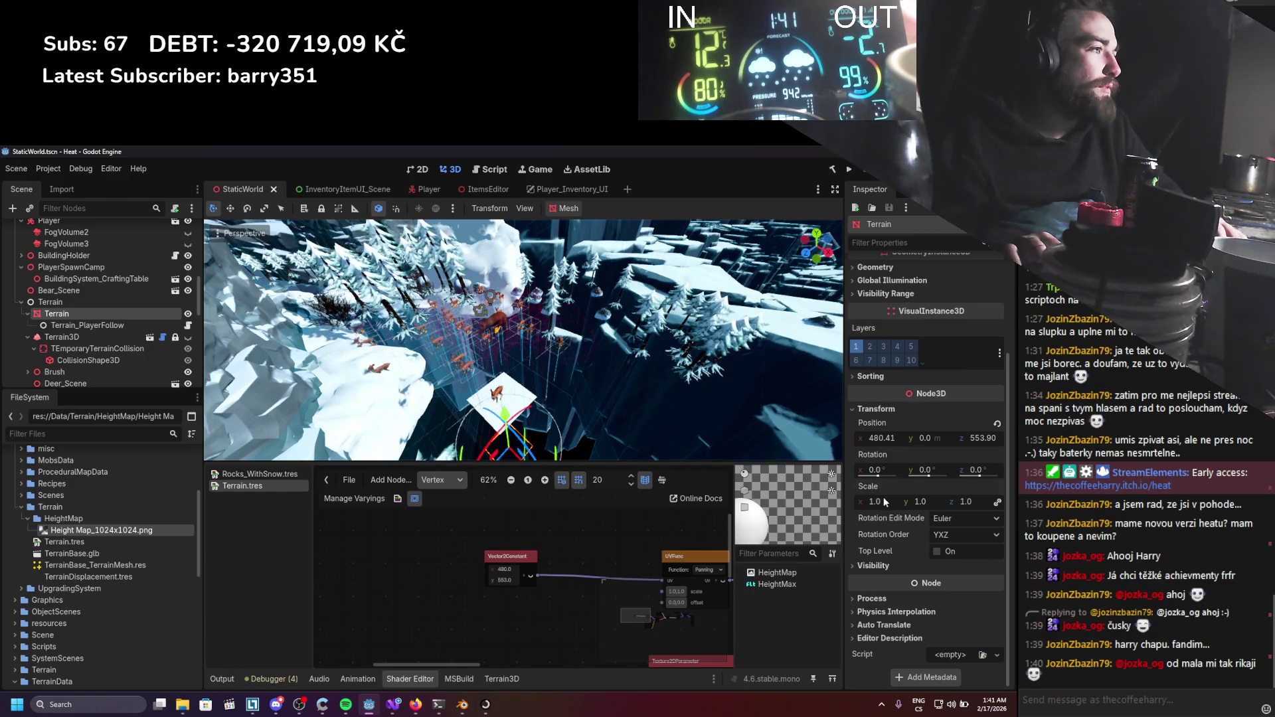
{"action": "left_click", "coordinate": [877, 502]}
{"action": "type", "text": "10"}
{"action": "key", "text": "Return"}
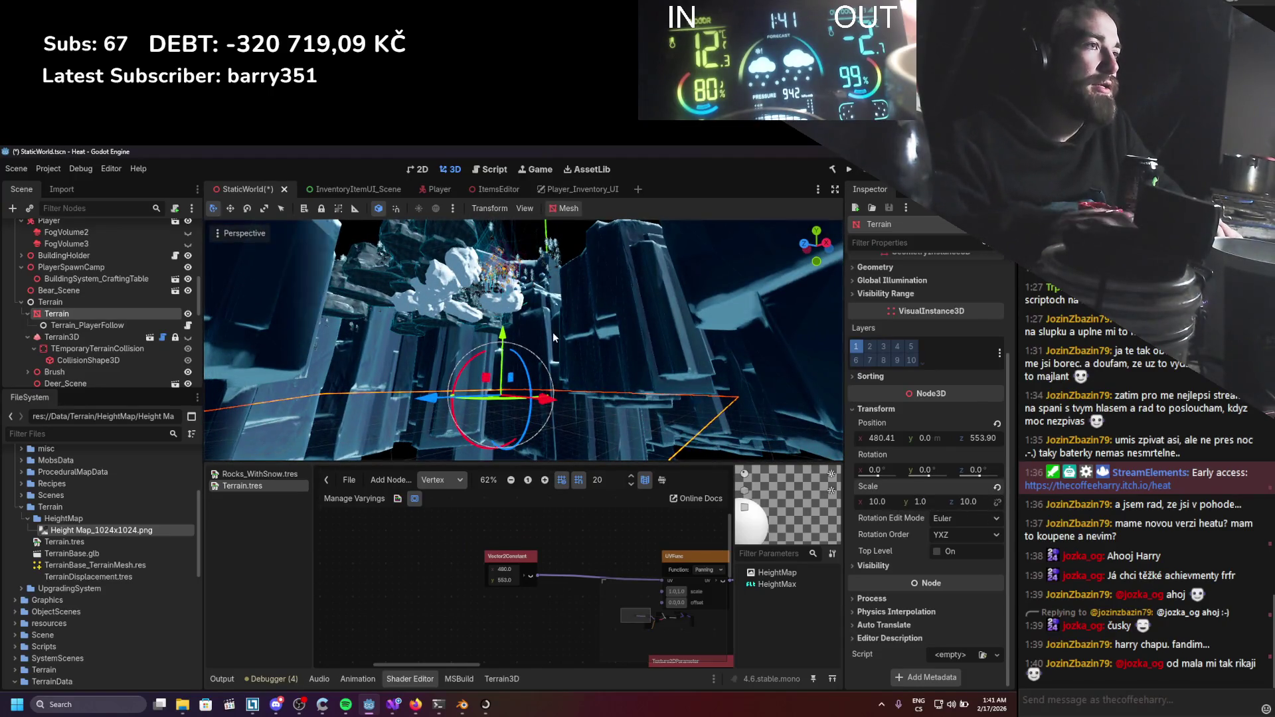
{"action": "key", "text": "ctrl+s"}
Move the Vector2Constant (480, 553) node lower in the shader graph.
{"action": "scroll", "coordinate": [548, 286], "scroll_direction": "up", "scroll_amount": 5}
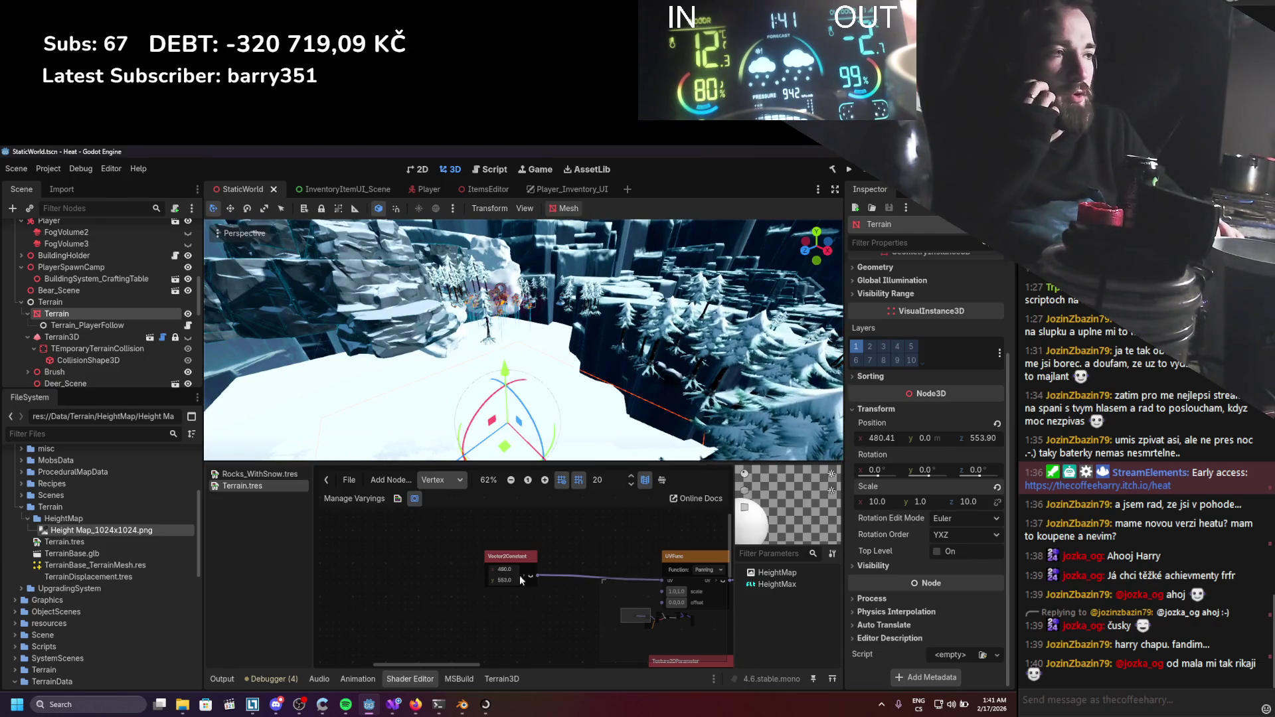
{"action": "scroll", "coordinate": [405, 309], "scroll_direction": "down", "scroll_amount": 4}
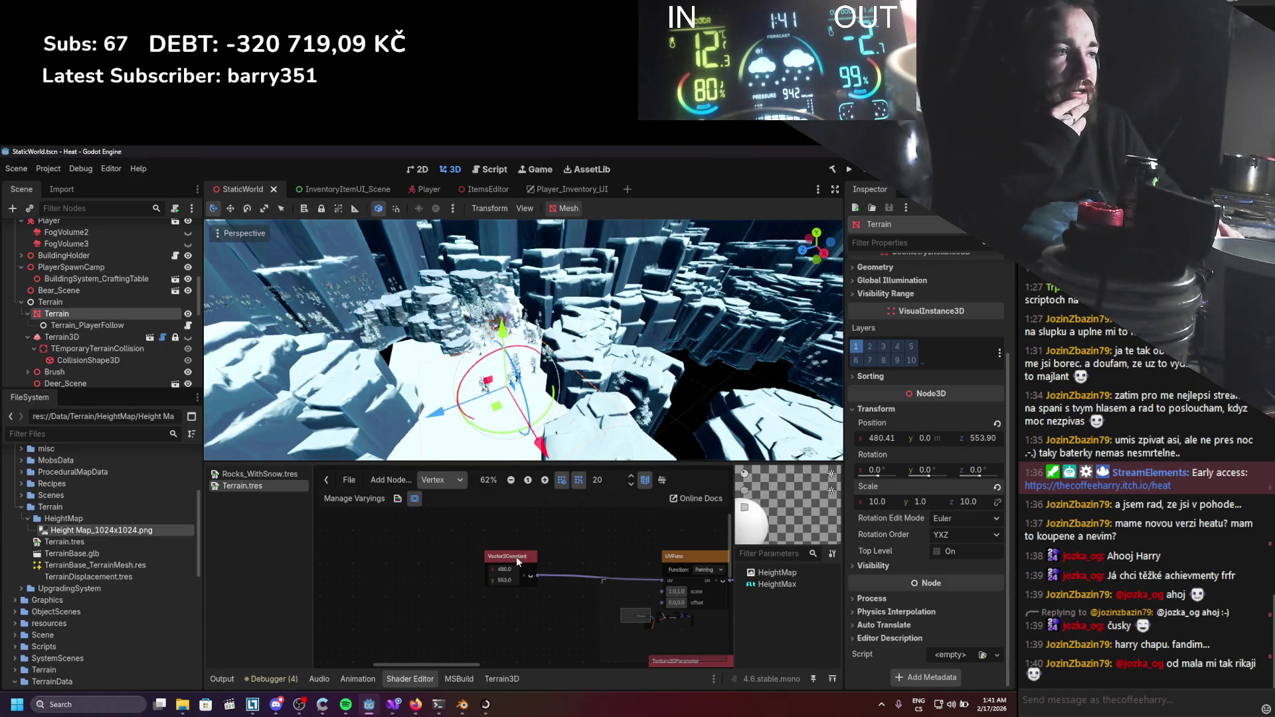
{"action": "left_click_drag", "start_coordinate": [494, 567], "coordinate": [473, 610]}
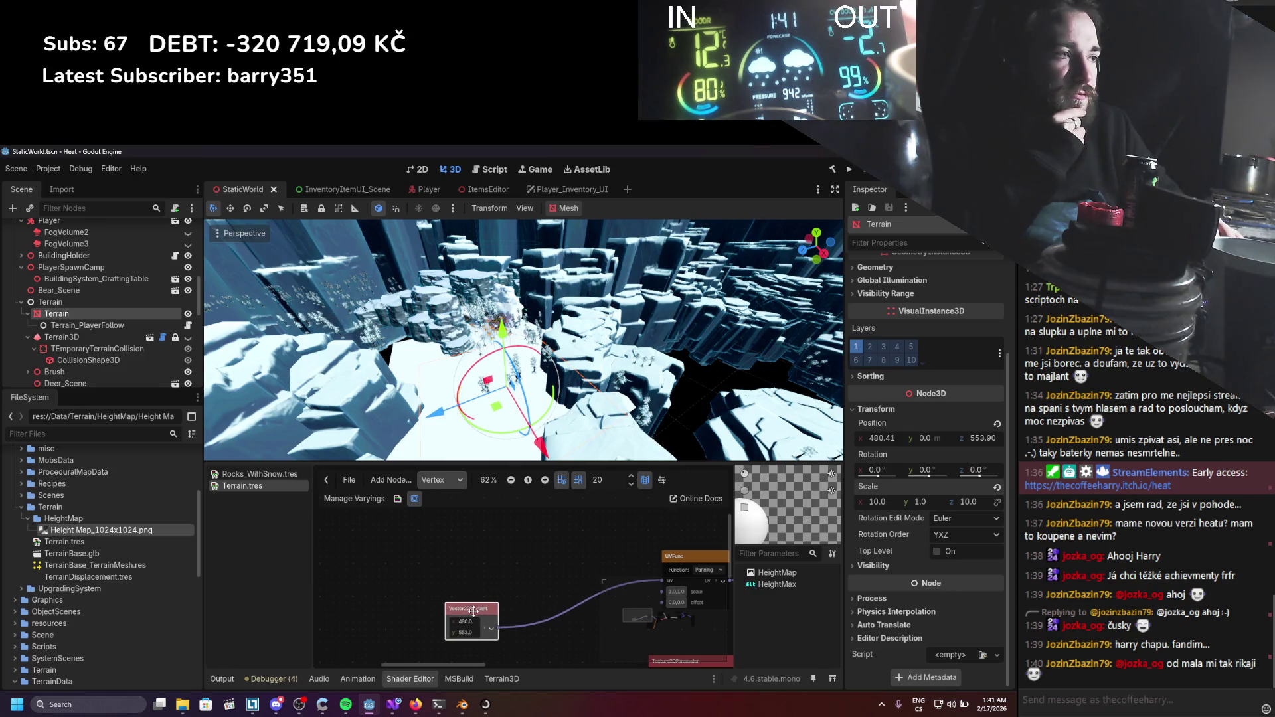
Add a UV Input node to the terrain's vertex graph, placed left of UVFunc.
{"action": "right_click", "coordinate": [489, 587]}
{"action": "left_click", "coordinate": [512, 564]}
{"action": "type", "text": "uv"}
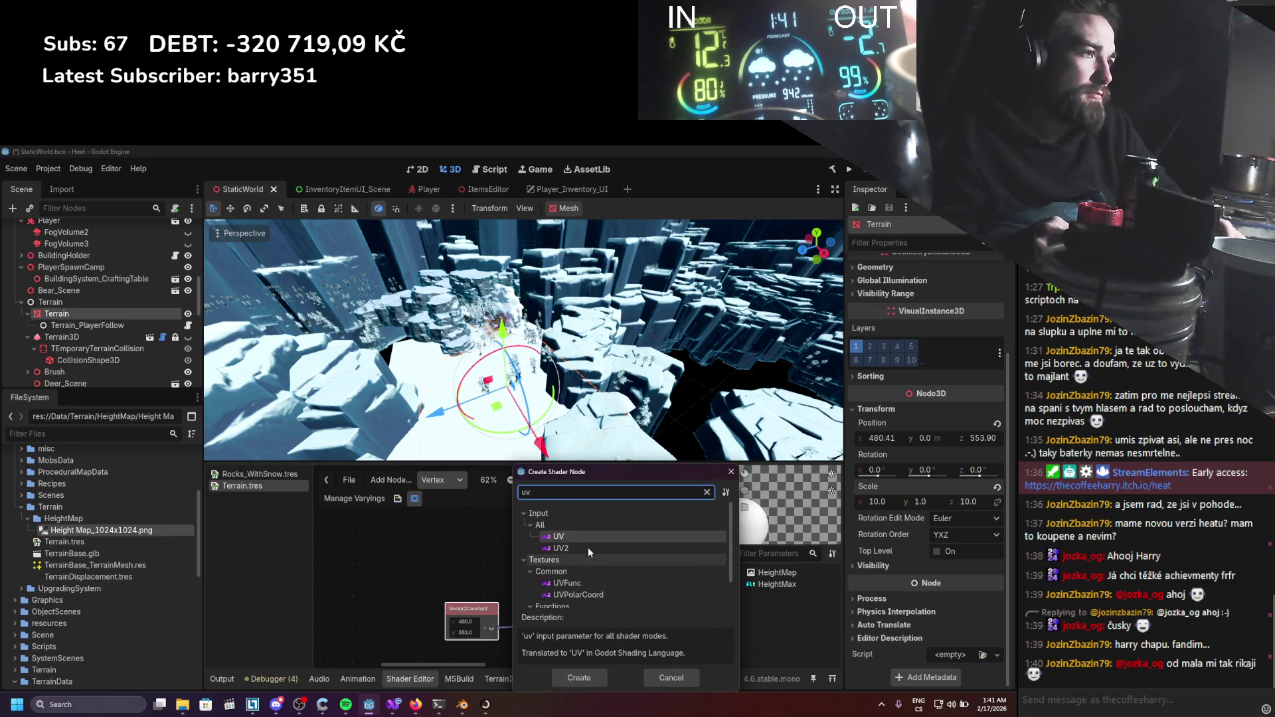
{"action": "key", "text": "Return"}
{"action": "left_click_drag", "start_coordinate": [540, 571], "coordinate": [436, 576]}
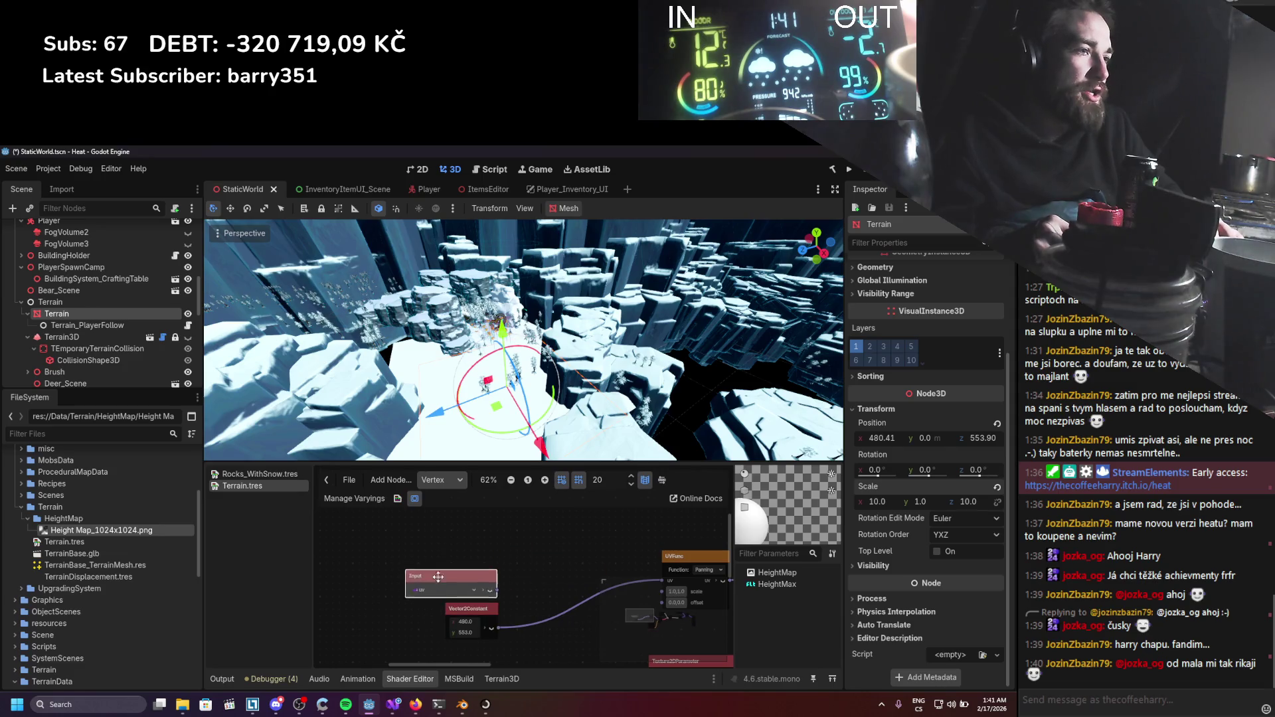
{"action": "scroll", "coordinate": [473, 548], "scroll_direction": "right", "scroll_amount": 2}
{"action": "scroll", "coordinate": [473, 547], "scroll_direction": "down", "scroll_amount": 1}
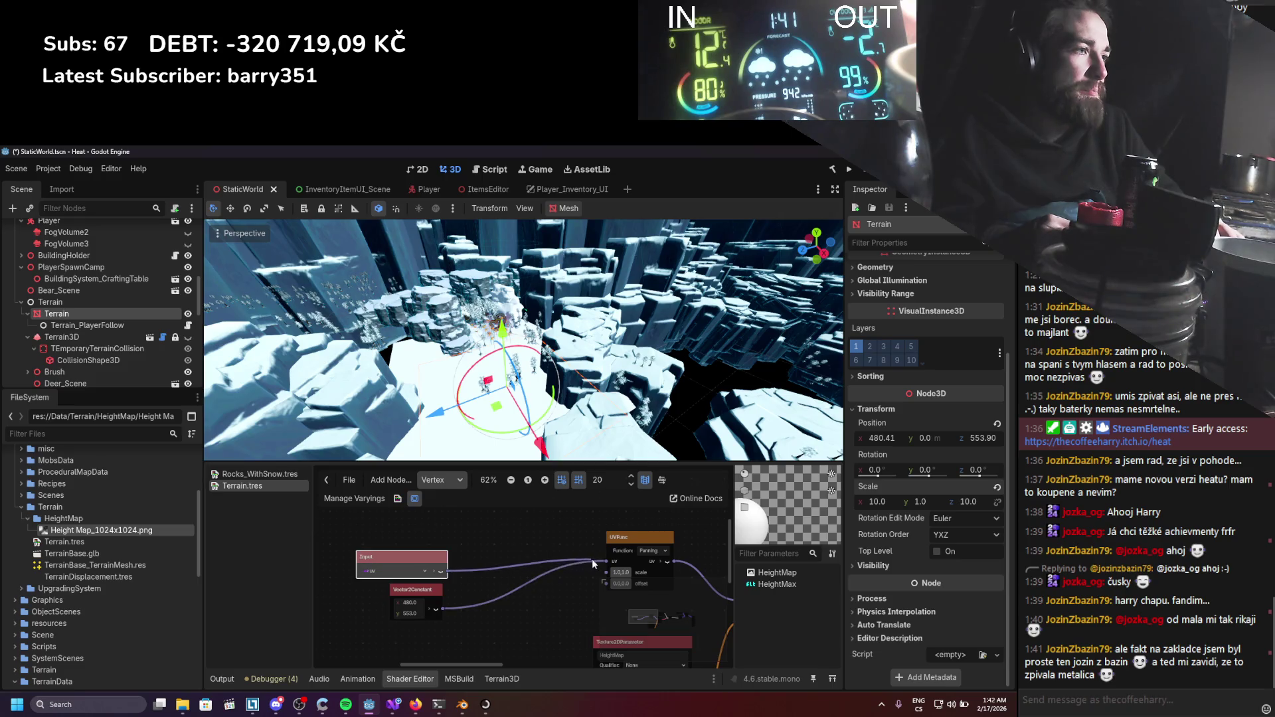
Connect the 480 × 553 Vector2Constant to UVFunc's offset and save the scene.
{"action": "mouse_move", "coordinate": [441, 608]}
{"action": "left_mouse_down"}
{"action": "mouse_move", "coordinate": [620, 585]}
{"action": "mouse_move", "coordinate": [605, 581]}
{"action": "left_mouse_up"}
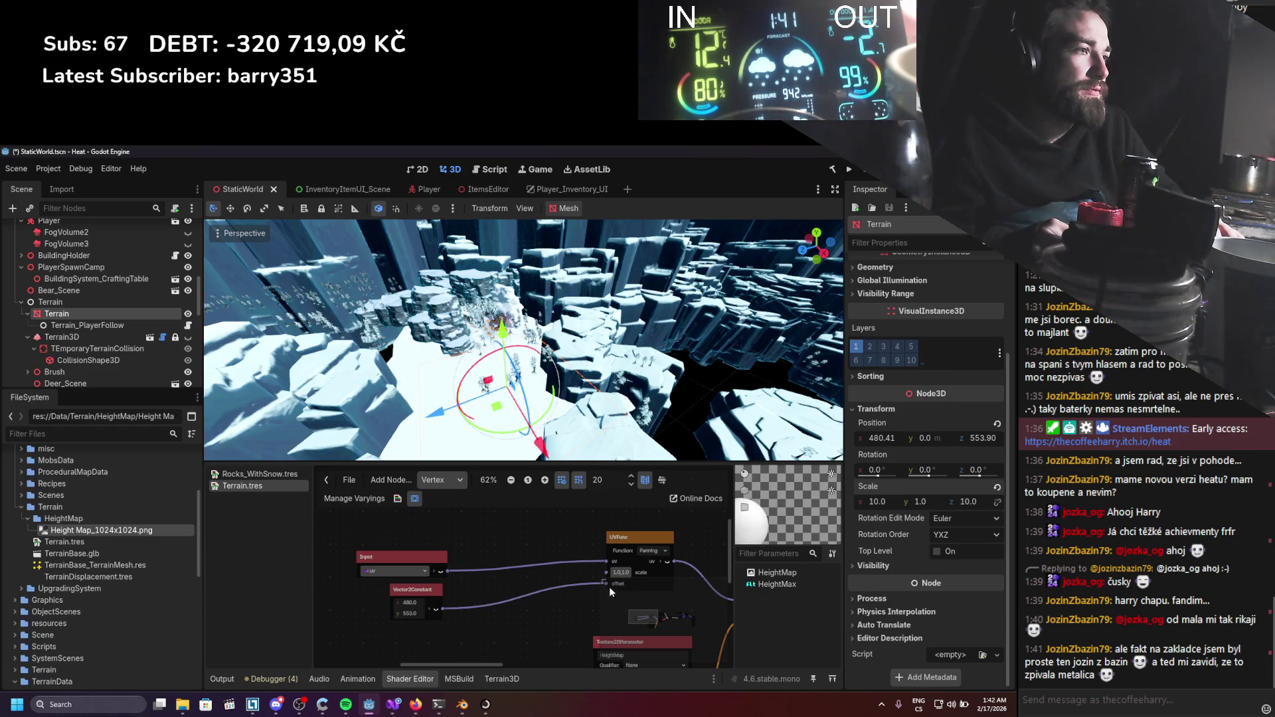
{"action": "left_click_drag", "start_coordinate": [632, 531], "coordinate": [633, 516]}
{"action": "scroll", "coordinate": [574, 379], "scroll_direction": "up", "scroll_amount": 3}
{"action": "scroll", "coordinate": [574, 378], "scroll_direction": "up", "scroll_amount": 5}
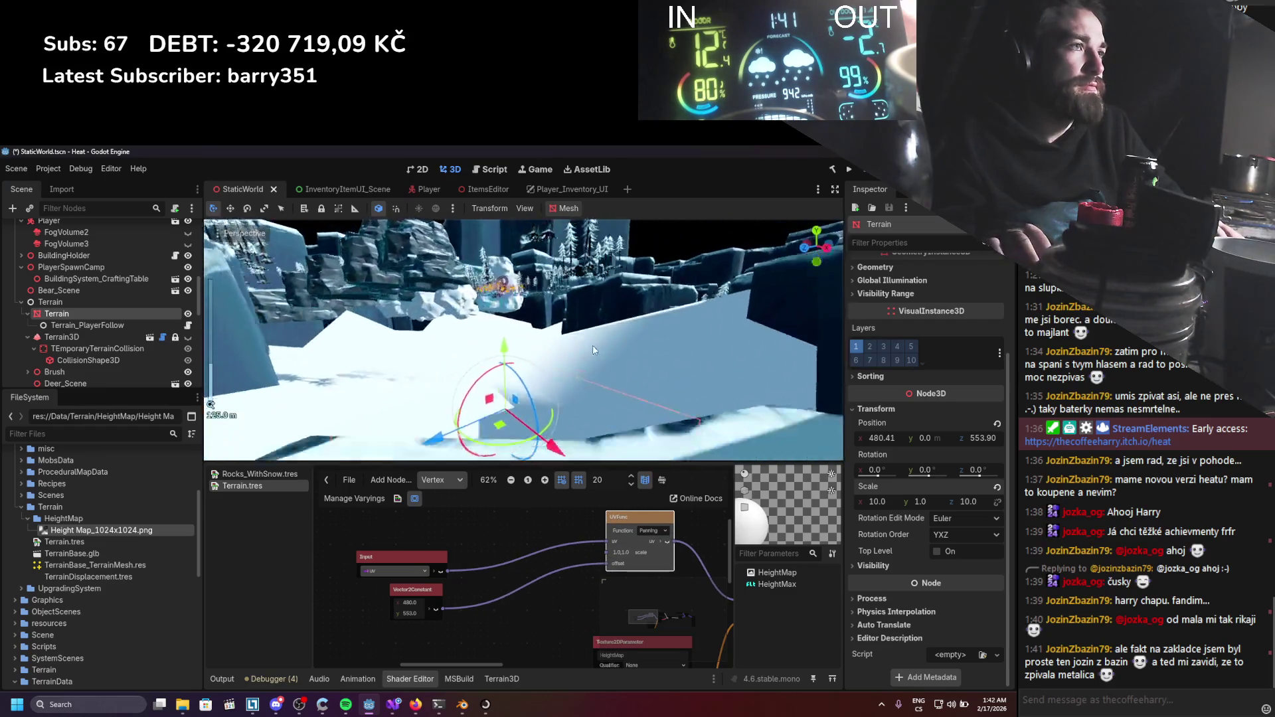
{"action": "key", "text": "ctrl+s"}
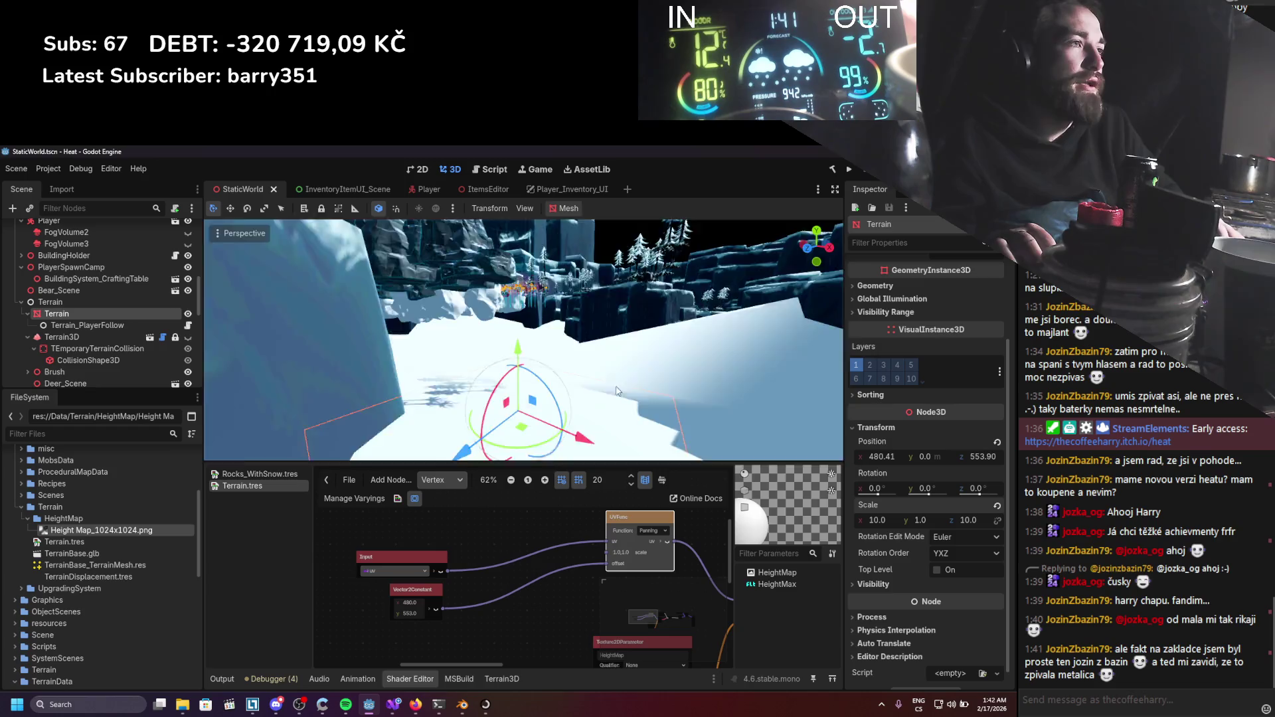
{"action": "scroll", "coordinate": [616, 383], "scroll_direction": "up", "scroll_amount": 5}
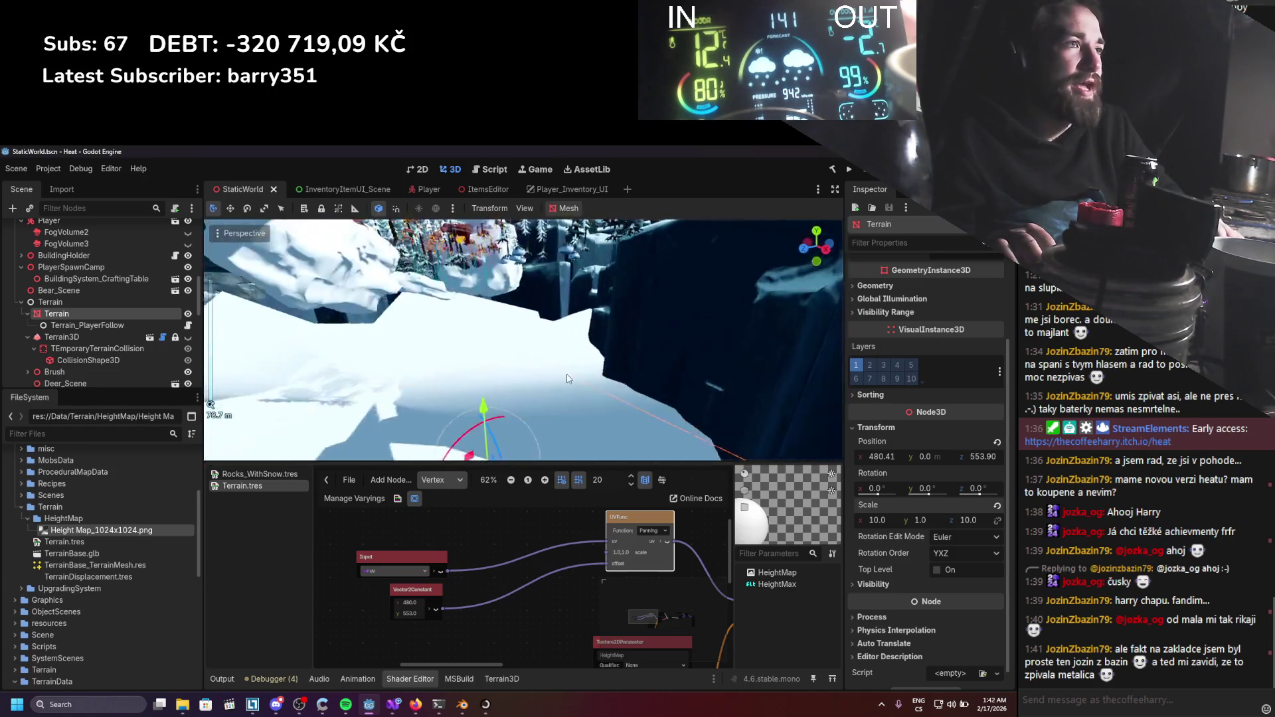
{"action": "scroll", "coordinate": [568, 379], "scroll_direction": "up", "scroll_amount": 2}
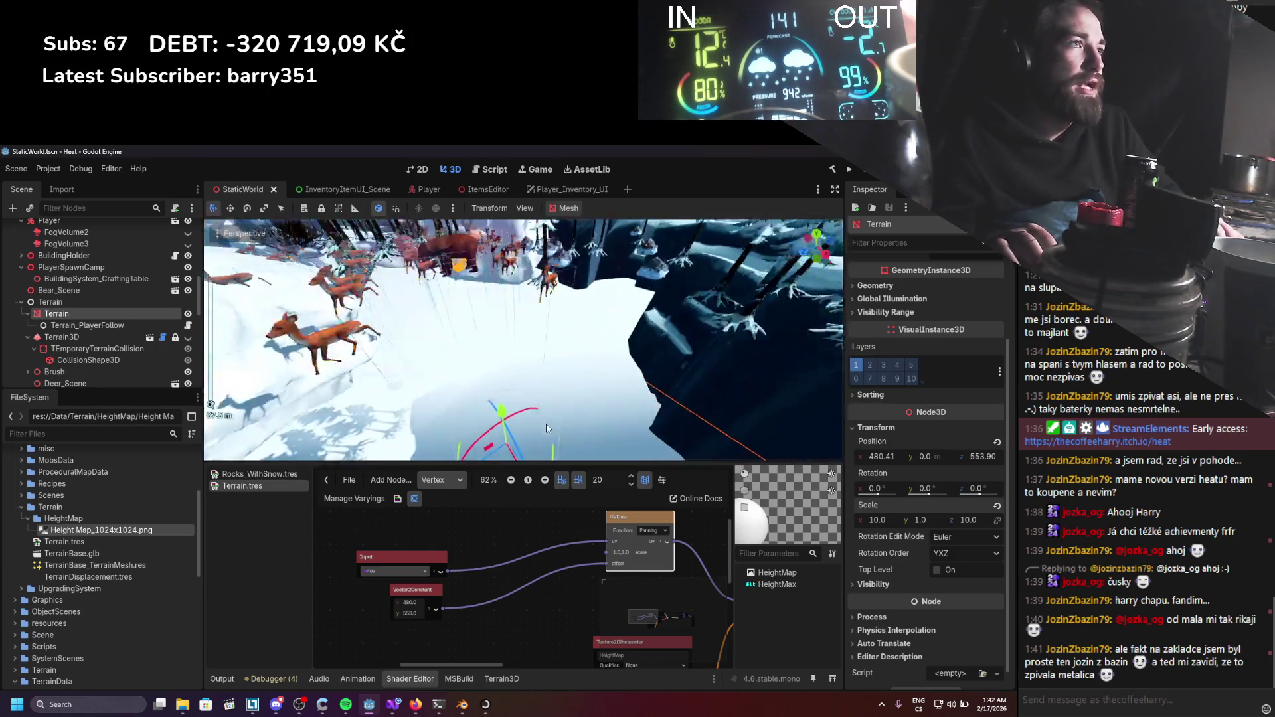
{"action": "key", "text": "ctrl+s"}
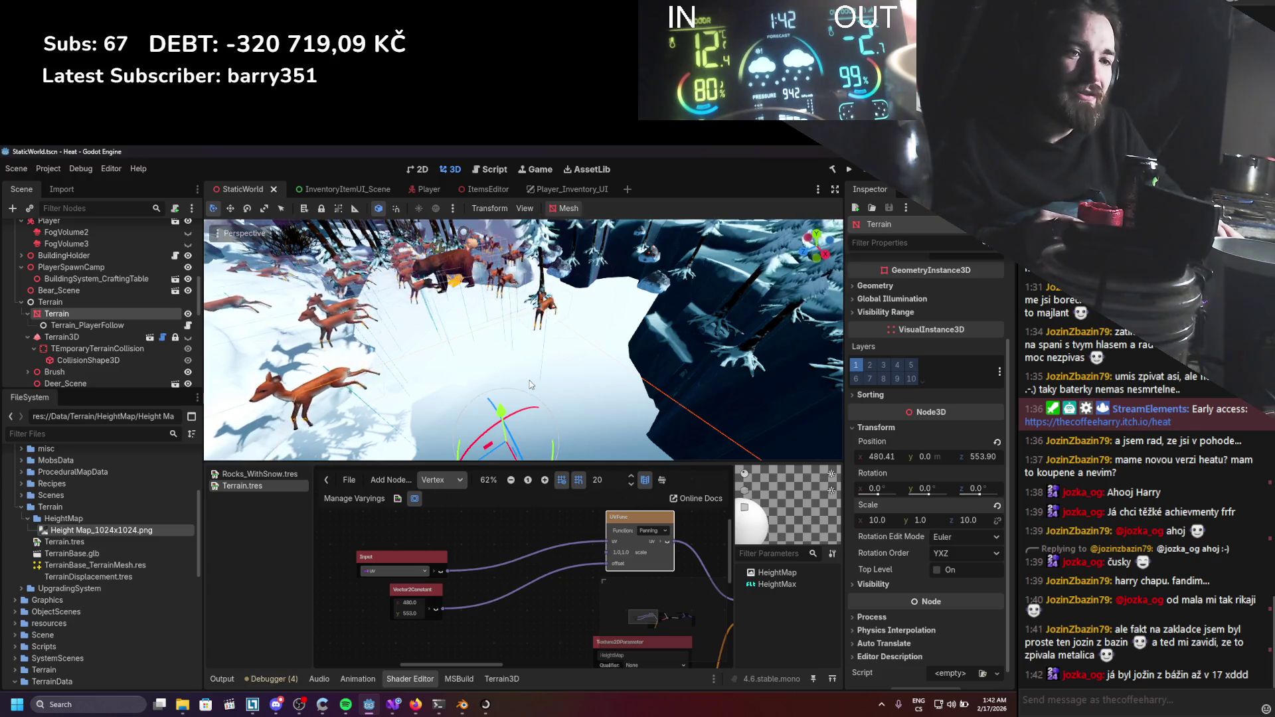
{"action": "mouse_move", "coordinate": [524, 357]}
{"action": "left_mouse_down"}
{"action": "mouse_move", "coordinate": [604, 296]}
{"action": "mouse_move", "coordinate": [631, 361]}
{"action": "left_mouse_up"}
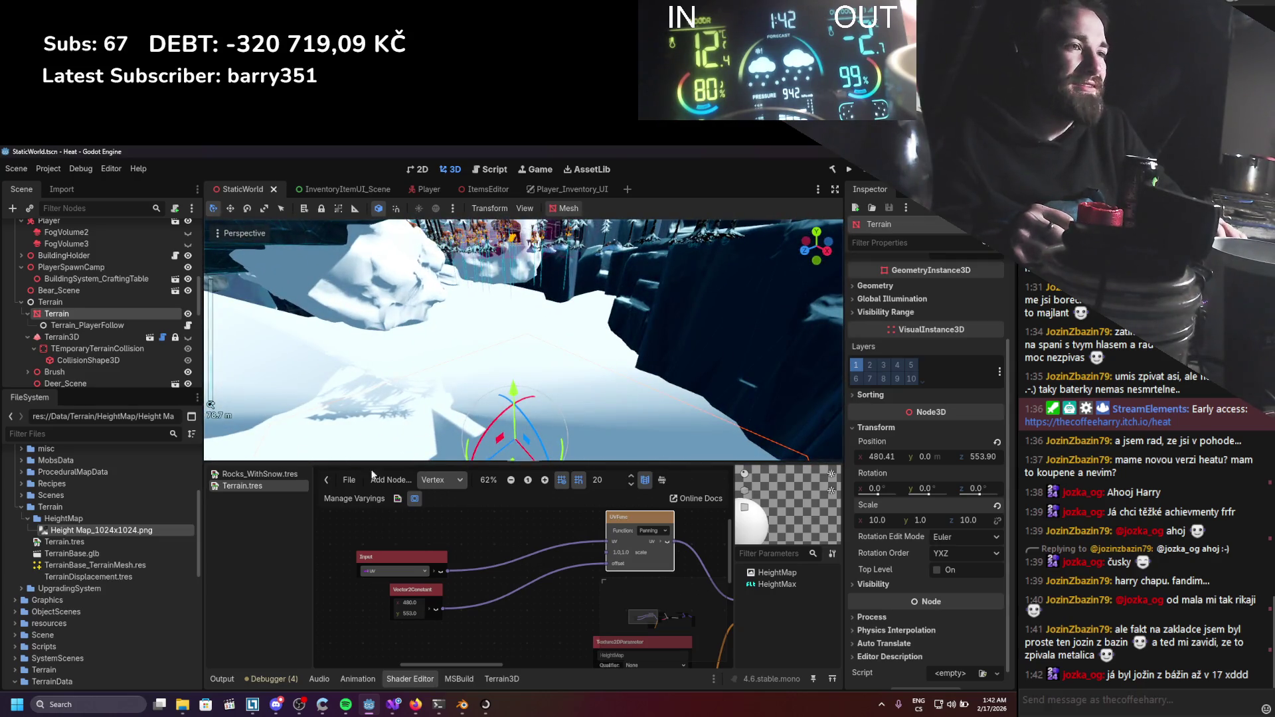
{"action": "scroll", "coordinate": [506, 565], "scroll_direction": "down", "scroll_amount": 3}
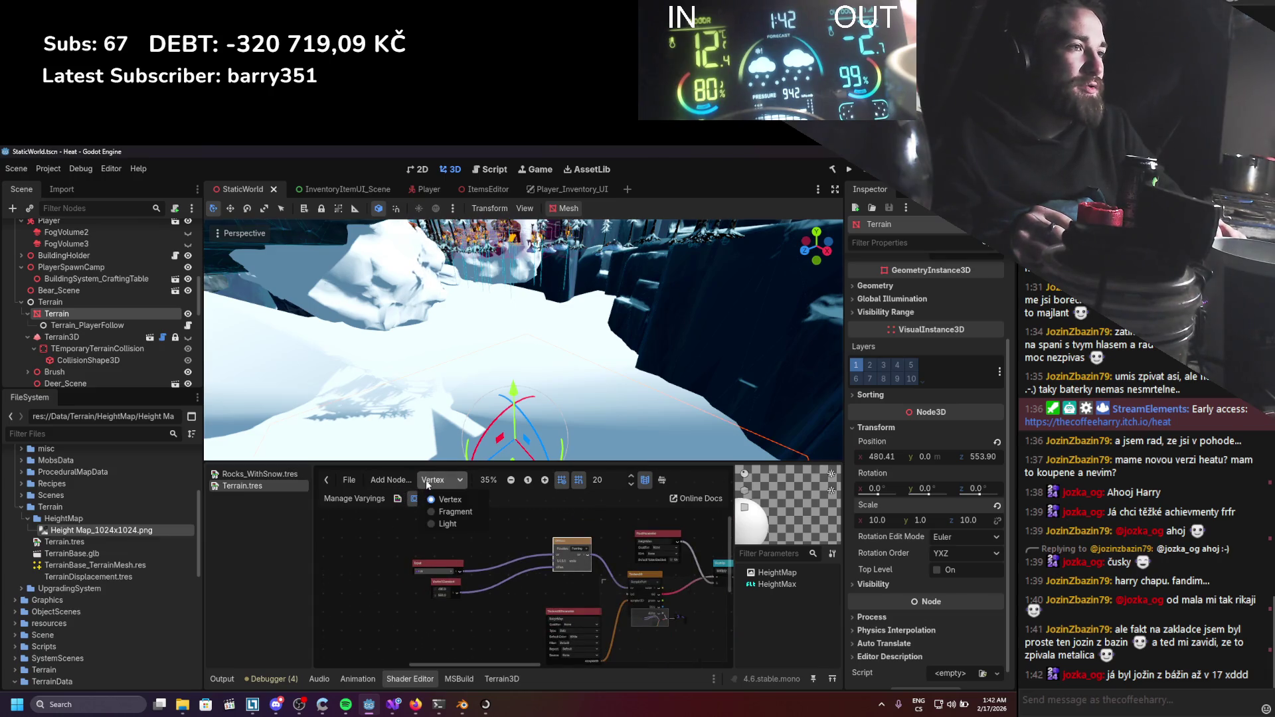
In the fragment stage, add a ColorParameter node wired into Albedo and save.
{"action": "left_click", "coordinate": [454, 511]}
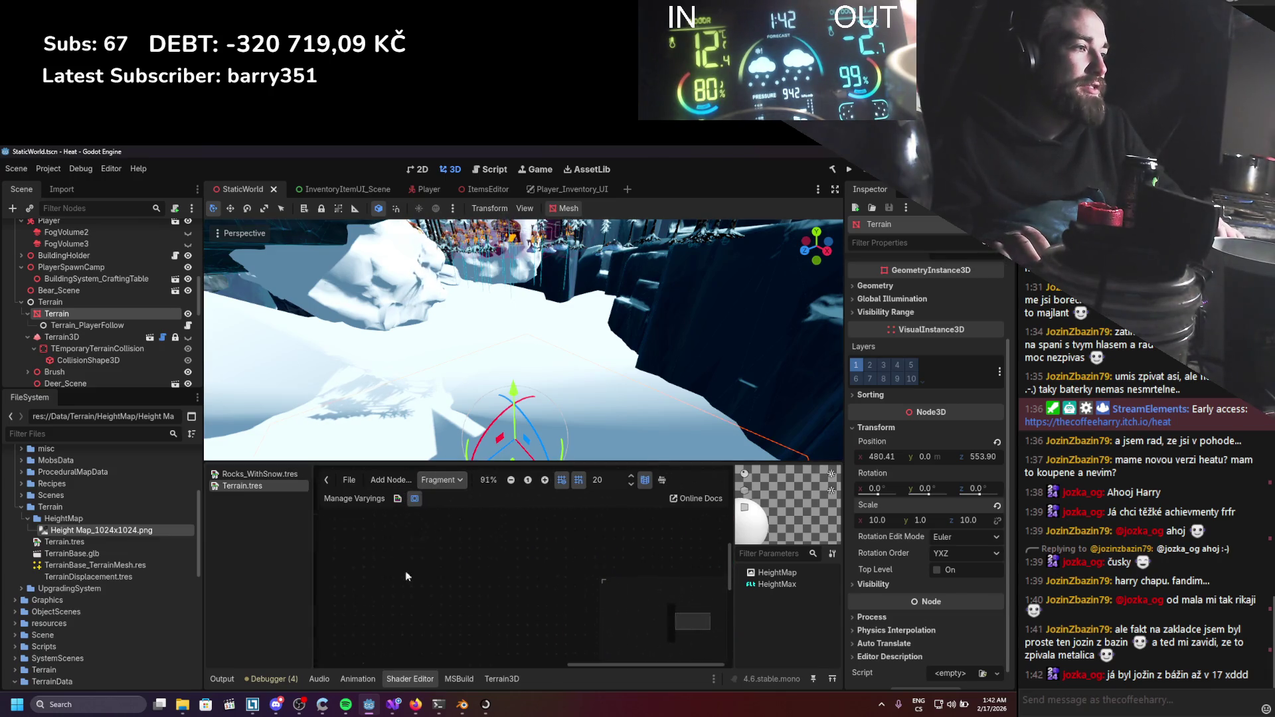
{"action": "scroll", "coordinate": [556, 564], "scroll_direction": "down", "scroll_amount": 1}
{"action": "right_click", "coordinate": [468, 536]}
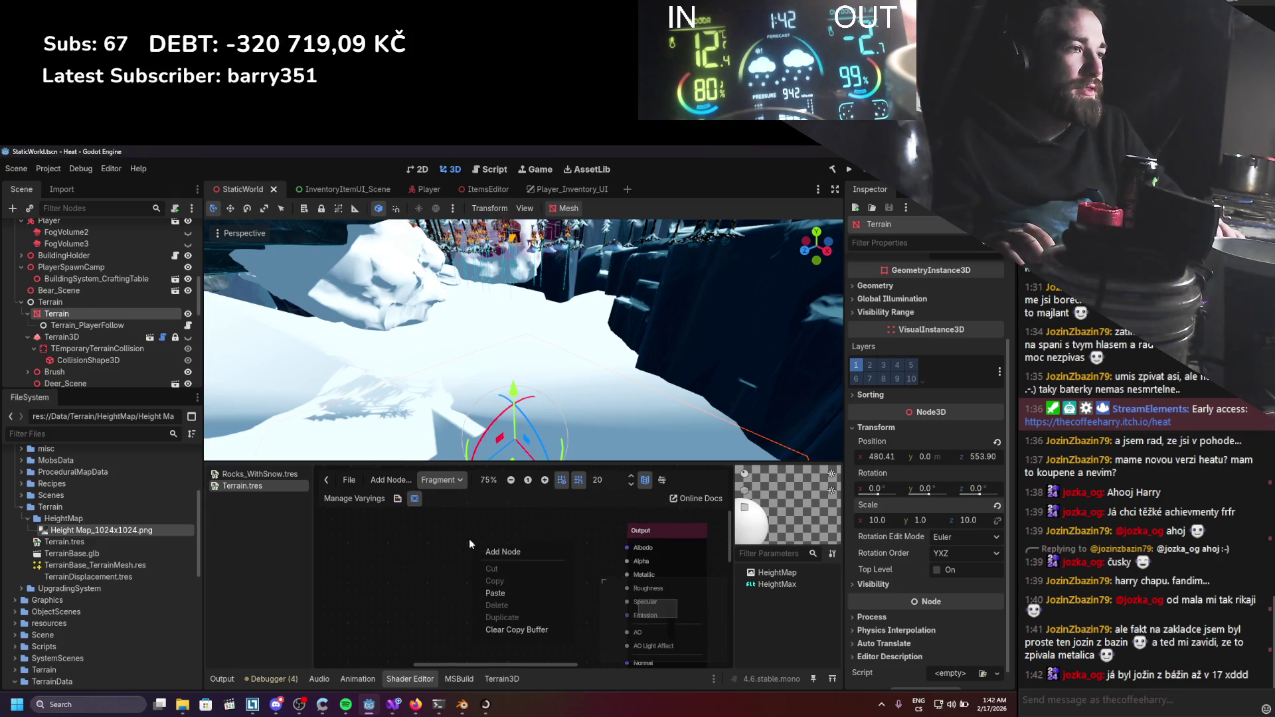
{"action": "left_click", "coordinate": [485, 550]}
{"action": "type", "text": "colo"}
{"action": "left_click", "coordinate": [540, 584]}
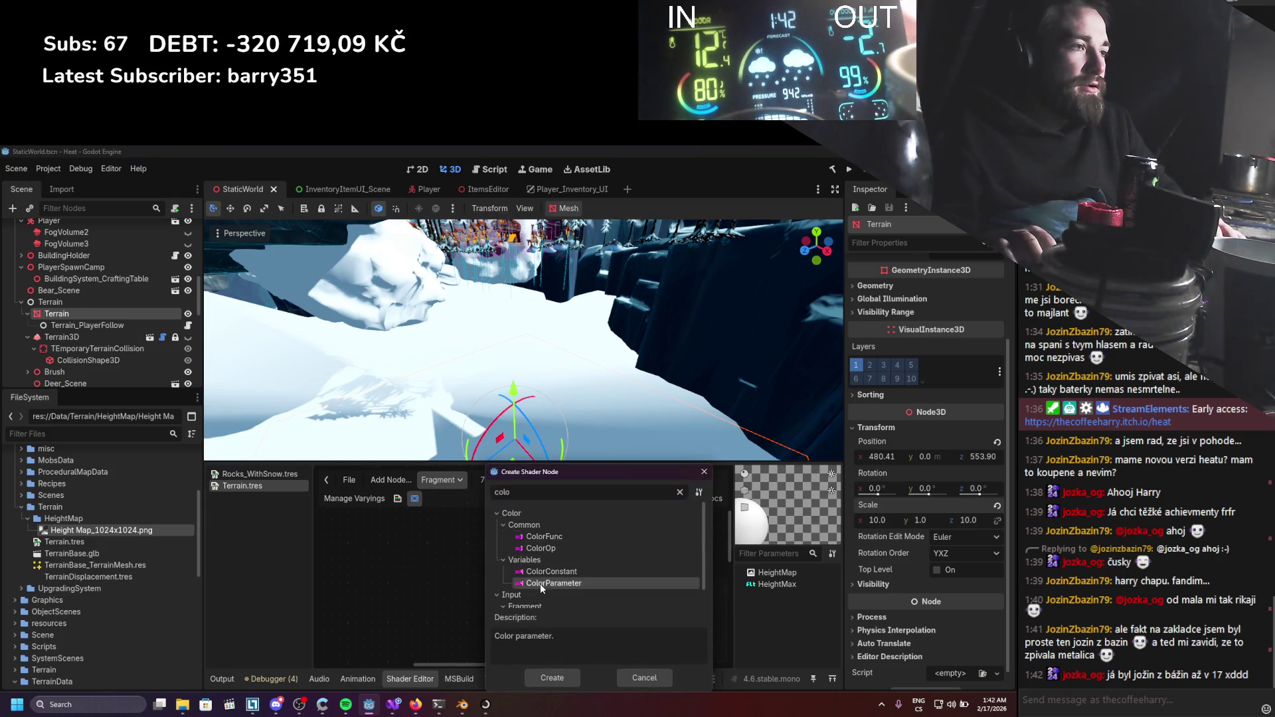
{"action": "double_click", "coordinate": [540, 583]}
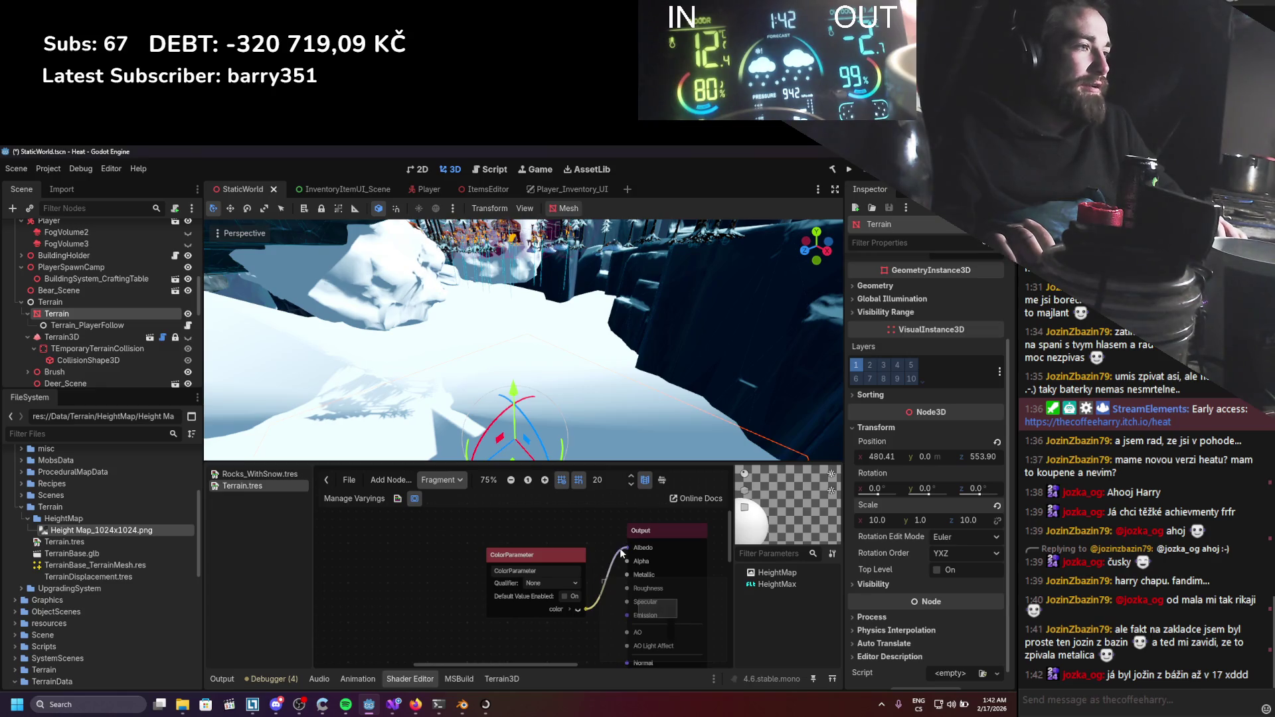
{"action": "left_click_drag", "start_coordinate": [636, 551], "coordinate": [633, 556]}
{"action": "key", "text": "ctrl+s"}
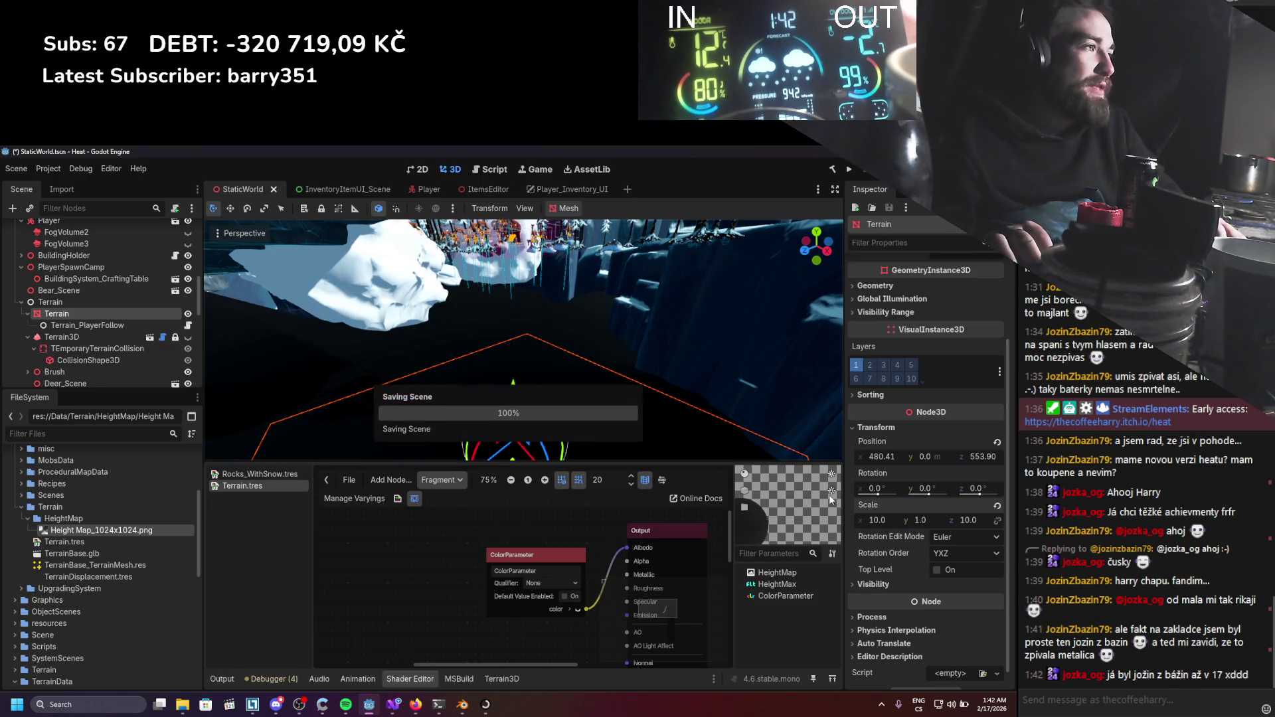
Set the material's Color Parameter from black to grey 686868 and save the scene.
{"action": "left_click", "coordinate": [894, 299]}
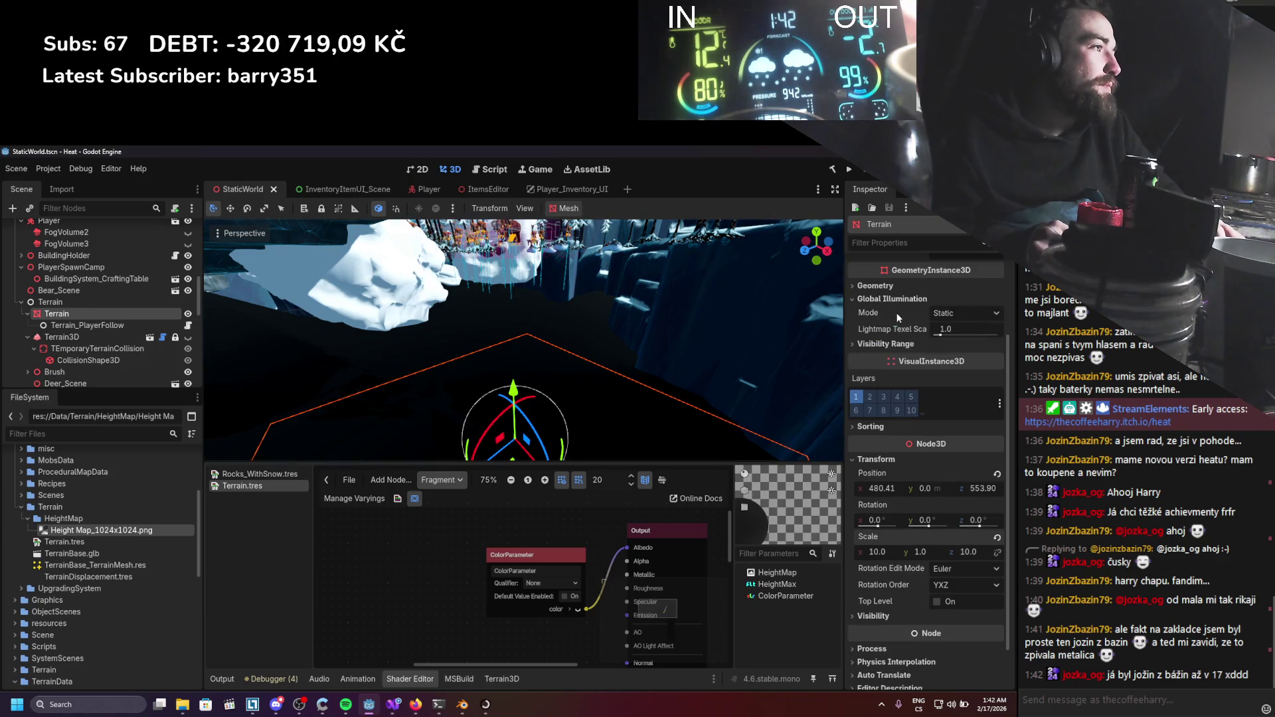
{"action": "scroll", "coordinate": [933, 417], "scroll_direction": "up", "scroll_amount": 3}
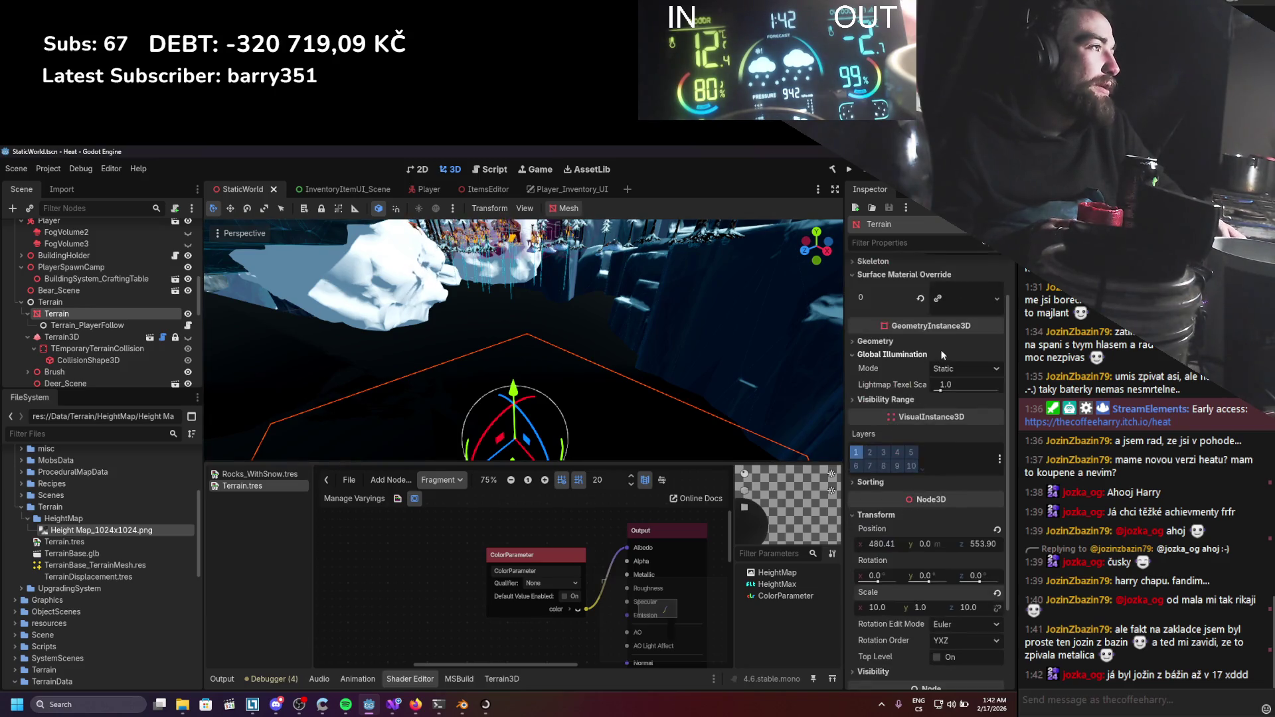
{"action": "left_click", "coordinate": [874, 395]}
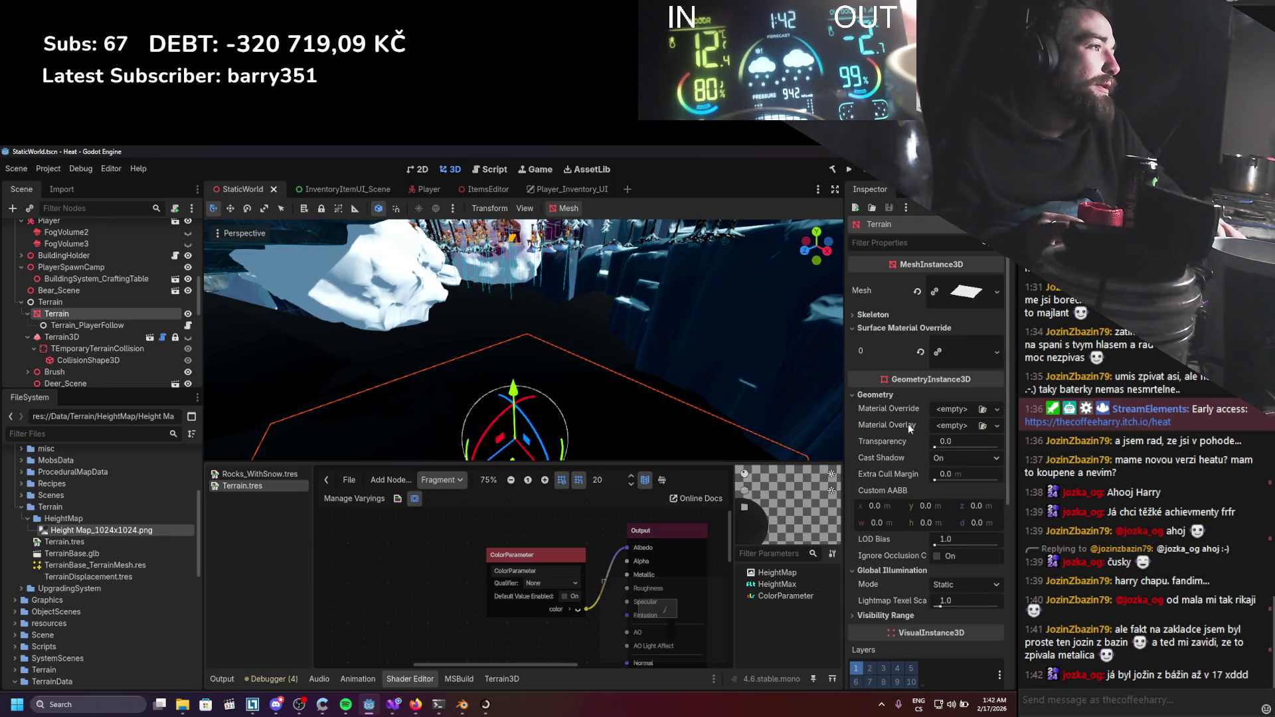
{"action": "mouse_move", "coordinate": [844, 393]}
{"action": "left_mouse_down"}
{"action": "mouse_move", "coordinate": [801, 393]}
{"action": "mouse_move", "coordinate": [829, 393]}
{"action": "left_mouse_up"}
{"action": "left_click", "coordinate": [947, 352]}
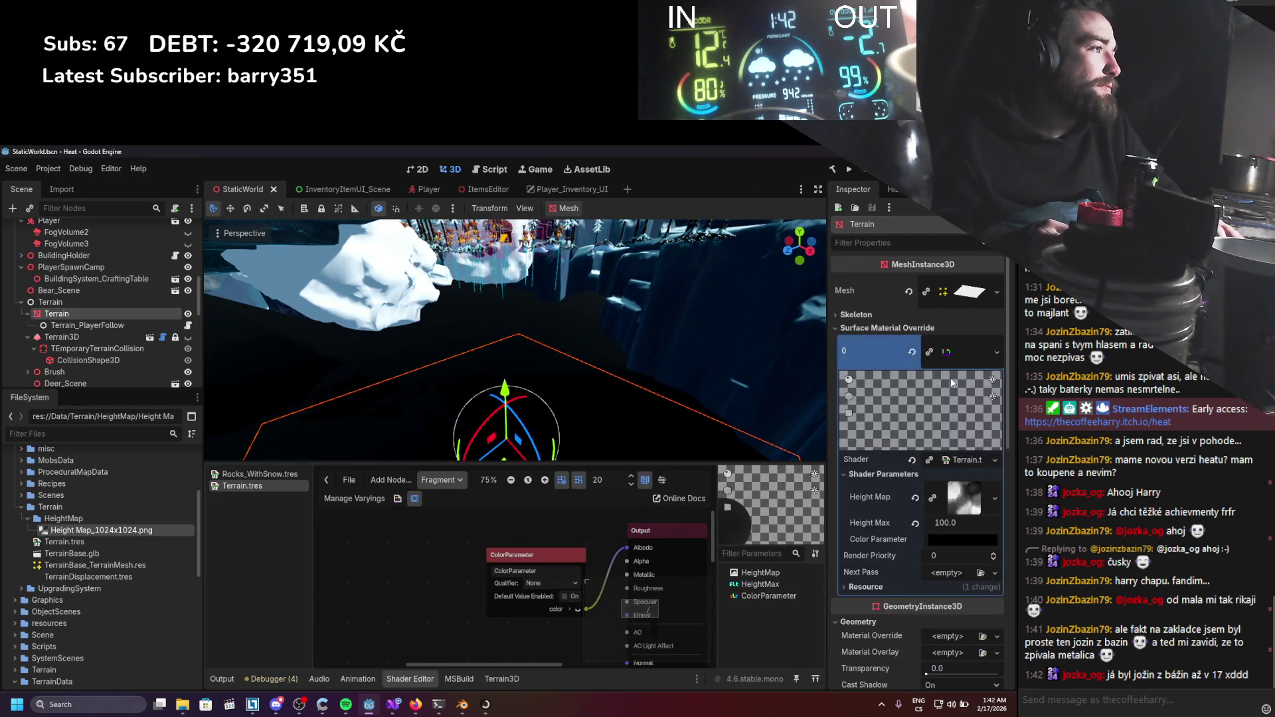
{"action": "left_click", "coordinate": [949, 539]}
{"action": "left_click_drag", "start_coordinate": [1005, 329], "coordinate": [1006, 284]}
{"action": "left_click", "coordinate": [691, 365]}
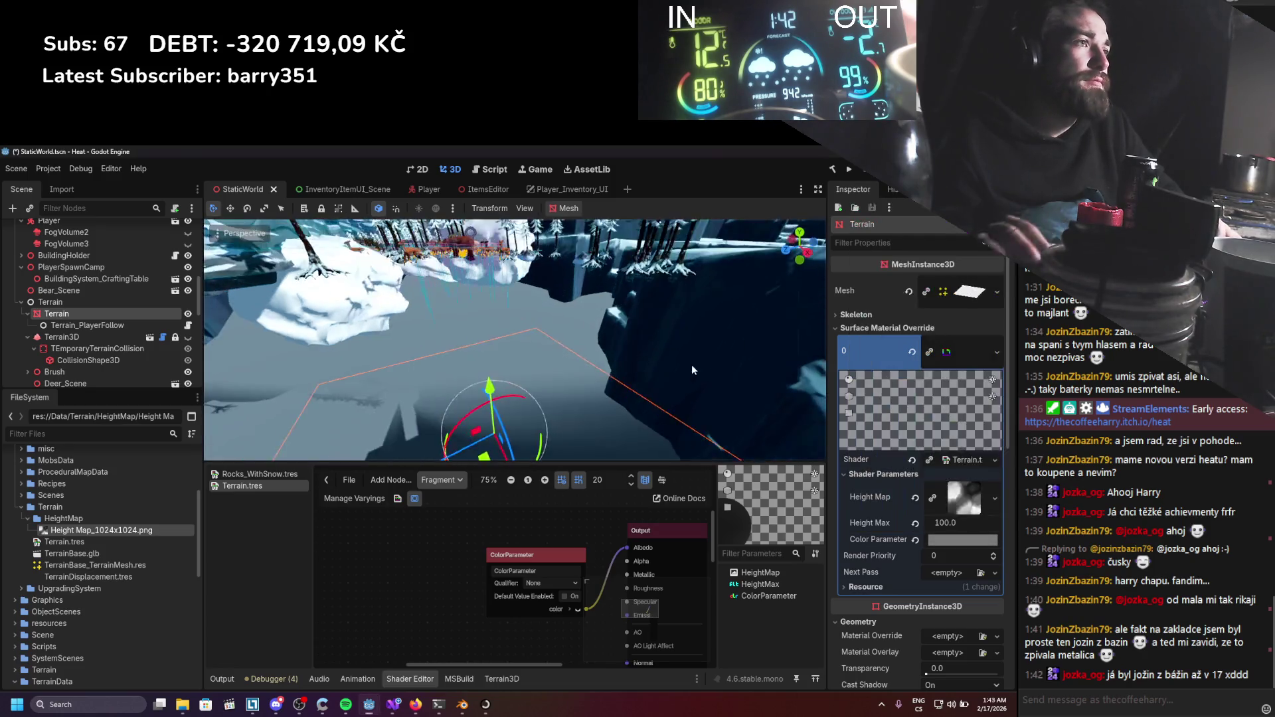
{"action": "key", "text": "ctrl+s"}
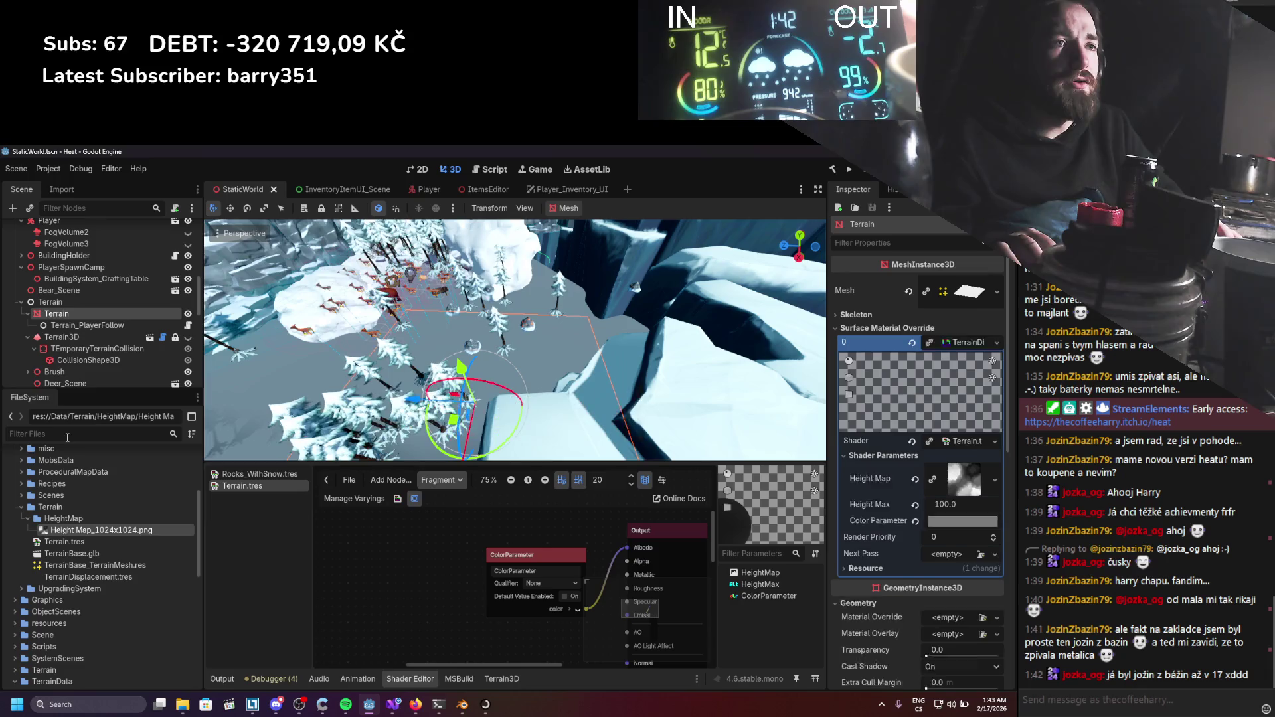
Filter the FileSystem for 'grid', then switch over to Blender.
{"action": "left_click", "coordinate": [68, 434]}
{"action": "type", "text": "grid"}
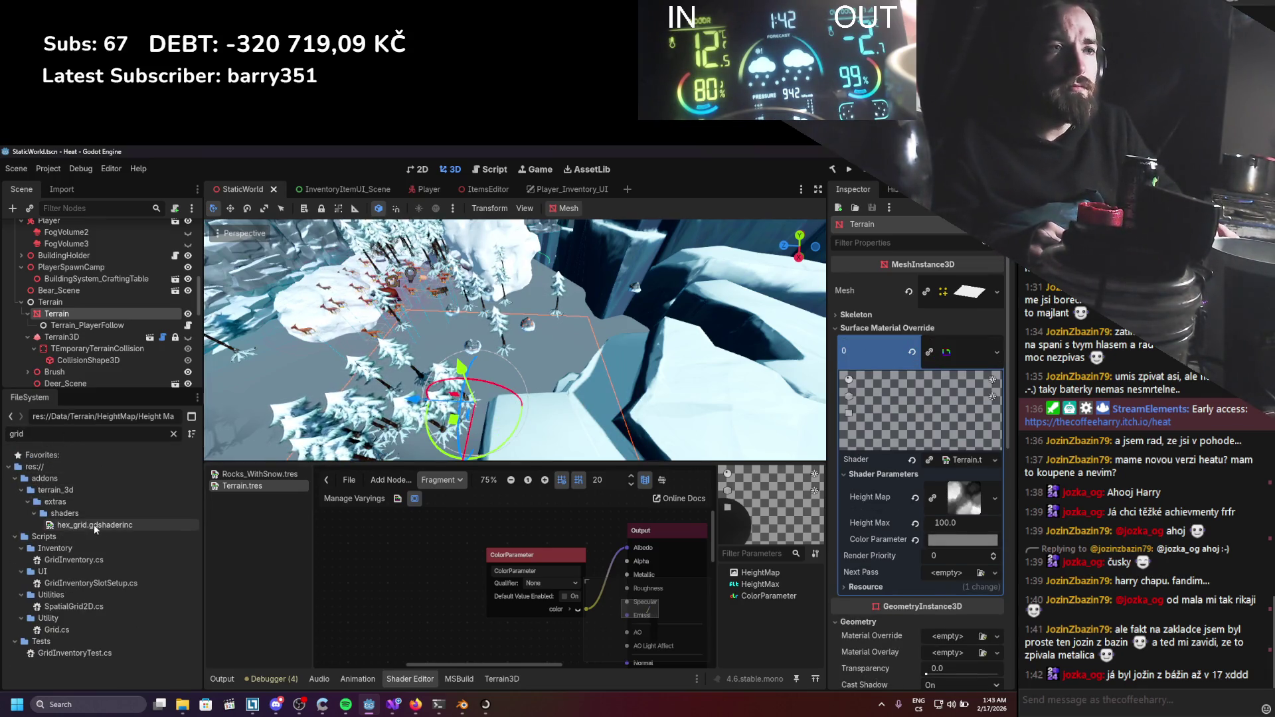
{"action": "left_click", "coordinate": [463, 705]}
{"action": "scroll", "coordinate": [520, 405], "scroll_direction": "down", "scroll_amount": 3}
{"action": "scroll", "coordinate": [515, 400], "scroll_direction": "up", "scroll_amount": 3}
{"action": "scroll", "coordinate": [497, 393], "scroll_direction": "down", "scroll_amount": 3}
{"action": "scroll", "coordinate": [505, 382], "scroll_direction": "up", "scroll_amount": 3}
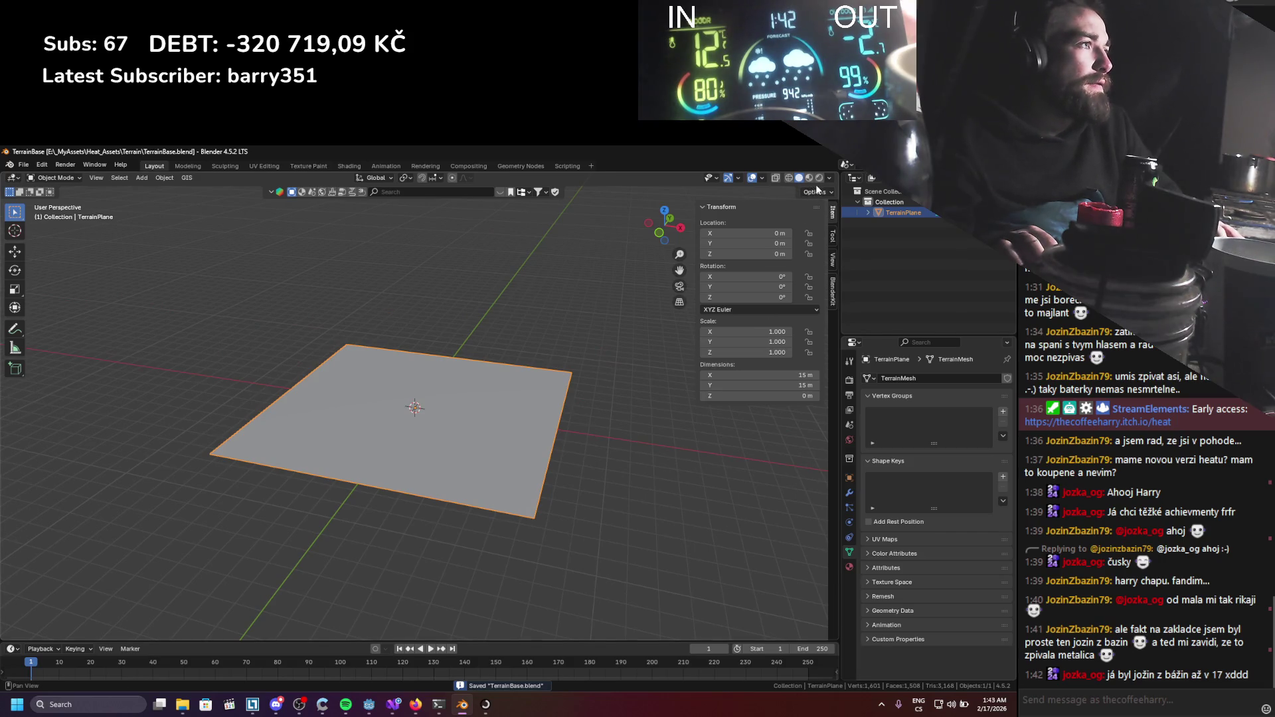
Turn the bottom area into a Shader Editor, create a new material, and add an Image Texture node.
{"action": "left_click_drag", "start_coordinate": [346, 642], "coordinate": [346, 483]}
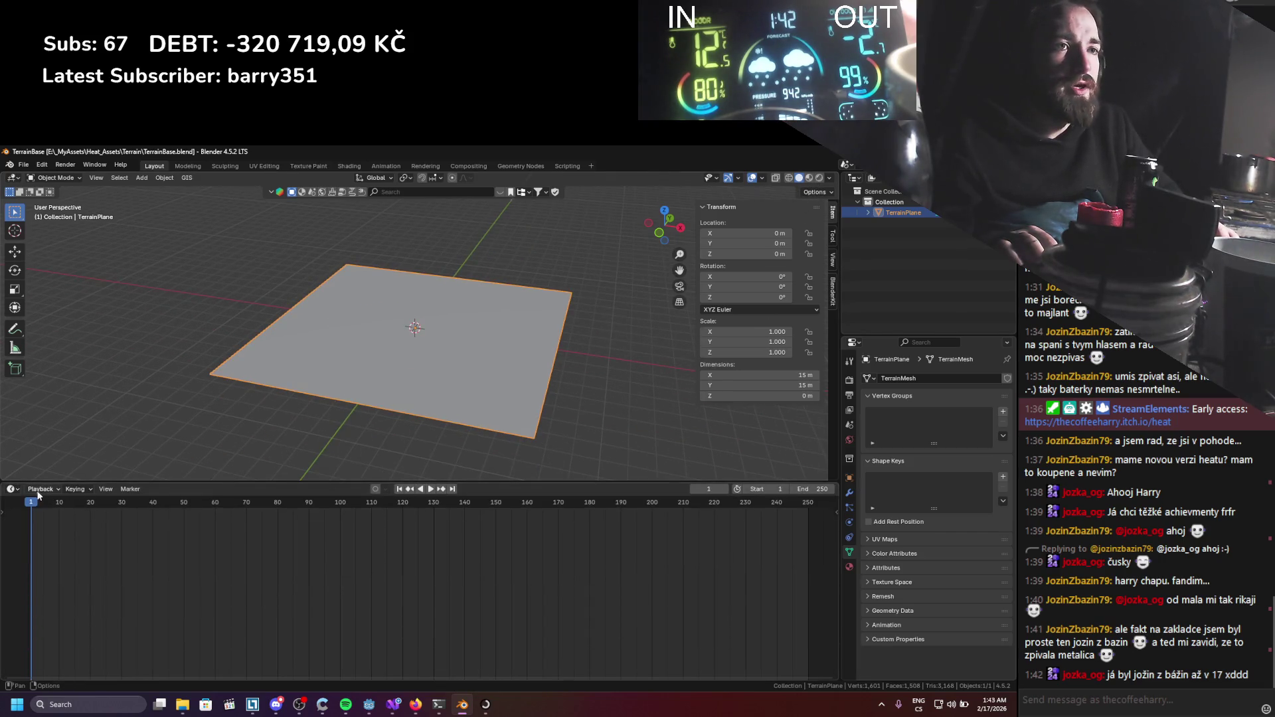
{"action": "left_click", "coordinate": [12, 488]}
{"action": "left_click", "coordinate": [33, 576]}
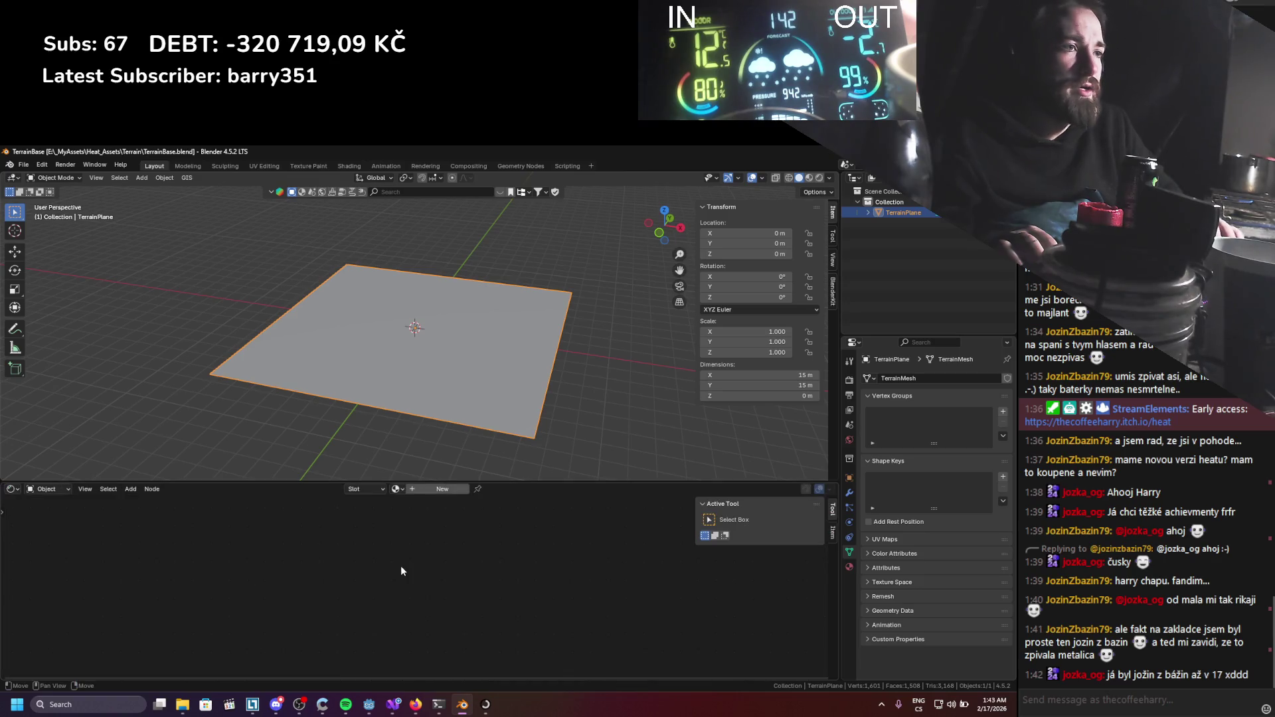
{"action": "left_click", "coordinate": [426, 495]}
{"action": "key", "text": "shift+a"}
{"action": "type", "text": "im"}
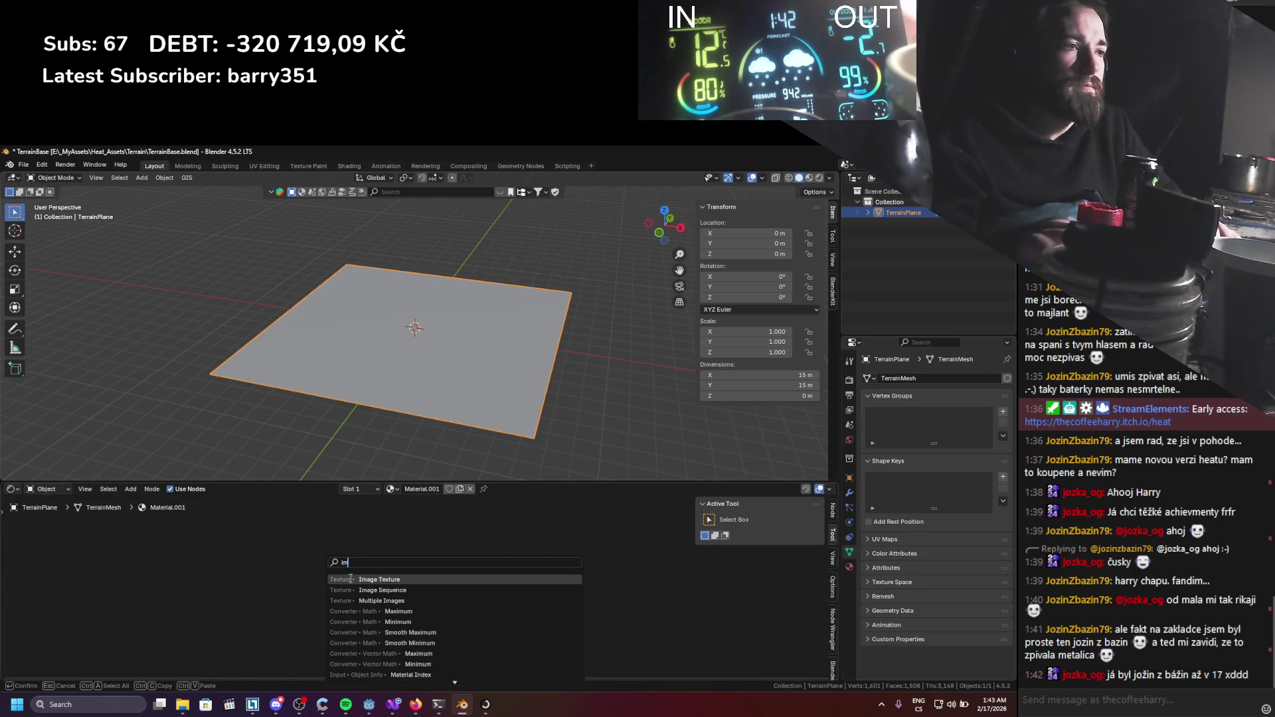
{"action": "left_click", "coordinate": [350, 579]}
{"action": "scroll", "coordinate": [299, 607], "scroll_direction": "down", "scroll_amount": 2}
{"action": "left_click", "coordinate": [322, 596]}
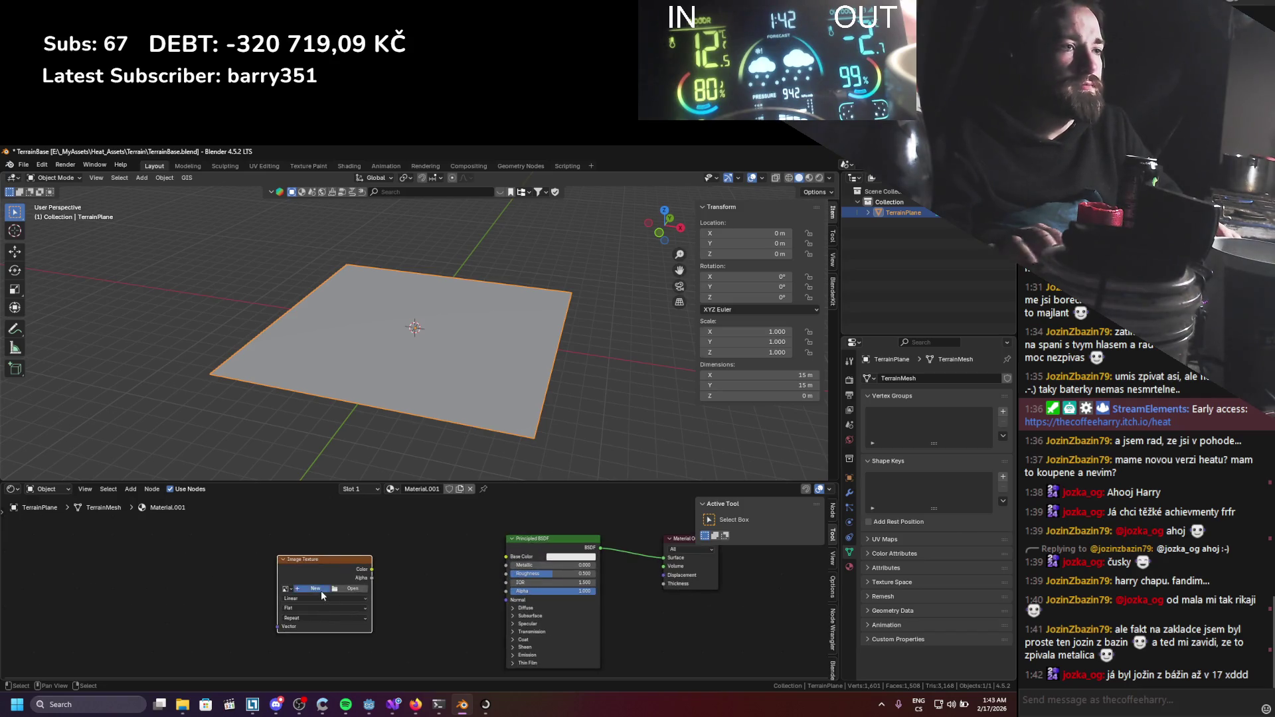
{"action": "left_click", "coordinate": [322, 596]}
Create a 4096×4096 UV Grid image named GridTexture and save the blend file.
{"action": "left_click", "coordinate": [383, 591]}
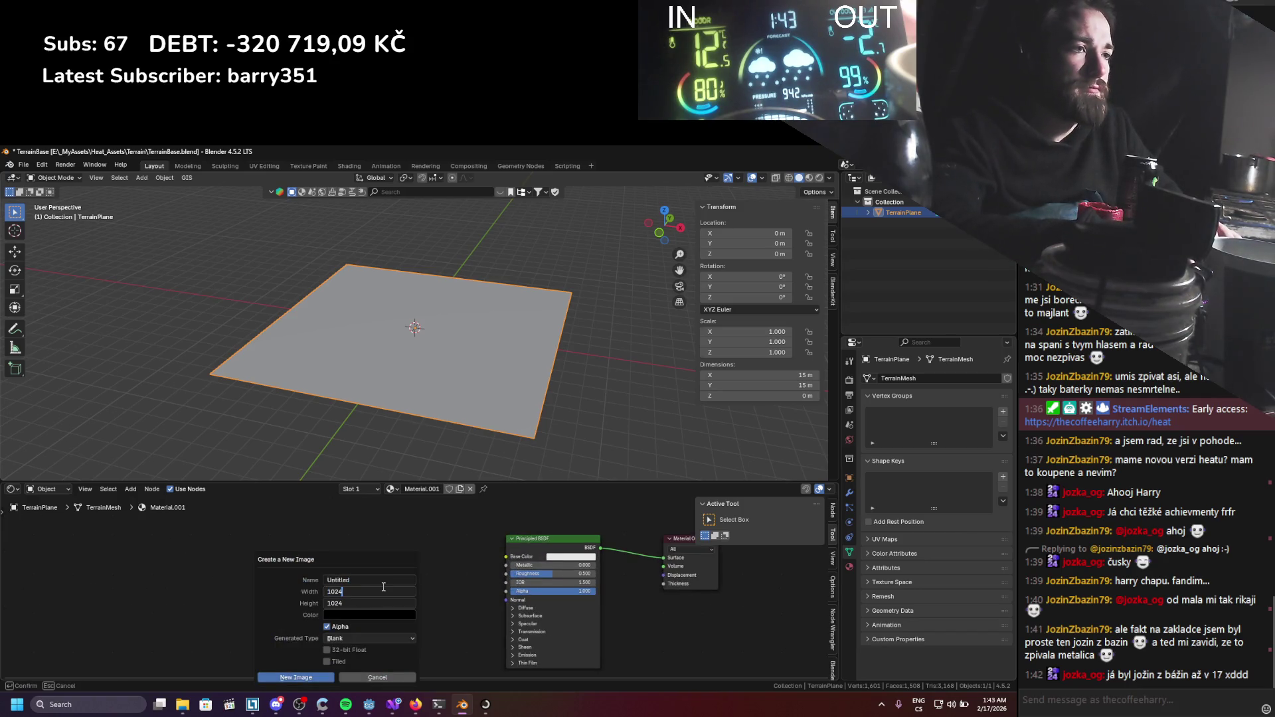
{"action": "type", "text": "4096"}
{"action": "key", "text": "Tab"}
{"action": "type", "text": "4096"}
{"action": "key", "text": "Return"}
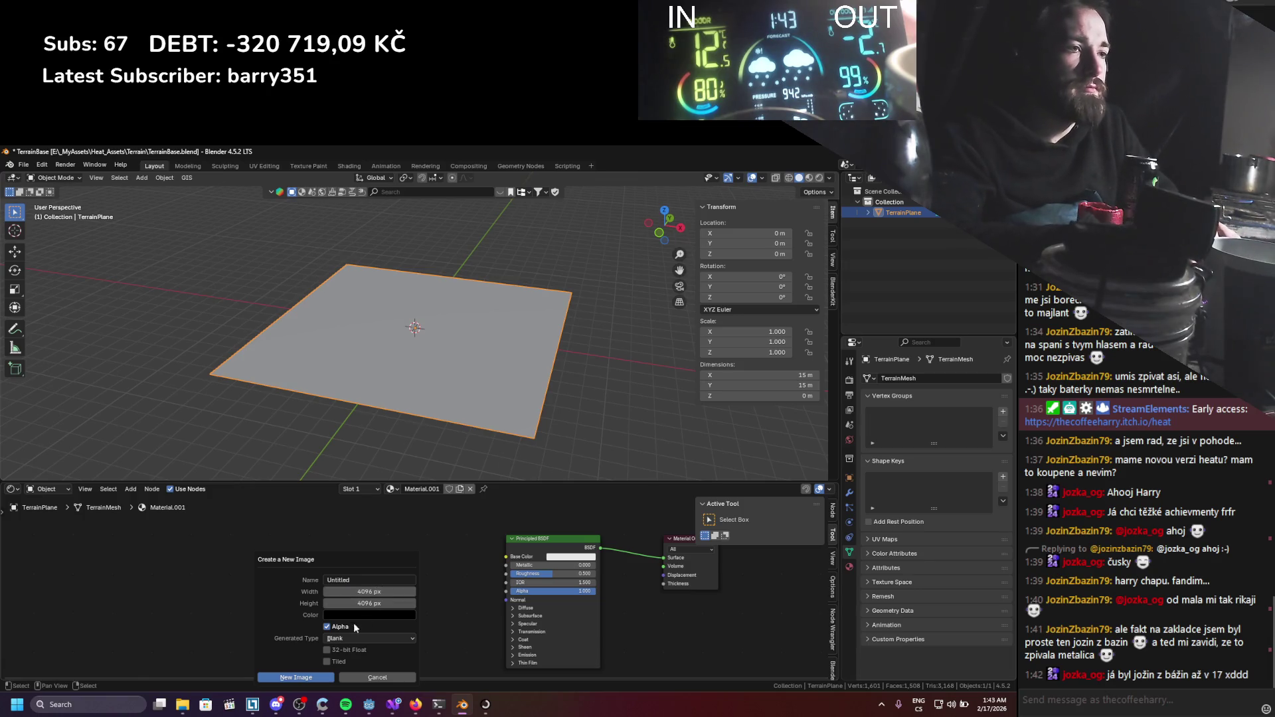
{"action": "left_click", "coordinate": [348, 636]}
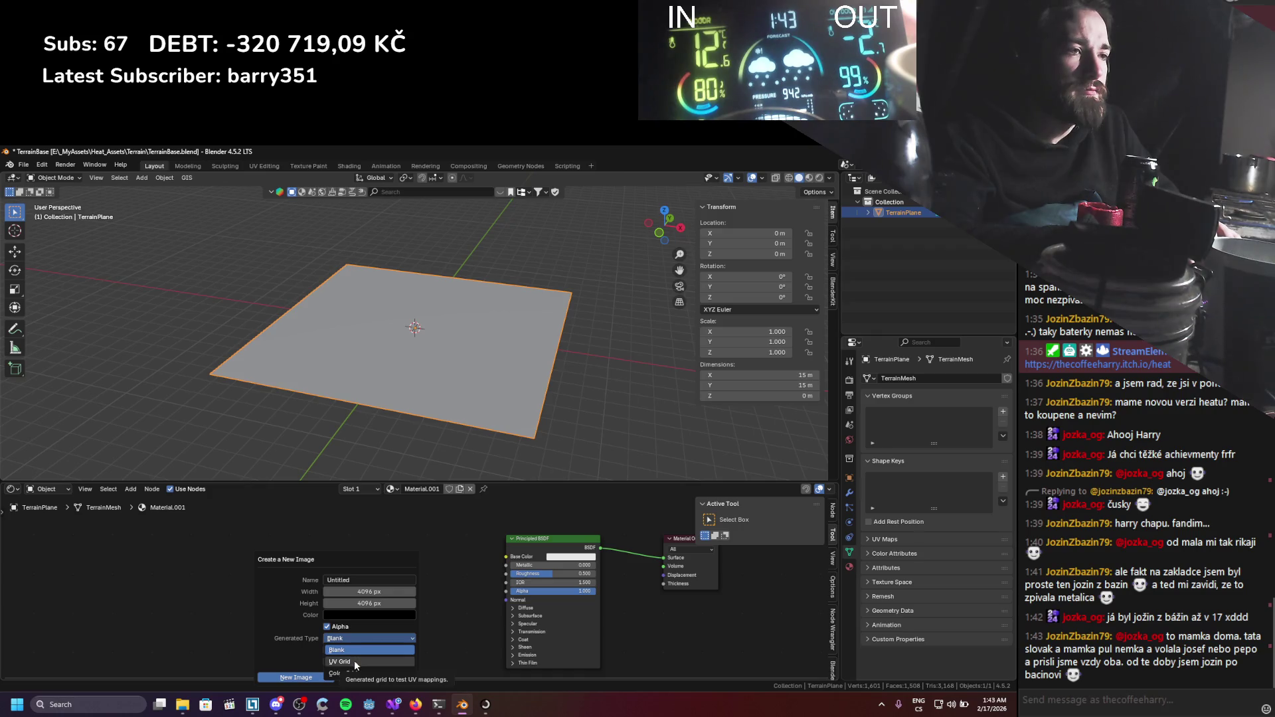
{"action": "left_click", "coordinate": [353, 662]}
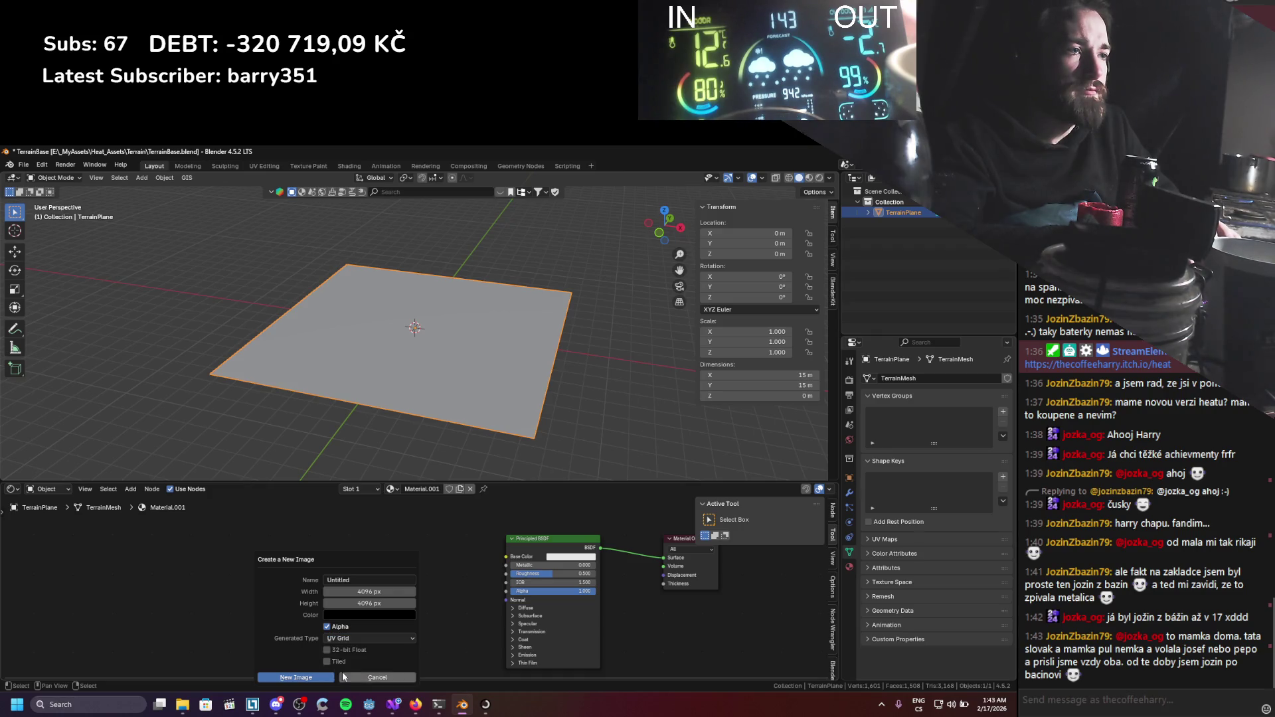
{"action": "left_click", "coordinate": [352, 583]}
{"action": "type", "text": "G"}
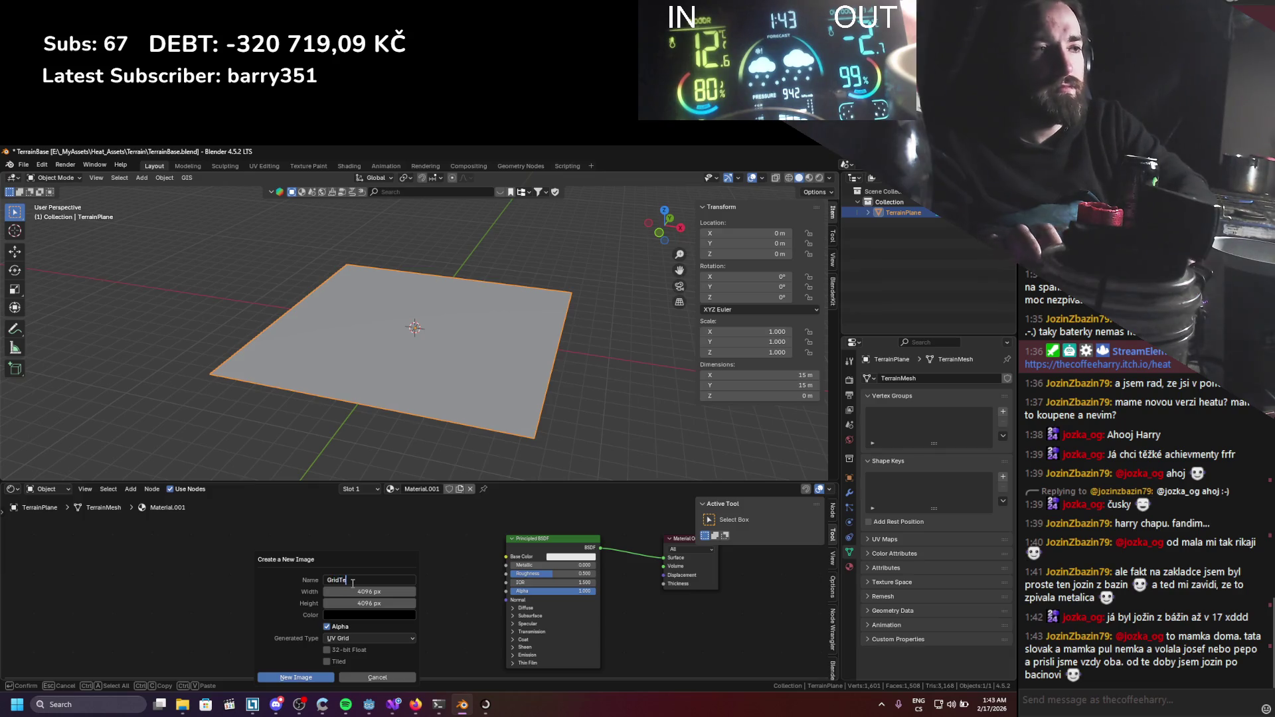
{"action": "type", "text": "ridTe"}
{"action": "left_click", "coordinate": [309, 676]}
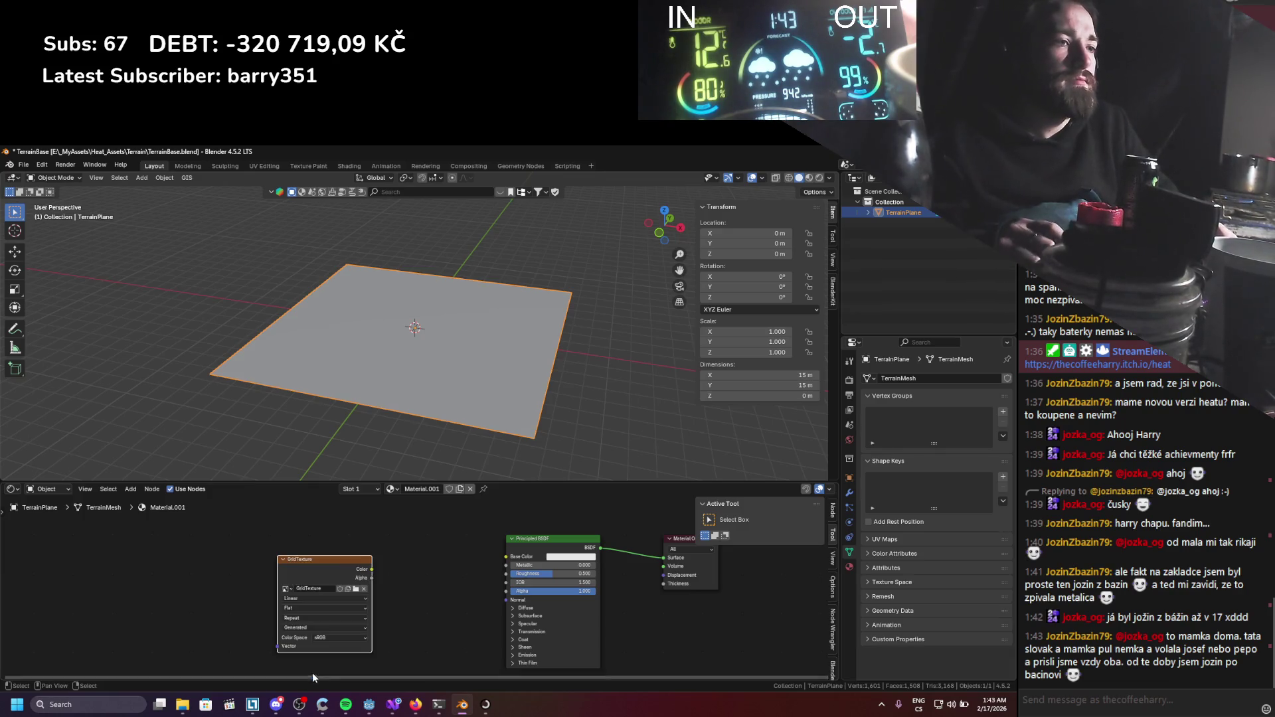
{"action": "key", "text": "ctrl+s"}
{"action": "left_click", "coordinate": [35, 166]}
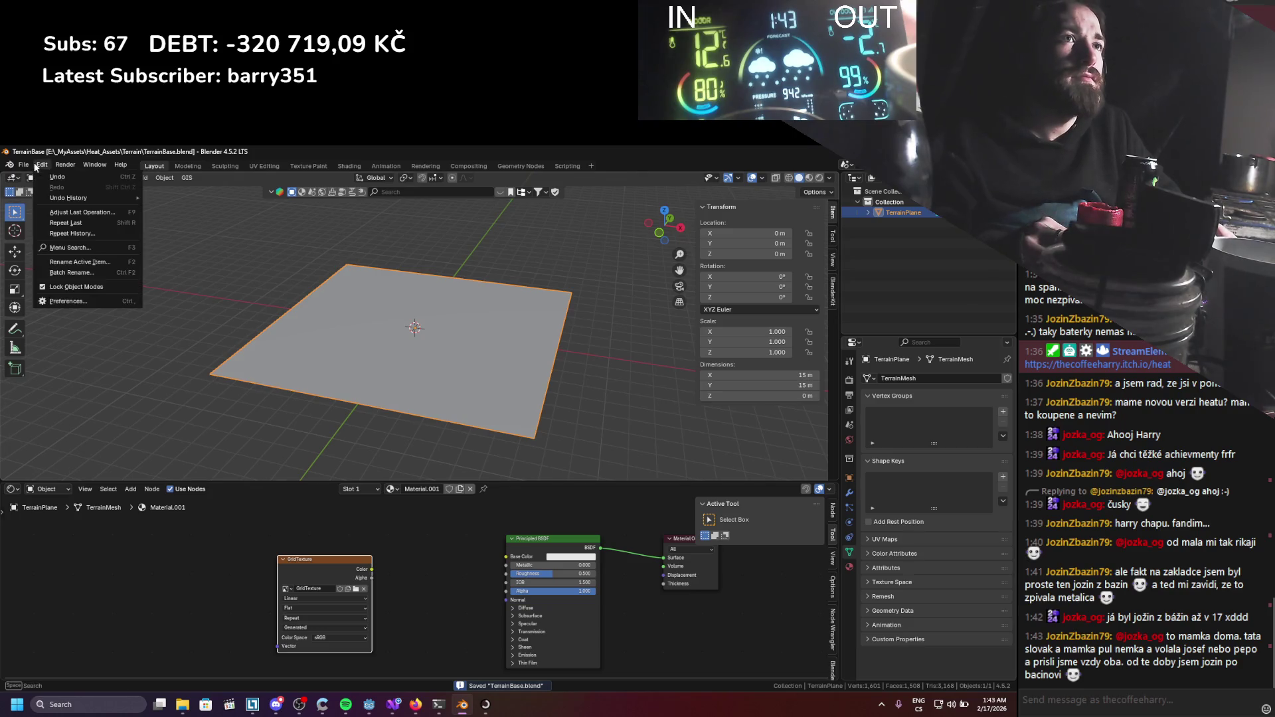
Split the node editor and show GridTexture in an Image Editor on the left.
{"action": "left_click", "coordinate": [53, 303]}
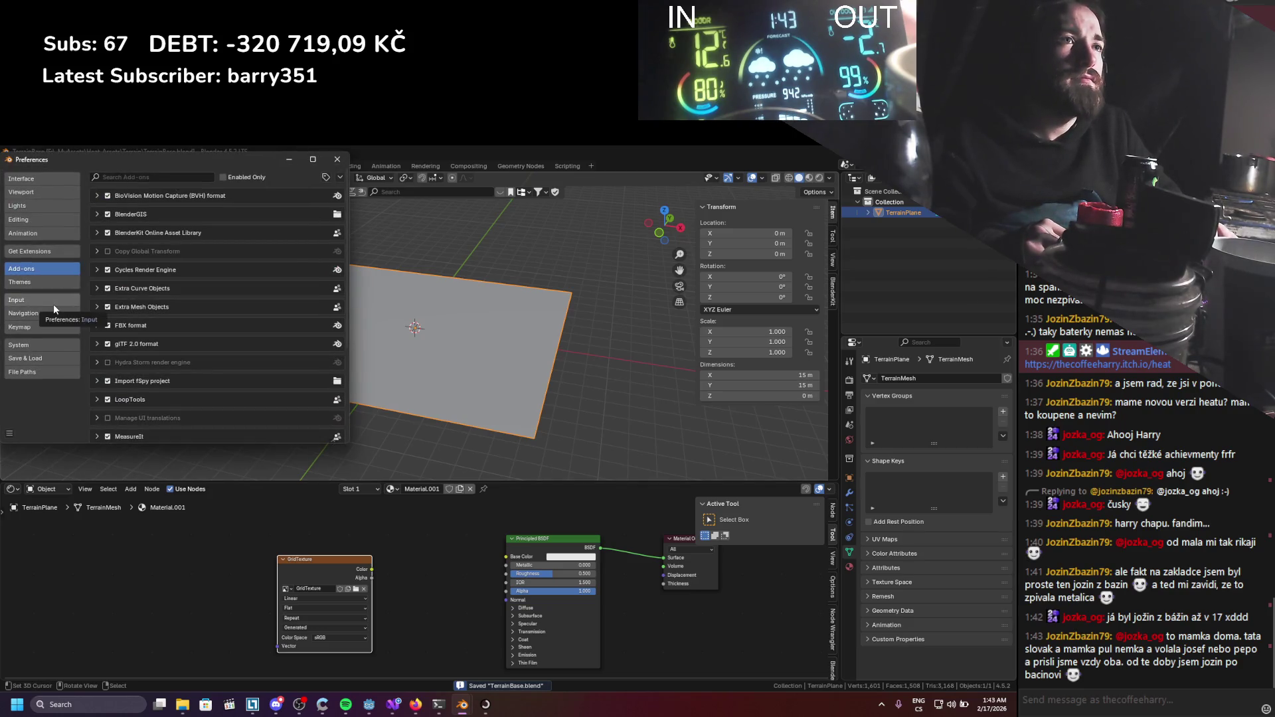
{"action": "left_click", "coordinate": [337, 159]}
{"action": "left_click_drag", "start_coordinate": [4, 483], "coordinate": [187, 484]}
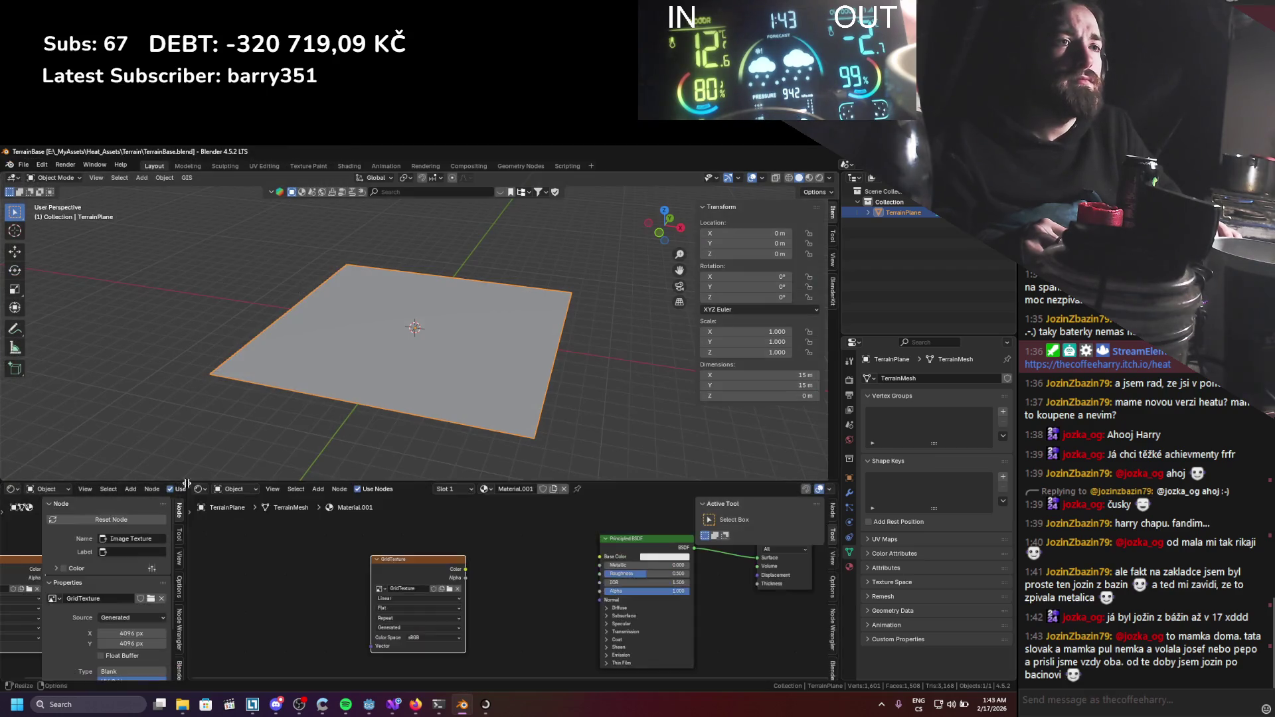
{"action": "left_click", "coordinate": [13, 489]}
{"action": "left_click", "coordinate": [39, 530]}
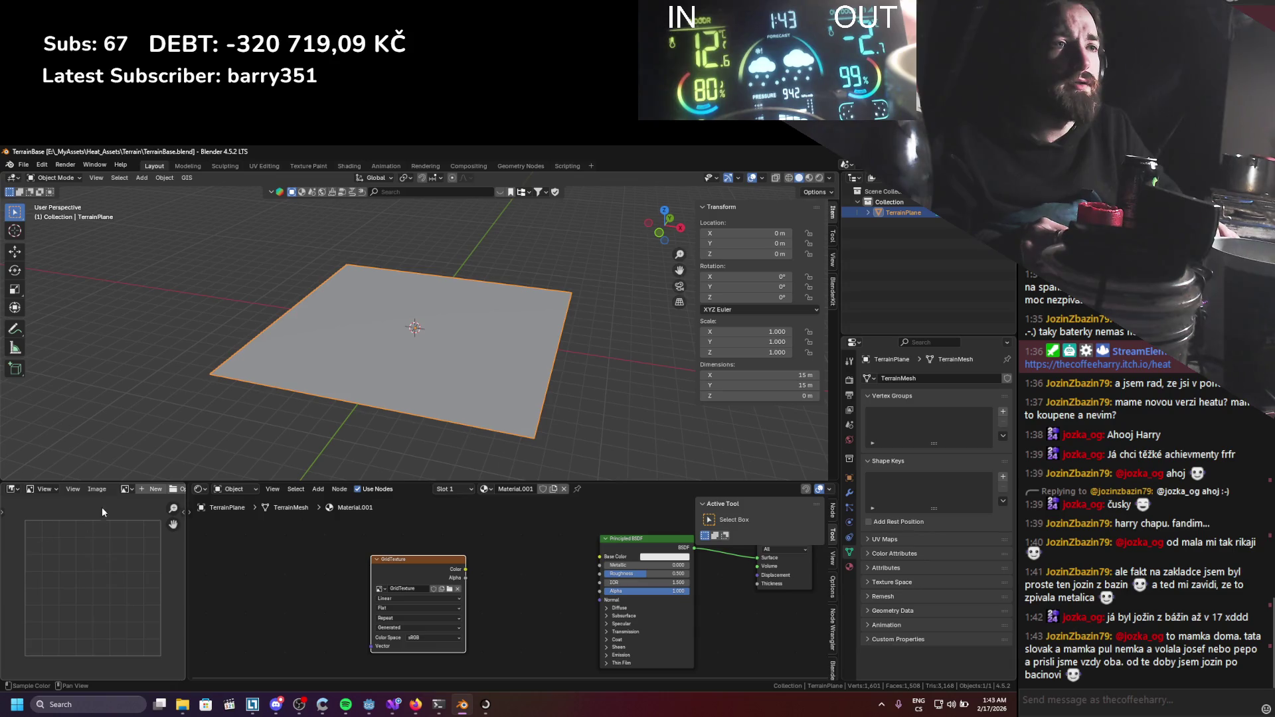
{"action": "left_click", "coordinate": [123, 488]}
{"action": "left_click", "coordinate": [173, 511]}
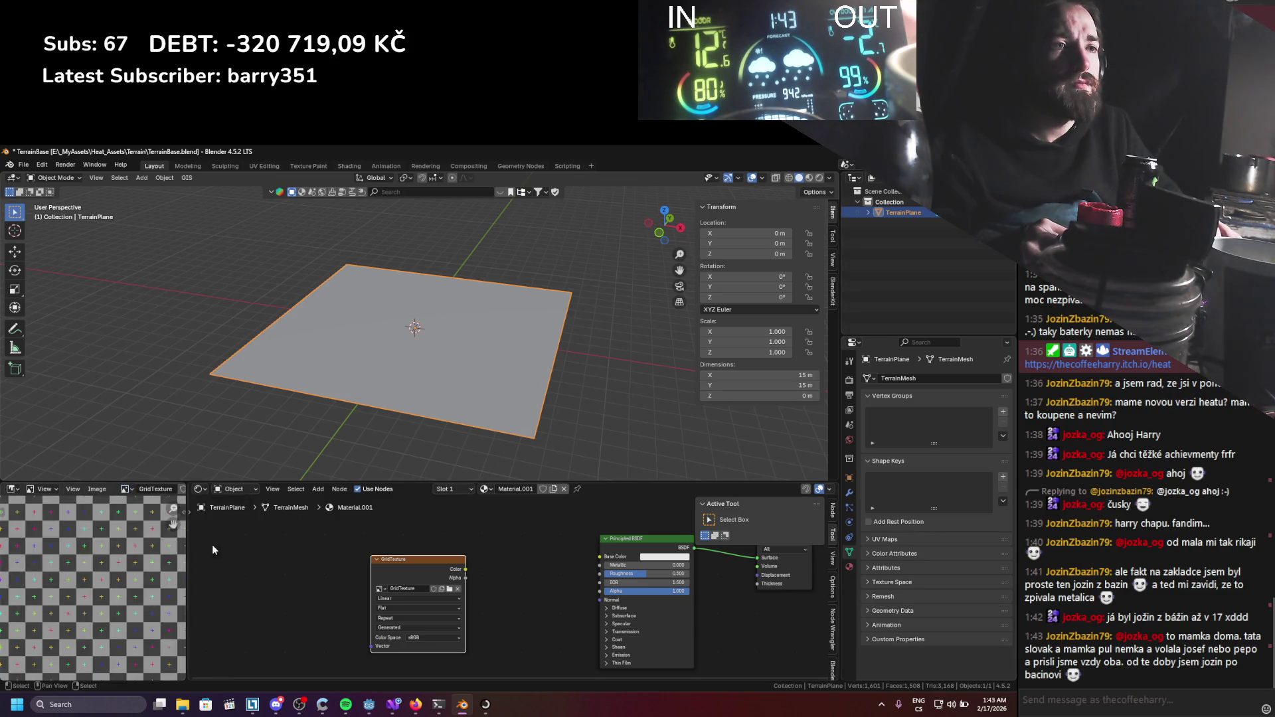
Save GridTexture as an image file in the Terrain folder, save the blend, and return to Godot.
{"action": "left_click", "coordinate": [97, 489]}
{"action": "left_click", "coordinate": [97, 489]}
{"action": "left_click", "coordinate": [113, 392]}
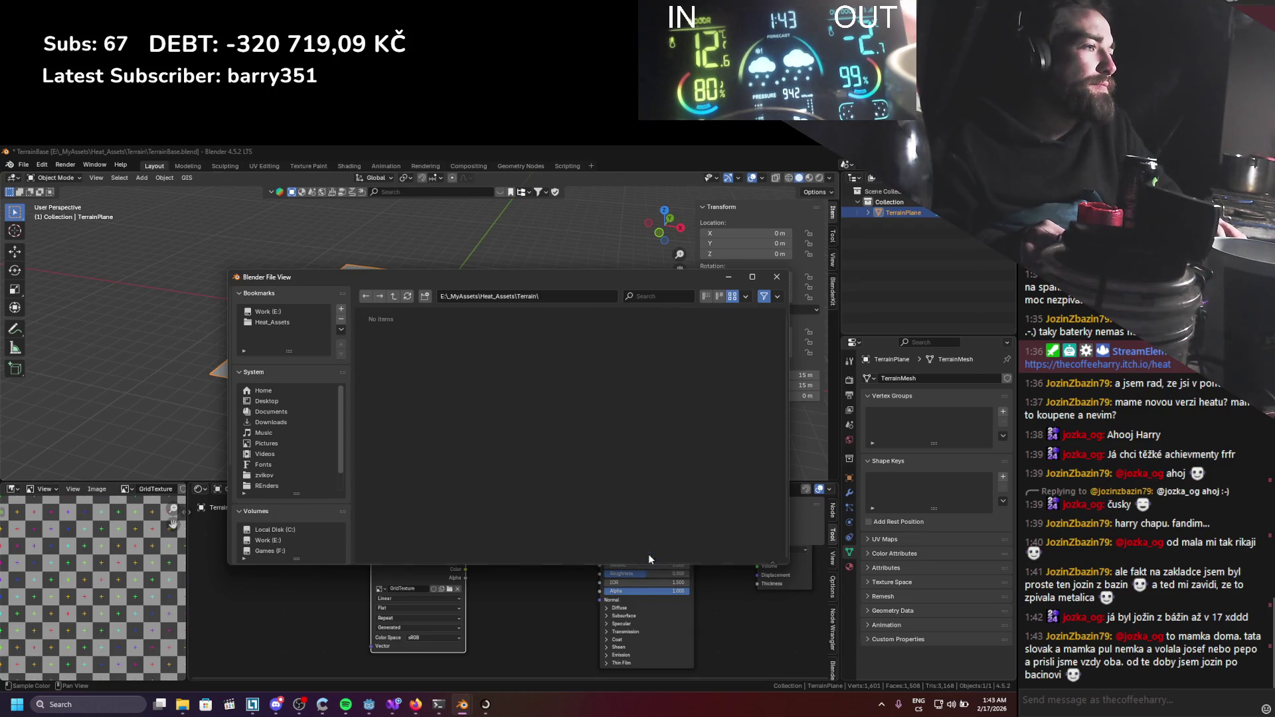
{"action": "left_click", "coordinate": [649, 556]}
{"action": "key", "text": "ctrl+s"}
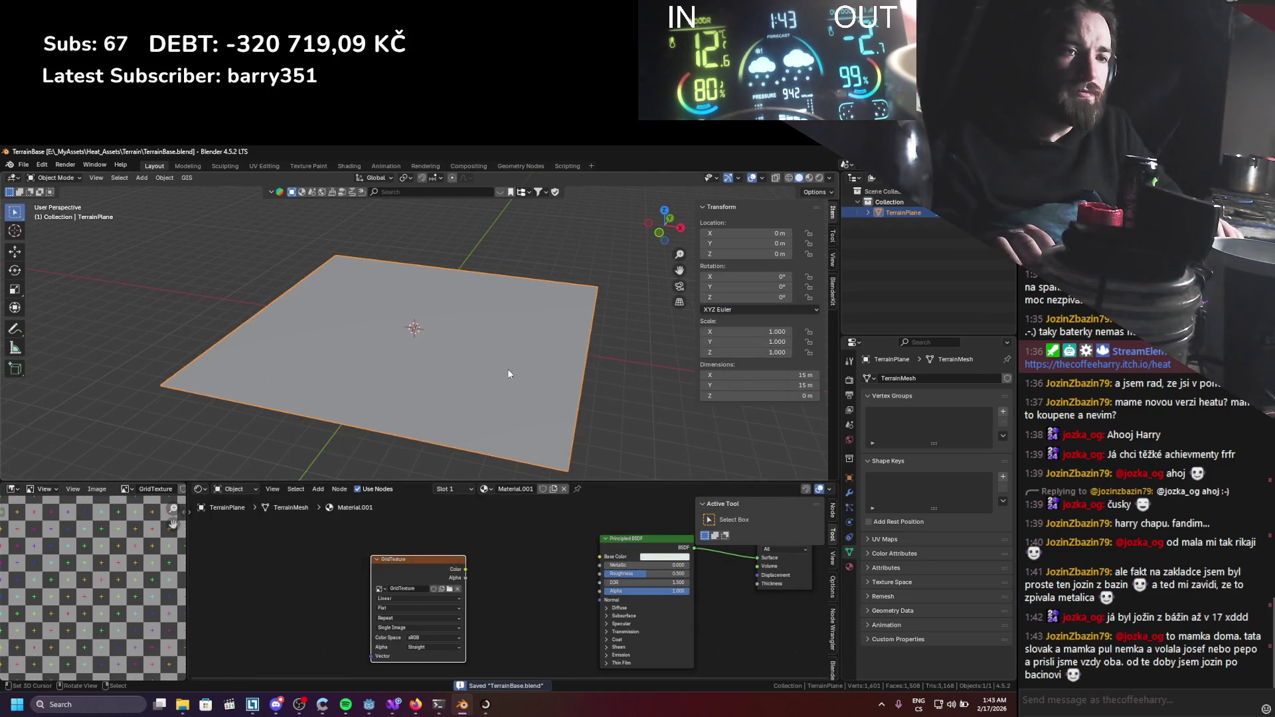
{"action": "key", "text": "alt+Tab"}
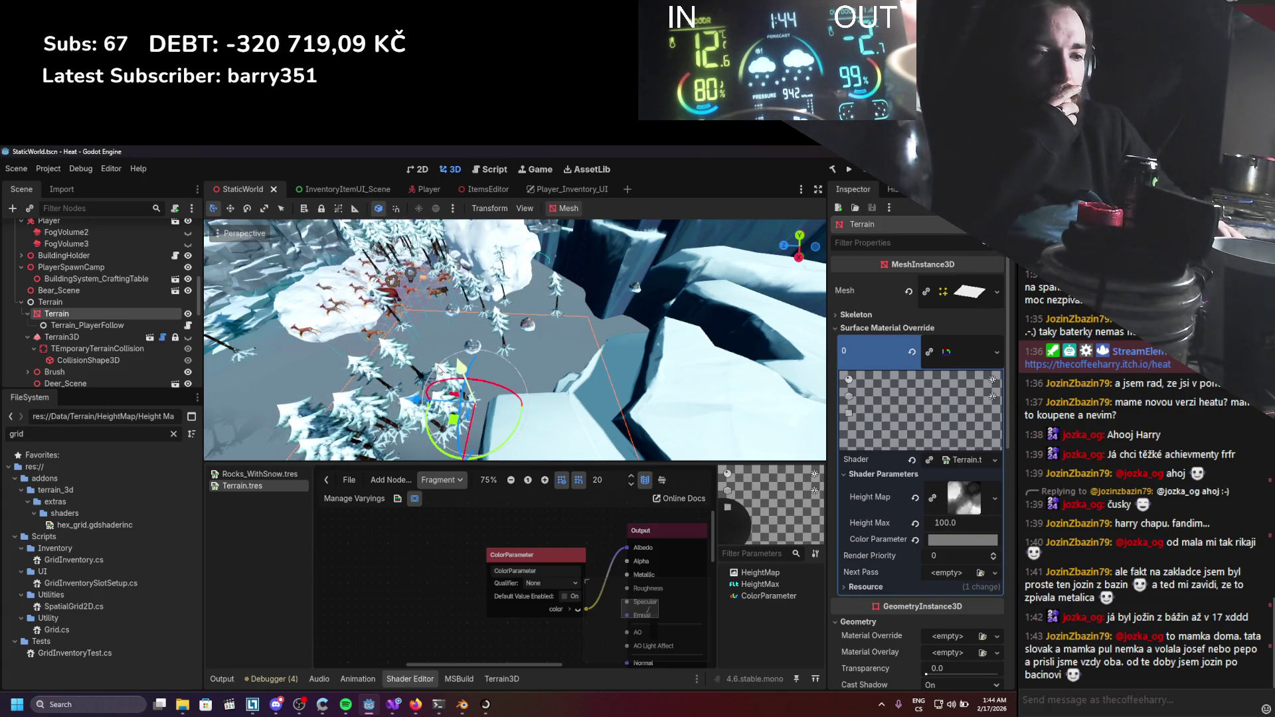
Clear the 'grid' filter and open the res://Data/Terrain folder in FileSystem.
{"action": "scroll", "coordinate": [337, 346], "scroll_direction": "up", "scroll_amount": 5}
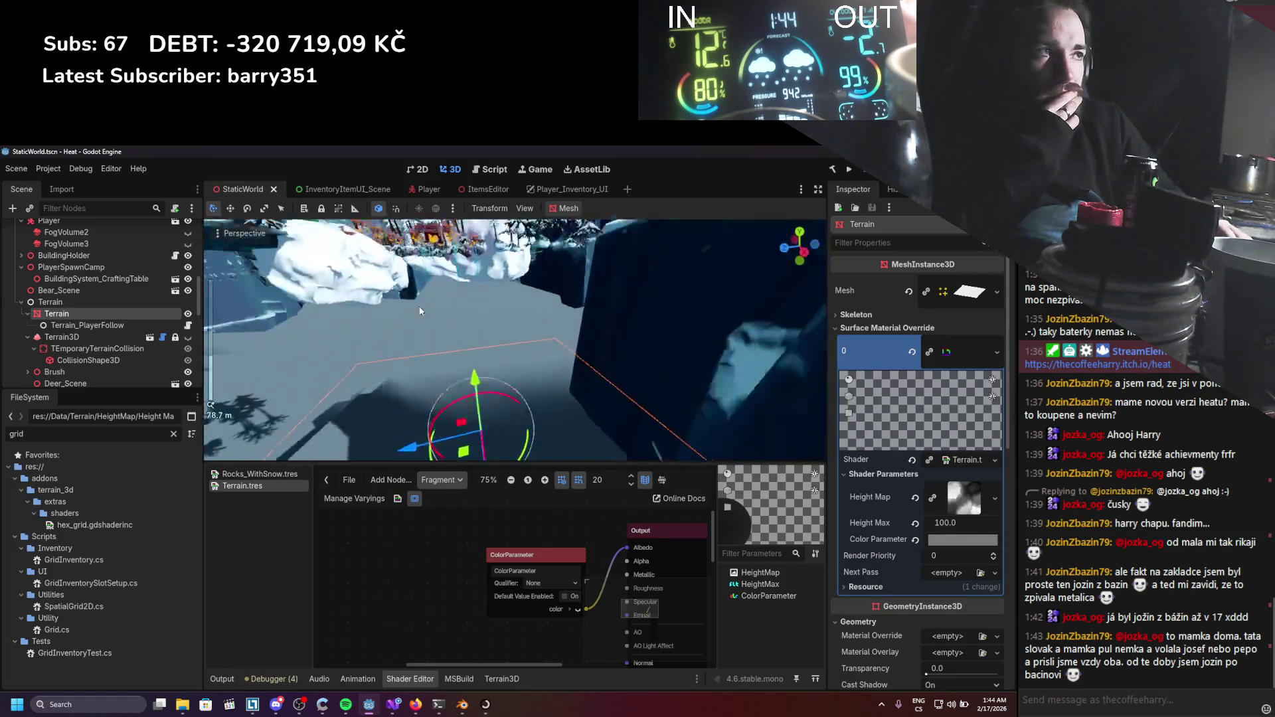
{"action": "left_click", "coordinate": [173, 434]}
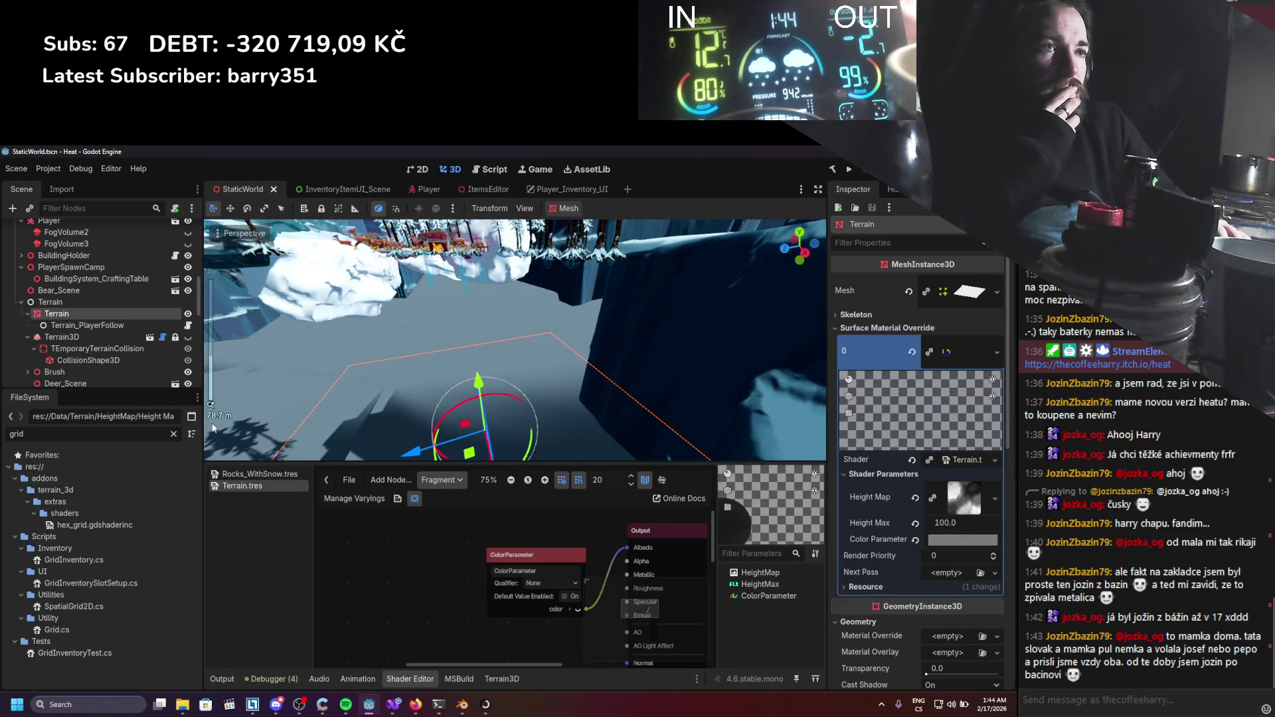
{"action": "scroll", "coordinate": [105, 575], "scroll_direction": "down", "scroll_amount": 3}
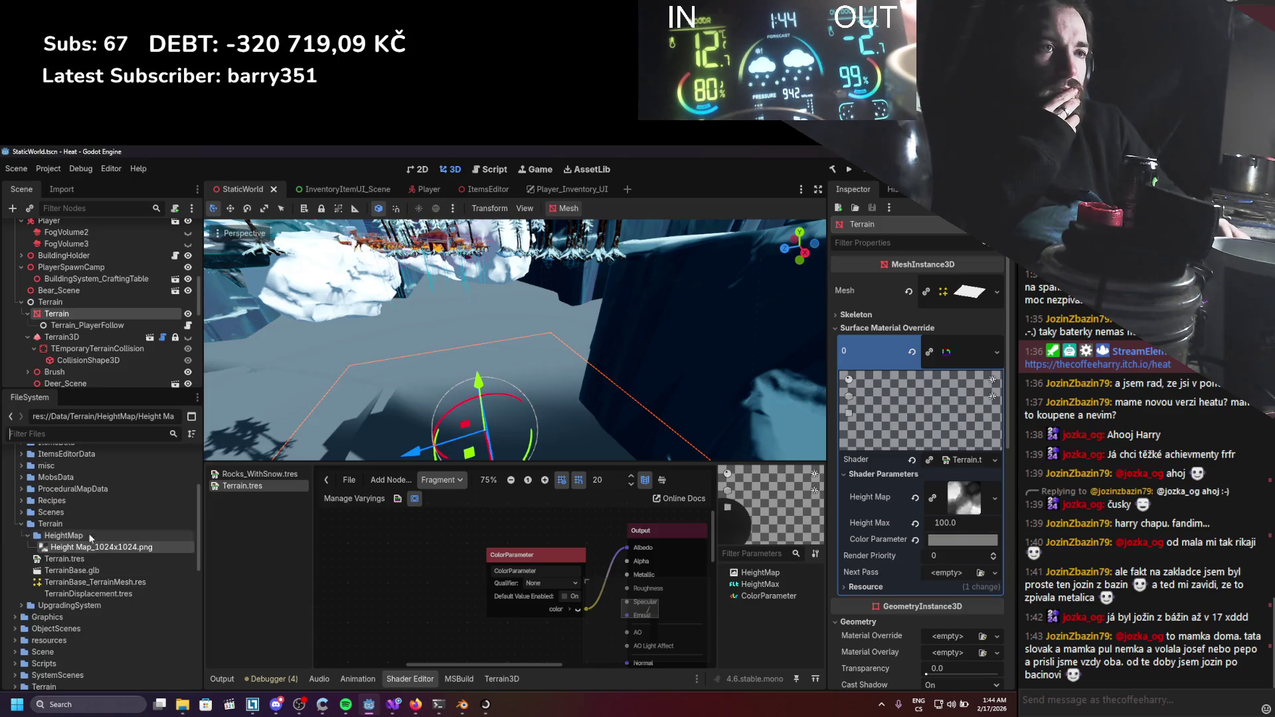
{"action": "left_click", "coordinate": [60, 528]}
Check GridTexture.png in the Terrain folder in File Explorer, then return to Godot.
{"action": "mouse_move", "coordinate": [183, 705]}
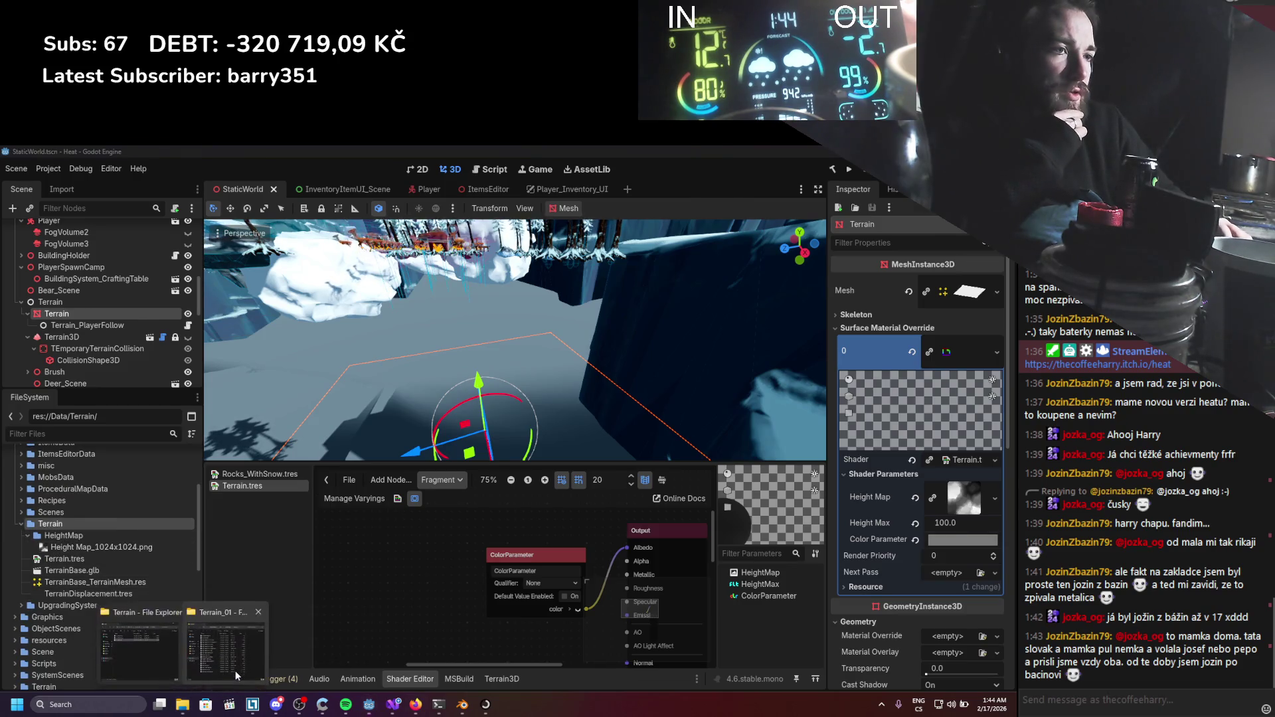
{"action": "mouse_move", "coordinate": [226, 664]}
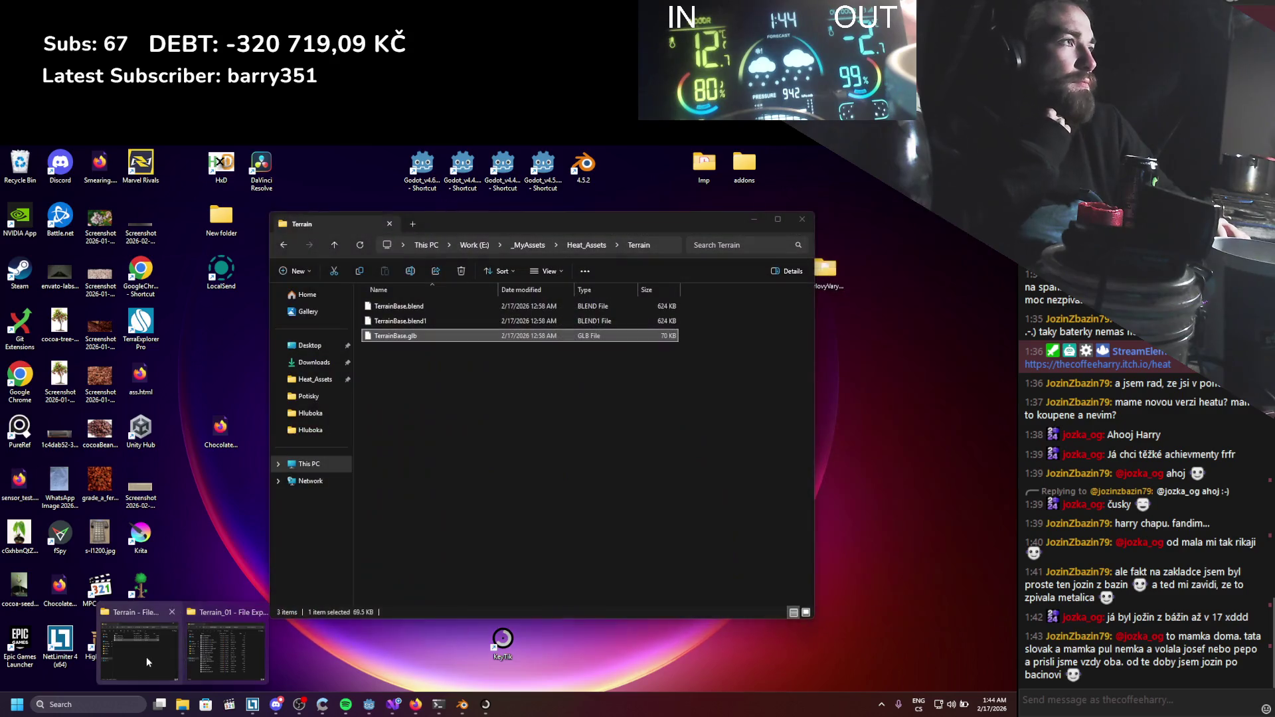
{"action": "left_click", "coordinate": [146, 657]}
{"action": "left_click", "coordinate": [382, 308]}
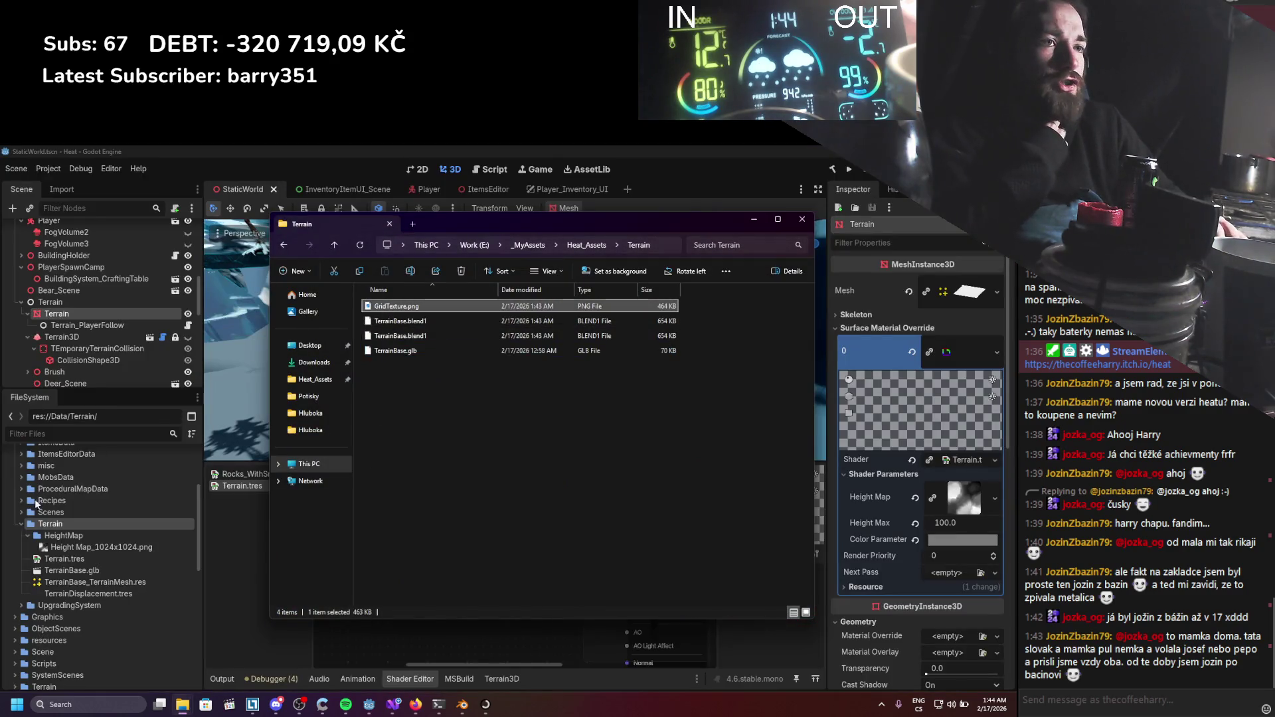
{"action": "left_click", "coordinate": [467, 655]}
Delete the ColorParameter node from the fragment graph.
{"action": "left_click", "coordinate": [556, 564]}
{"action": "scroll", "coordinate": [557, 563], "scroll_direction": "down", "scroll_amount": 1}
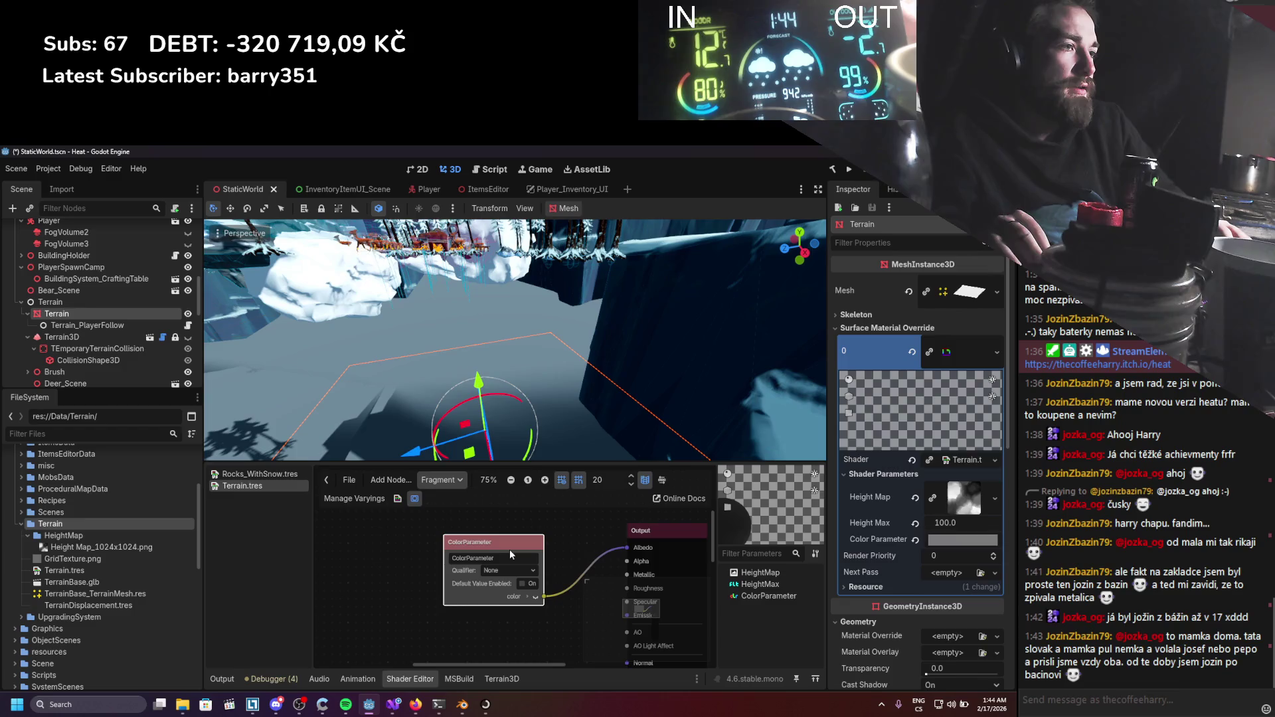
{"action": "key", "text": "Delete"}
{"action": "scroll", "coordinate": [505, 558], "scroll_direction": "up", "scroll_amount": 1}
{"action": "right_click", "coordinate": [511, 564]}
{"action": "type", "text": "tex"}
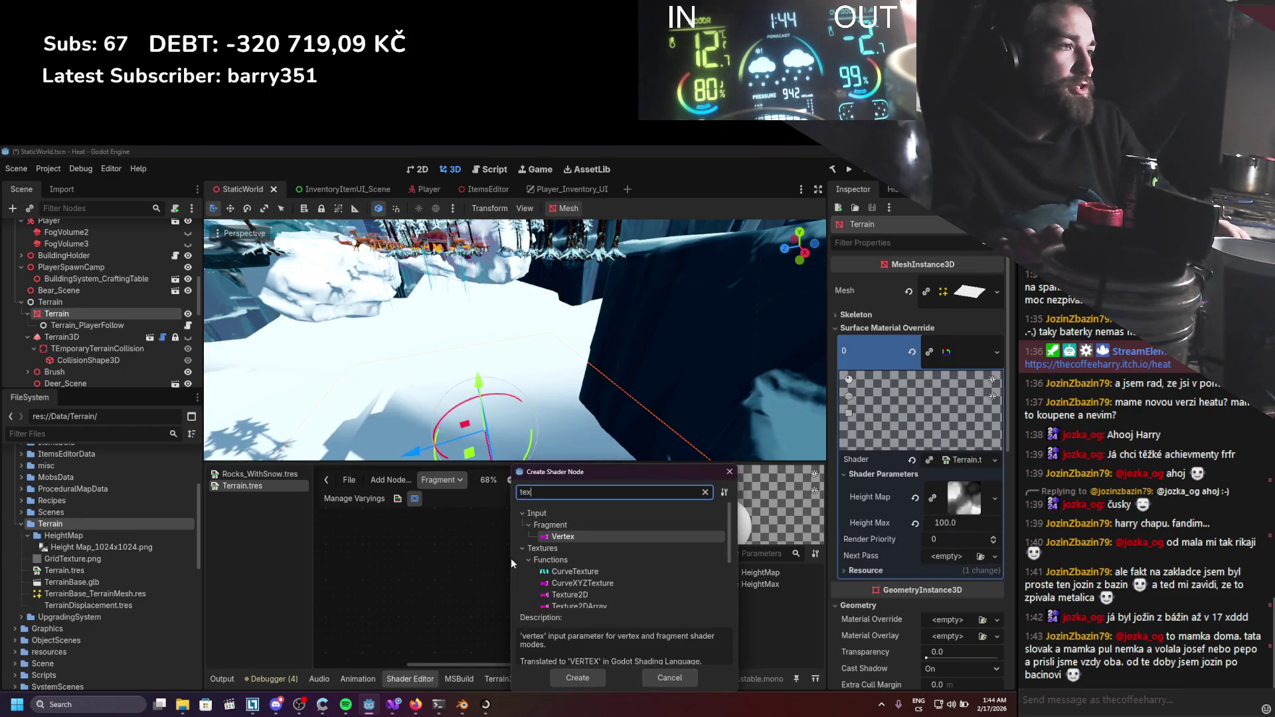
{"action": "type", "text": "turetri"}
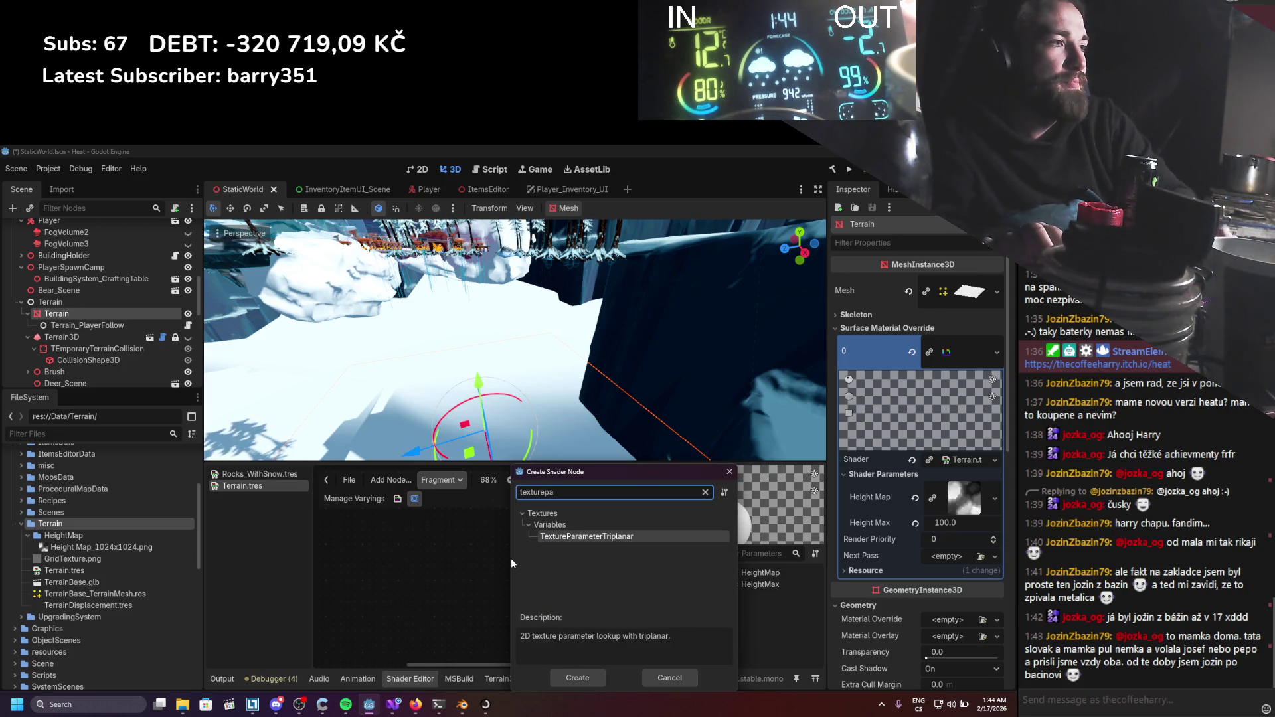
{"action": "key", "text": "Return"}
{"action": "key", "text": "Delete"}
Add a Texture2DParameter node to the fragment graph.
{"action": "right_click", "coordinate": [531, 563]}
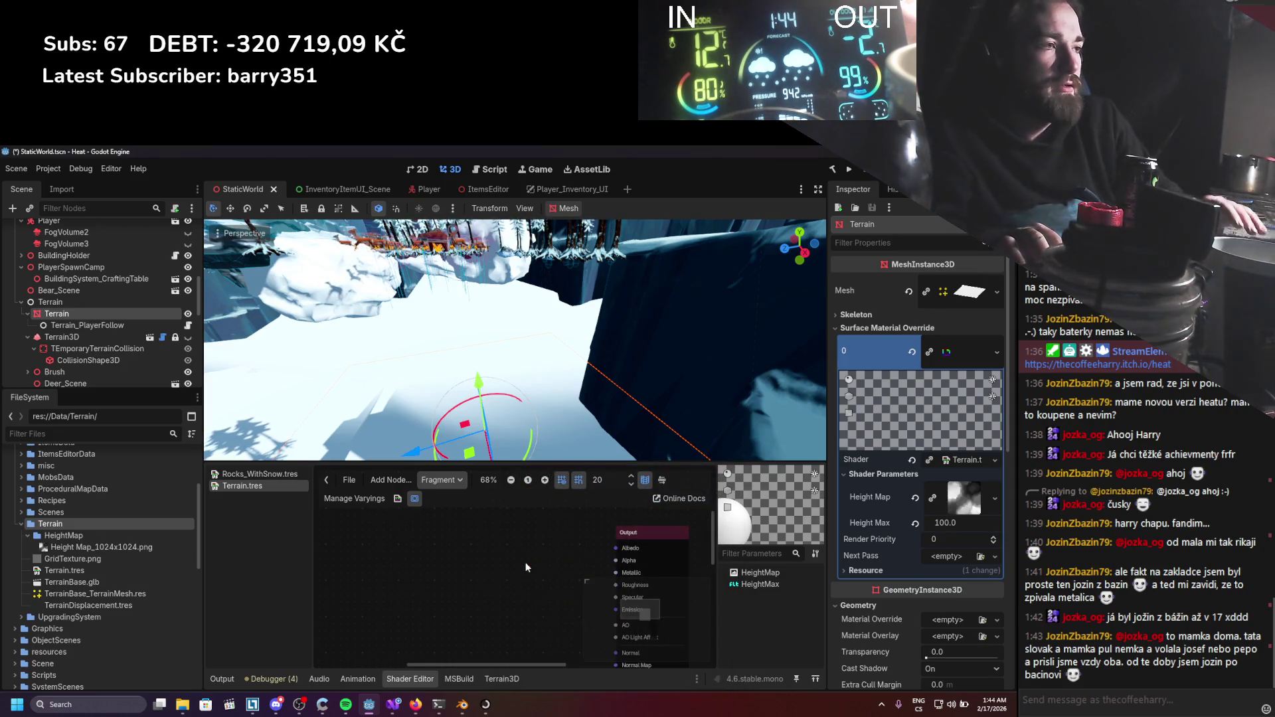
{"action": "left_click", "coordinate": [558, 570]}
{"action": "type", "text": "texture"}
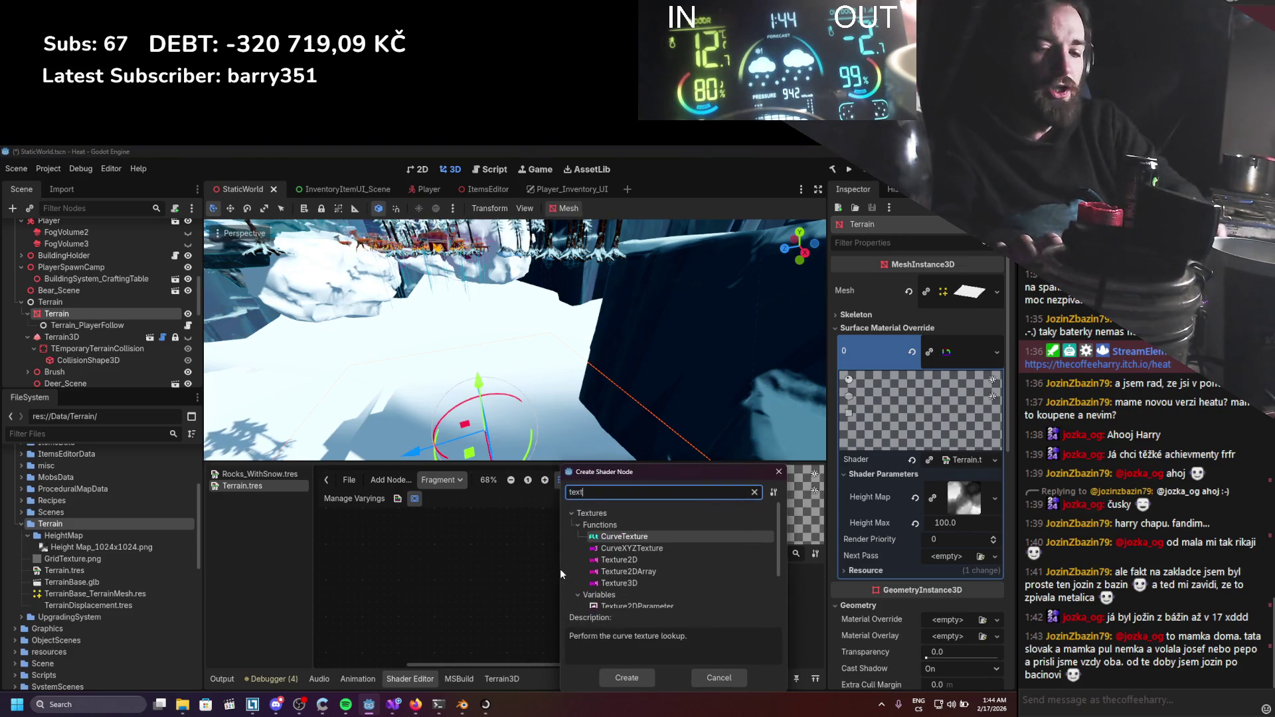
{"action": "scroll", "coordinate": [623, 581], "scroll_direction": "down", "scroll_amount": 2}
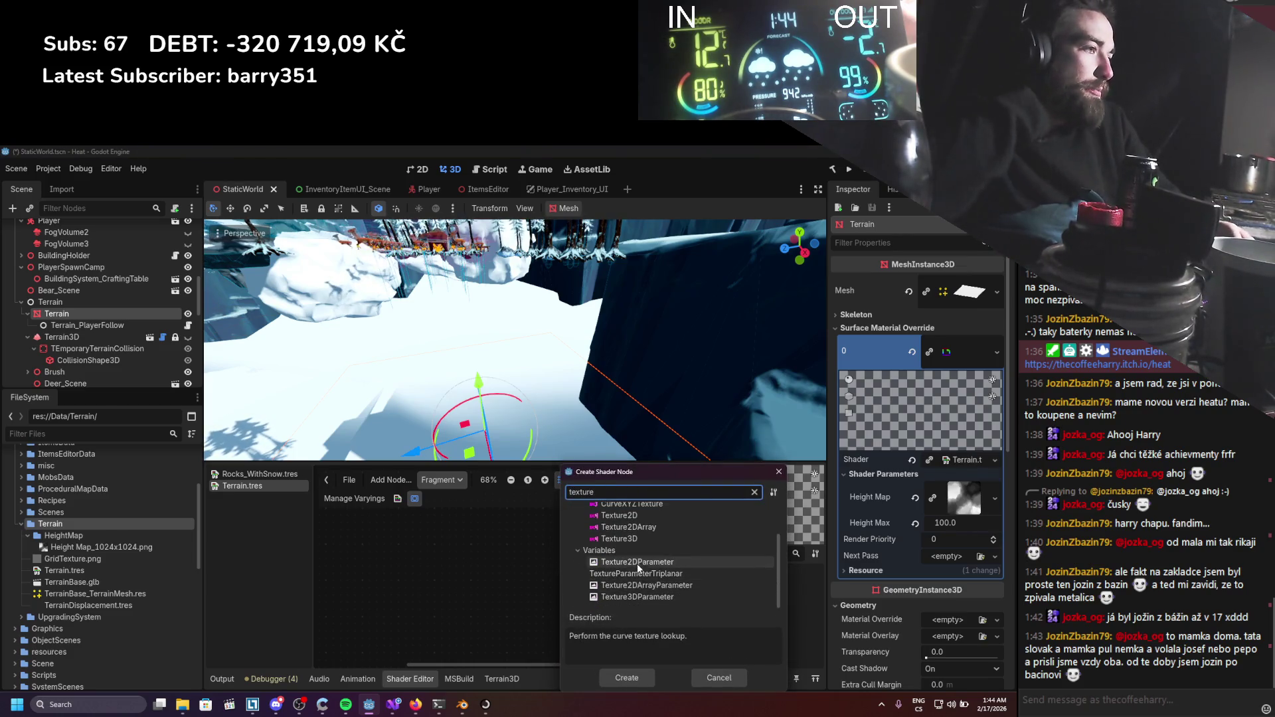
{"action": "double_click", "coordinate": [638, 560]}
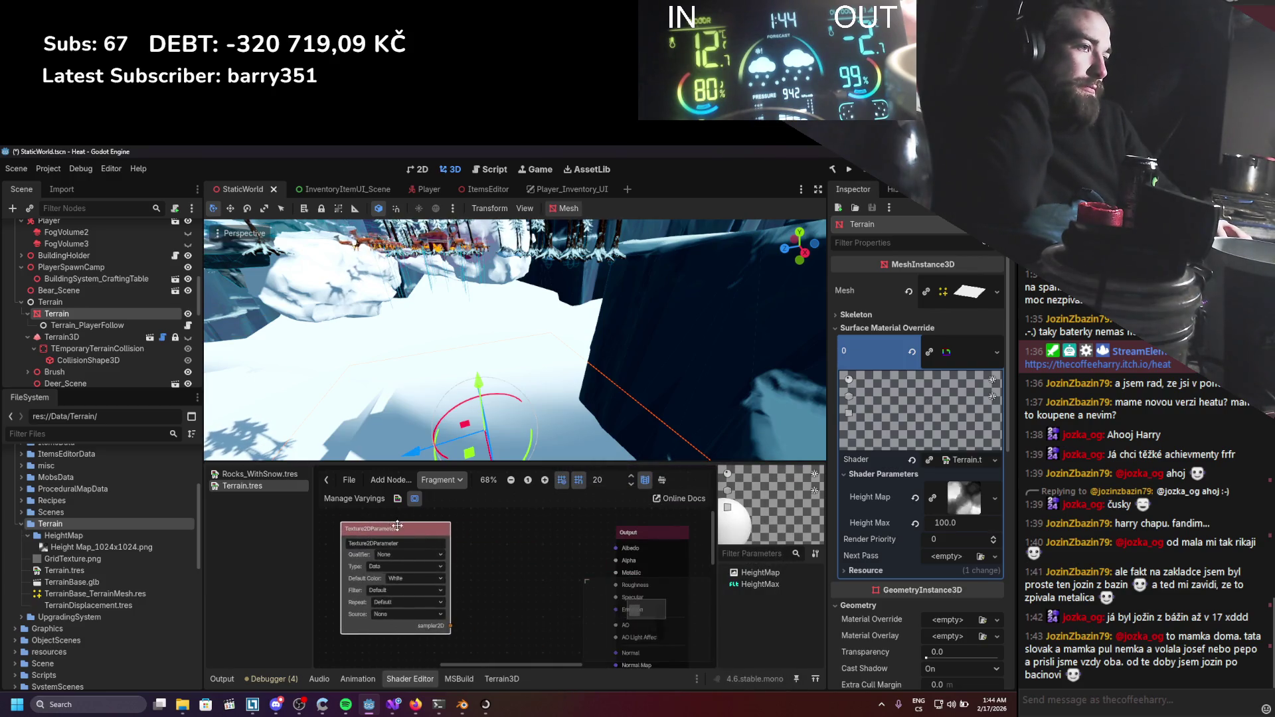
Add a Texture2D node with its source set to SamplerPort, arranged beside the parameter.
{"action": "left_click", "coordinate": [543, 567]}
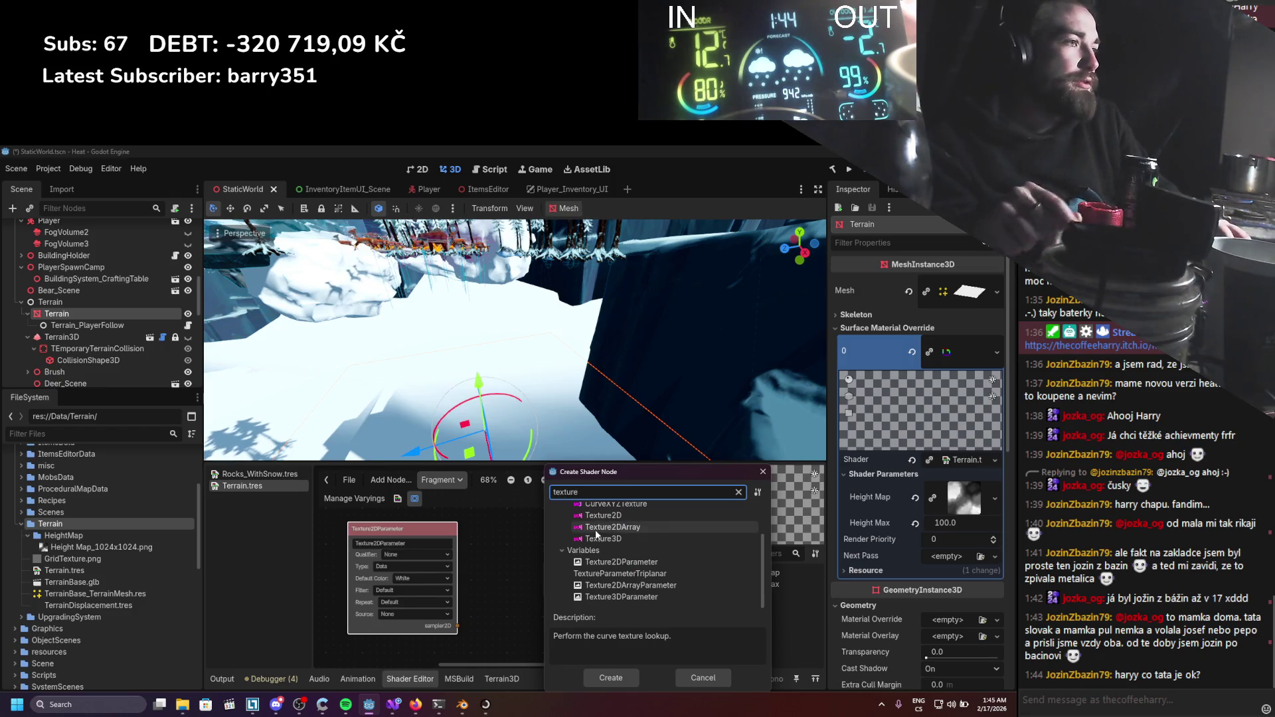
{"action": "double_click", "coordinate": [603, 515]}
{"action": "left_click_drag", "start_coordinate": [572, 580], "coordinate": [511, 529]}
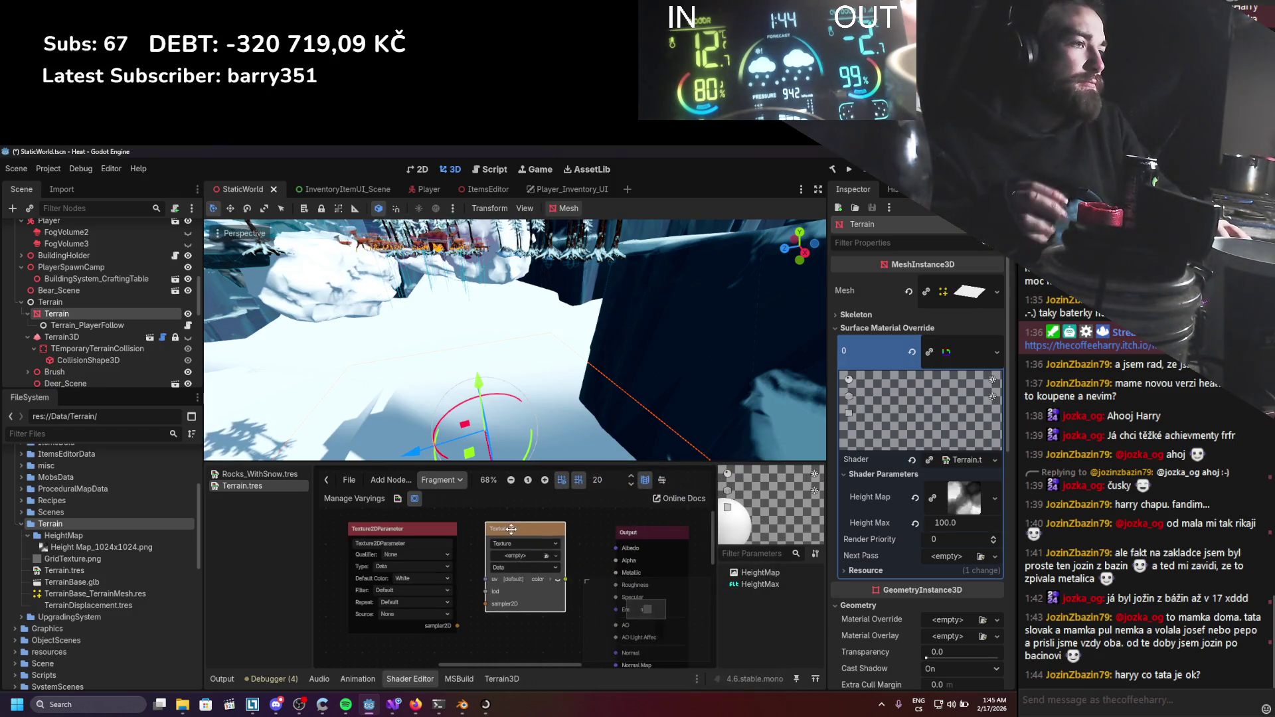
{"action": "left_click", "coordinate": [511, 569]}
{"action": "left_click", "coordinate": [512, 543]}
{"action": "left_click", "coordinate": [518, 620]}
{"action": "mouse_move", "coordinate": [450, 630]}
{"action": "left_mouse_down"}
{"action": "mouse_move", "coordinate": [436, 620]}
{"action": "mouse_move", "coordinate": [485, 581]}
{"action": "left_mouse_up"}
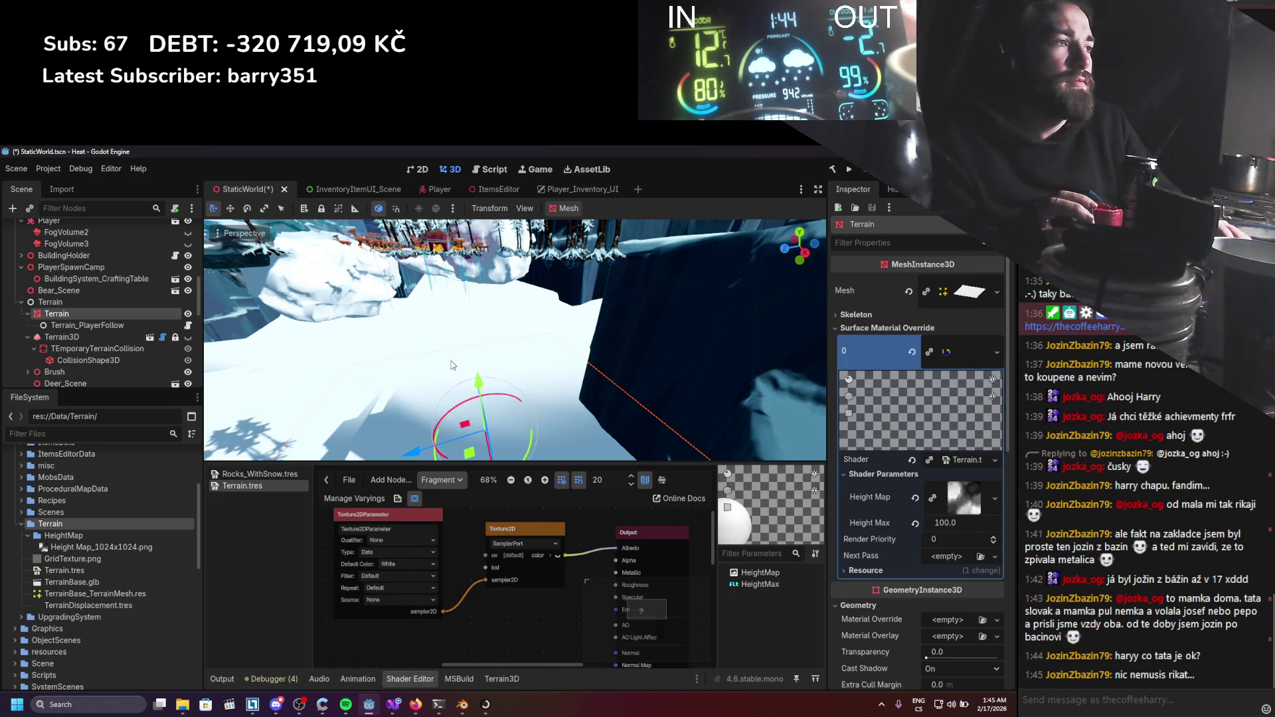
{"action": "scroll", "coordinate": [877, 425], "scroll_direction": "down", "scroll_amount": 2}
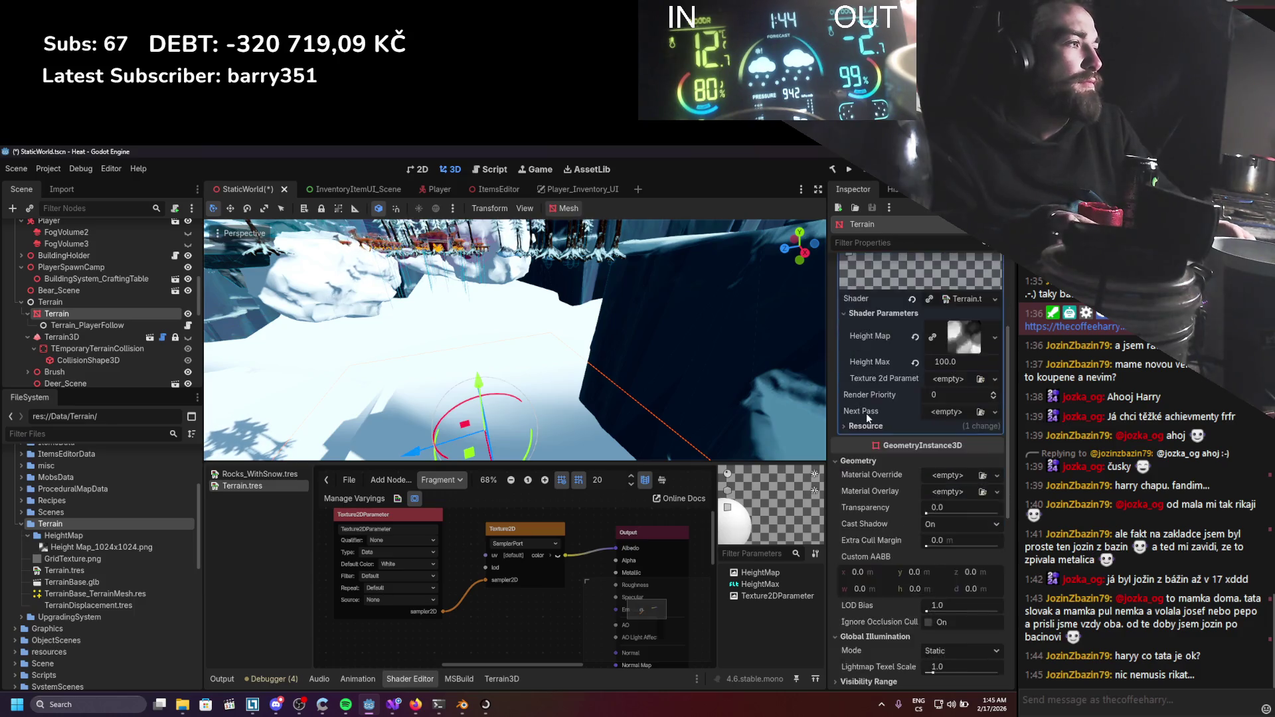
Assign GridTexture.png to the Texture 2D Parameter, save, and inspect the checkered terrain.
{"action": "left_click", "coordinate": [73, 560]}
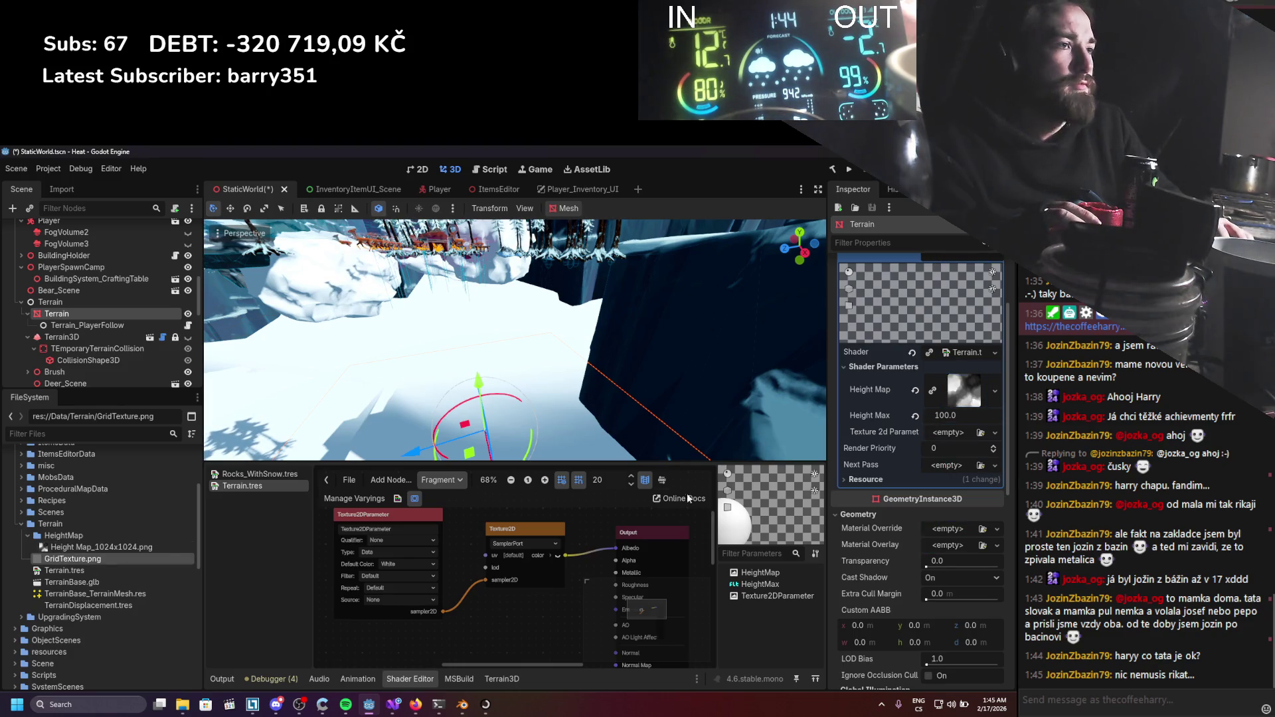
{"action": "left_click_drag", "start_coordinate": [940, 483], "coordinate": [948, 435]}
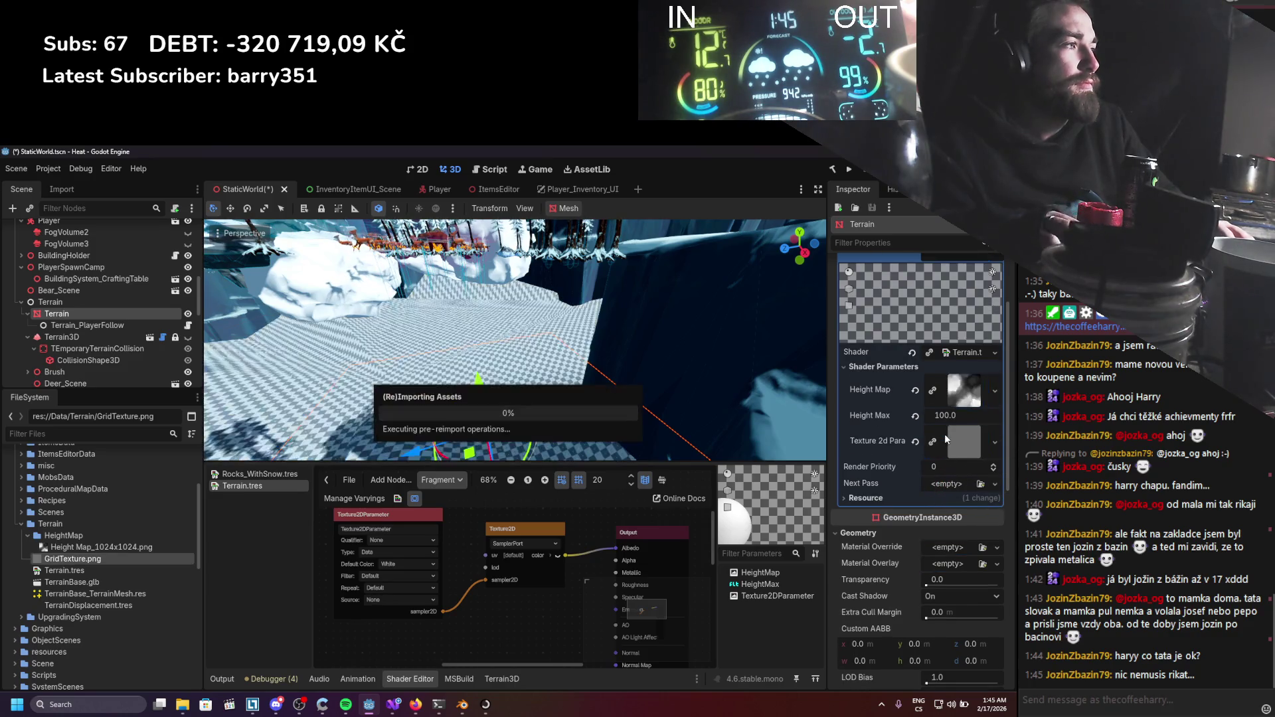
{"action": "key", "text": "ctrl+s"}
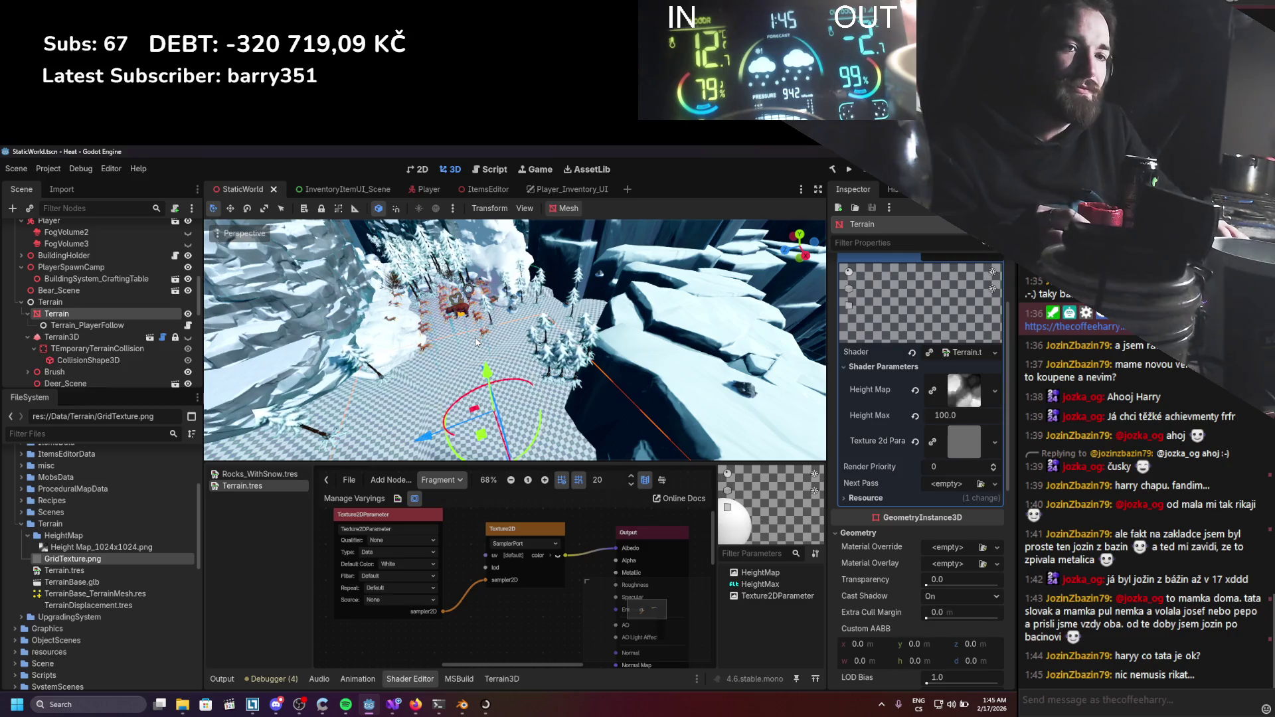
{"action": "scroll", "coordinate": [476, 342], "scroll_direction": "up", "scroll_amount": 3}
{"action": "scroll", "coordinate": [475, 343], "scroll_direction": "down", "scroll_amount": 6}
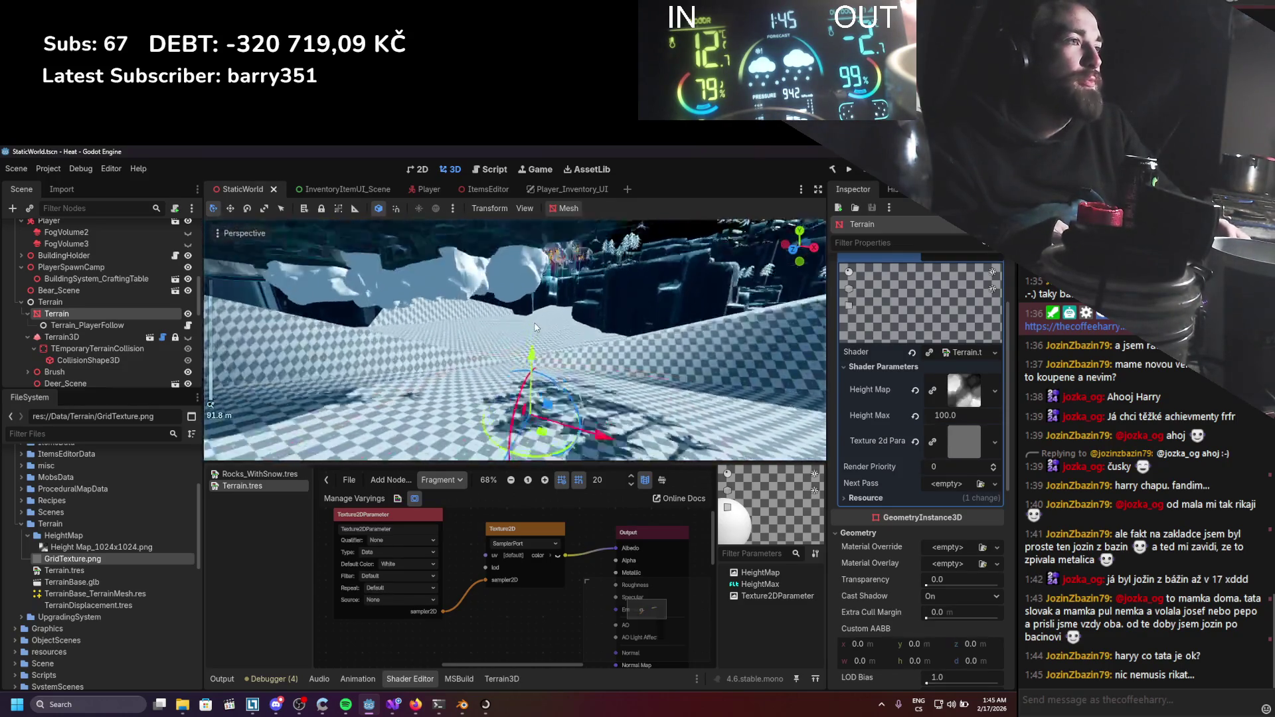
{"action": "mouse_move", "coordinate": [534, 327]}
{"action": "left_mouse_down"}
{"action": "mouse_move", "coordinate": [548, 314]}
{"action": "mouse_move", "coordinate": [465, 334]}
{"action": "mouse_move", "coordinate": [437, 403]}
{"action": "mouse_move", "coordinate": [639, 339]}
{"action": "mouse_move", "coordinate": [394, 418]}
{"action": "mouse_move", "coordinate": [428, 378]}
{"action": "mouse_move", "coordinate": [415, 473]}
{"action": "left_mouse_up"}
{"action": "scroll", "coordinate": [640, 338], "scroll_direction": "down", "scroll_amount": 2}
{"action": "scroll", "coordinate": [394, 417], "scroll_direction": "up", "scroll_amount": 2}
{"action": "scroll", "coordinate": [428, 378], "scroll_direction": "up", "scroll_amount": 2}
{"action": "key", "text": "ctrl+s"}
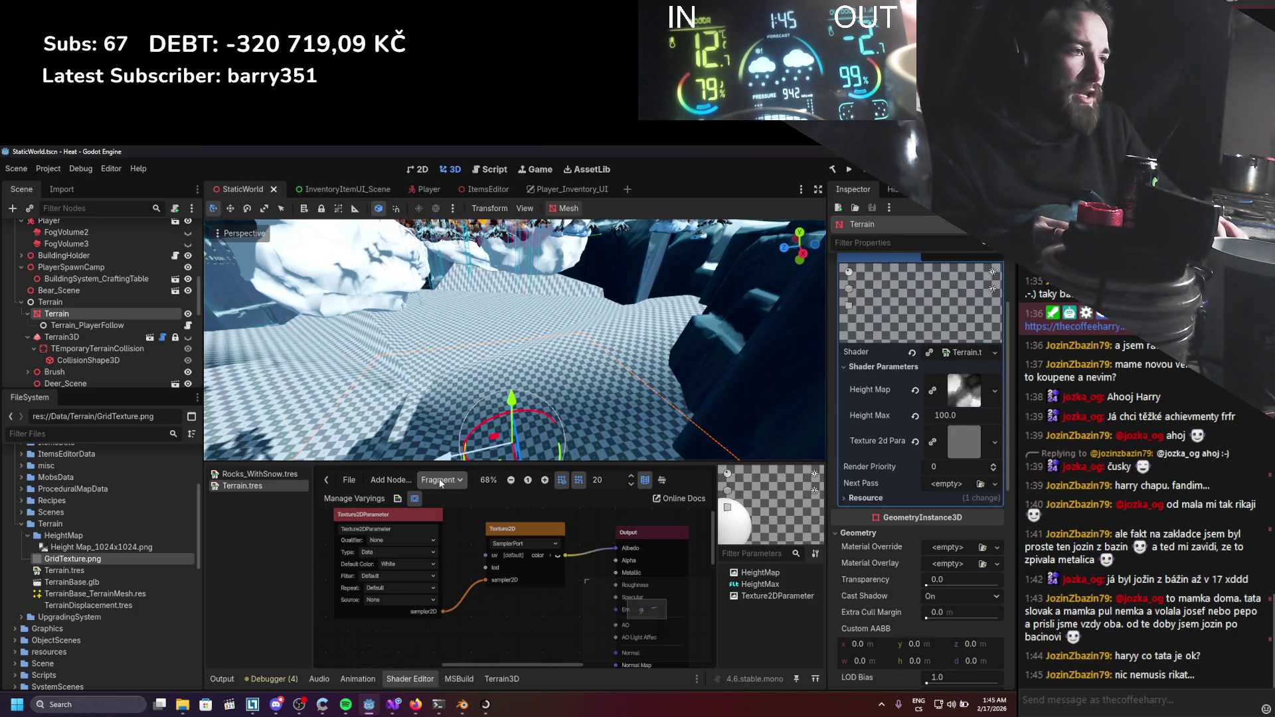
{"action": "scroll", "coordinate": [453, 529], "scroll_direction": "down", "scroll_amount": 2}
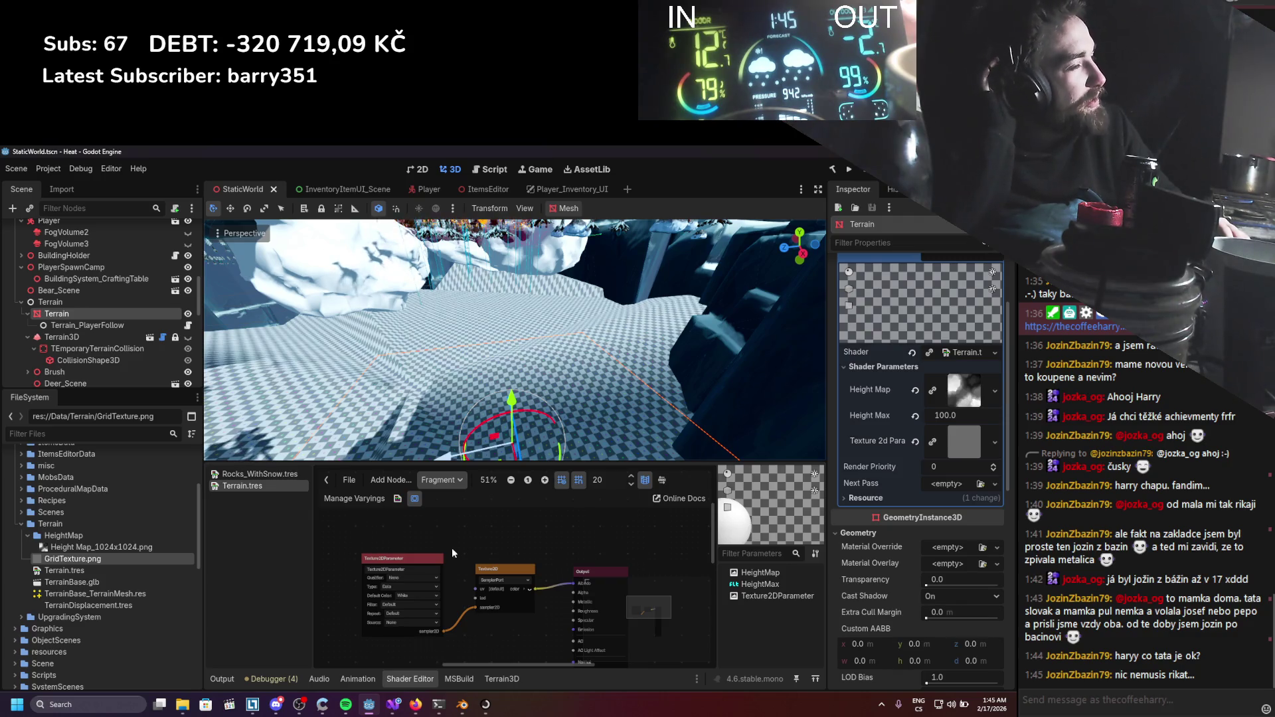
Remove the HeightMap and HeightMax displacement from the vertex stage, then return to Fragment.
{"action": "left_click", "coordinate": [406, 488]}
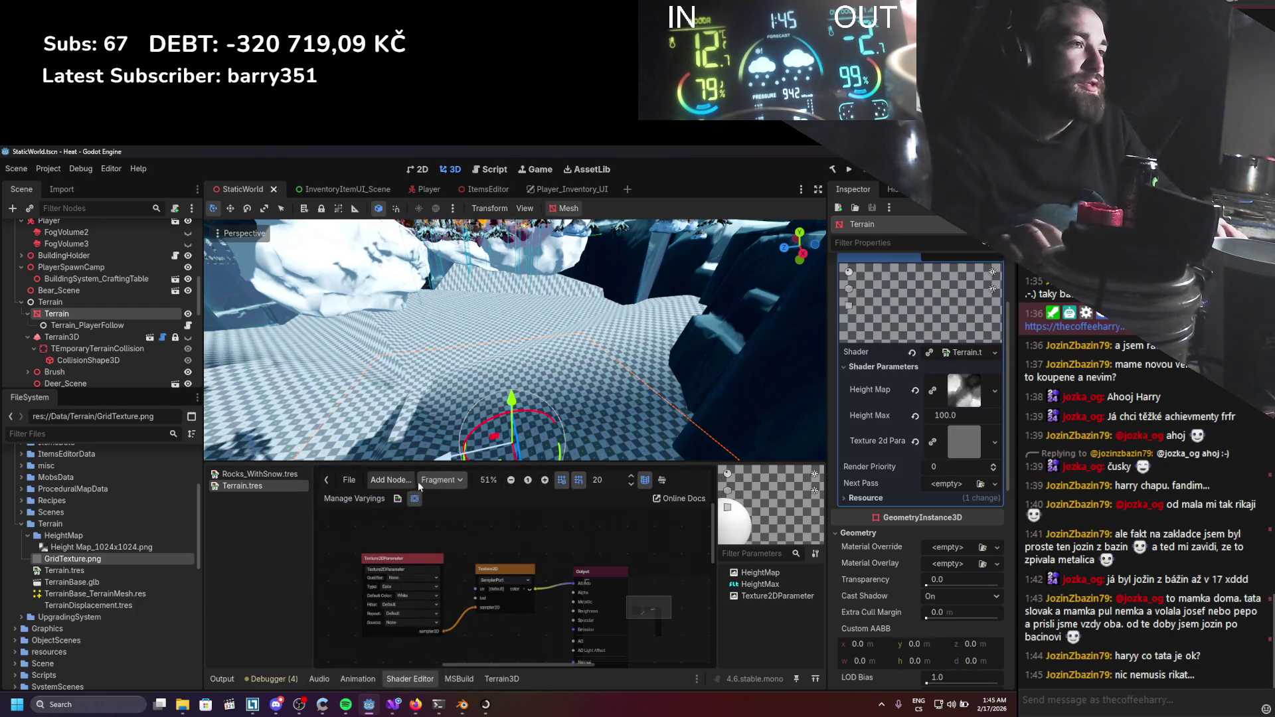
{"action": "left_click", "coordinate": [450, 500]}
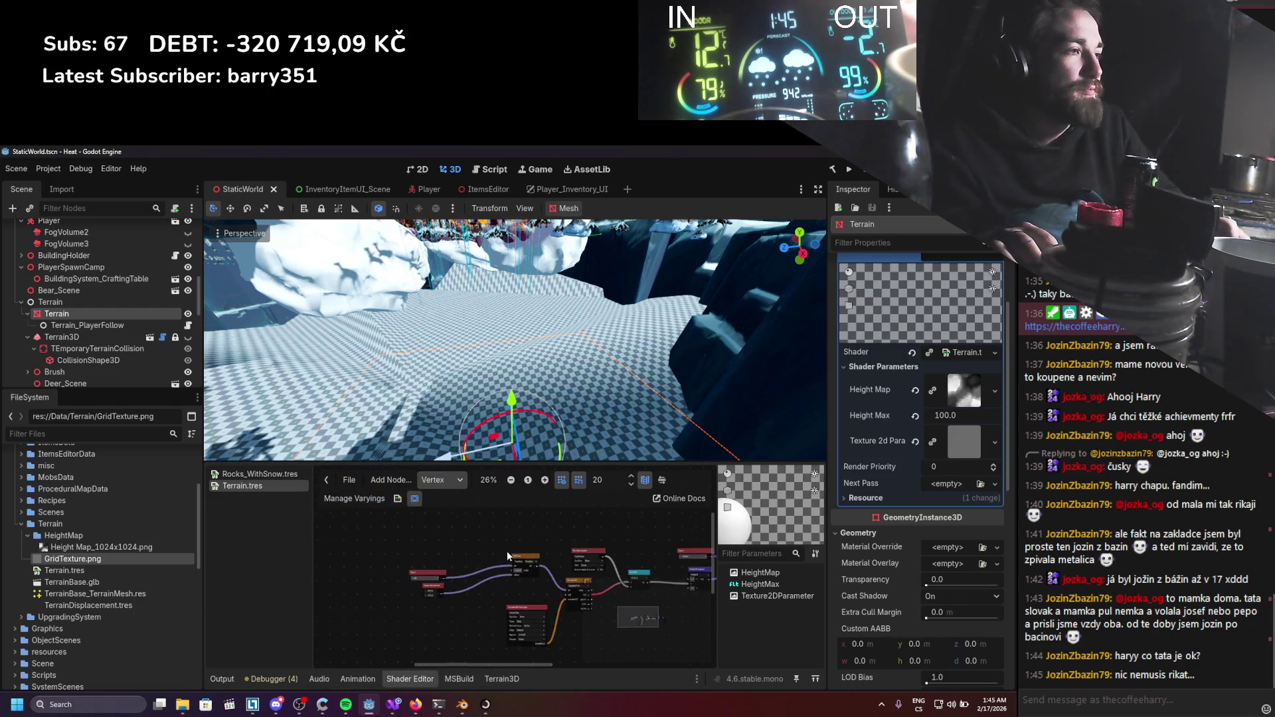
{"action": "scroll", "coordinate": [392, 553], "scroll_direction": "down", "scroll_amount": 1}
{"action": "scroll", "coordinate": [606, 535], "scroll_direction": "up", "scroll_amount": 2}
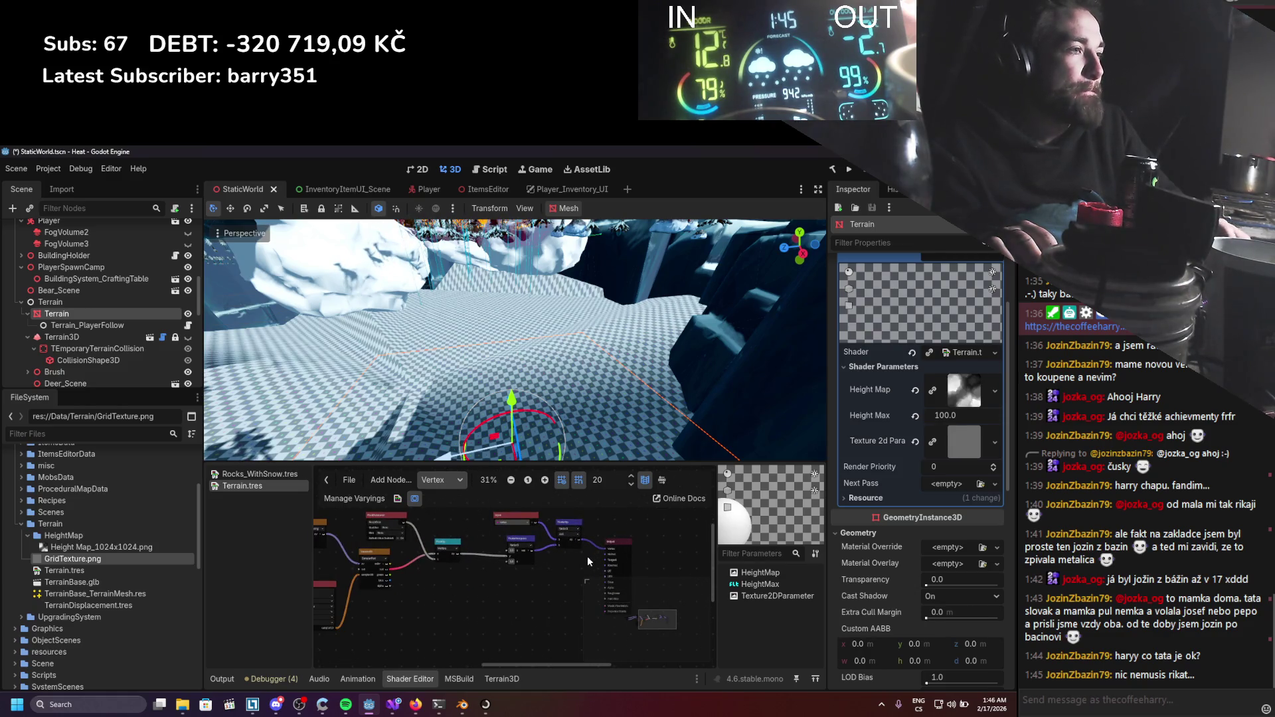
{"action": "key", "text": "ctrl+z"}
{"action": "scroll", "coordinate": [590, 562], "scroll_direction": "down", "scroll_amount": 1}
{"action": "scroll", "coordinate": [425, 546], "scroll_direction": "down", "scroll_amount": 1}
{"action": "left_click_drag", "start_coordinate": [345, 539], "coordinate": [549, 640]}
{"action": "left_click", "coordinate": [394, 480]}
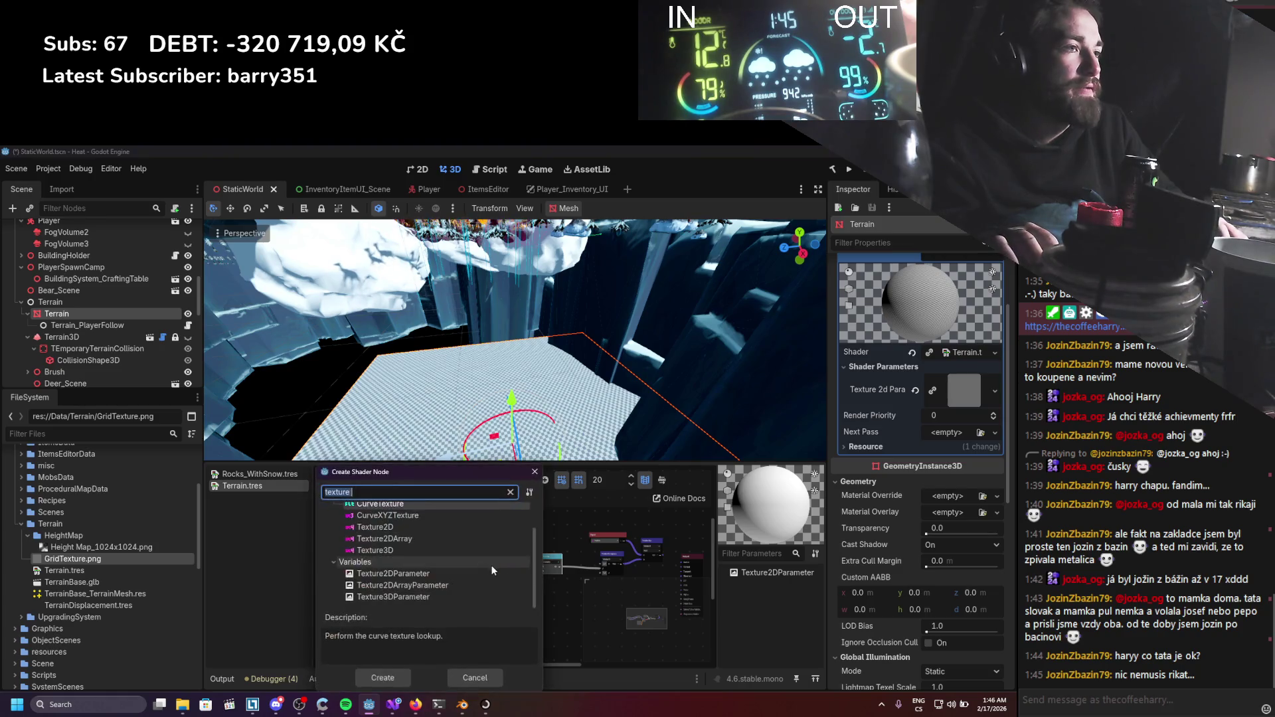
{"action": "key", "text": "Escape"}
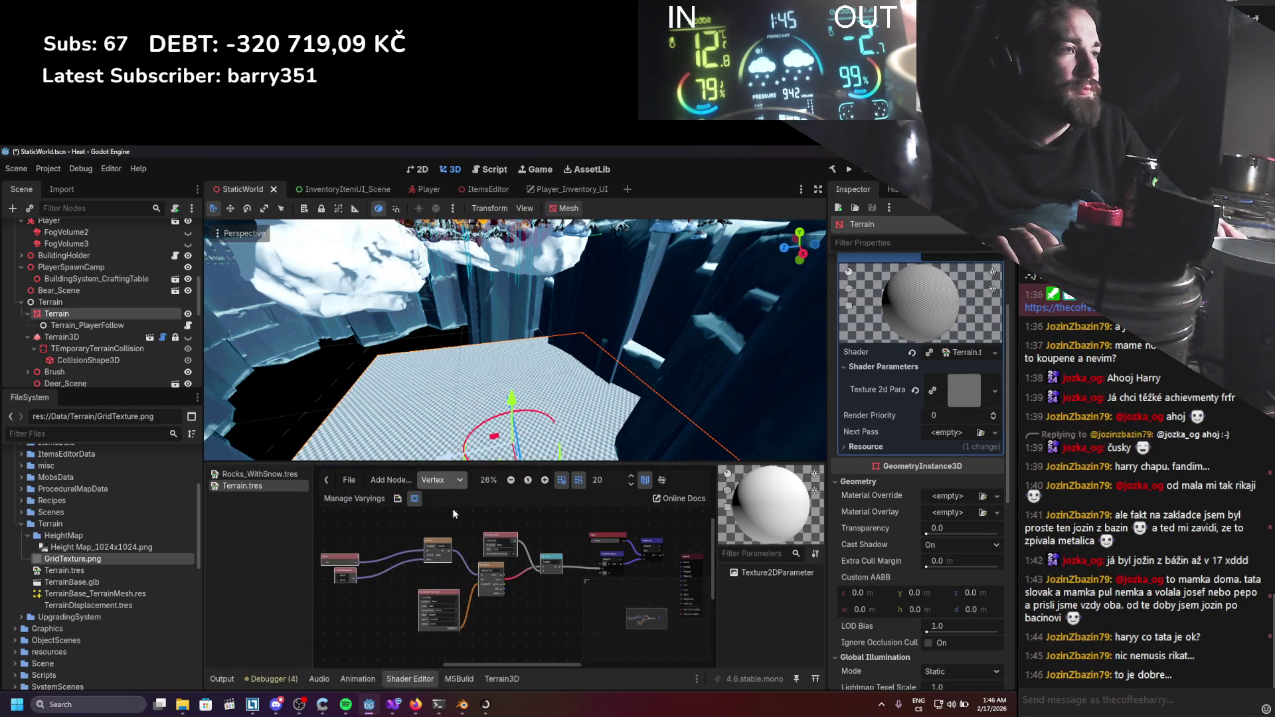
{"action": "left_click", "coordinate": [442, 480]}
{"action": "left_click", "coordinate": [442, 510]}
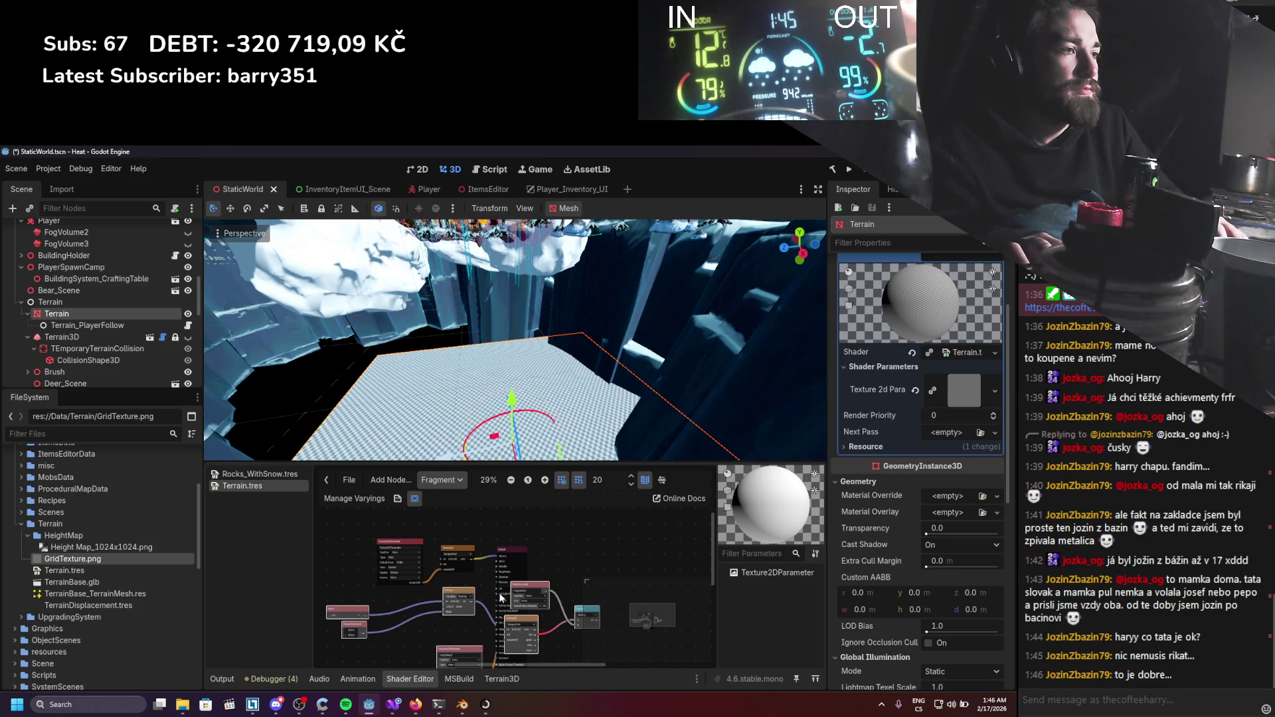
Move the selected fragment-graph nodes up and left to make room.
{"action": "left_click", "coordinate": [469, 593]}
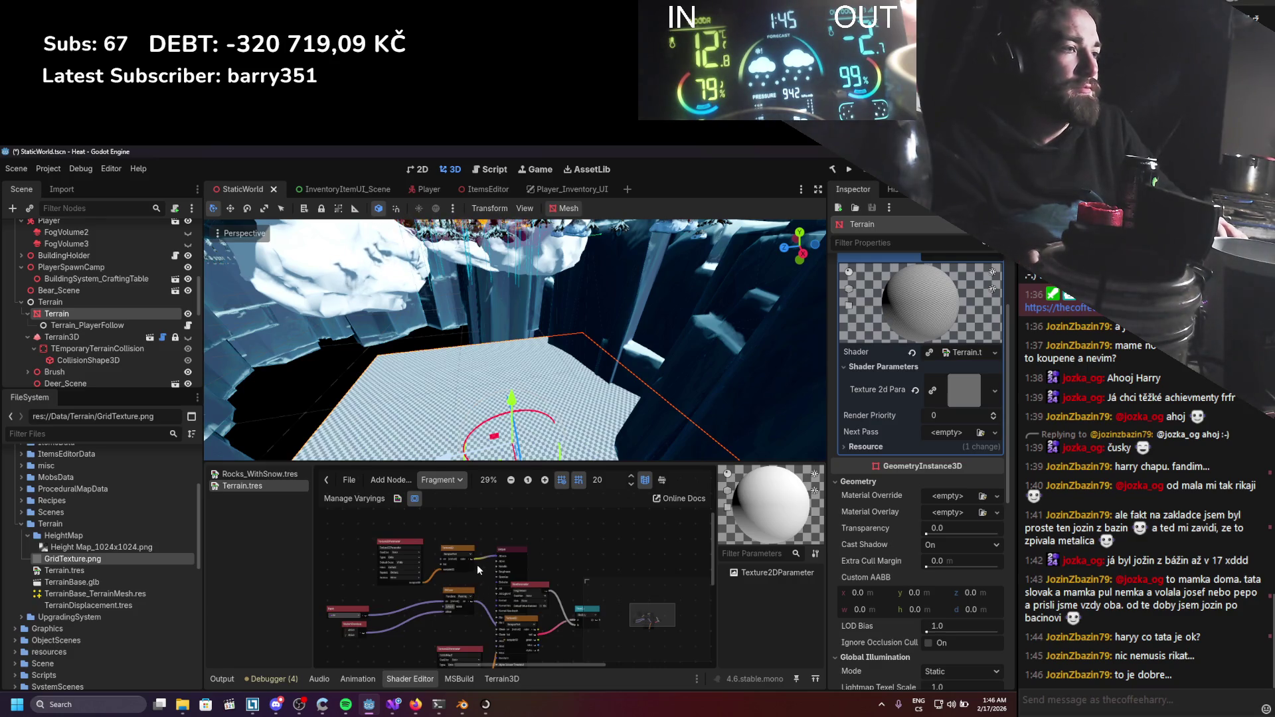
{"action": "key", "text": "ctrl+z"}
{"action": "mouse_move", "coordinate": [469, 582]}
{"action": "left_mouse_down"}
{"action": "mouse_move", "coordinate": [303, 498]}
{"action": "mouse_move", "coordinate": [417, 565]}
{"action": "left_mouse_up"}
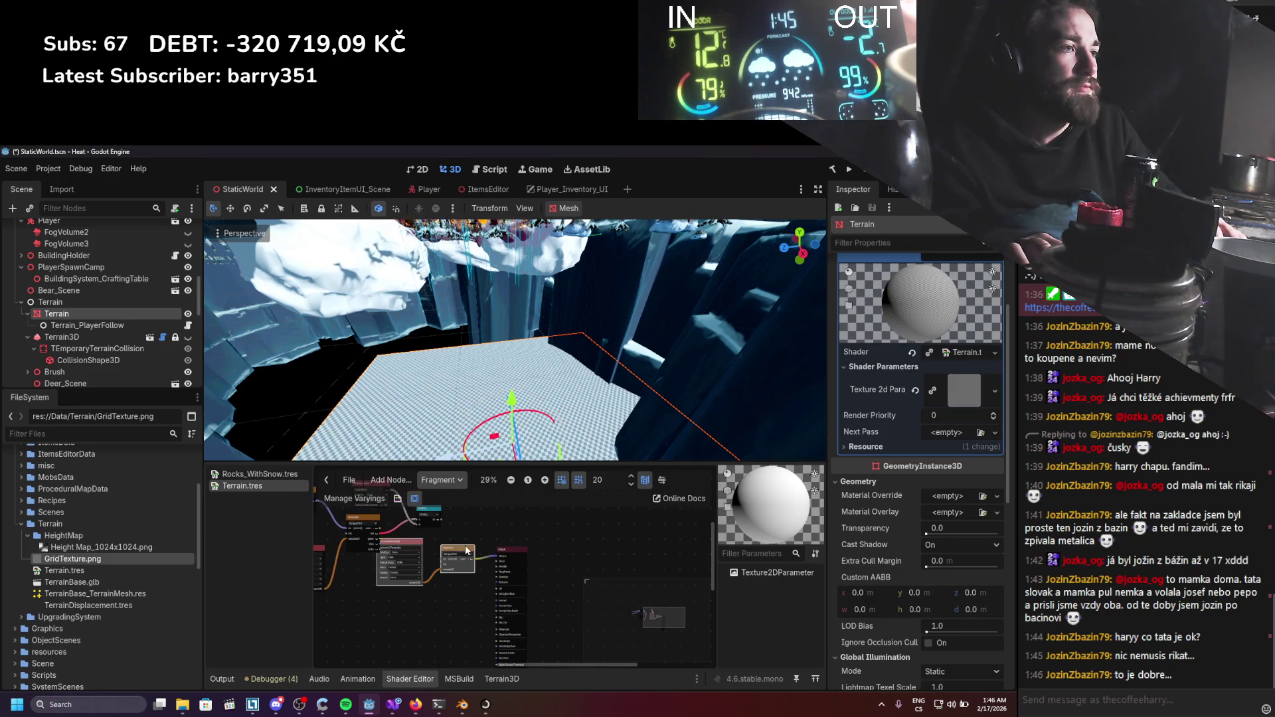
{"action": "scroll", "coordinate": [425, 566], "scroll_direction": "up", "scroll_amount": 2}
Add a vector Mix node to the terrain shader graph and position it.
{"action": "right_click", "coordinate": [473, 551]}
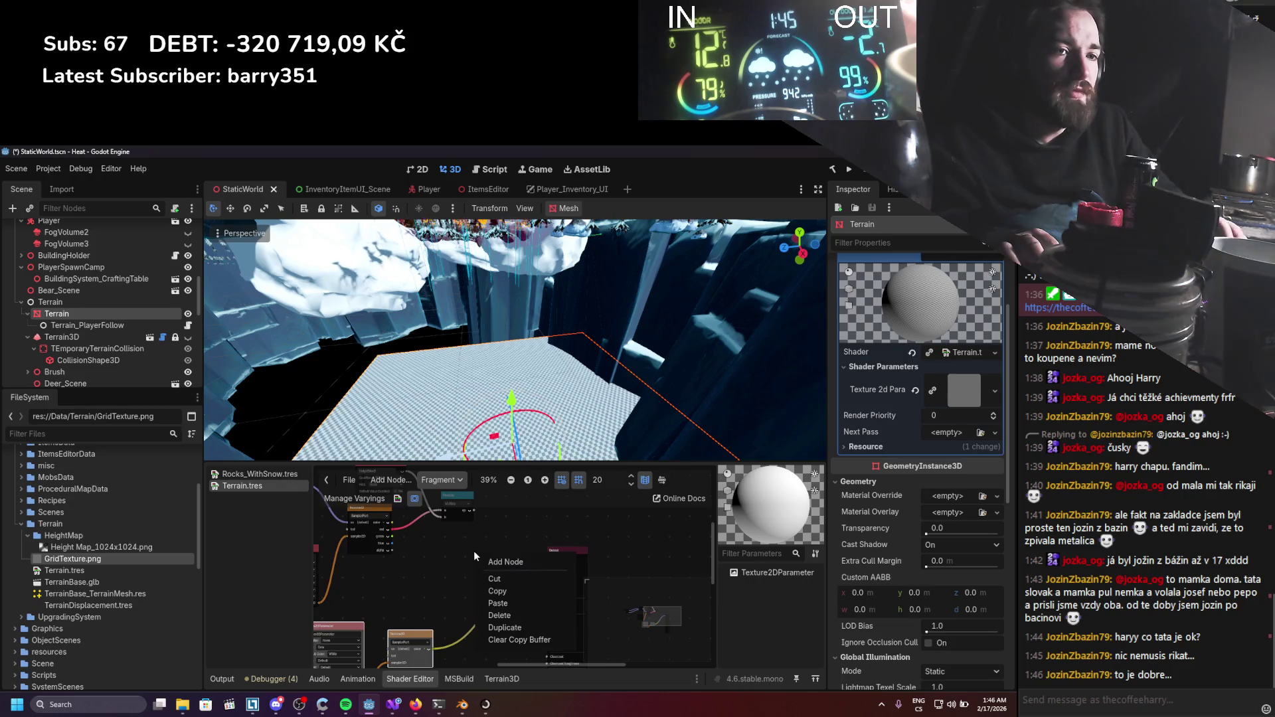
{"action": "type", "text": "ler"}
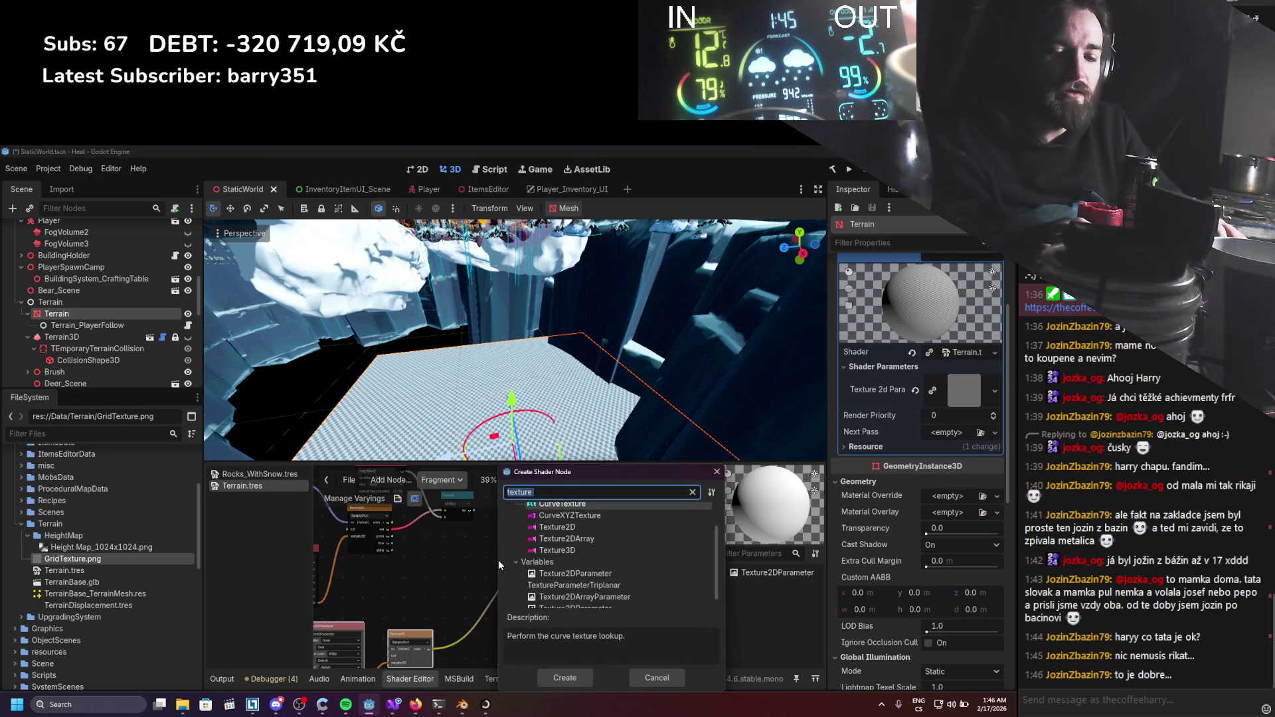
{"action": "key", "text": "BackSpace"}
{"action": "key", "text": "BackSpace"}
{"action": "key", "text": "BackSpace"}
{"action": "type", "text": "mix"}
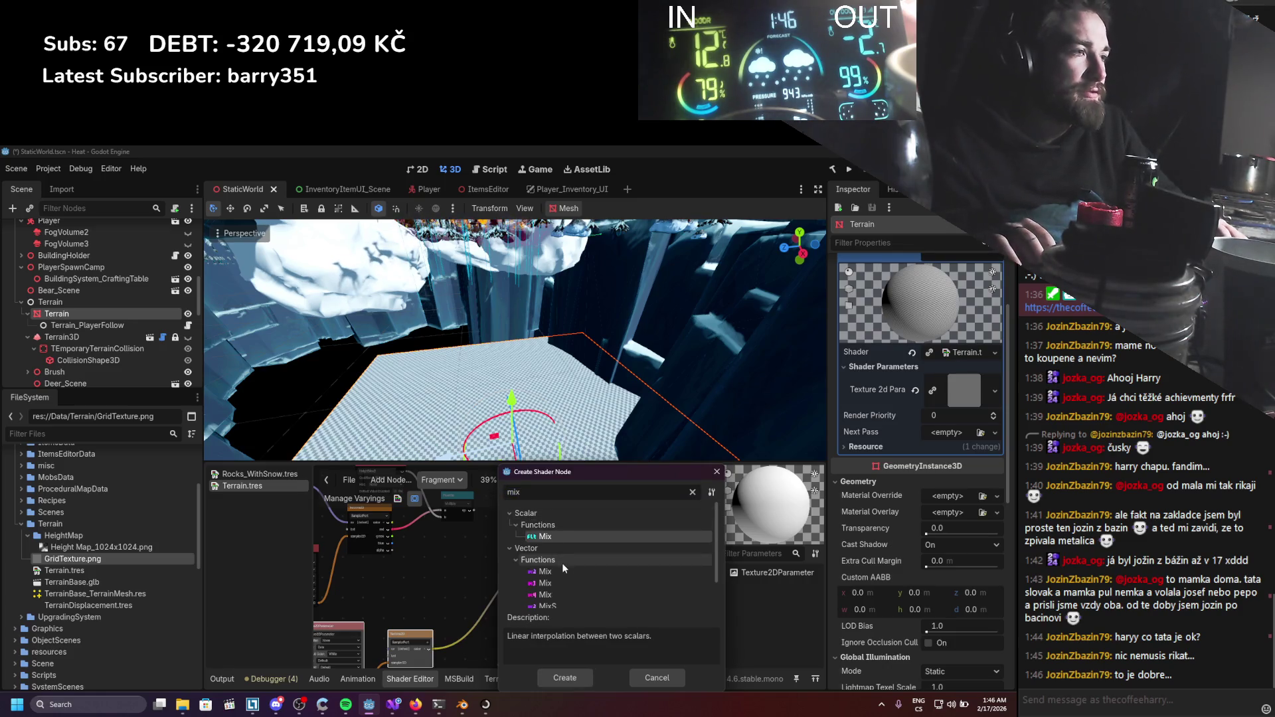
{"action": "double_click", "coordinate": [555, 562]}
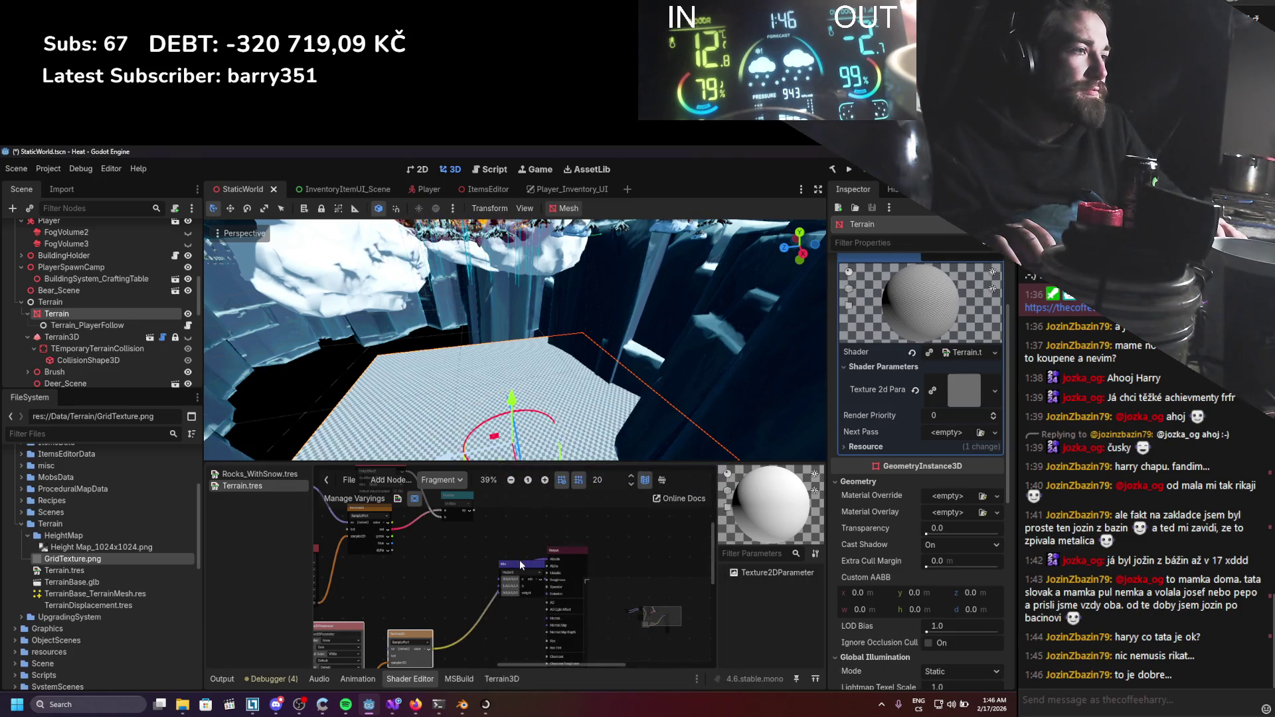
{"action": "left_click_drag", "start_coordinate": [520, 565], "coordinate": [504, 549]}
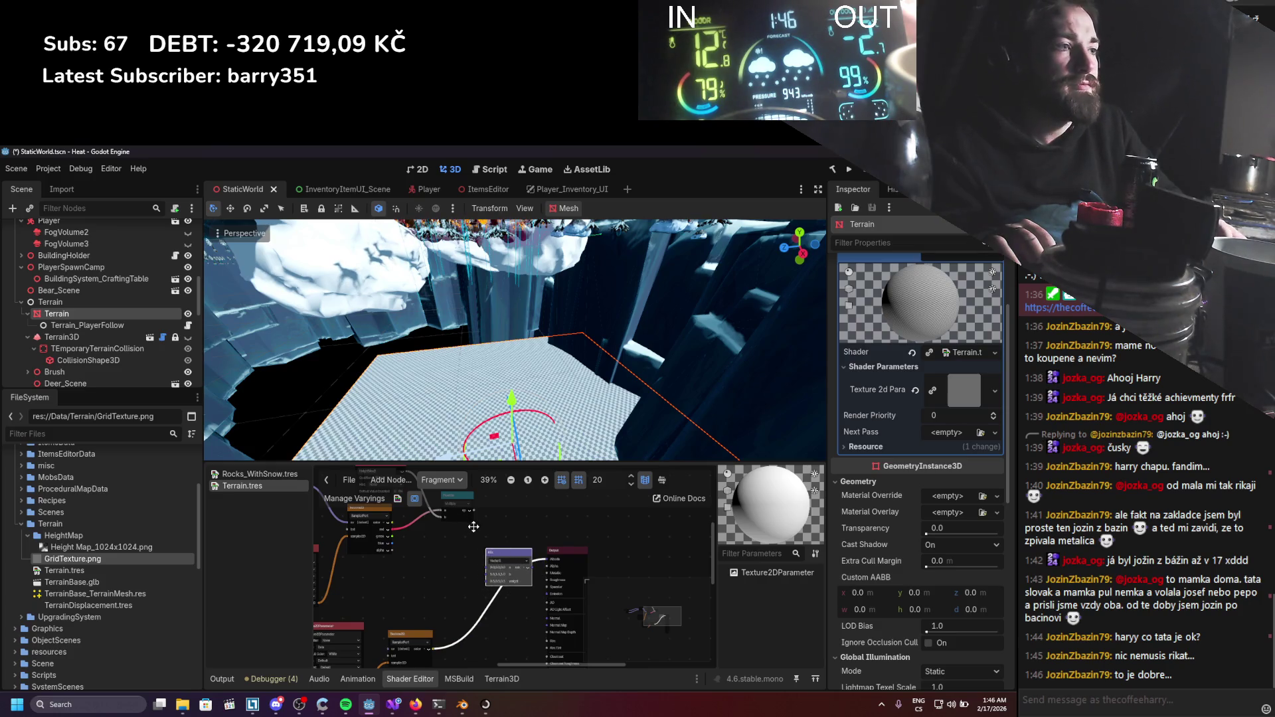
Assign Height Map_1024x1024.png to the Height Map 2 parameter in the Inspector.
{"action": "scroll", "coordinate": [480, 549], "scroll_direction": "up", "scroll_amount": 2}
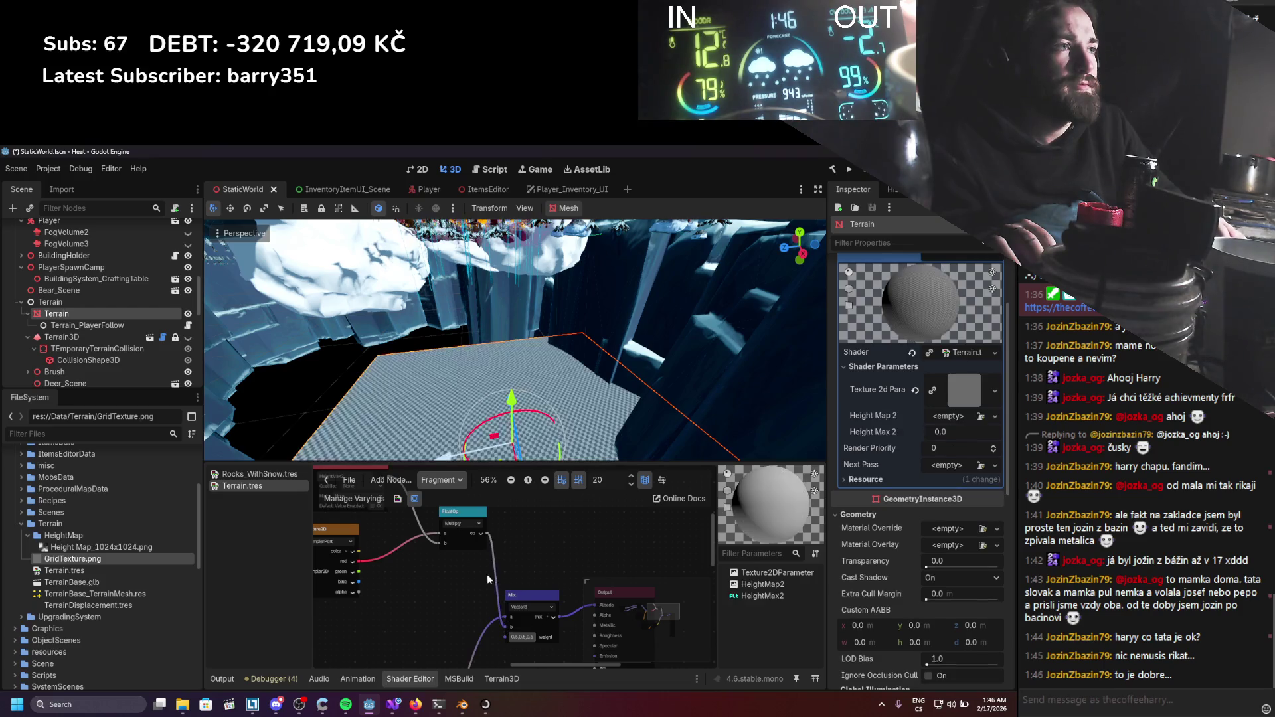
{"action": "scroll", "coordinate": [496, 566], "scroll_direction": "down", "scroll_amount": 2}
{"action": "mouse_move", "coordinate": [492, 580]}
{"action": "left_mouse_down"}
{"action": "mouse_move", "coordinate": [604, 571]}
{"action": "mouse_move", "coordinate": [596, 588]}
{"action": "left_mouse_up"}
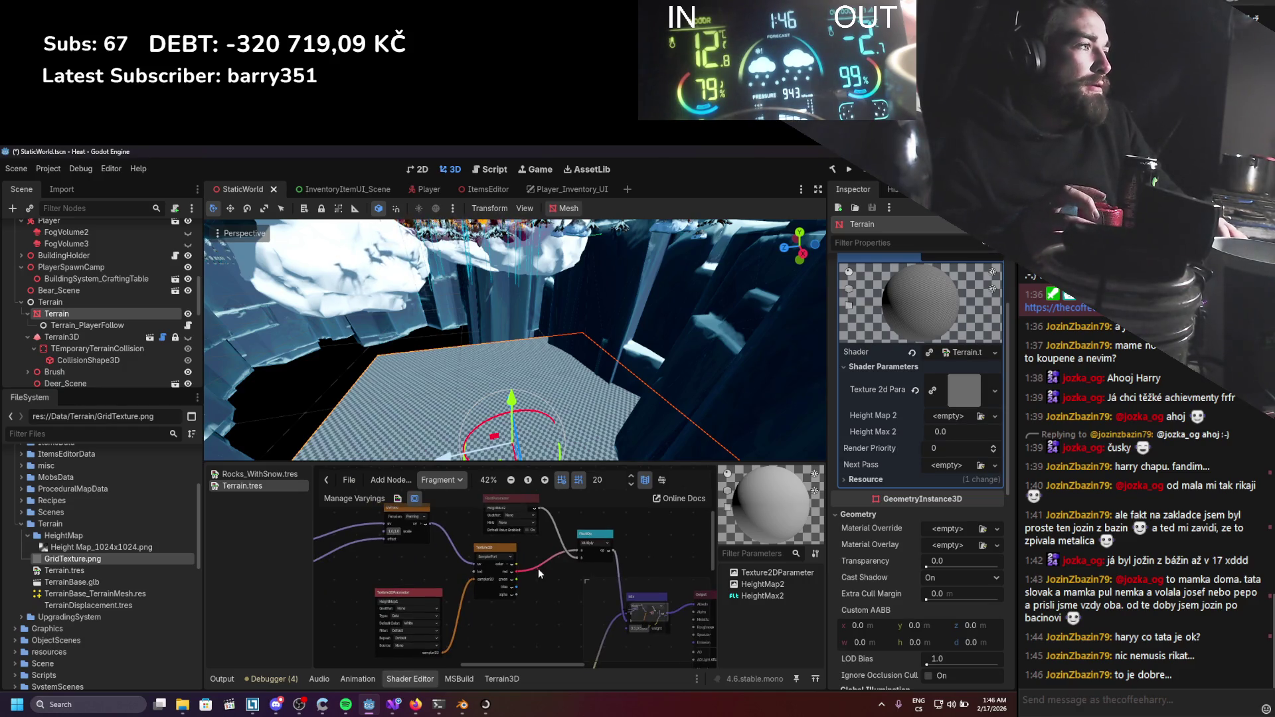
{"action": "mouse_move", "coordinate": [86, 546]}
{"action": "left_mouse_down"}
{"action": "mouse_move", "coordinate": [920, 476]}
{"action": "mouse_move", "coordinate": [948, 417]}
{"action": "left_mouse_up"}
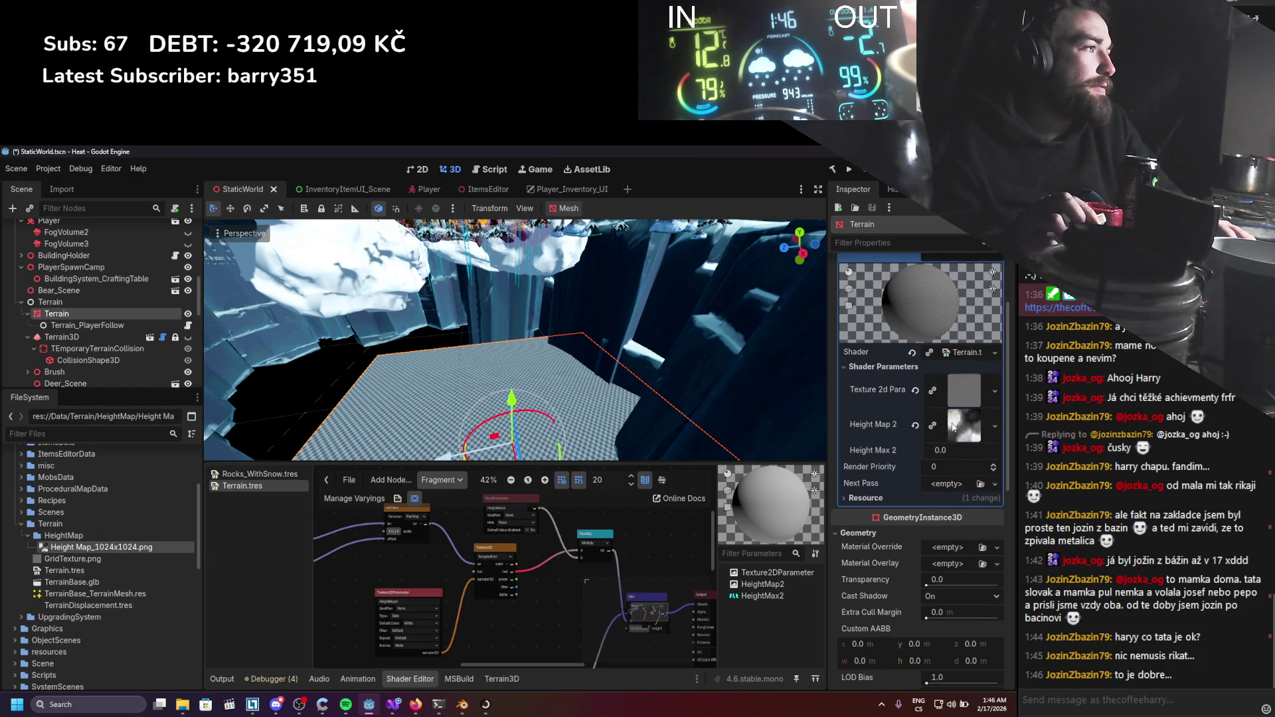
Add a FloatParameter node beside the Mix node and name it Mix.
{"action": "scroll", "coordinate": [552, 565], "scroll_direction": "down", "scroll_amount": 1}
{"action": "scroll", "coordinate": [551, 560], "scroll_direction": "up", "scroll_amount": 2}
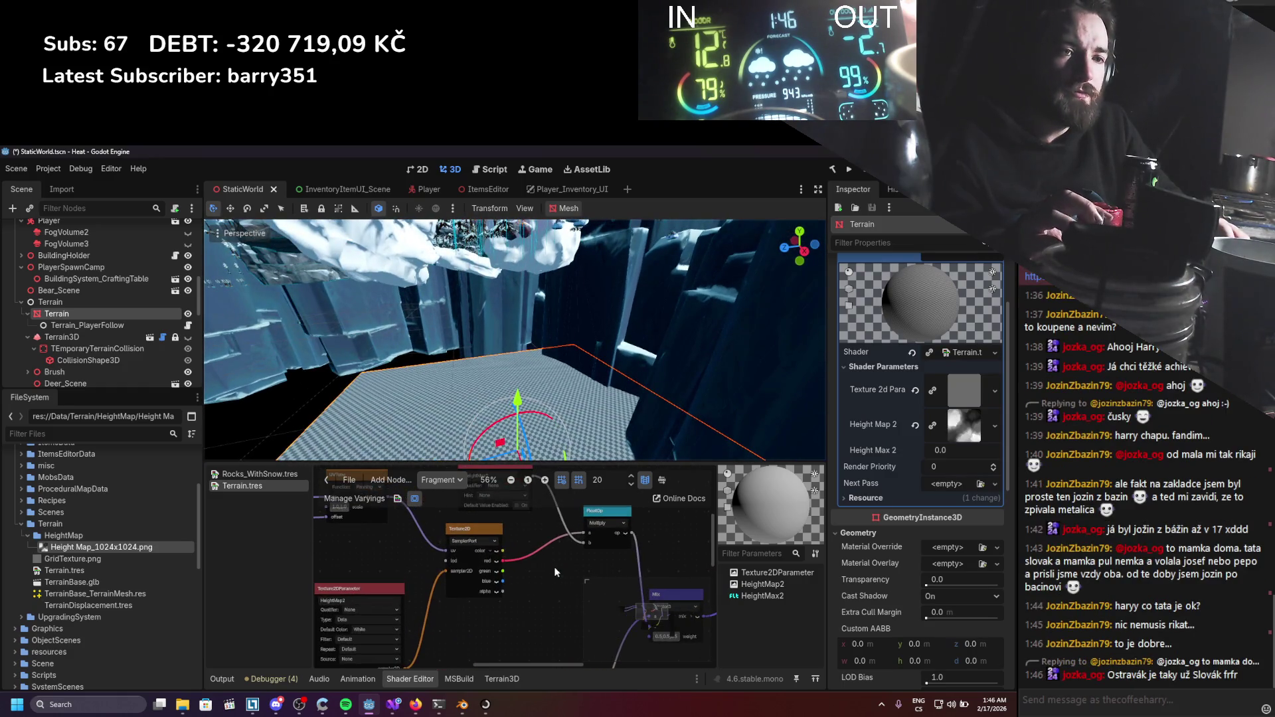
{"action": "right_click", "coordinate": [572, 601]}
{"action": "type", "text": "floatpa"}
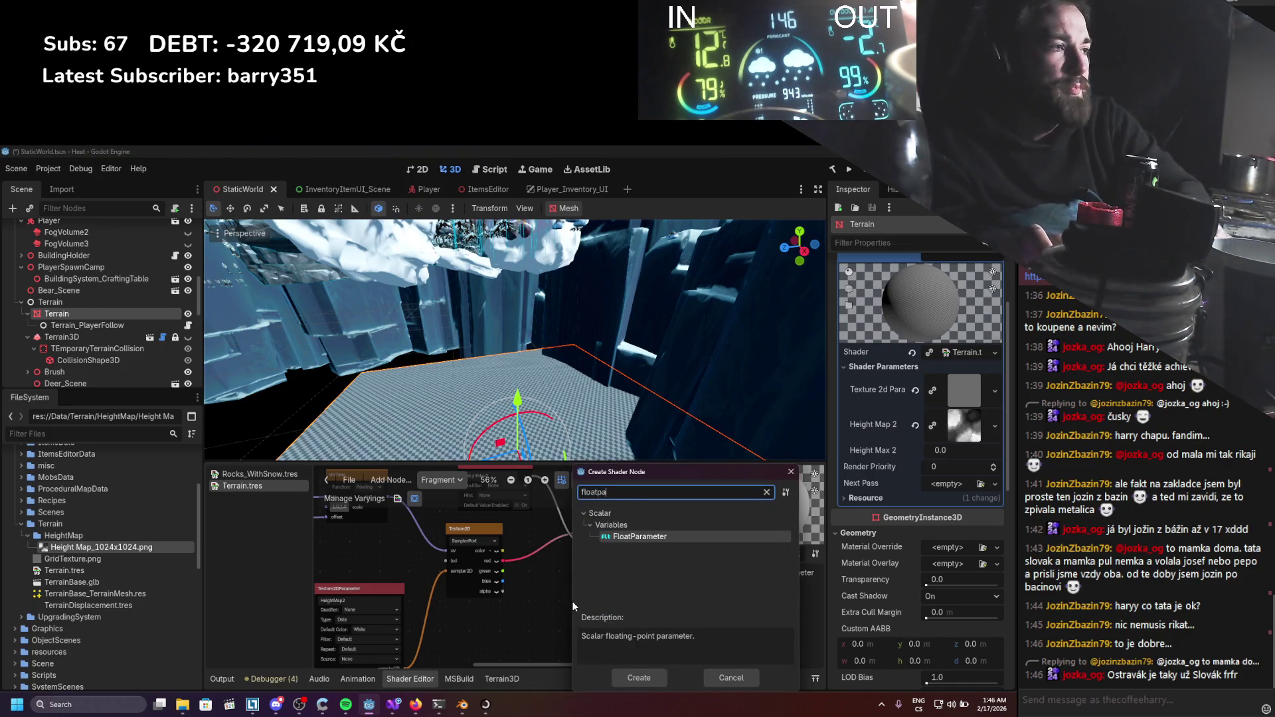
{"action": "key", "text": "Return"}
{"action": "left_click_drag", "start_coordinate": [579, 608], "coordinate": [529, 583]}
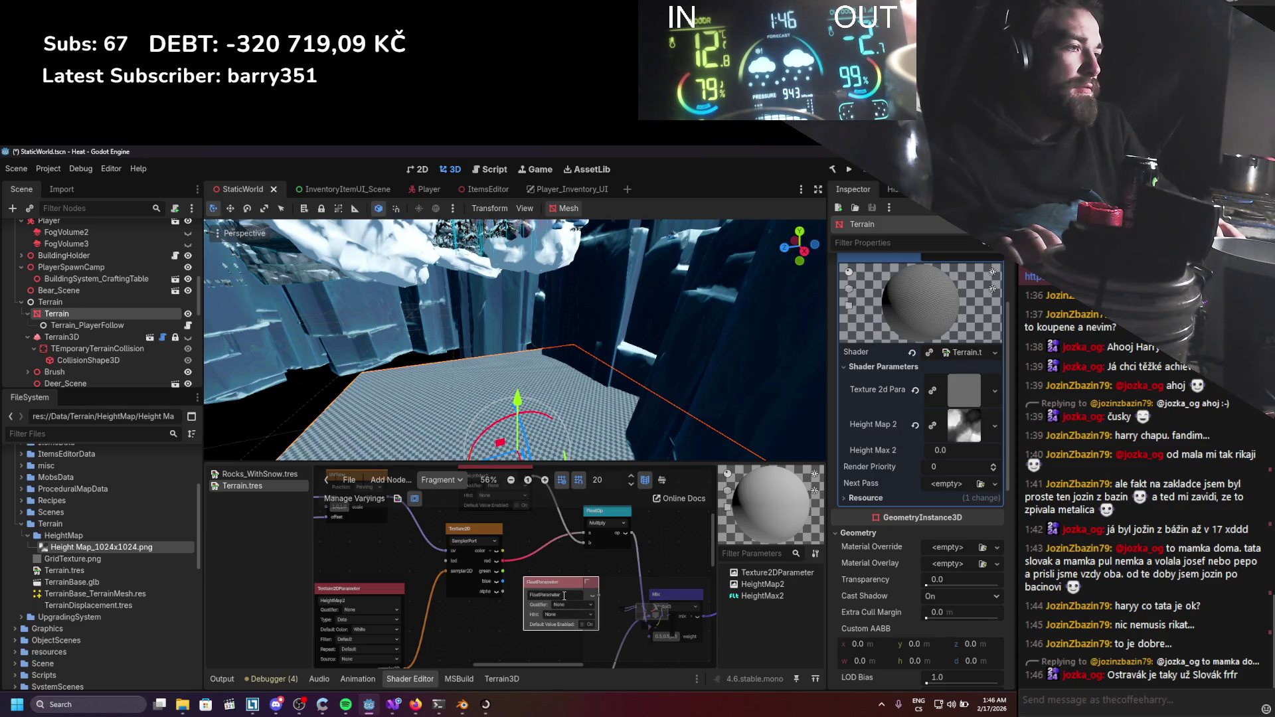
{"action": "type", "text": "Mix"}
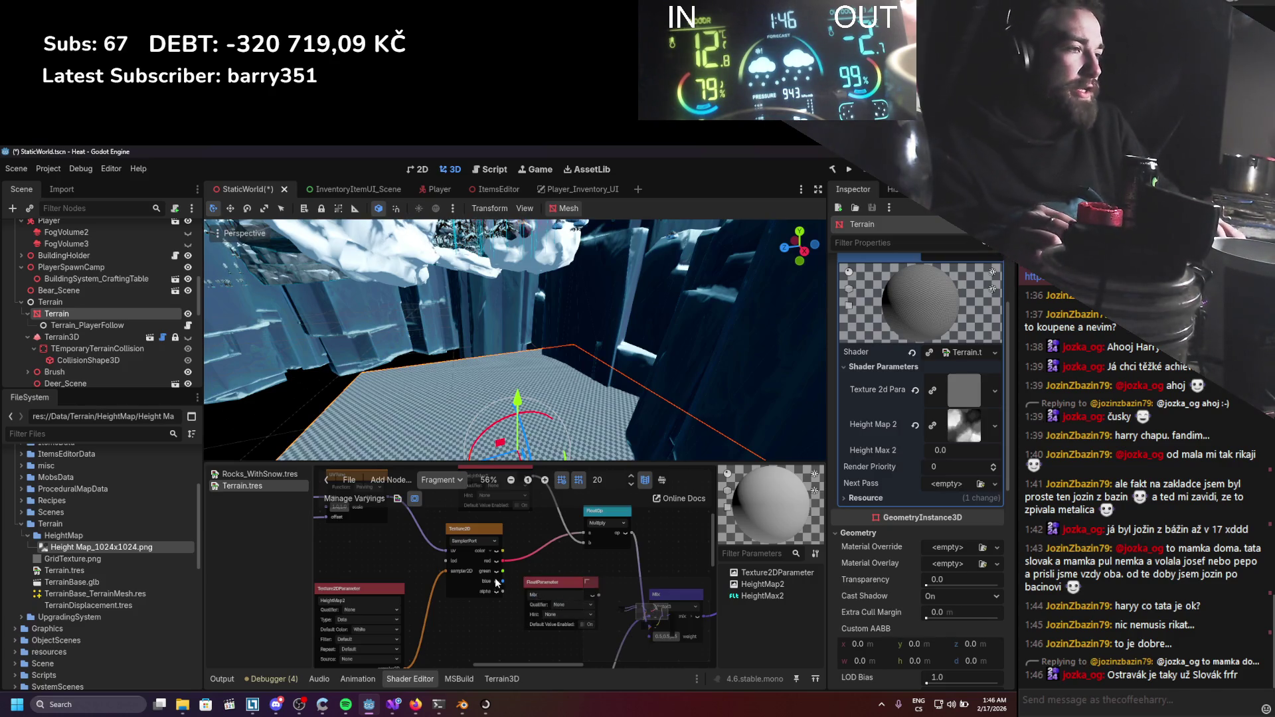
{"action": "left_click_drag", "start_coordinate": [576, 589], "coordinate": [500, 573]}
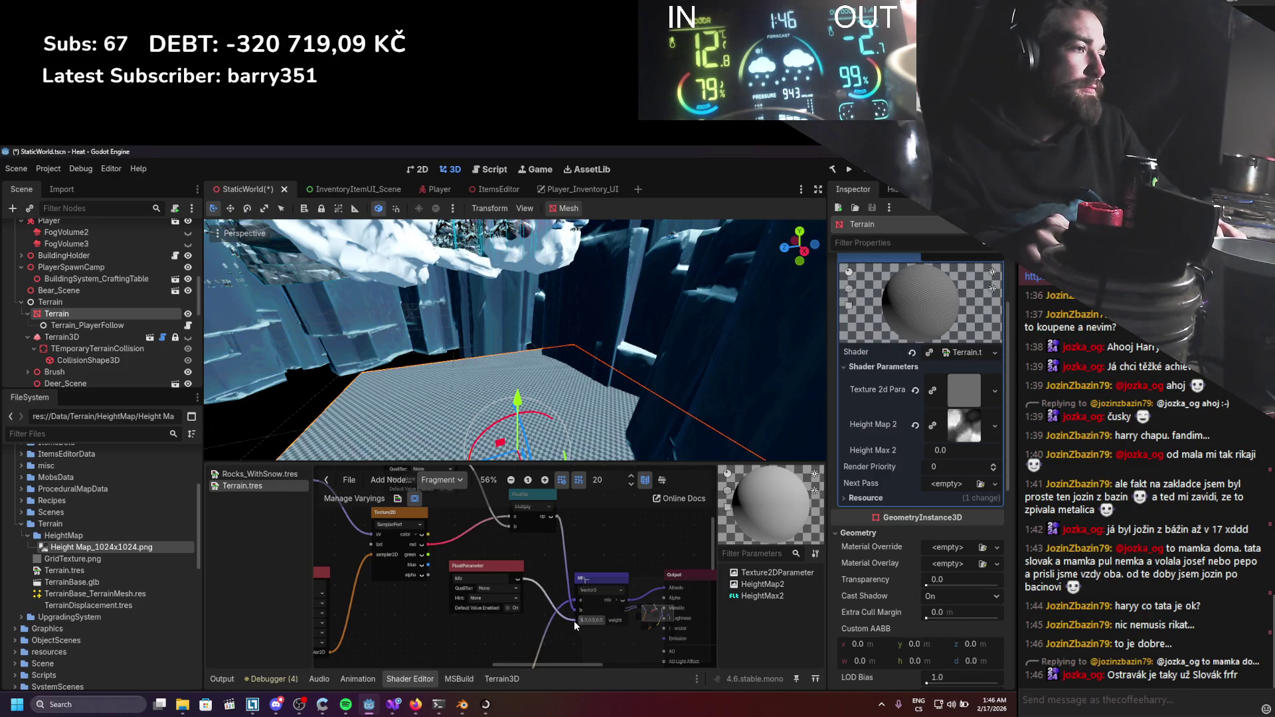
{"action": "scroll", "coordinate": [570, 409], "scroll_direction": "up", "scroll_amount": 5}
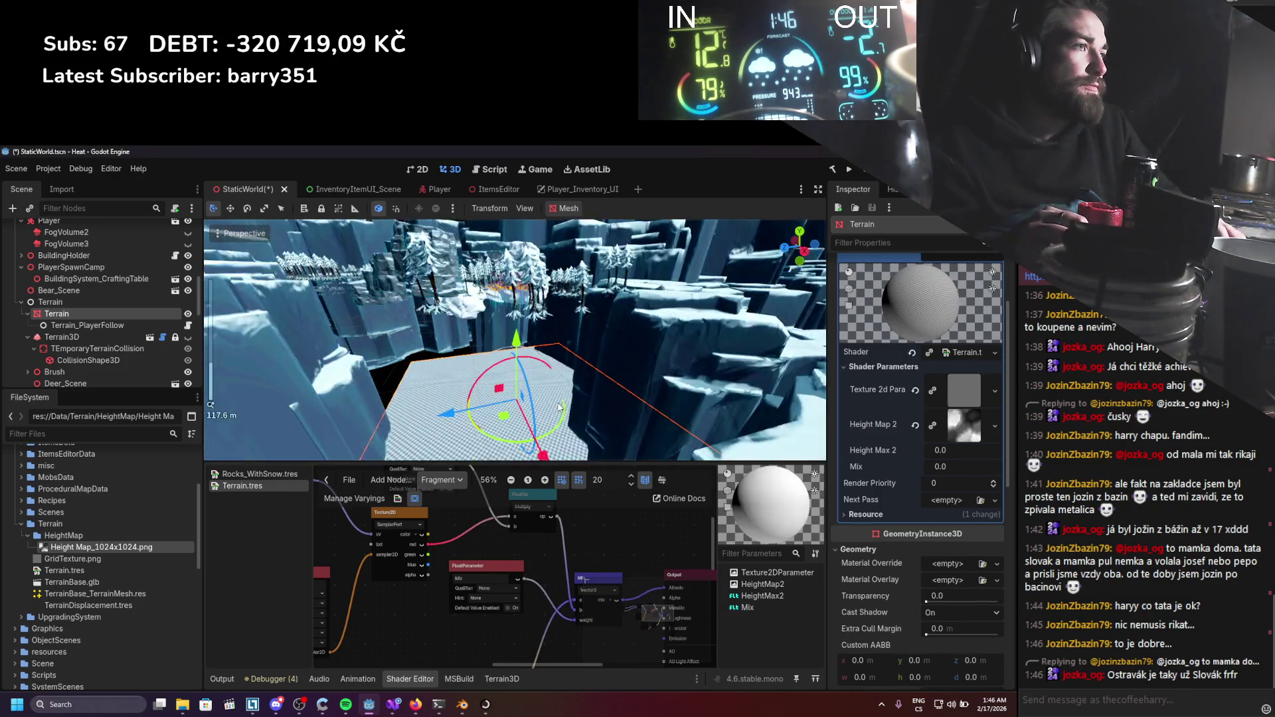
{"action": "left_click", "coordinate": [465, 703]}
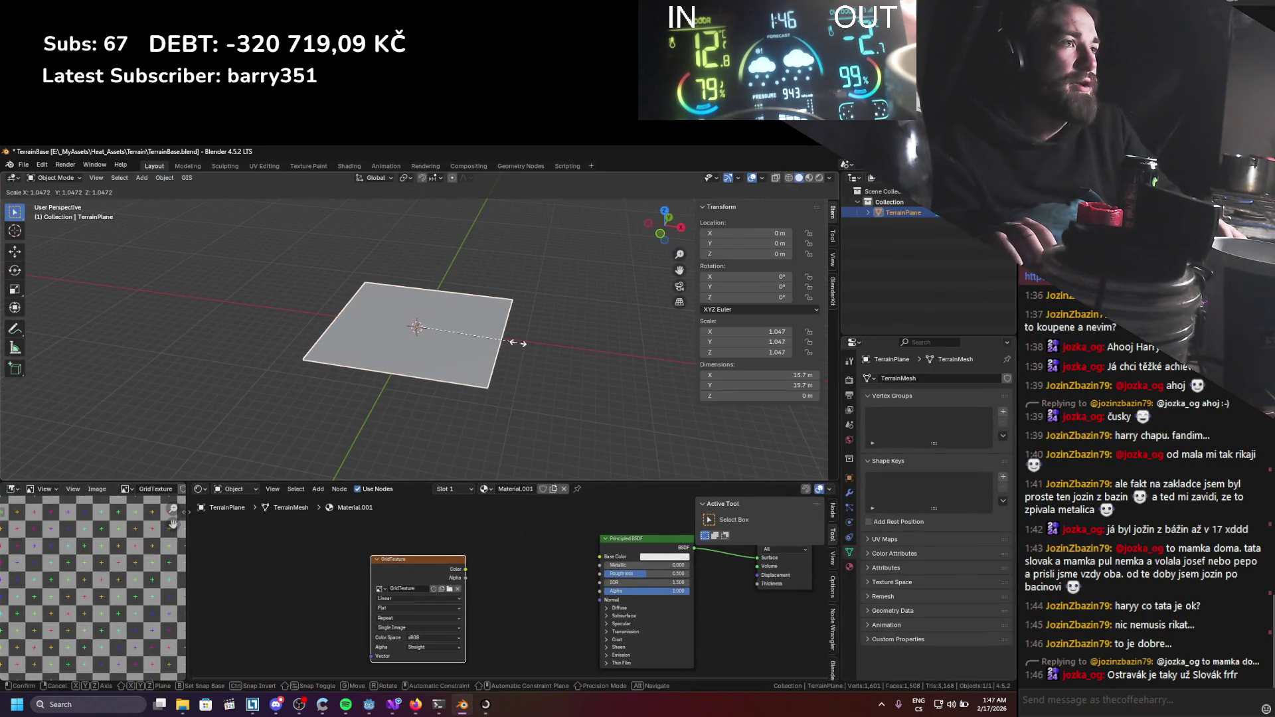
Scale TerrainPlane up ten times to 150 m, save, and apply its scale.
{"action": "type", "text": "s10"}
{"action": "key", "text": "Return"}
{"action": "scroll", "coordinate": [519, 347], "scroll_direction": "down", "scroll_amount": 6}
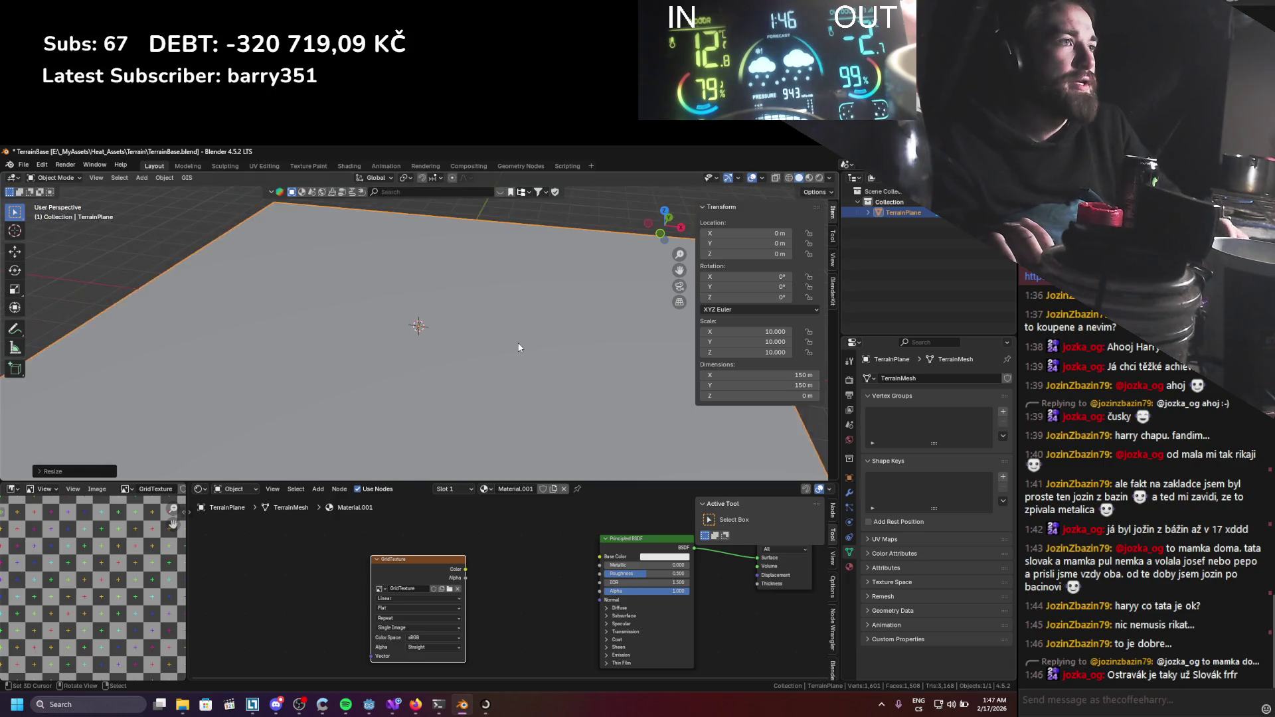
{"action": "key", "text": "ctrl+s"}
{"action": "key", "text": "Tab"}
{"action": "scroll", "coordinate": [142, 563], "scroll_direction": "down", "scroll_amount": 8}
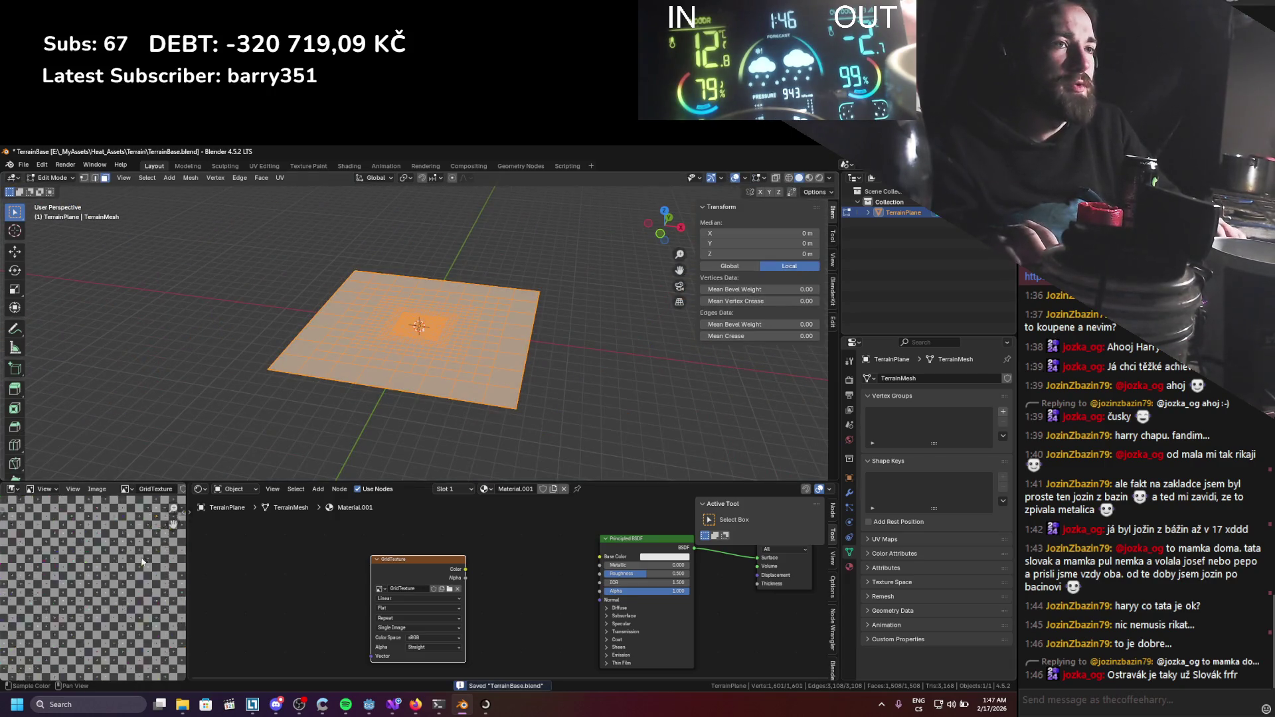
{"action": "scroll", "coordinate": [142, 563], "scroll_direction": "down", "scroll_amount": 2}
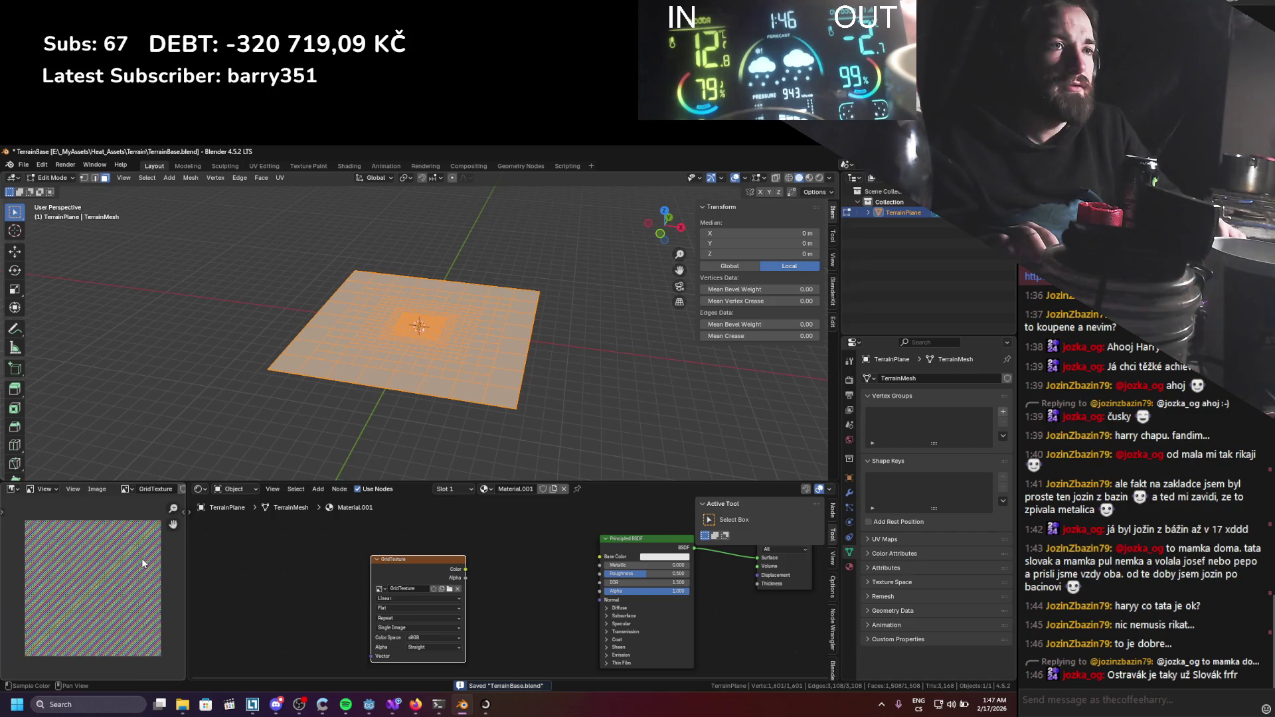
{"action": "key", "text": "Tab"}
{"action": "scroll", "coordinate": [250, 448], "scroll_direction": "up", "scroll_amount": 4}
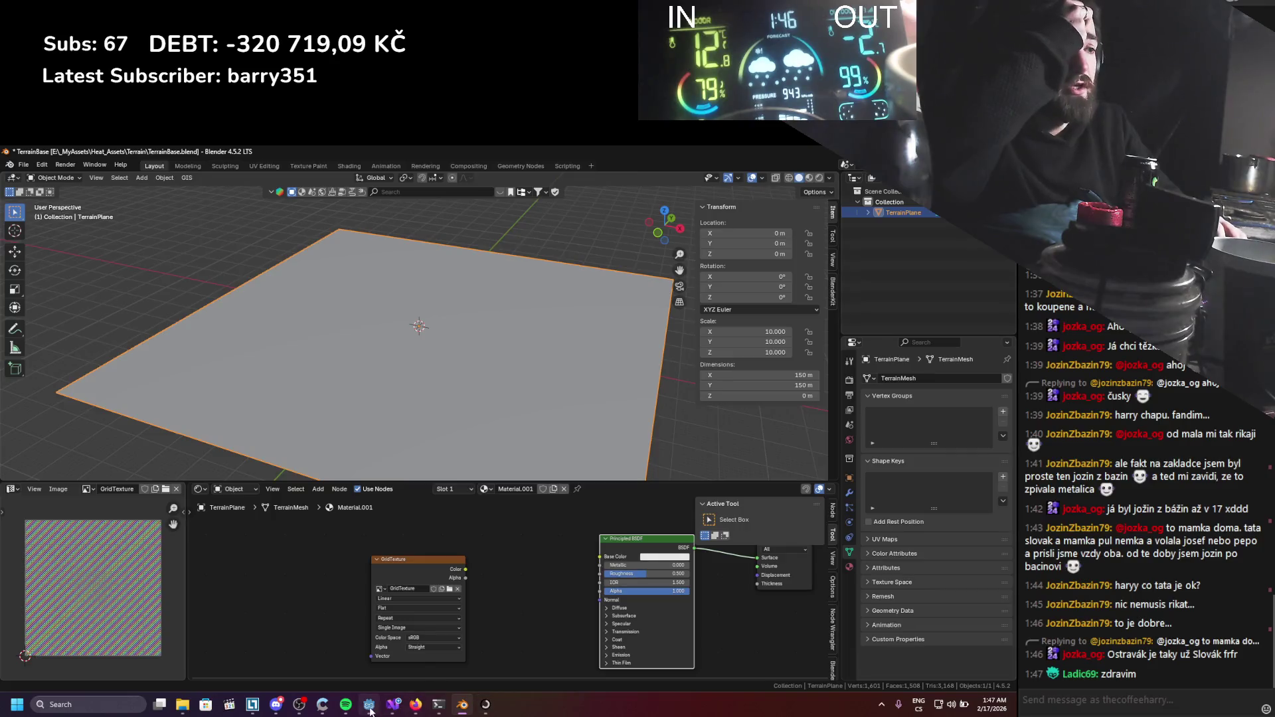
{"action": "key", "text": "ctrl+a"}
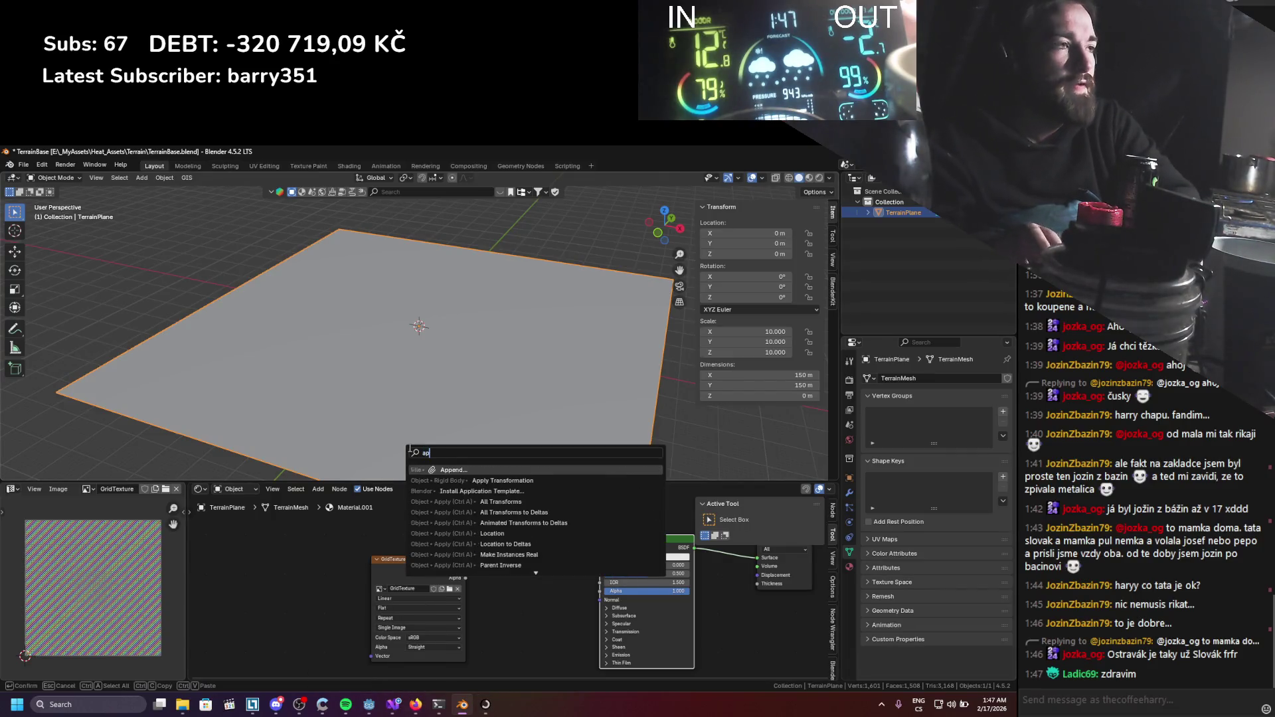
{"action": "left_click", "coordinate": [408, 447]}
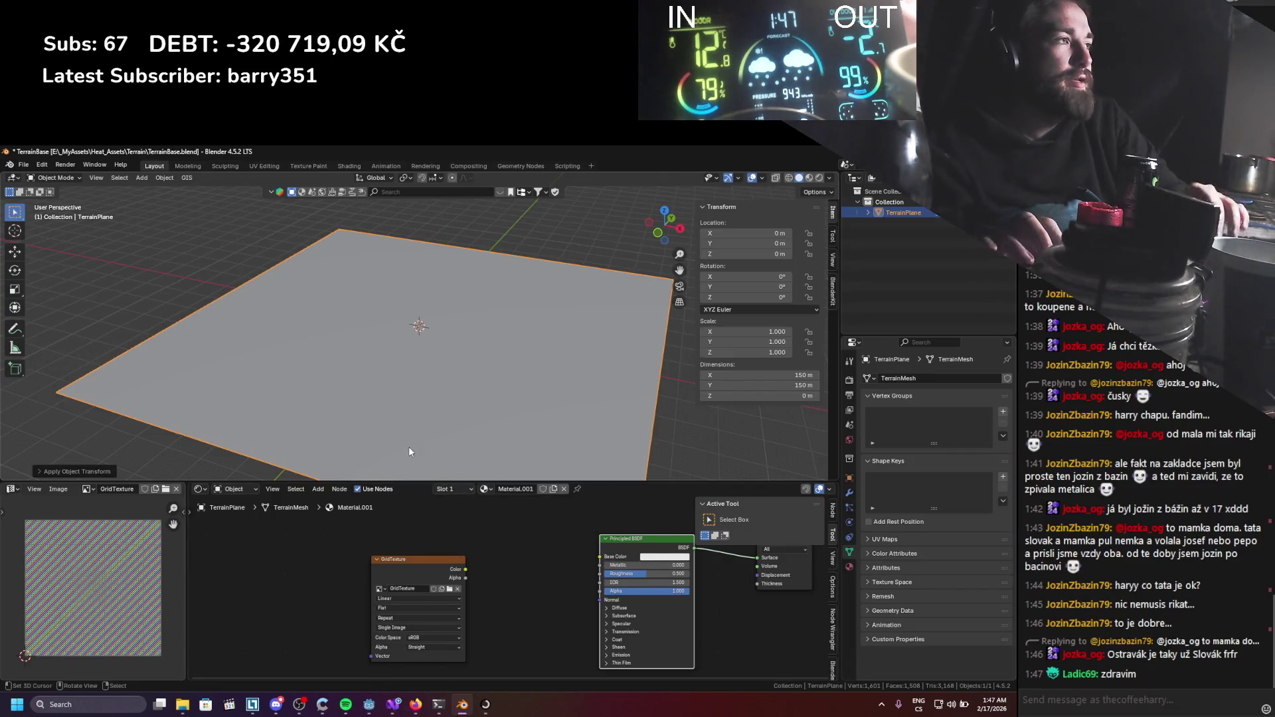
Export the plane as TerrainBase.glb in glTF 2.0 format and return to Godot.
{"action": "left_click", "coordinate": [23, 166]}
{"action": "mouse_move", "coordinate": [75, 325]}
{"action": "left_click", "coordinate": [186, 433]}
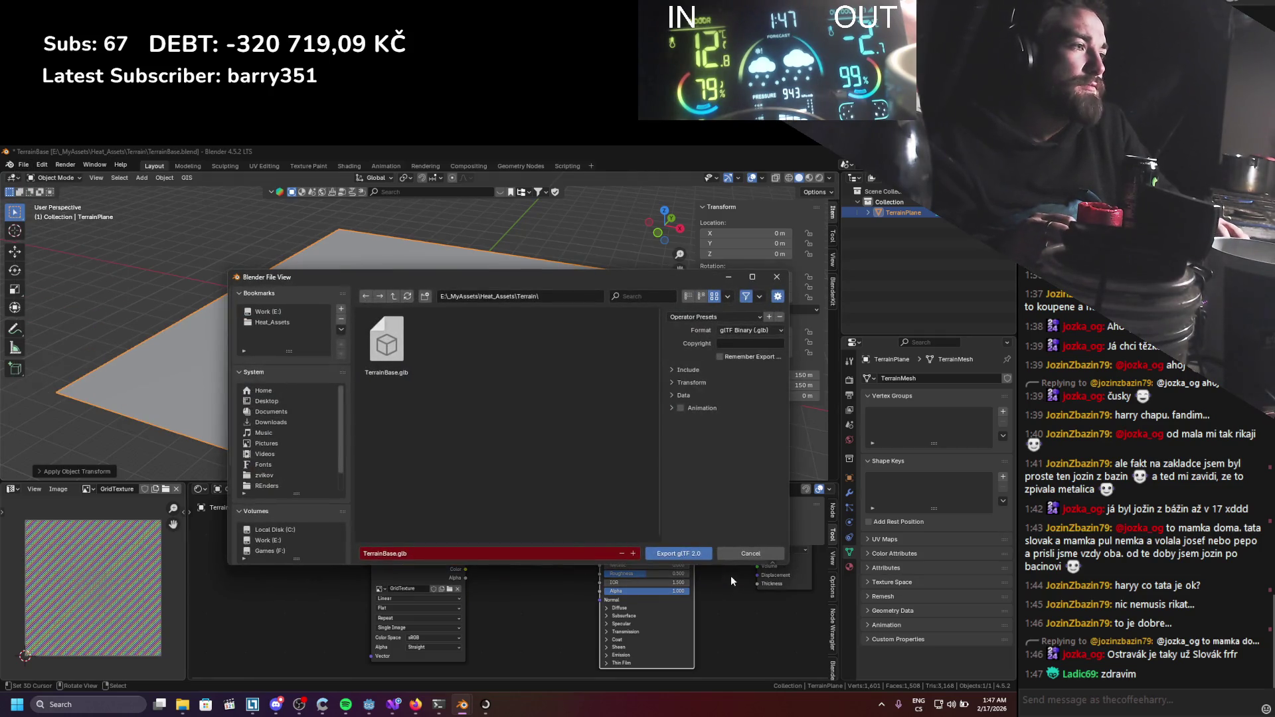
{"action": "left_click", "coordinate": [697, 554]}
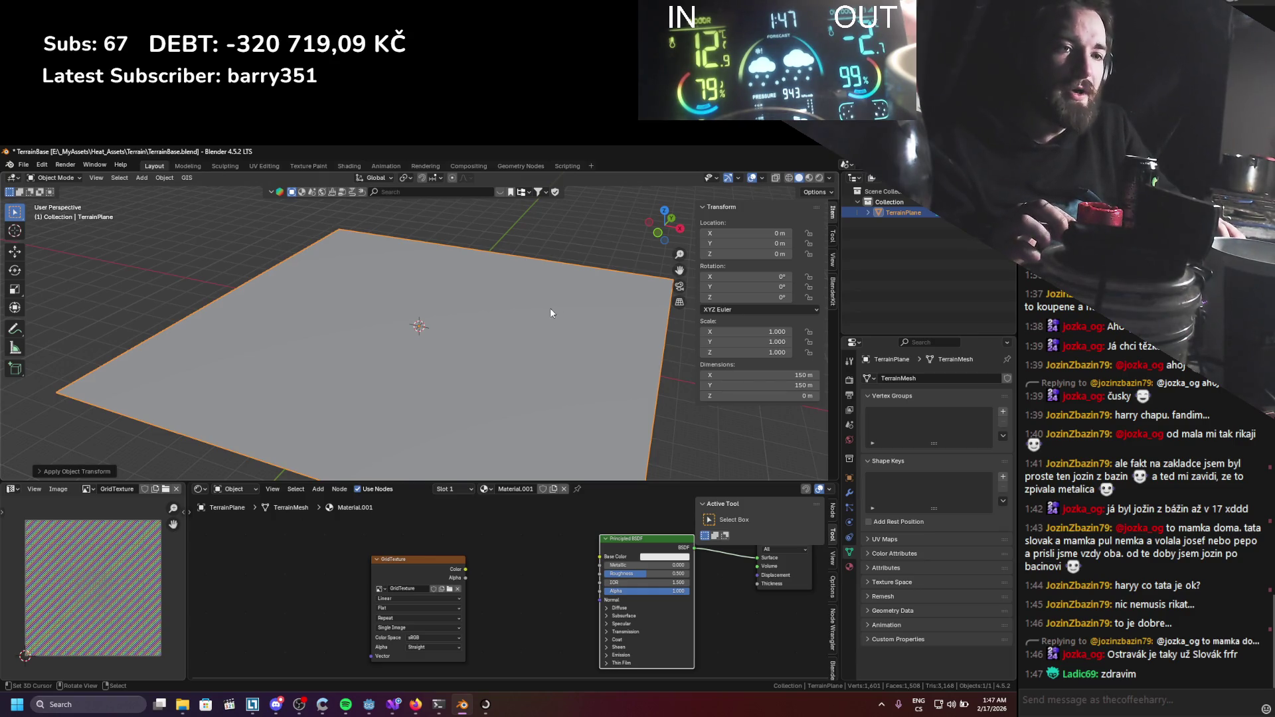
{"action": "key", "text": "alt+Tab"}
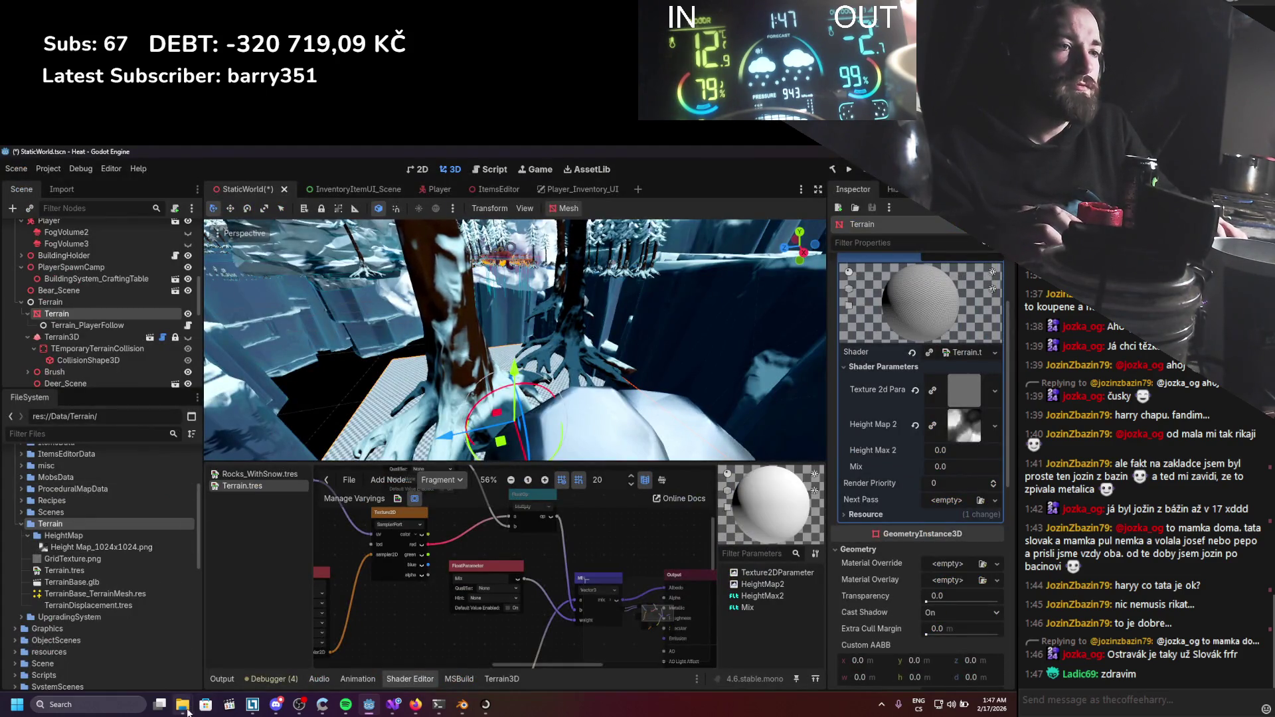
Locate the new TerrainBase.glb in the Terrain folder and let Godot reimport it.
{"action": "mouse_move", "coordinate": [183, 704]}
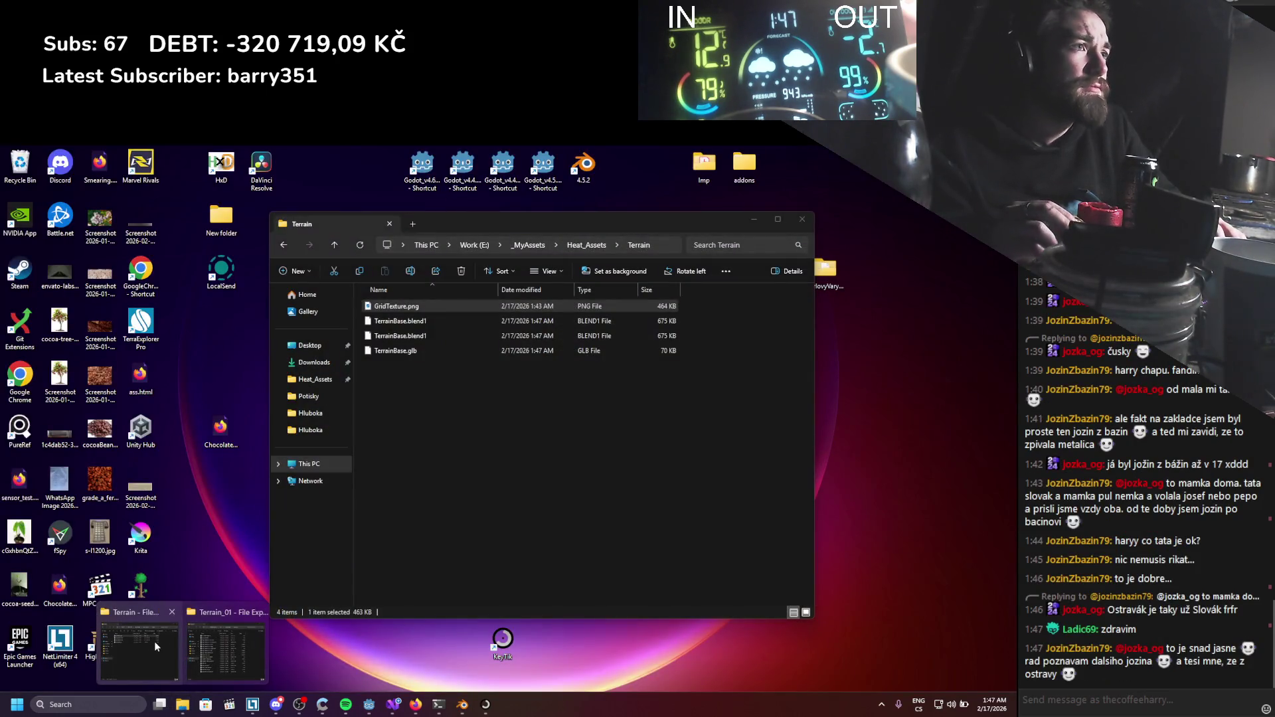
{"action": "left_click", "coordinate": [165, 641]}
{"action": "left_click", "coordinate": [397, 350]}
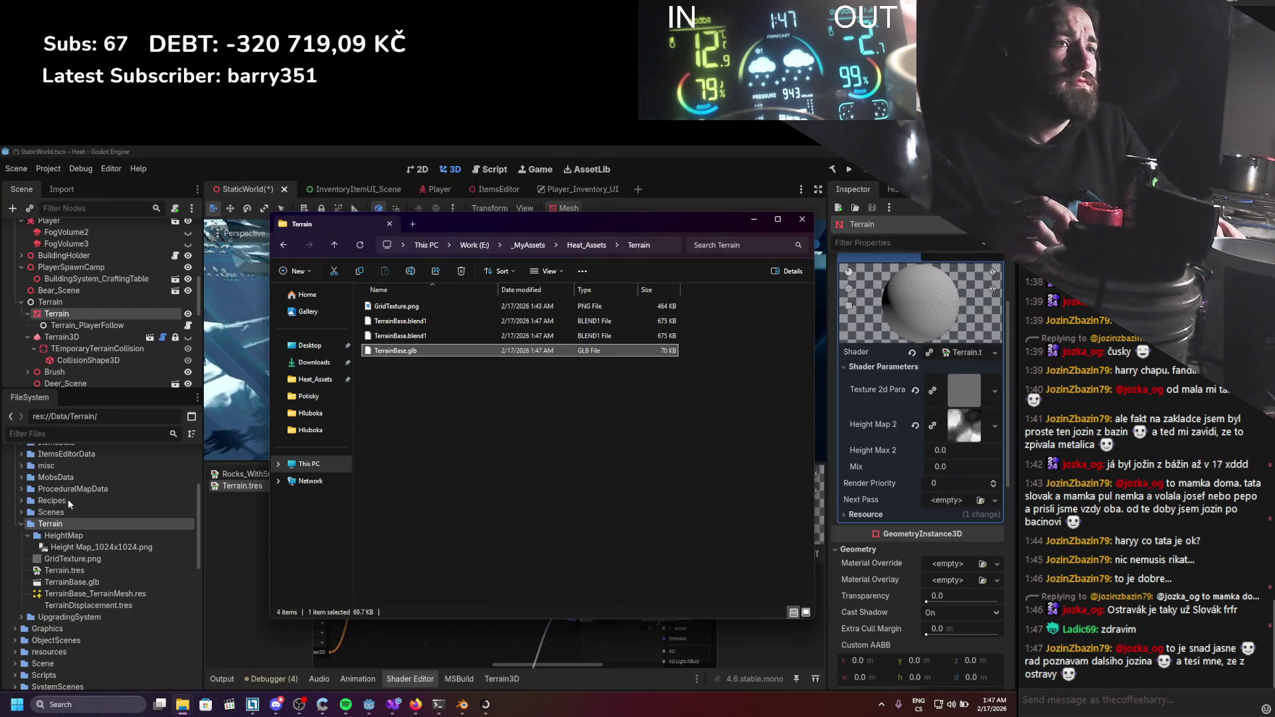
{"action": "left_click", "coordinate": [69, 522]}
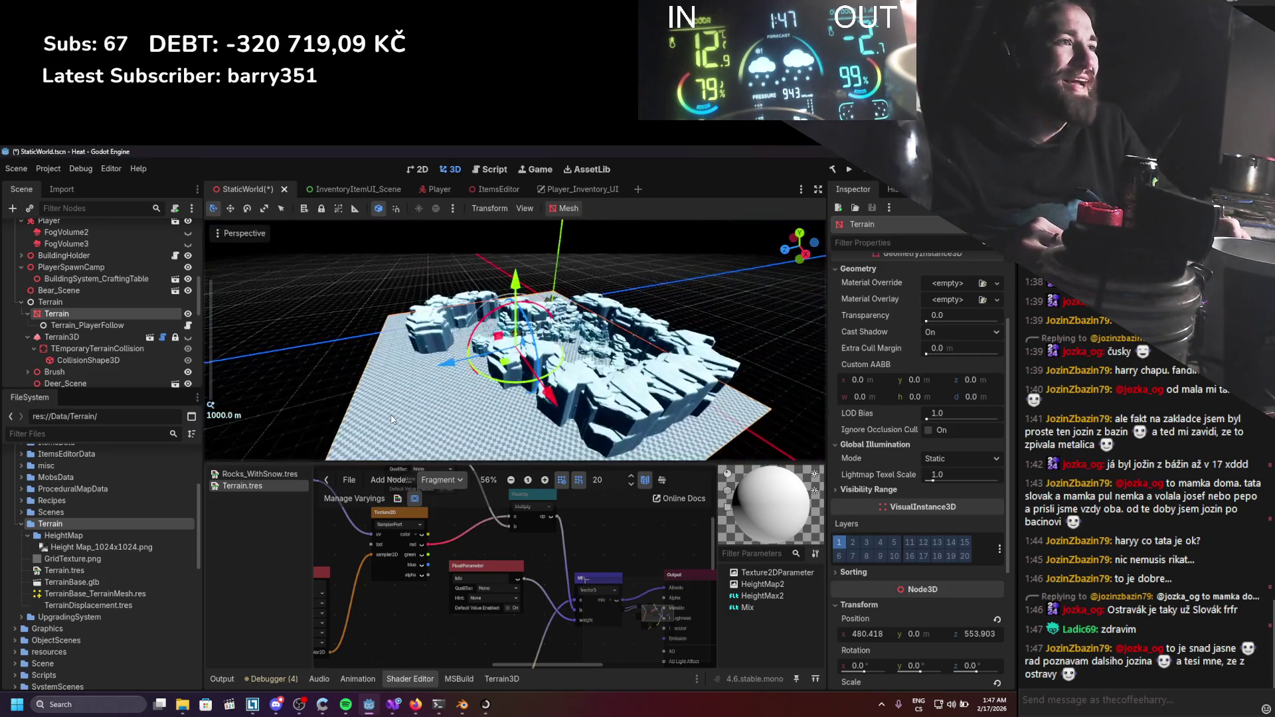
{"action": "scroll", "coordinate": [391, 418], "scroll_direction": "up", "scroll_amount": 2}
{"action": "scroll", "coordinate": [390, 415], "scroll_direction": "up", "scroll_amount": 10}
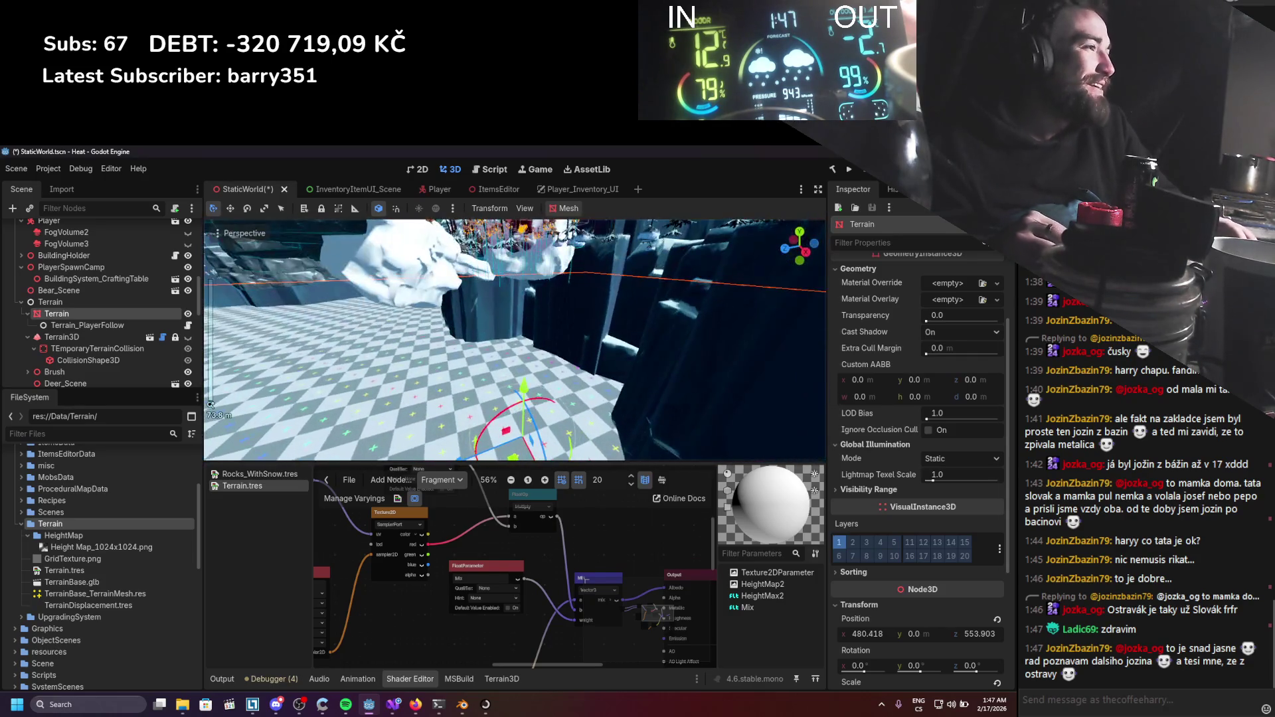
{"action": "scroll", "coordinate": [971, 529], "scroll_direction": "down", "scroll_amount": 5}
Set the Terrain node's X and Z scale to 1 and save the scene.
{"action": "left_click", "coordinate": [864, 502]}
{"action": "type", "text": "10.0"}
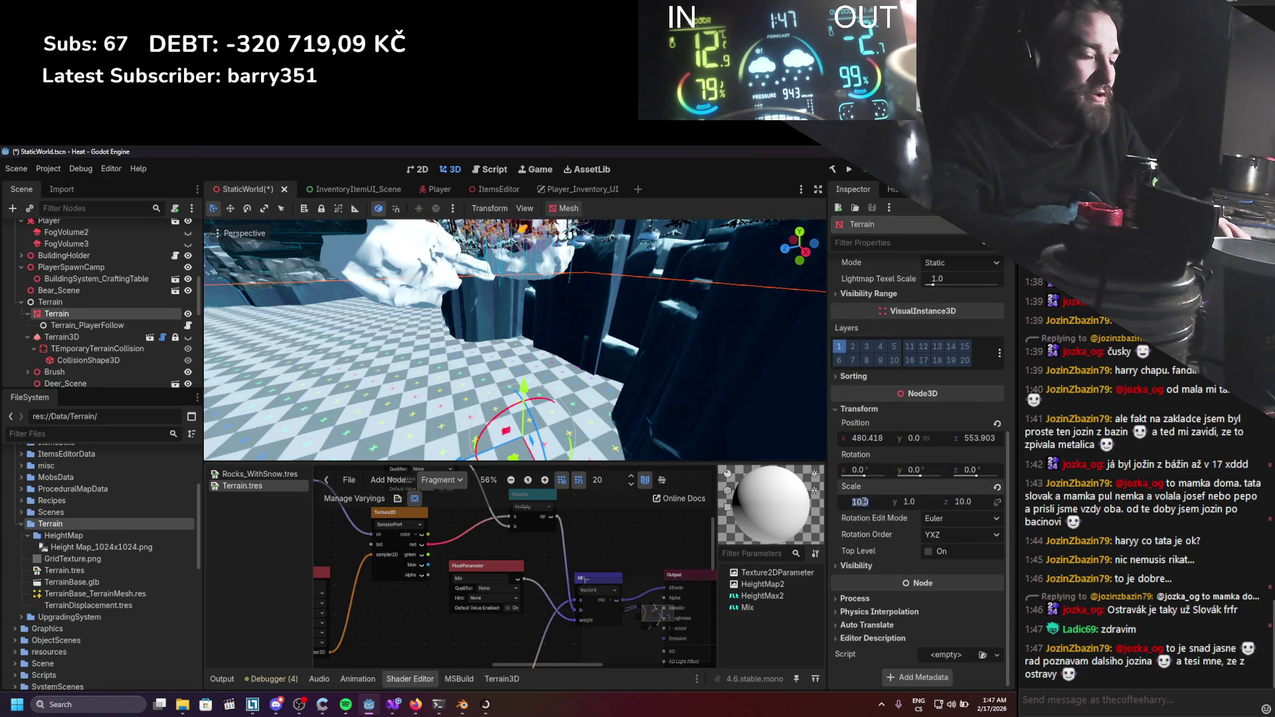
{"action": "key", "text": "Return"}
{"action": "left_click", "coordinate": [967, 501]}
{"action": "type", "text": "1"}
{"action": "key", "text": "Return"}
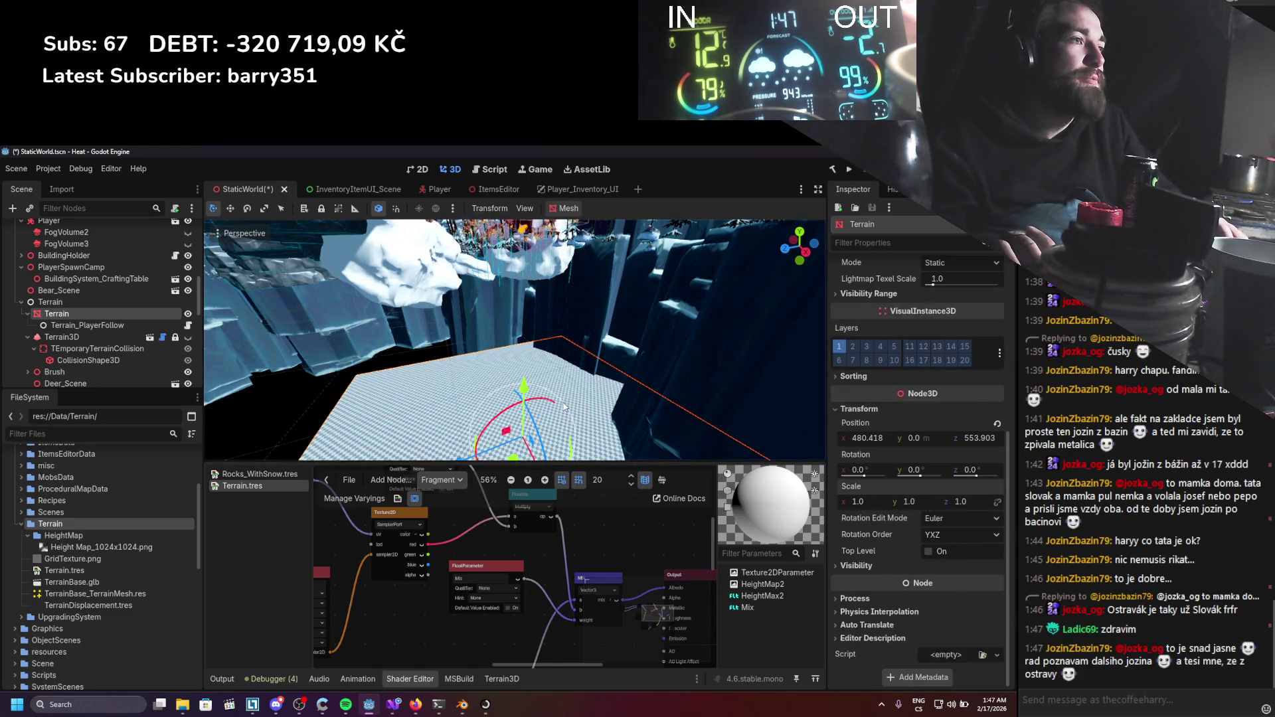
{"action": "key", "text": "ctrl+s"}
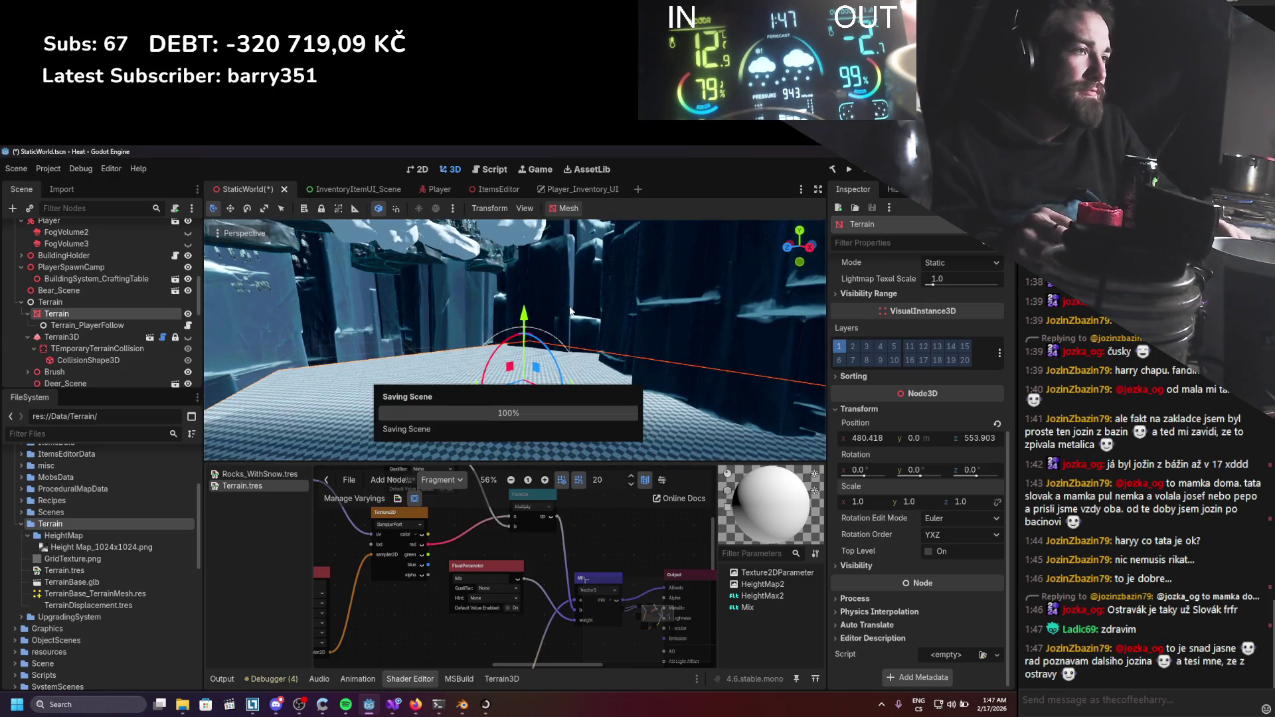
Assign TerrainDisplacement.tres as the terrain's material override.
{"action": "scroll", "coordinate": [795, 449], "scroll_direction": "down", "scroll_amount": 3}
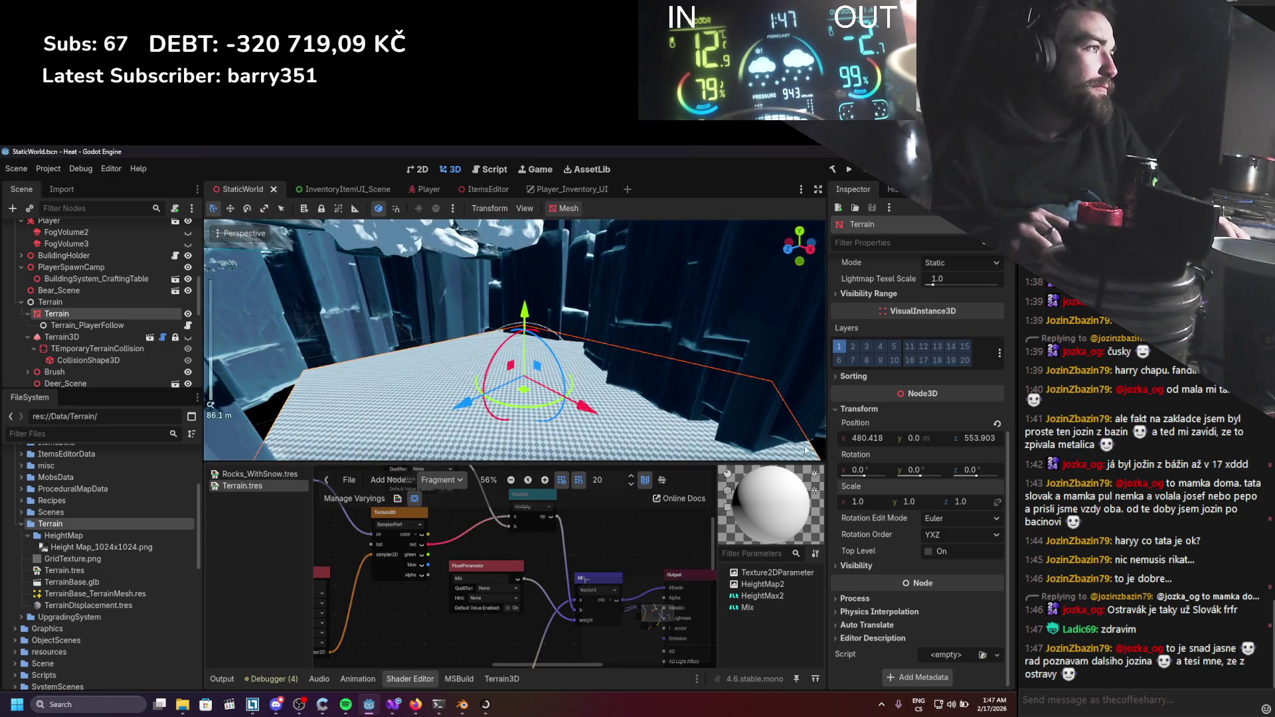
{"action": "scroll", "coordinate": [906, 445], "scroll_direction": "up", "scroll_amount": 5}
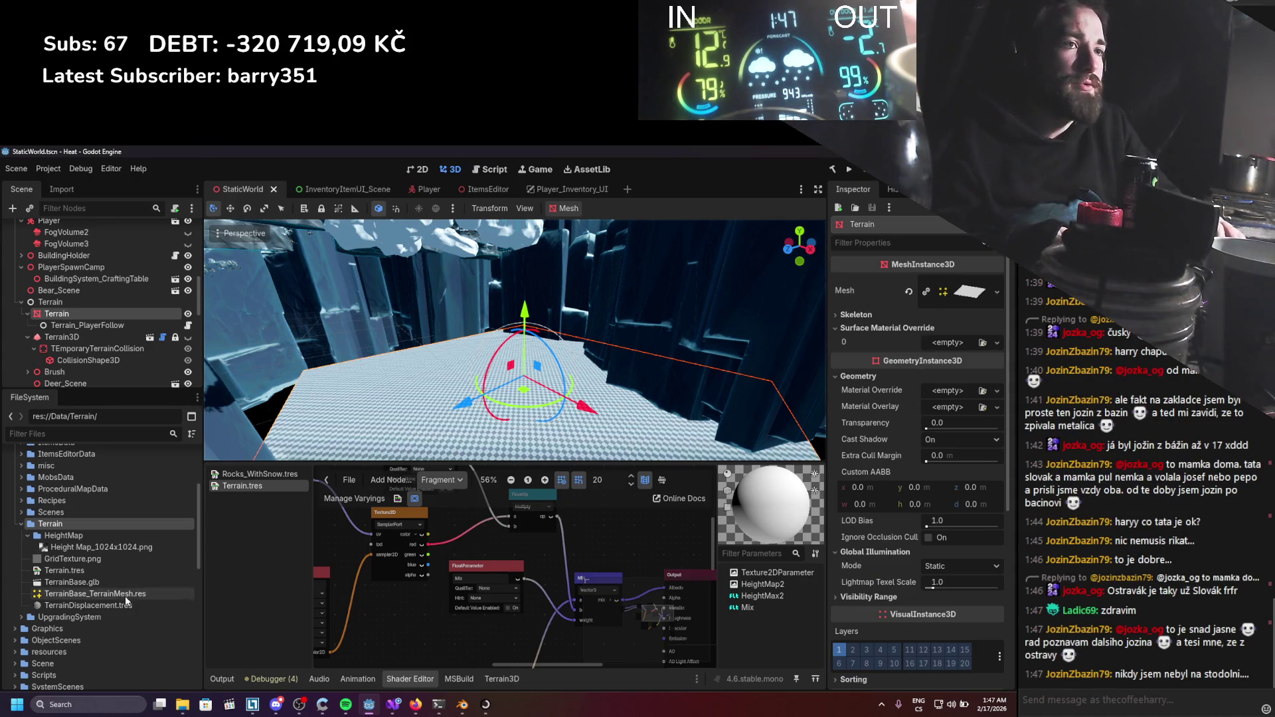
{"action": "mouse_move", "coordinate": [71, 612]}
{"action": "left_mouse_down"}
{"action": "mouse_move", "coordinate": [863, 465]}
{"action": "mouse_move", "coordinate": [950, 342]}
{"action": "left_mouse_up"}
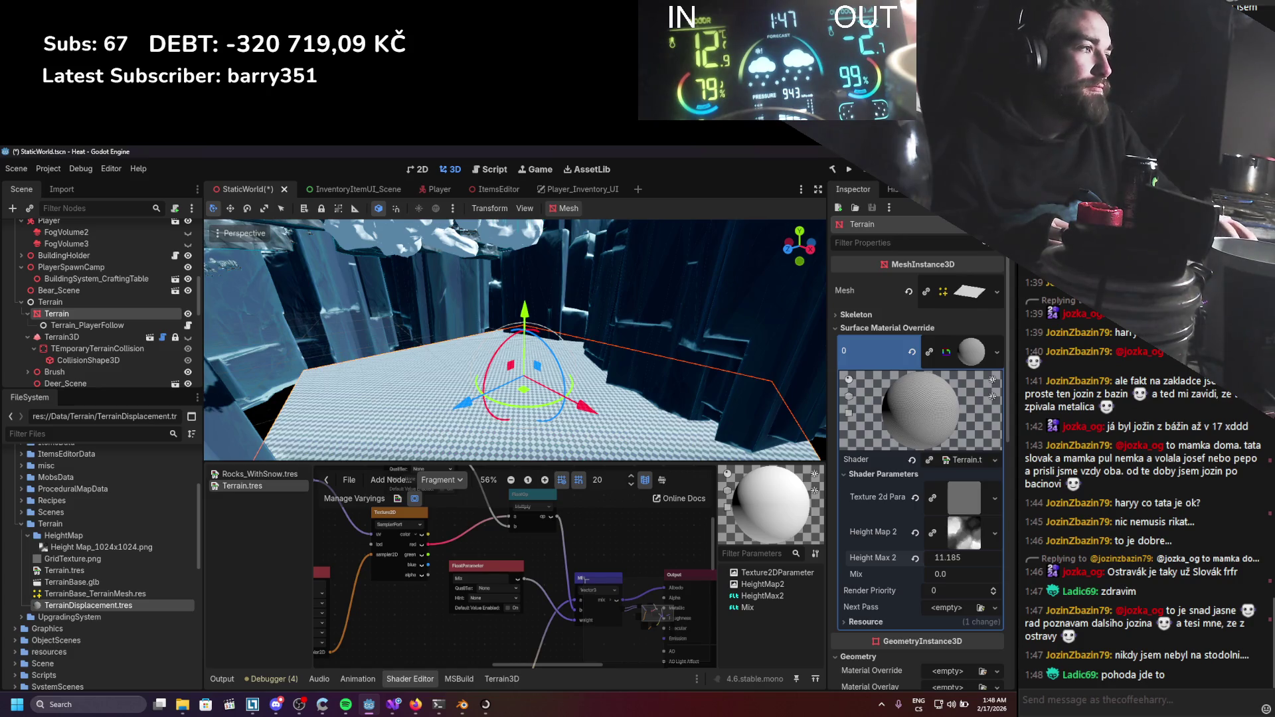
Set the material's Mix shader parameter to 1.0 and inspect the displaced terrain.
{"action": "mouse_move", "coordinate": [948, 578]}
{"action": "left_mouse_down"}
{"action": "mouse_move", "coordinate": [968, 578]}
{"action": "mouse_move", "coordinate": [951, 578]}
{"action": "left_mouse_up"}
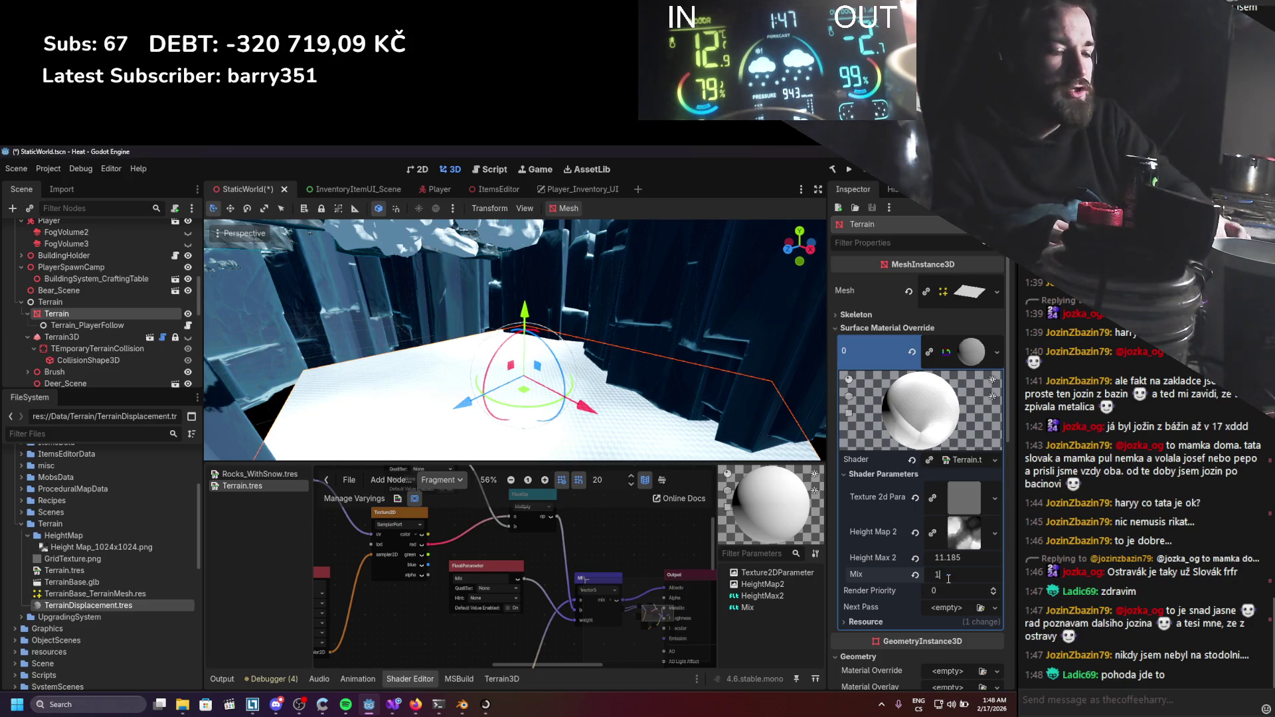
{"action": "type", "text": "1"}
{"action": "key", "text": "Return"}
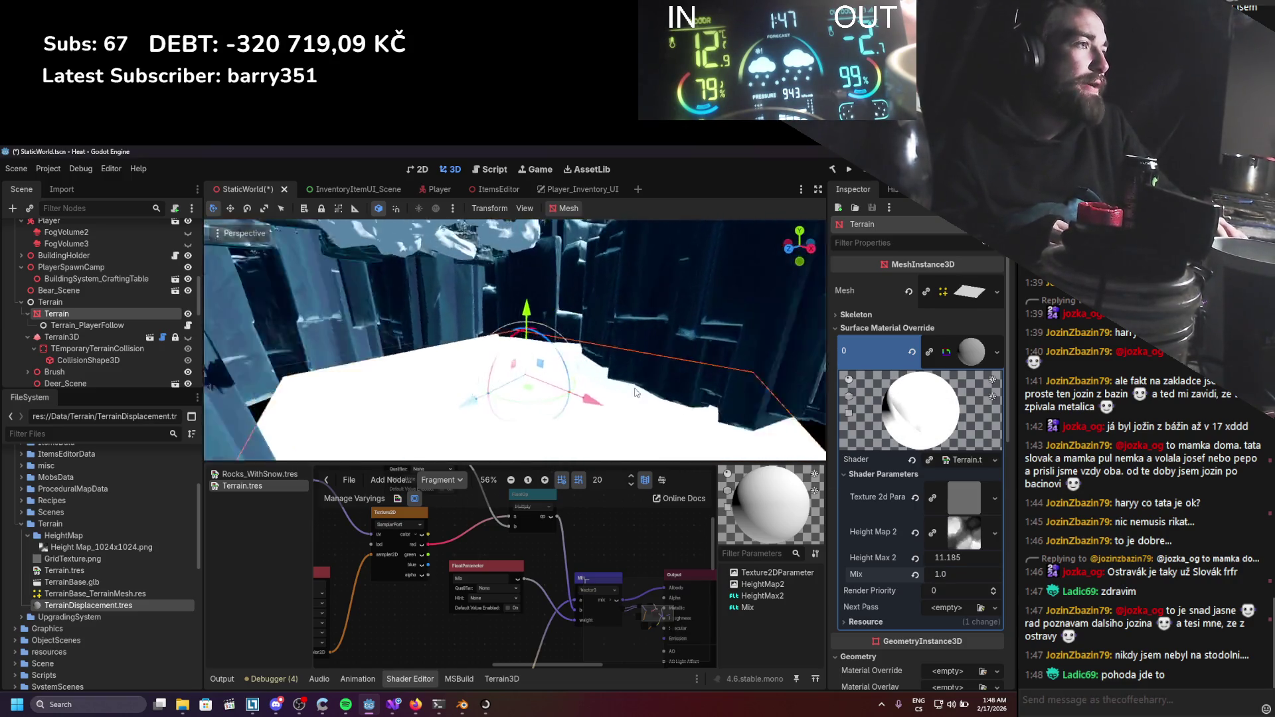
{"action": "scroll", "coordinate": [424, 397], "scroll_direction": "up", "scroll_amount": 2}
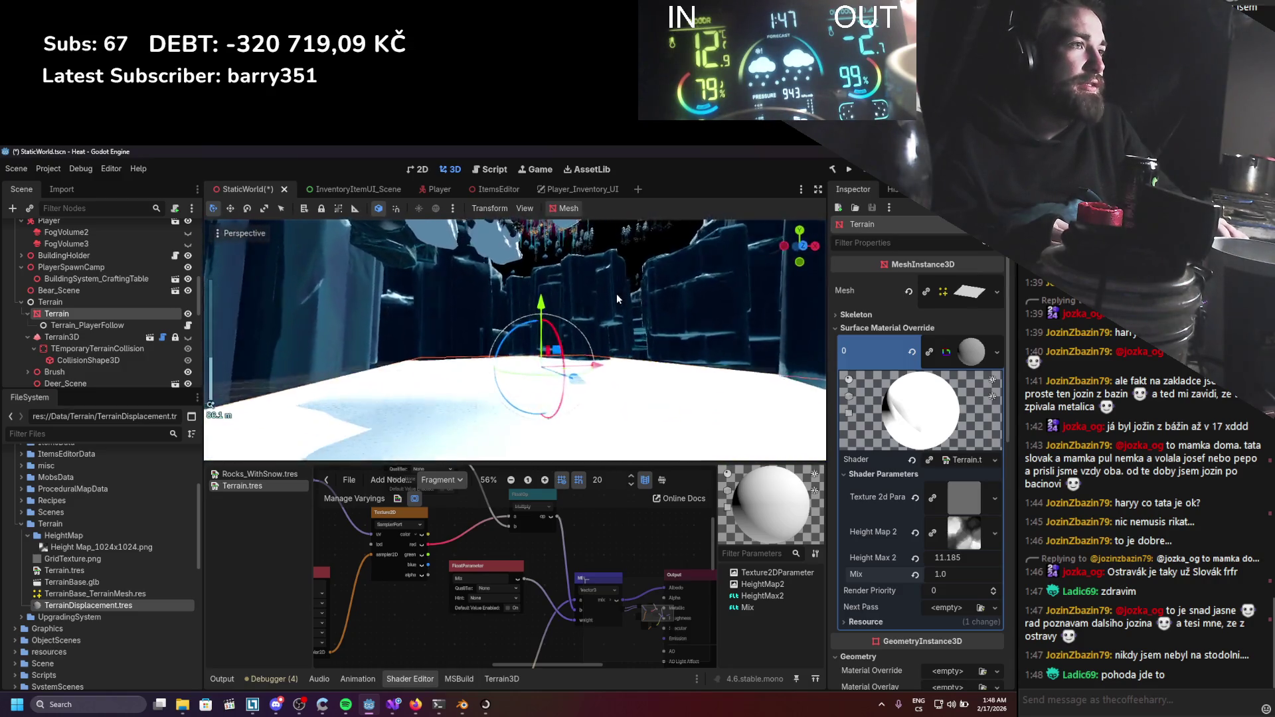
{"action": "scroll", "coordinate": [540, 390], "scroll_direction": "down", "scroll_amount": 4}
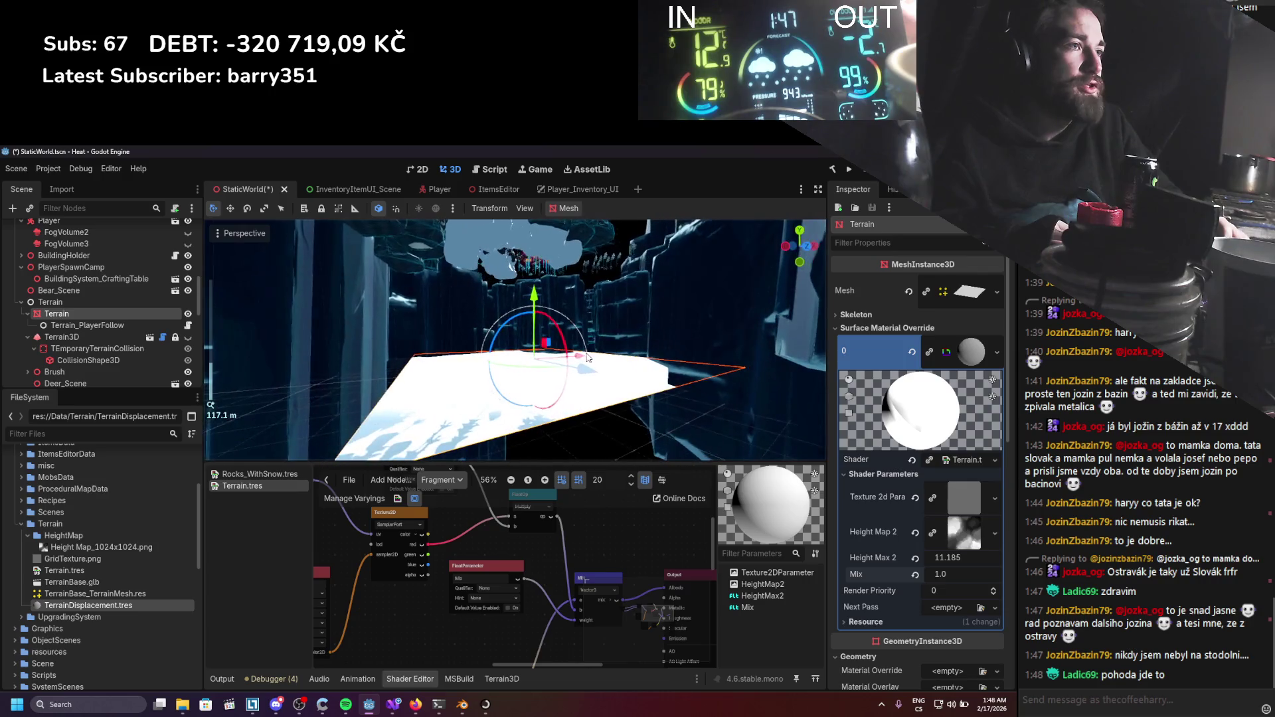
{"action": "scroll", "coordinate": [531, 399], "scroll_direction": "up", "scroll_amount": 4}
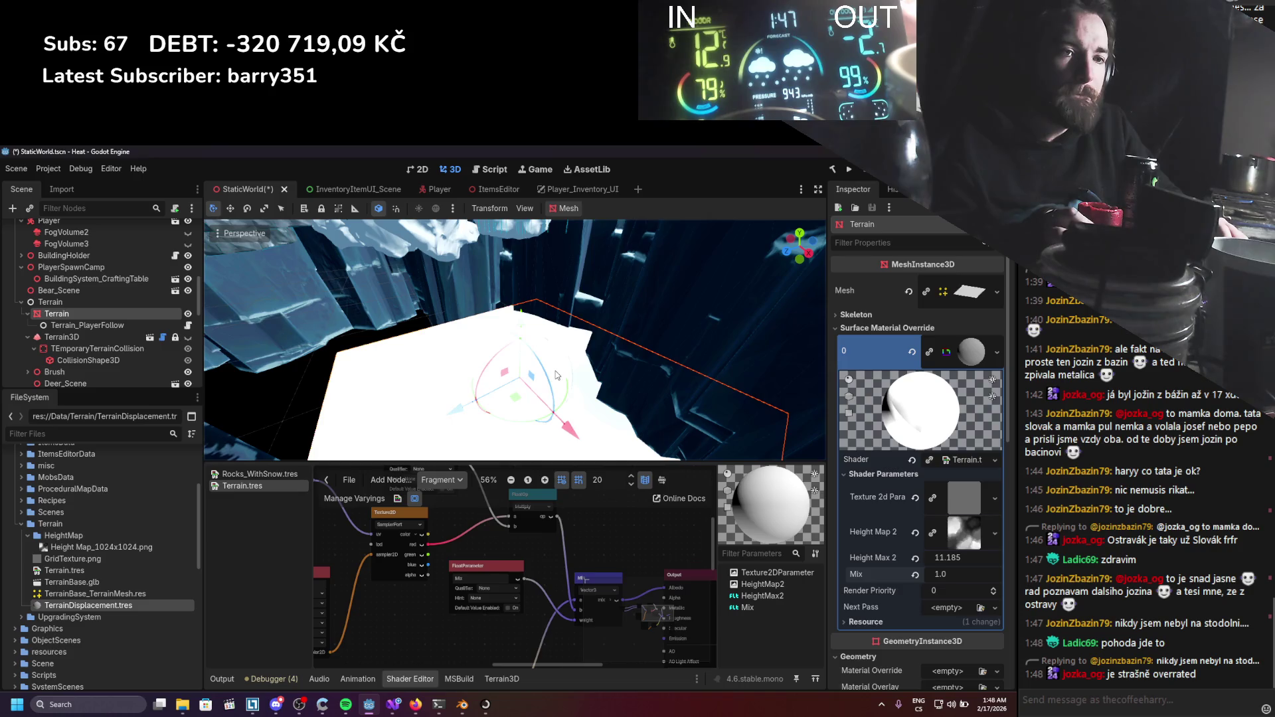
{"action": "scroll", "coordinate": [430, 576], "scroll_direction": "up", "scroll_amount": 1}
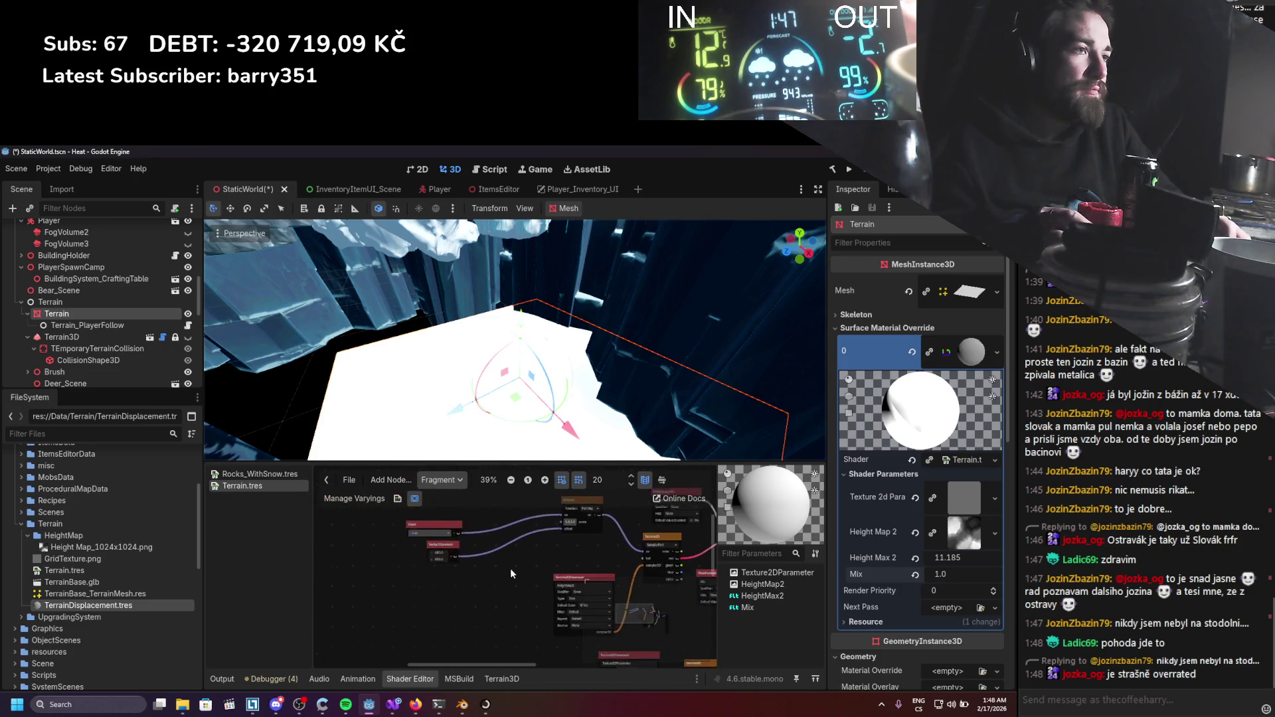
Delete the Vector2Constant node from the terrain shader graph.
{"action": "scroll", "coordinate": [457, 552], "scroll_direction": "up", "scroll_amount": 3}
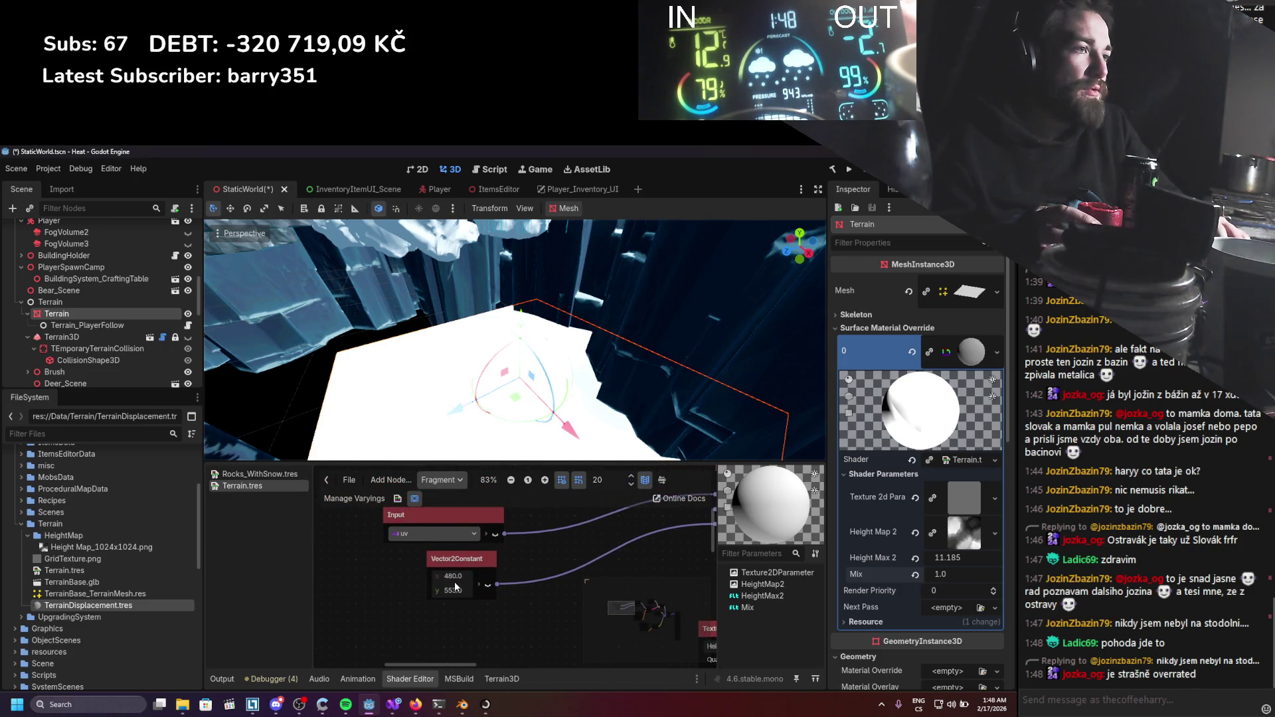
{"action": "scroll", "coordinate": [612, 575], "scroll_direction": "down", "scroll_amount": 2}
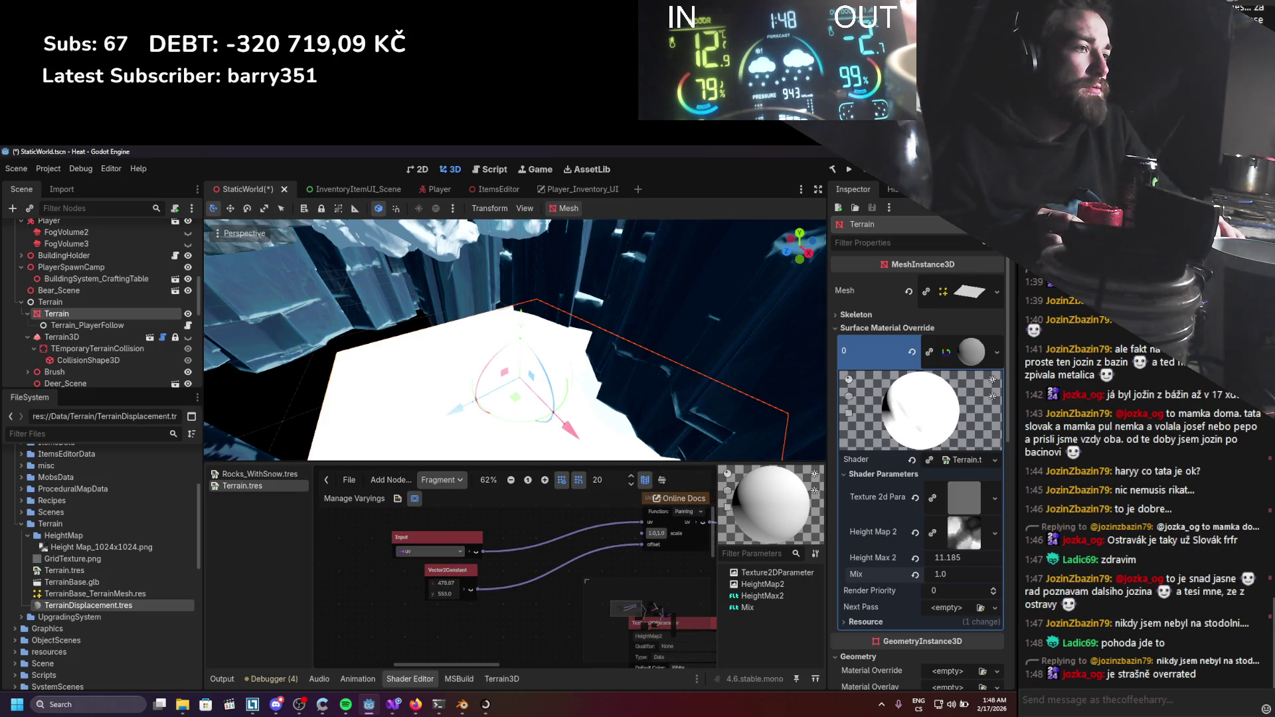
{"action": "left_click_drag", "start_coordinate": [447, 583], "coordinate": [455, 573]}
{"action": "left_click", "coordinate": [463, 575]}
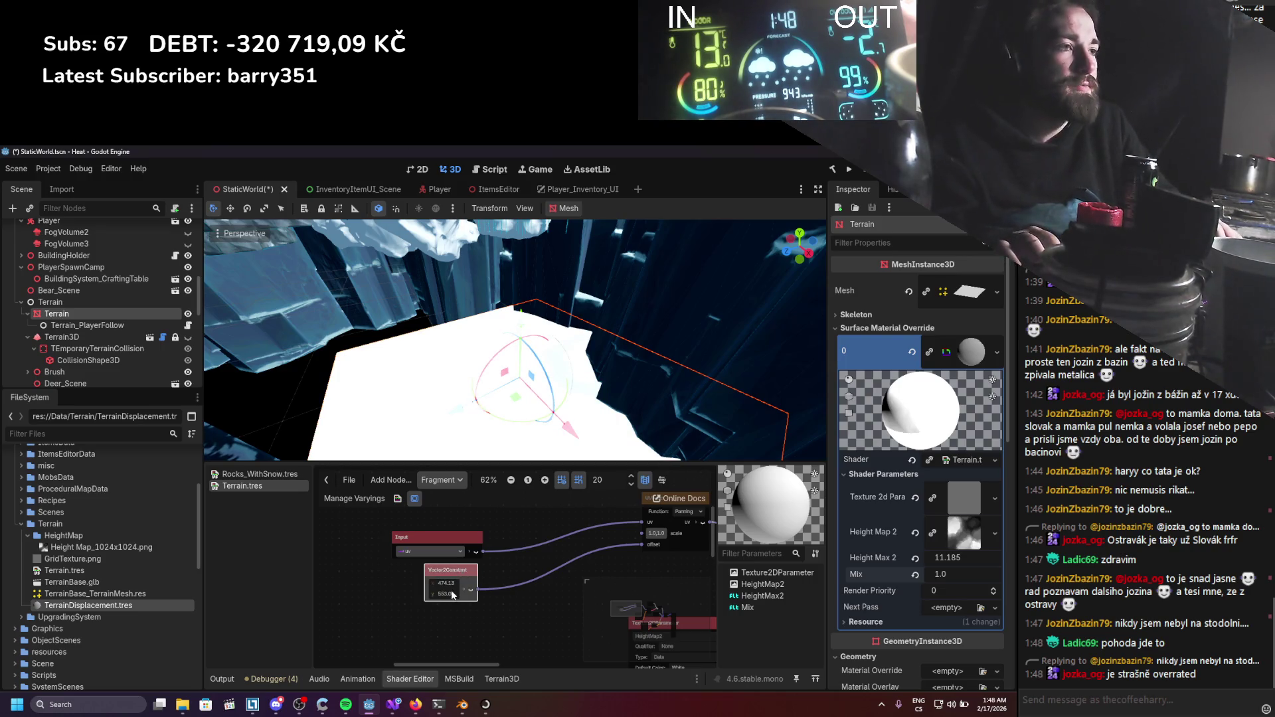
{"action": "key", "text": "Delete"}
Add a FloatParameter node through the node search, then remove it again.
{"action": "scroll", "coordinate": [468, 581], "scroll_direction": "down", "scroll_amount": 1}
{"action": "right_click", "coordinate": [464, 580]}
{"action": "left_click", "coordinate": [492, 595]}
{"action": "type", "text": "floatpa"}
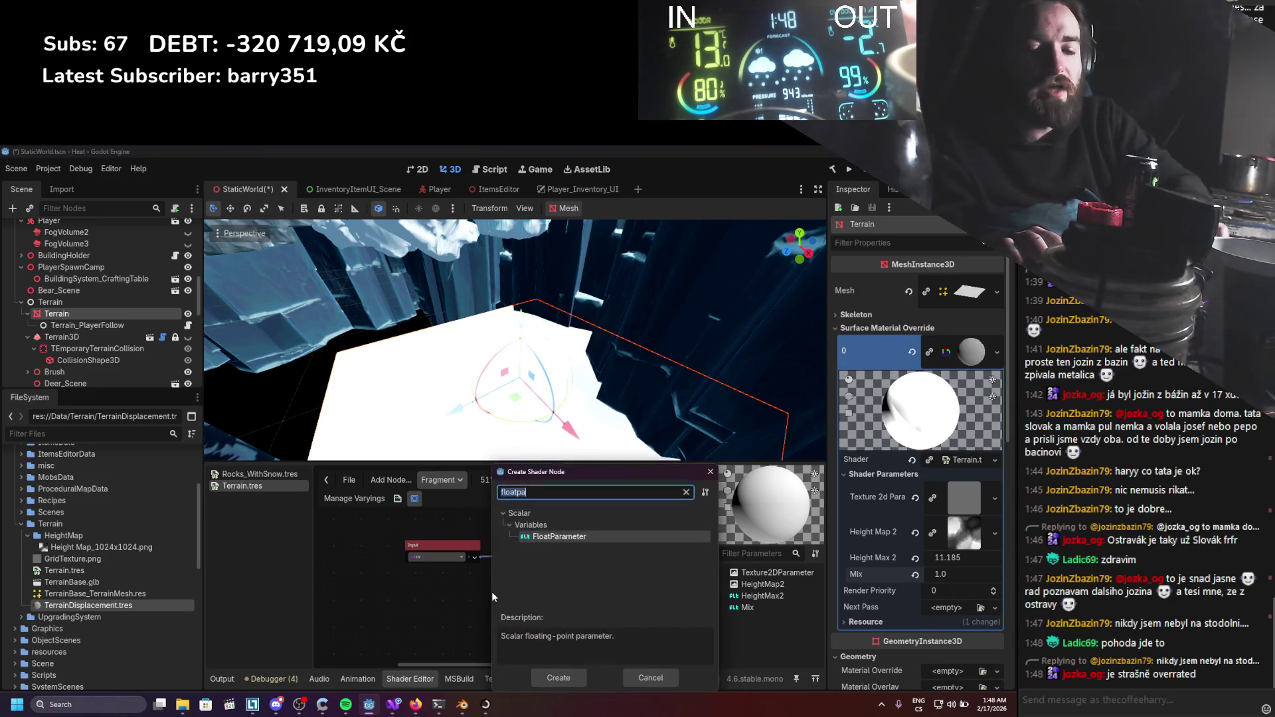
{"action": "key", "text": "Return"}
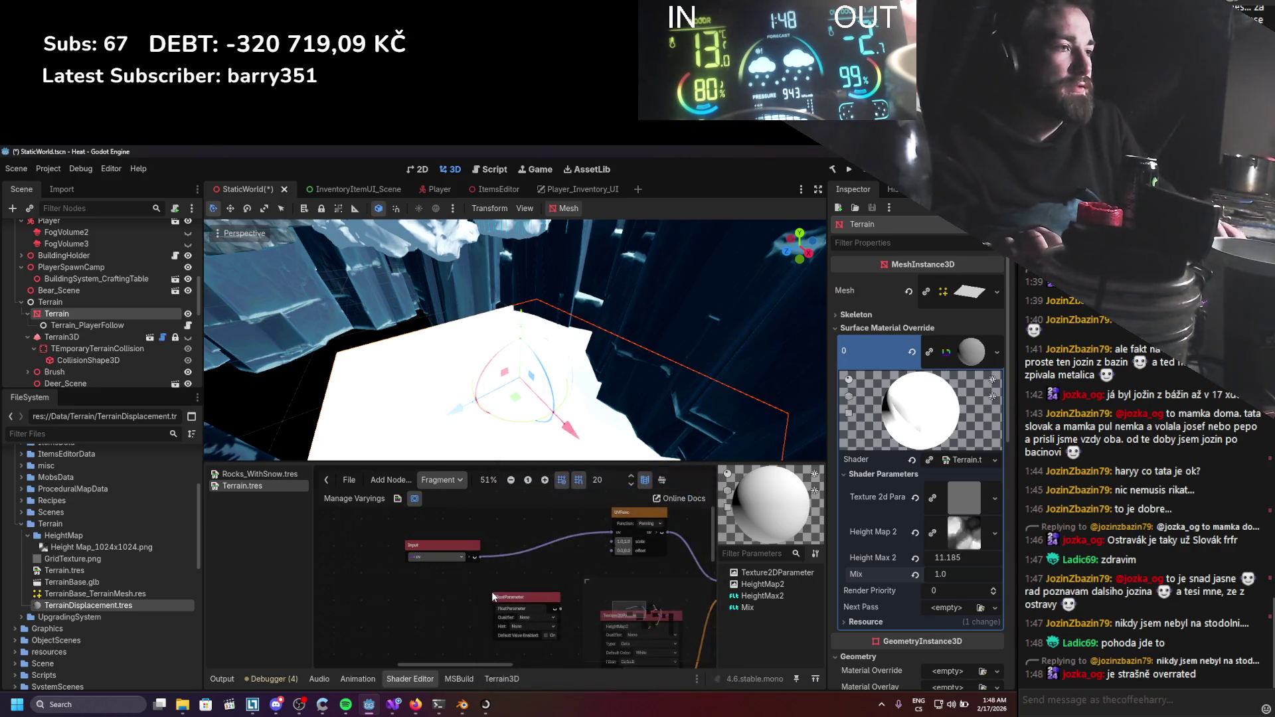
{"action": "key", "text": "Delete"}
Add a Vector2Parameter node, wire it into UVFunc's offset, and save the scene.
{"action": "right_click", "coordinate": [518, 598]}
{"action": "left_click", "coordinate": [531, 604]}
{"action": "type", "text": "vector"}
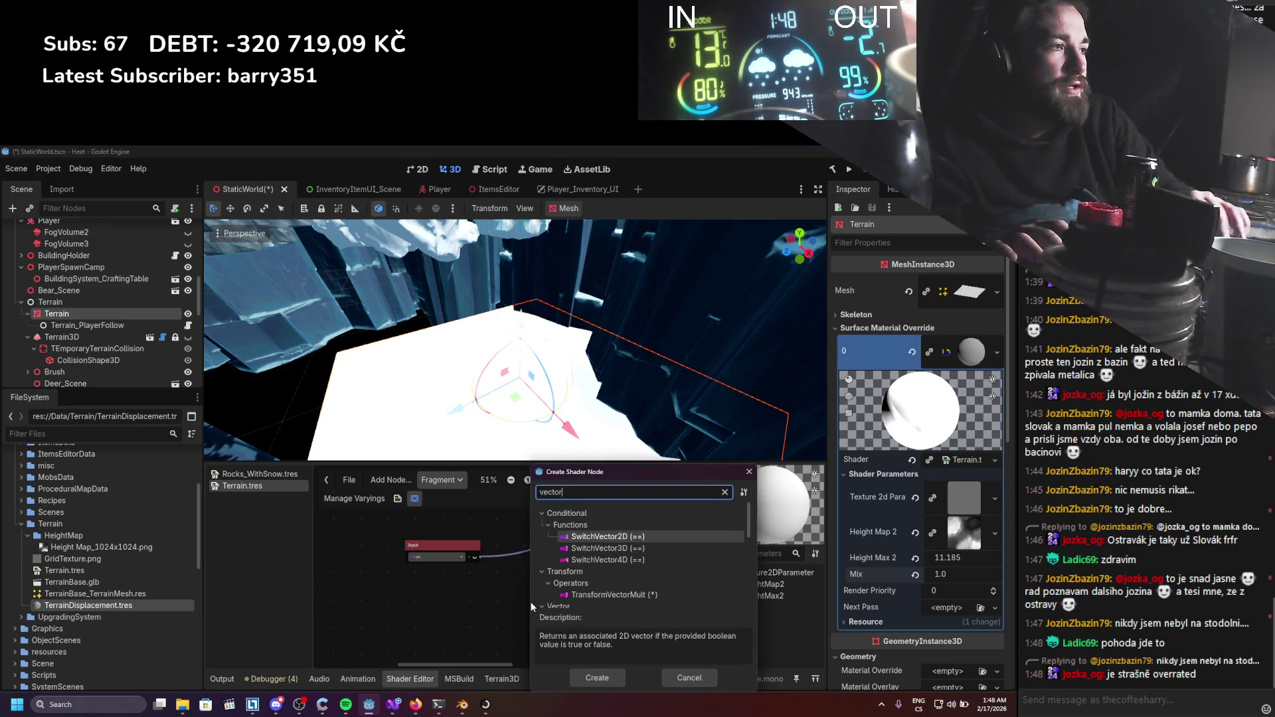
{"action": "scroll", "coordinate": [591, 566], "scroll_direction": "down", "scroll_amount": 8}
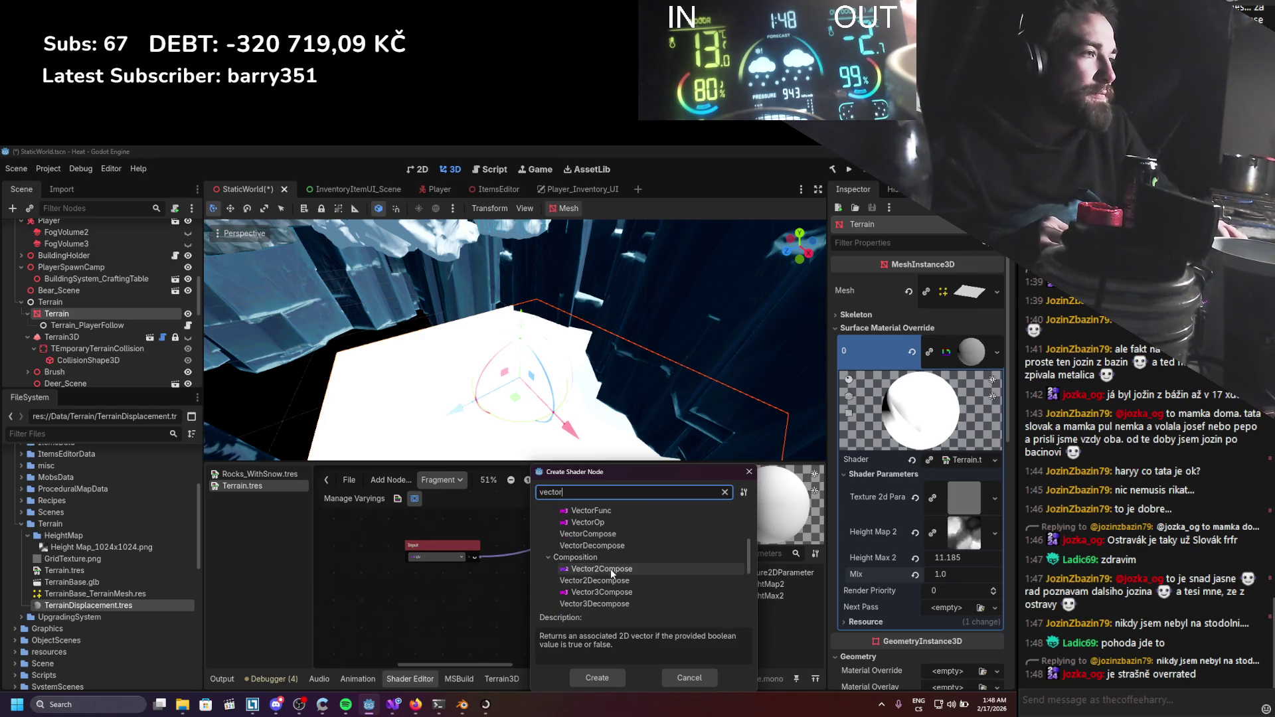
{"action": "double_click", "coordinate": [616, 548]}
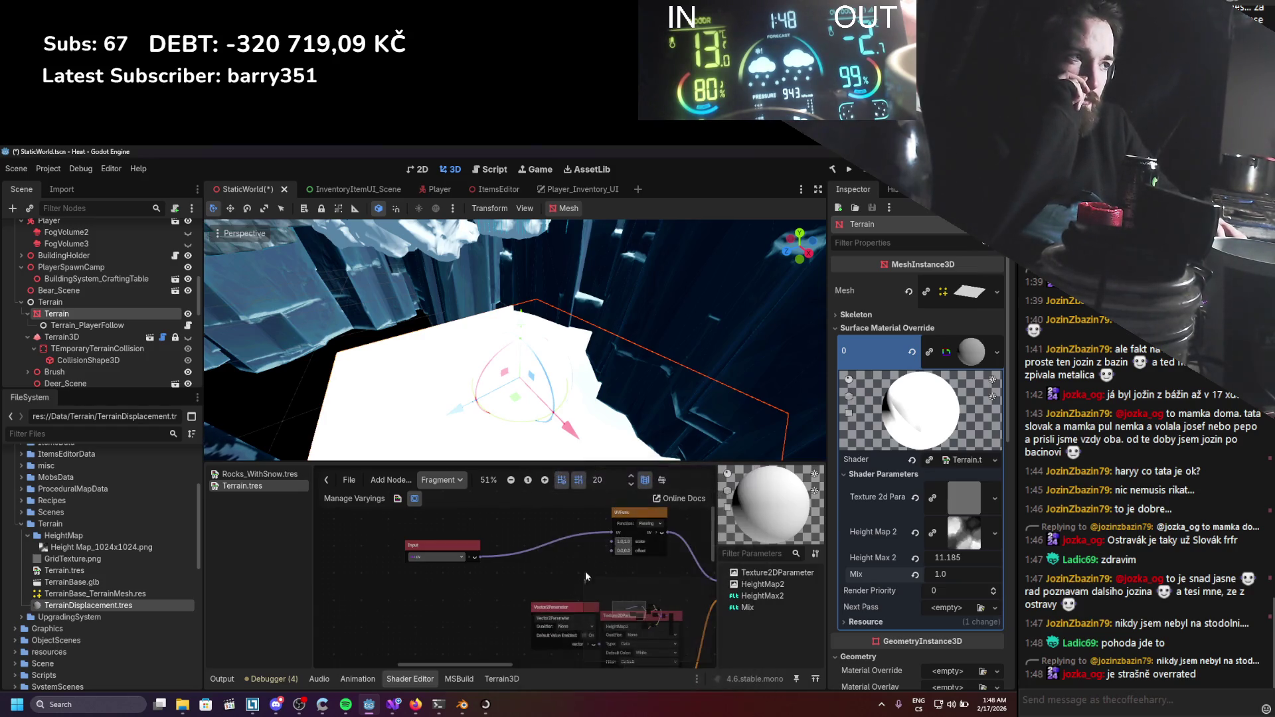
{"action": "left_click_drag", "start_coordinate": [476, 595], "coordinate": [445, 579]}
{"action": "left_click_drag", "start_coordinate": [491, 620], "coordinate": [612, 552]}
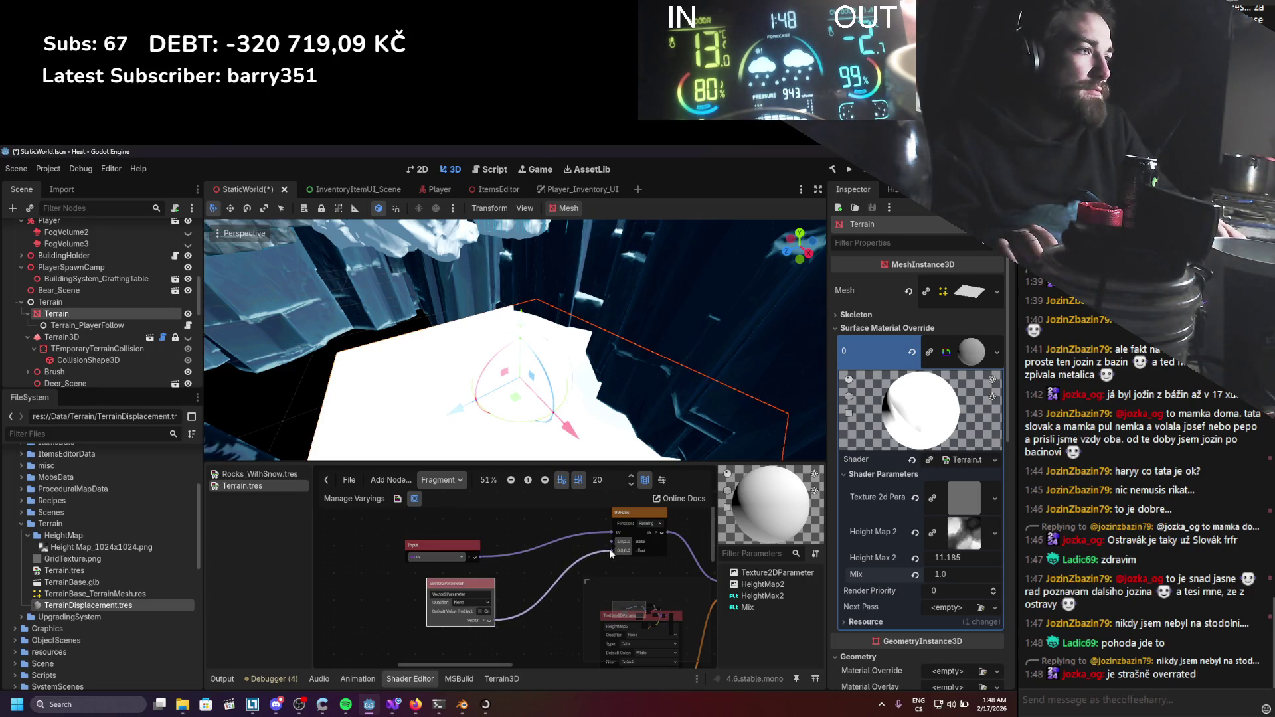
{"action": "scroll", "coordinate": [546, 413], "scroll_direction": "up", "scroll_amount": 2}
{"action": "key", "text": "ctrl+s"}
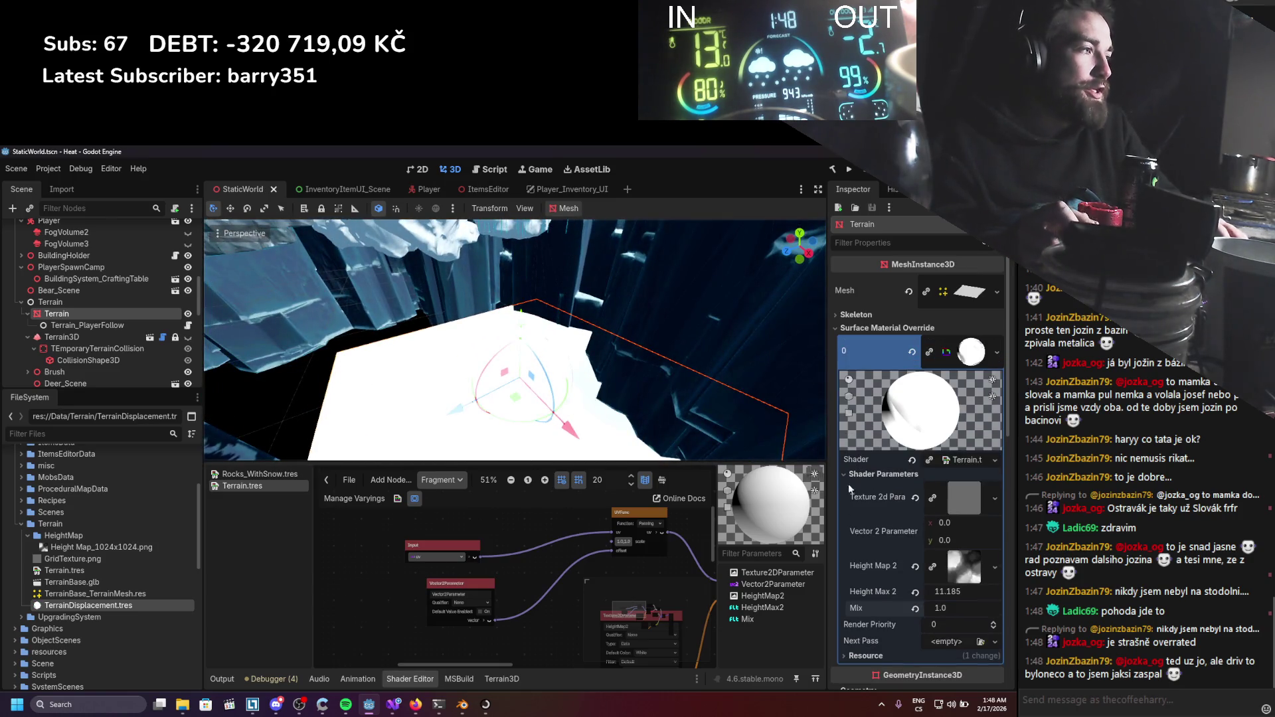
Adjust the Vector2 parameter's x value and lower Mix to reveal the checker grid.
{"action": "mouse_move", "coordinate": [979, 526]}
{"action": "left_mouse_down"}
{"action": "mouse_move", "coordinate": [989, 527]}
{"action": "mouse_move", "coordinate": [949, 526]}
{"action": "left_mouse_up"}
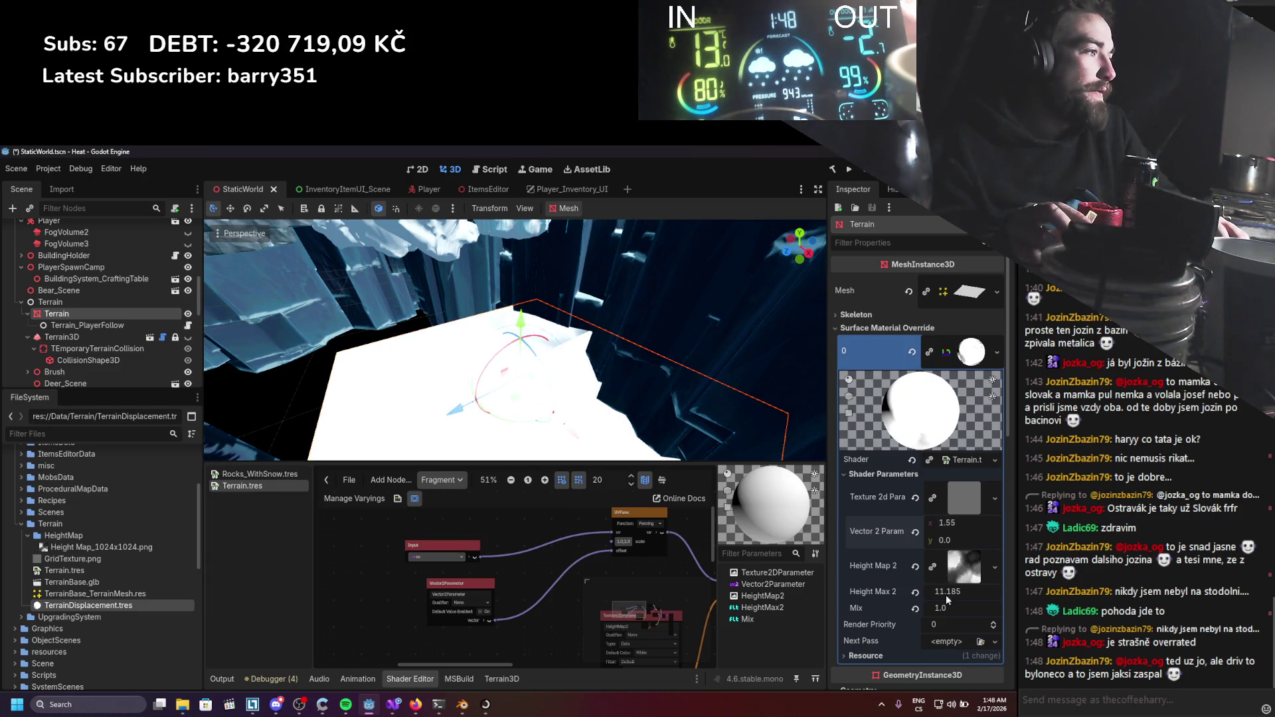
{"action": "mouse_move", "coordinate": [953, 609]}
{"action": "left_mouse_down"}
{"action": "mouse_move", "coordinate": [920, 609]}
{"action": "mouse_move", "coordinate": [953, 593]}
{"action": "left_mouse_up"}
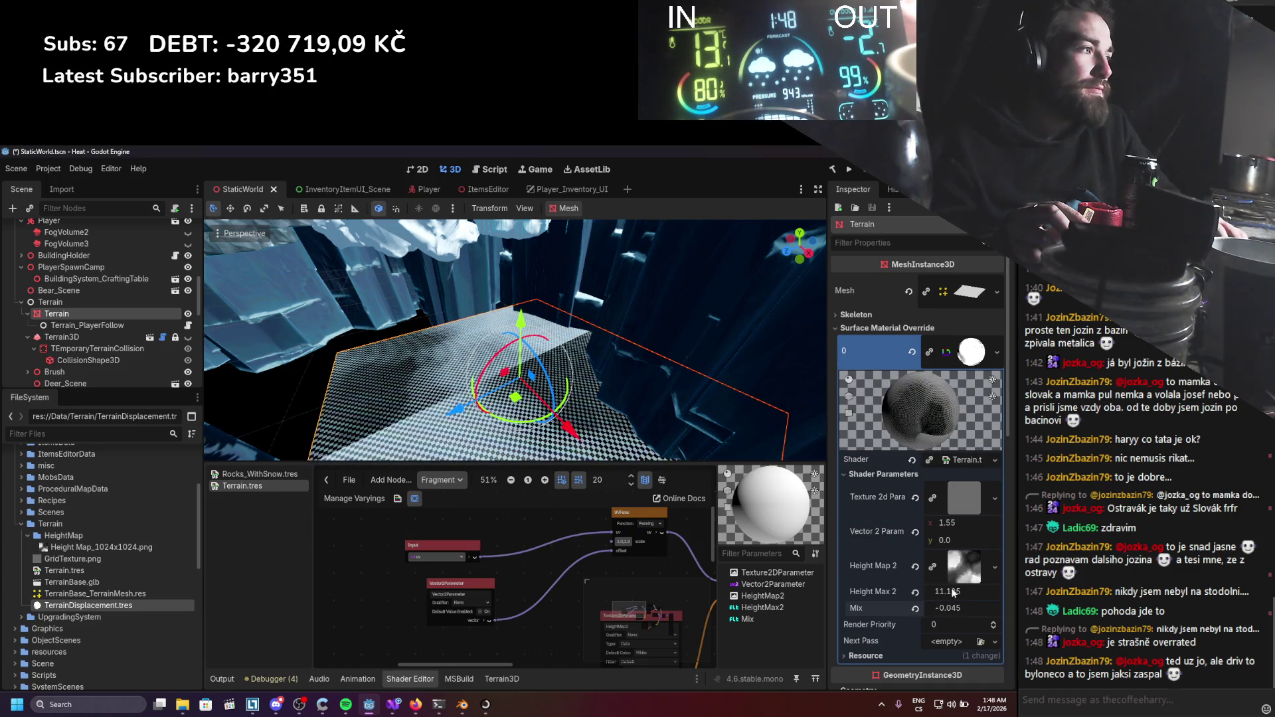
{"action": "left_click_drag", "start_coordinate": [949, 531], "coordinate": [911, 532]}
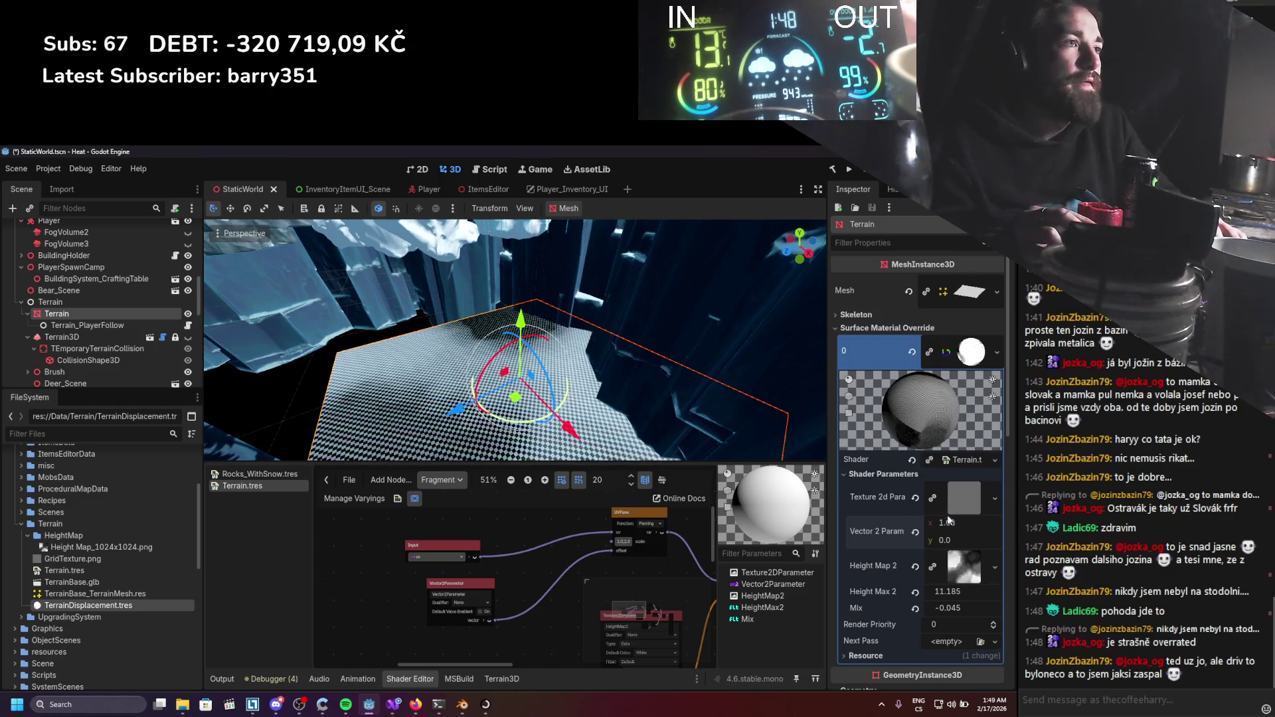
{"action": "scroll", "coordinate": [370, 297], "scroll_direction": "down", "scroll_amount": 3}
{"action": "mouse_move", "coordinate": [370, 297]}
{"action": "left_mouse_down"}
{"action": "mouse_move", "coordinate": [454, 259]}
{"action": "mouse_move", "coordinate": [485, 347]}
{"action": "mouse_move", "coordinate": [523, 396]}
{"action": "mouse_move", "coordinate": [531, 381]}
{"action": "left_mouse_up"}
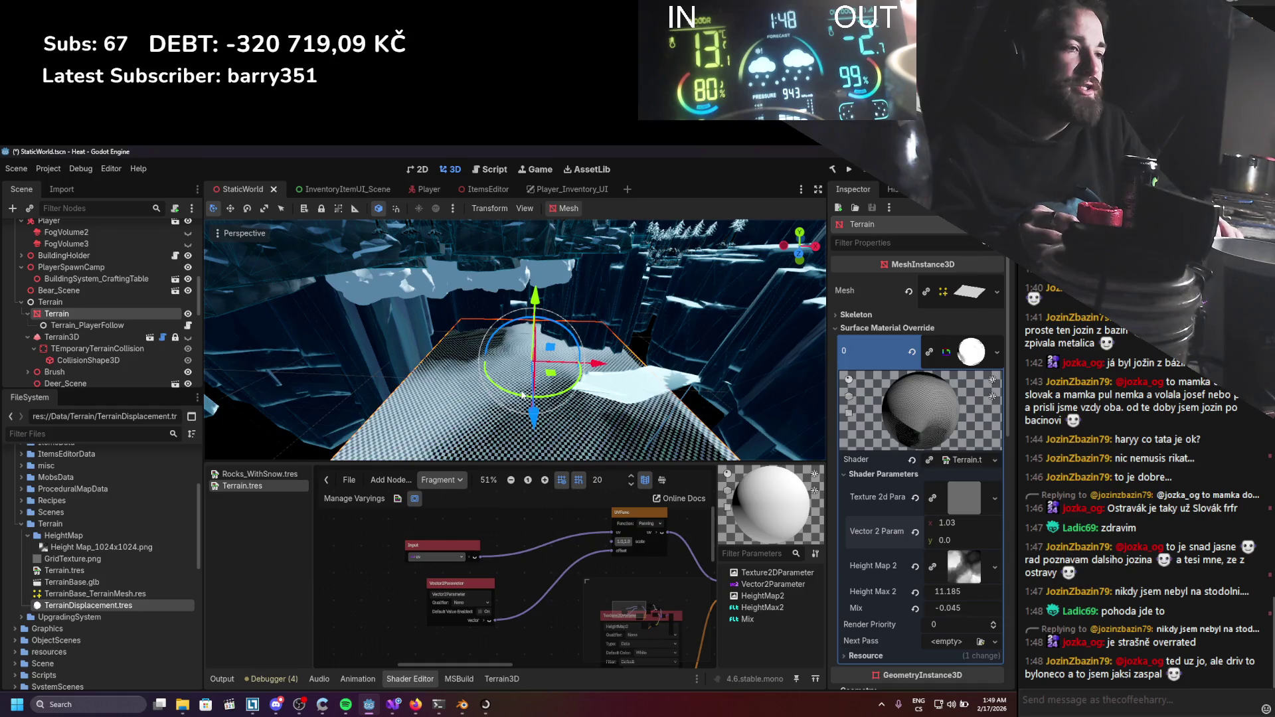
{"action": "left_click", "coordinate": [461, 703]}
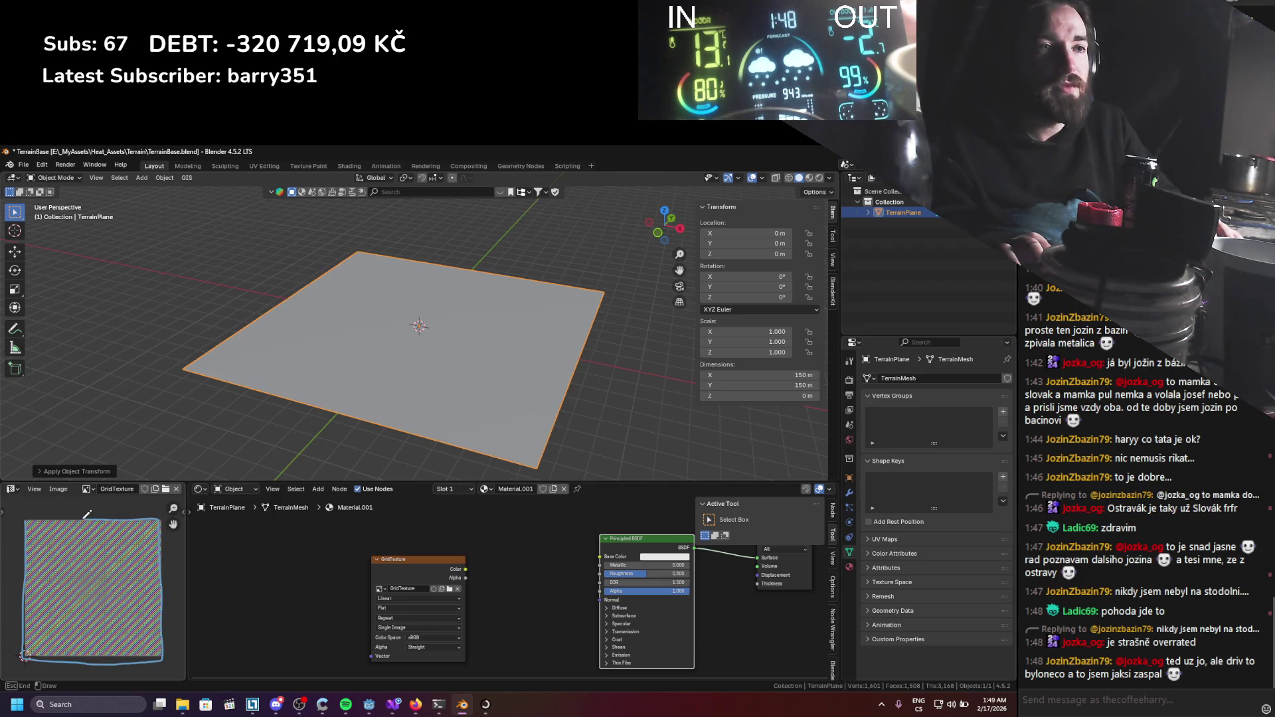
Cancel the UV scaling so the plane's UVs stay full size, and save TerrainBase.blend.
{"action": "key", "text": "Escape"}
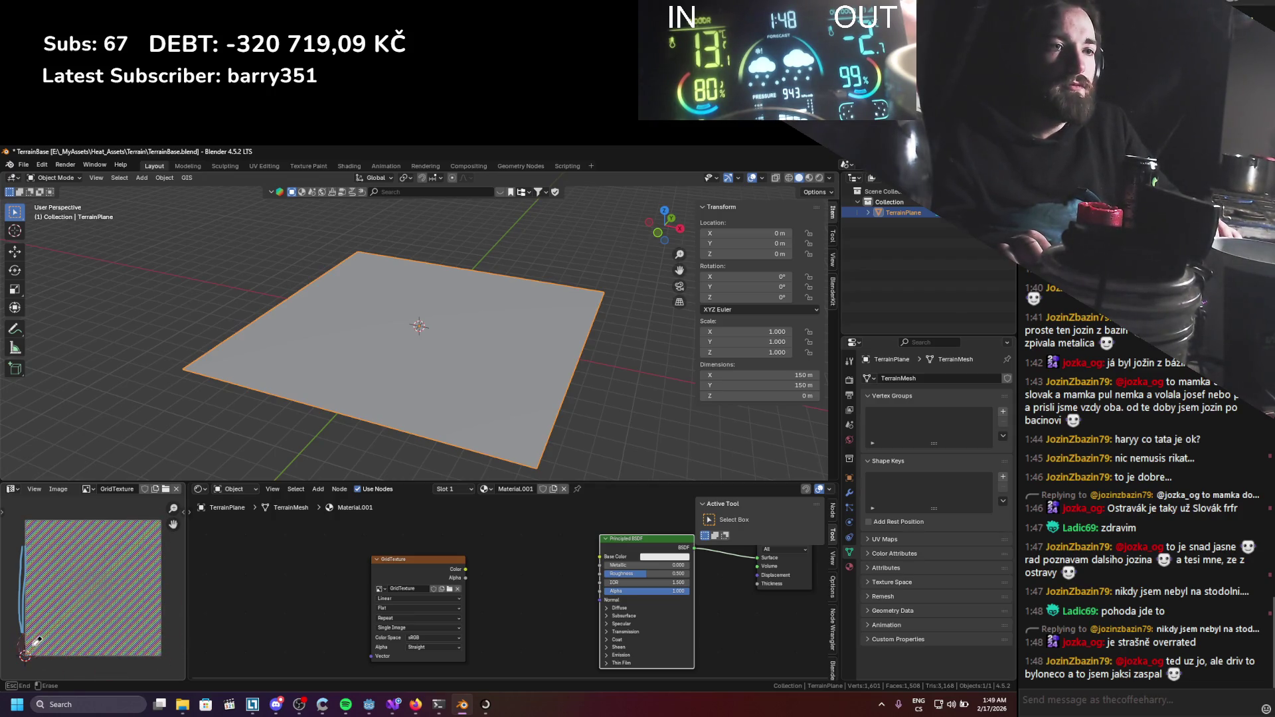
{"action": "key", "text": "Tab"}
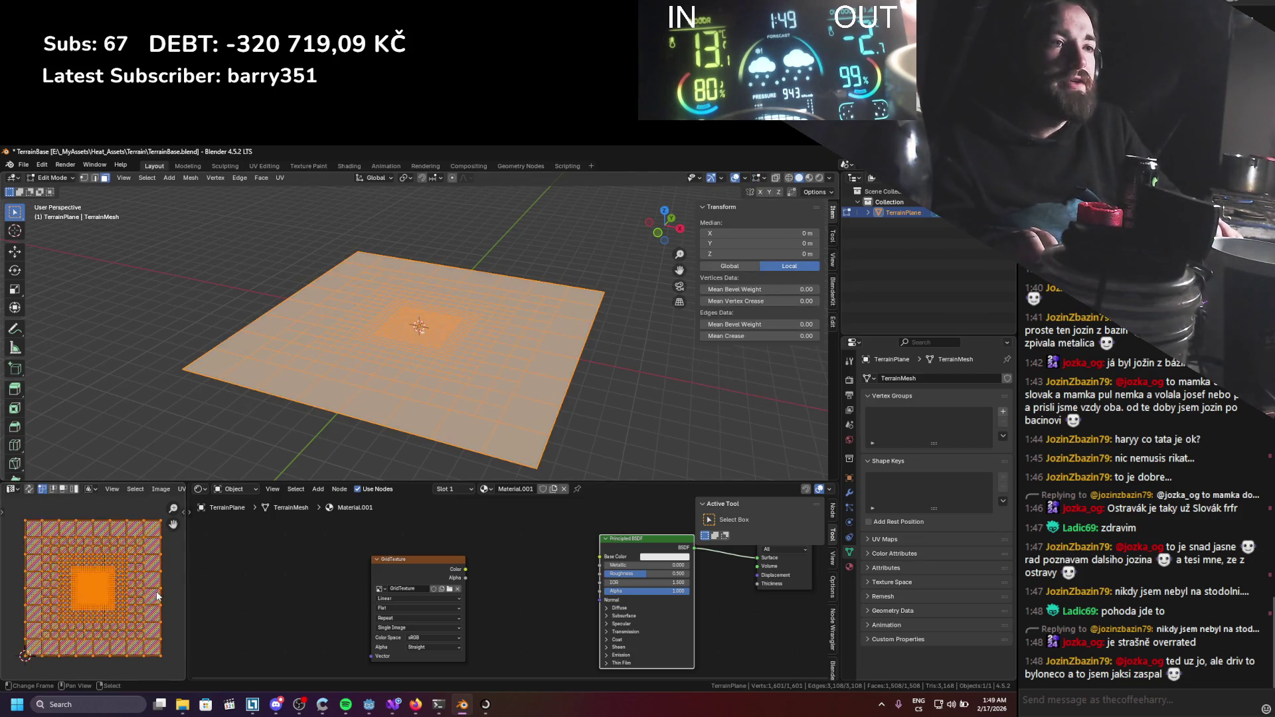
{"action": "key", "text": "s"}
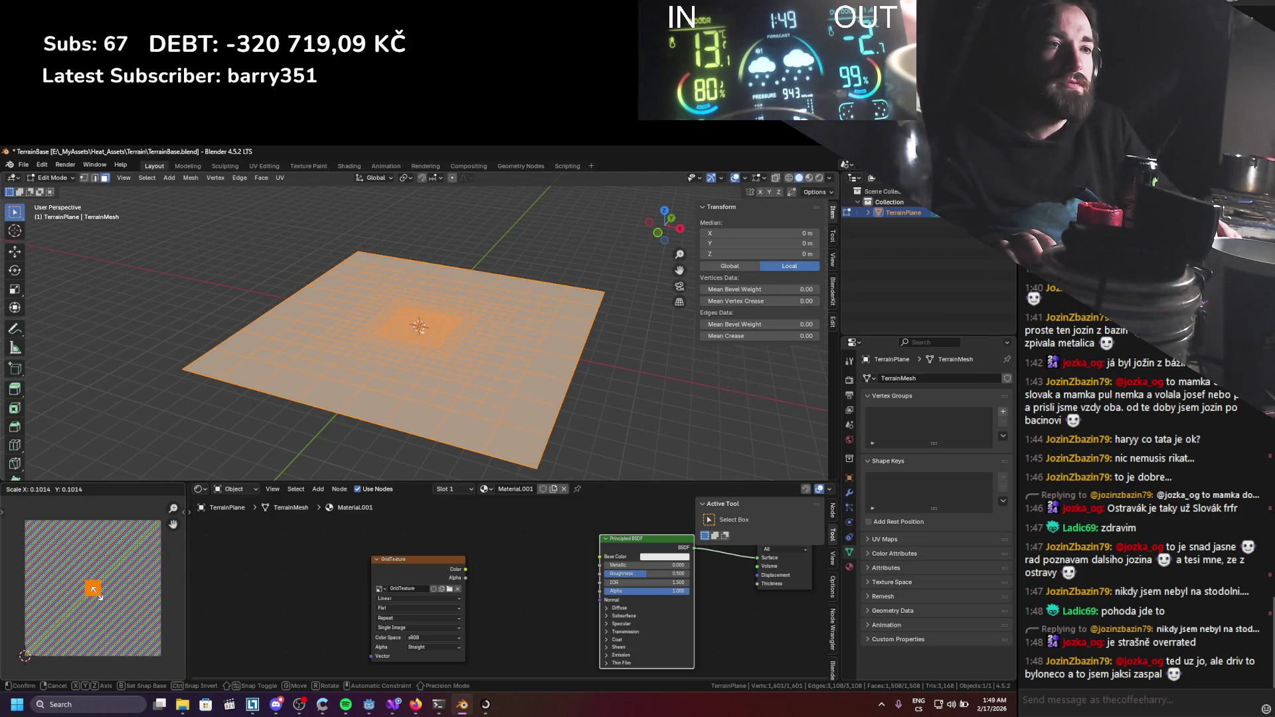
{"action": "key", "text": "Escape"}
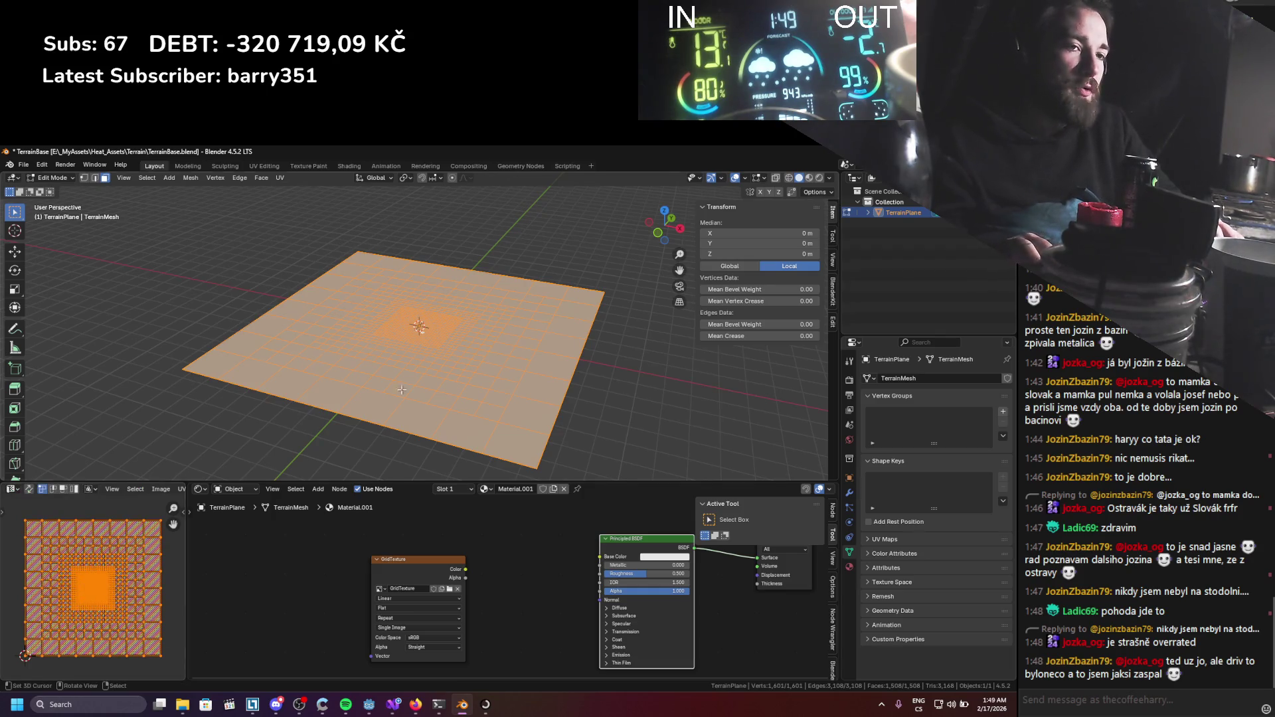
{"action": "key", "text": "Tab"}
{"action": "key", "text": "ctrl+s"}
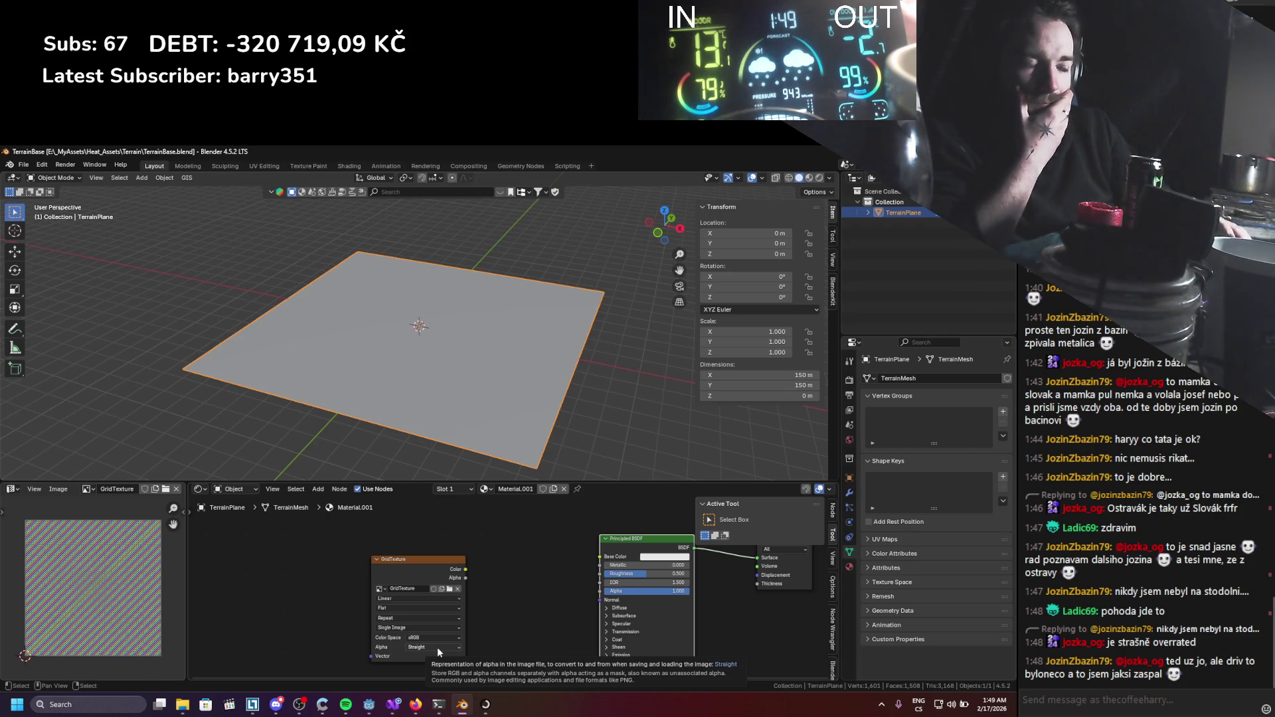
{"action": "left_click", "coordinate": [416, 705]}
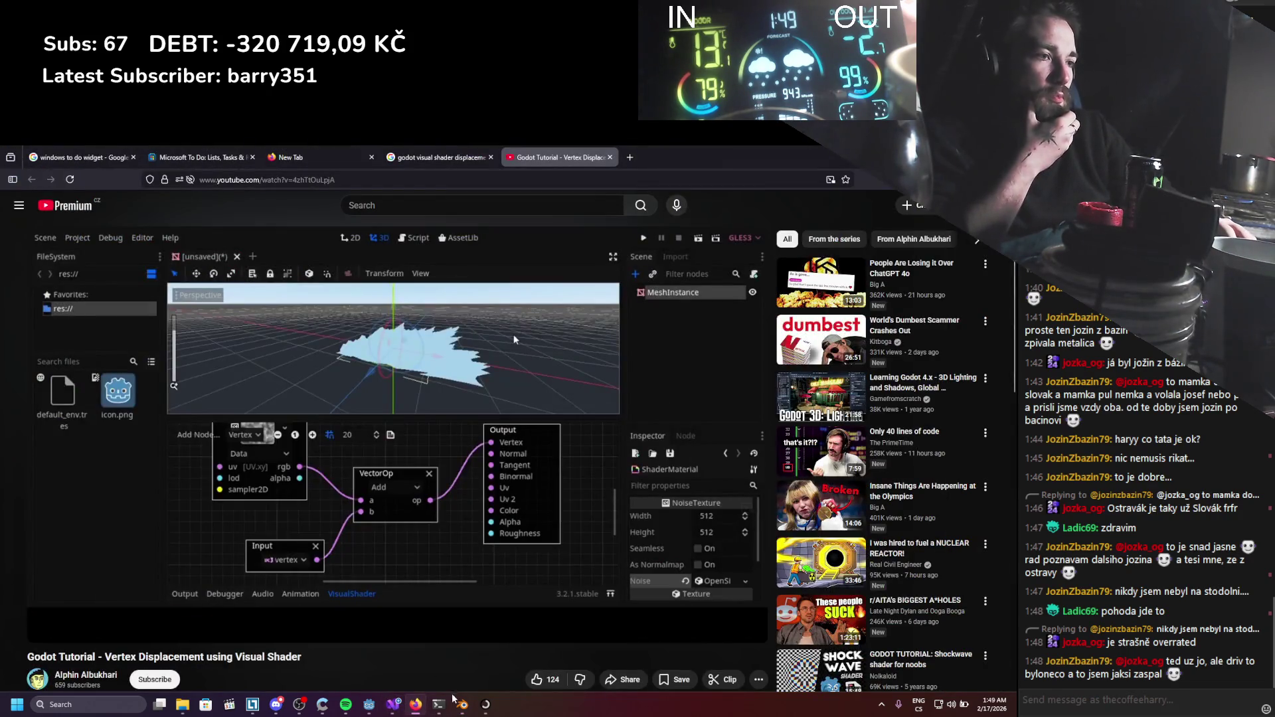
{"action": "left_click", "coordinate": [369, 704]}
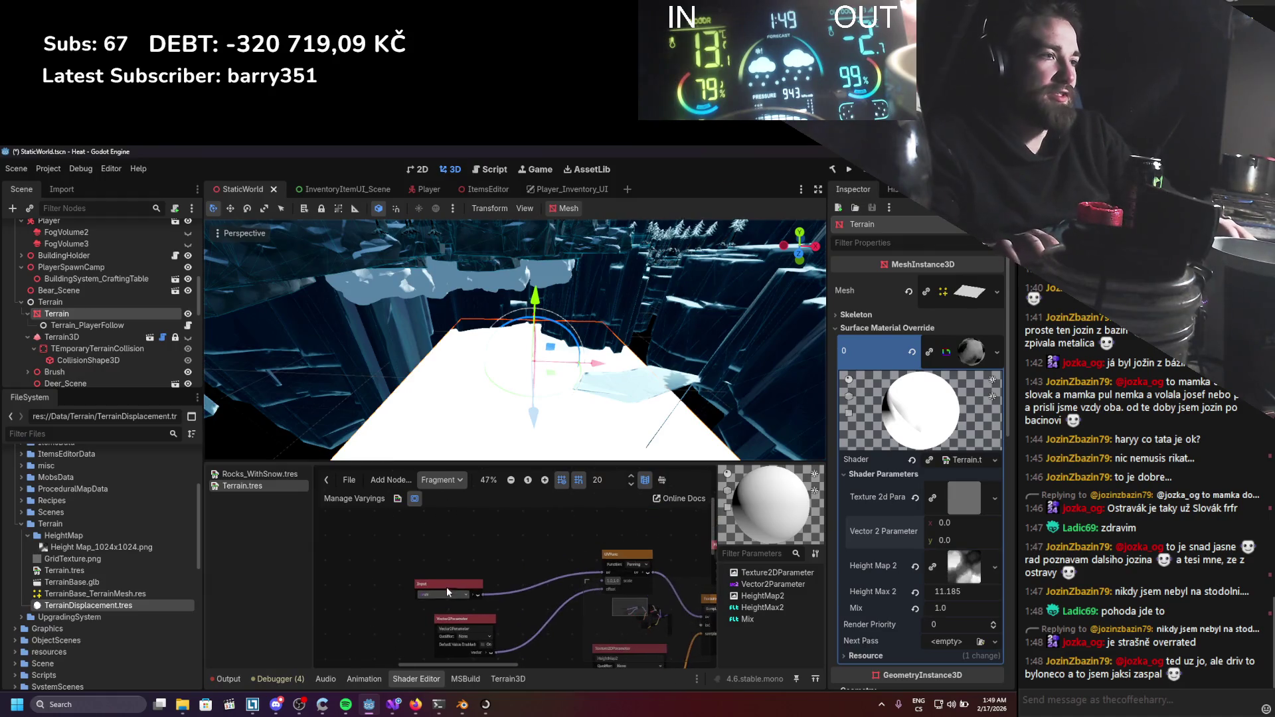
Place a second UVFunc node between Input and UVFunc and set its function to Scaling.
{"action": "left_click_drag", "start_coordinate": [407, 541], "coordinate": [388, 529]}
{"action": "left_click_drag", "start_coordinate": [641, 555], "coordinate": [493, 540]}
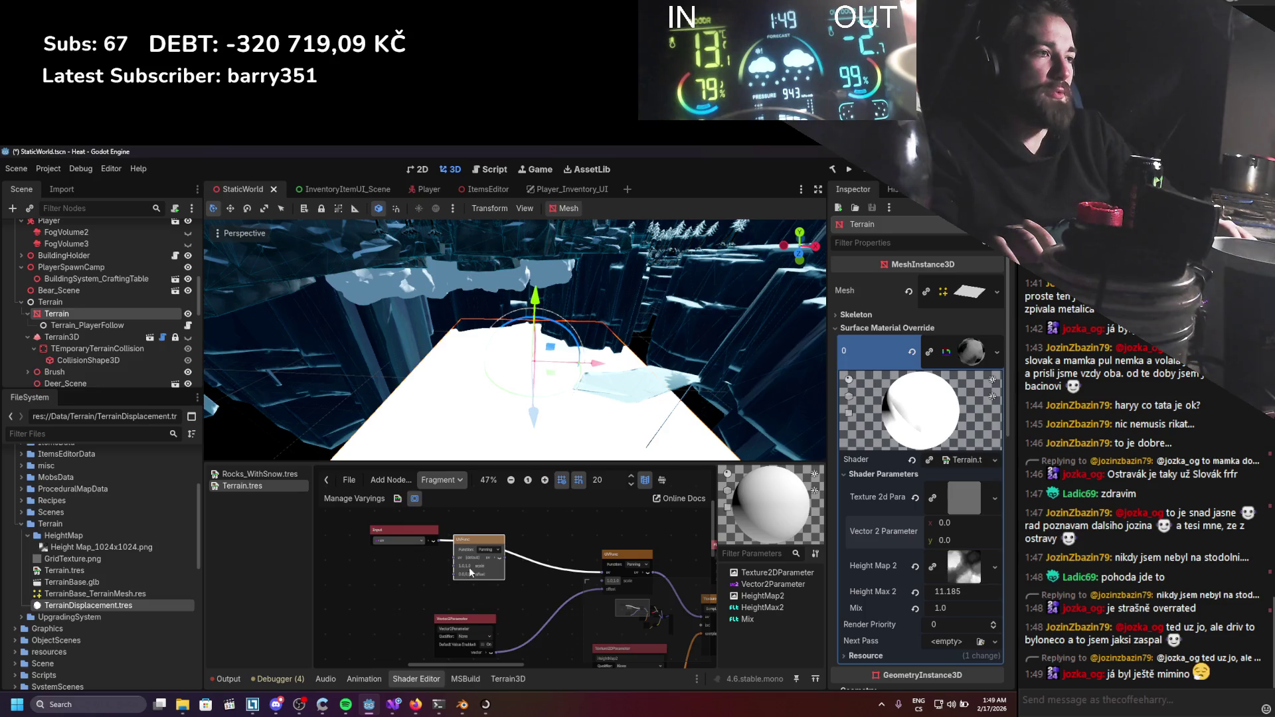
{"action": "scroll", "coordinate": [483, 569], "scroll_direction": "up", "scroll_amount": 1}
{"action": "left_click", "coordinate": [487, 548]}
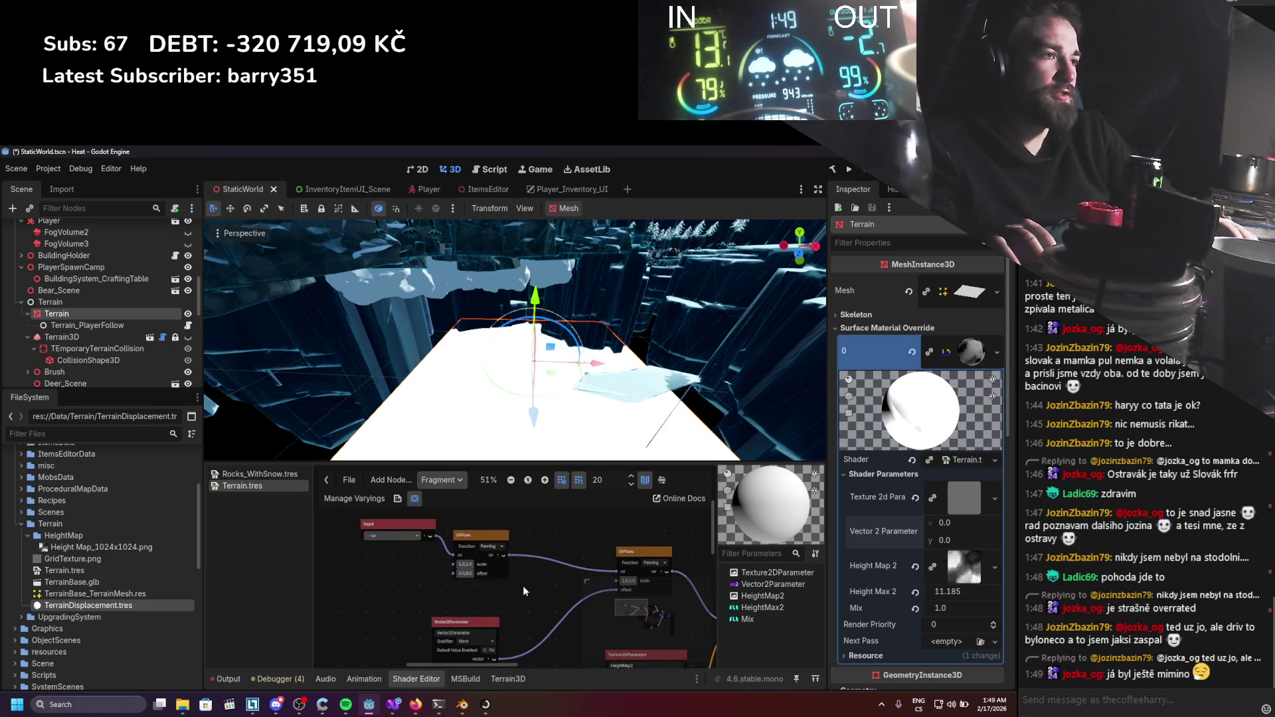
Zoom the 3D viewport in and out to inspect the scaled terrain.
{"action": "scroll", "coordinate": [519, 587], "scroll_direction": "up", "scroll_amount": 5}
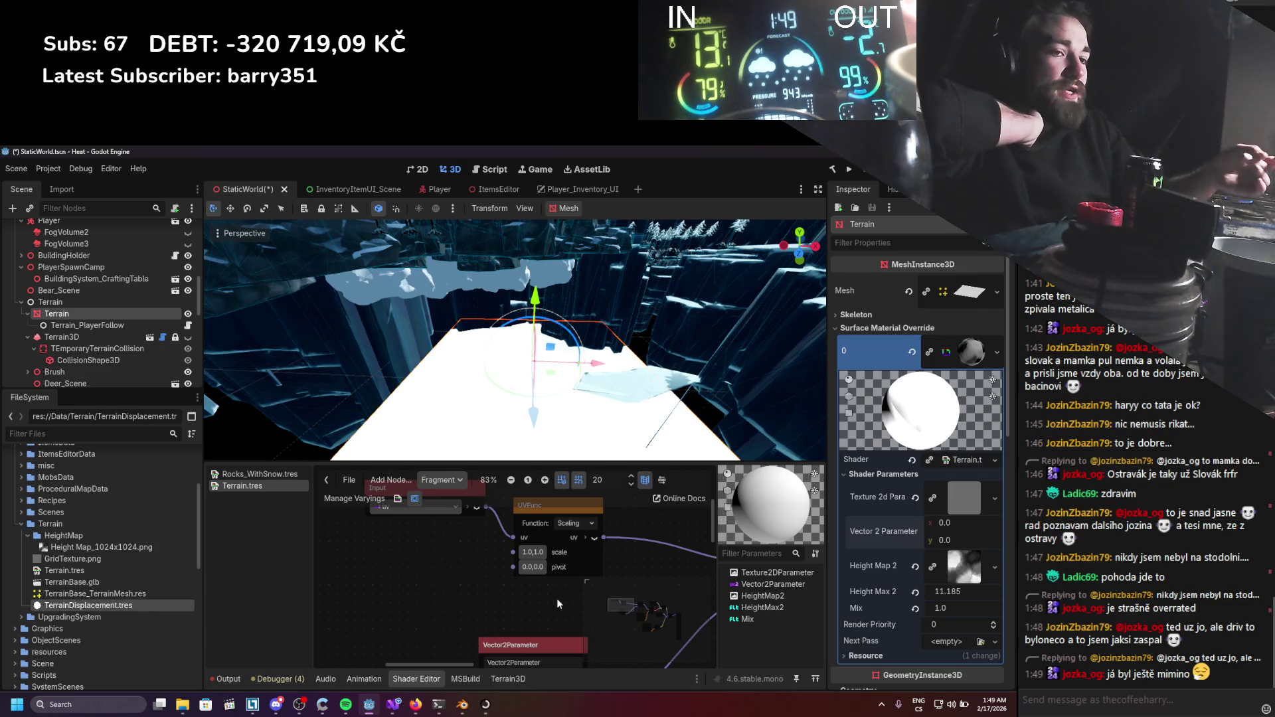
{"action": "scroll", "coordinate": [445, 290], "scroll_direction": "down", "scroll_amount": 5}
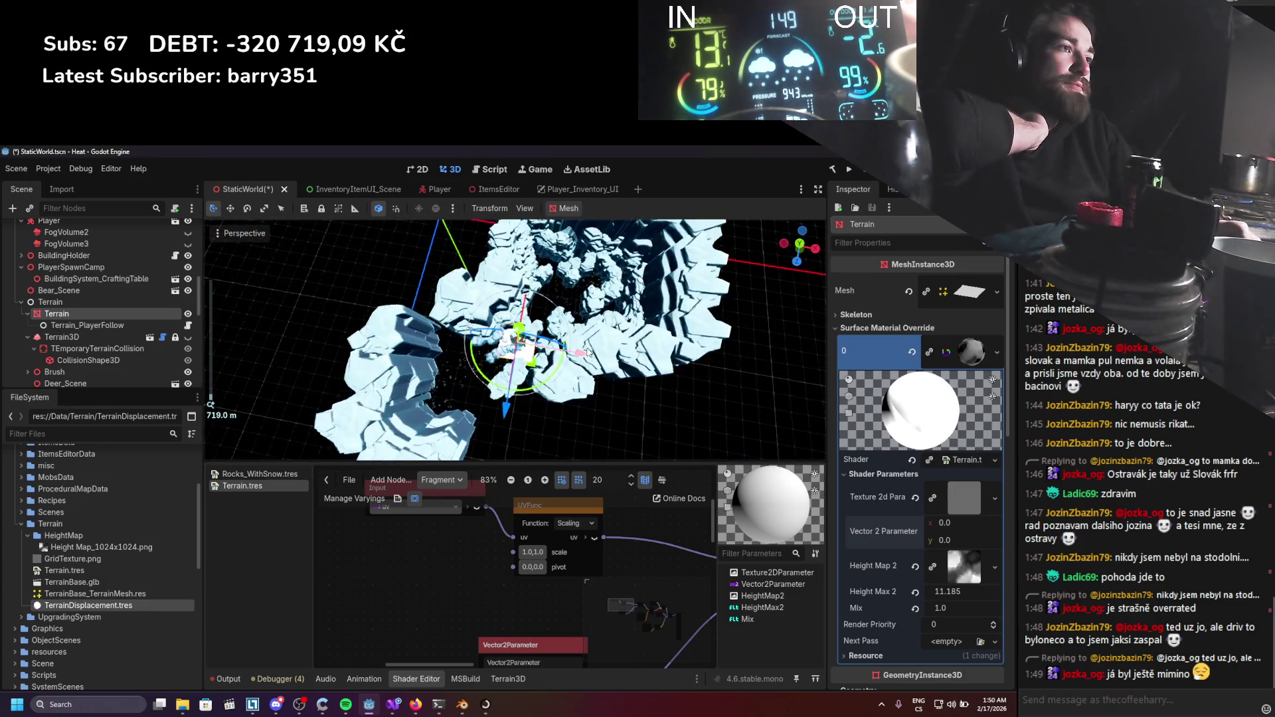
{"action": "scroll", "coordinate": [587, 352], "scroll_direction": "up", "scroll_amount": 4}
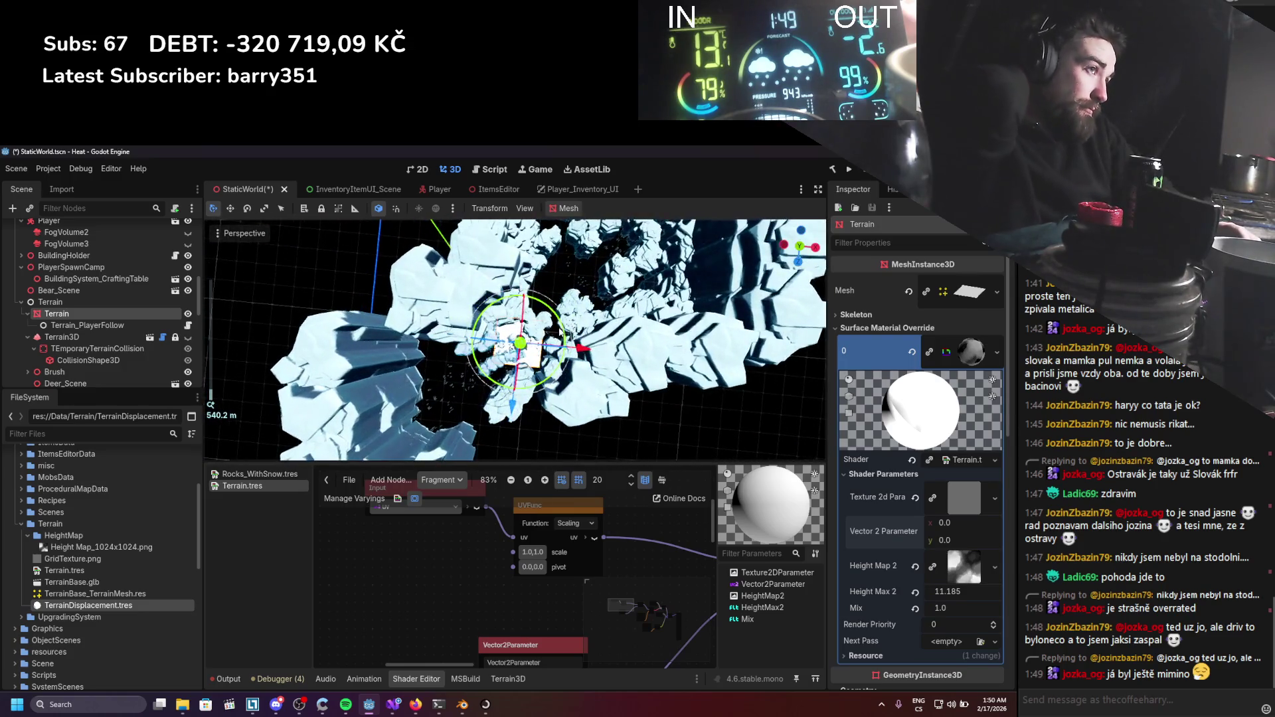
{"action": "scroll", "coordinate": [558, 343], "scroll_direction": "up", "scroll_amount": 10}
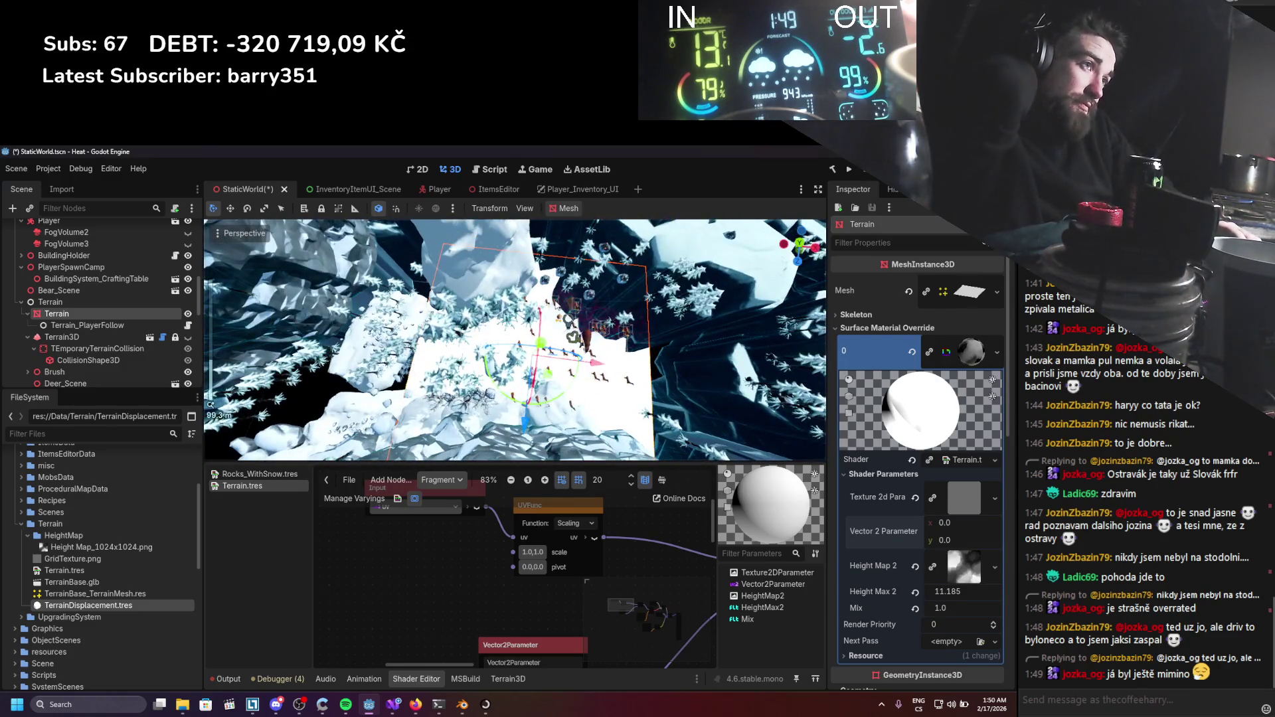
{"action": "scroll", "coordinate": [557, 306], "scroll_direction": "down", "scroll_amount": 12}
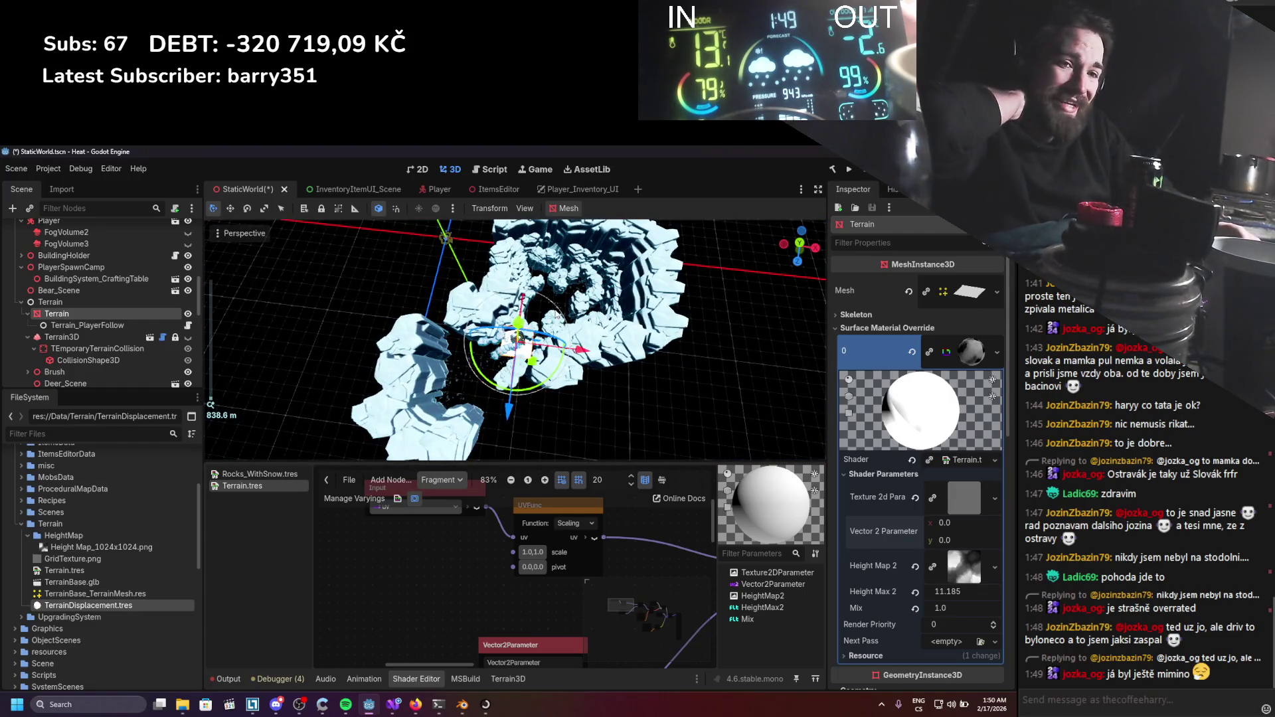
{"action": "scroll", "coordinate": [560, 312], "scroll_direction": "up", "scroll_amount": 2}
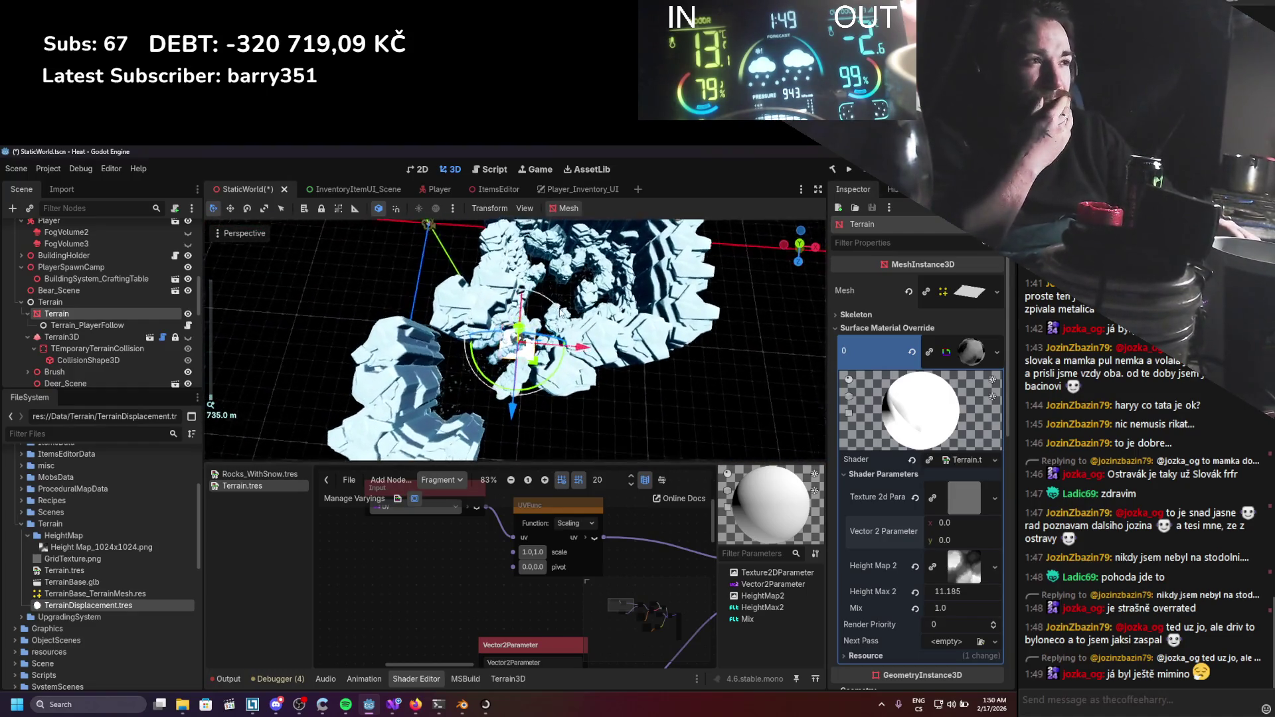
{"action": "scroll", "coordinate": [560, 311], "scroll_direction": "up", "scroll_amount": 1}
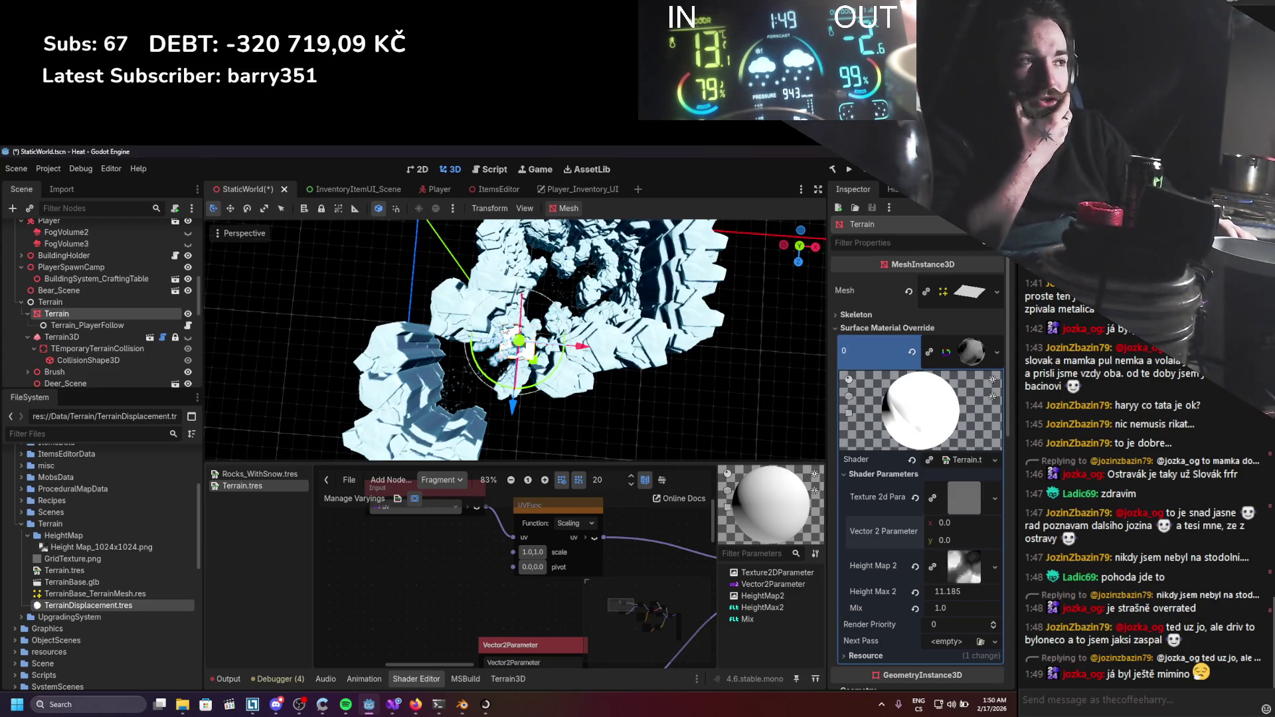
{"action": "scroll", "coordinate": [522, 327], "scroll_direction": "down", "scroll_amount": 4}
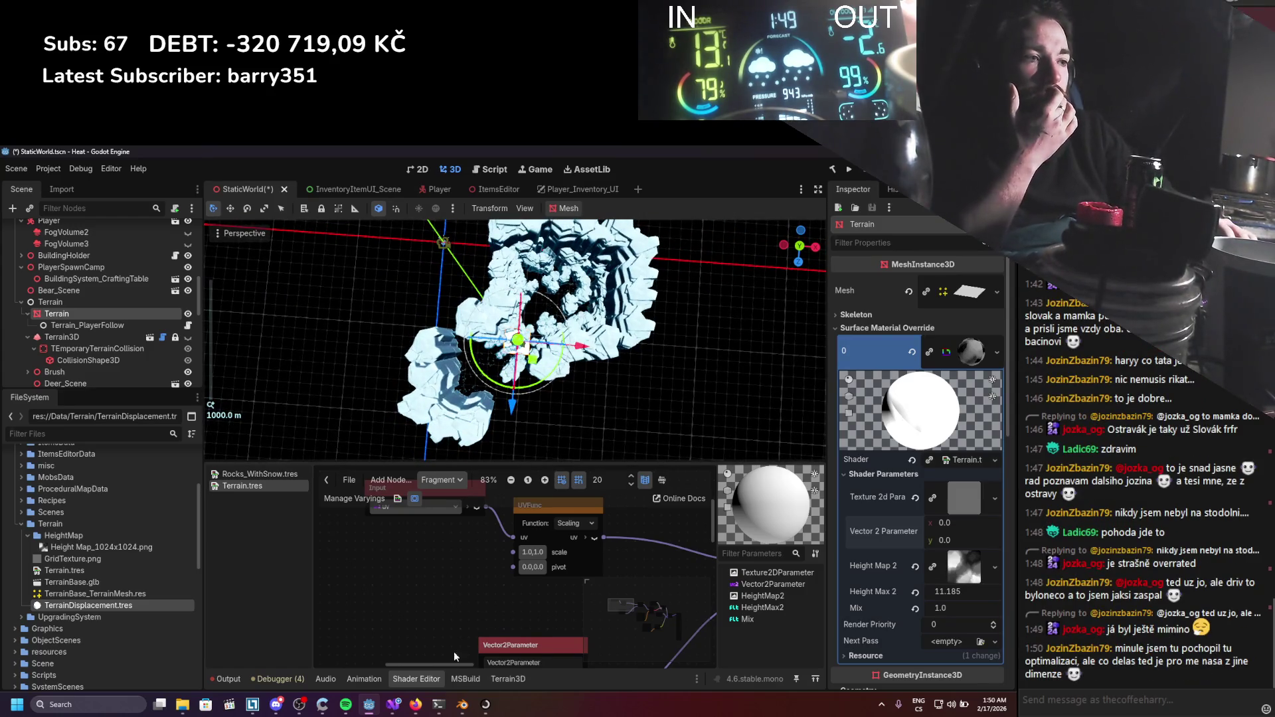
{"action": "key", "text": "alt+Tab"}
Set the plane's X and Y dimensions to 1024 m in the N panel.
{"action": "scroll", "coordinate": [603, 336], "scroll_direction": "down", "scroll_amount": 3}
{"action": "scroll", "coordinate": [604, 336], "scroll_direction": "up", "scroll_amount": 2}
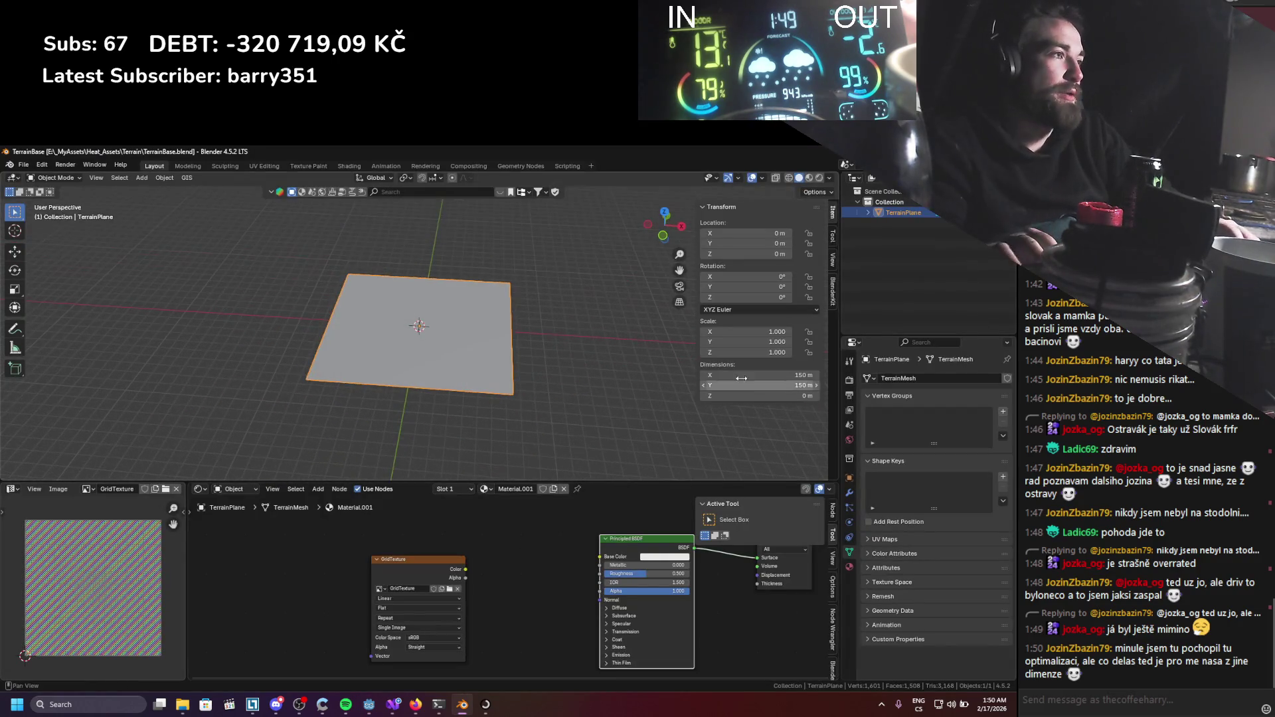
{"action": "left_click", "coordinate": [753, 375]}
{"action": "type", "text": "1024"}
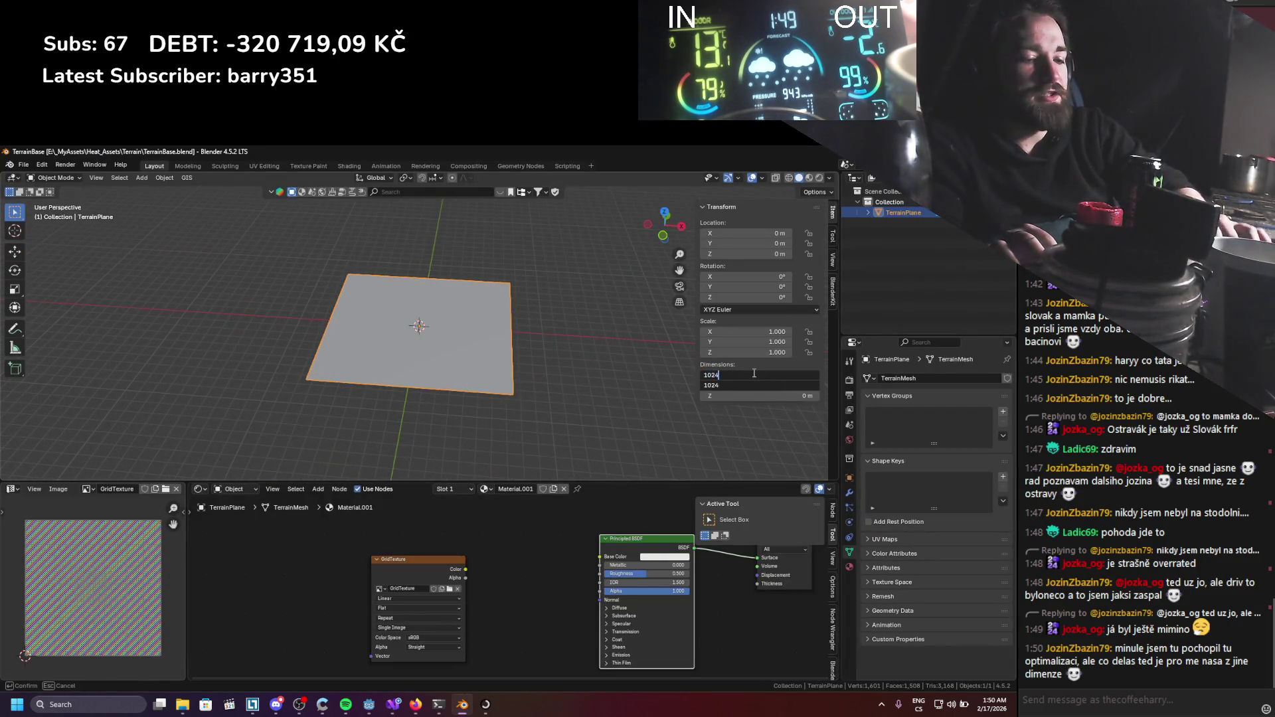
{"action": "key", "text": "Return"}
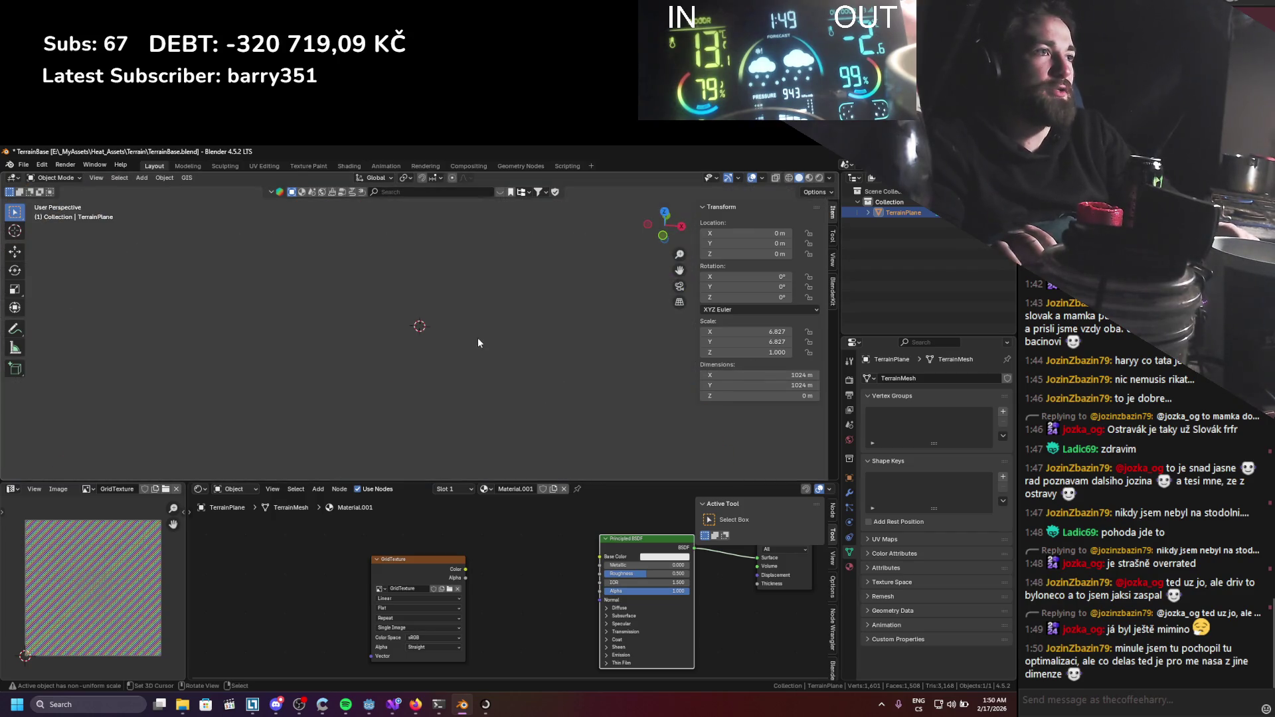
Extend the viewport Clip End to 10000 m and save TerrainBase.blend.
{"action": "left_click", "coordinate": [821, 194]}
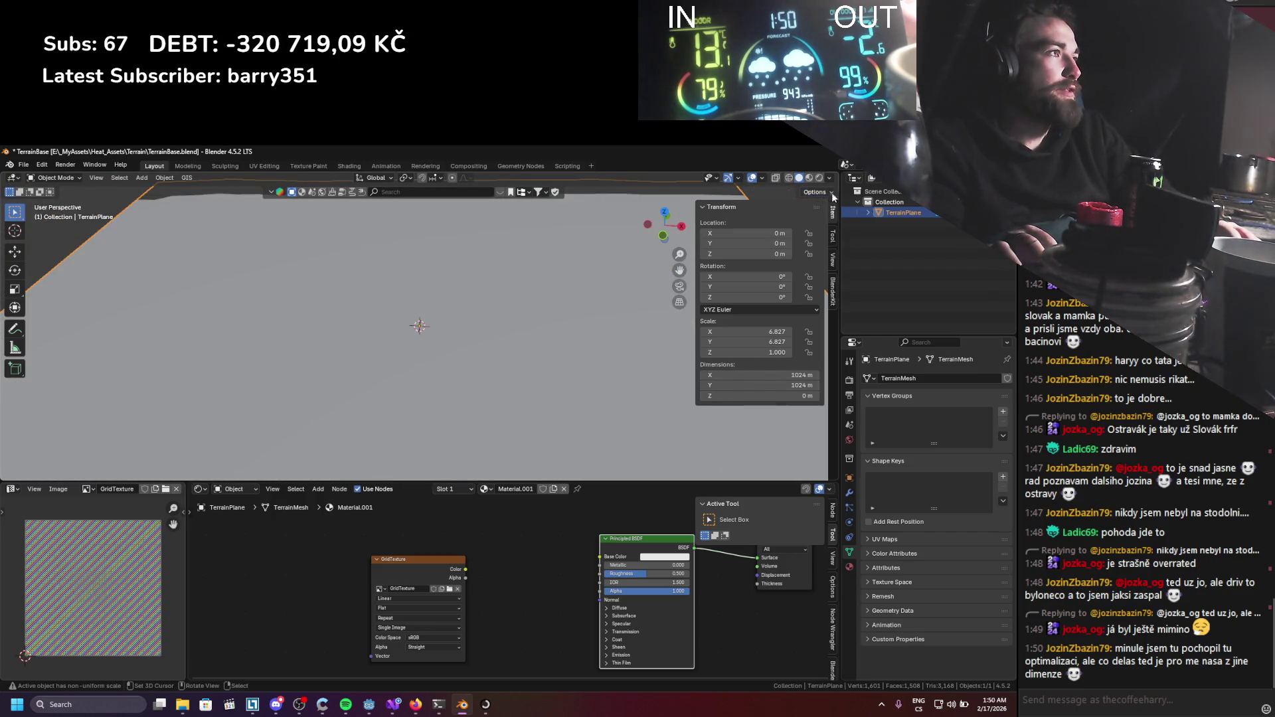
{"action": "left_click", "coordinate": [831, 256]}
{"action": "left_click", "coordinate": [787, 245]}
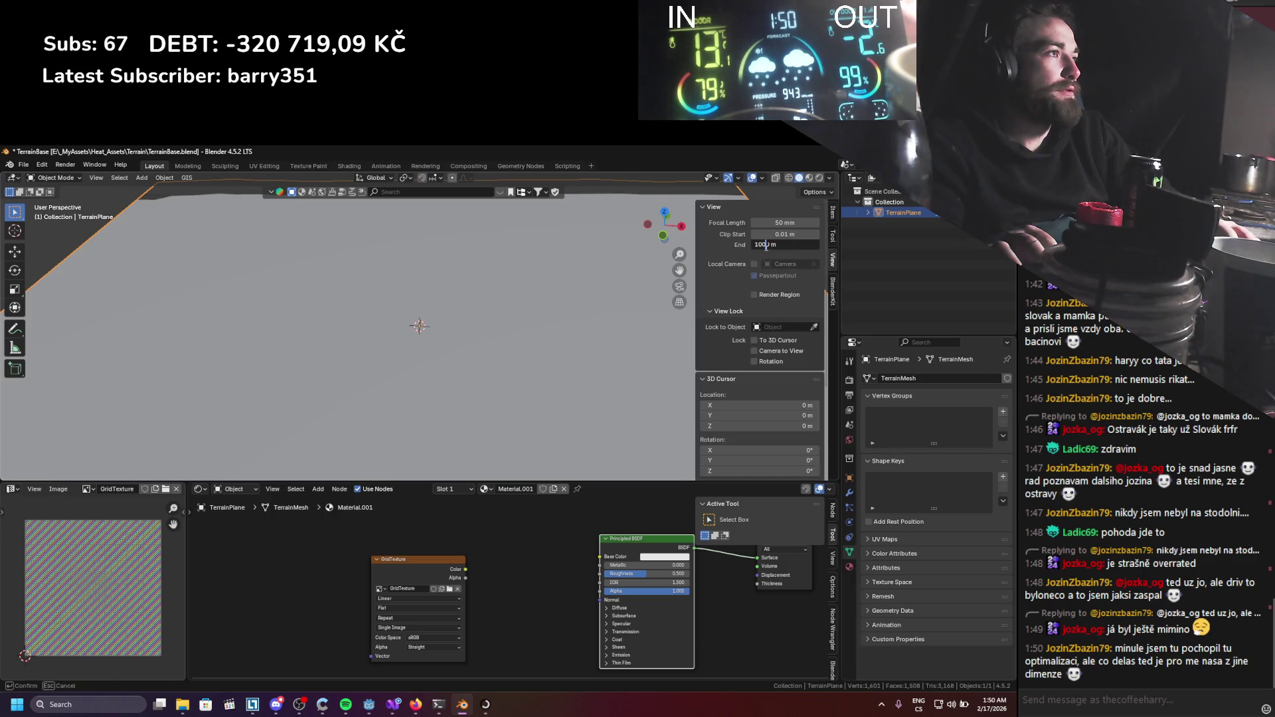
{"action": "type", "text": "10000"}
{"action": "key", "text": "Return"}
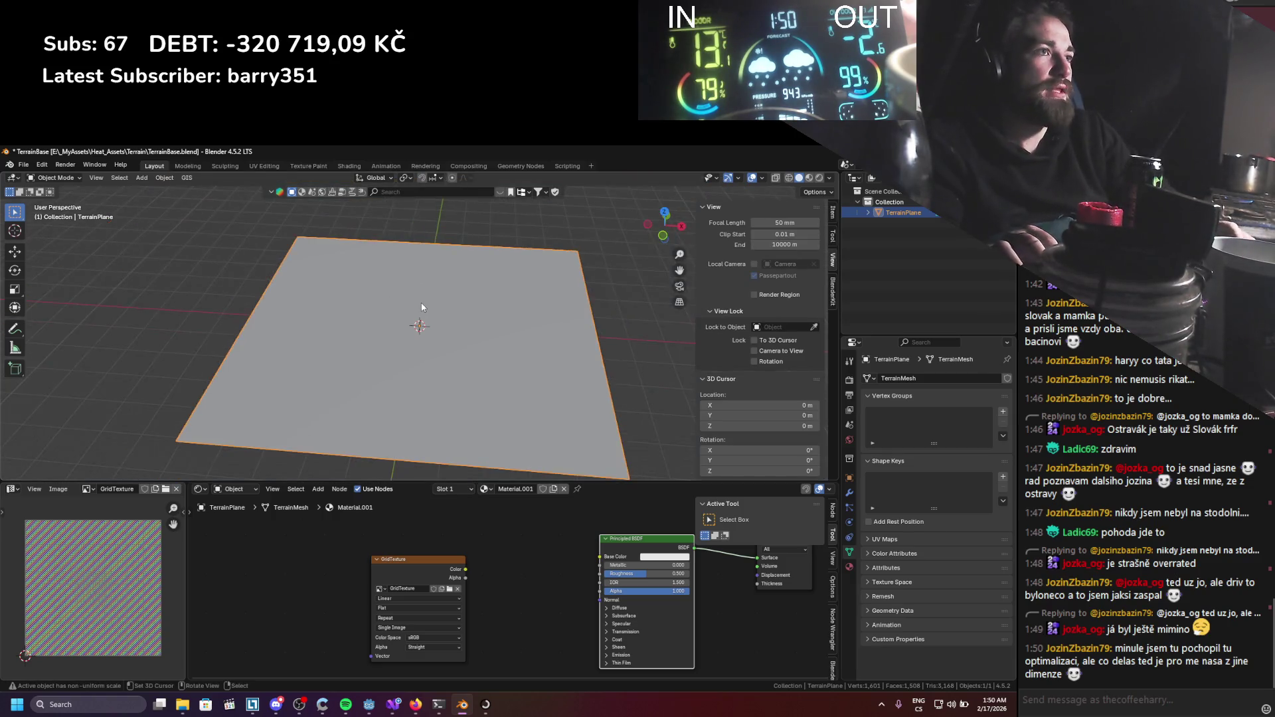
{"action": "key", "text": "ctrl+s"}
Shrink the plane to 102 m square and apply its scale back to 1.
{"action": "left_click_drag", "start_coordinate": [411, 301], "coordinate": [458, 323]}
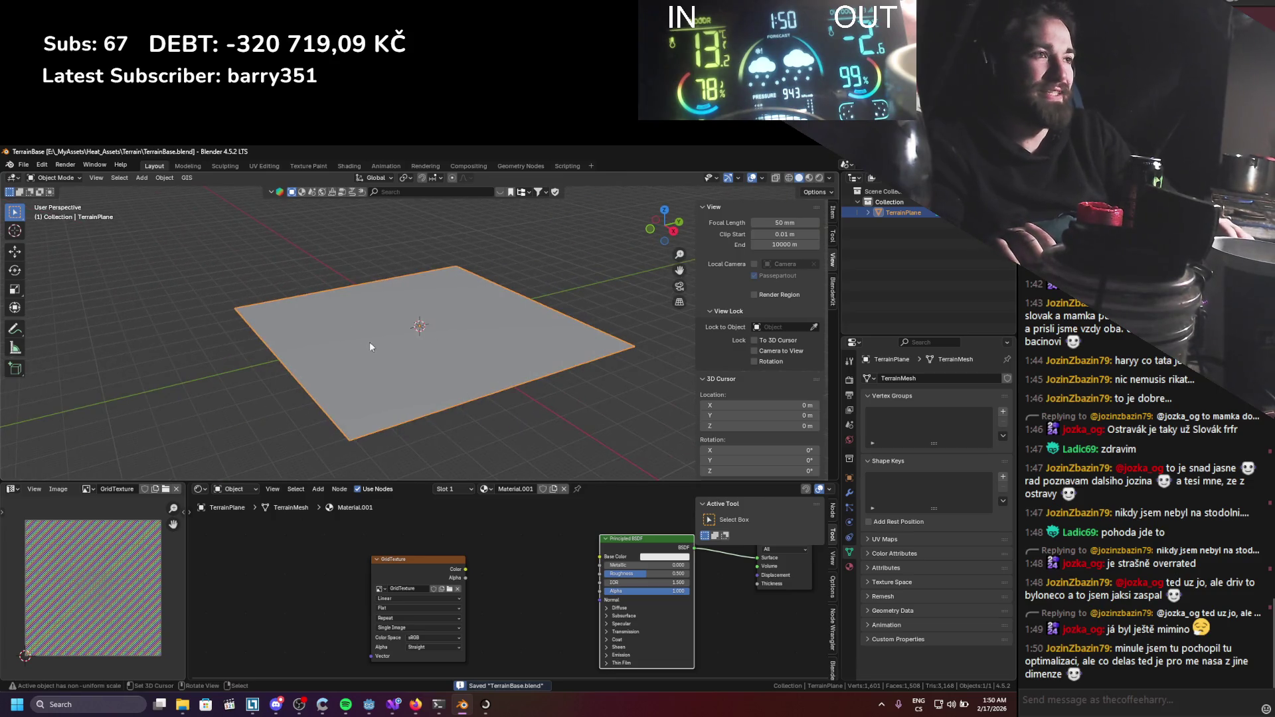
{"action": "left_click_drag", "start_coordinate": [370, 341], "coordinate": [492, 359]}
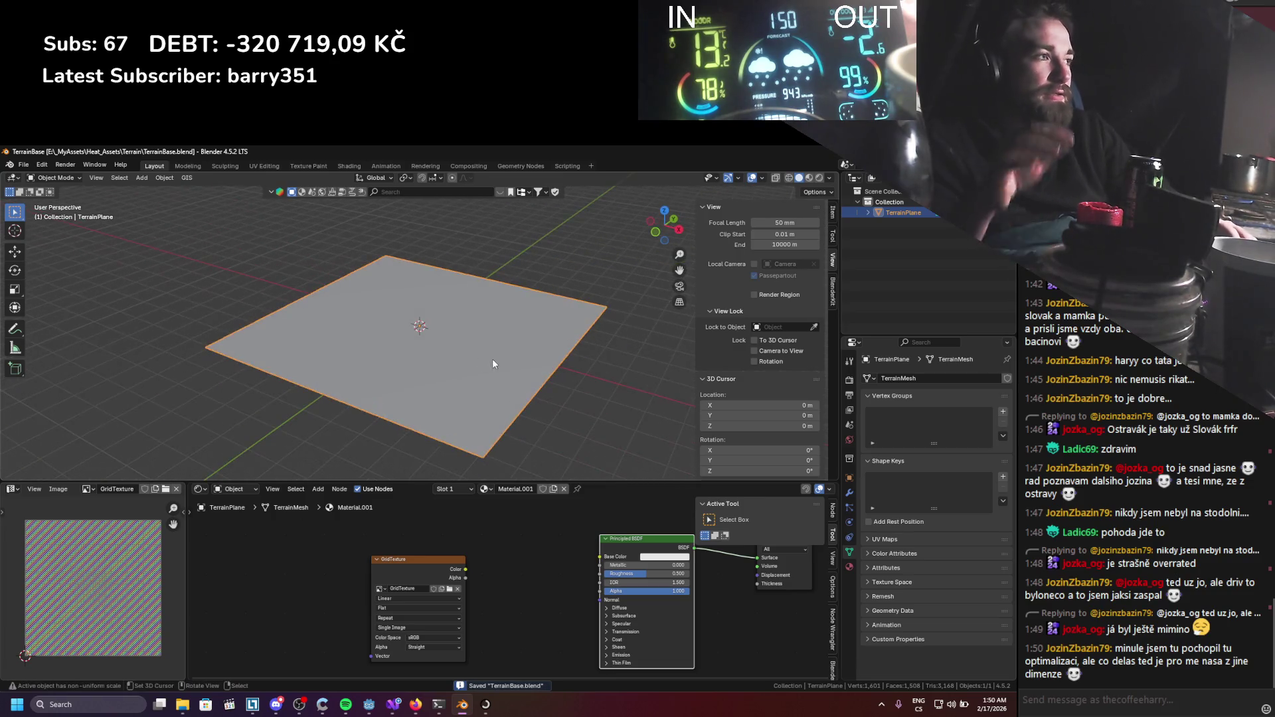
{"action": "left_click", "coordinate": [834, 213]}
{"action": "scroll", "coordinate": [515, 332], "scroll_direction": "up", "scroll_amount": 3}
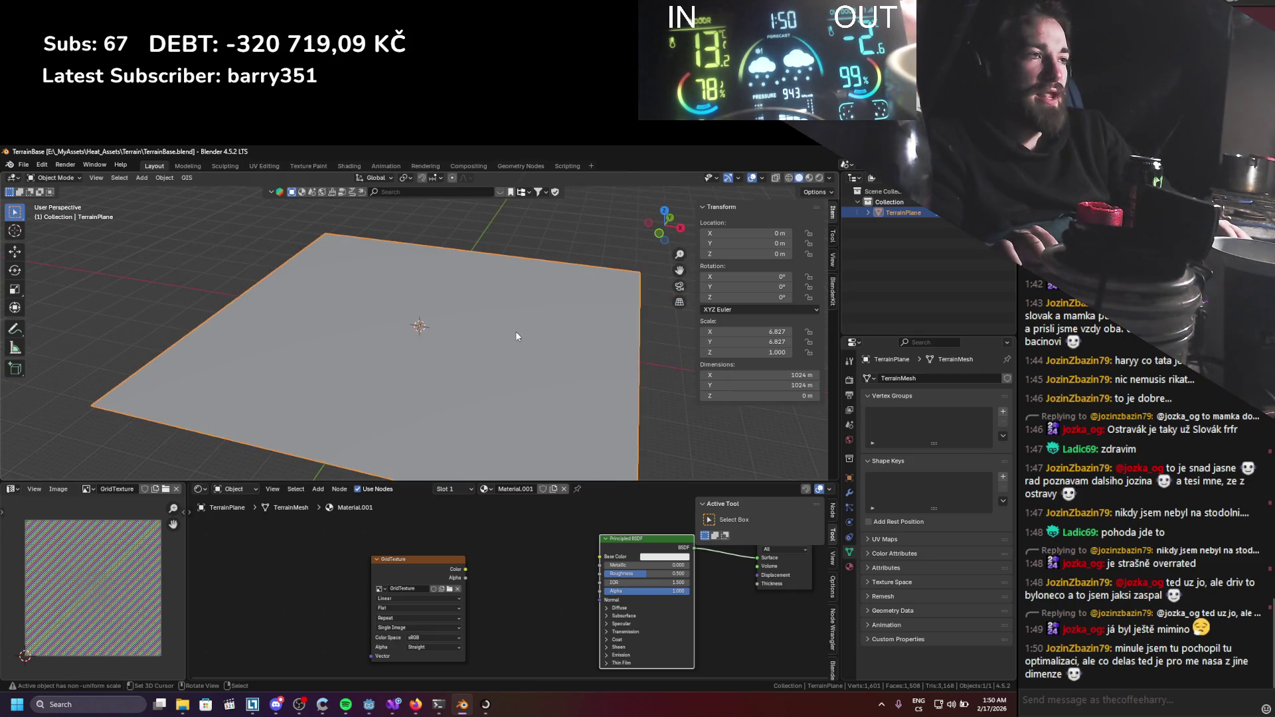
{"action": "type", "text": "s0.4"}
{"action": "key", "text": "Return"}
{"action": "key", "text": "ctrl+z"}
{"action": "key", "text": "ctrl+s"}
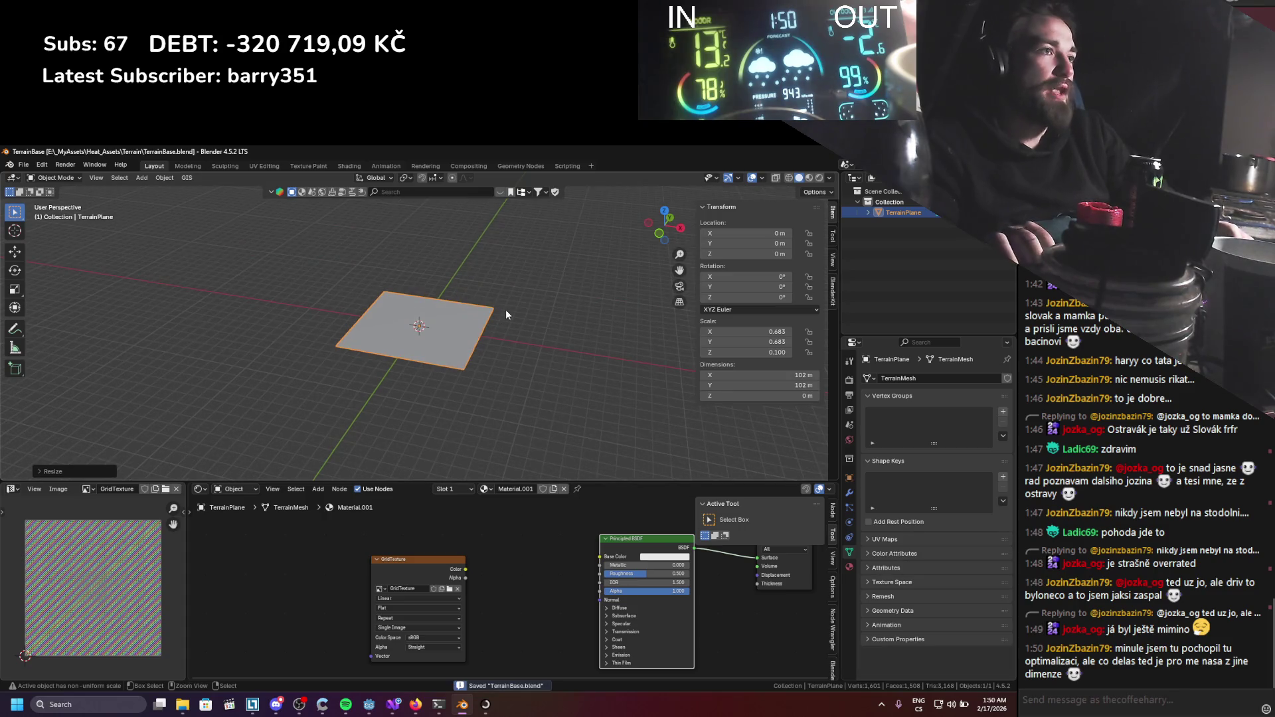
{"action": "scroll", "coordinate": [504, 310], "scroll_direction": "up", "scroll_amount": 2}
{"action": "key", "text": "F3"}
{"action": "type", "text": "ap sc"}
{"action": "key", "text": "Return"}
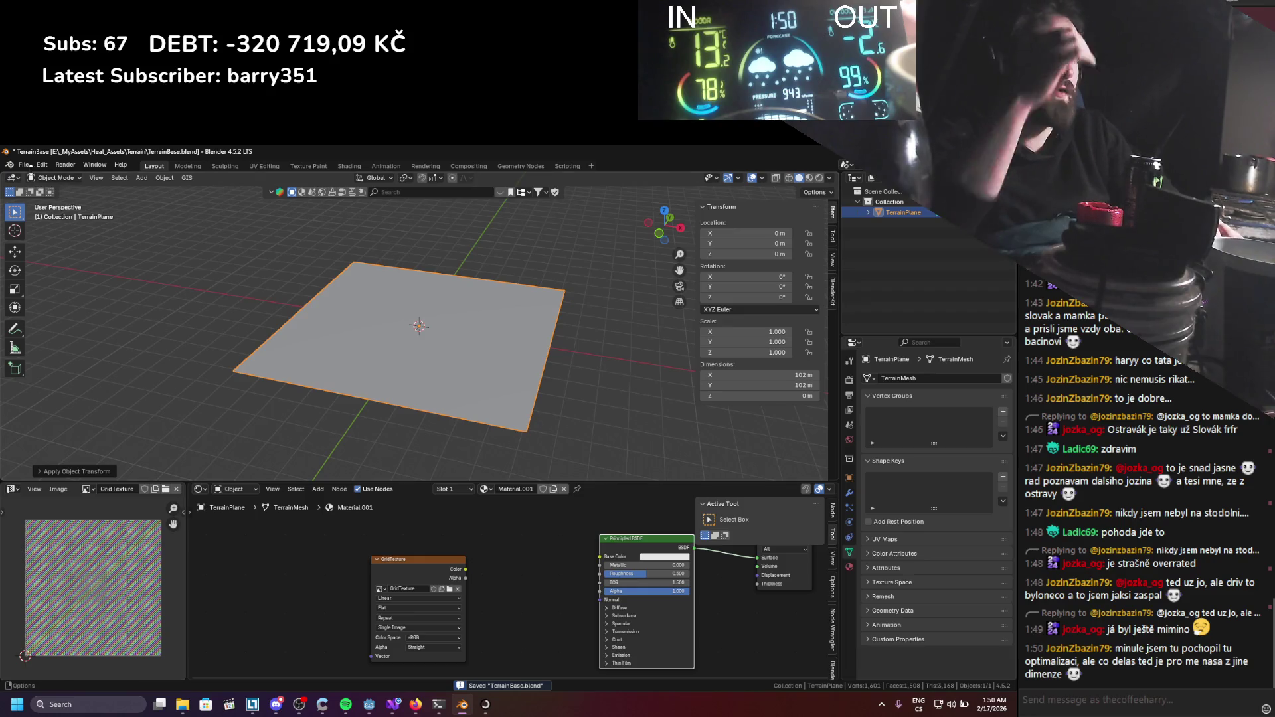
Re-export the 102 m TerrainPlane in glTF 2.0 format, overwriting TerrainBase.glb in the Terrain folder.
{"action": "left_click", "coordinate": [29, 166]}
{"action": "mouse_move", "coordinate": [54, 327]}
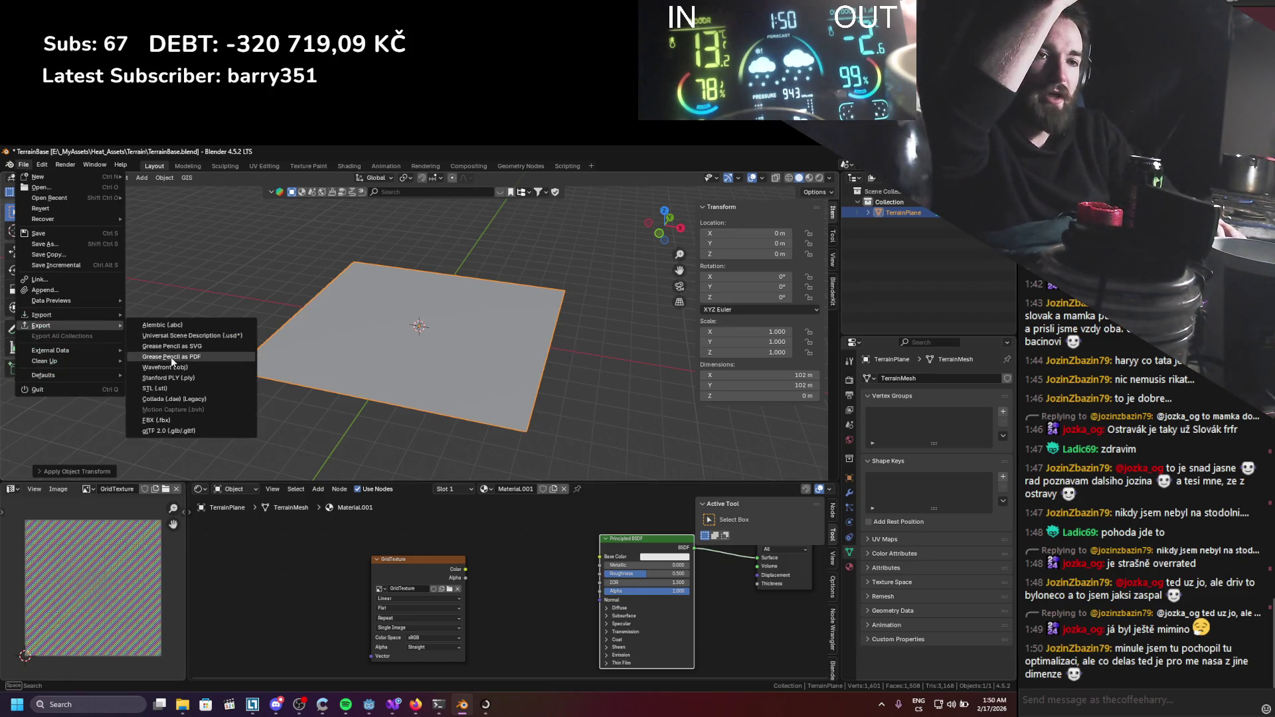
{"action": "left_click", "coordinate": [202, 430]}
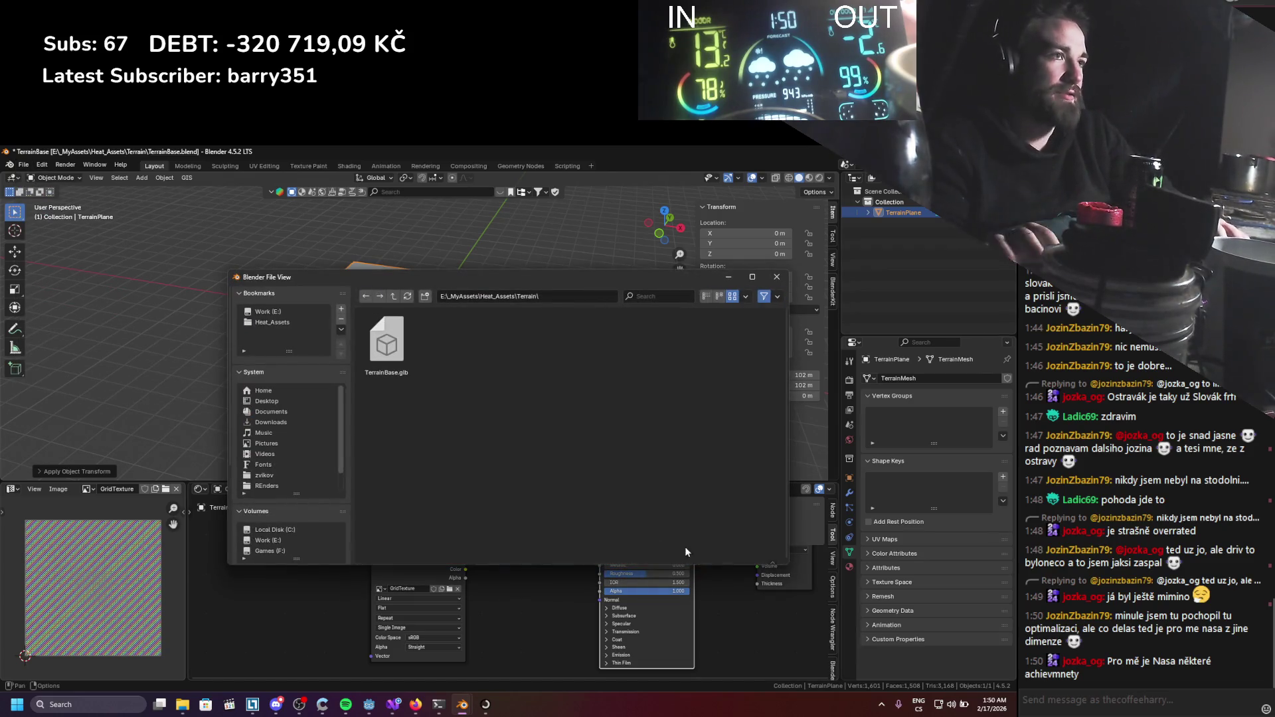
{"action": "key", "text": "Escape"}
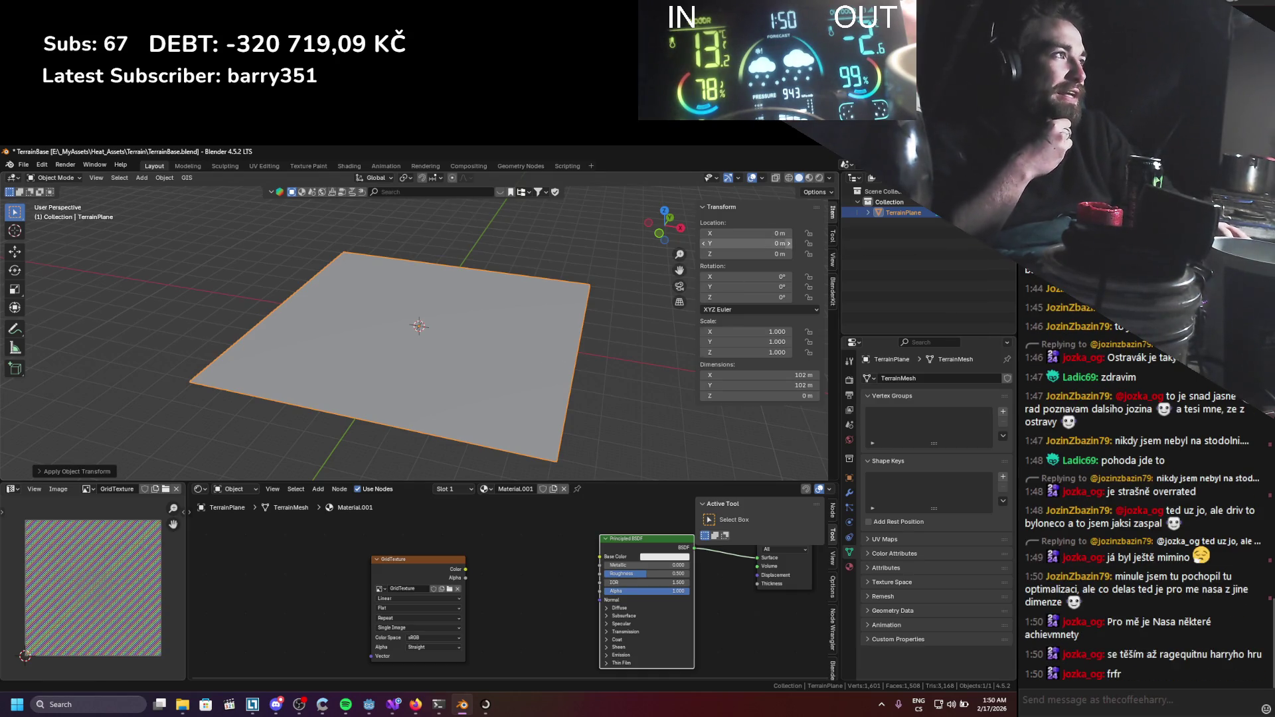
{"action": "key", "text": "alt+Tab"}
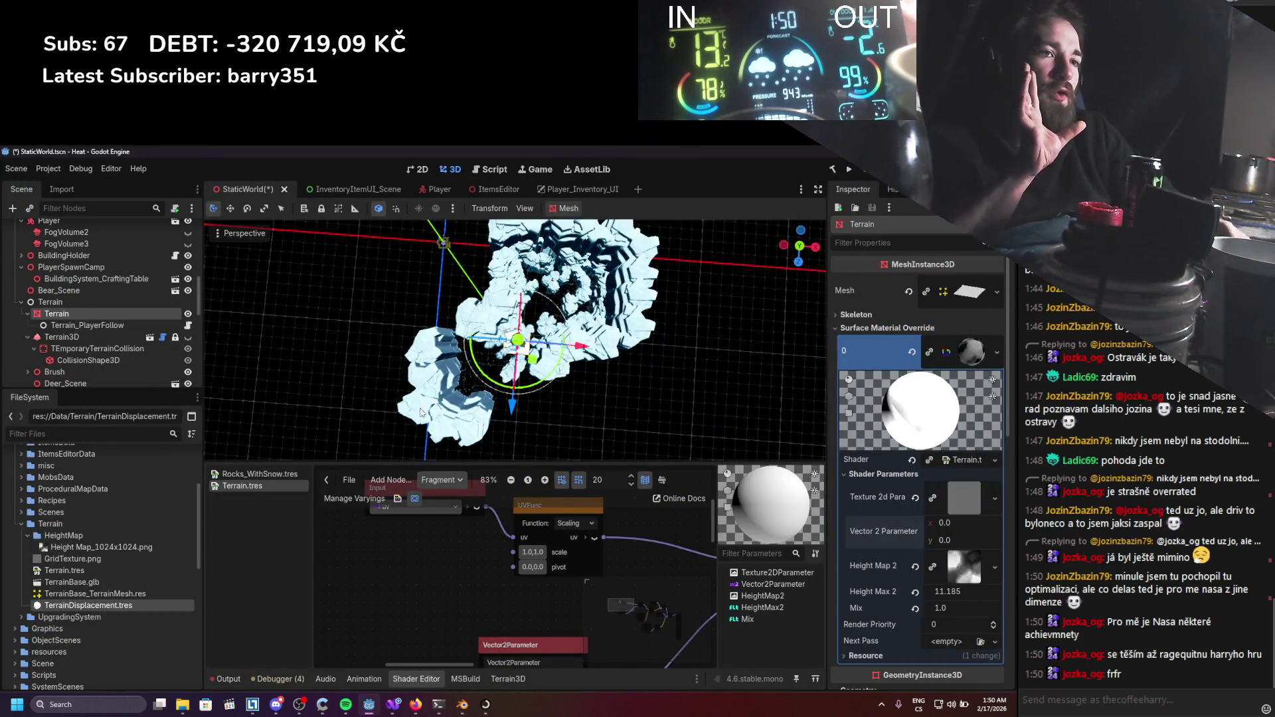
Check TerrainBase.glb in the Terrain folder, then zoom onto the reimported flat white terrain plane.
{"action": "left_click", "coordinate": [81, 526]}
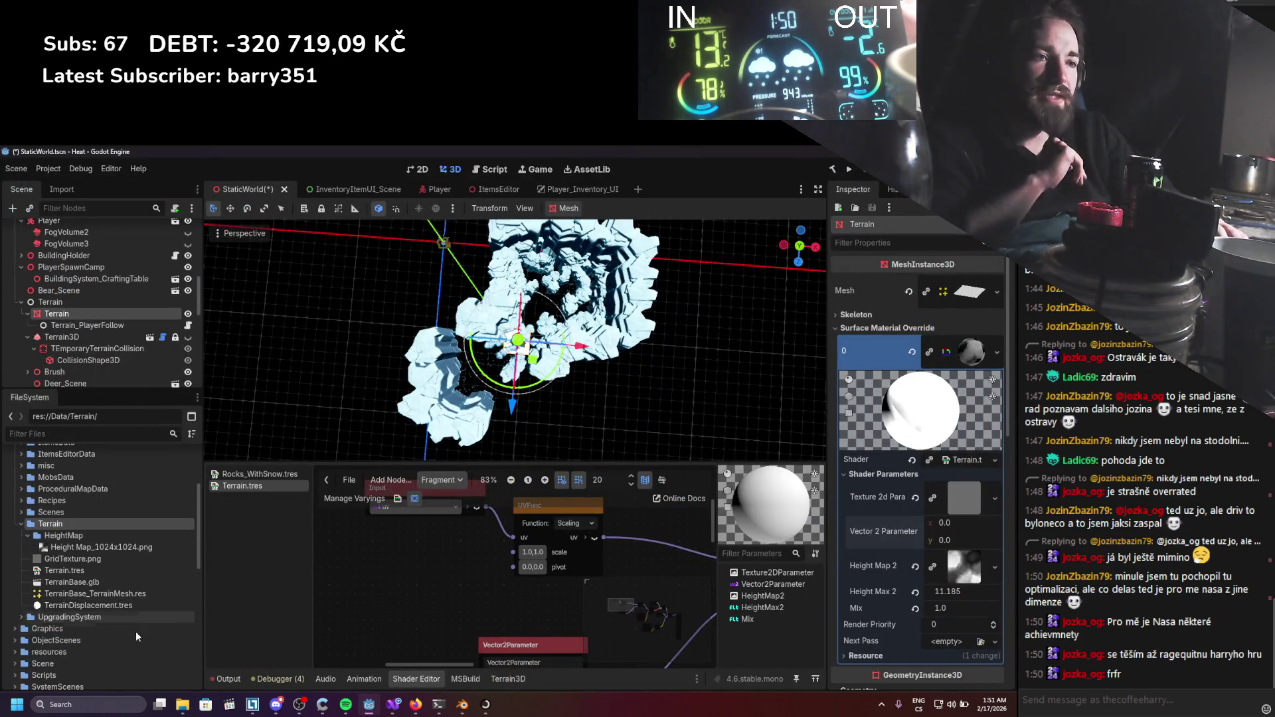
{"action": "mouse_move", "coordinate": [183, 704]}
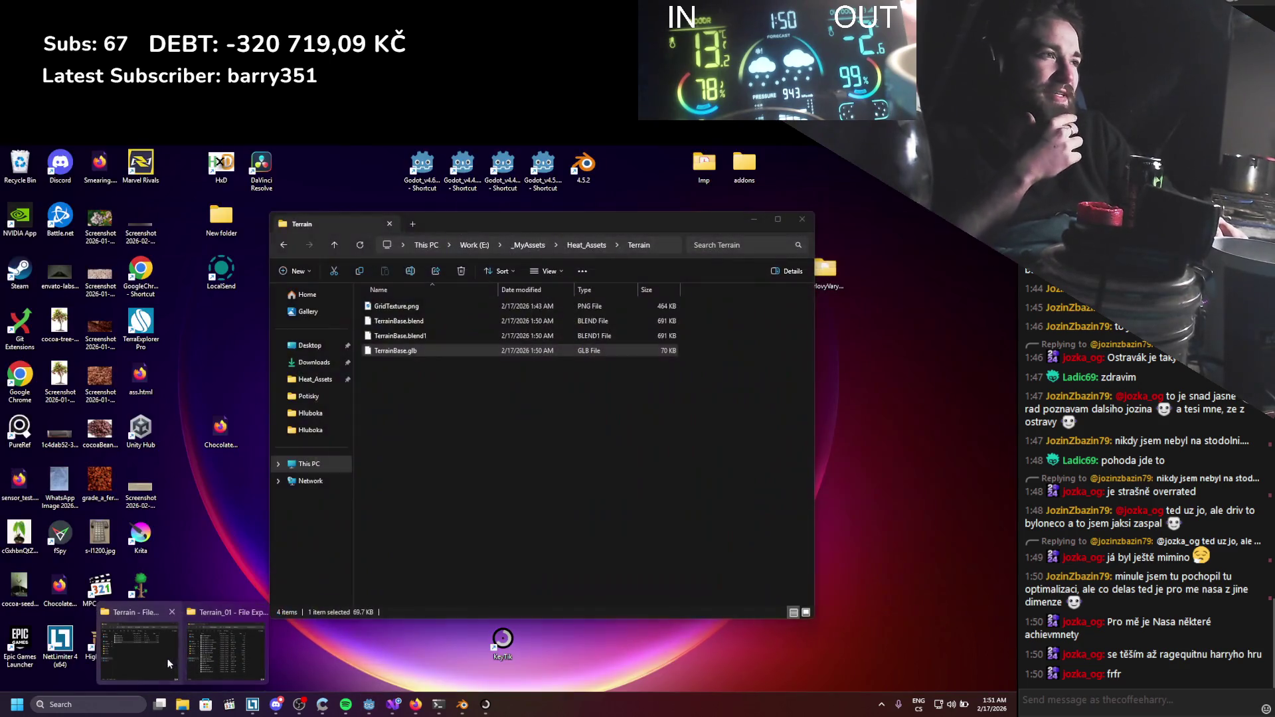
{"action": "left_click", "coordinate": [166, 659]}
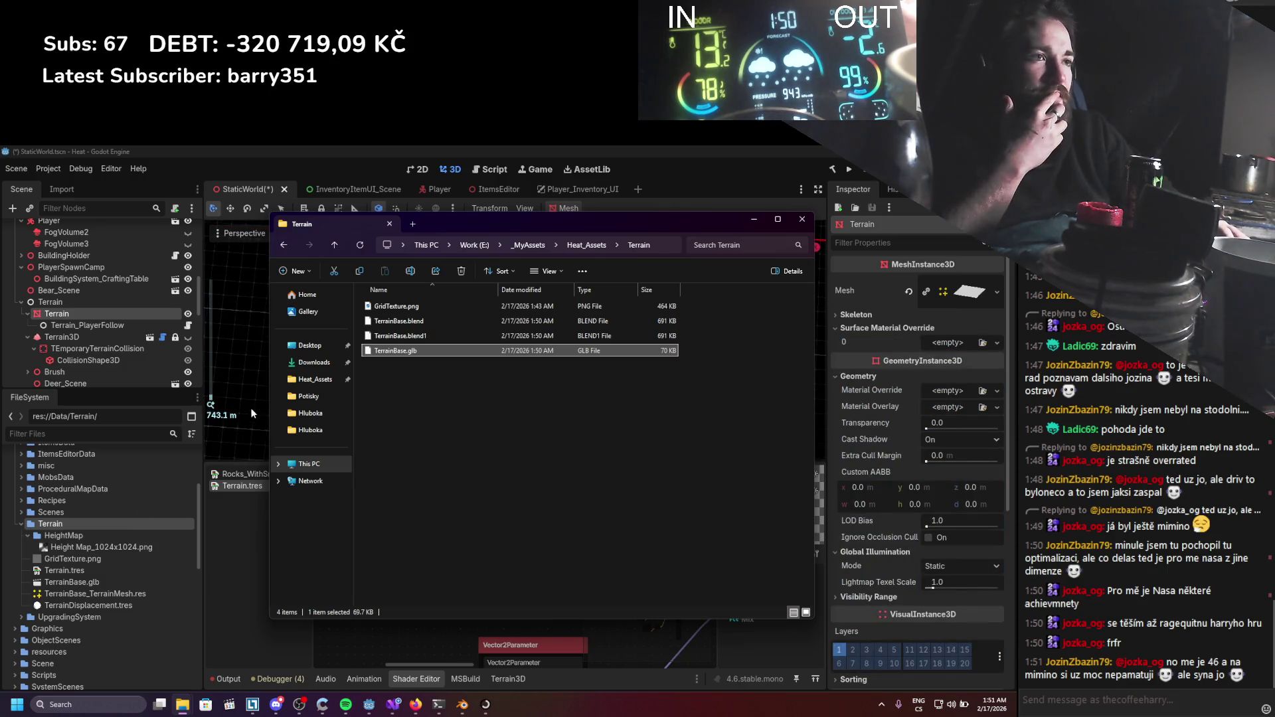
{"action": "left_click", "coordinate": [753, 220]}
{"action": "scroll", "coordinate": [581, 288], "scroll_direction": "up", "scroll_amount": 15}
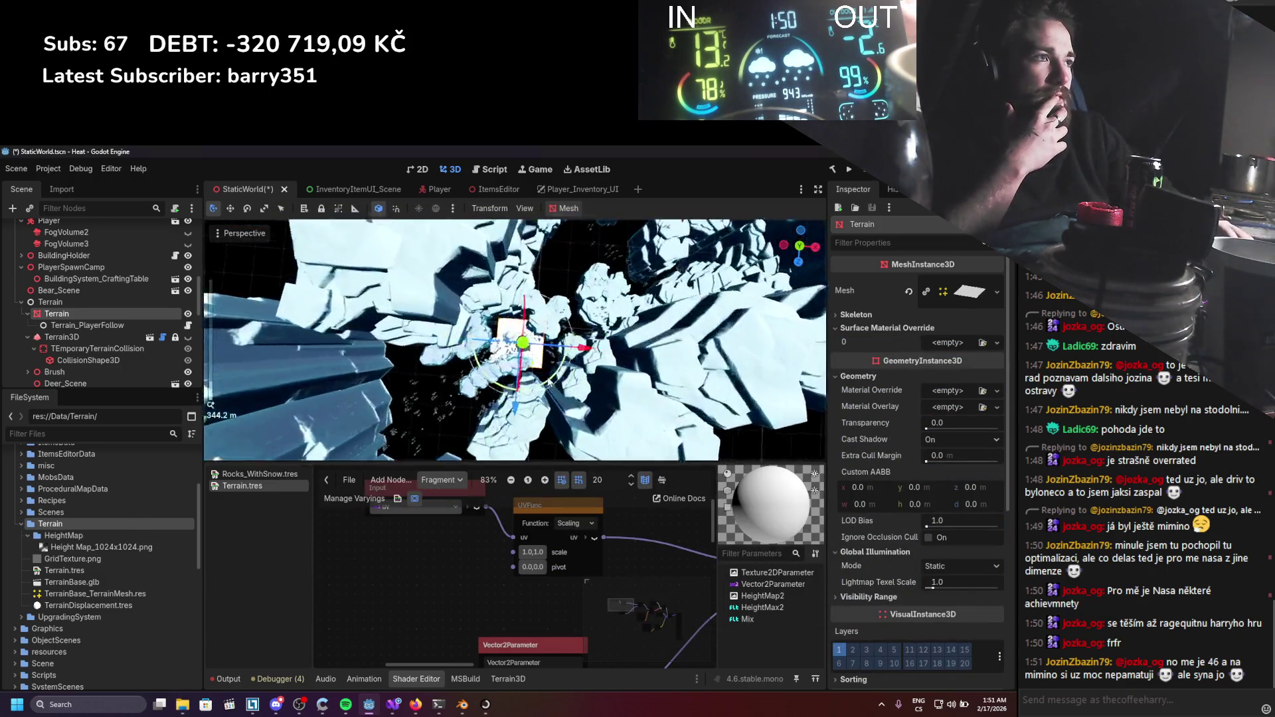
{"action": "scroll", "coordinate": [580, 288], "scroll_direction": "up", "scroll_amount": 8}
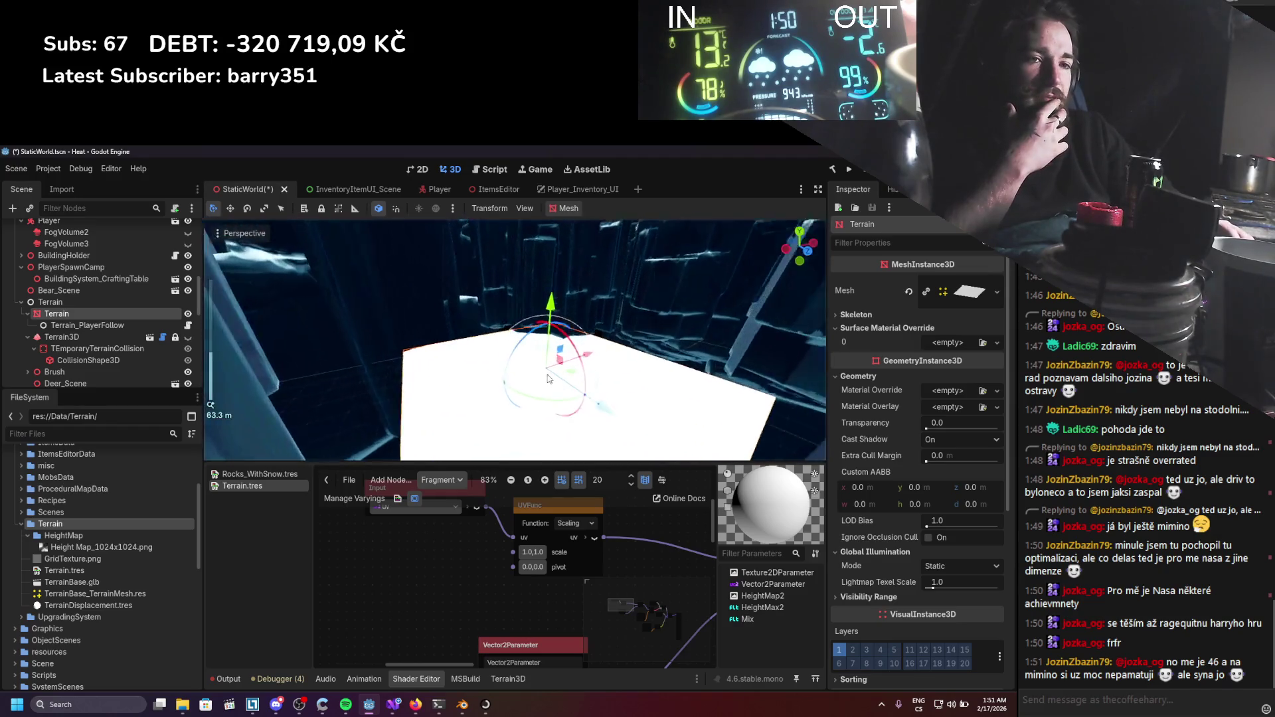
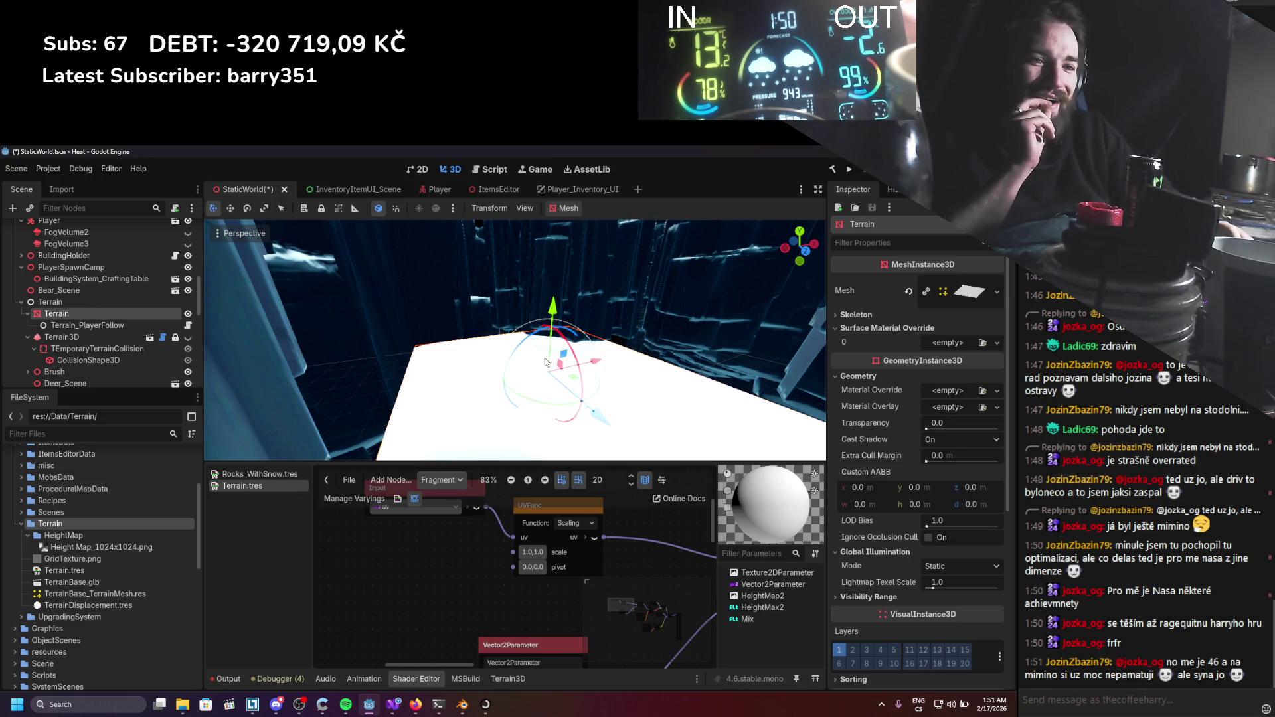
Drop TerrainDisplacement.tres onto the Terrain mesh's Surface Material Override slot 0.
{"action": "scroll", "coordinate": [525, 367], "scroll_direction": "down", "scroll_amount": 2}
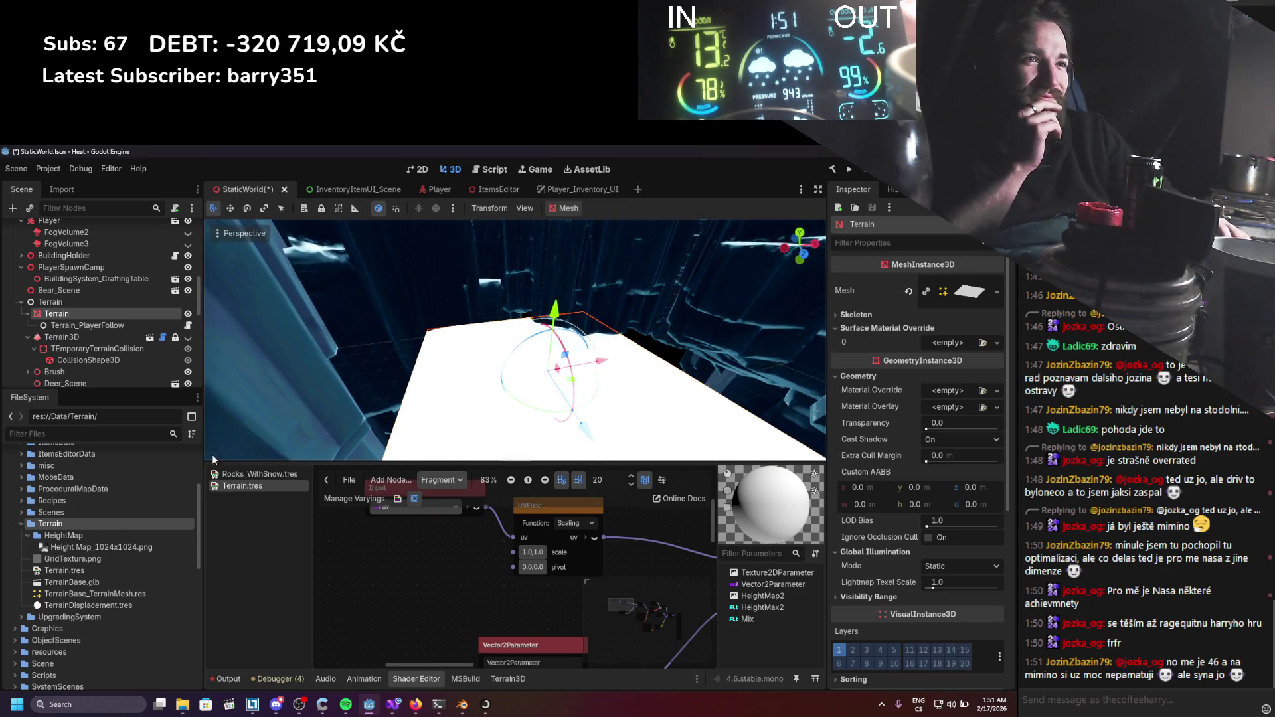
{"action": "mouse_move", "coordinate": [89, 606]}
{"action": "left_mouse_down"}
{"action": "mouse_move", "coordinate": [446, 548]}
{"action": "mouse_move", "coordinate": [941, 373]}
{"action": "mouse_move", "coordinate": [950, 347]}
{"action": "left_mouse_up"}
{"action": "scroll", "coordinate": [614, 413], "scroll_direction": "up", "scroll_amount": 2}
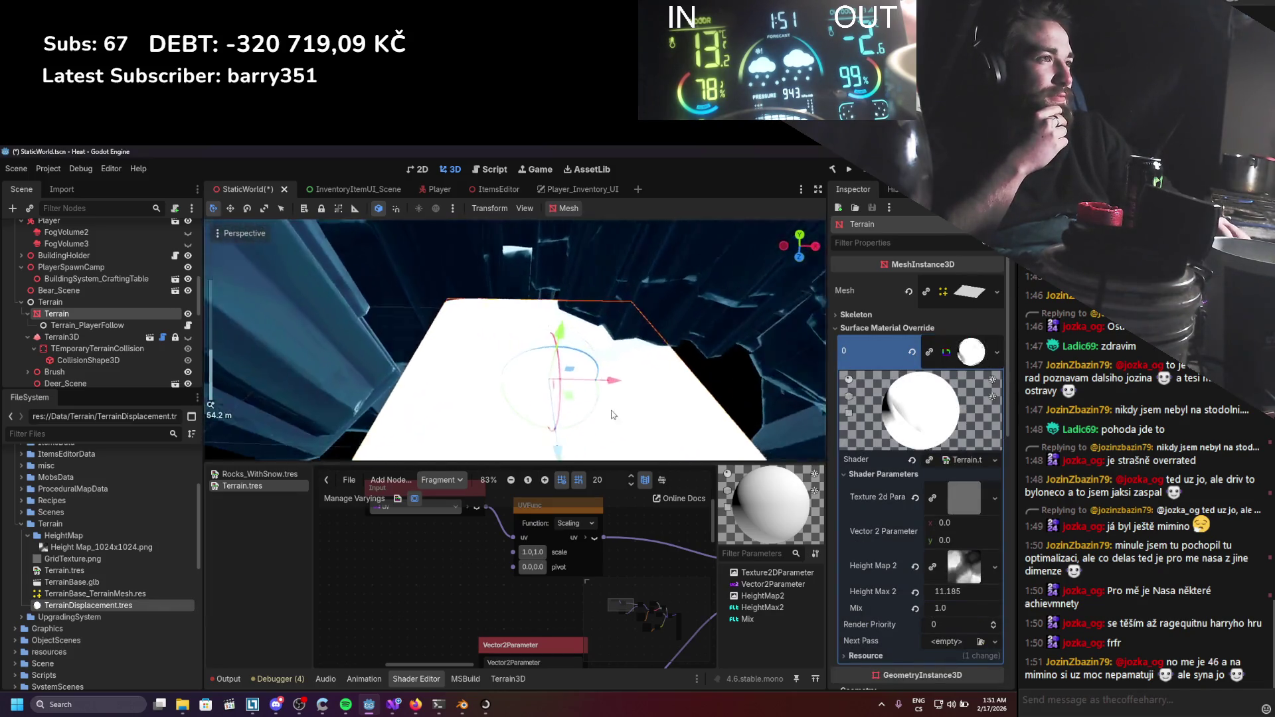
{"action": "scroll", "coordinate": [614, 413], "scroll_direction": "down", "scroll_amount": 4}
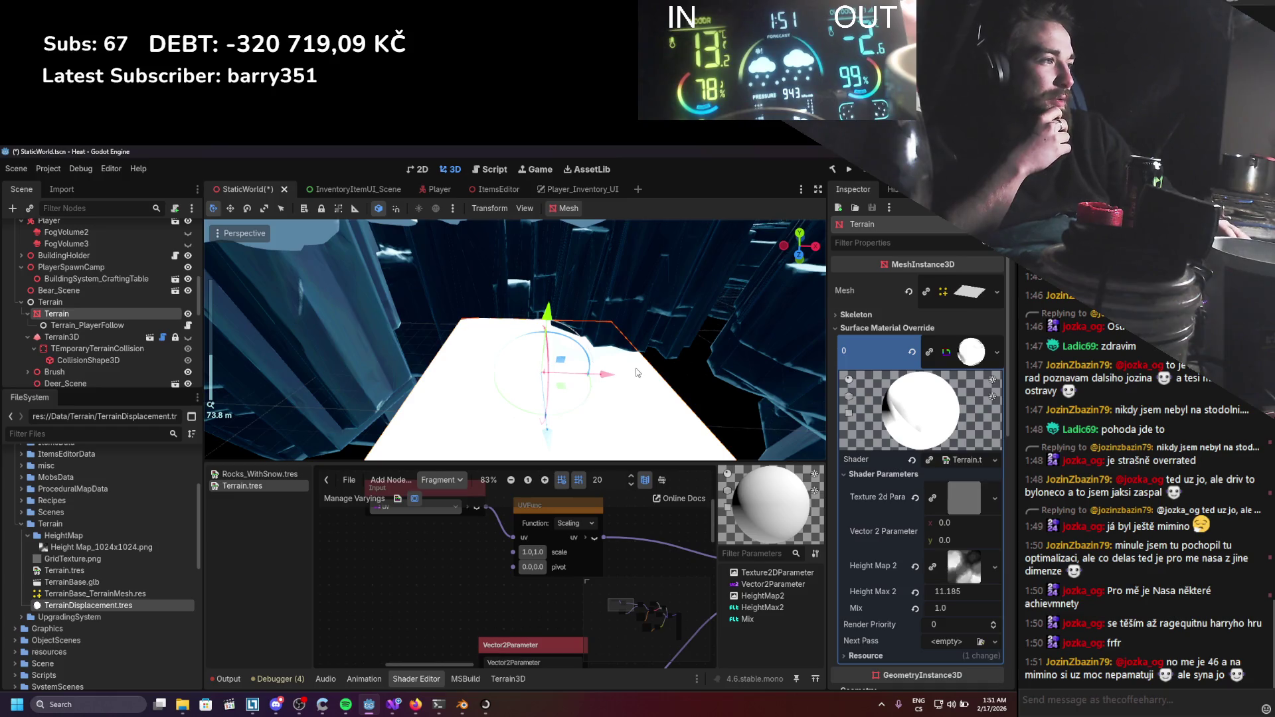
{"action": "scroll", "coordinate": [639, 370], "scroll_direction": "down", "scroll_amount": 2}
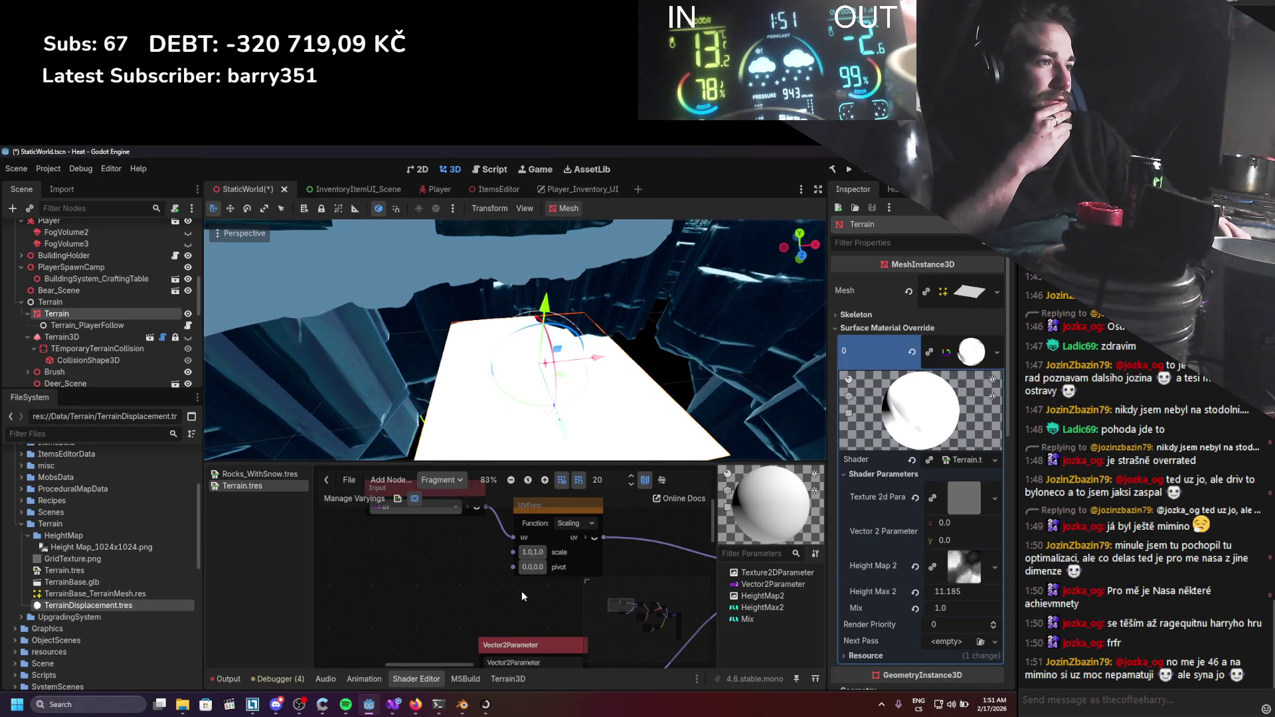
{"action": "scroll", "coordinate": [498, 601], "scroll_direction": "down", "scroll_amount": 1}
Create a FloatParameter node beside the UV node, name it Scale, and connect it to UVFunc scale.
{"action": "right_click", "coordinate": [436, 575]}
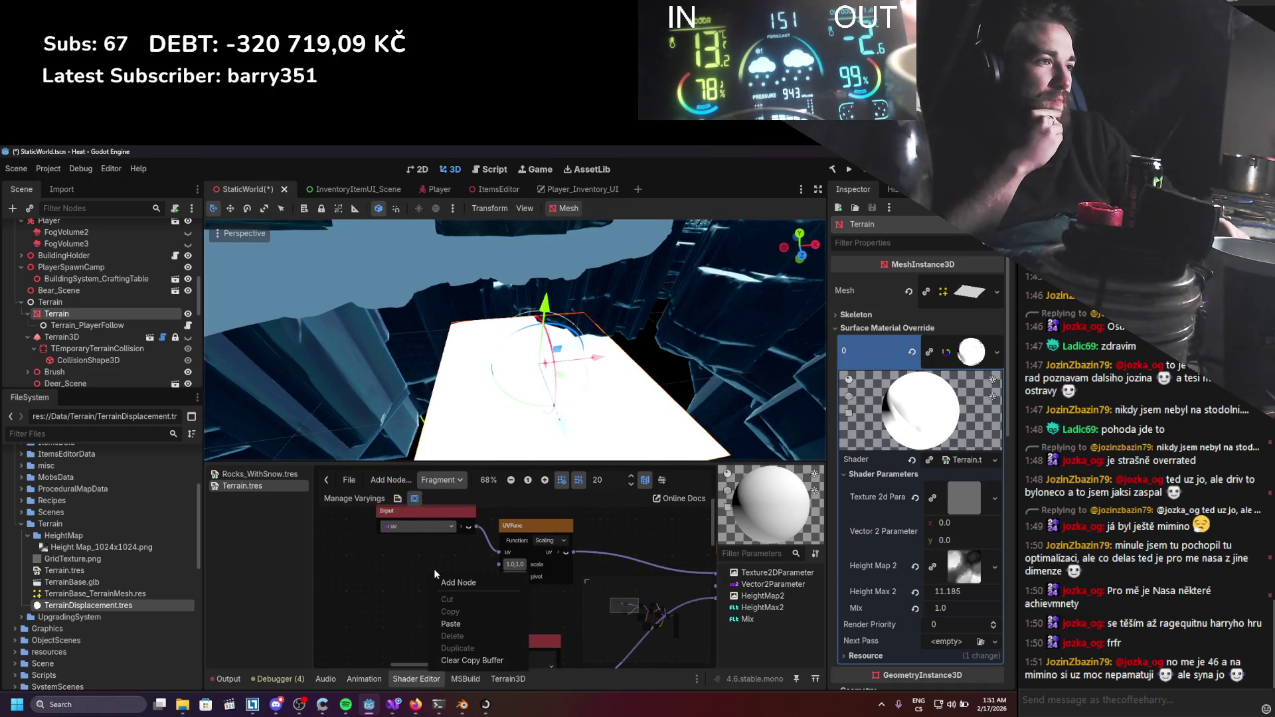
{"action": "left_click", "coordinate": [467, 584]}
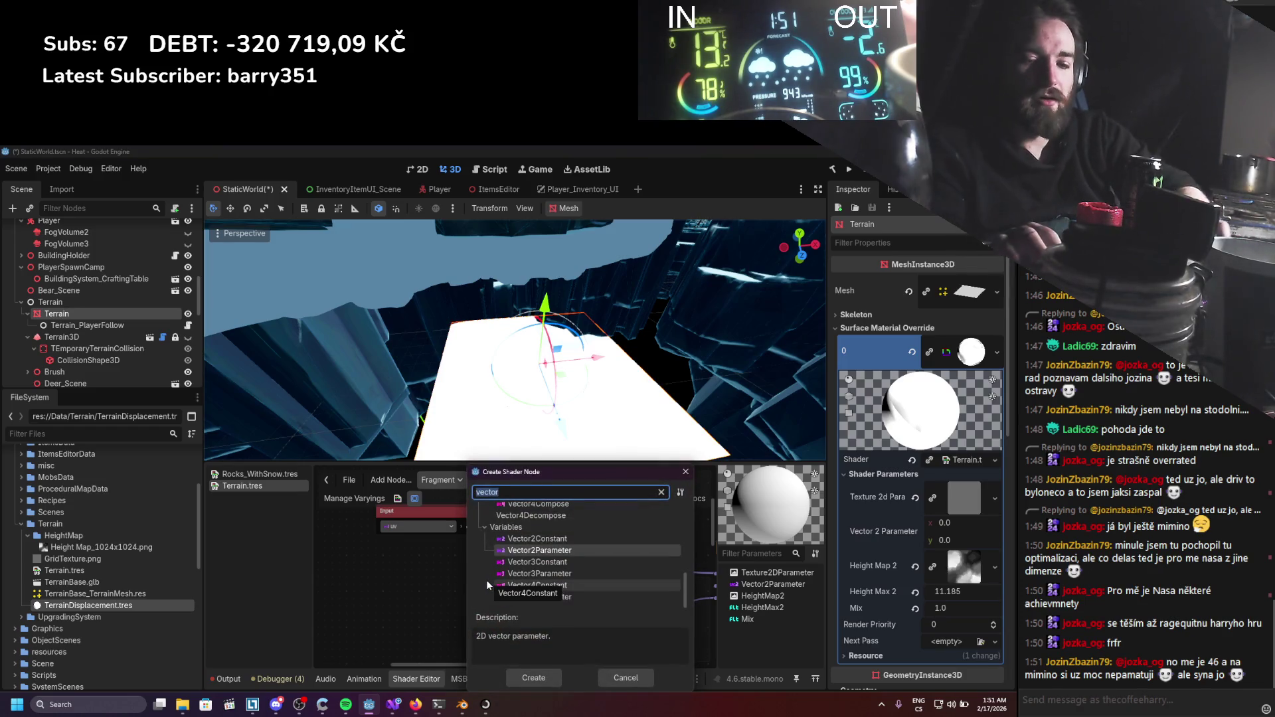
{"action": "type", "text": "float"}
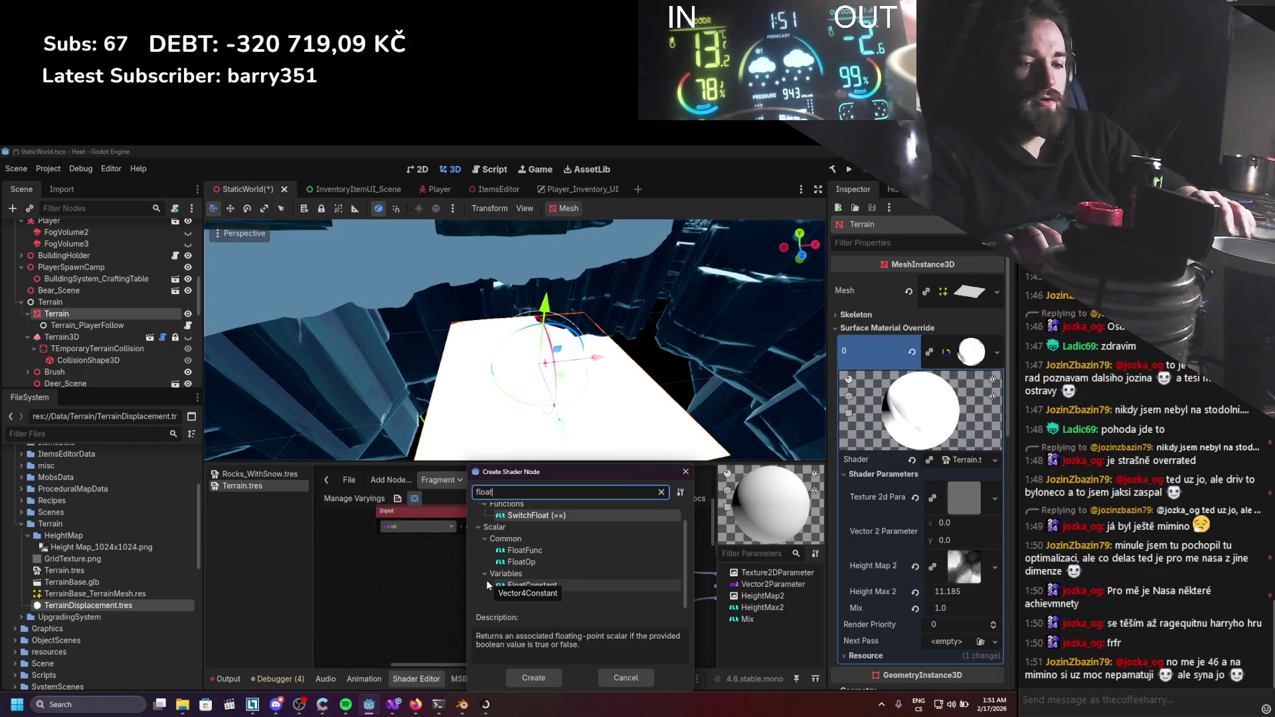
{"action": "type", "text": "param"}
{"action": "key", "text": "Return"}
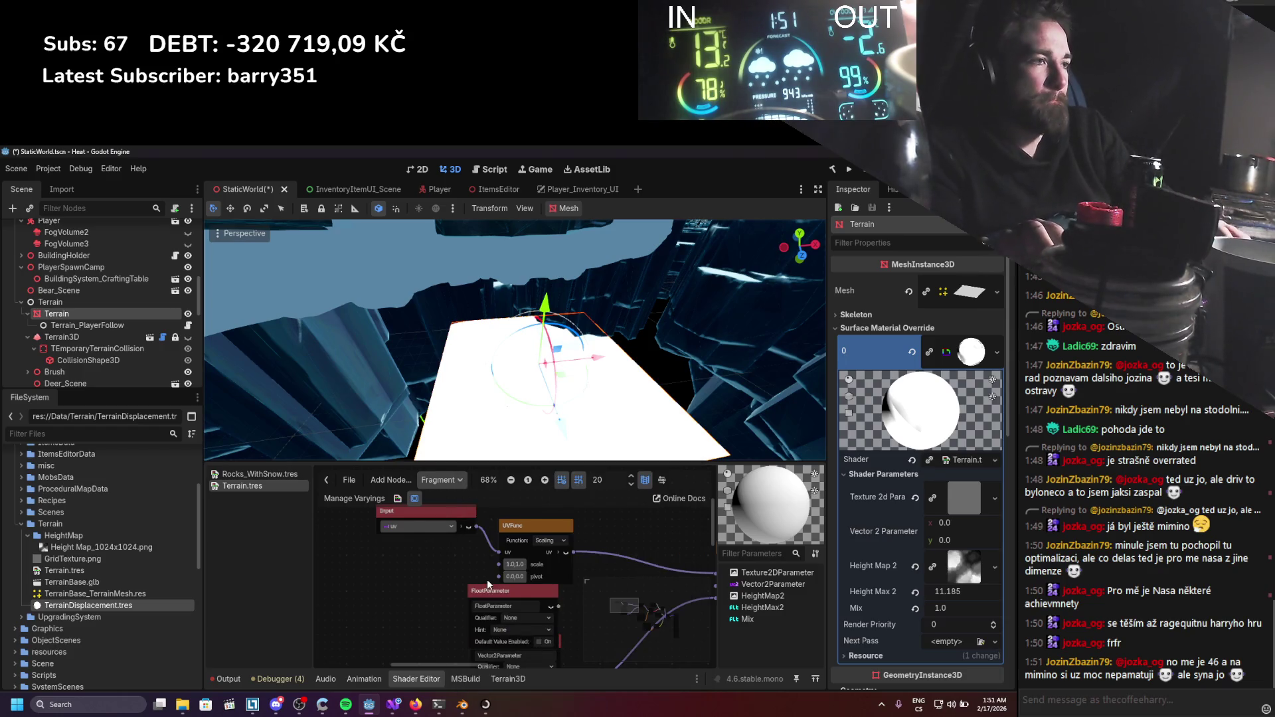
{"action": "left_click_drag", "start_coordinate": [496, 585], "coordinate": [374, 556]}
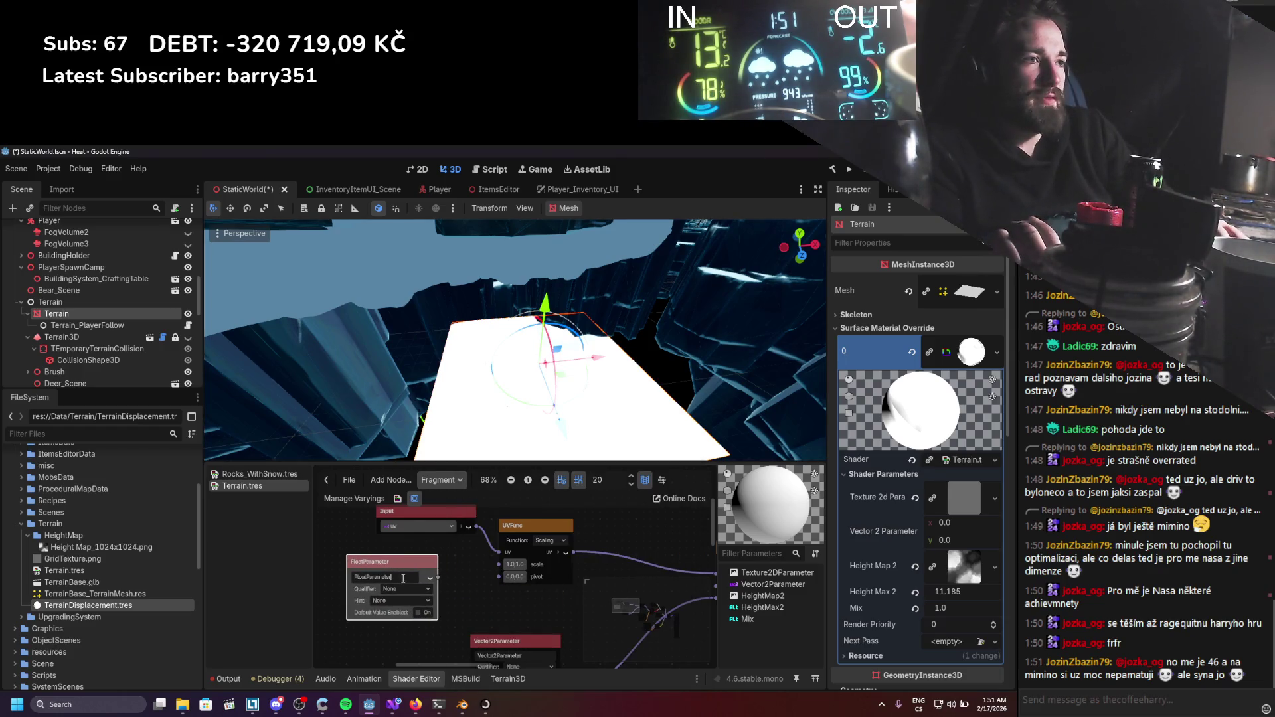
{"action": "type", "text": "Scale"}
{"action": "left_click", "coordinate": [316, 569]}
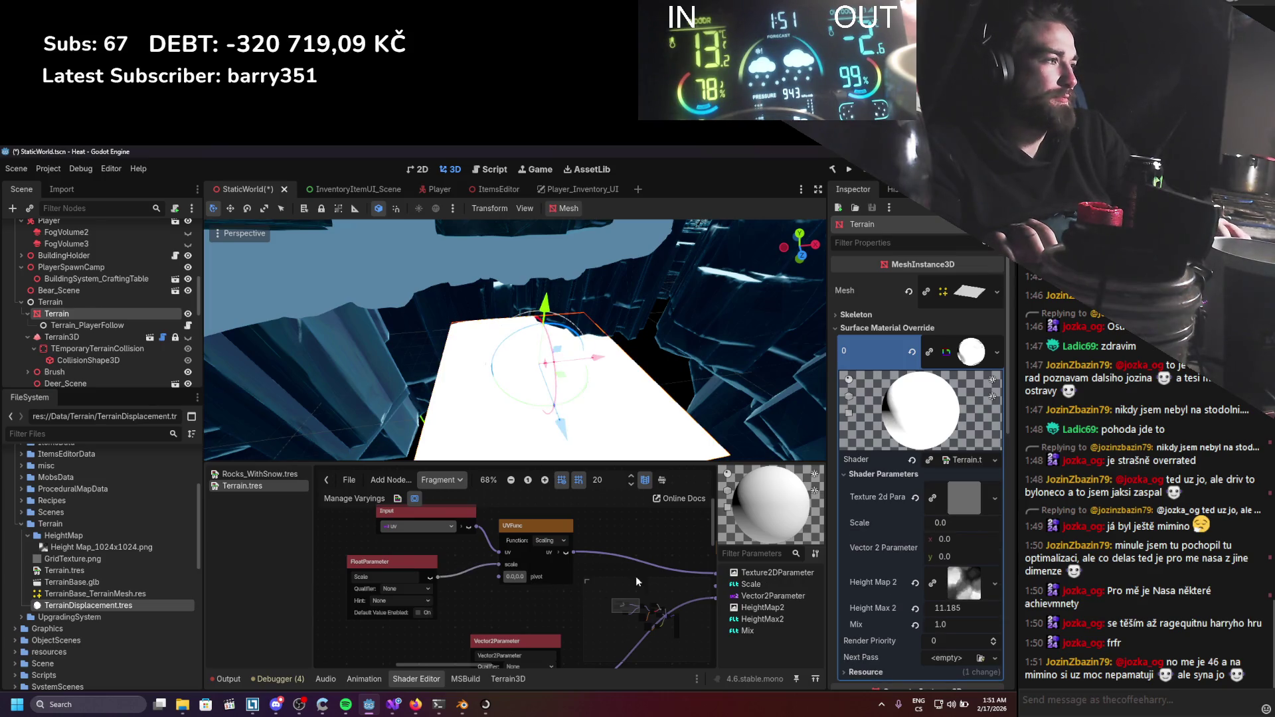
Set the Scale parameter to 0.1, lower Height Max 2 to 13.81, and save the scene.
{"action": "key", "text": "ctrl+s"}
{"action": "left_click", "coordinate": [954, 524]}
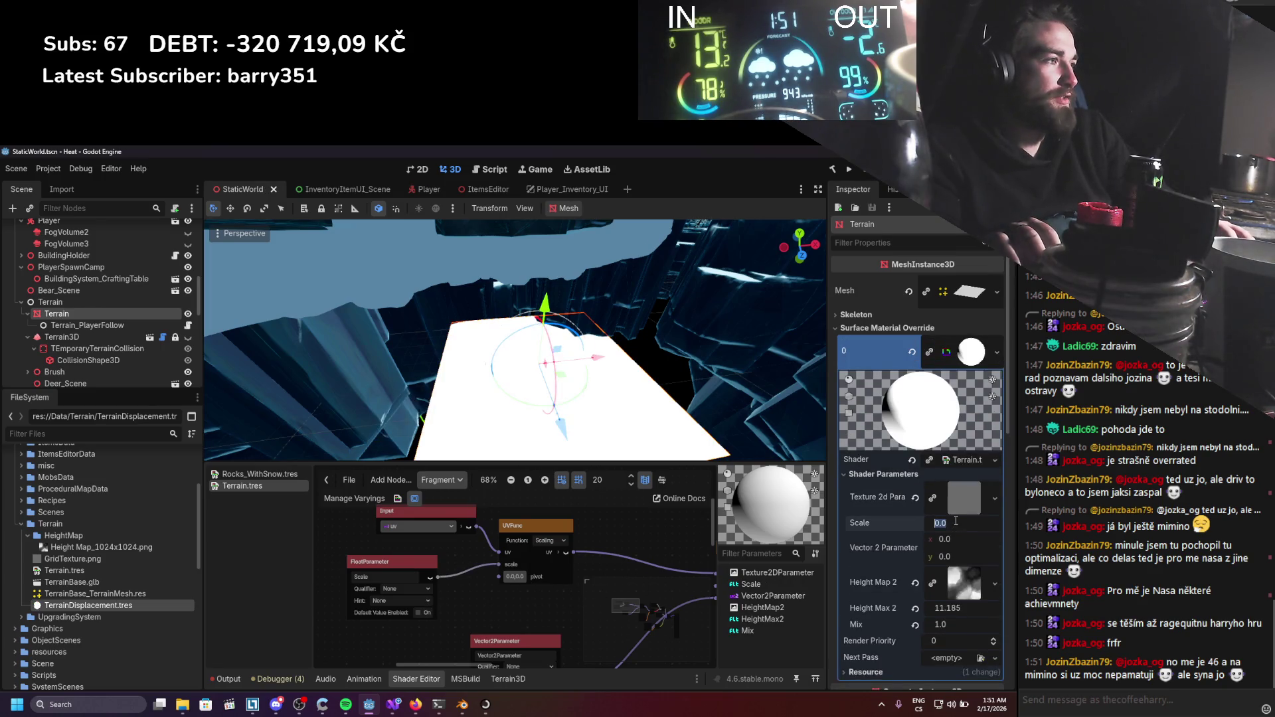
{"action": "type", "text": "0.1"}
{"action": "key", "text": "Return"}
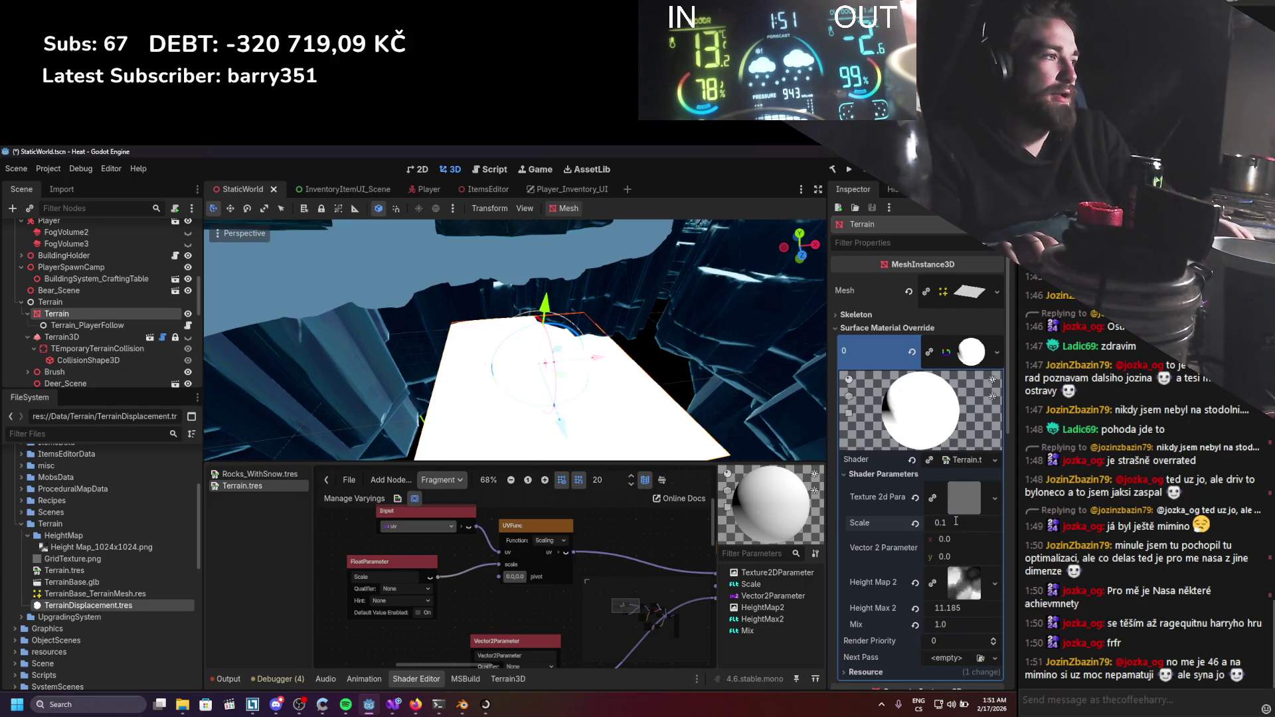
{"action": "key", "text": "ctrl+s"}
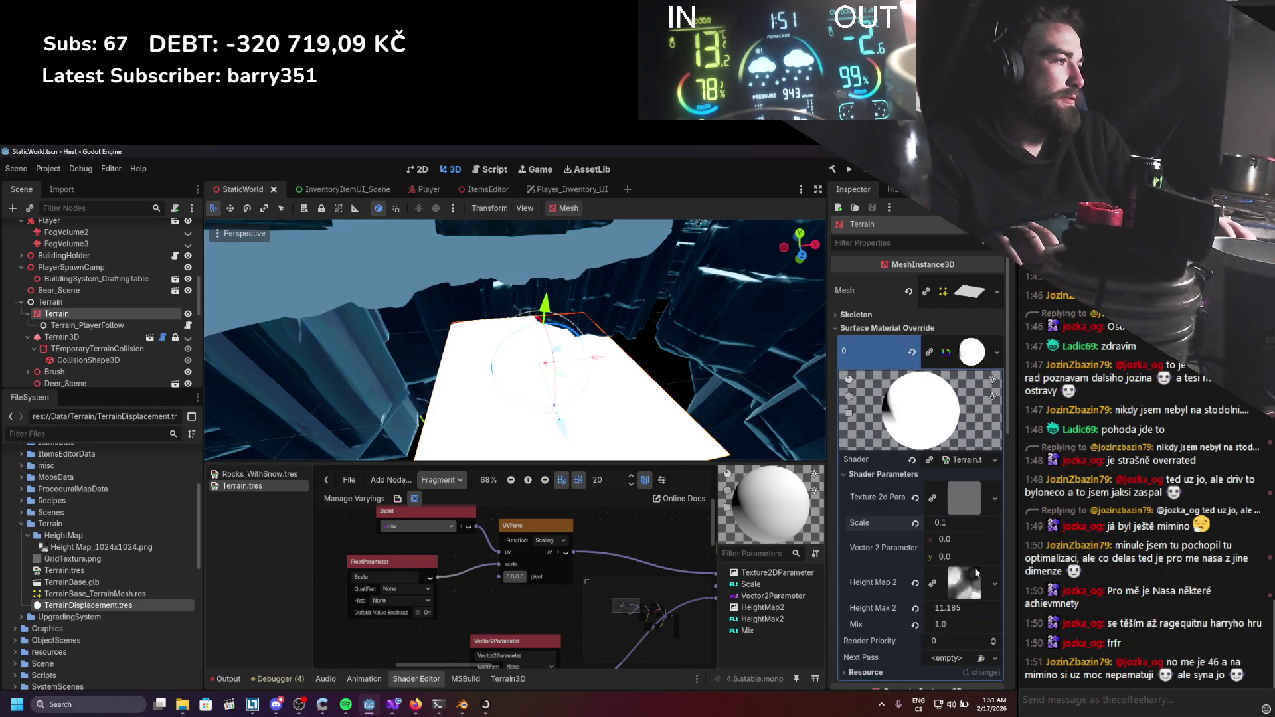
{"action": "left_click_drag", "start_coordinate": [596, 412], "coordinate": [548, 360]}
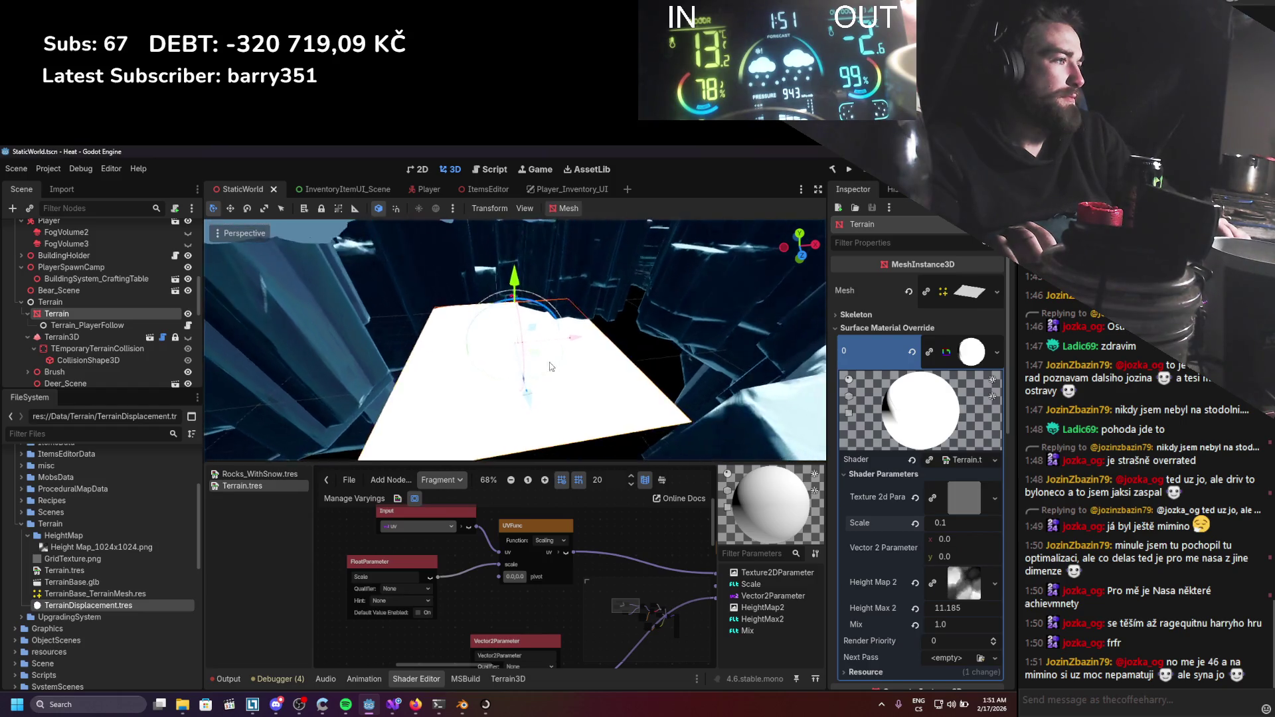
{"action": "mouse_move", "coordinate": [960, 608]}
{"action": "left_mouse_down"}
{"action": "mouse_move", "coordinate": [936, 608]}
{"action": "mouse_move", "coordinate": [957, 608]}
{"action": "mouse_move", "coordinate": [929, 626]}
{"action": "left_mouse_up"}
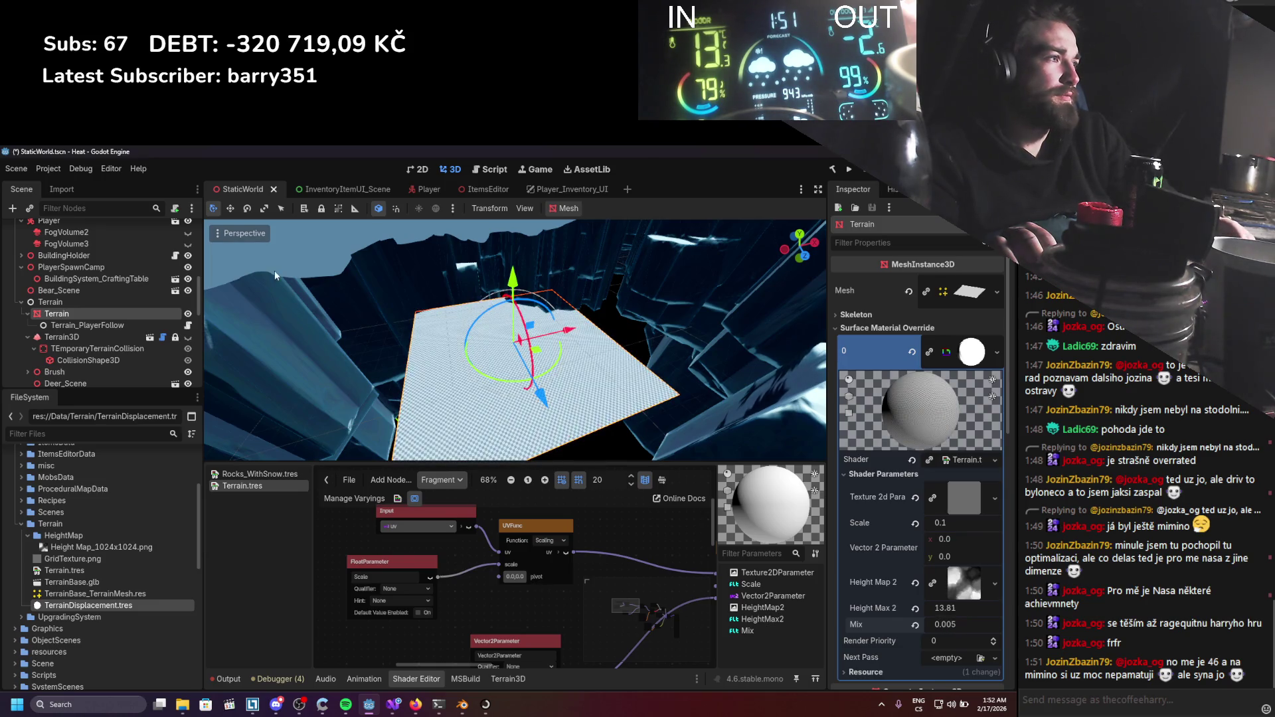
{"action": "key", "text": "ctrl+s"}
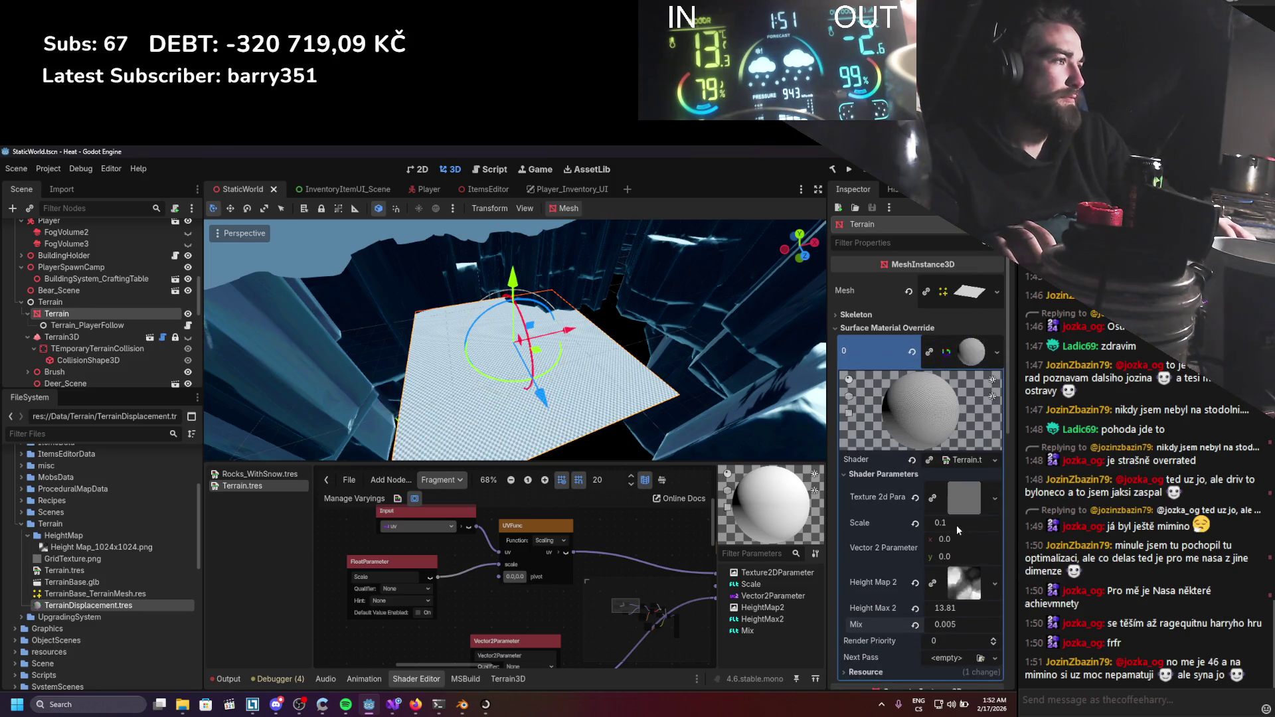
Drag the Vector 2 Parameter offset to roughly (-0.26, 12.675).
{"action": "left_click", "coordinate": [951, 540]}
{"action": "left_click_drag", "start_coordinate": [954, 555], "coordinate": [990, 555]}
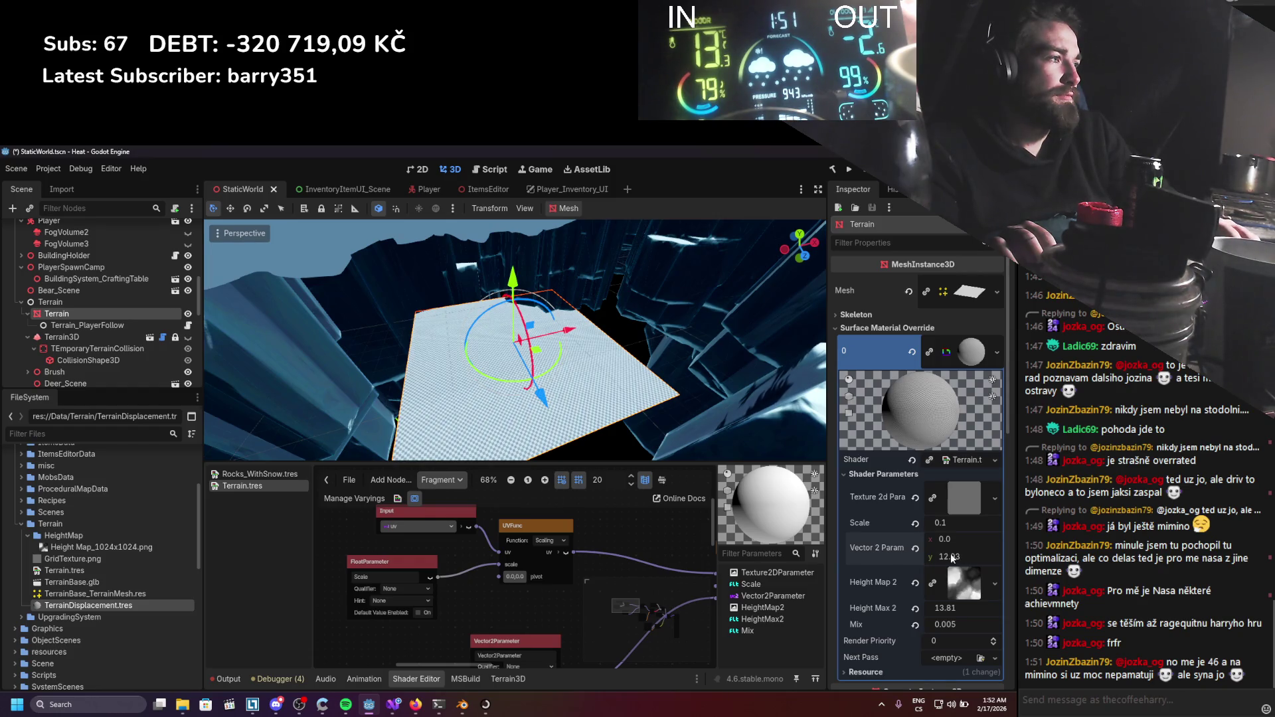
{"action": "mouse_move", "coordinate": [954, 539]}
{"action": "left_mouse_down"}
{"action": "mouse_move", "coordinate": [967, 550]}
{"action": "mouse_move", "coordinate": [951, 557]}
{"action": "left_mouse_up"}
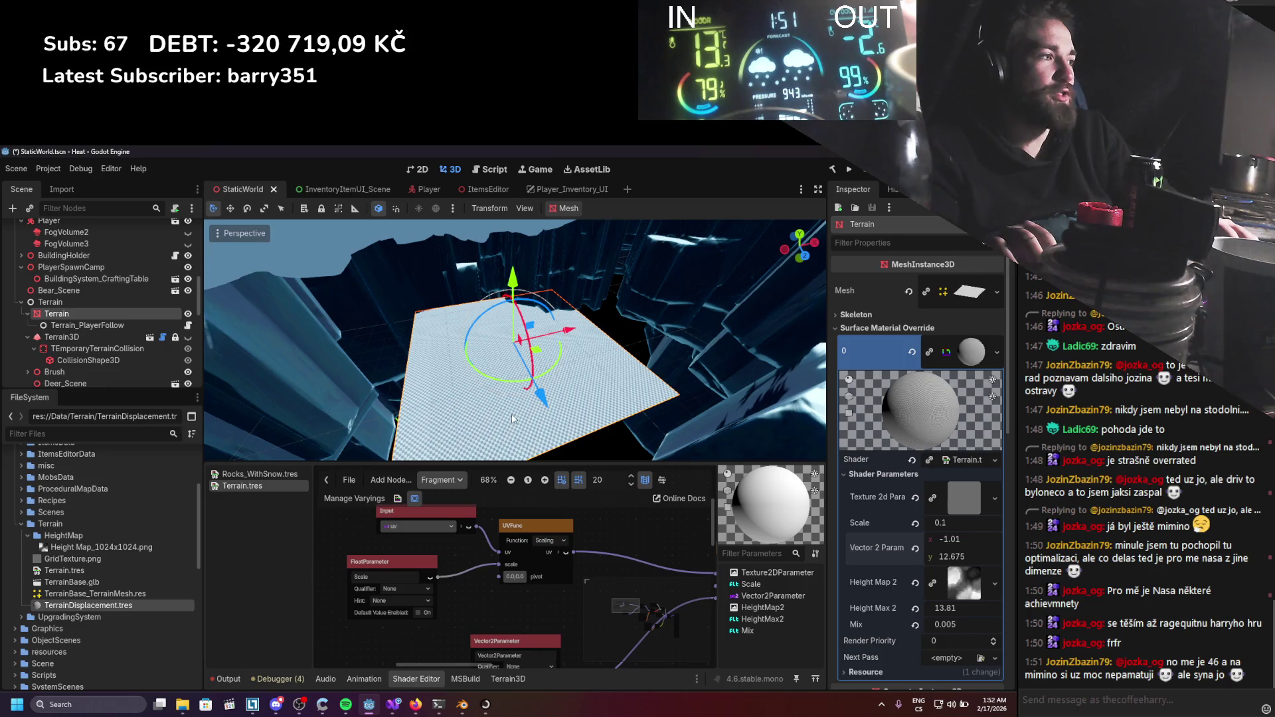
{"action": "left_click_drag", "start_coordinate": [950, 539], "coordinate": [932, 540]}
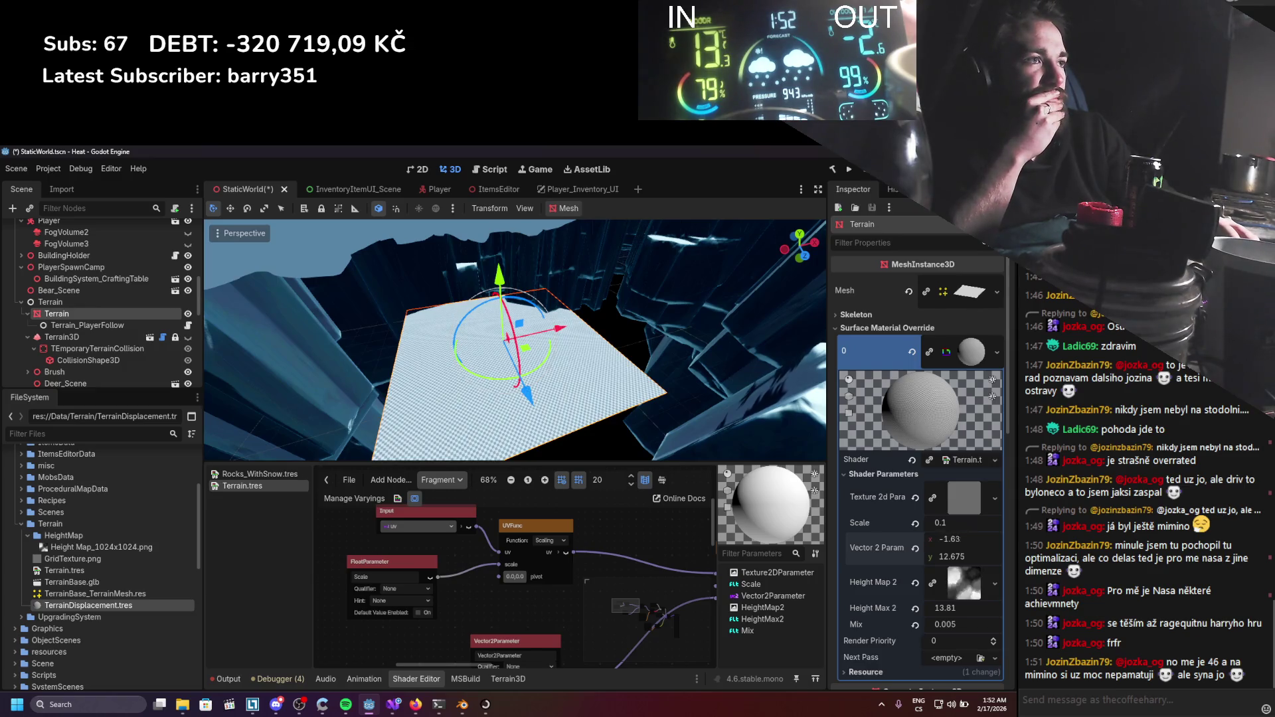
{"action": "left_click_drag", "start_coordinate": [943, 539], "coordinate": [938, 539]}
{"action": "scroll", "coordinate": [576, 382], "scroll_direction": "up", "scroll_amount": 3}
Raise Height Max 2 to 100.0 and increase the Vector 2 Parameter's x offset.
{"action": "scroll", "coordinate": [576, 382], "scroll_direction": "up", "scroll_amount": 6}
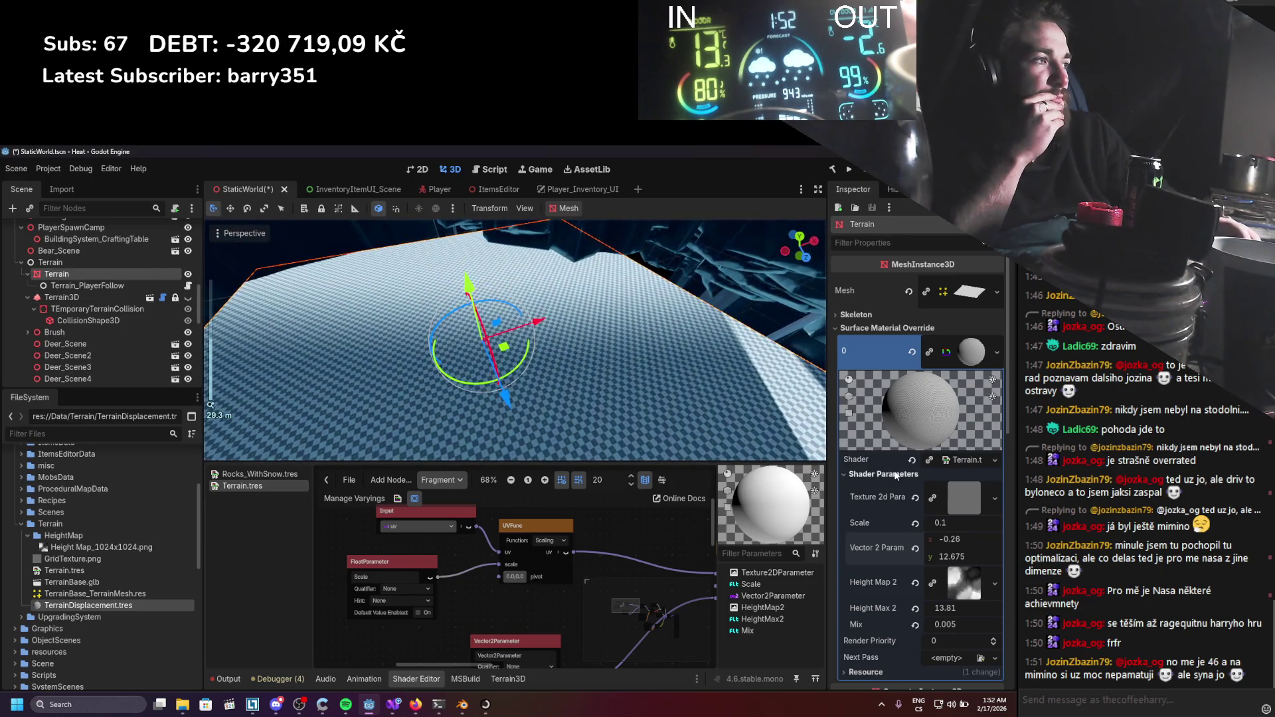
{"action": "scroll", "coordinate": [895, 476], "scroll_direction": "down", "scroll_amount": 4}
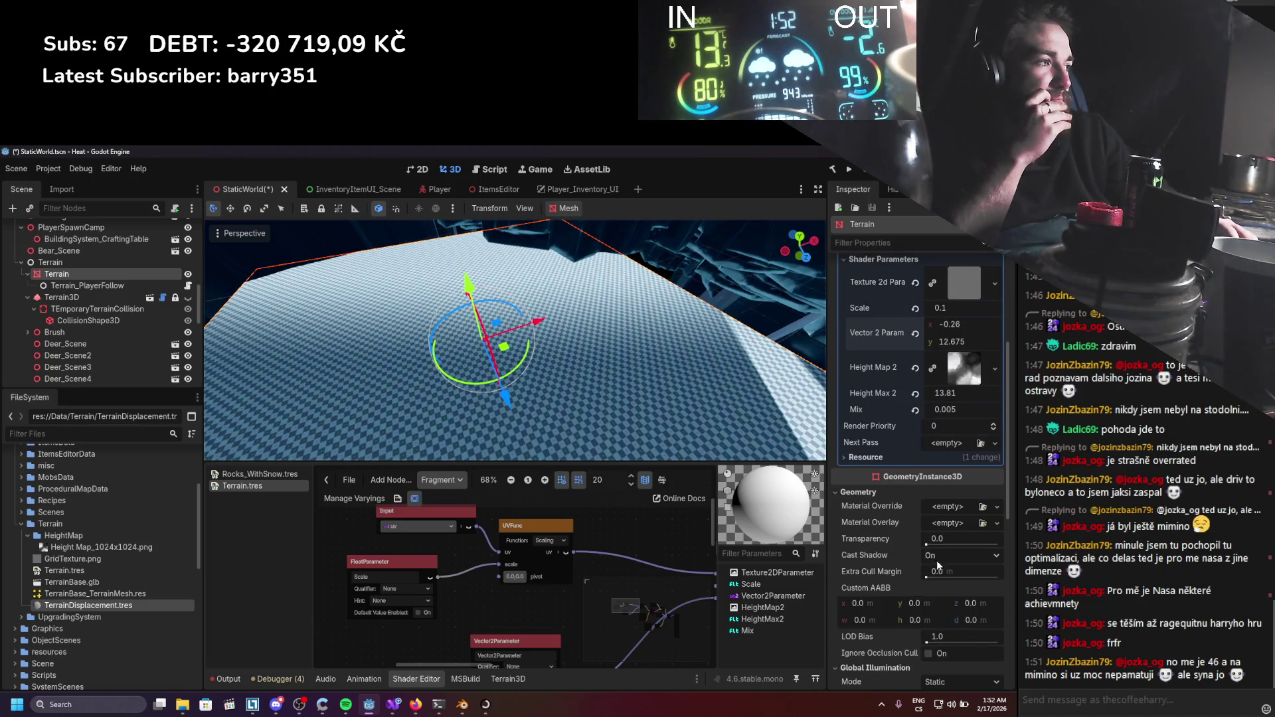
{"action": "scroll", "coordinate": [939, 570], "scroll_direction": "down", "scroll_amount": 3}
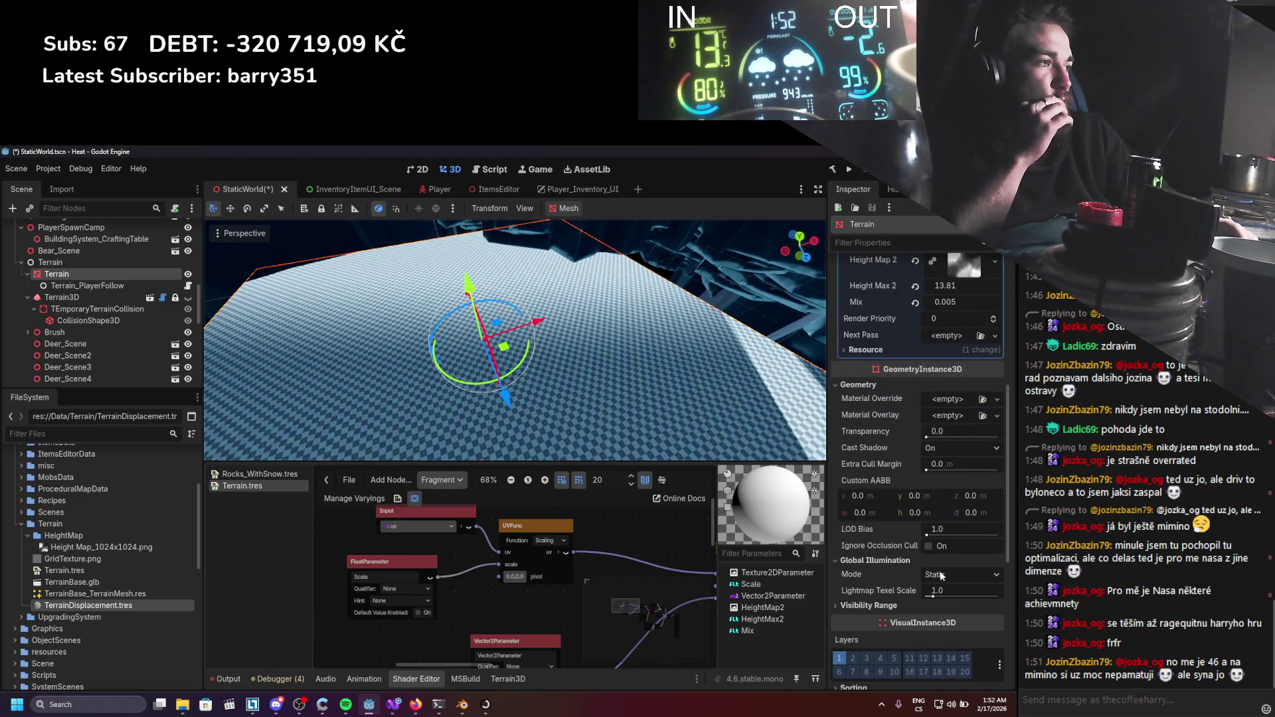
{"action": "scroll", "coordinate": [940, 571], "scroll_direction": "up", "scroll_amount": 1}
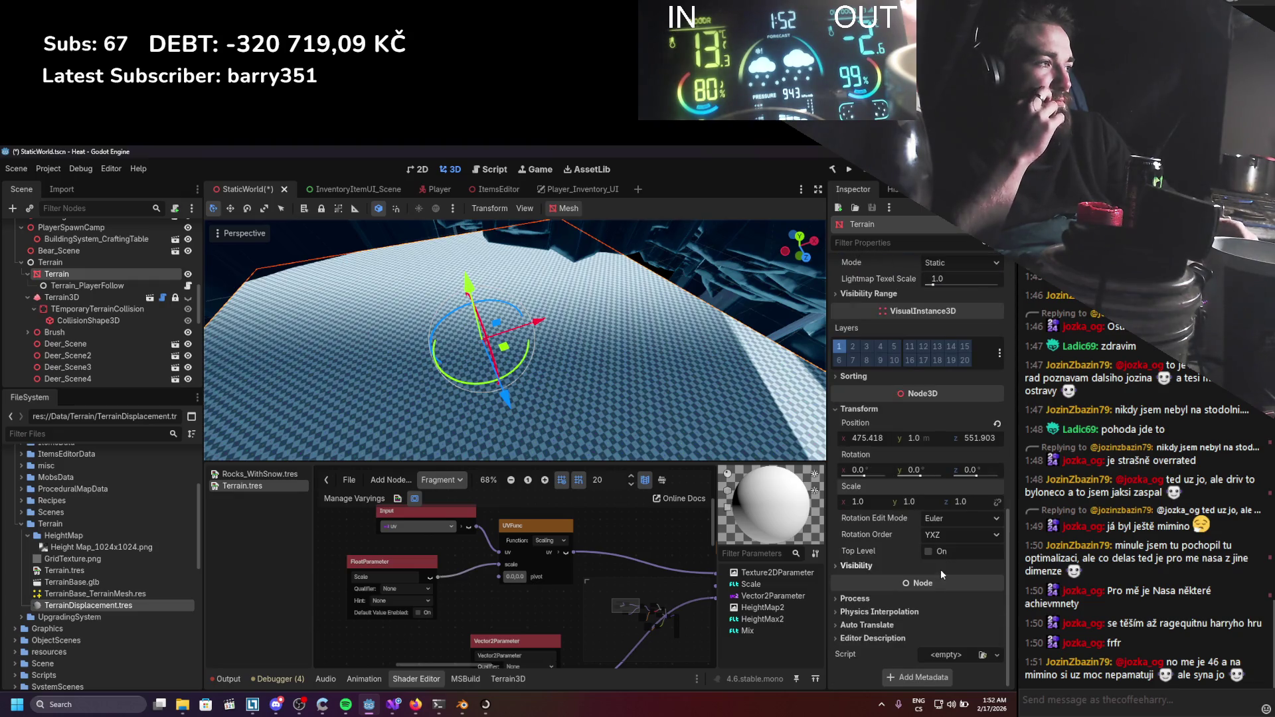
{"action": "scroll", "coordinate": [940, 569], "scroll_direction": "up", "scroll_amount": 3}
{"action": "scroll", "coordinate": [942, 572], "scroll_direction": "up", "scroll_amount": 2}
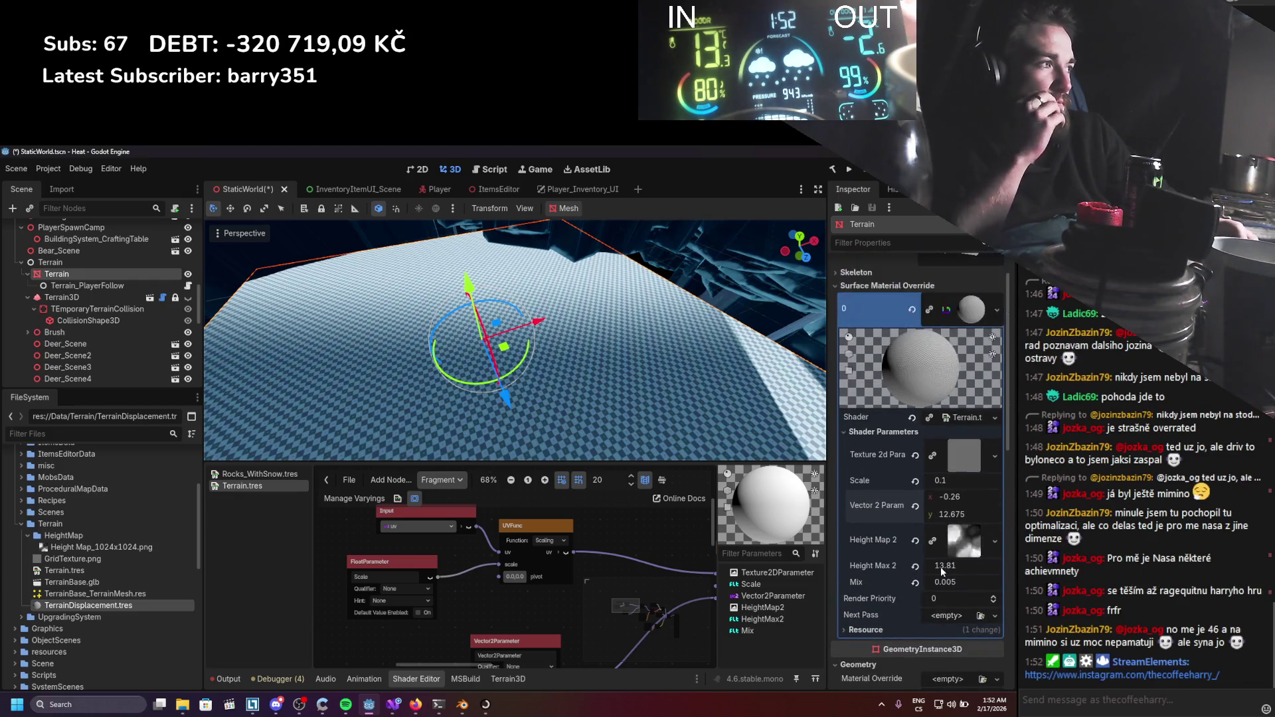
{"action": "left_click_drag", "start_coordinate": [939, 570], "coordinate": [969, 570]}
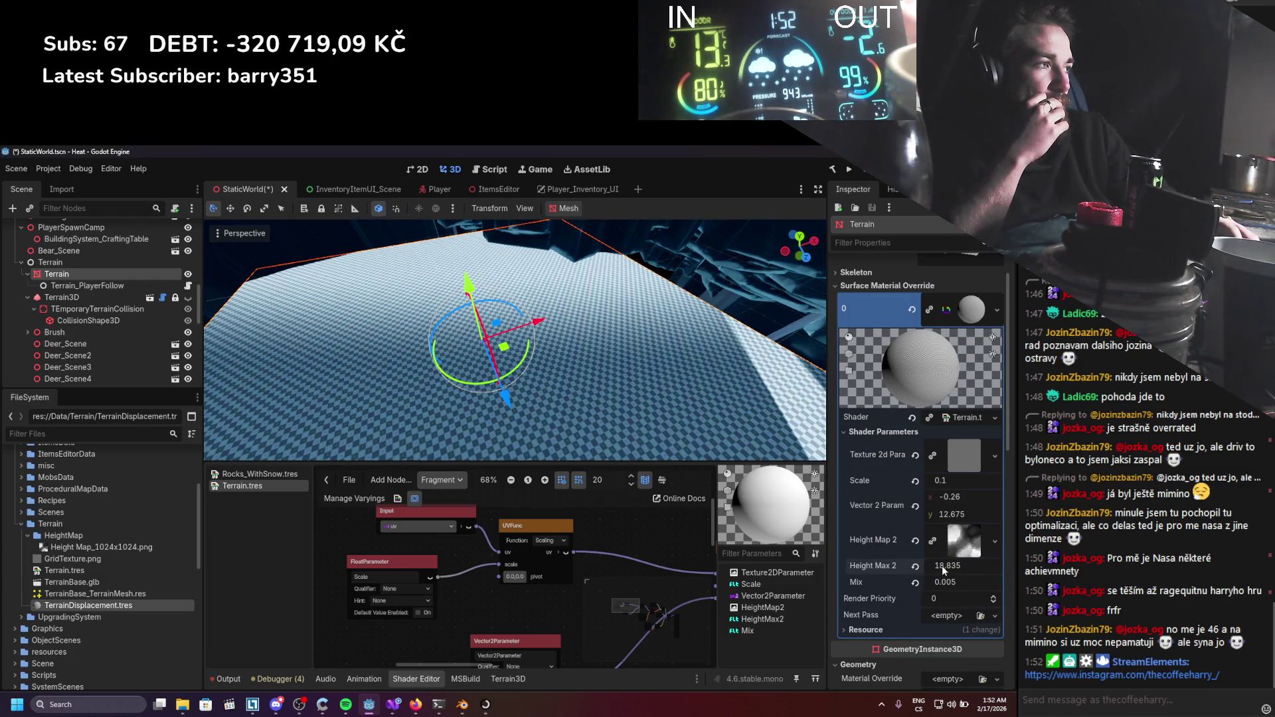
{"action": "key", "text": "Return"}
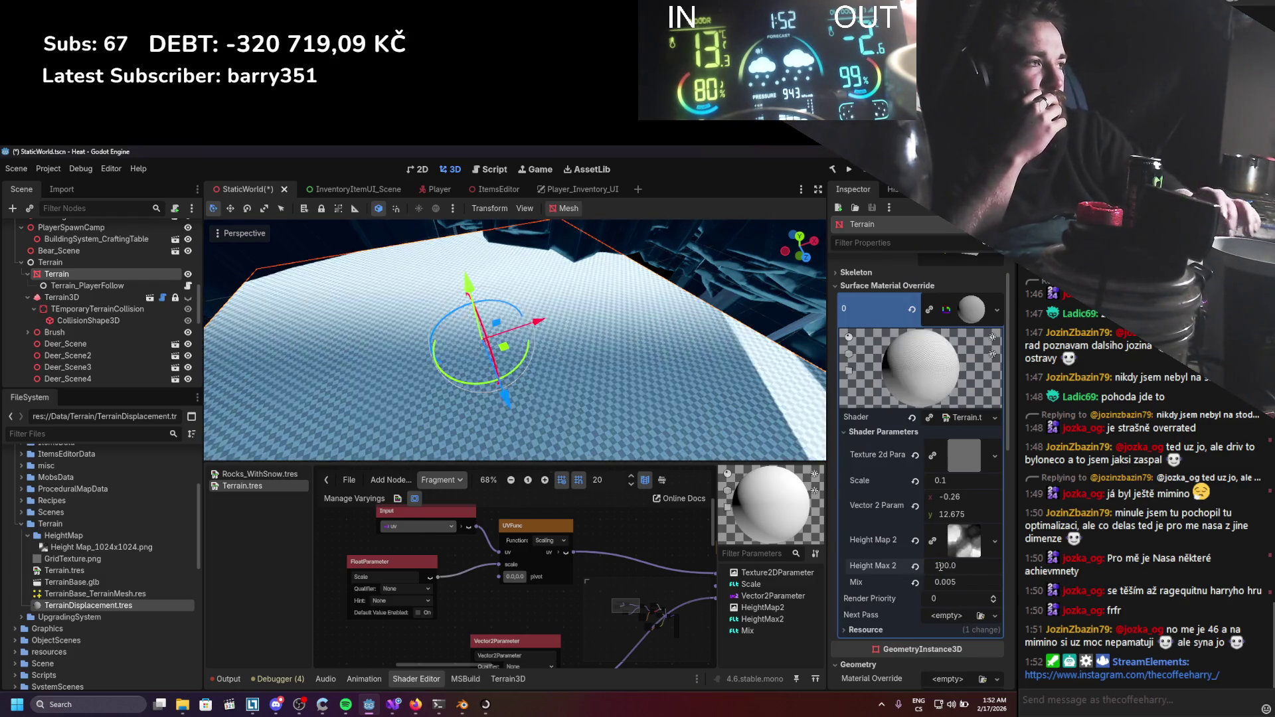
{"action": "scroll", "coordinate": [631, 373], "scroll_direction": "down", "scroll_amount": 3}
{"action": "scroll", "coordinate": [634, 381], "scroll_direction": "up", "scroll_amount": 5}
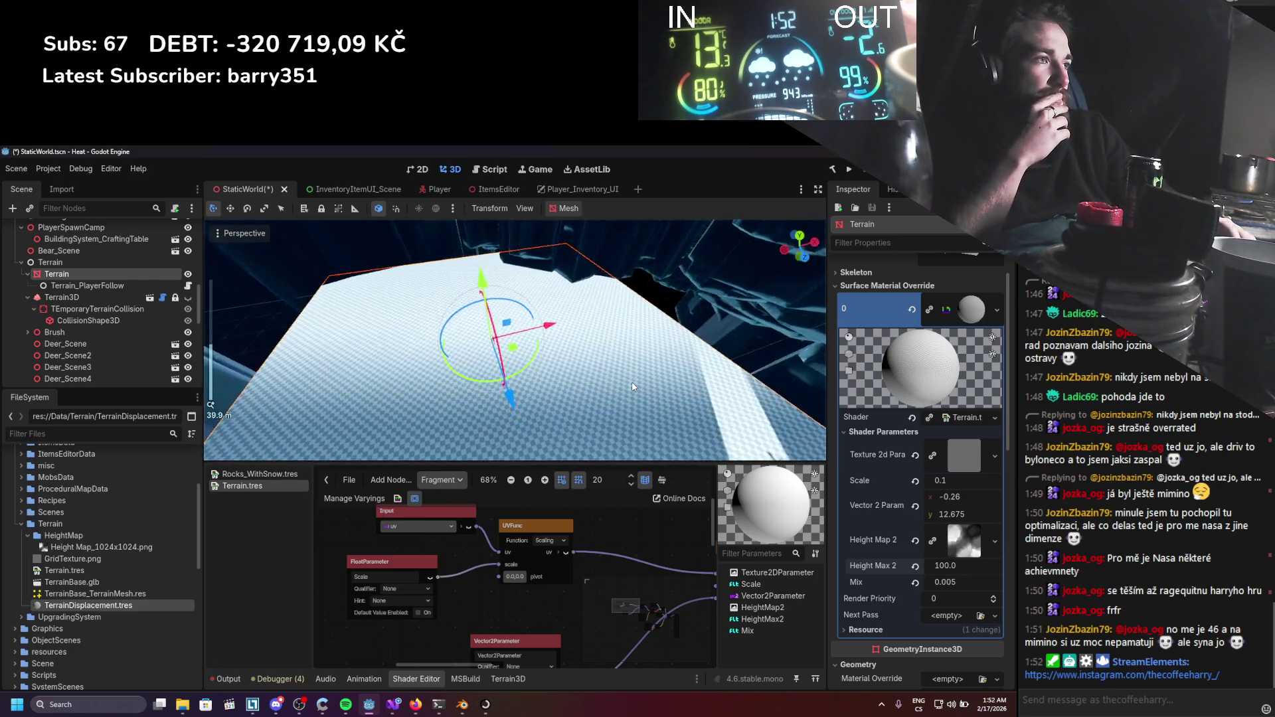
{"action": "mouse_move", "coordinate": [948, 499]}
{"action": "left_mouse_down"}
{"action": "mouse_move", "coordinate": [1023, 500]}
{"action": "mouse_move", "coordinate": [1007, 500]}
{"action": "left_mouse_up"}
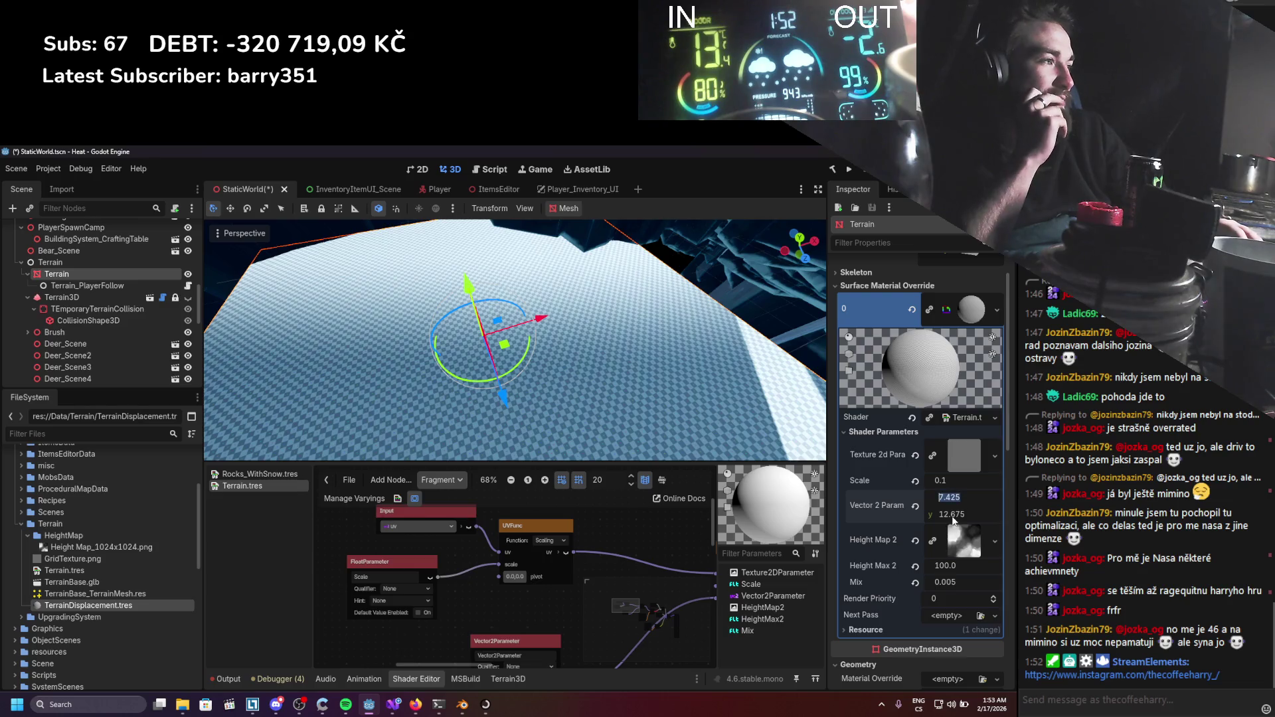
Set the terrain's Position x to 480 and z to 550.
{"action": "scroll", "coordinate": [593, 402], "scroll_direction": "down", "scroll_amount": 8}
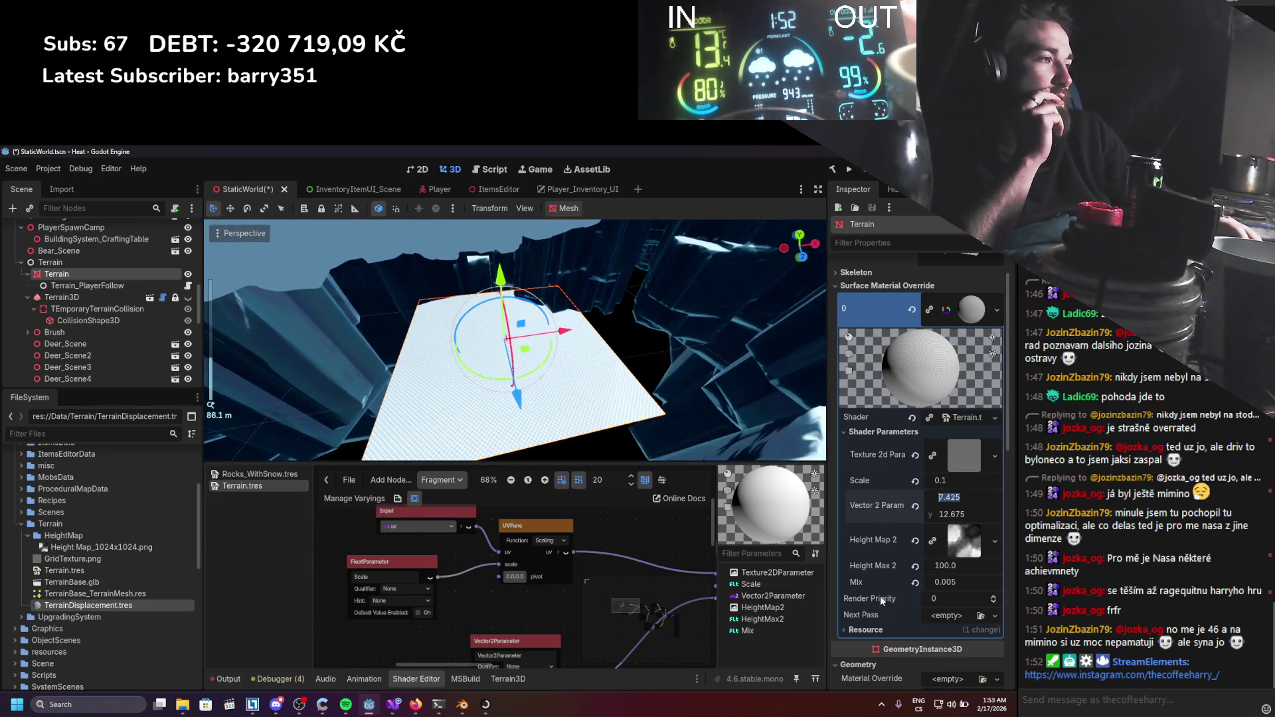
{"action": "scroll", "coordinate": [881, 598], "scroll_direction": "down", "scroll_amount": 5}
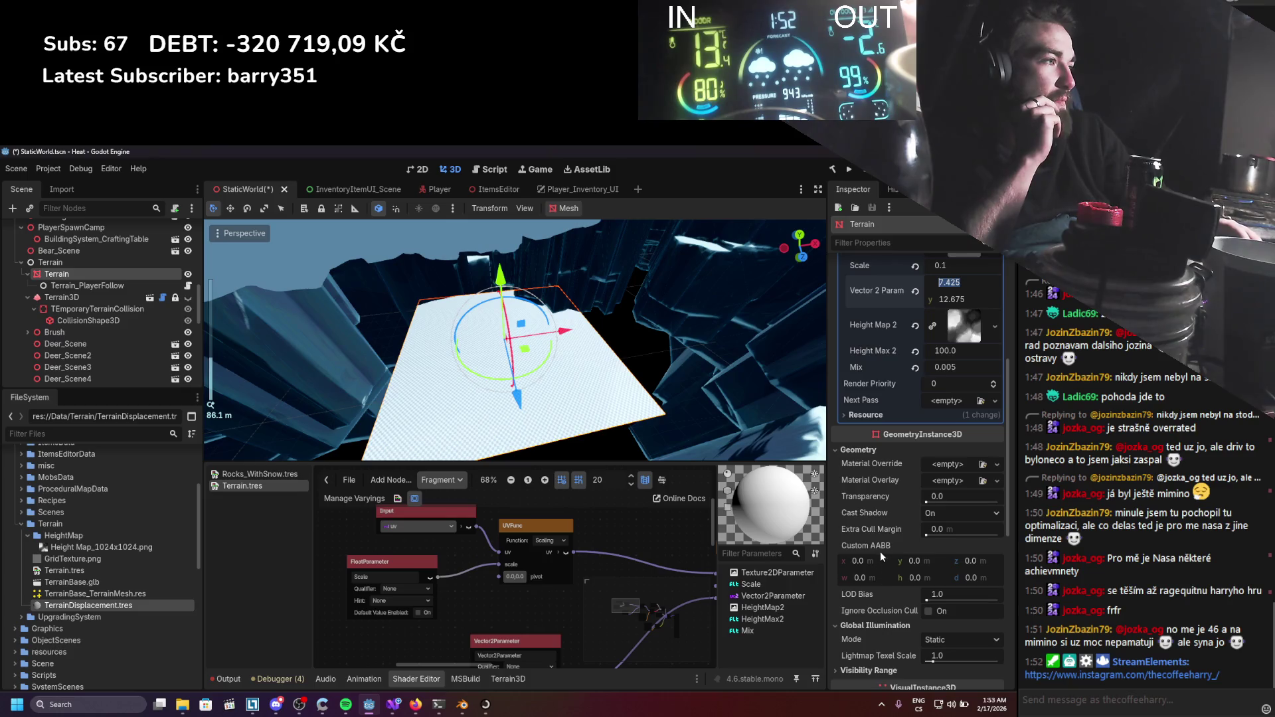
{"action": "scroll", "coordinate": [880, 571], "scroll_direction": "down", "scroll_amount": 5}
{"action": "left_click", "coordinate": [875, 601]}
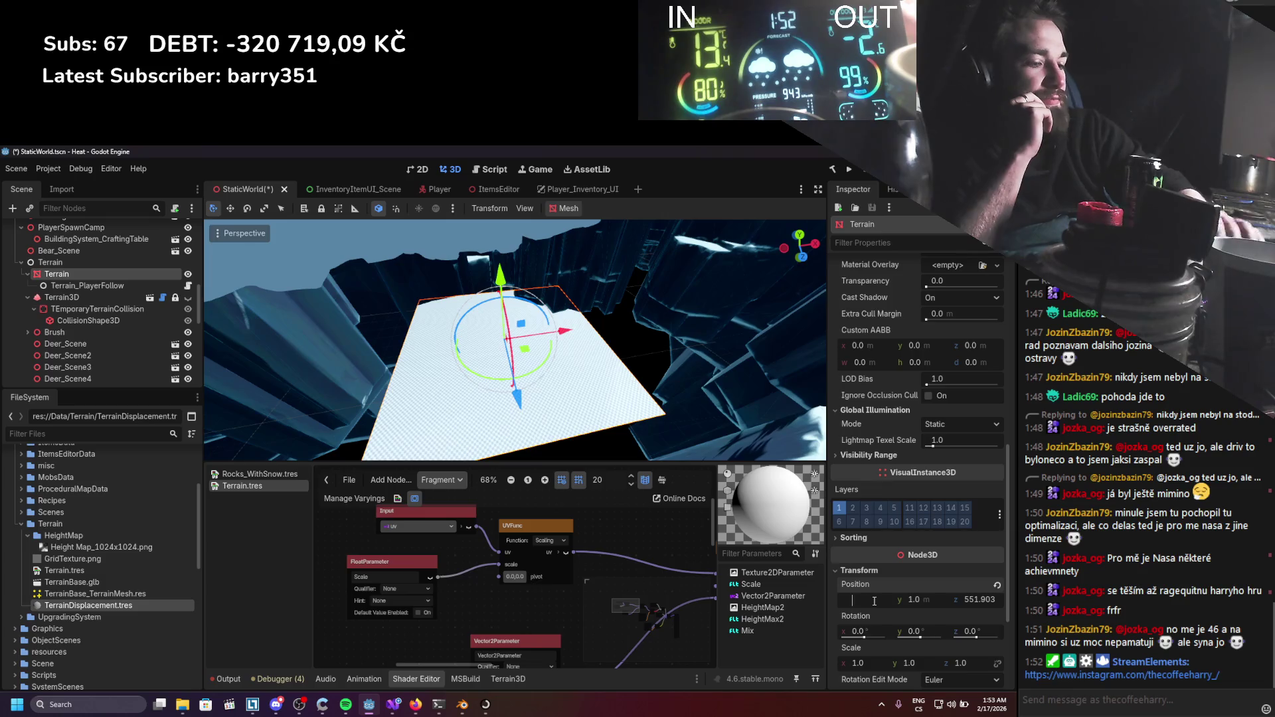
{"action": "type", "text": "480"}
{"action": "key", "text": "Return"}
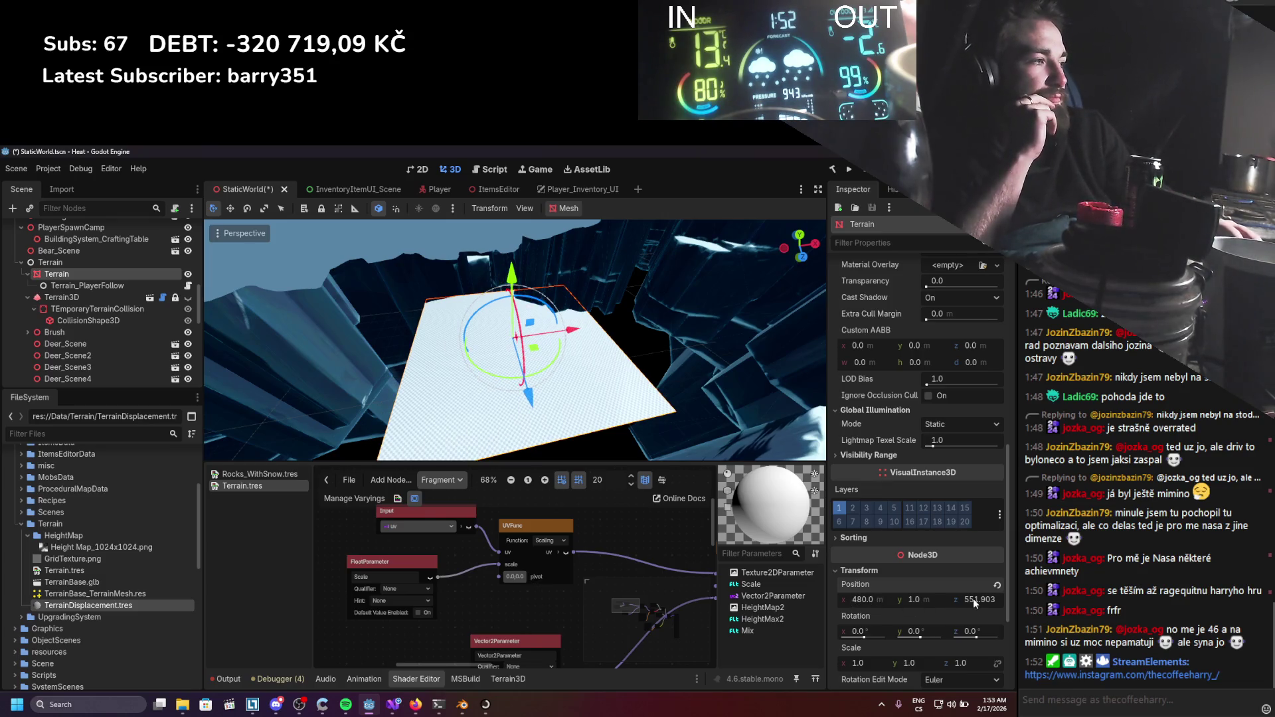
{"action": "type", "text": "550"}
{"action": "key", "text": "Escape"}
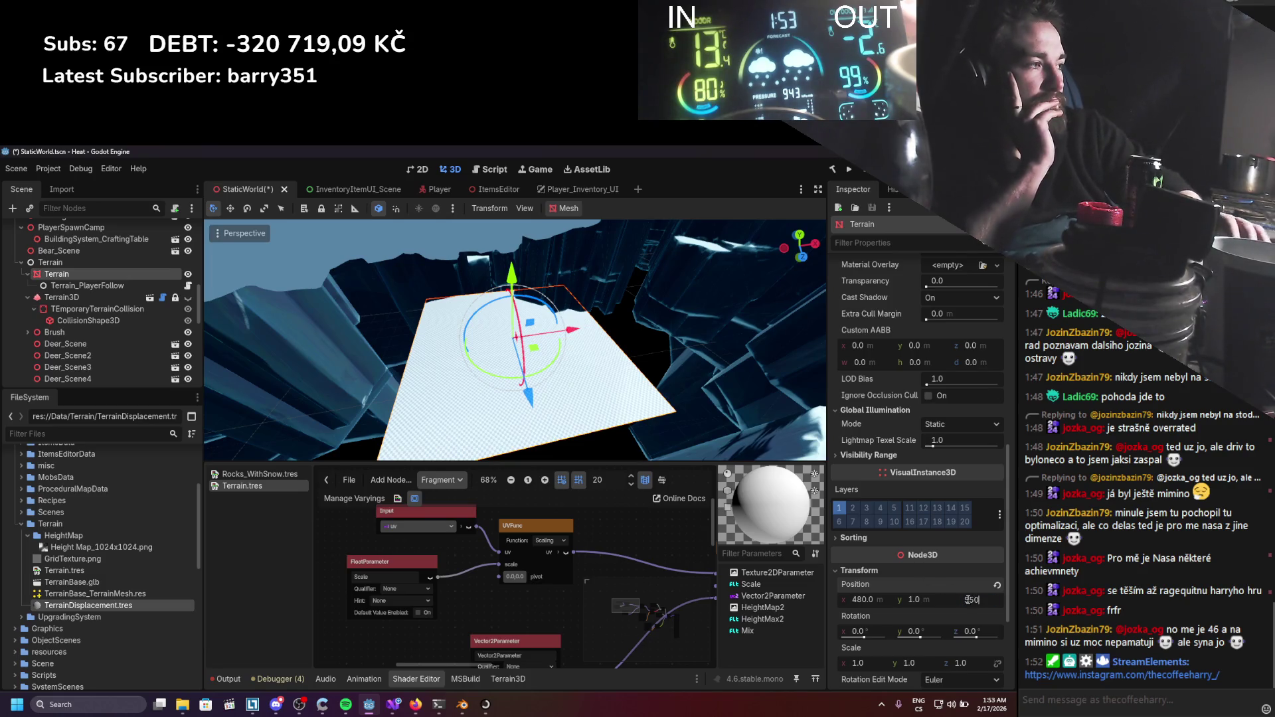
{"action": "key", "text": "Return"}
Set the shader's Vector 2 Parameter to x 480 and y 550.
{"action": "scroll", "coordinate": [899, 513], "scroll_direction": "up", "scroll_amount": 5}
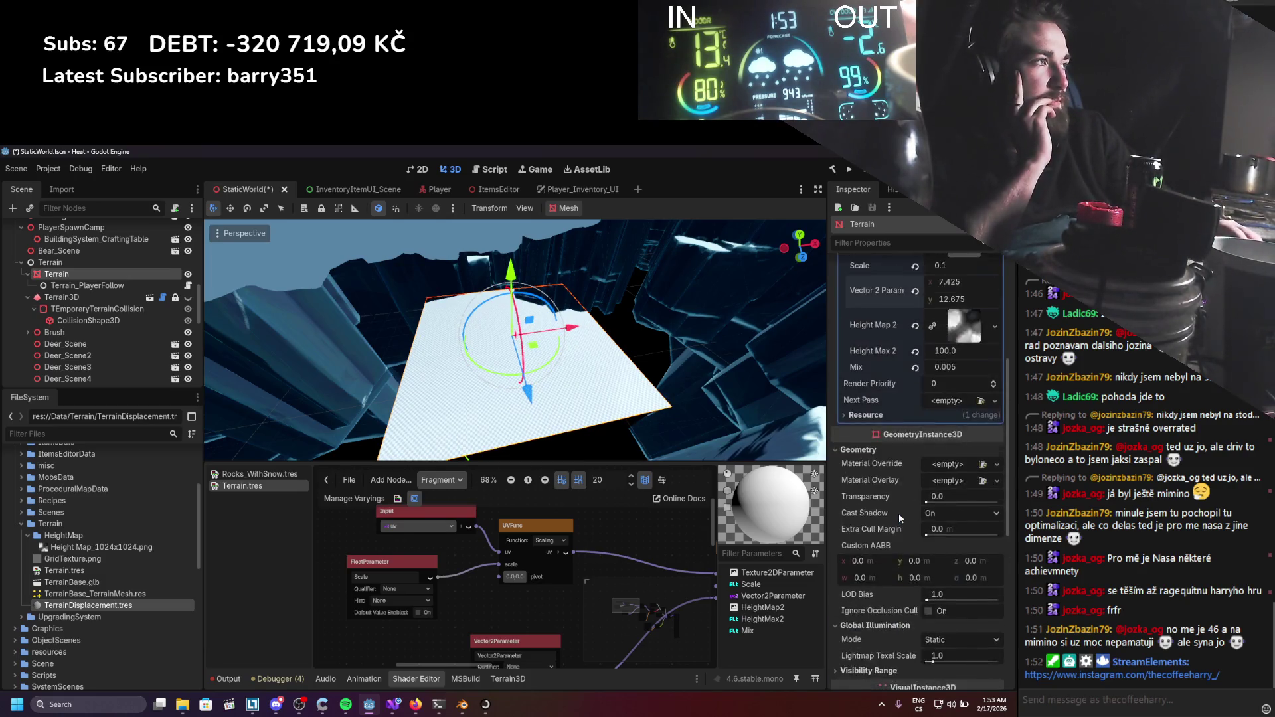
{"action": "type", "text": "480"}
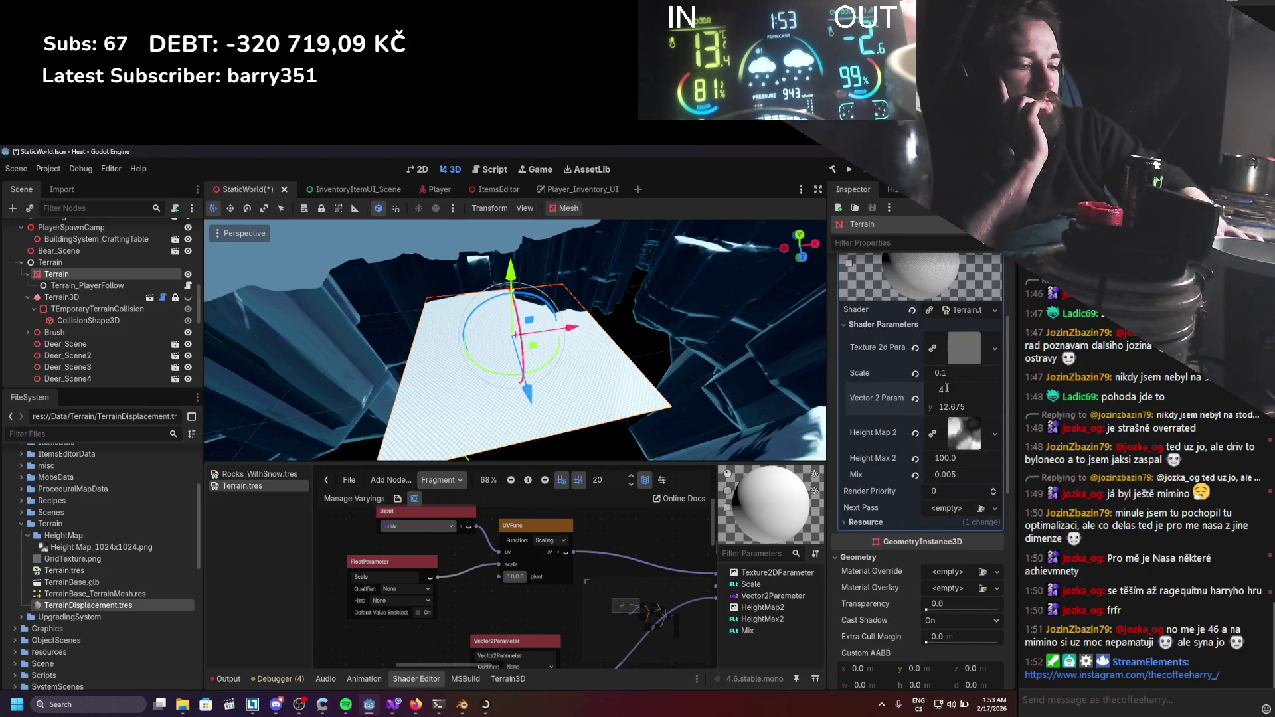
{"action": "key", "text": "Return"}
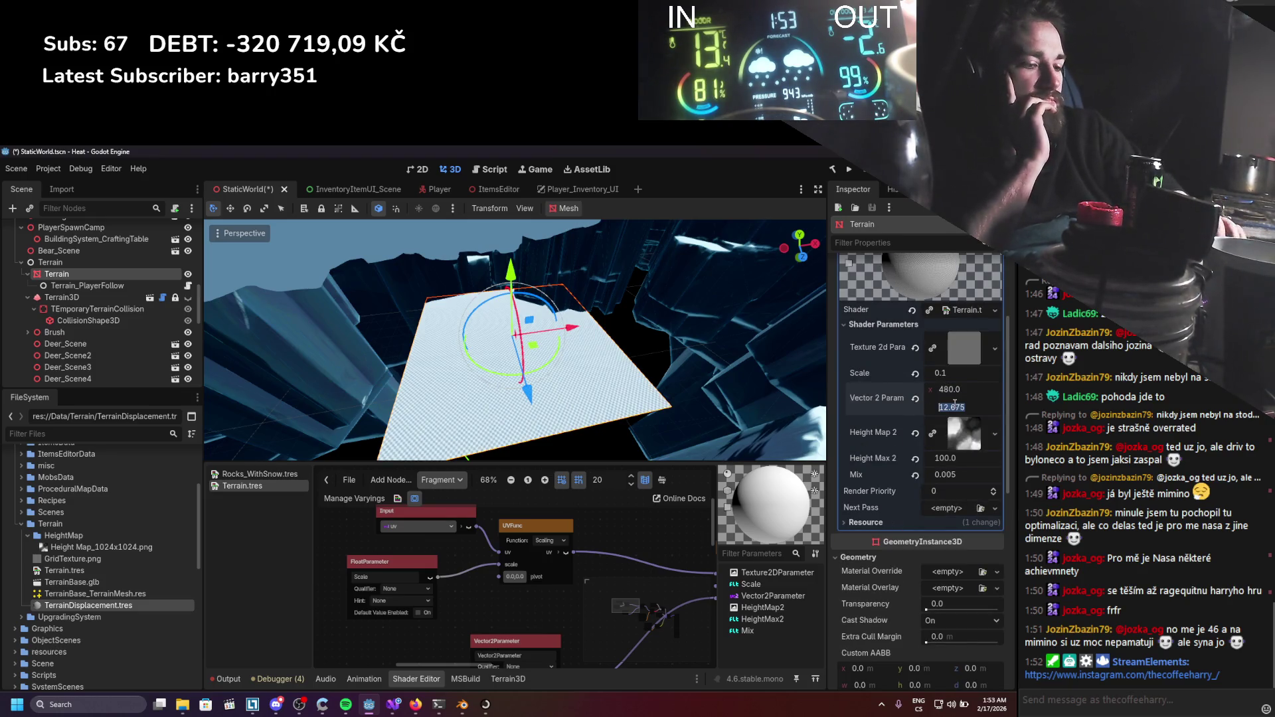
{"action": "type", "text": "550"}
{"action": "key", "text": "Return"}
{"action": "scroll", "coordinate": [512, 578], "scroll_direction": "down", "scroll_amount": 6}
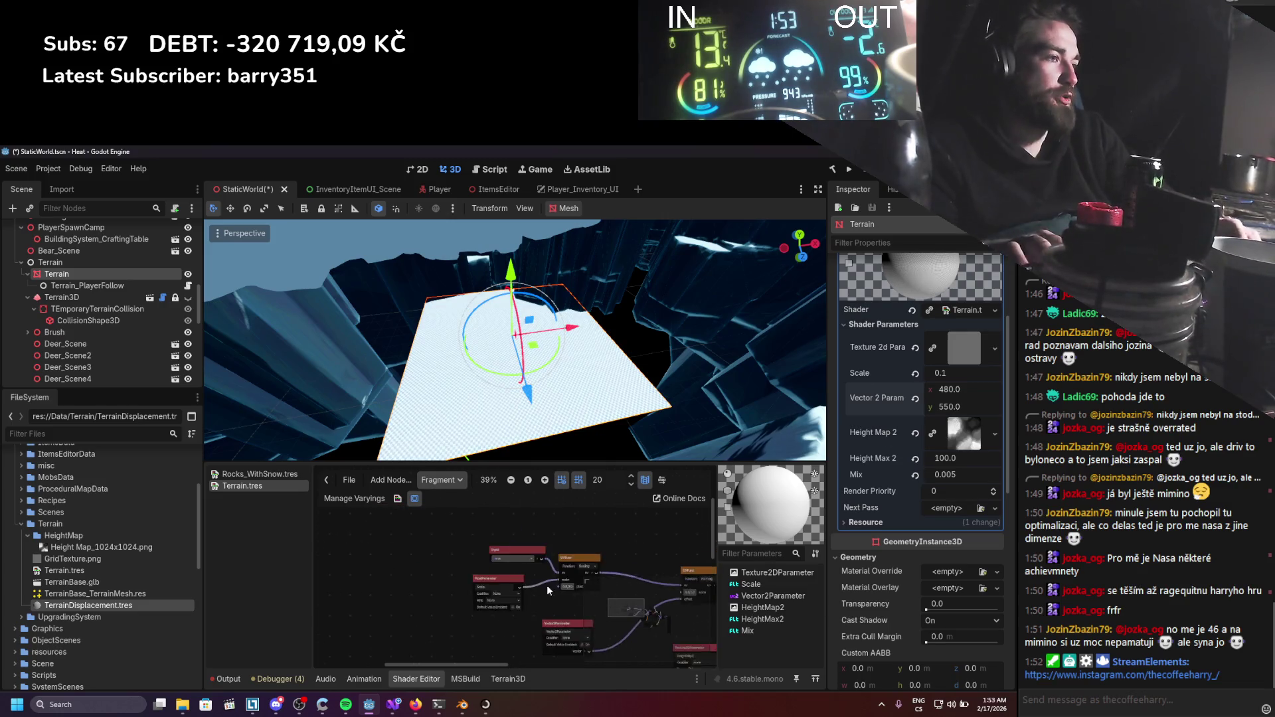
Switch the shader graph to Vertex and delete the Vector2Constant node feeding the UV offset.
{"action": "scroll", "coordinate": [393, 541], "scroll_direction": "up", "scroll_amount": 2}
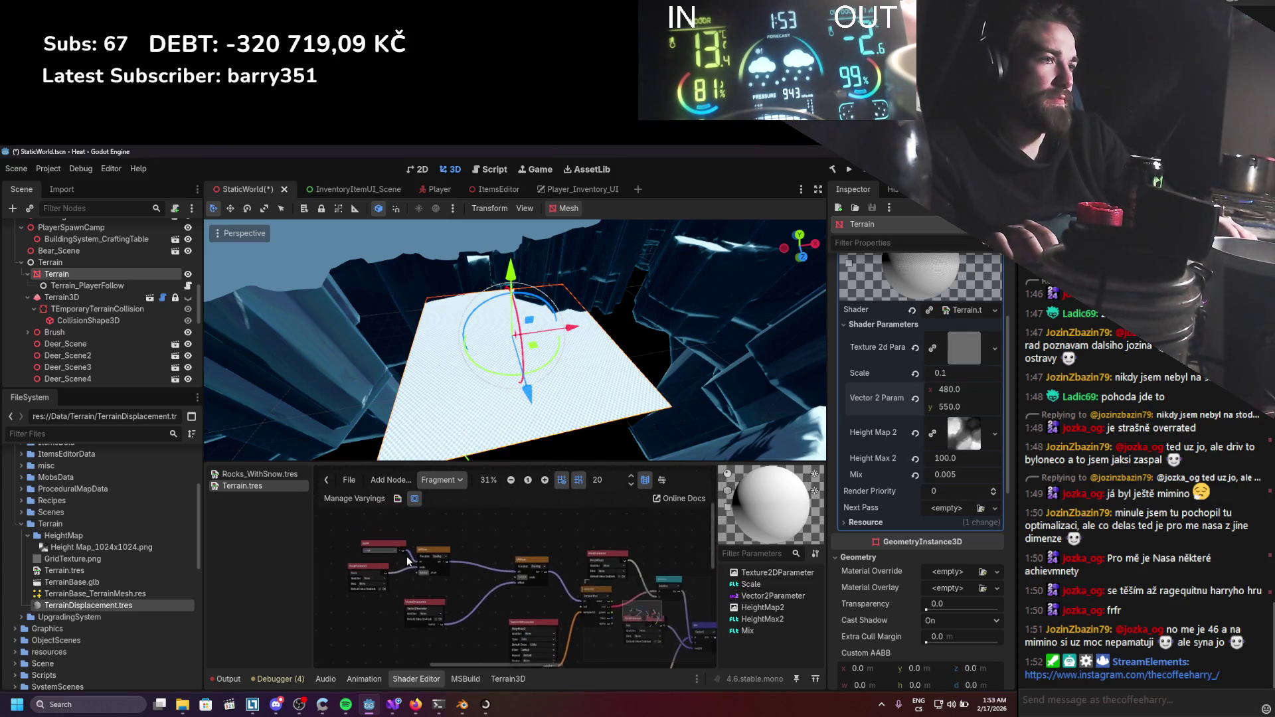
{"action": "left_click_drag", "start_coordinate": [404, 559], "coordinate": [433, 585]}
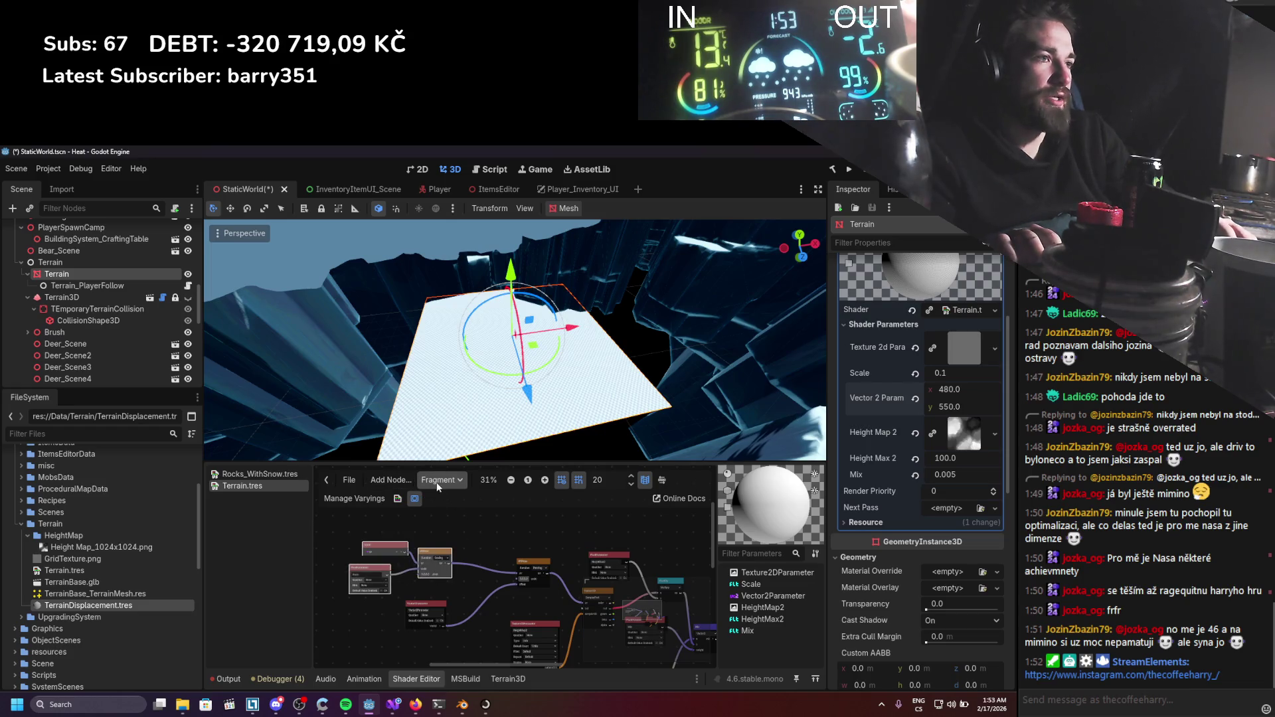
{"action": "left_click", "coordinate": [442, 507]}
{"action": "left_click_drag", "start_coordinate": [402, 545], "coordinate": [496, 545]}
{"action": "scroll", "coordinate": [497, 542], "scroll_direction": "up", "scroll_amount": 4}
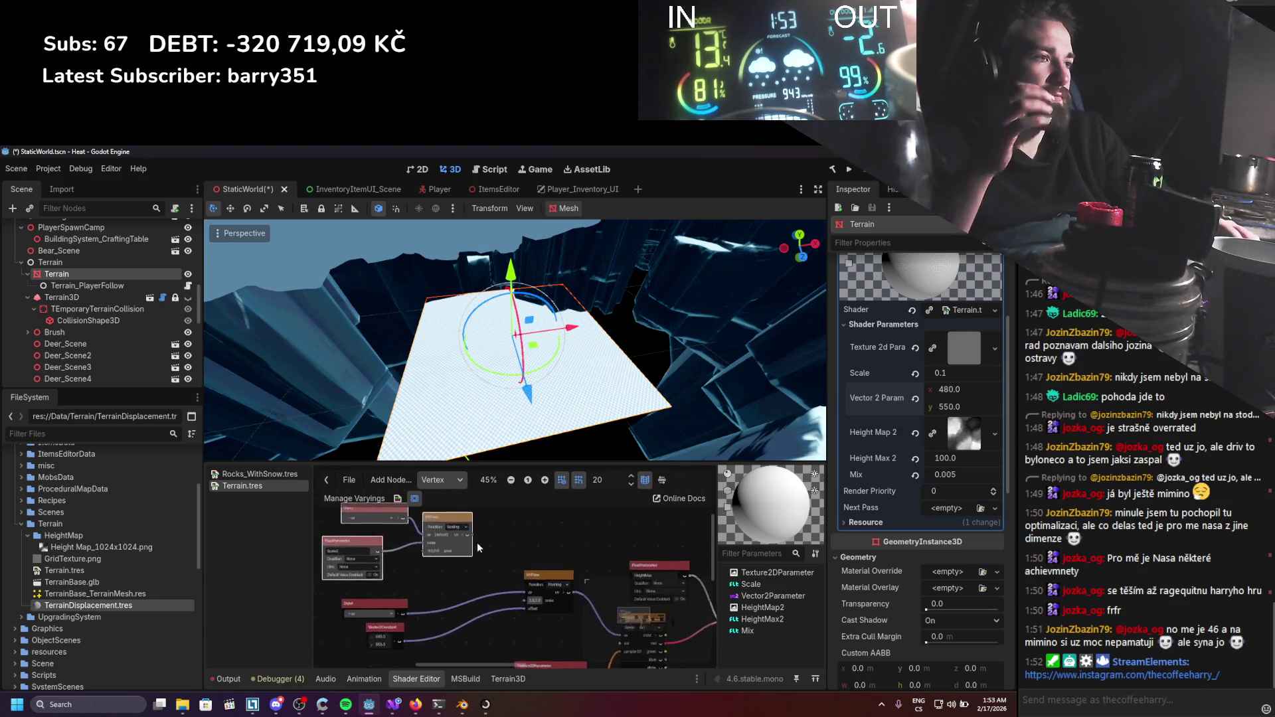
{"action": "left_click", "coordinate": [530, 533]}
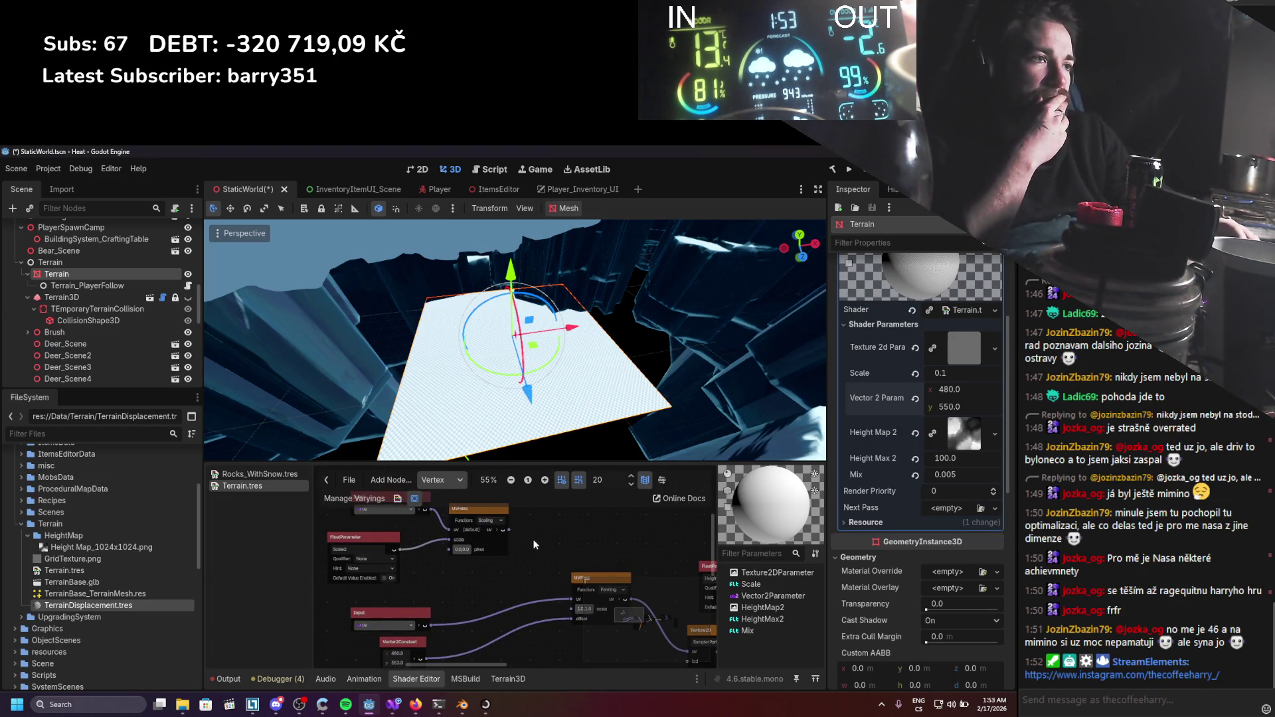
{"action": "scroll", "coordinate": [494, 551], "scroll_direction": "down", "scroll_amount": 1}
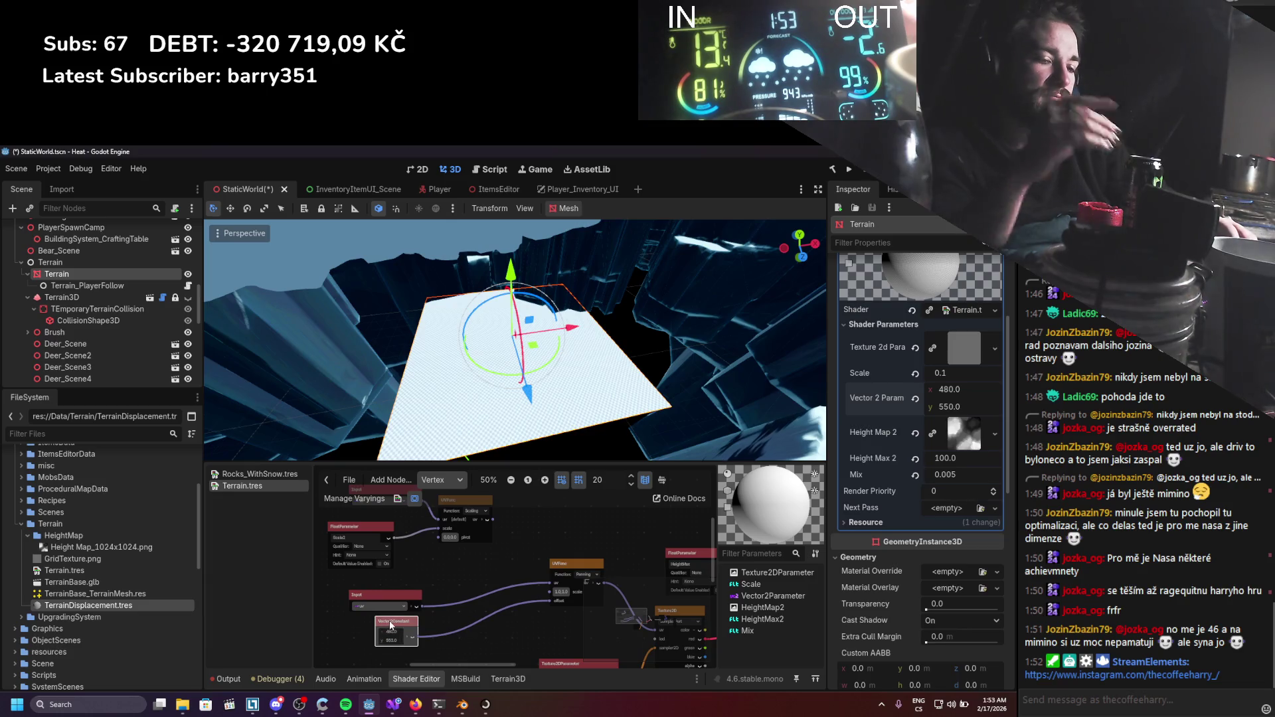
{"action": "key", "text": "Delete"}
Delete the unused Input node from the vertex graph.
{"action": "scroll", "coordinate": [521, 558], "scroll_direction": "up", "scroll_amount": 1}
{"action": "mouse_move", "coordinate": [505, 547]}
{"action": "left_mouse_down"}
{"action": "mouse_move", "coordinate": [536, 552]}
{"action": "mouse_move", "coordinate": [524, 553]}
{"action": "left_mouse_up"}
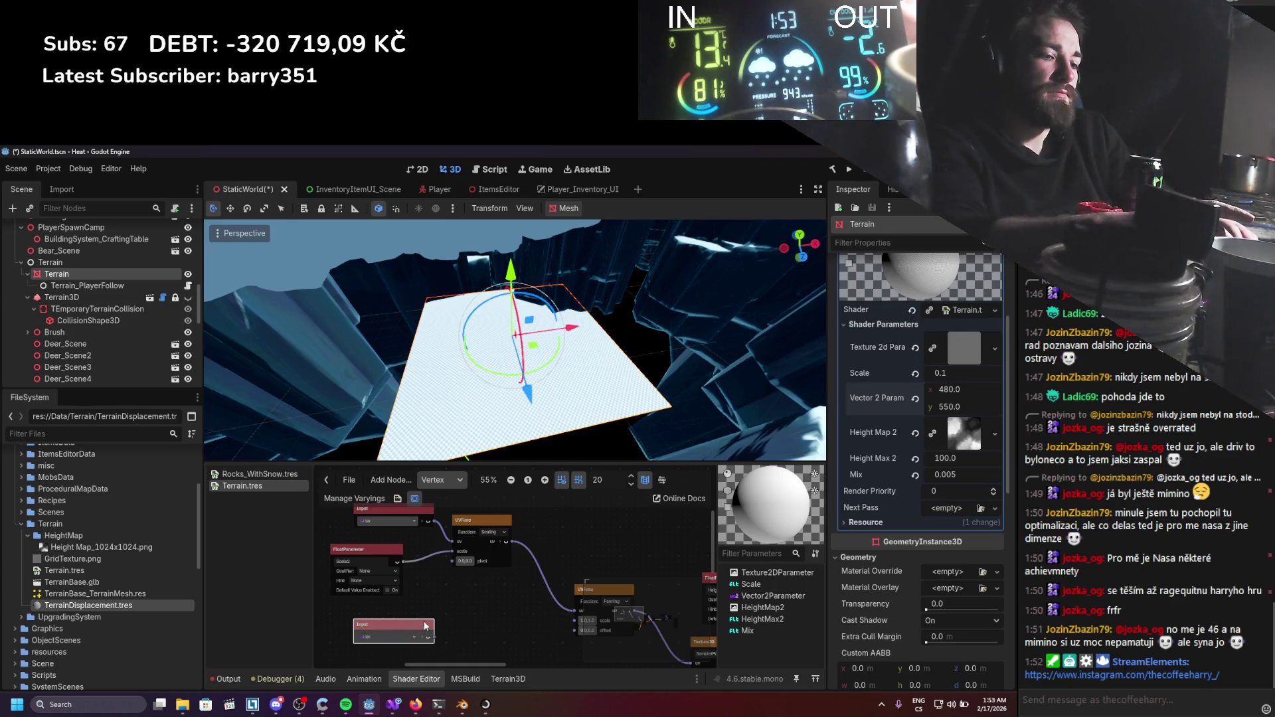
{"action": "key", "text": "Delete"}
{"action": "left_click_drag", "start_coordinate": [473, 596], "coordinate": [441, 575]}
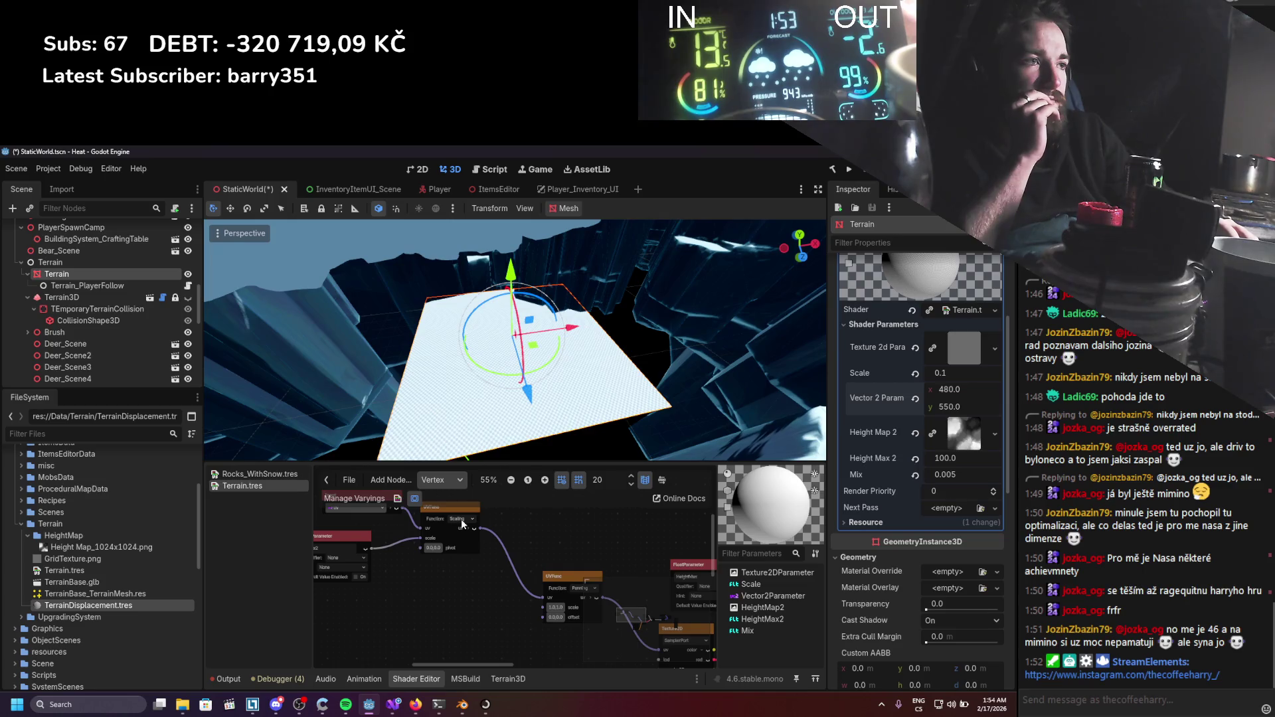
In Firefox, search Google for 'godot uv scale pivot'.
{"action": "left_click", "coordinate": [414, 705]}
{"action": "left_click", "coordinate": [441, 157]}
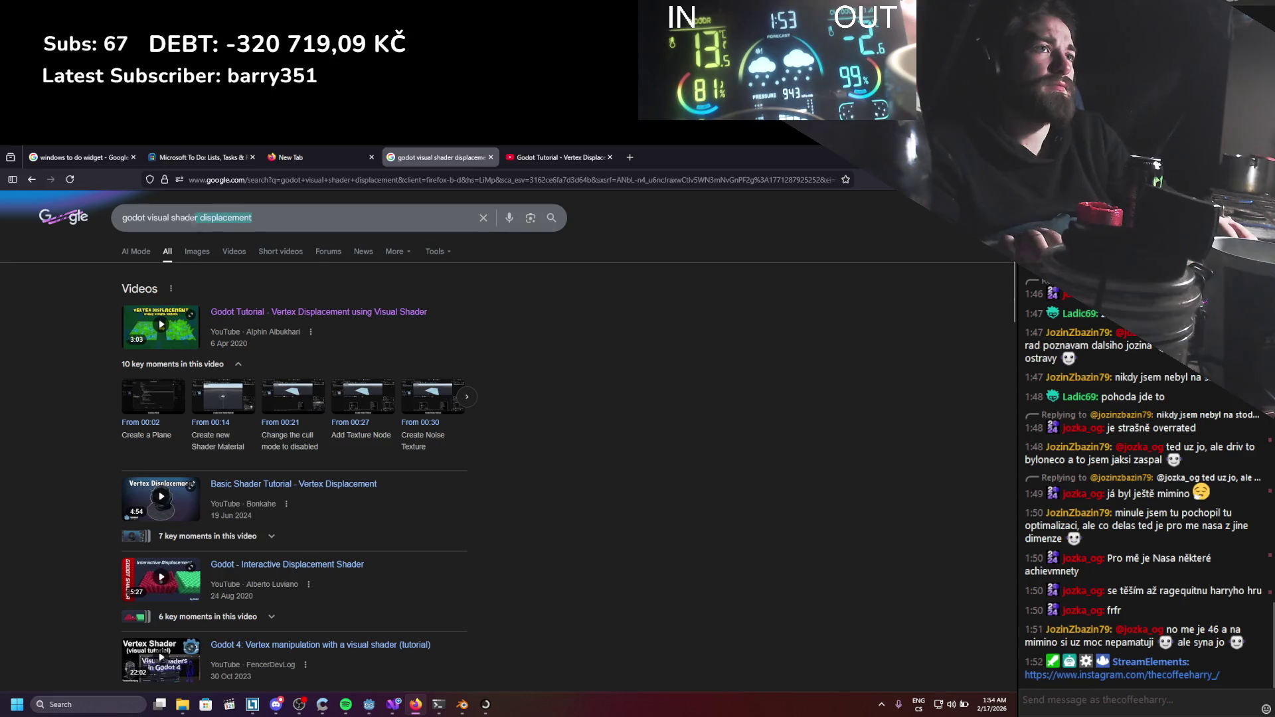
{"action": "left_click_drag", "start_coordinate": [161, 233], "coordinate": [148, 233]}
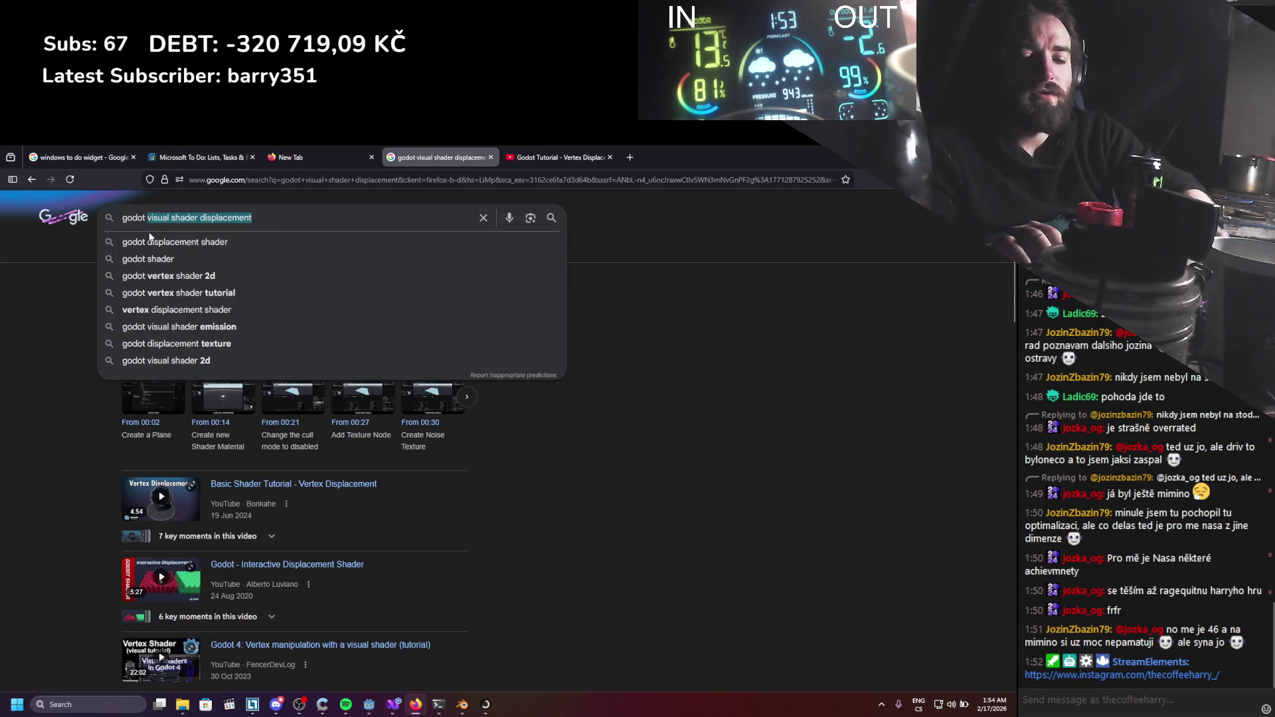
{"action": "type", "text": "uv svale"}
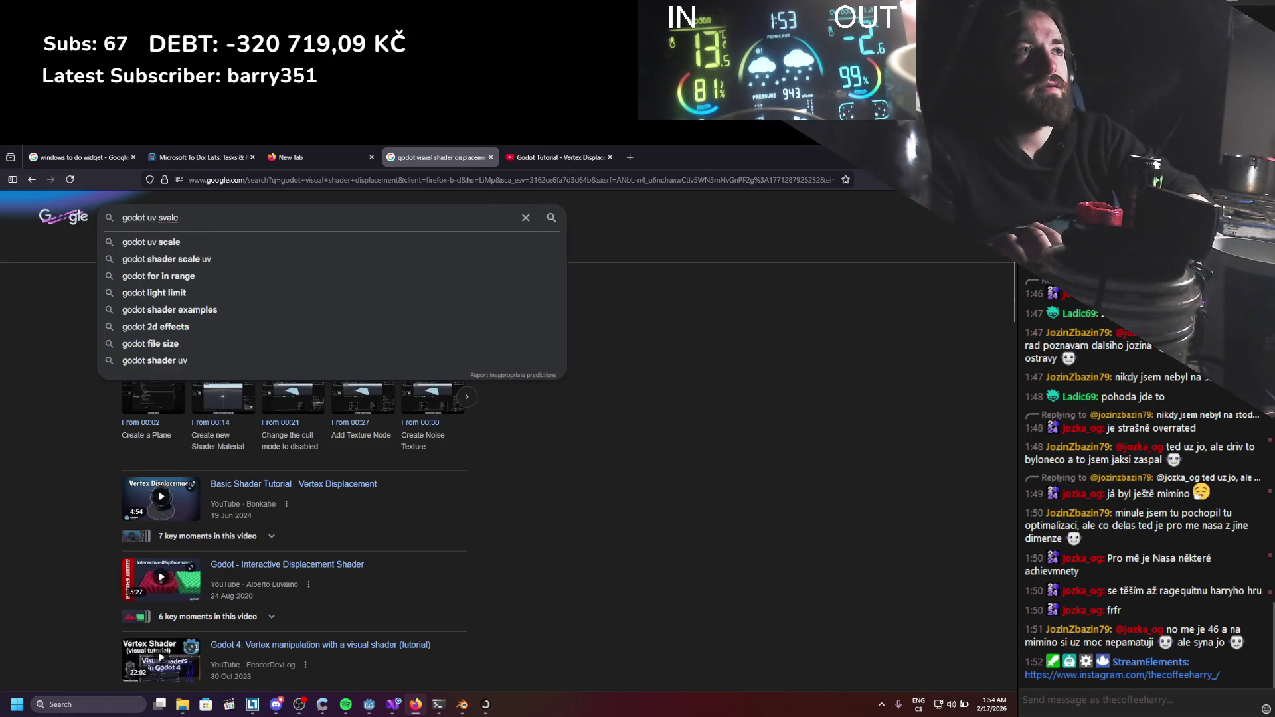
{"action": "key", "text": "BackSpace"}
{"action": "key", "text": "BackSpace"}
{"action": "key", "text": "BackSpace"}
{"action": "key", "text": "BackSpace"}
{"action": "type", "text": "cale "}
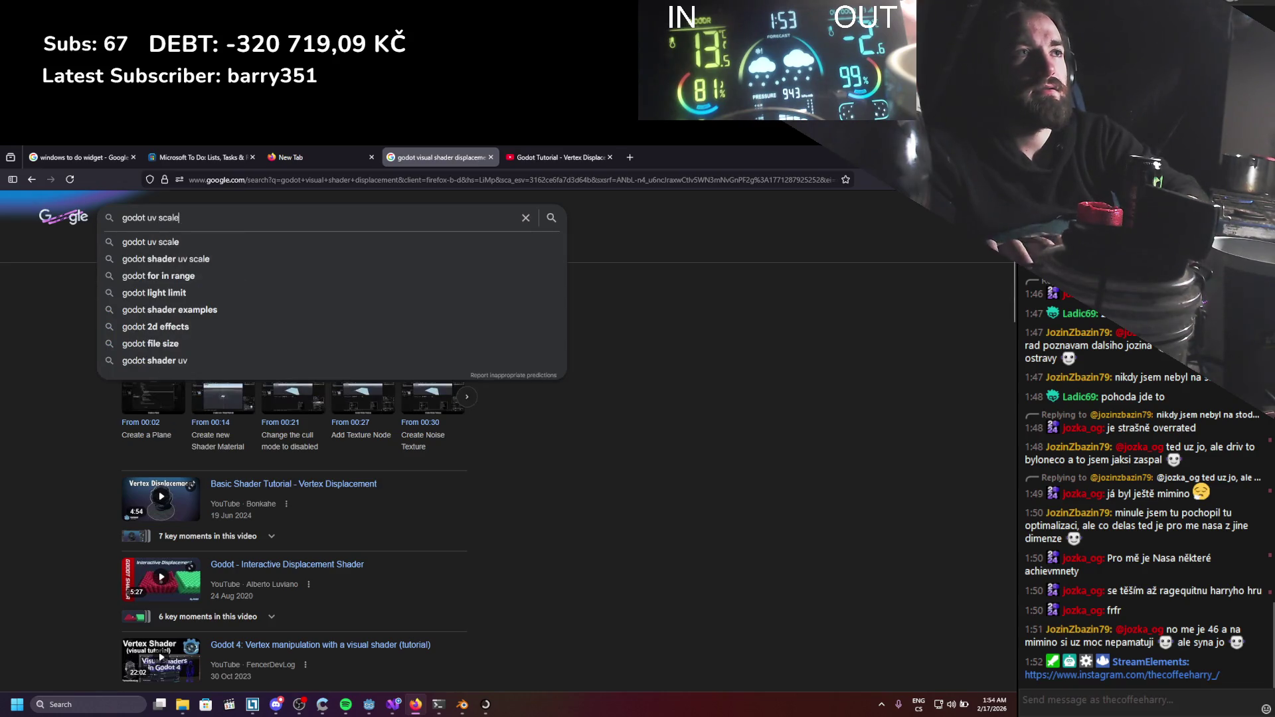
{"action": "type", "text": "pivot"}
{"action": "key", "text": "Return"}
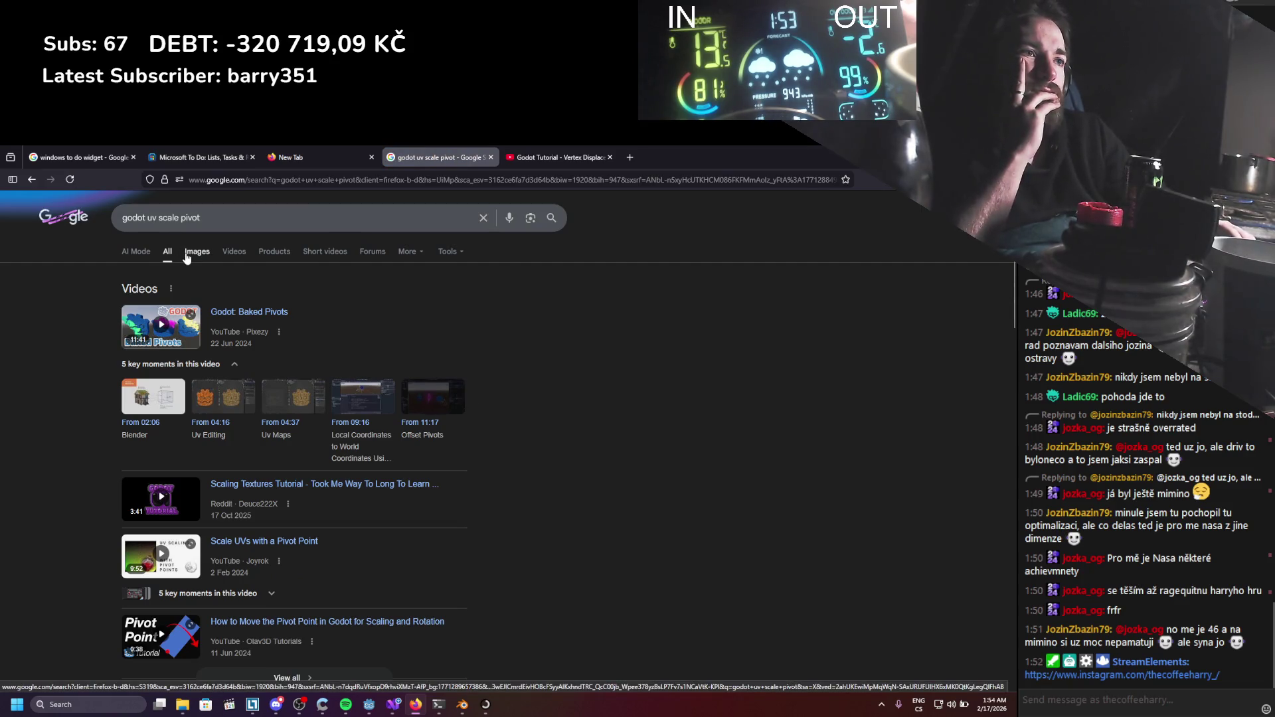
{"action": "scroll", "coordinate": [210, 350], "scroll_direction": "down", "scroll_amount": 5}
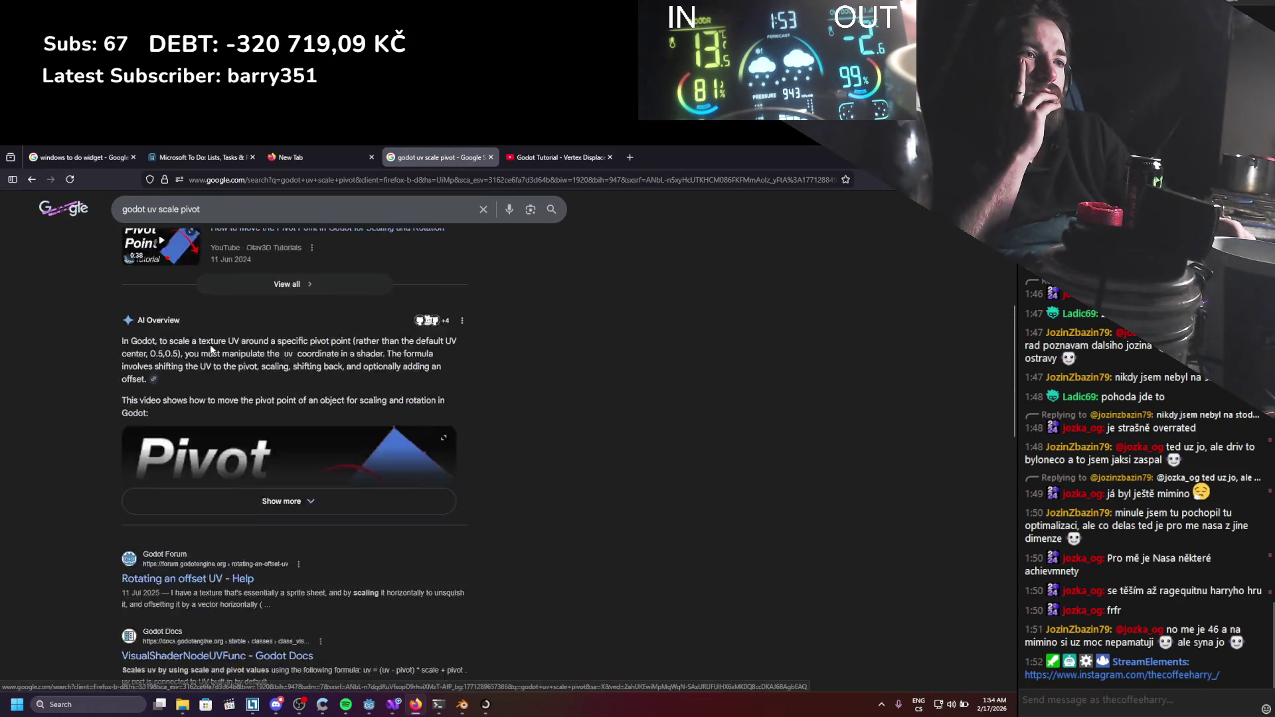
{"action": "scroll", "coordinate": [210, 348], "scroll_direction": "down", "scroll_amount": 2}
Check the 'Rotating an offset UV' forum thread, close it, and search 'godot uv scale' instead.
{"action": "middle_click", "coordinate": [206, 433]}
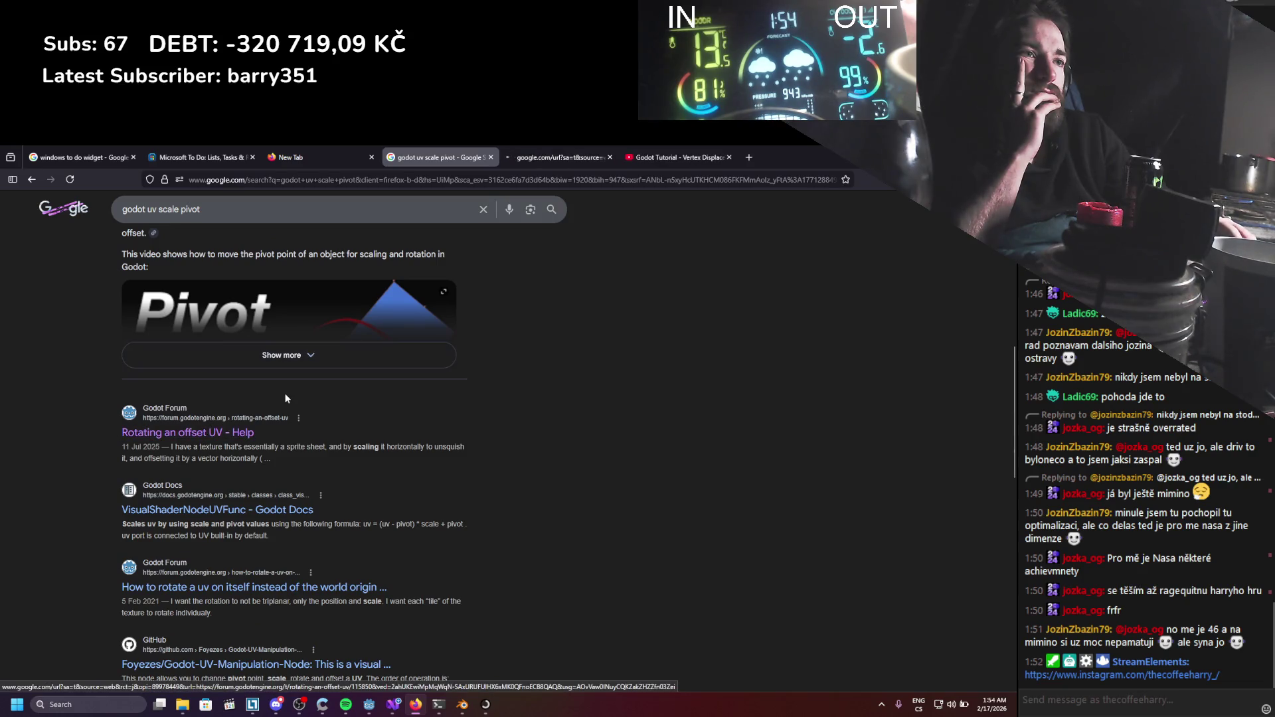
{"action": "scroll", "coordinate": [240, 489], "scroll_direction": "down", "scroll_amount": 1}
{"action": "scroll", "coordinate": [372, 332], "scroll_direction": "up", "scroll_amount": 2}
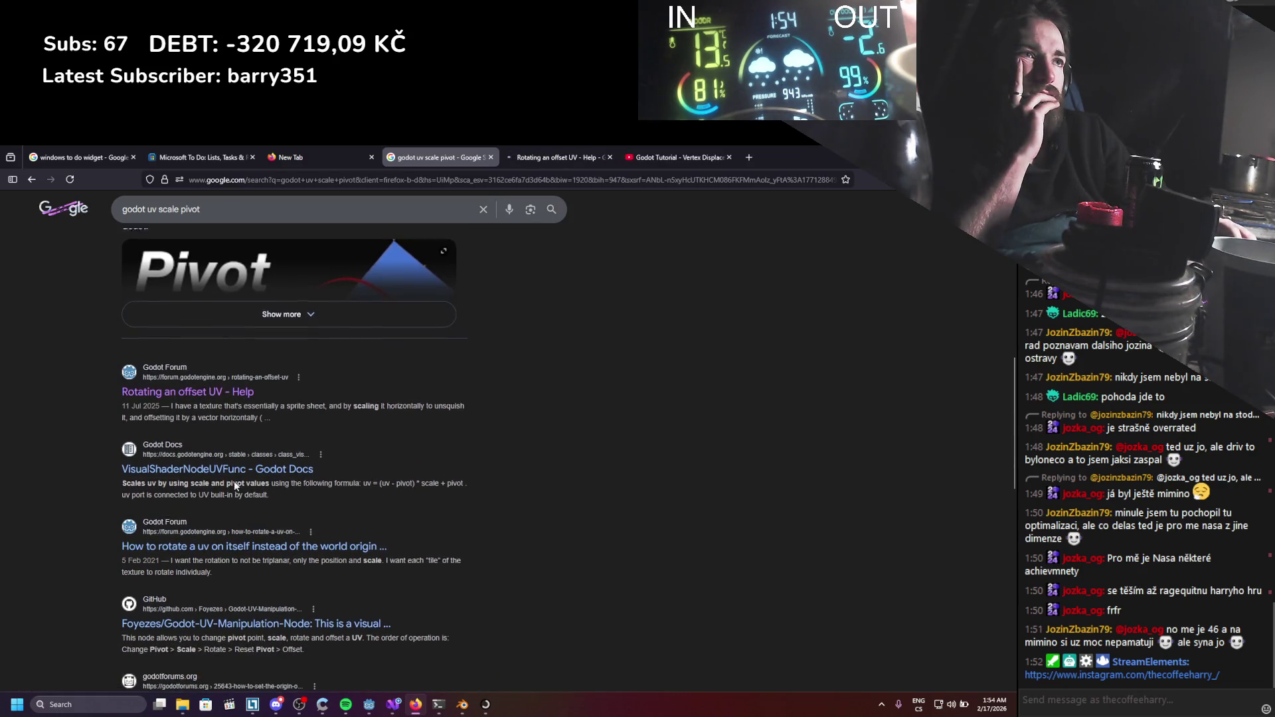
{"action": "left_click", "coordinate": [534, 157]}
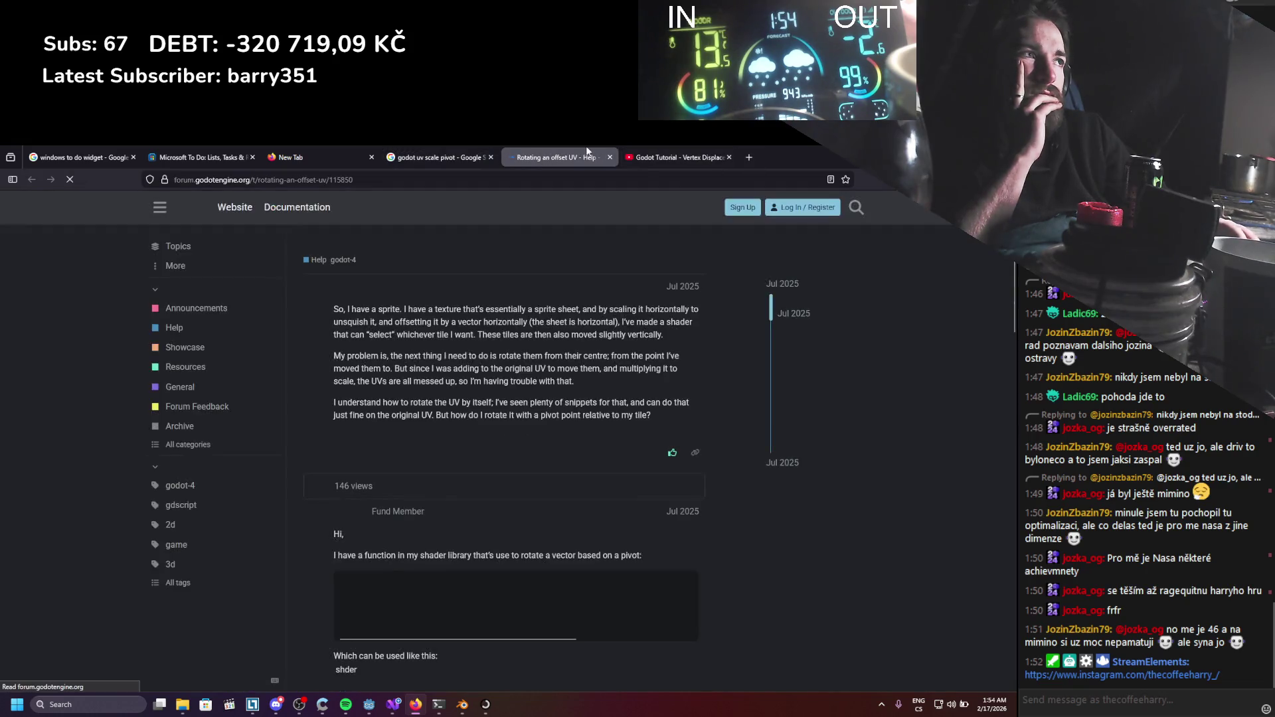
{"action": "key", "text": "ctrl+w"}
{"action": "key", "text": "BackSpace"}
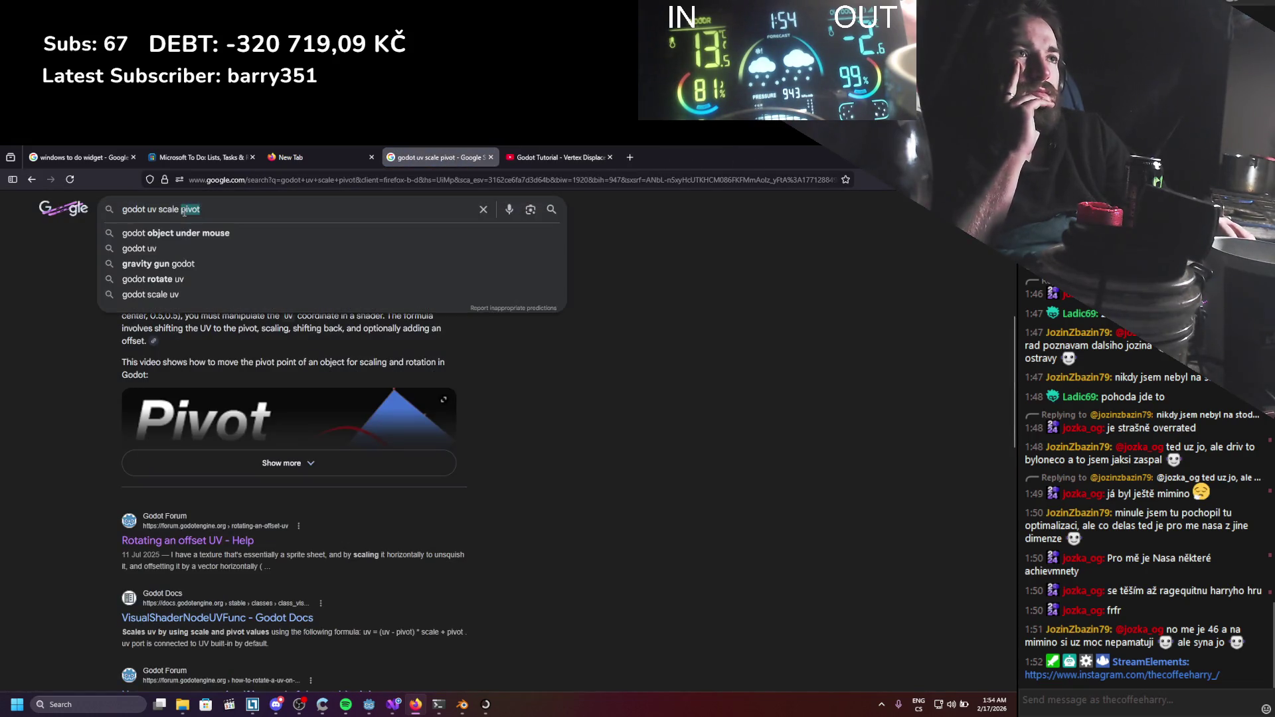
{"action": "key", "text": "Return"}
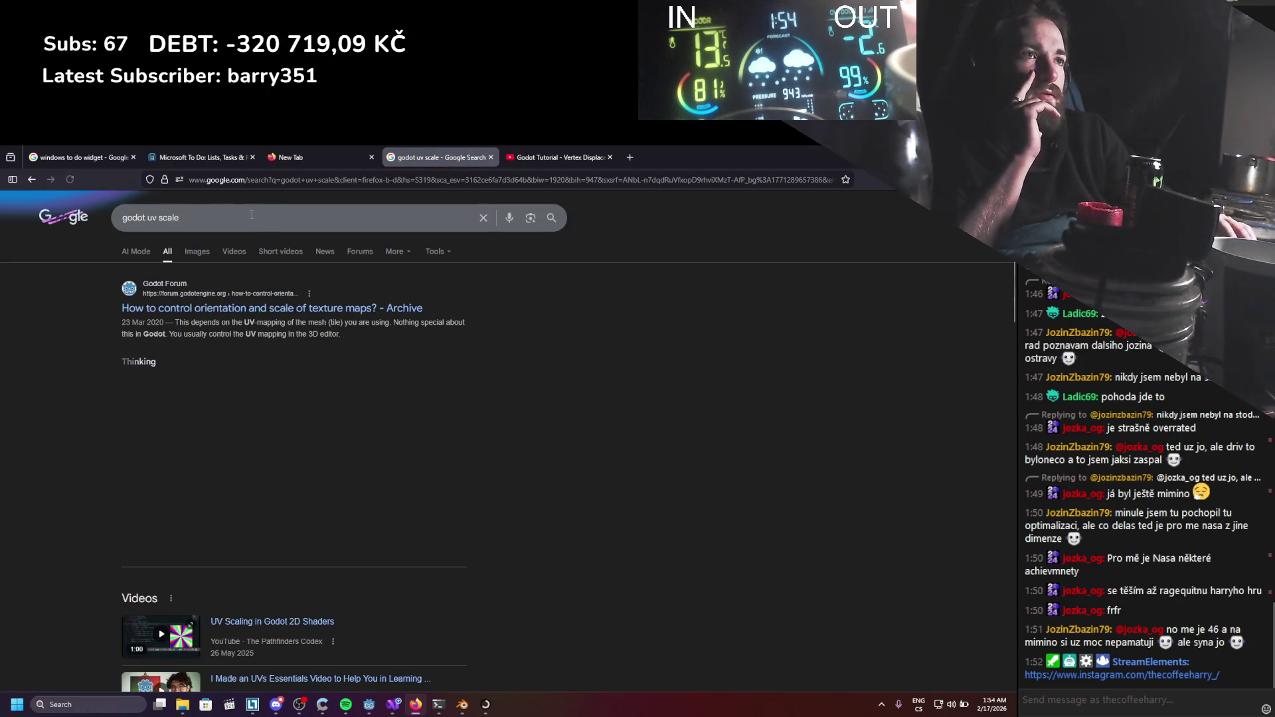
Open the VisualShaderNodeUVFunc Godot Docs page and read its scaling formula.
{"action": "scroll", "coordinate": [83, 356], "scroll_direction": "down", "scroll_amount": 3}
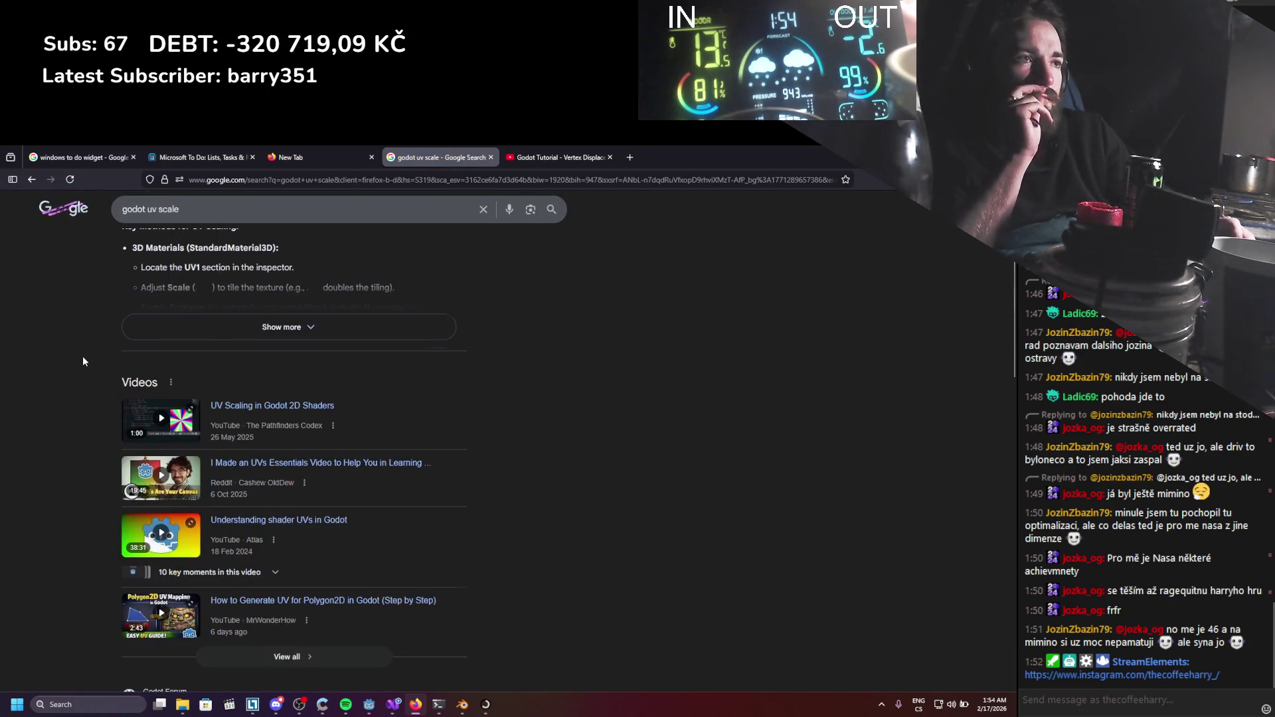
{"action": "scroll", "coordinate": [83, 361], "scroll_direction": "down", "scroll_amount": 5}
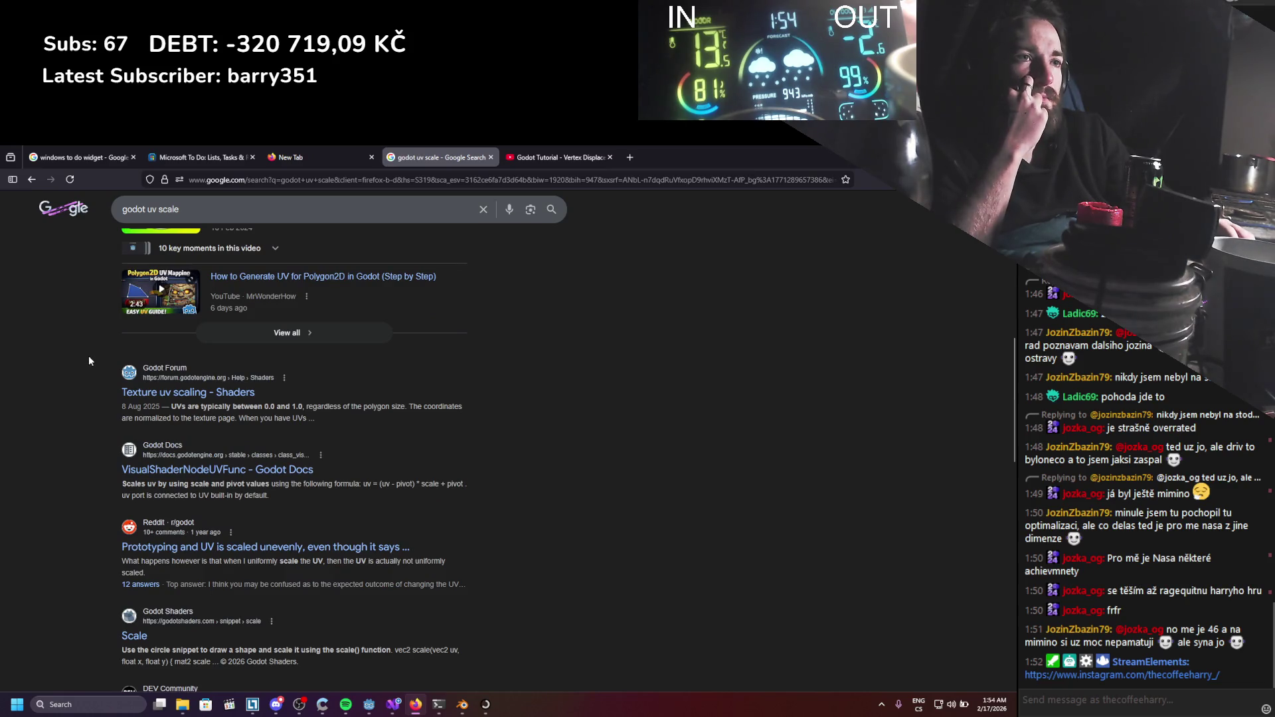
{"action": "scroll", "coordinate": [96, 358], "scroll_direction": "down", "scroll_amount": 1}
{"action": "middle_click", "coordinate": [211, 415]}
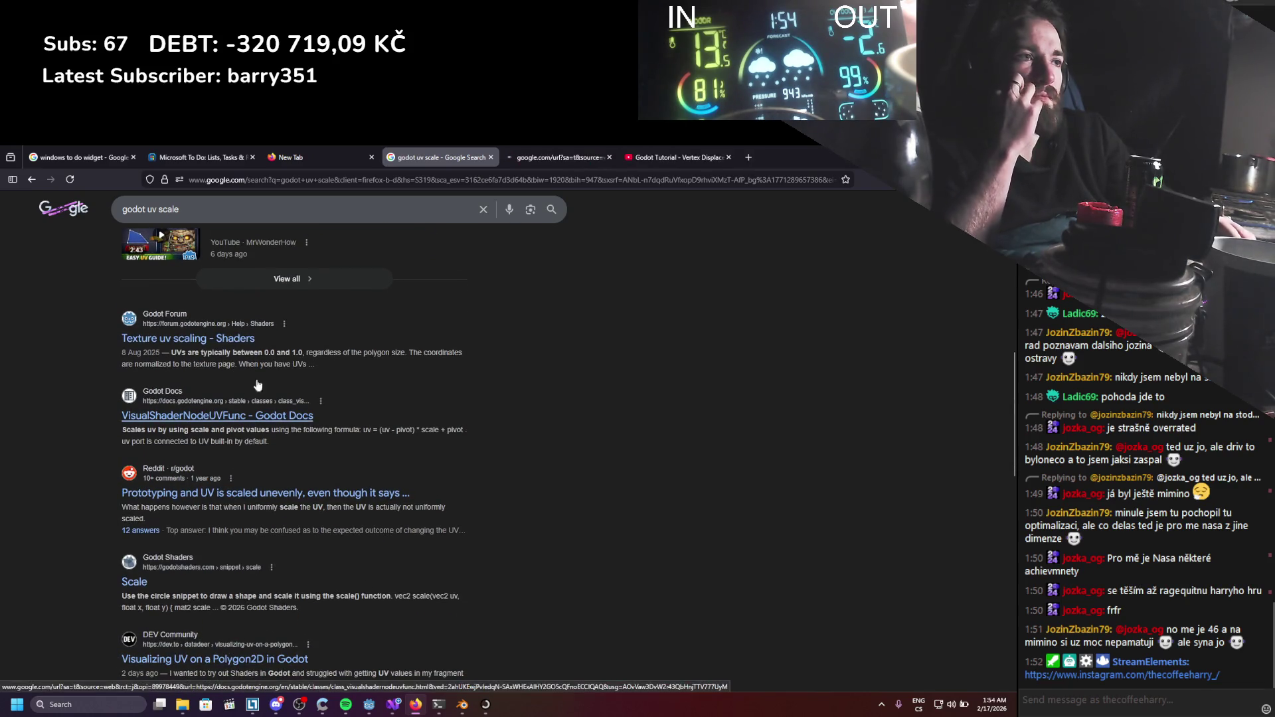
{"action": "left_click", "coordinate": [543, 156]}
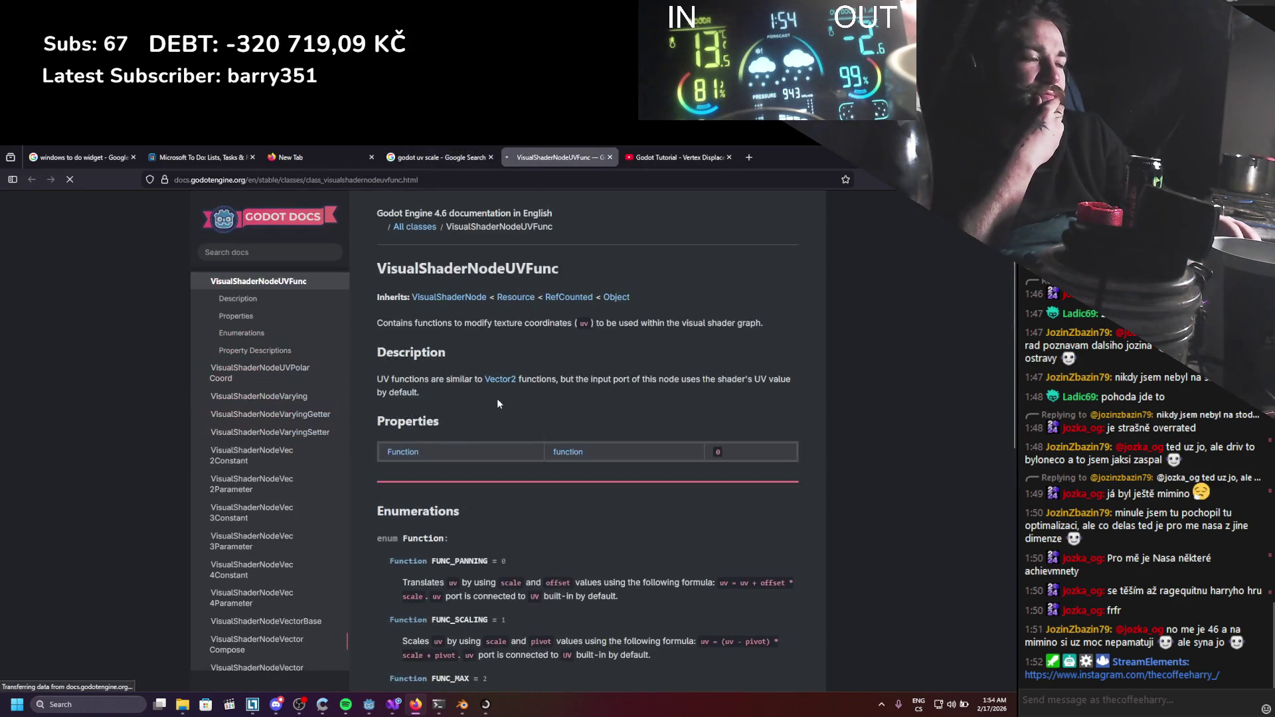
{"action": "scroll", "coordinate": [505, 403], "scroll_direction": "down", "scroll_amount": 1}
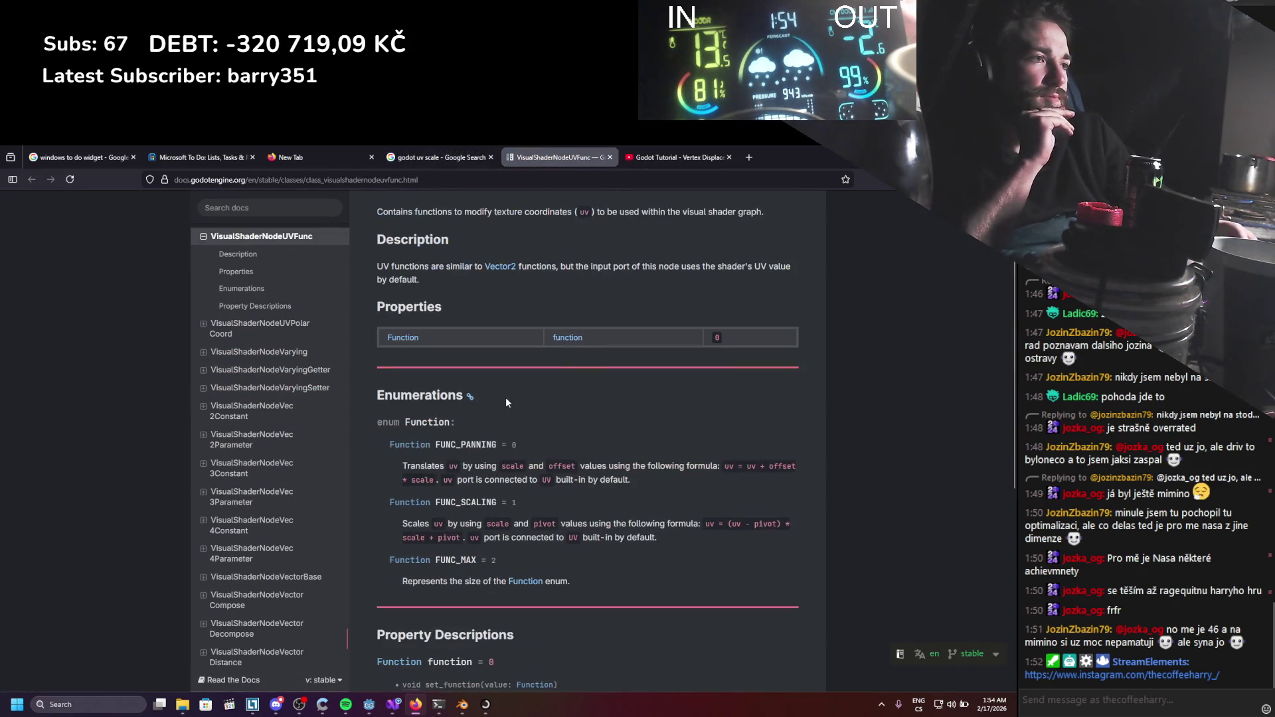
{"action": "scroll", "coordinate": [506, 402], "scroll_direction": "down", "scroll_amount": 2}
{"action": "scroll", "coordinate": [507, 397], "scroll_direction": "down", "scroll_amount": 1}
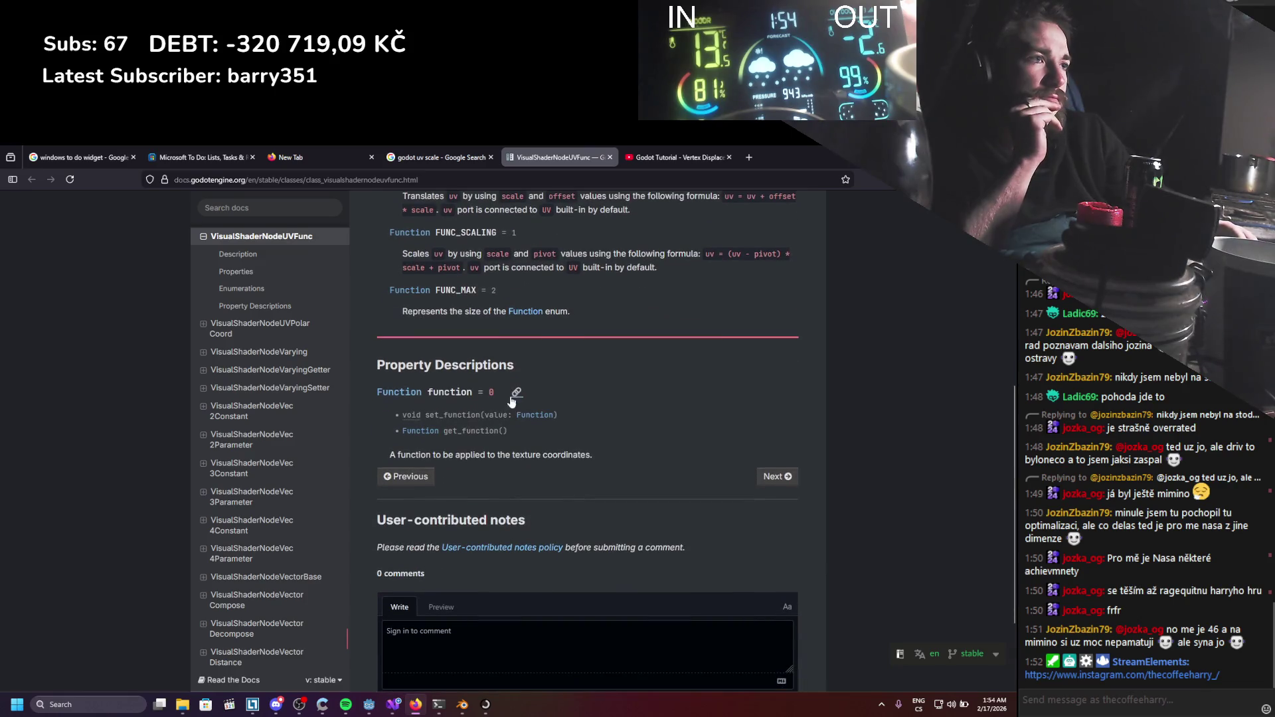
{"action": "scroll", "coordinate": [506, 397], "scroll_direction": "up", "scroll_amount": 3}
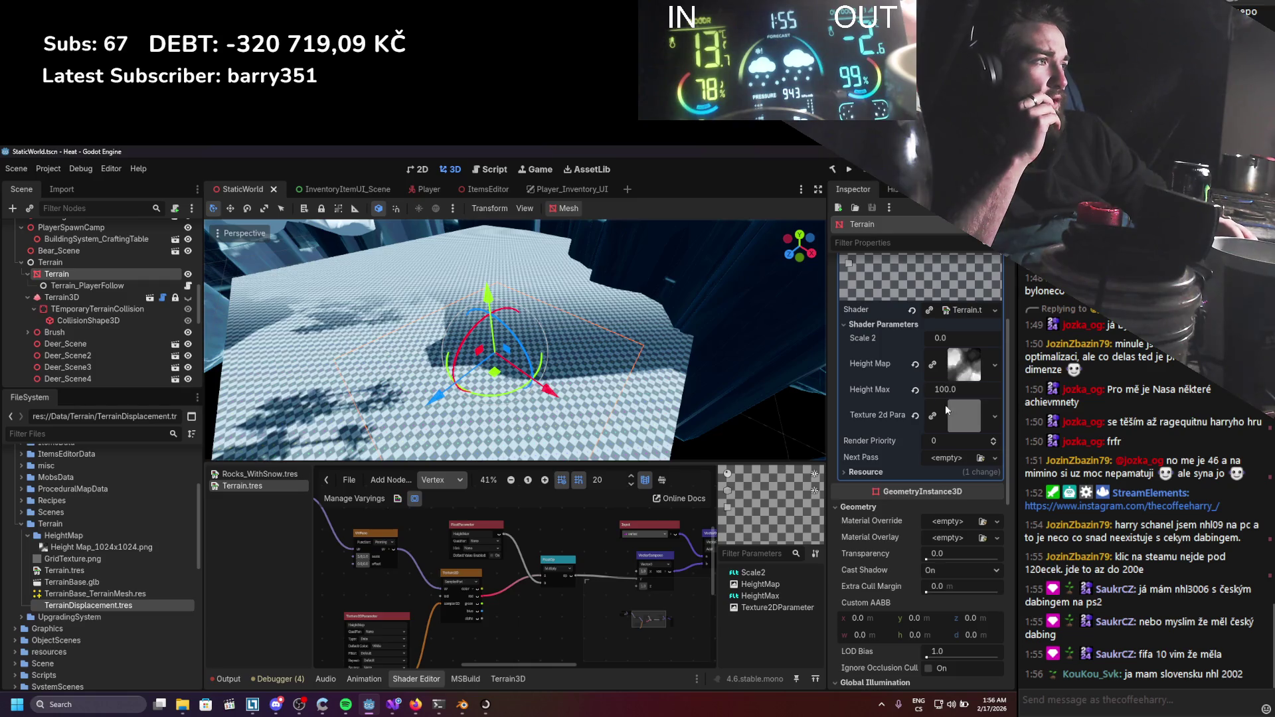
Enter 0.1 for the Scale 2 shader parameter and inspect the reshaped terrain in the viewport.
{"action": "left_click", "coordinate": [954, 335]}
{"action": "type", "text": "0."}
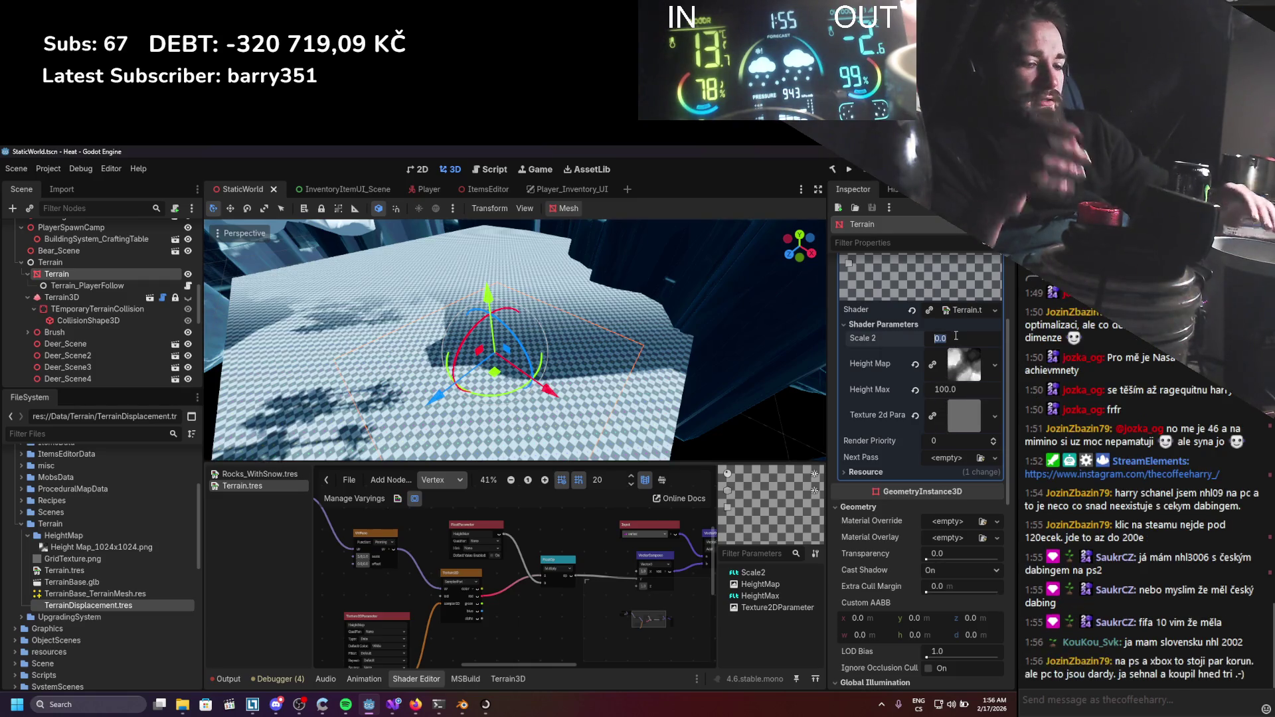
{"action": "type", "text": "1"}
{"action": "key", "text": "Return"}
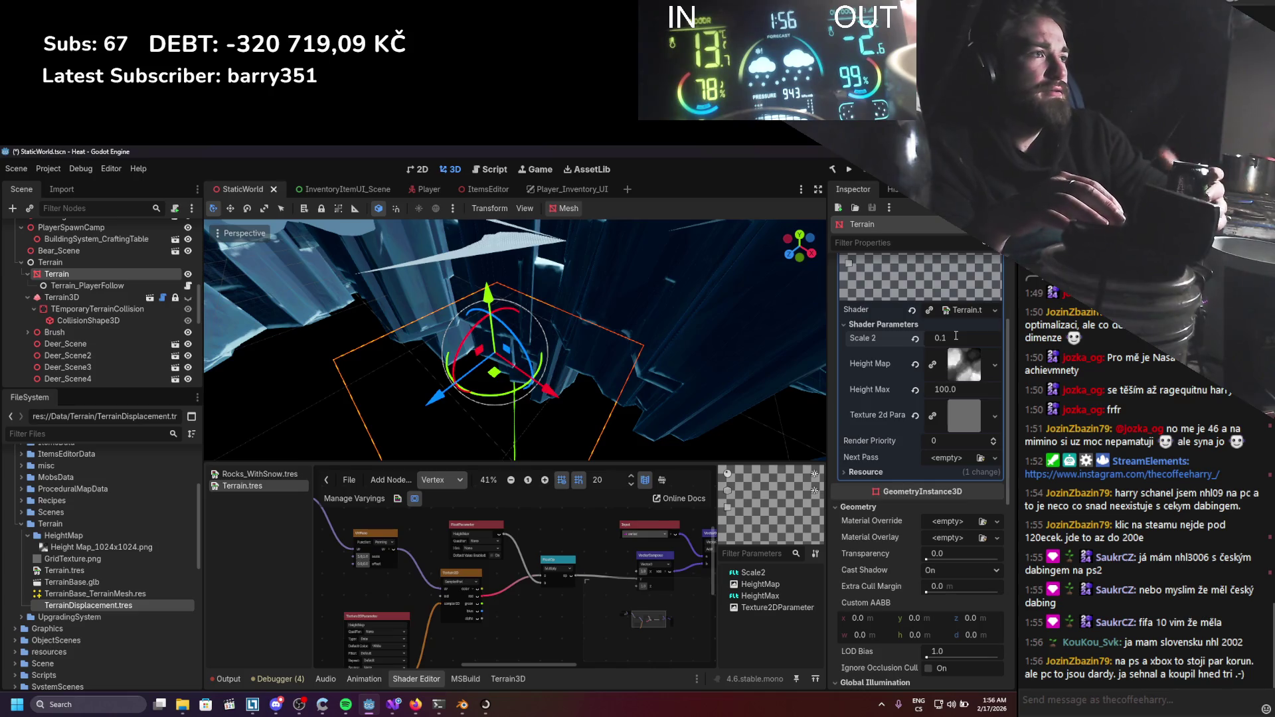
{"action": "scroll", "coordinate": [562, 407], "scroll_direction": "down", "scroll_amount": 5}
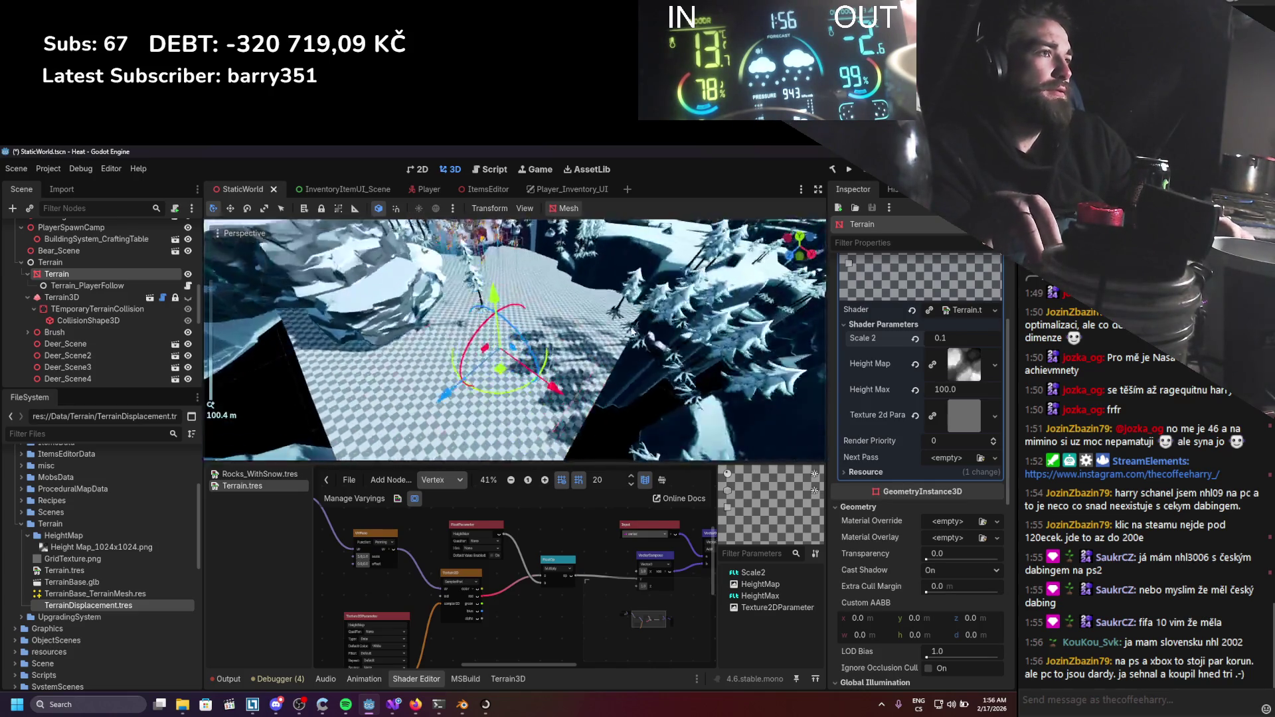
{"action": "scroll", "coordinate": [562, 407], "scroll_direction": "up", "scroll_amount": 5}
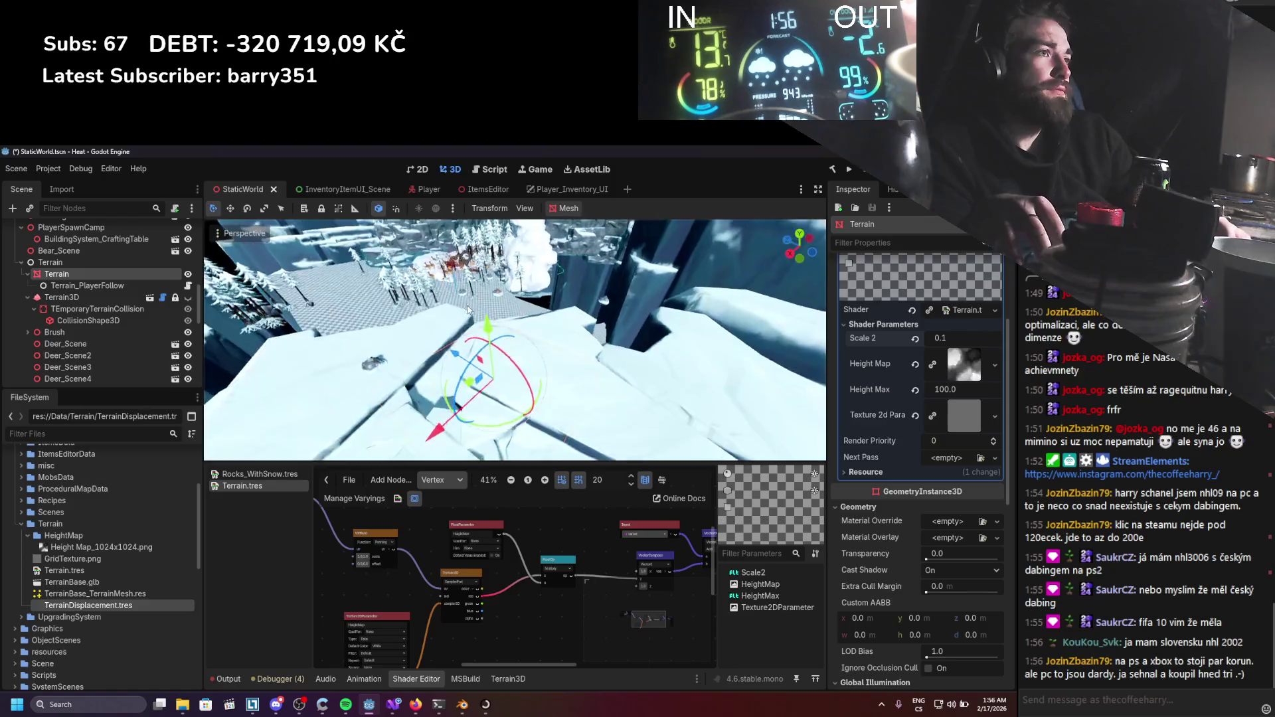
{"action": "scroll", "coordinate": [439, 345], "scroll_direction": "up", "scroll_amount": 2}
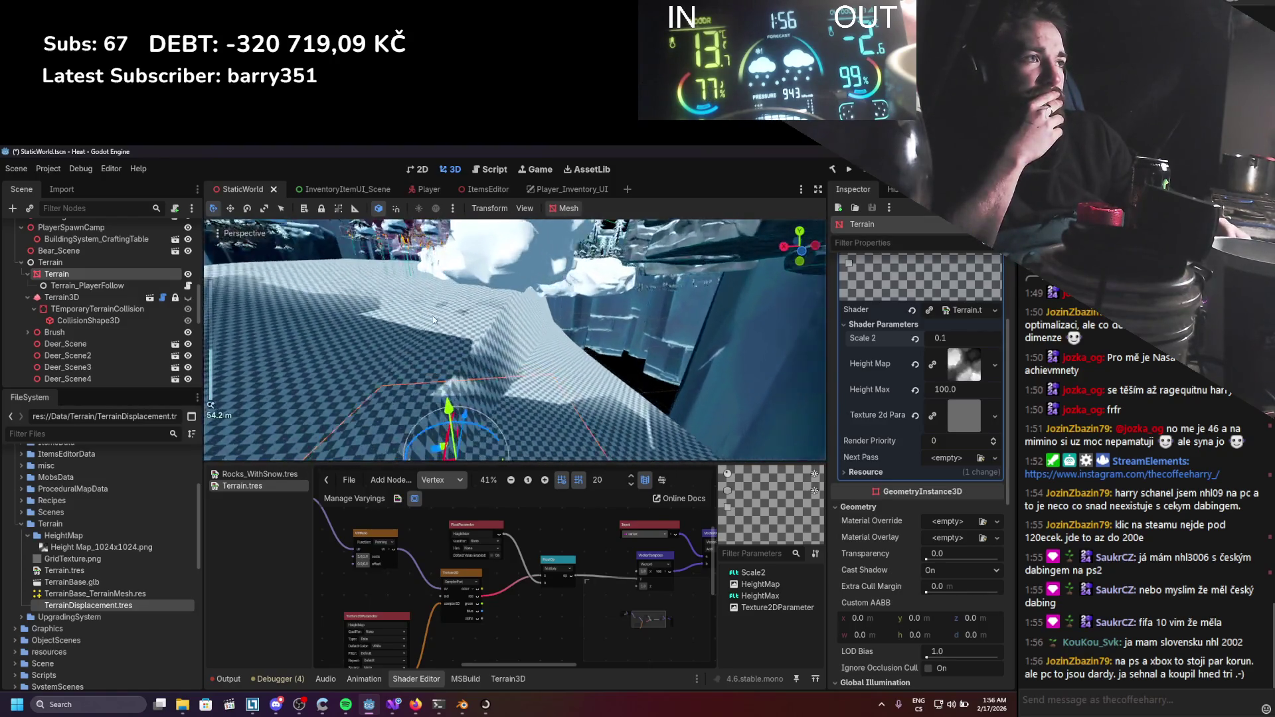
{"action": "scroll", "coordinate": [291, 307], "scroll_direction": "up", "scroll_amount": 2}
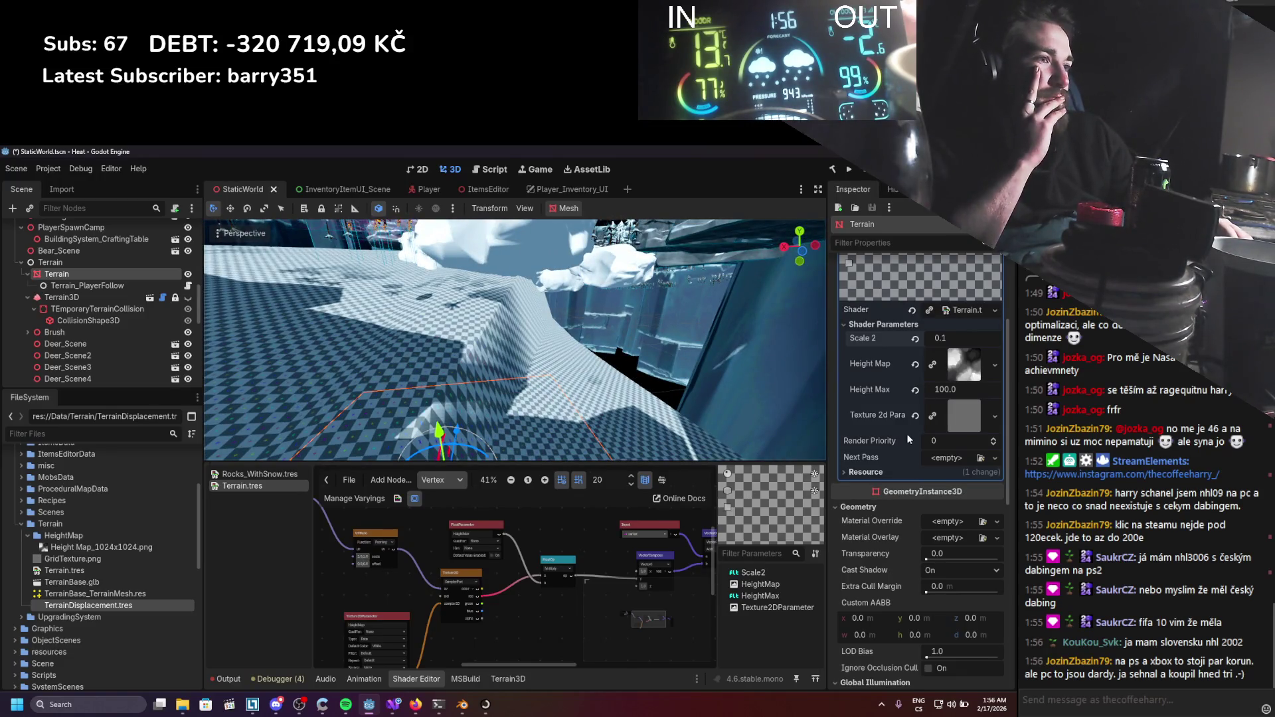
{"action": "scroll", "coordinate": [533, 537], "scroll_direction": "up", "scroll_amount": 1}
Create a Vector2Parameter node and connect its output to the UVFunc offset input.
{"action": "right_click", "coordinate": [473, 600]}
{"action": "left_click", "coordinate": [478, 603]}
{"action": "type", "text": "vec"}
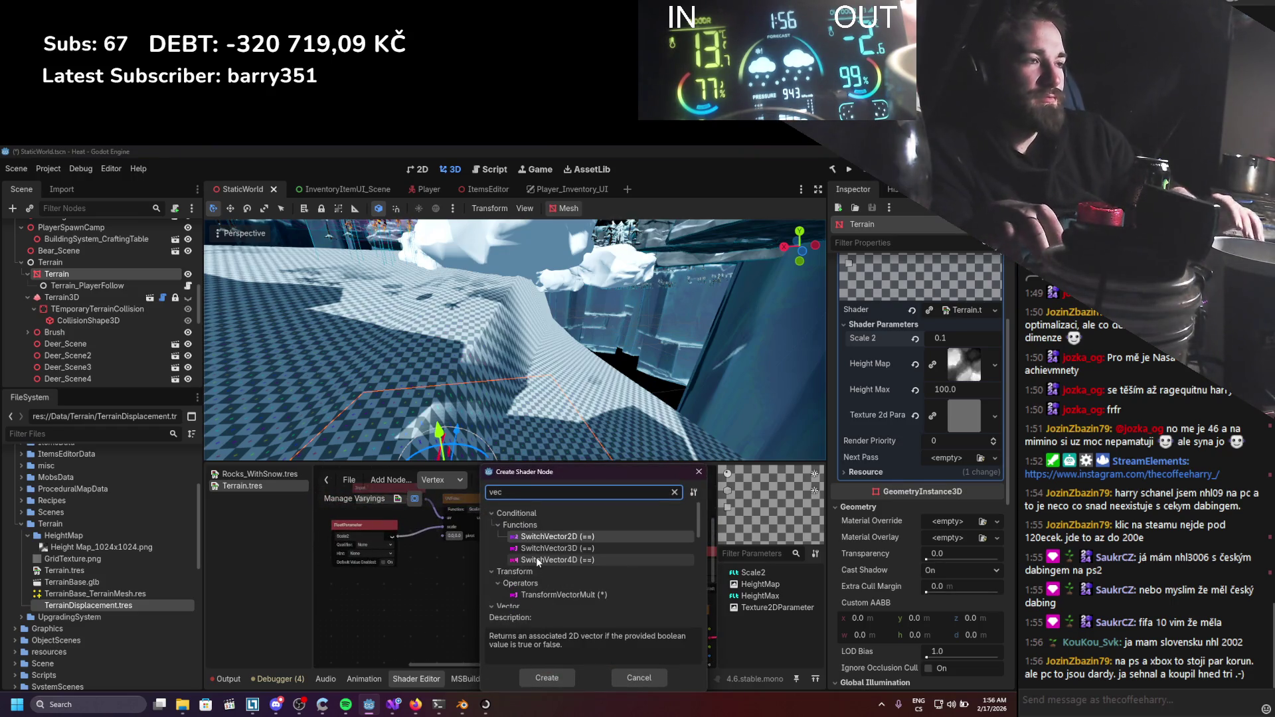
{"action": "type", "text": "tor2úar"}
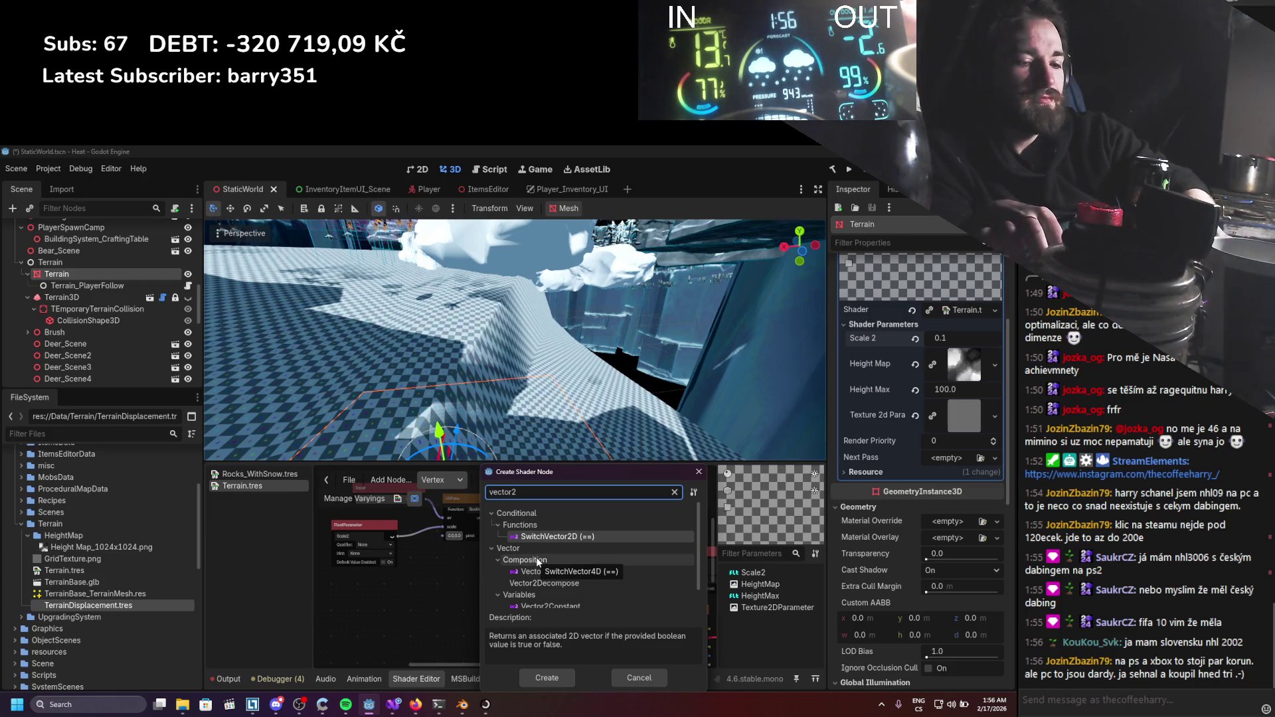
{"action": "key", "text": "BackSpace"}
{"action": "key", "text": "BackSpace"}
{"action": "key", "text": "BackSpace"}
{"action": "type", "text": "para"}
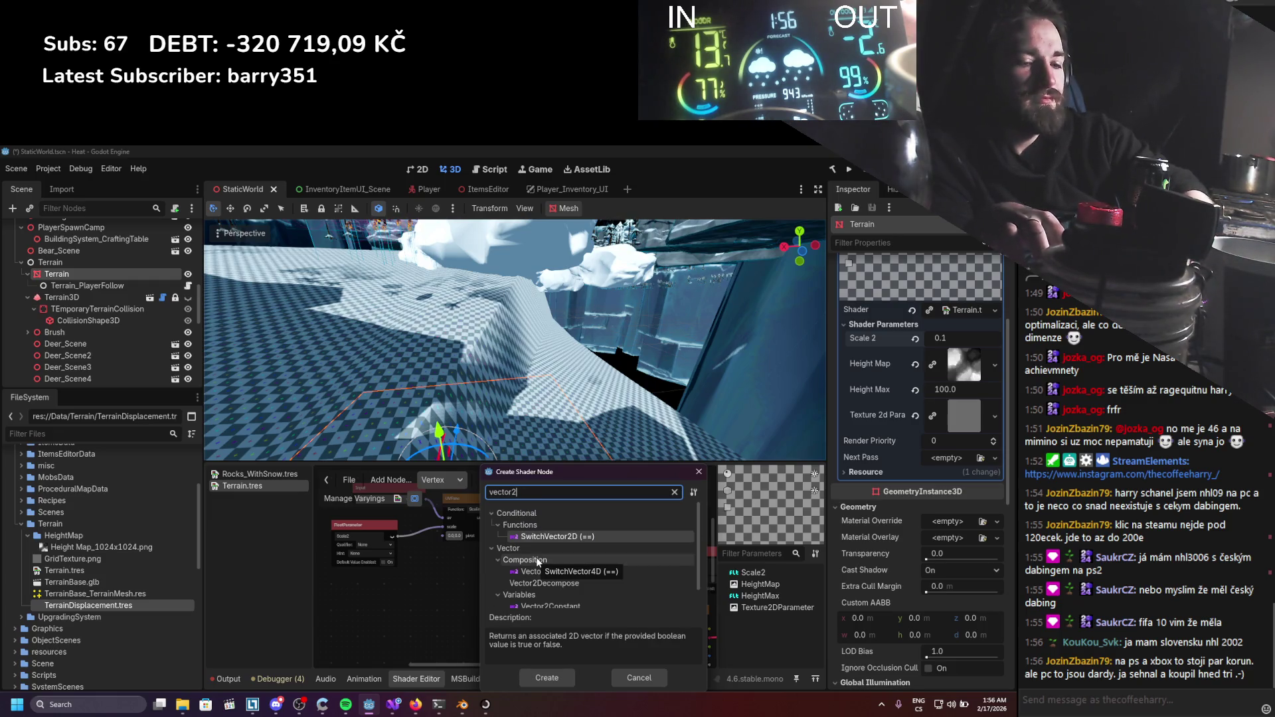
{"action": "key", "text": "Return"}
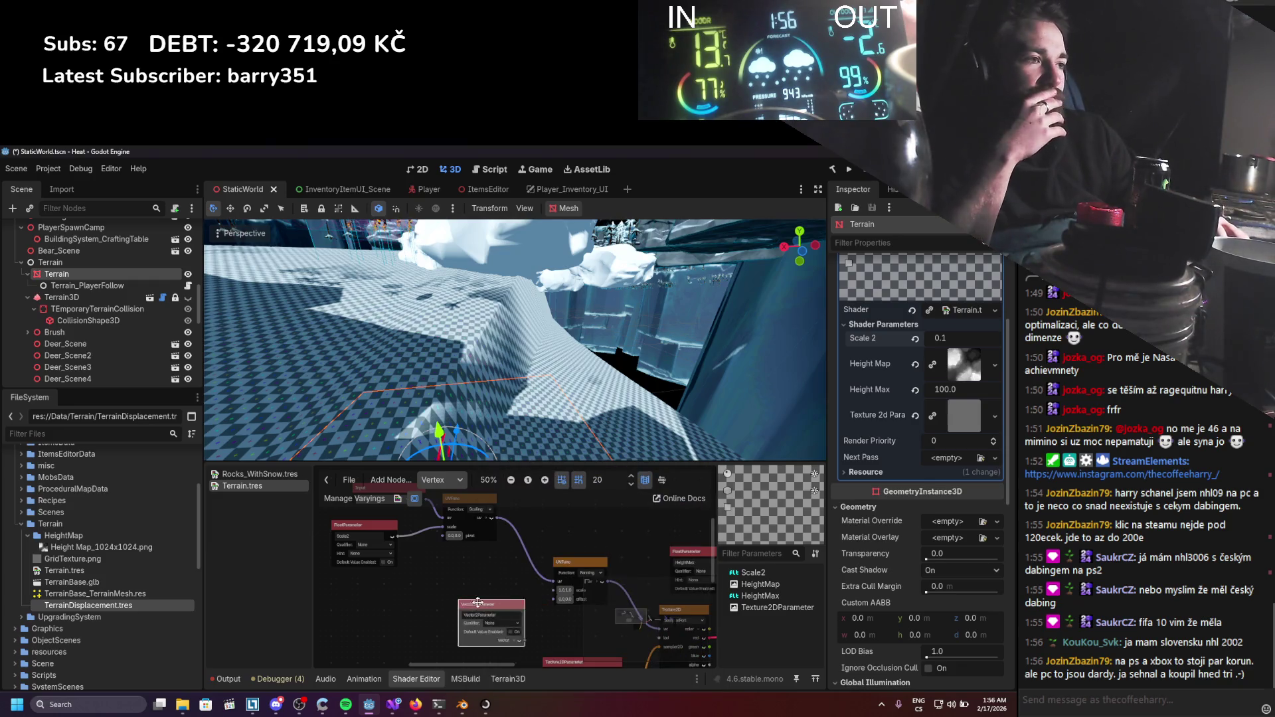
{"action": "left_click_drag", "start_coordinate": [488, 604], "coordinate": [439, 593]}
{"action": "mouse_move", "coordinate": [480, 638]}
{"action": "left_mouse_down"}
{"action": "mouse_move", "coordinate": [476, 627]}
{"action": "mouse_move", "coordinate": [555, 600]}
{"action": "left_mouse_up"}
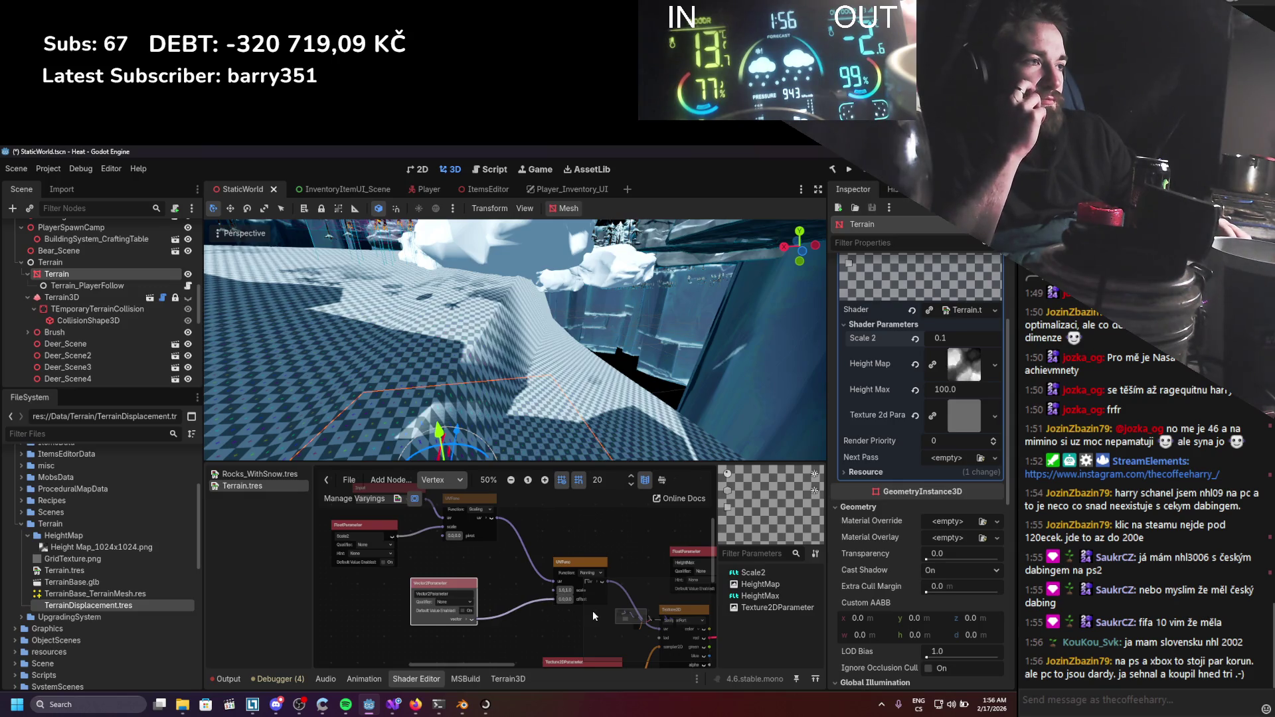
Review the UVFunc documentation in Firefox and return to Godot.
{"action": "scroll", "coordinate": [593, 611], "scroll_direction": "up", "scroll_amount": 4}
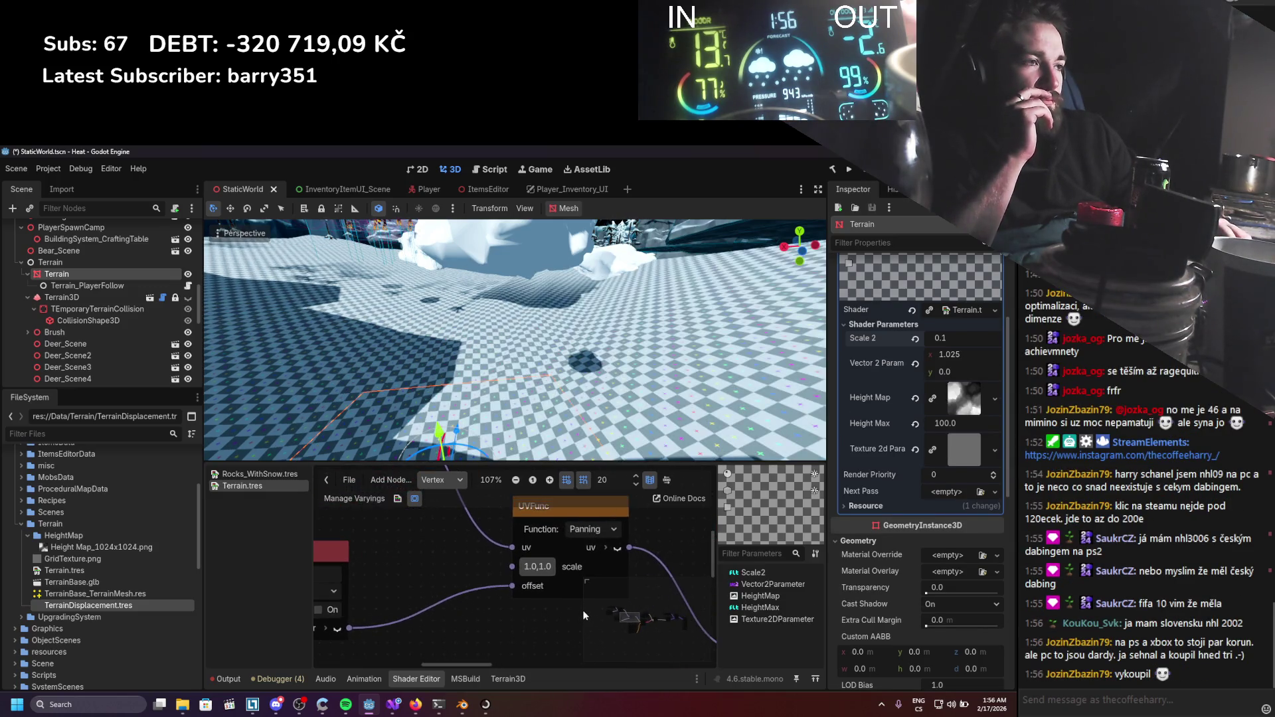
{"action": "left_click", "coordinate": [416, 705]}
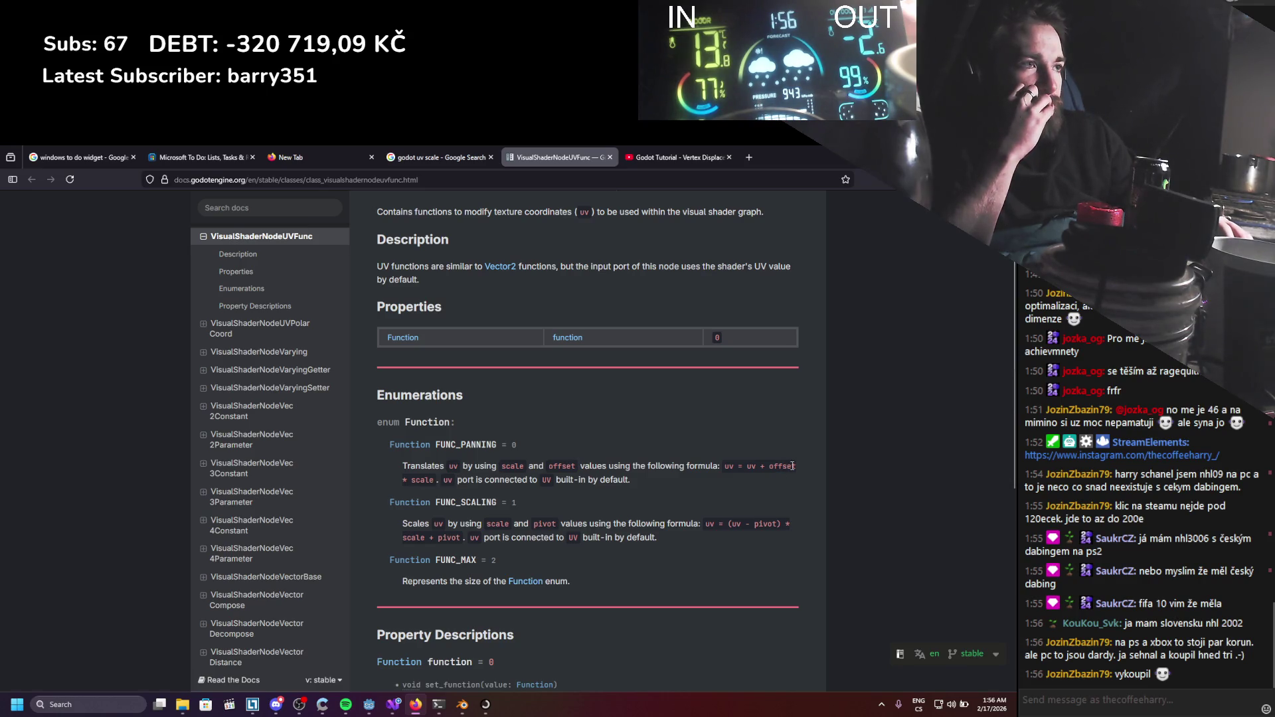
{"action": "key", "text": "alt+Tab"}
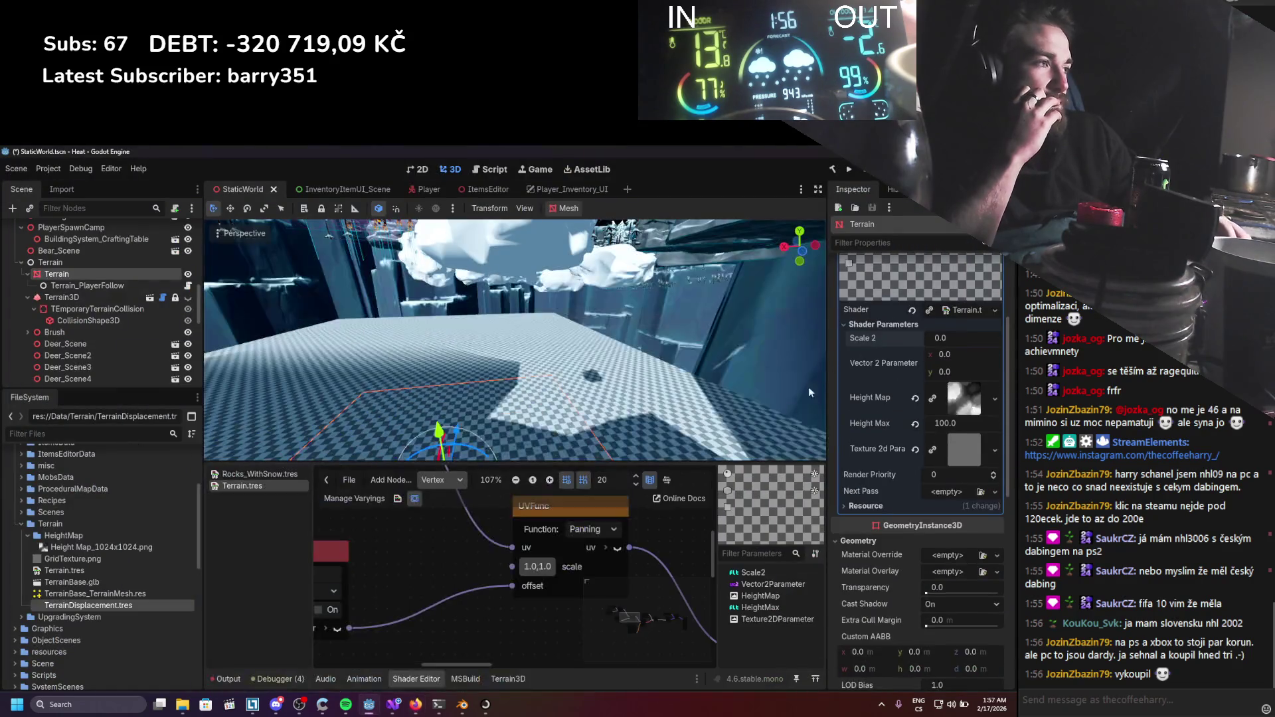
Shift the Vector 2 x offset to about 0.28 and set Scale 2 to 0.1.
{"action": "scroll", "coordinate": [628, 405], "scroll_direction": "down", "scroll_amount": 3}
{"action": "left_click_drag", "start_coordinate": [957, 354], "coordinate": [989, 354]}
{"action": "left_click", "coordinate": [967, 340]}
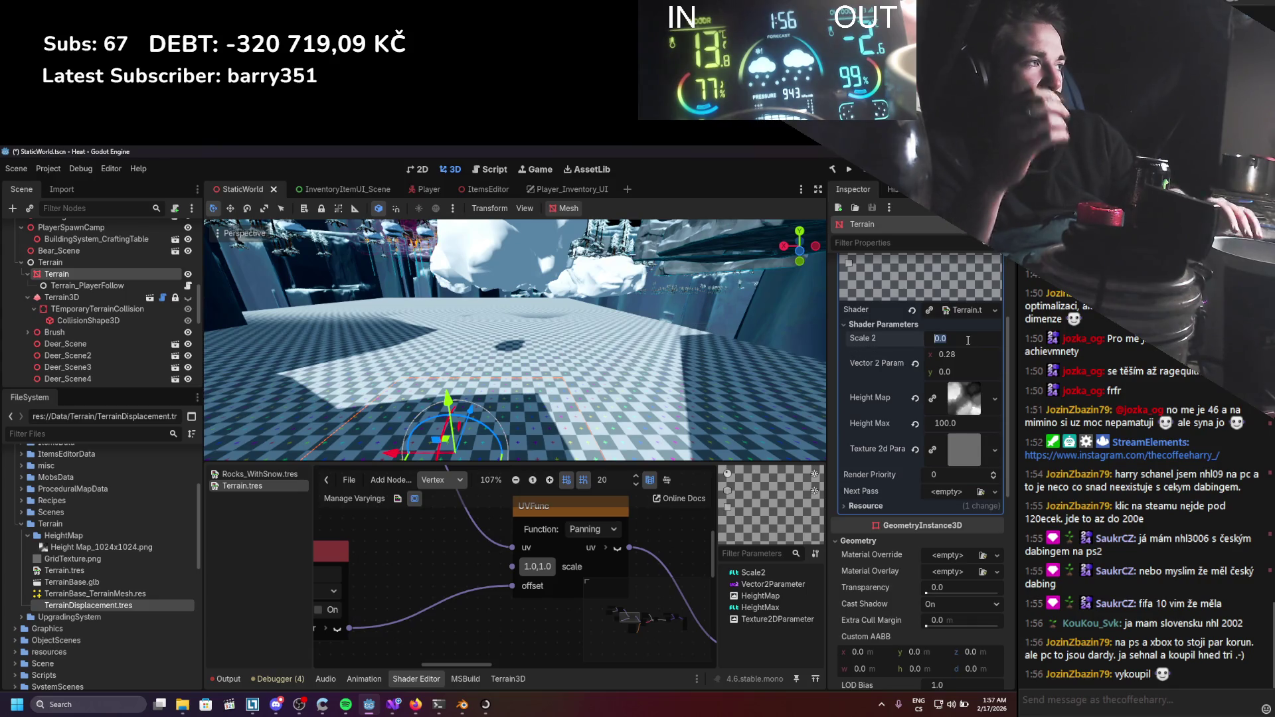
{"action": "type", "text": "0.1"}
{"action": "key", "text": "Return"}
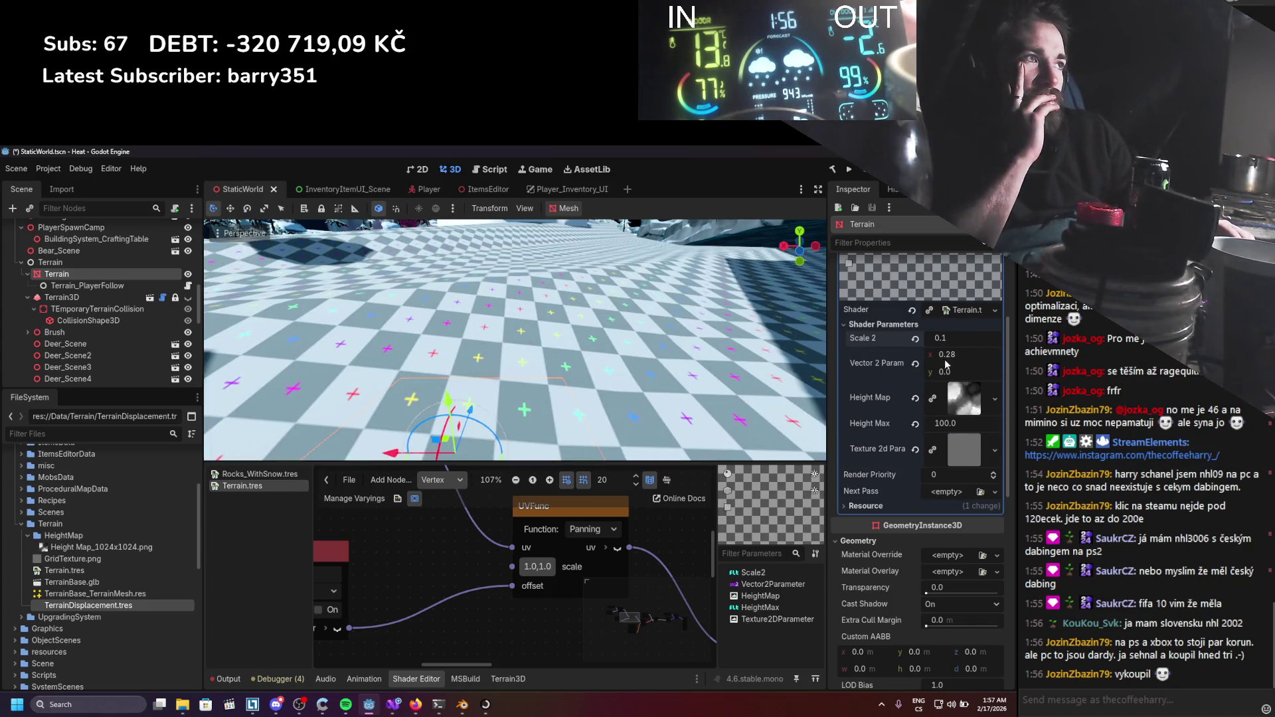
{"action": "scroll", "coordinate": [637, 338], "scroll_direction": "down", "scroll_amount": 5}
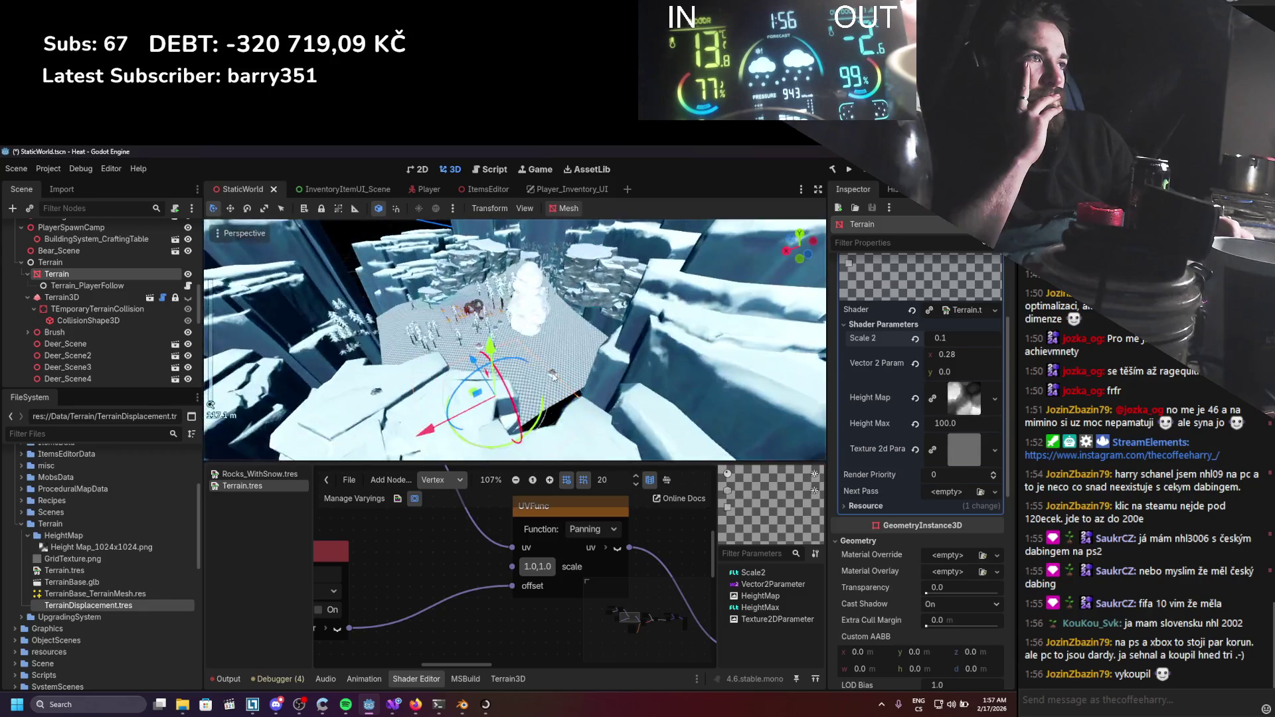
{"action": "scroll", "coordinate": [564, 377], "scroll_direction": "up", "scroll_amount": 4}
{"action": "mouse_move", "coordinate": [963, 356]}
{"action": "left_mouse_down"}
{"action": "mouse_move", "coordinate": [1222, 355]}
{"action": "mouse_move", "coordinate": [967, 355]}
{"action": "left_mouse_up"}
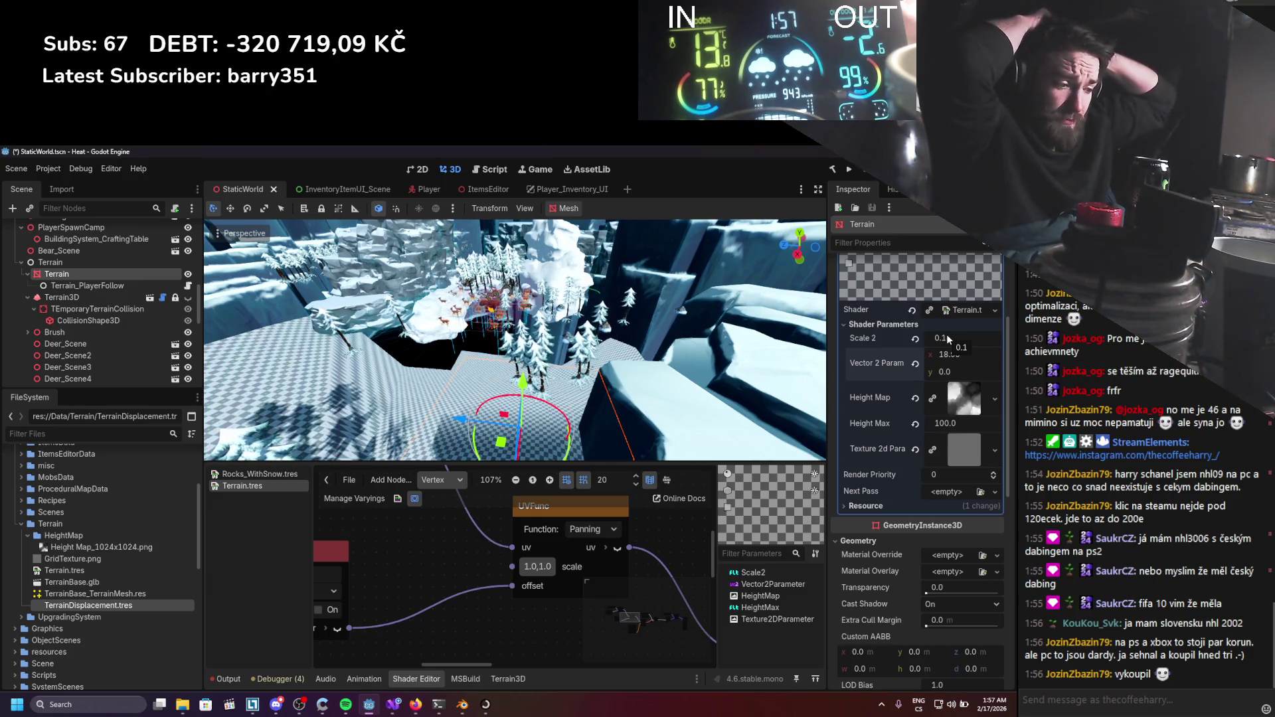
Try Scale 2 at 0.01, then settle on 1.0, while raising the x offset.
{"action": "left_click", "coordinate": [948, 338]}
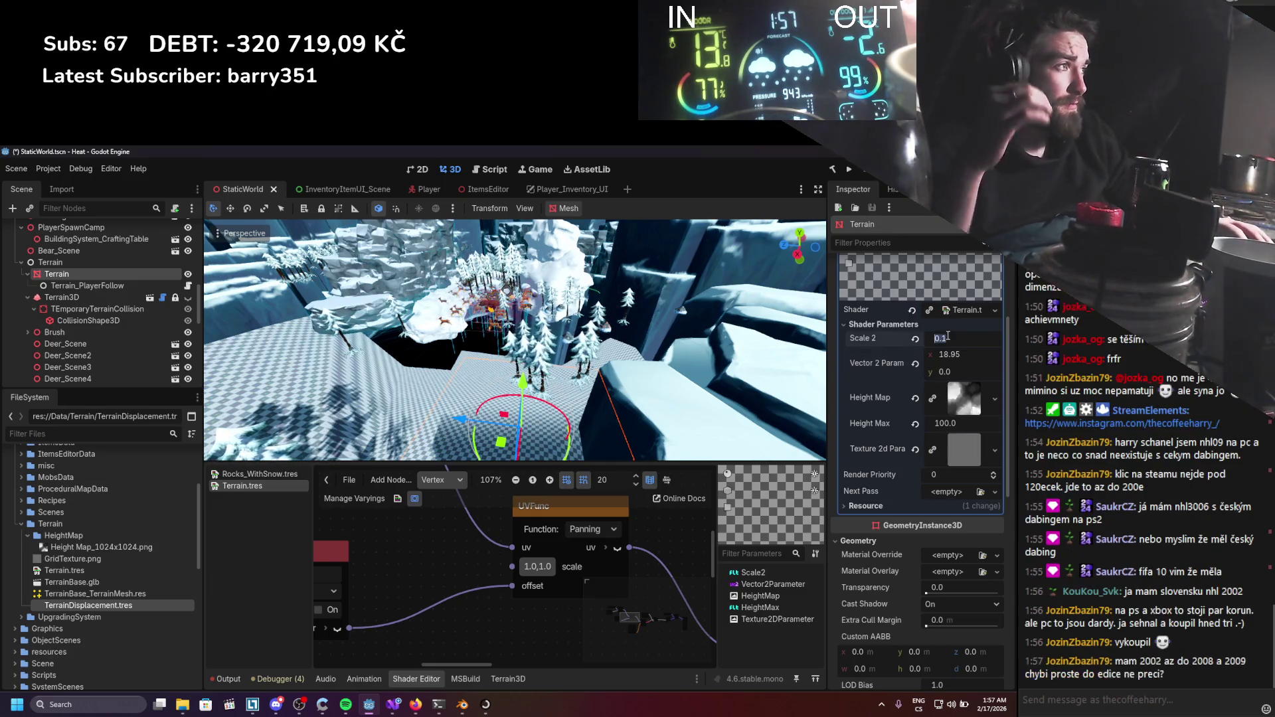
{"action": "type", "text": "0.01"}
{"action": "key", "text": "Return"}
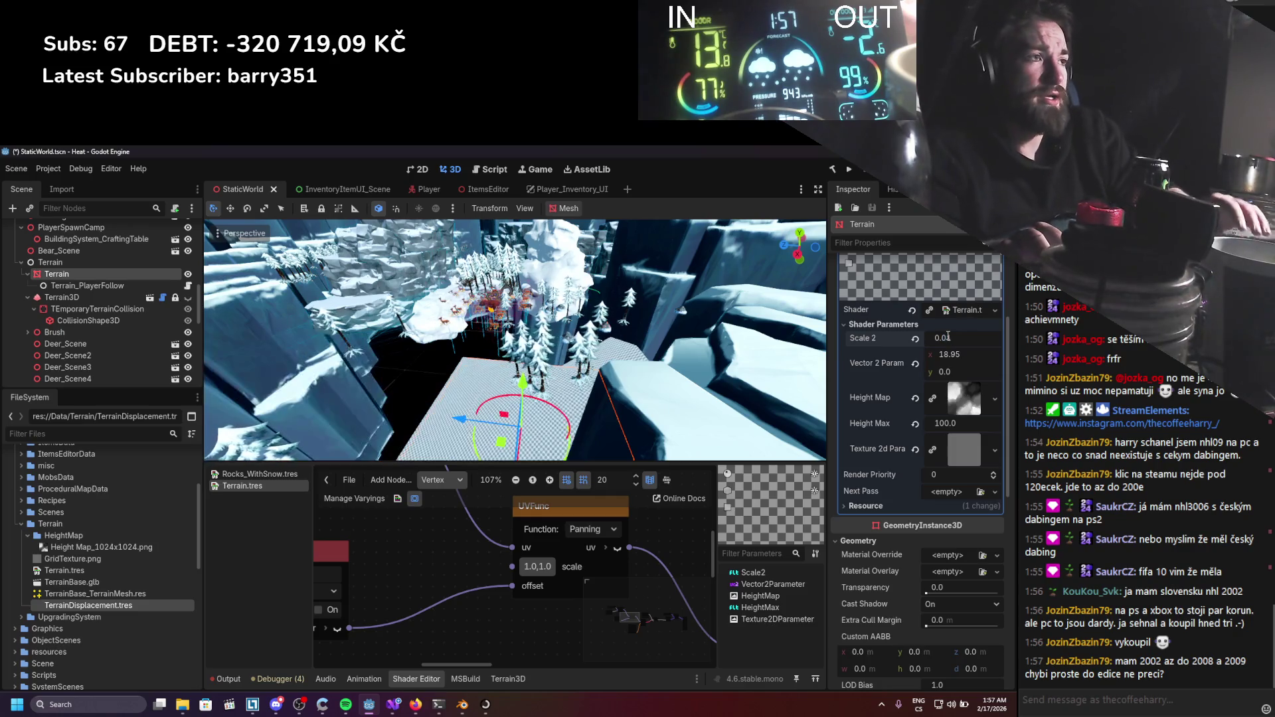
{"action": "left_click_drag", "start_coordinate": [952, 354], "coordinate": [1030, 354]}
{"action": "left_click", "coordinate": [942, 337]}
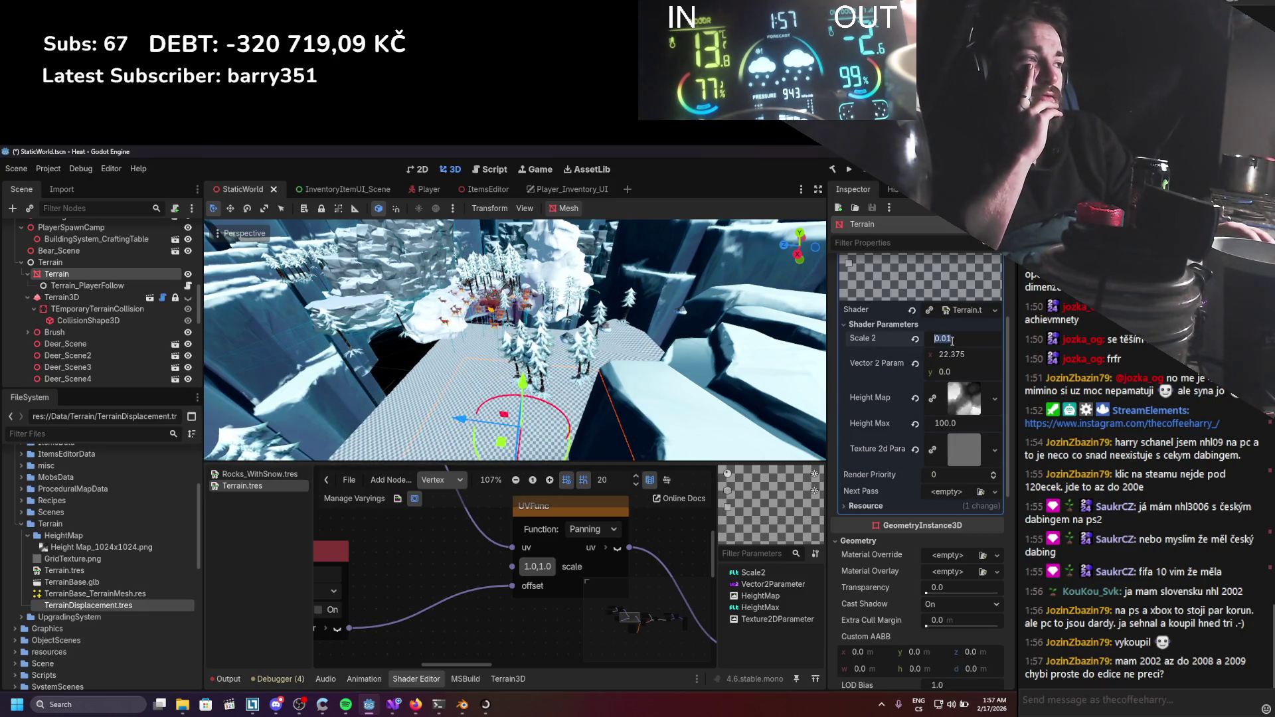
{"action": "type", "text": "1"}
{"action": "key", "text": "Return"}
Drag the Vector 2 Parameter offset up to about (25.495, 14.47).
{"action": "left_click_drag", "start_coordinate": [957, 354], "coordinate": [1011, 354]}
{"action": "scroll", "coordinate": [447, 336], "scroll_direction": "up", "scroll_amount": 3}
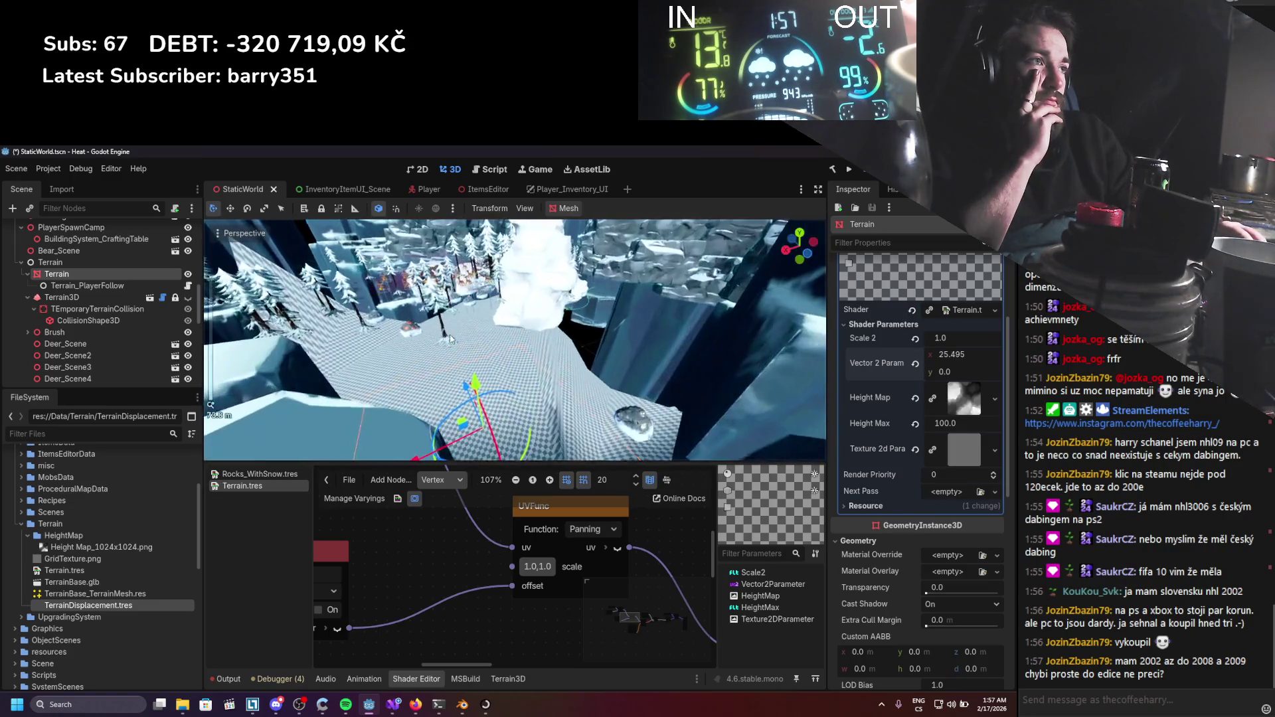
{"action": "left_click_drag", "start_coordinate": [951, 377], "coordinate": [1009, 378]}
{"action": "left_click_drag", "start_coordinate": [950, 371], "coordinate": [972, 372]}
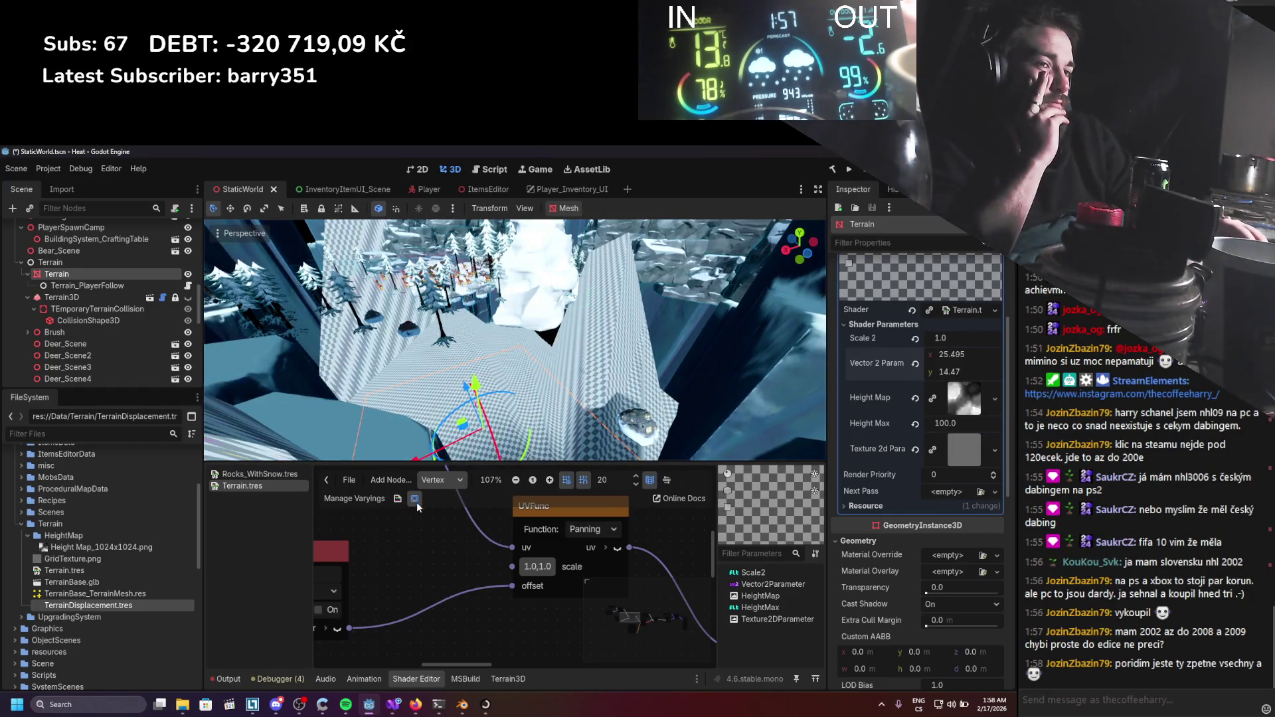
Try Scale 2 at 10, then lower it to about 0.09, nudging the offset x and Height Max to about 119.
{"action": "scroll", "coordinate": [383, 555], "scroll_direction": "down", "scroll_amount": 8}
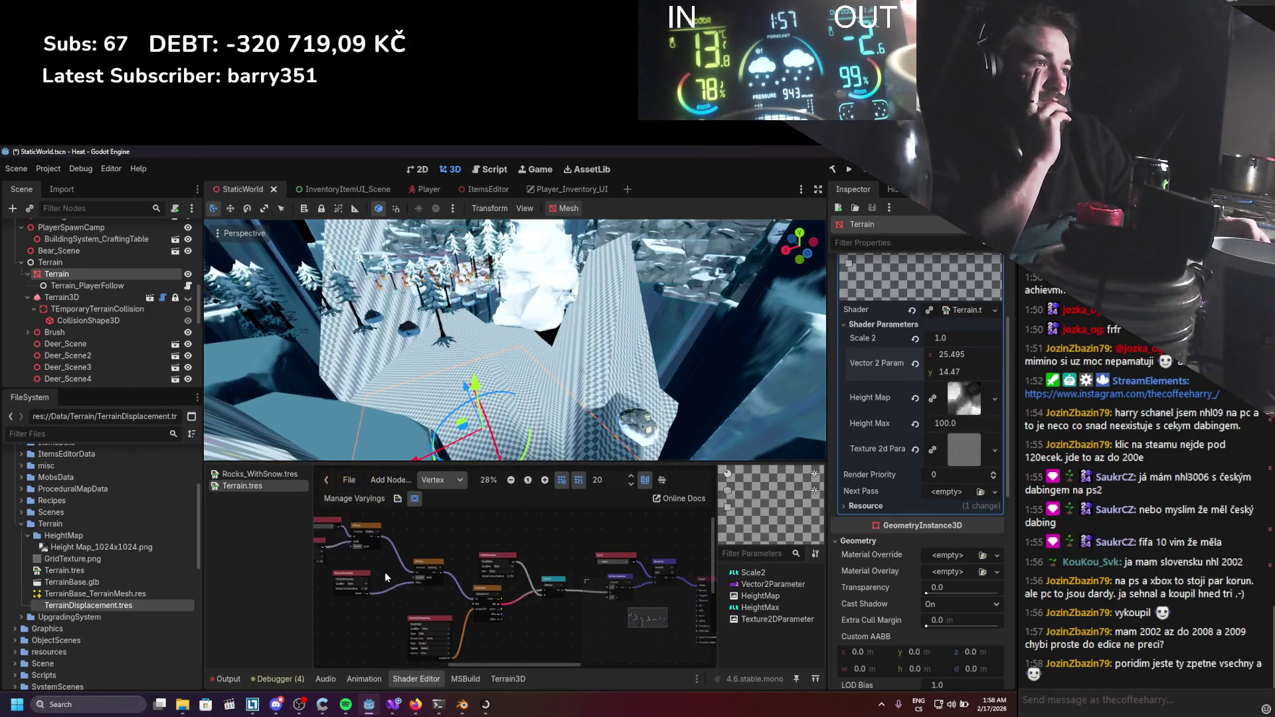
{"action": "left_click_drag", "start_coordinate": [507, 589], "coordinate": [617, 610]}
{"action": "scroll", "coordinate": [618, 610], "scroll_direction": "up", "scroll_amount": 1}
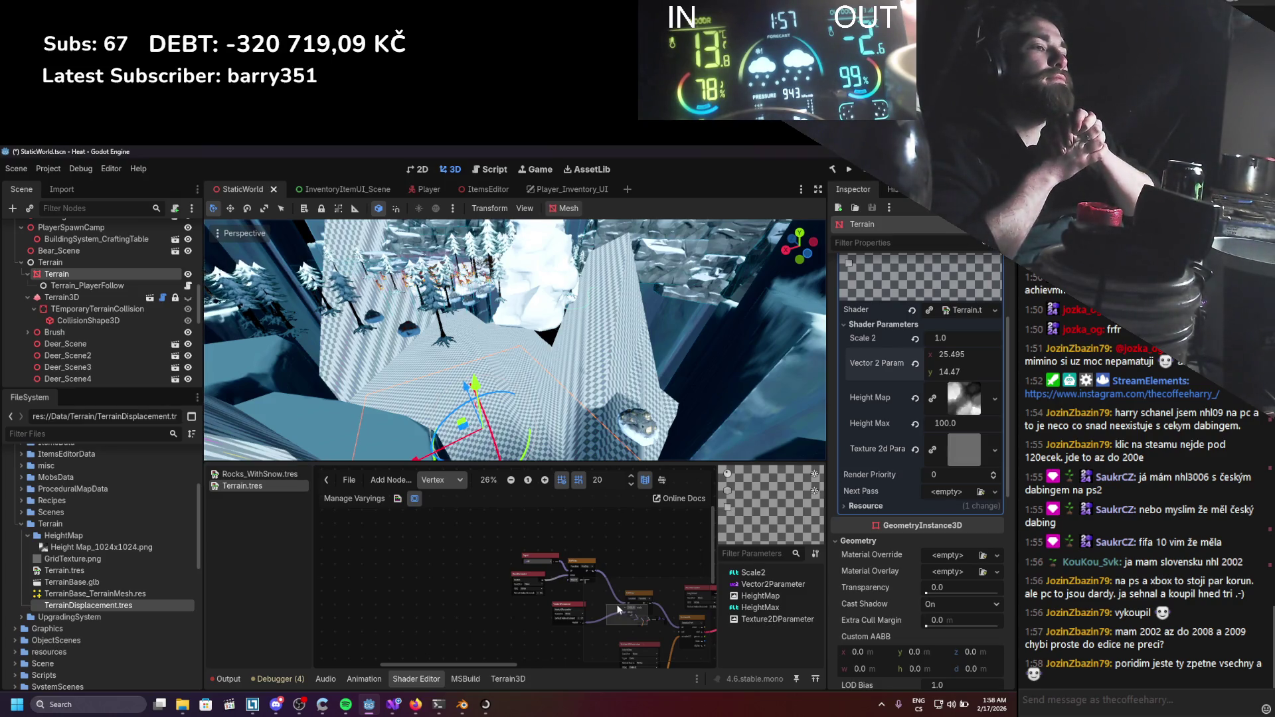
{"action": "left_click", "coordinate": [939, 339]}
{"action": "type", "text": "10"}
{"action": "key", "text": "Return"}
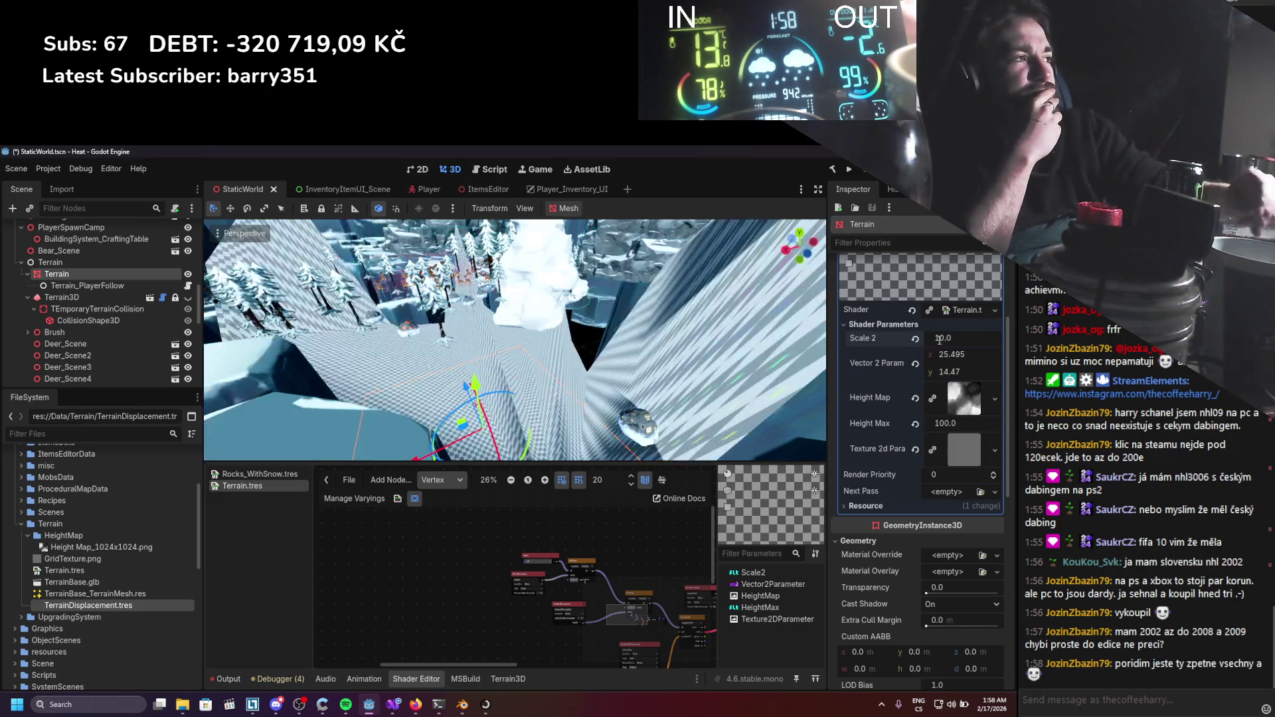
{"action": "left_click_drag", "start_coordinate": [987, 373], "coordinate": [1016, 373]}
{"action": "left_click_drag", "start_coordinate": [958, 420], "coordinate": [903, 420]}
{"action": "mouse_move", "coordinate": [692, 328]}
{"action": "left_mouse_down"}
{"action": "mouse_move", "coordinate": [623, 302]}
{"action": "mouse_move", "coordinate": [846, 378]}
{"action": "left_mouse_up"}
{"action": "left_click_drag", "start_coordinate": [954, 345], "coordinate": [805, 344]}
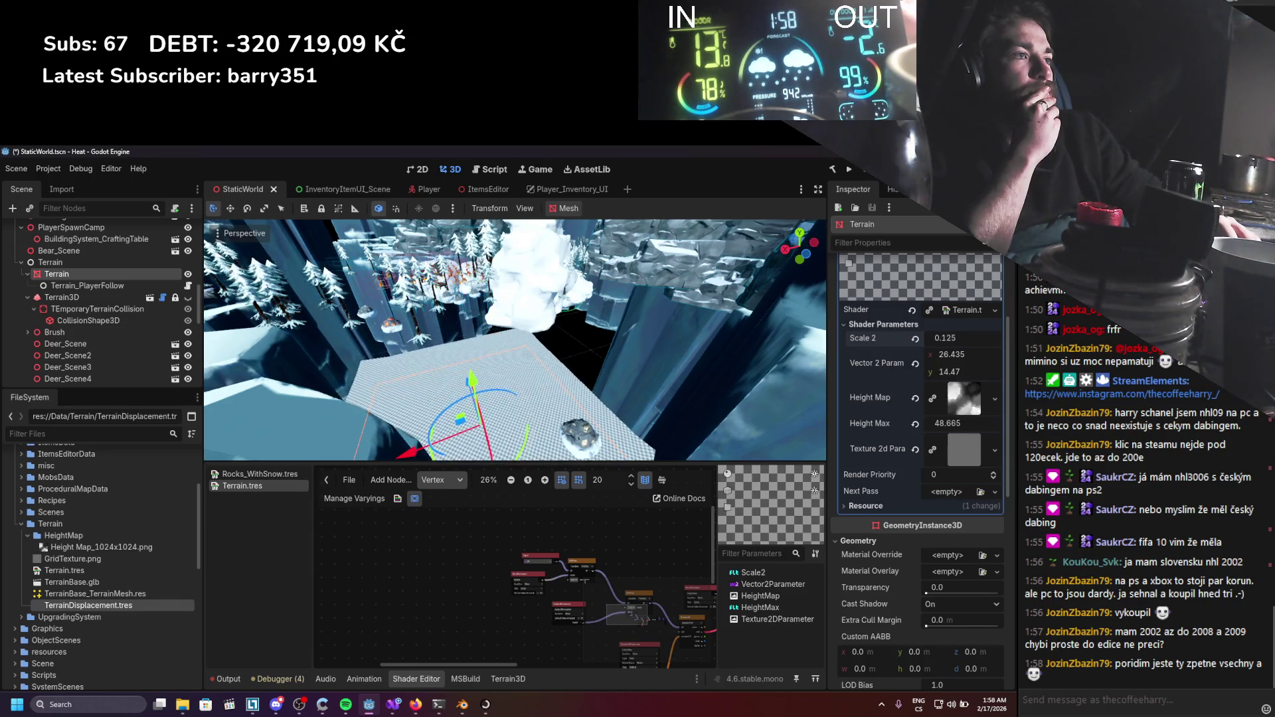
{"action": "left_click_drag", "start_coordinate": [943, 338], "coordinate": [970, 338]}
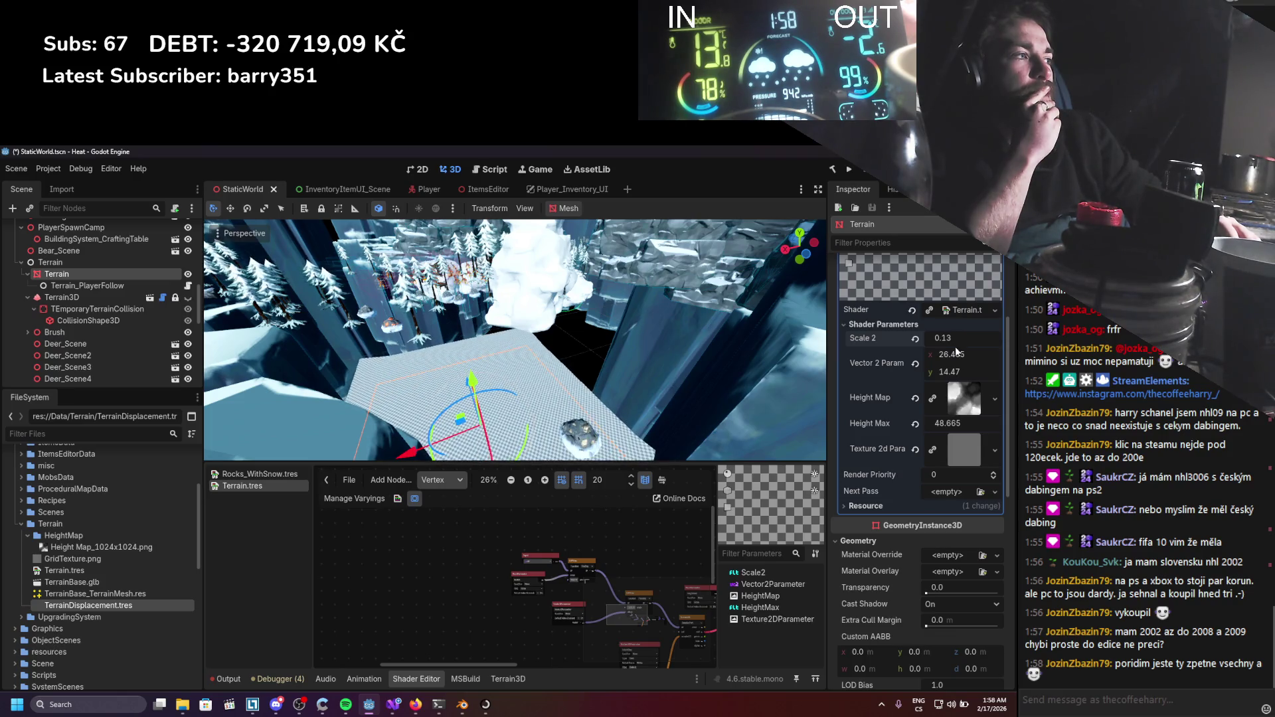
{"action": "left_click_drag", "start_coordinate": [944, 423], "coordinate": [970, 423]}
{"action": "left_click_drag", "start_coordinate": [962, 356], "coordinate": [978, 354]}
Set the Vector 2 y offset to 100 and Height Max to 100.
{"action": "scroll", "coordinate": [437, 359], "scroll_direction": "up", "scroll_amount": 5}
{"action": "scroll", "coordinate": [437, 359], "scroll_direction": "up", "scroll_amount": 5}
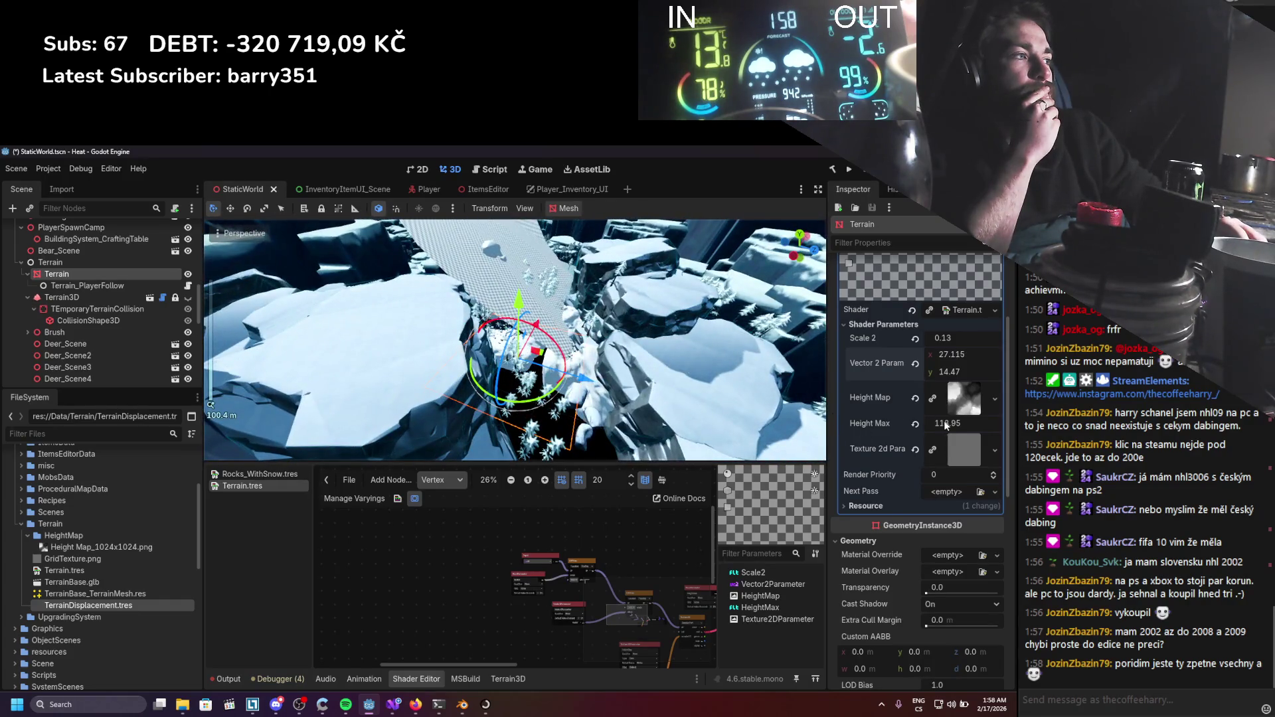
{"action": "left_click_drag", "start_coordinate": [946, 425], "coordinate": [957, 425]}
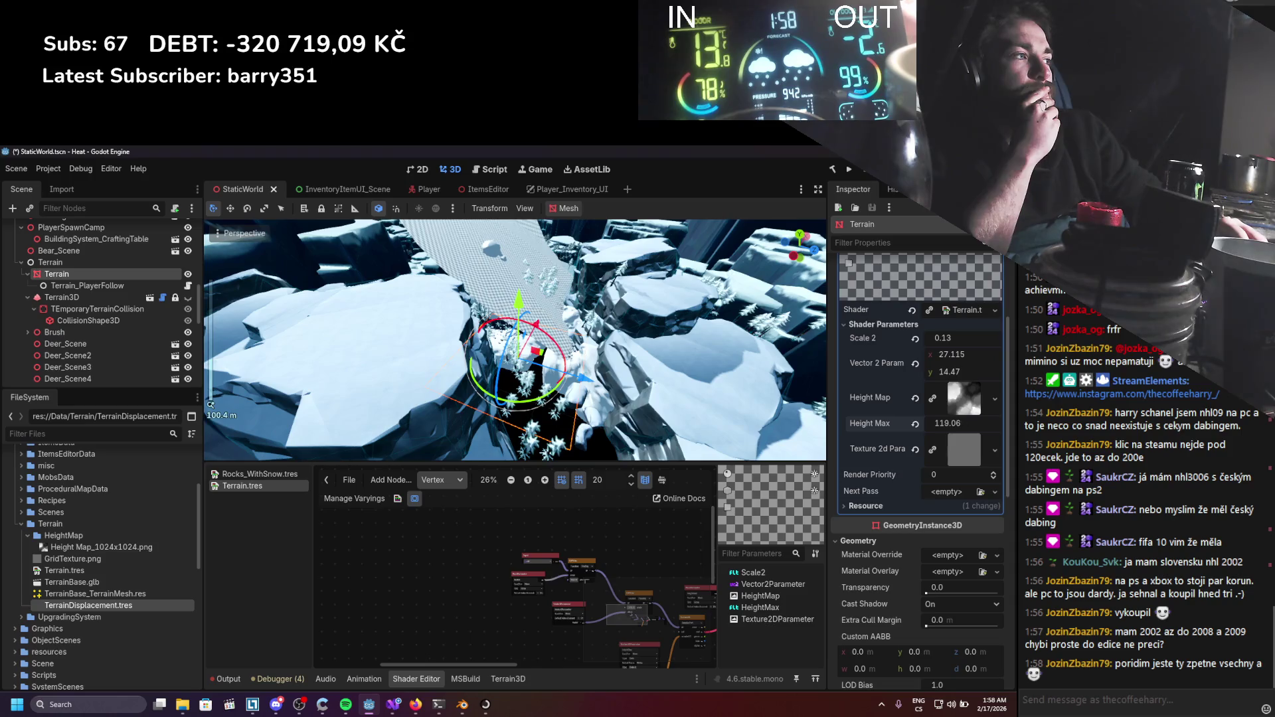
{"action": "left_click_drag", "start_coordinate": [957, 355], "coordinate": [963, 355]}
{"action": "left_click", "coordinate": [957, 372]}
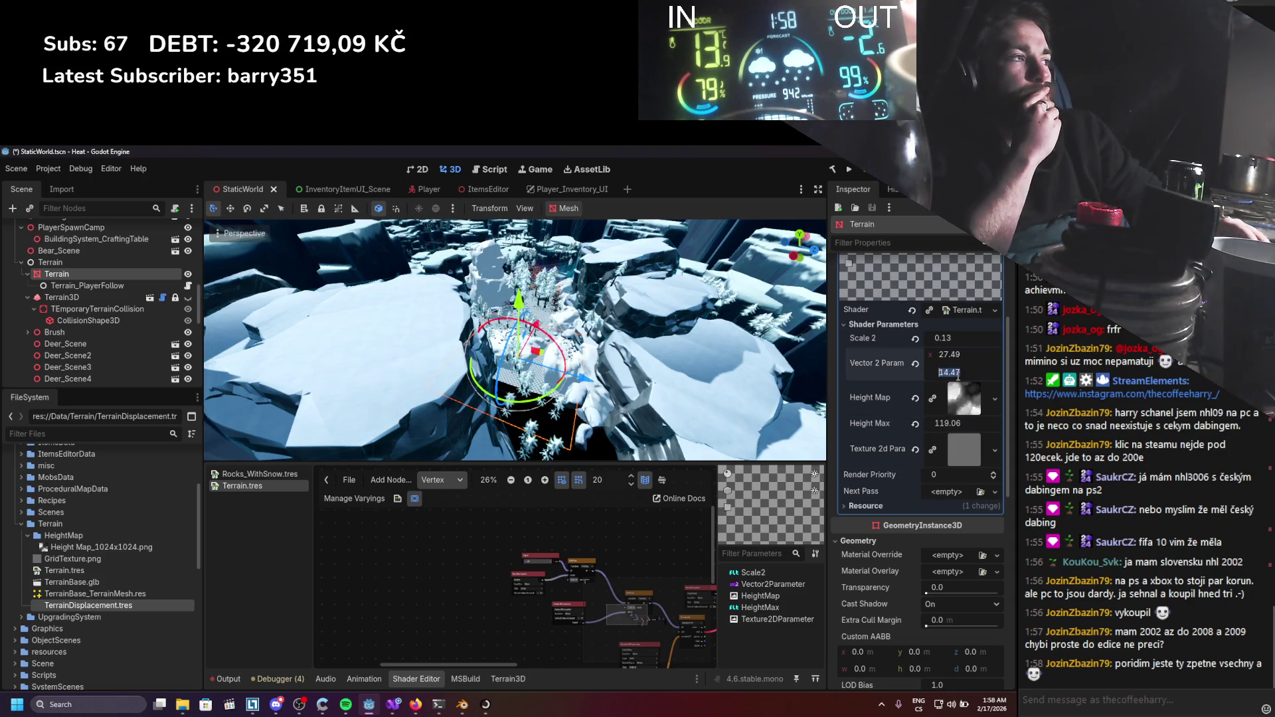
{"action": "type", "text": "100"}
{"action": "key", "text": "Return"}
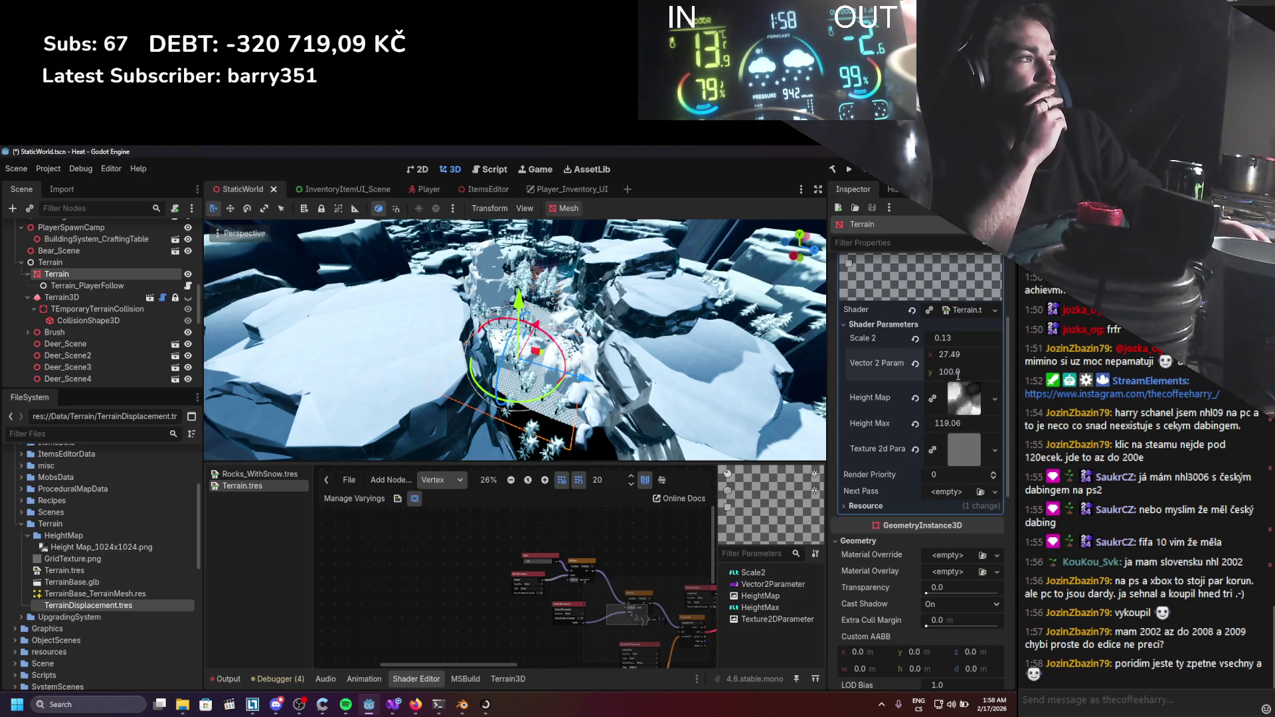
{"action": "left_click", "coordinate": [972, 424]}
{"action": "type", "text": "100"}
{"action": "key", "text": "Return"}
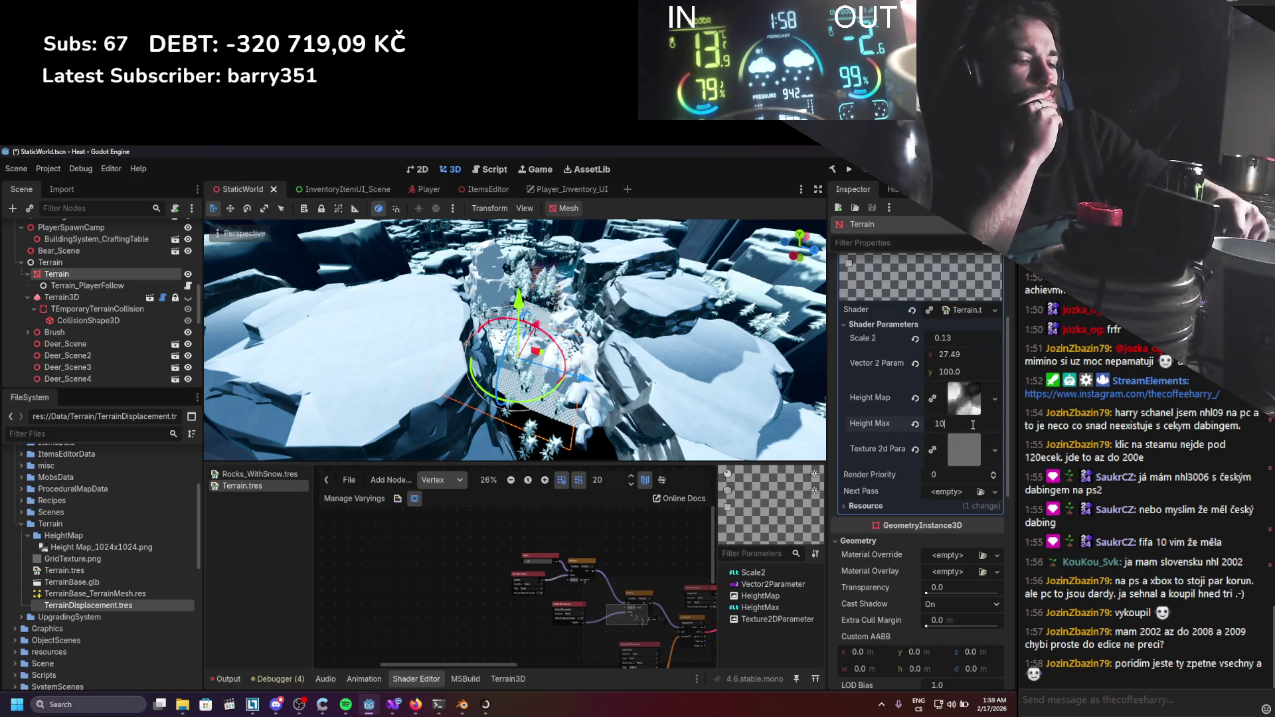
{"action": "scroll", "coordinate": [590, 344], "scroll_direction": "up", "scroll_amount": 3}
{"action": "scroll", "coordinate": [590, 344], "scroll_direction": "down", "scroll_amount": 4}
Connect the Vector2Parameter output to the UVFunc scaling pivot port.
{"action": "mouse_move", "coordinate": [590, 344]}
{"action": "left_mouse_down"}
{"action": "mouse_move", "coordinate": [388, 332]}
{"action": "mouse_move", "coordinate": [320, 300]}
{"action": "left_mouse_up"}
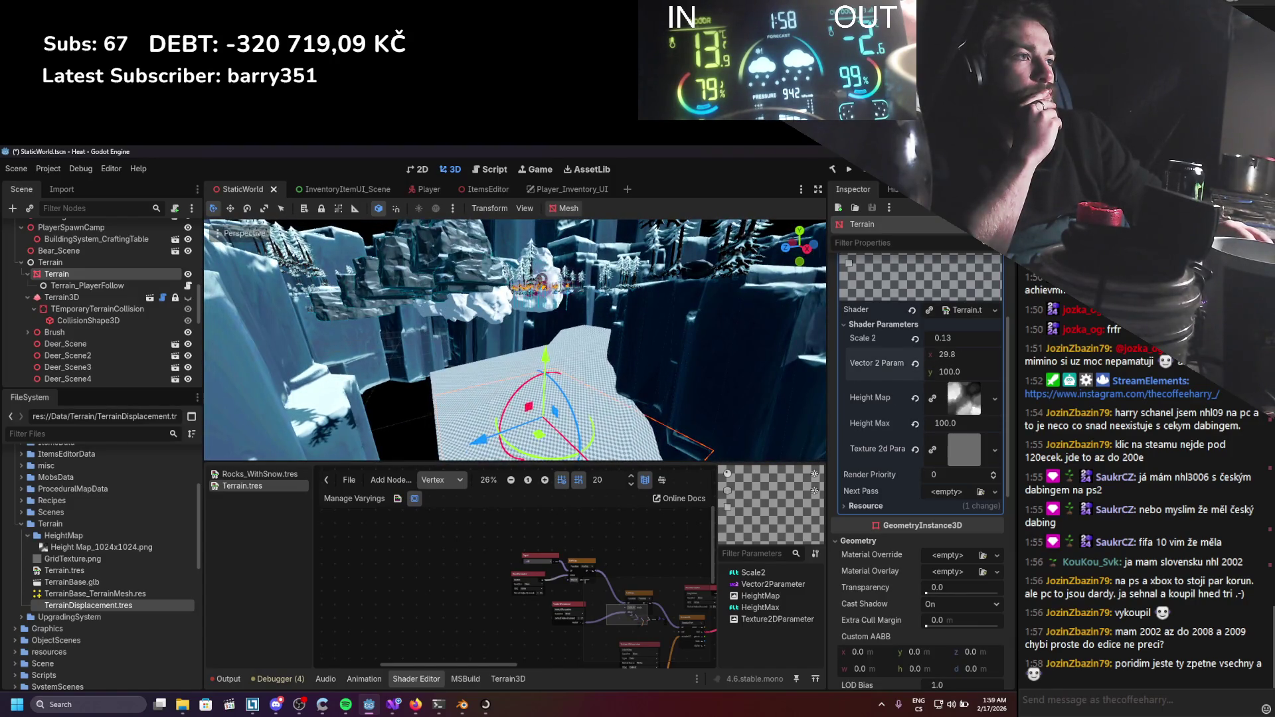
{"action": "scroll", "coordinate": [515, 339], "scroll_direction": "down", "scroll_amount": 5}
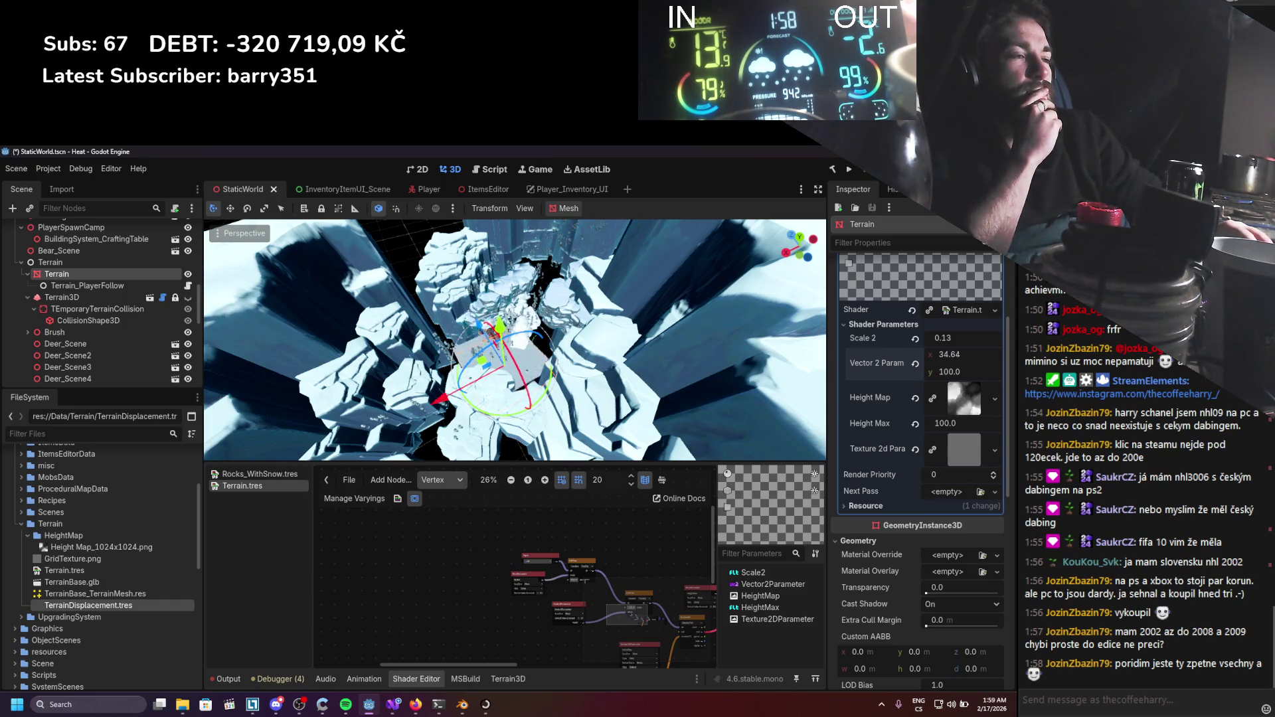
{"action": "scroll", "coordinate": [656, 555], "scroll_direction": "up", "scroll_amount": 4}
{"action": "scroll", "coordinate": [656, 556], "scroll_direction": "up", "scroll_amount": 2}
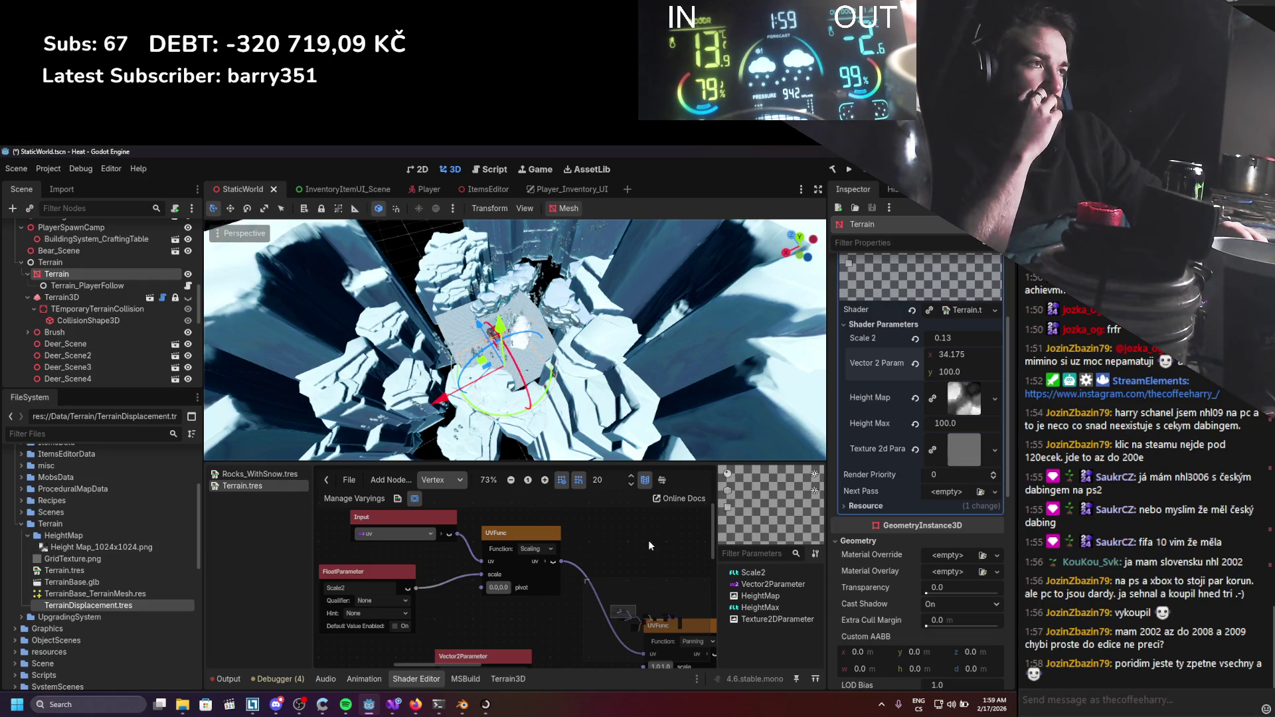
{"action": "scroll", "coordinate": [648, 540], "scroll_direction": "down", "scroll_amount": 1}
{"action": "left_click_drag", "start_coordinate": [635, 542], "coordinate": [569, 518]}
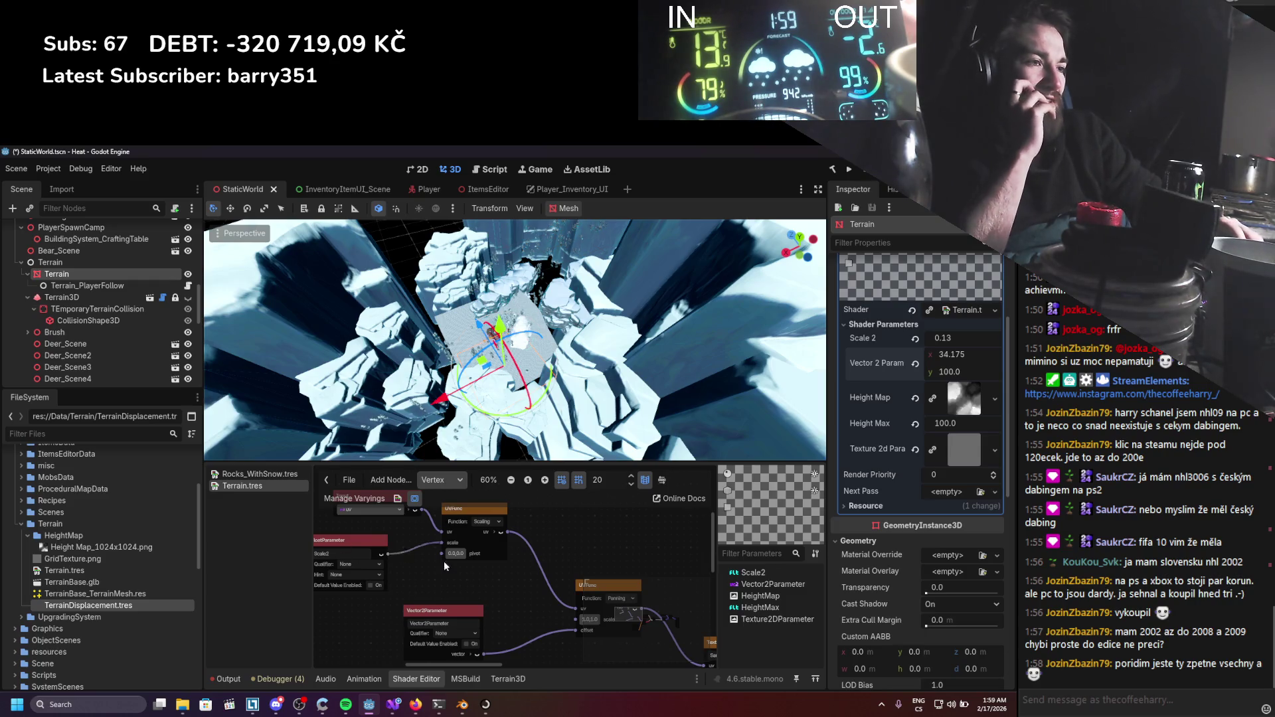
{"action": "left_click_drag", "start_coordinate": [486, 655], "coordinate": [443, 553]}
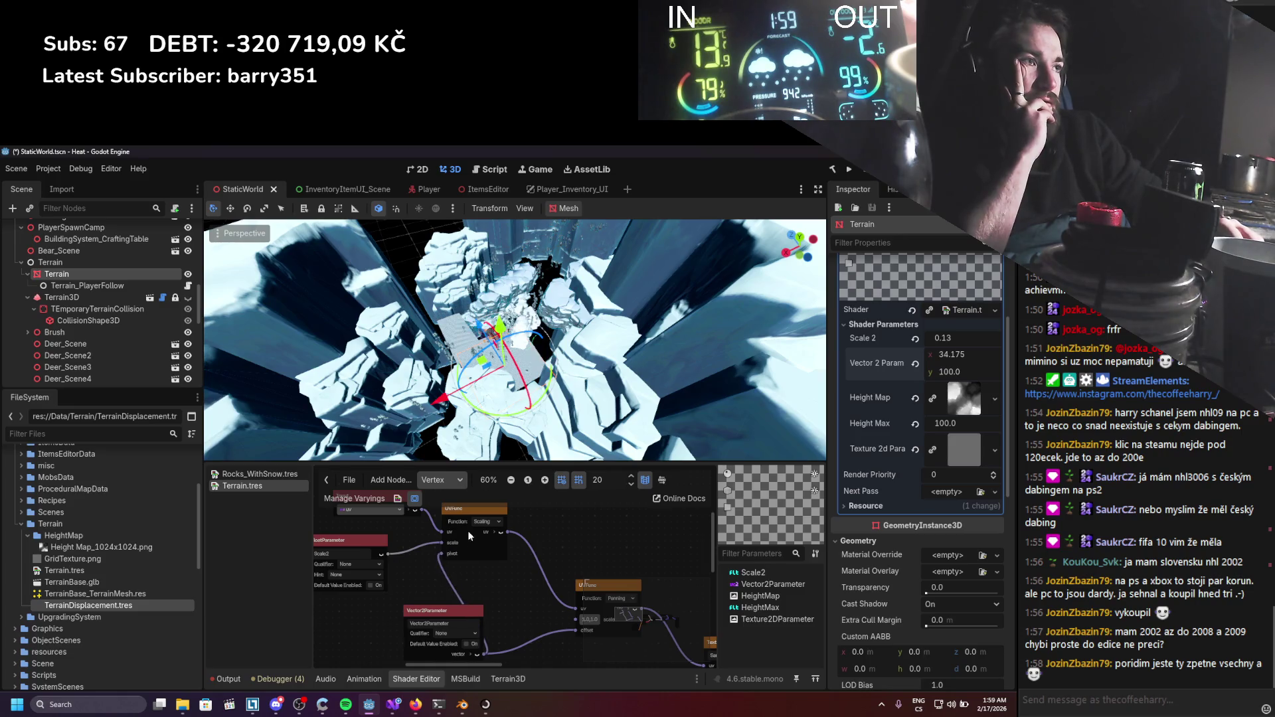
Raise Vector 2 Param x to 35.705, check the terrain, then switch to Blender.
{"action": "scroll", "coordinate": [578, 336], "scroll_direction": "up", "scroll_amount": 3}
{"action": "left_click_drag", "start_coordinate": [964, 378], "coordinate": [1016, 379]}
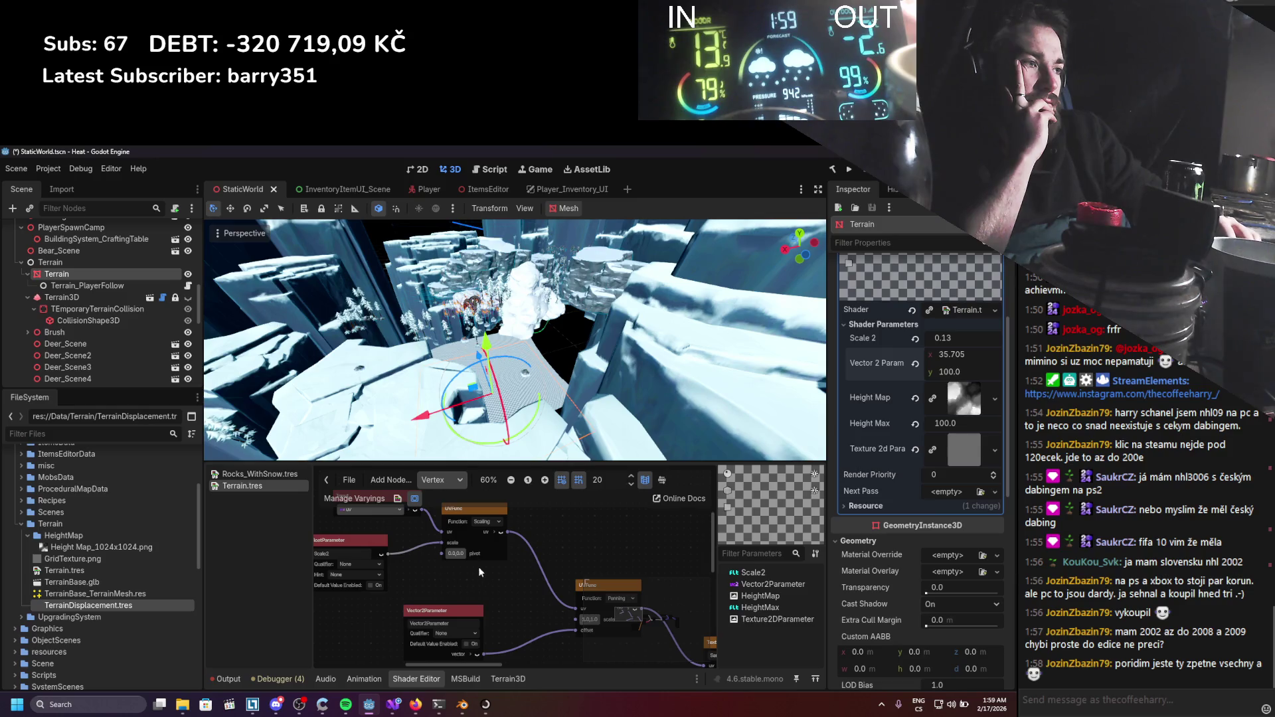
{"action": "scroll", "coordinate": [512, 559], "scroll_direction": "down", "scroll_amount": 1}
{"action": "scroll", "coordinate": [491, 553], "scroll_direction": "up", "scroll_amount": 1}
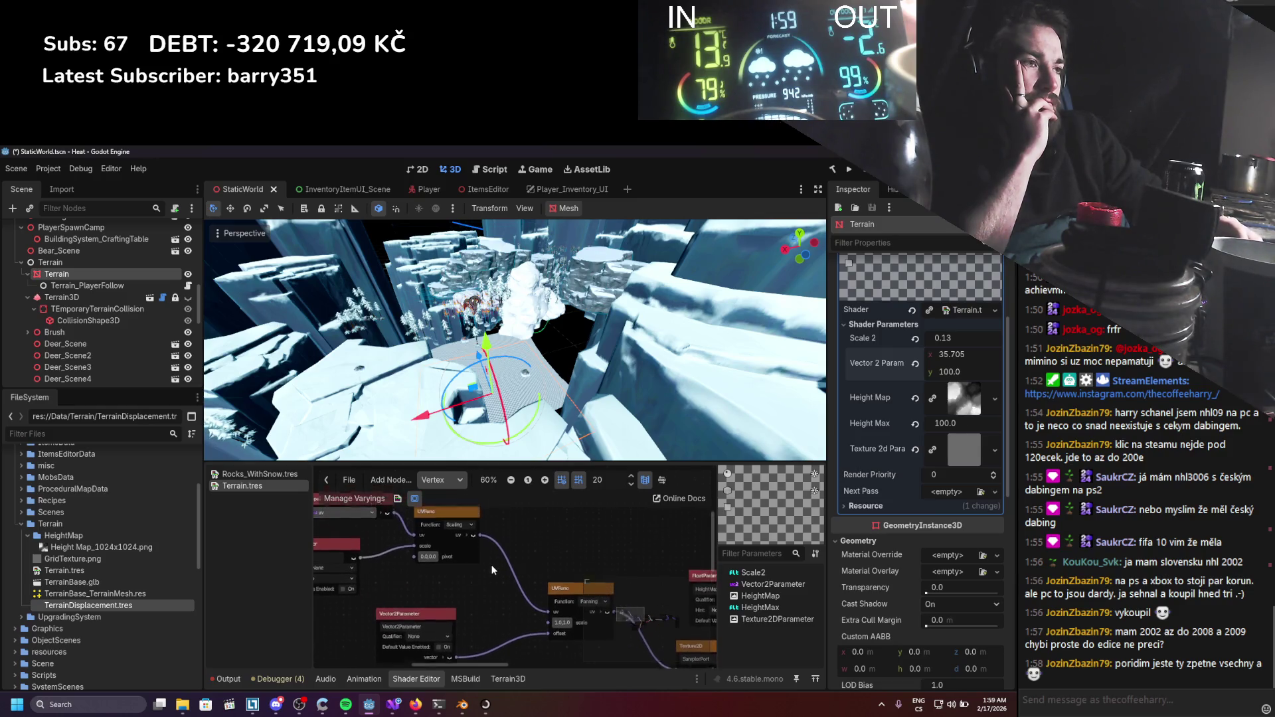
{"action": "scroll", "coordinate": [500, 576], "scroll_direction": "down", "scroll_amount": 1}
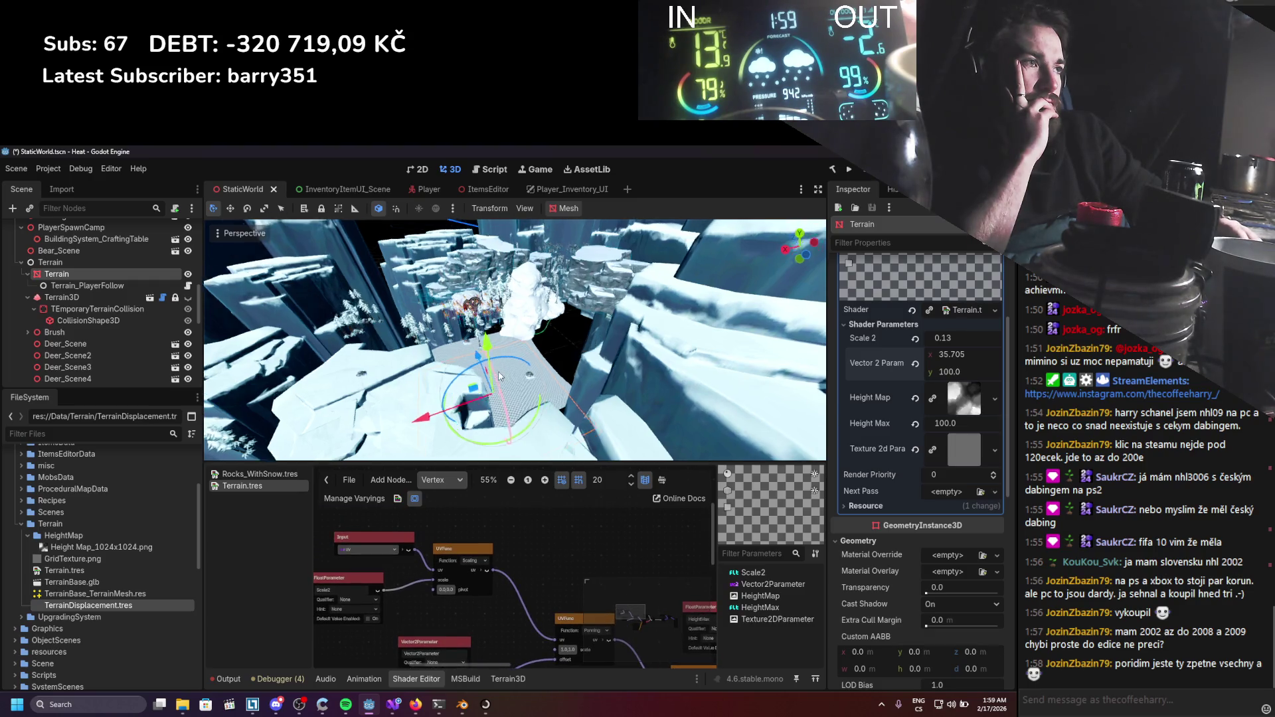
{"action": "scroll", "coordinate": [652, 353], "scroll_direction": "up", "scroll_amount": 5}
{"action": "scroll", "coordinate": [653, 353], "scroll_direction": "down", "scroll_amount": 10}
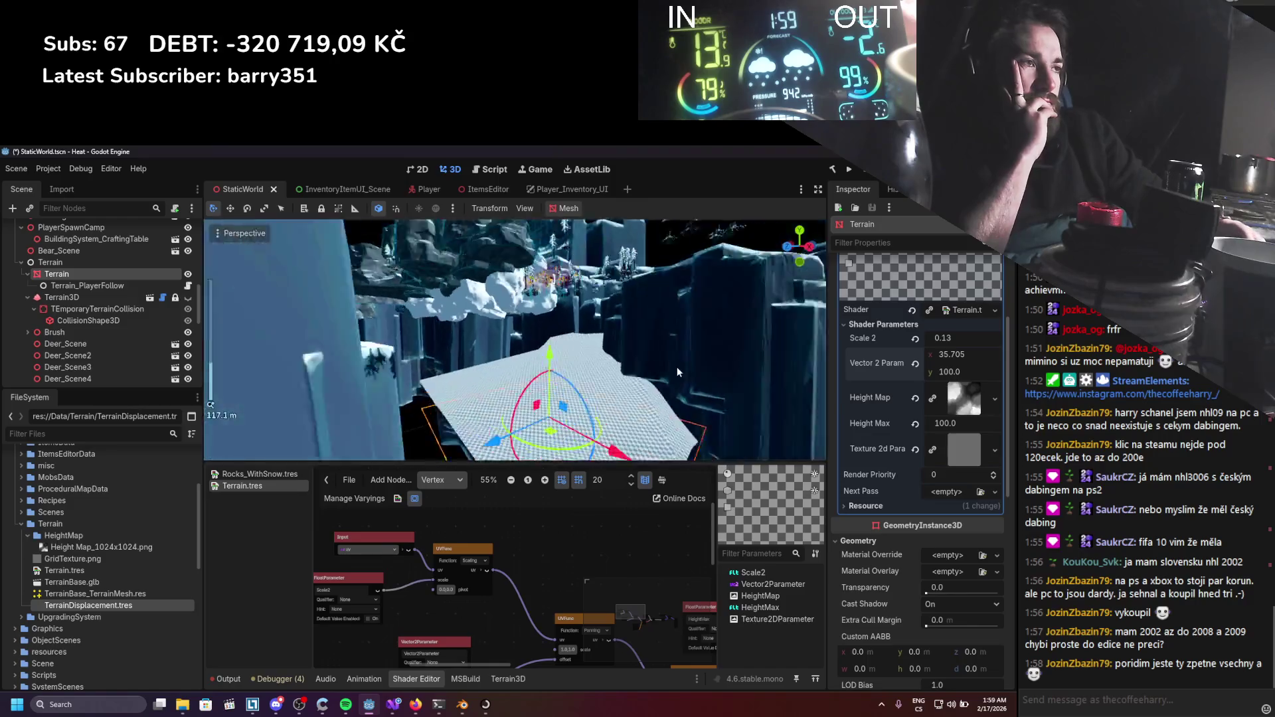
{"action": "scroll", "coordinate": [569, 375], "scroll_direction": "down", "scroll_amount": 2}
{"action": "mouse_move", "coordinate": [569, 375]}
{"action": "left_mouse_down"}
{"action": "mouse_move", "coordinate": [606, 420]}
{"action": "mouse_move", "coordinate": [600, 392]}
{"action": "left_mouse_up"}
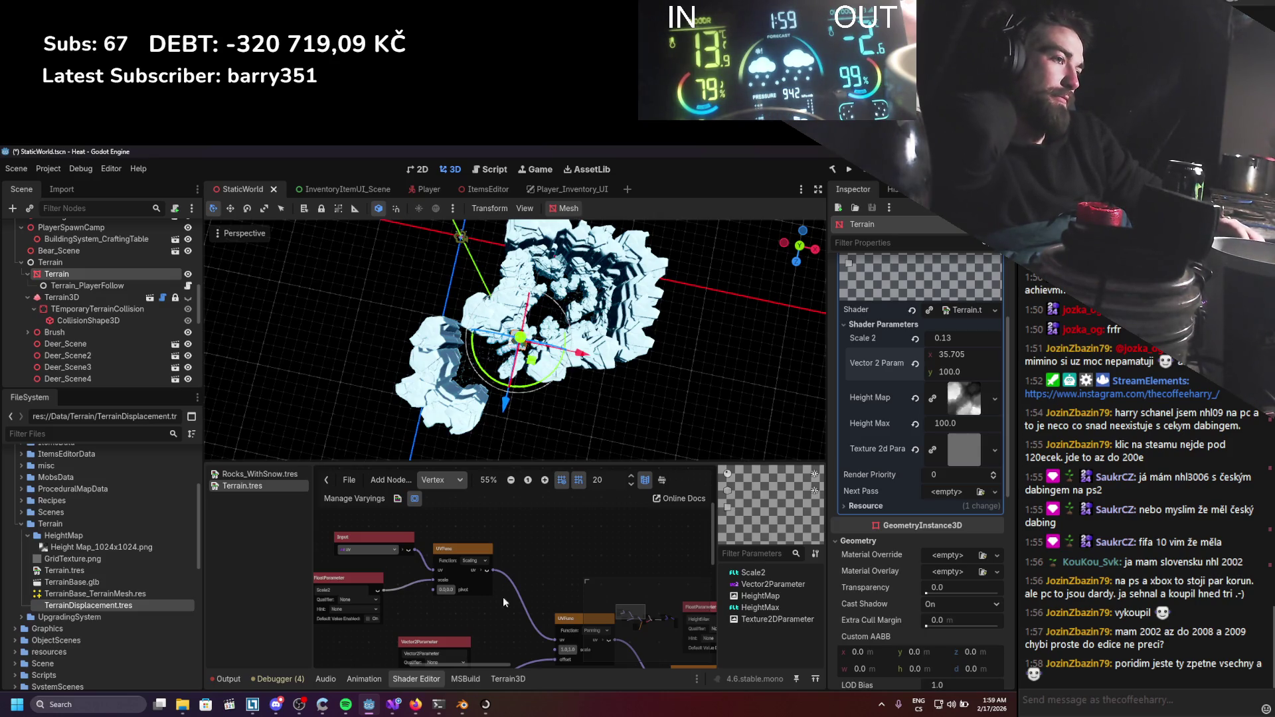
{"action": "left_click", "coordinate": [463, 709]}
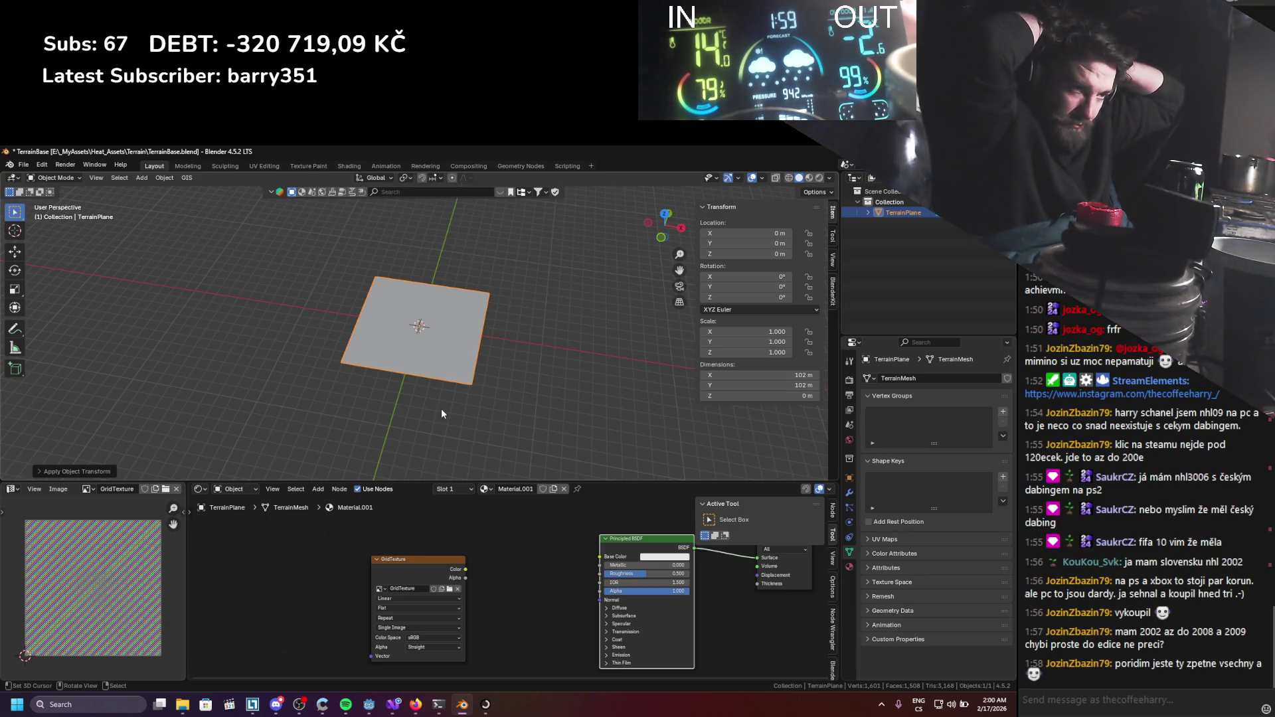
In Edit Mode, scale the TerrainPlane UVs by 0.1, abandoning a trial move along X.
{"action": "key", "text": "Tab"}
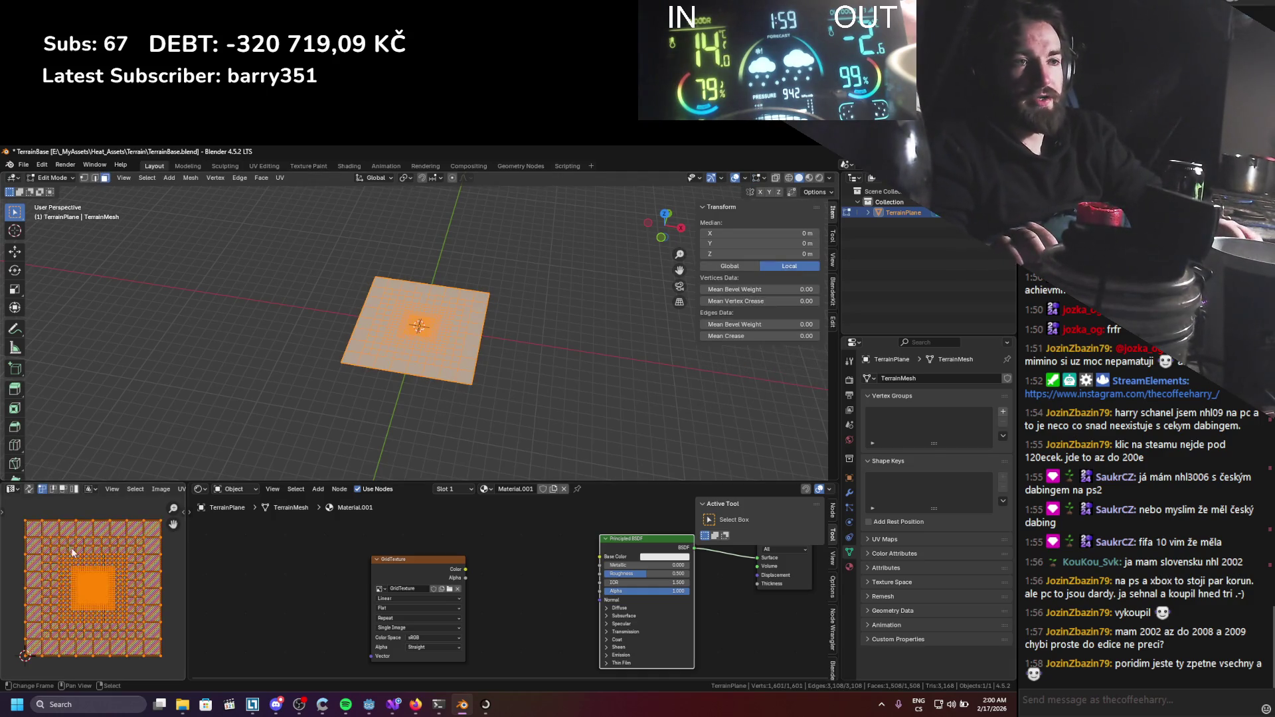
{"action": "type", "text": "s0.1"}
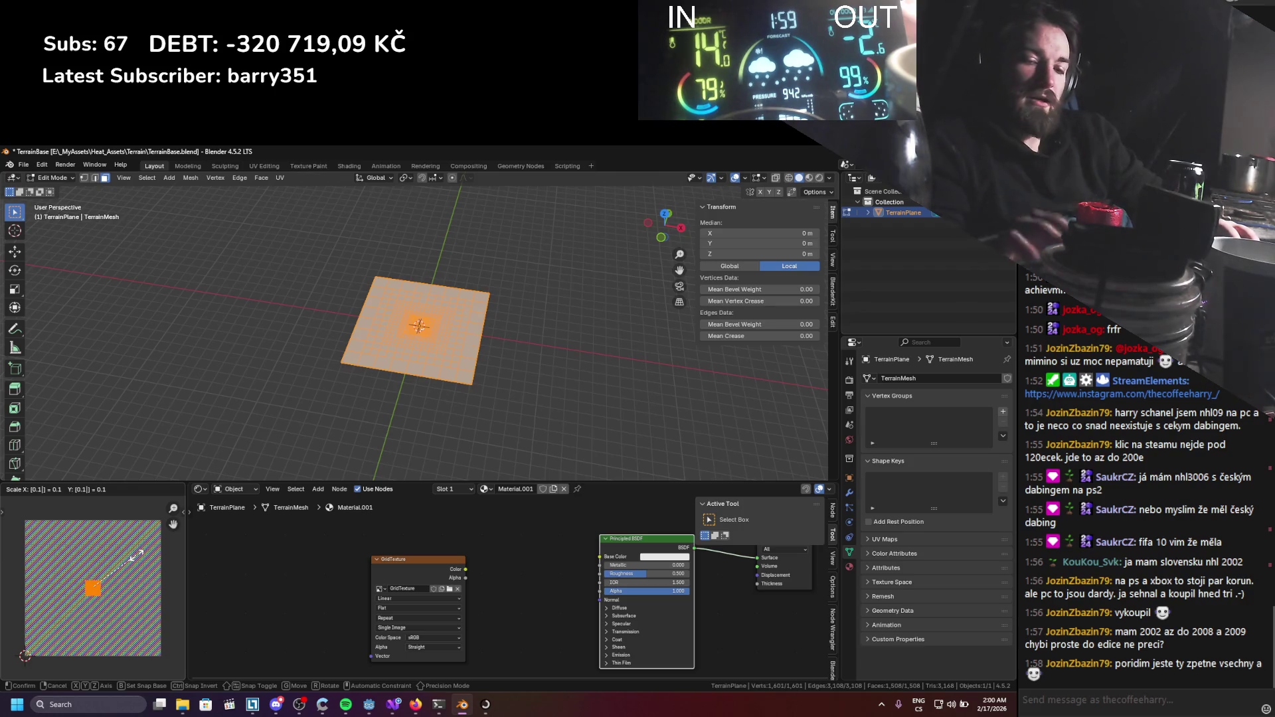
{"action": "key", "text": "Return"}
{"action": "key", "text": "g"}
{"action": "key", "text": "x"}
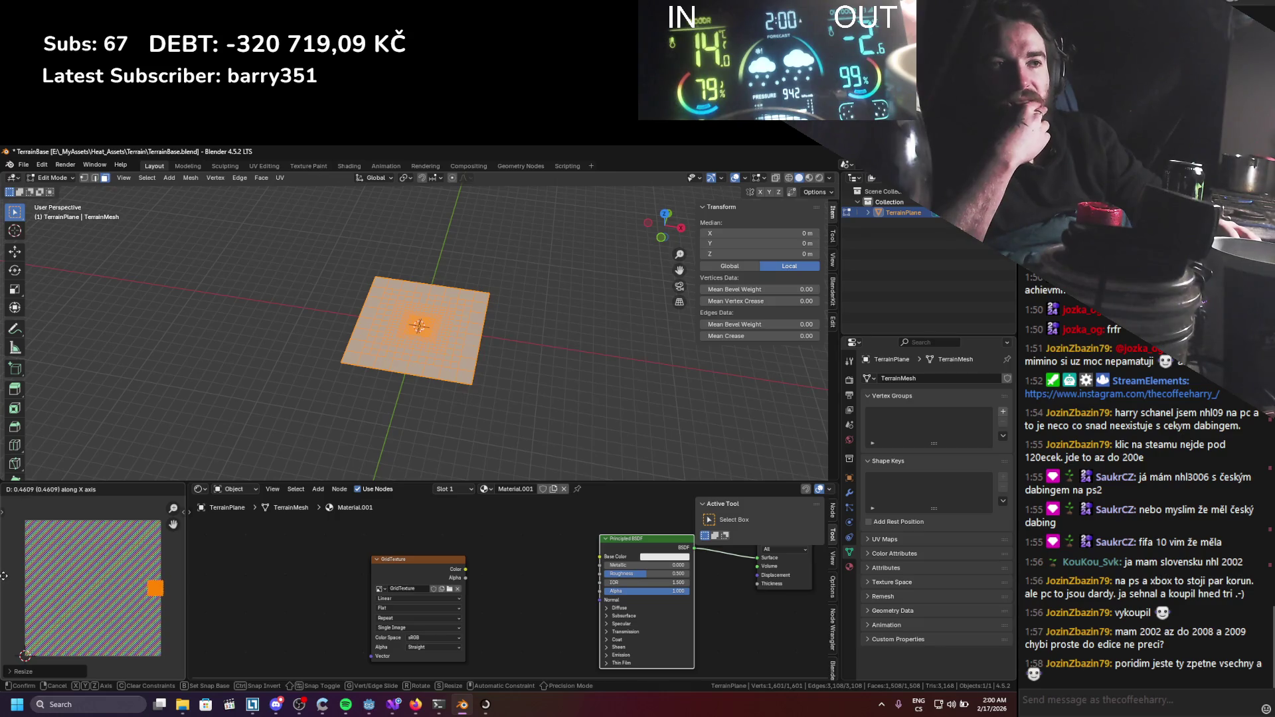
{"action": "key", "text": "Escape"}
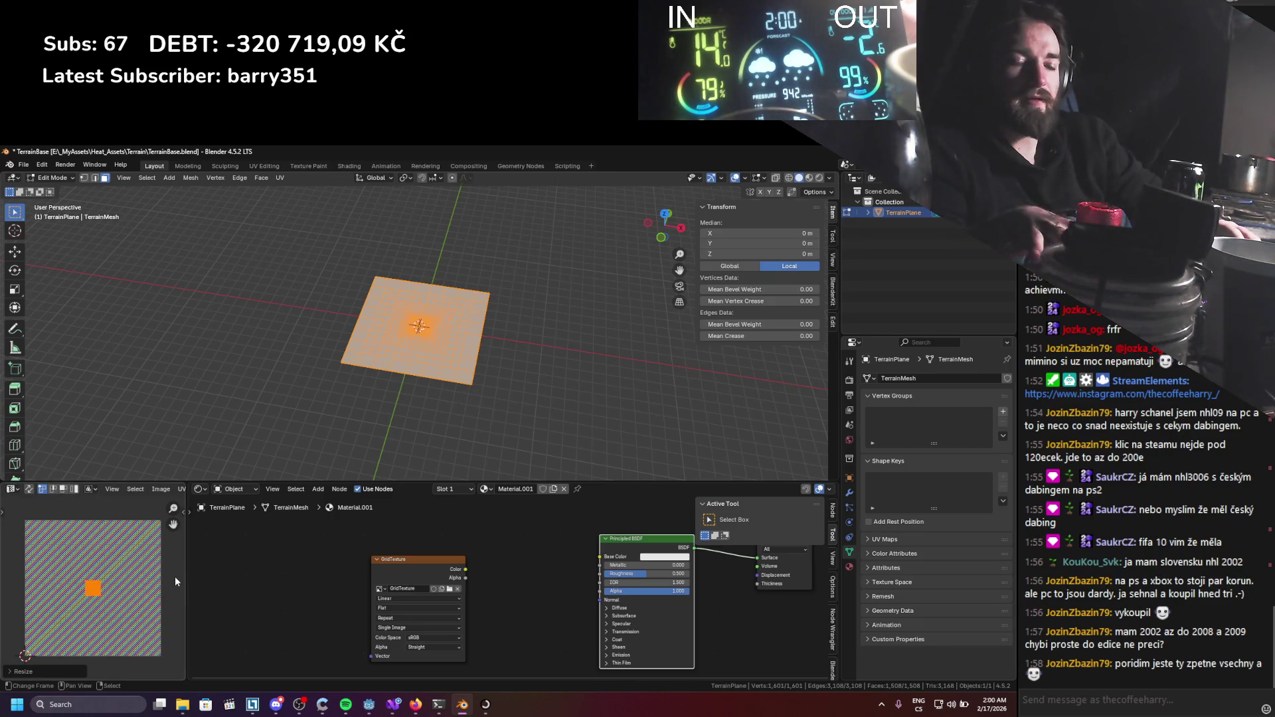
Save TerrainBase.blend and switch back to Godot.
{"action": "key", "text": "a"}
{"action": "key", "text": "ctrl+s"}
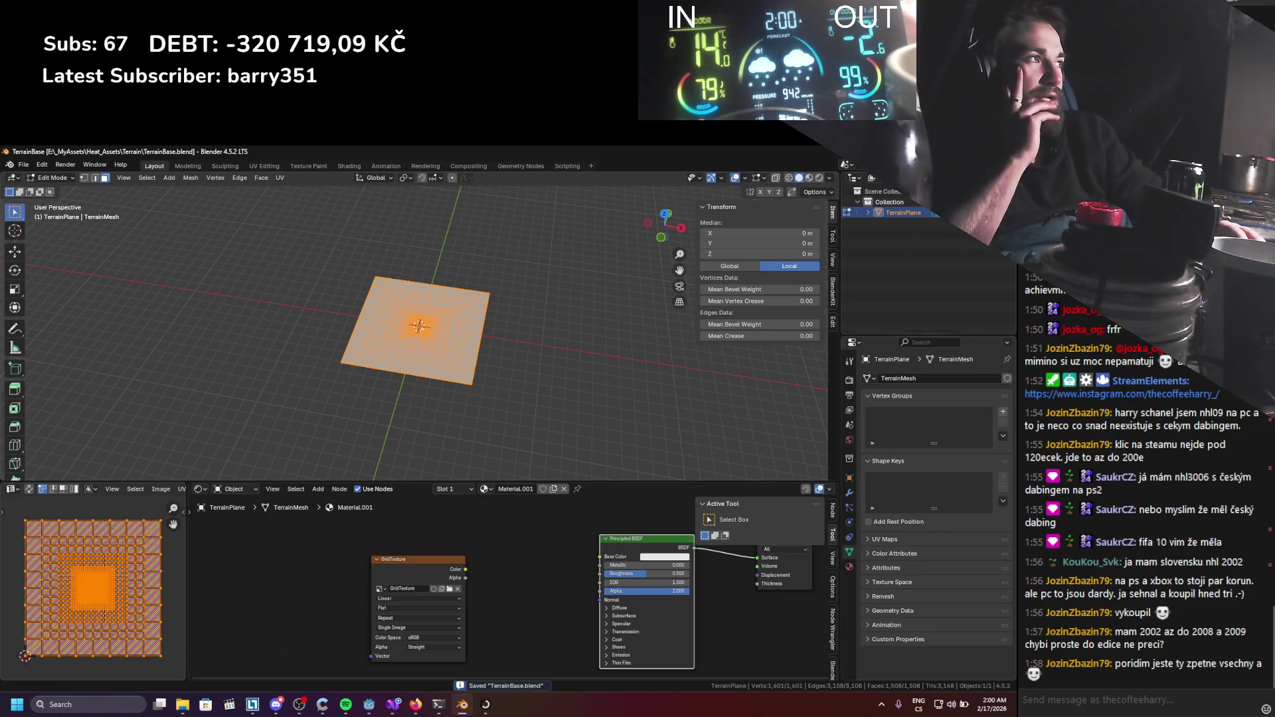
{"action": "key", "text": "alt+Tab"}
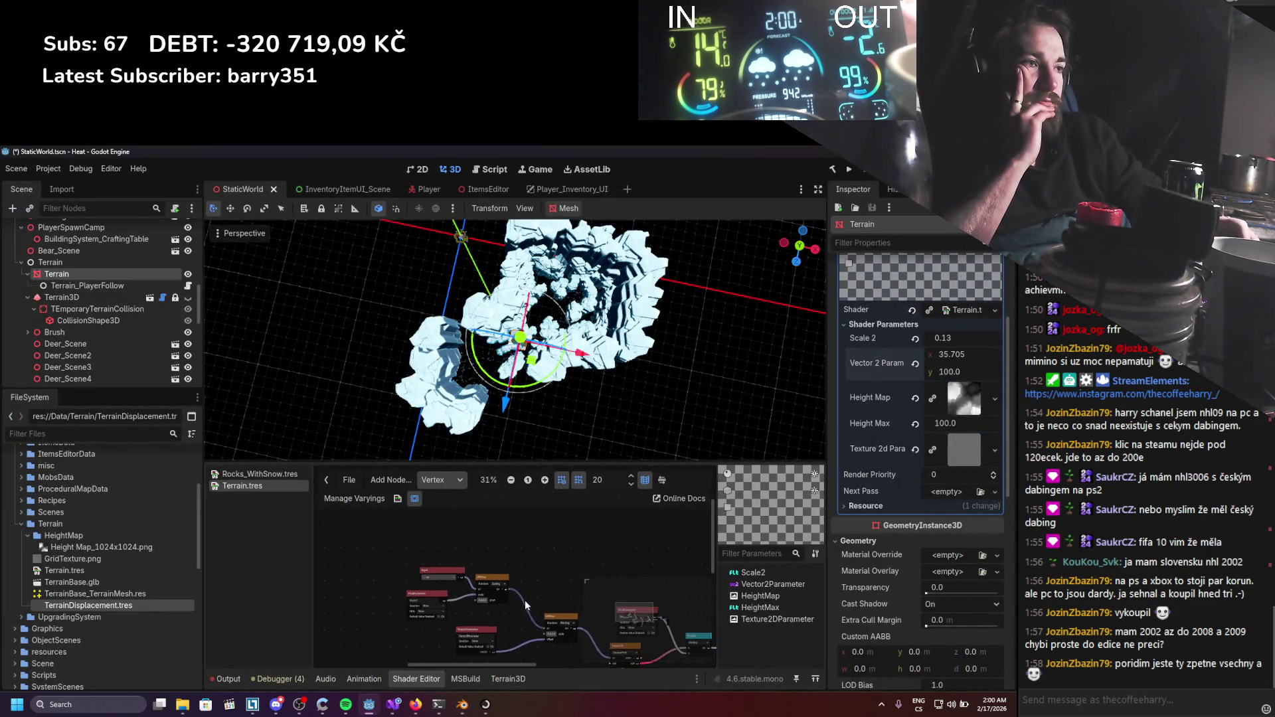
Frame the shader graph and move the Vector2Parameter node lower.
{"action": "scroll", "coordinate": [550, 595], "scroll_direction": "down", "scroll_amount": 1}
{"action": "left_click_drag", "start_coordinate": [550, 595], "coordinate": [549, 515]}
{"action": "scroll", "coordinate": [524, 576], "scroll_direction": "down", "scroll_amount": 1}
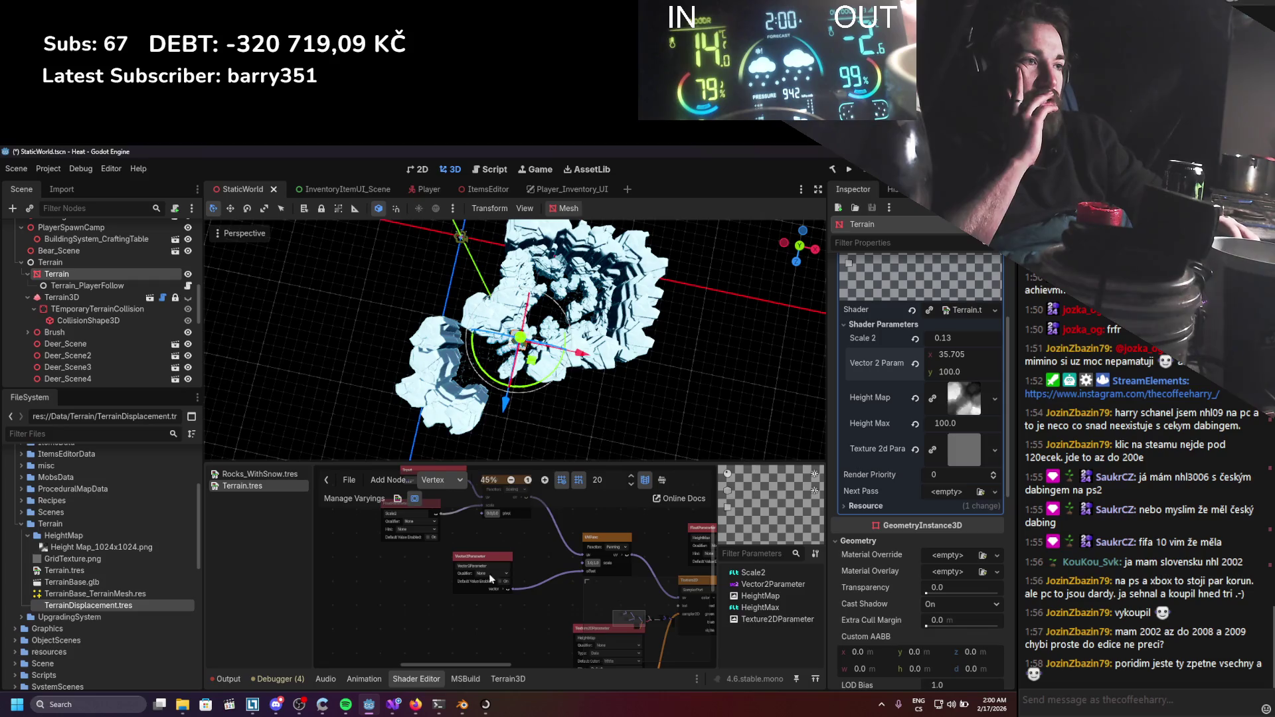
{"action": "mouse_move", "coordinate": [491, 556]}
{"action": "left_mouse_down"}
{"action": "mouse_move", "coordinate": [419, 650]}
{"action": "mouse_move", "coordinate": [412, 643]}
{"action": "left_mouse_up"}
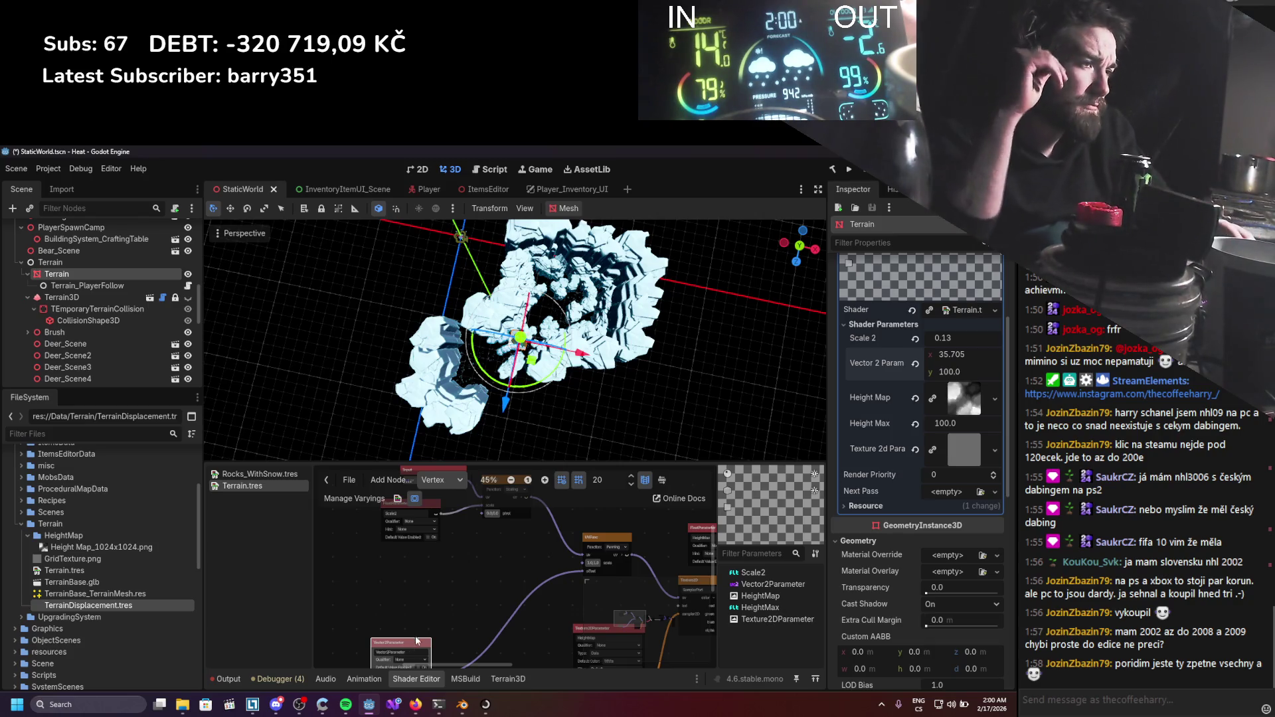
Add an integer Multiply node found by searching 'mult'.
{"action": "right_click", "coordinate": [429, 575]}
{"action": "left_click", "coordinate": [451, 585]}
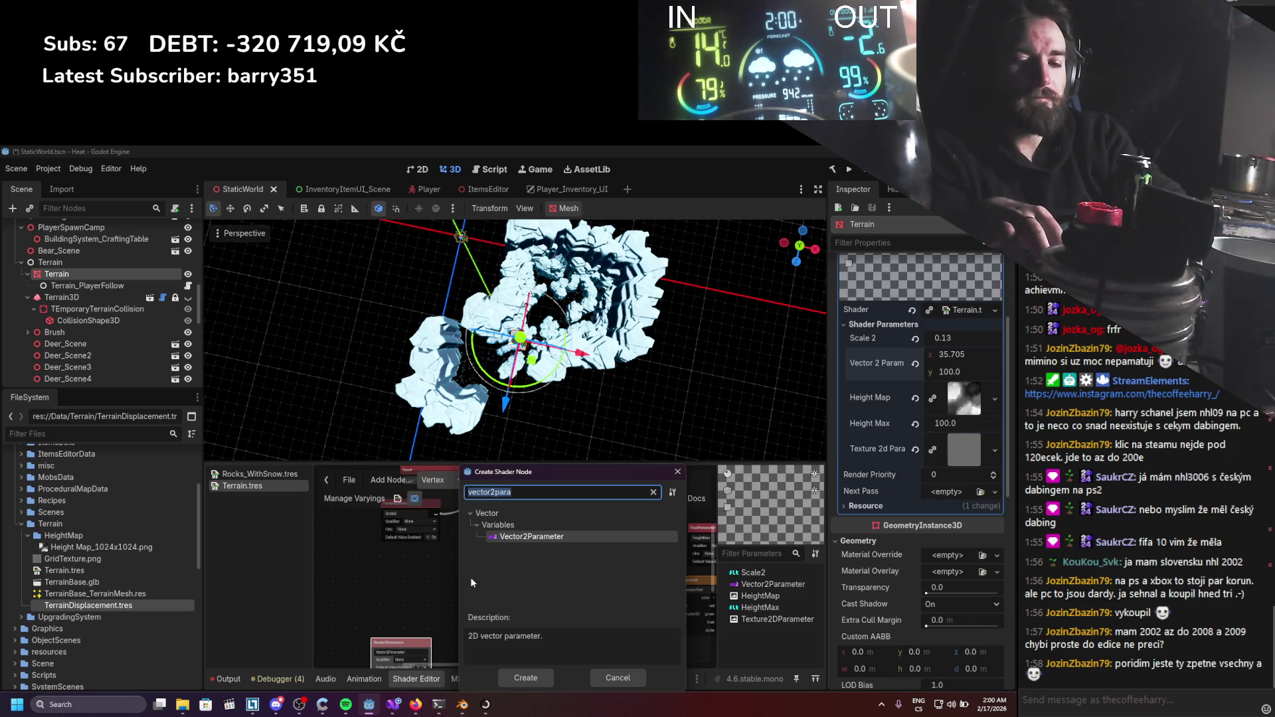
{"action": "type", "text": "sub"}
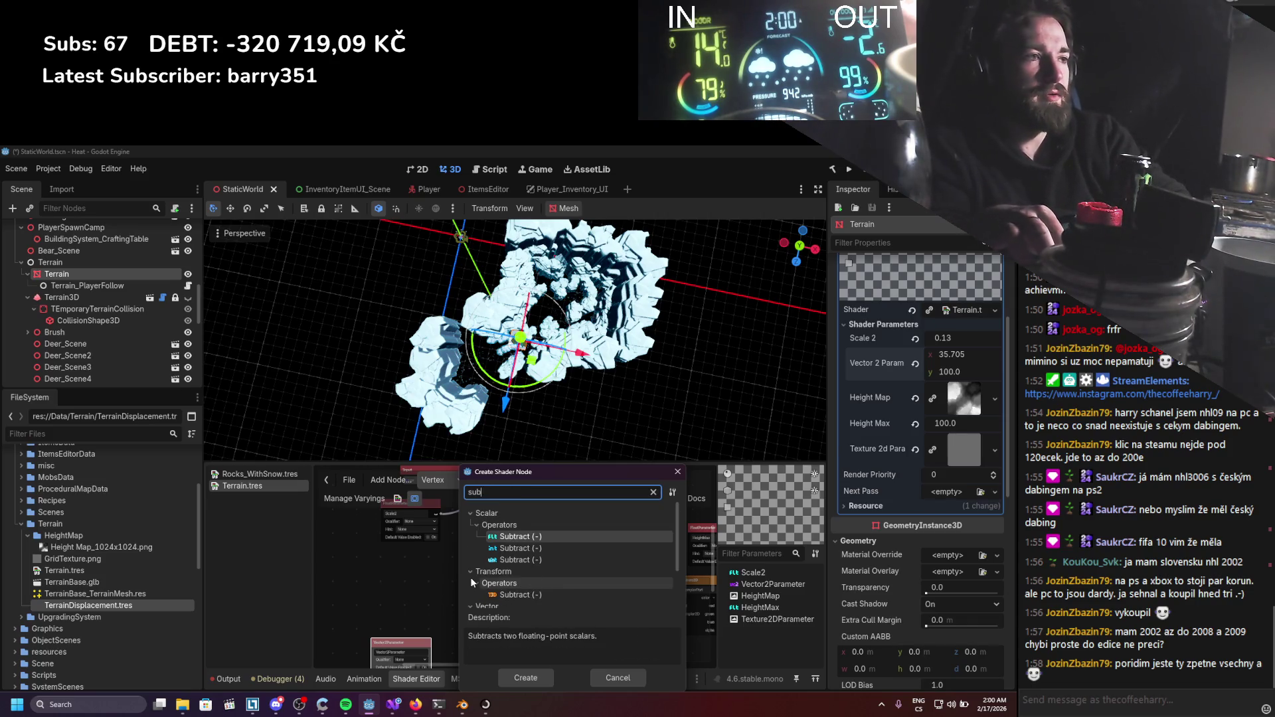
{"action": "key", "text": "BackSpace"}
{"action": "key", "text": "BackSpace"}
{"action": "key", "text": "BackSpace"}
{"action": "type", "text": "mult"}
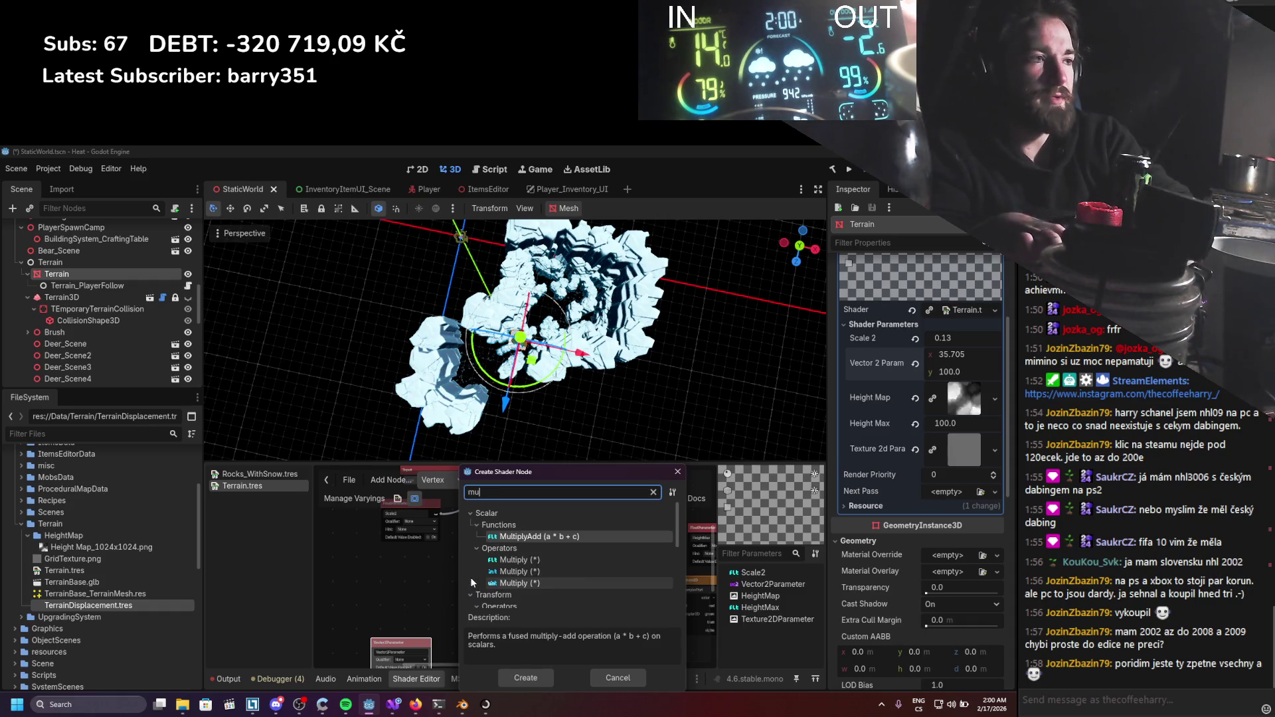
{"action": "key", "text": "Down"}
{"action": "key", "text": "Down"}
{"action": "key", "text": "Return"}
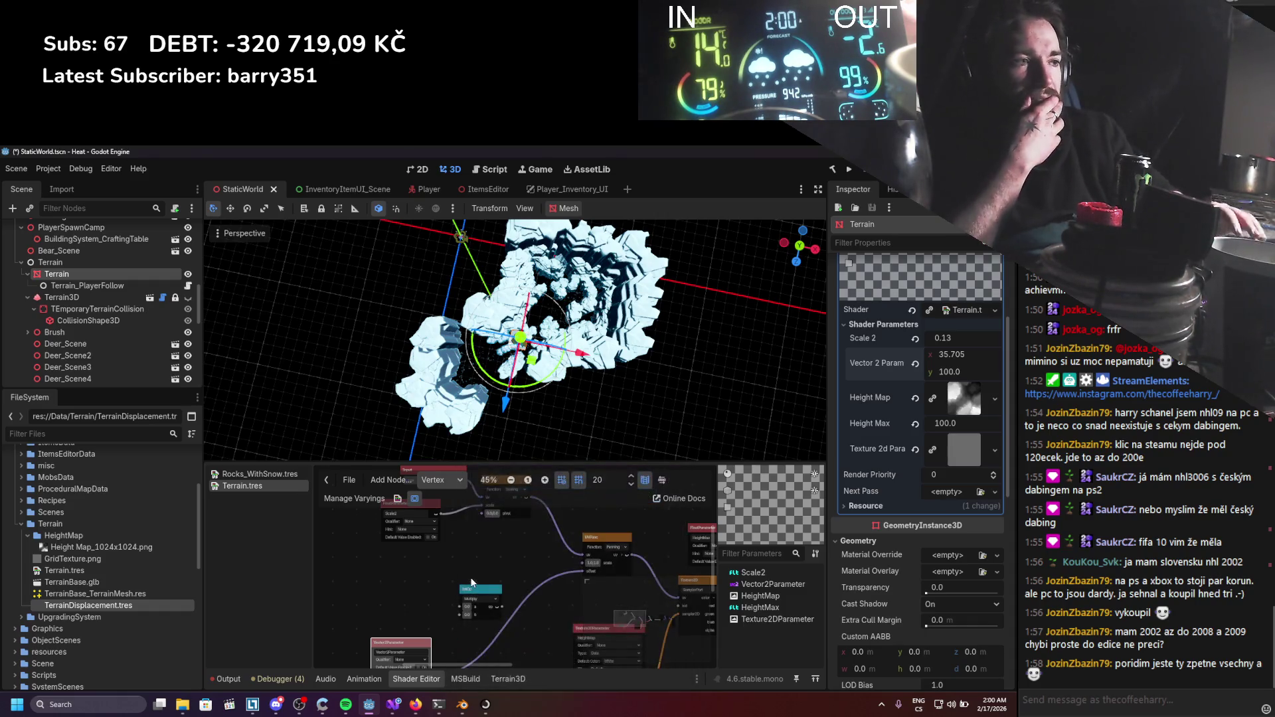
Switch the integer node's operator to Divide and set b to 1024.
{"action": "left_click", "coordinate": [479, 603]}
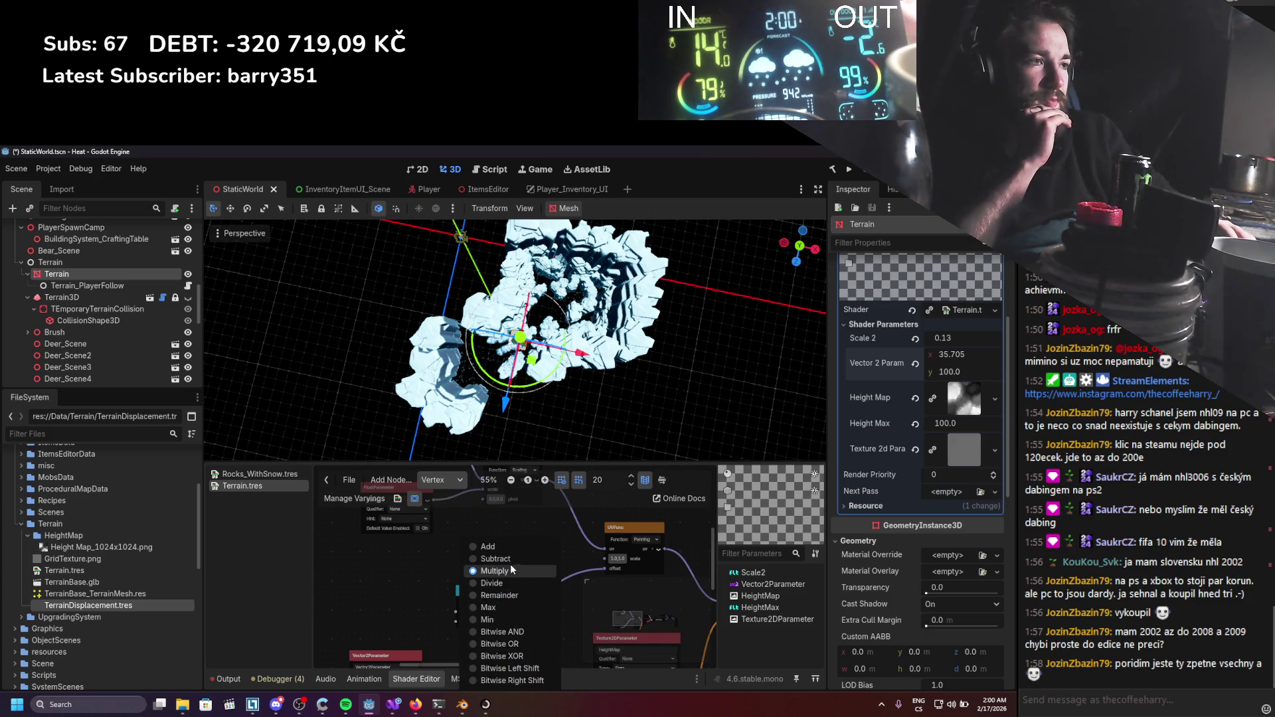
{"action": "left_click", "coordinate": [515, 583]}
{"action": "scroll", "coordinate": [516, 581], "scroll_direction": "up", "scroll_amount": 2}
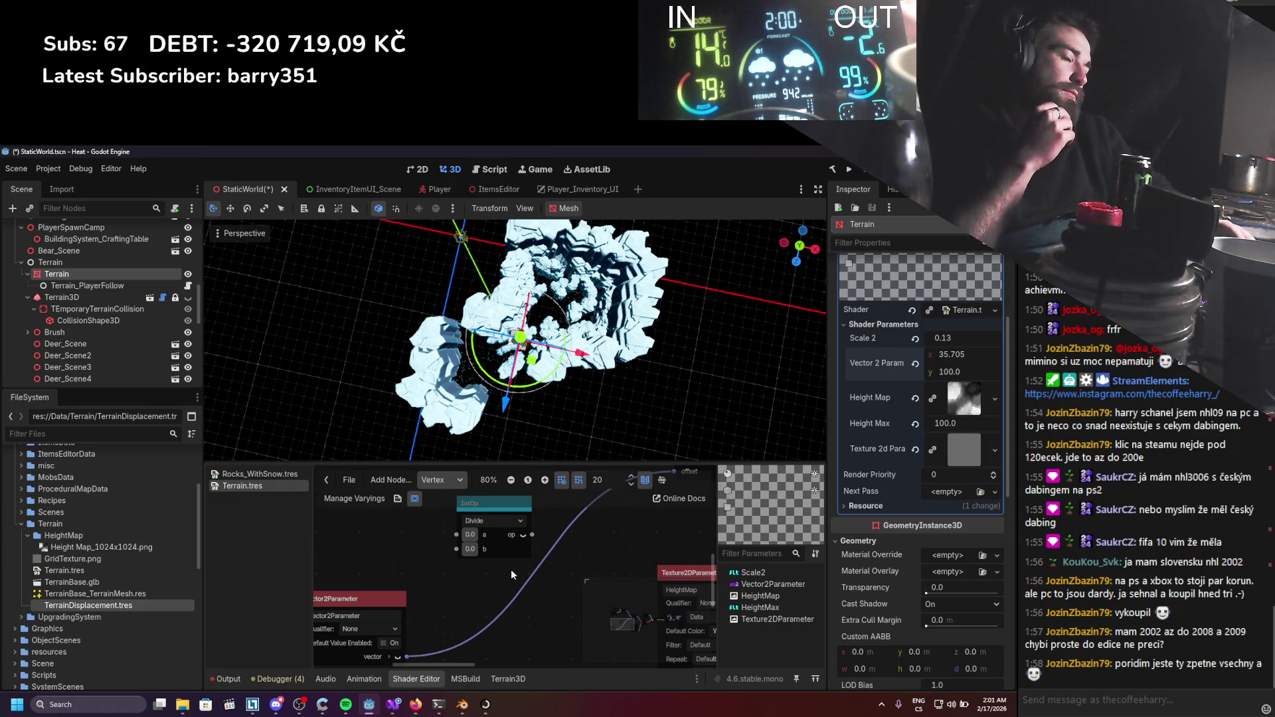
{"action": "left_click", "coordinate": [474, 554]}
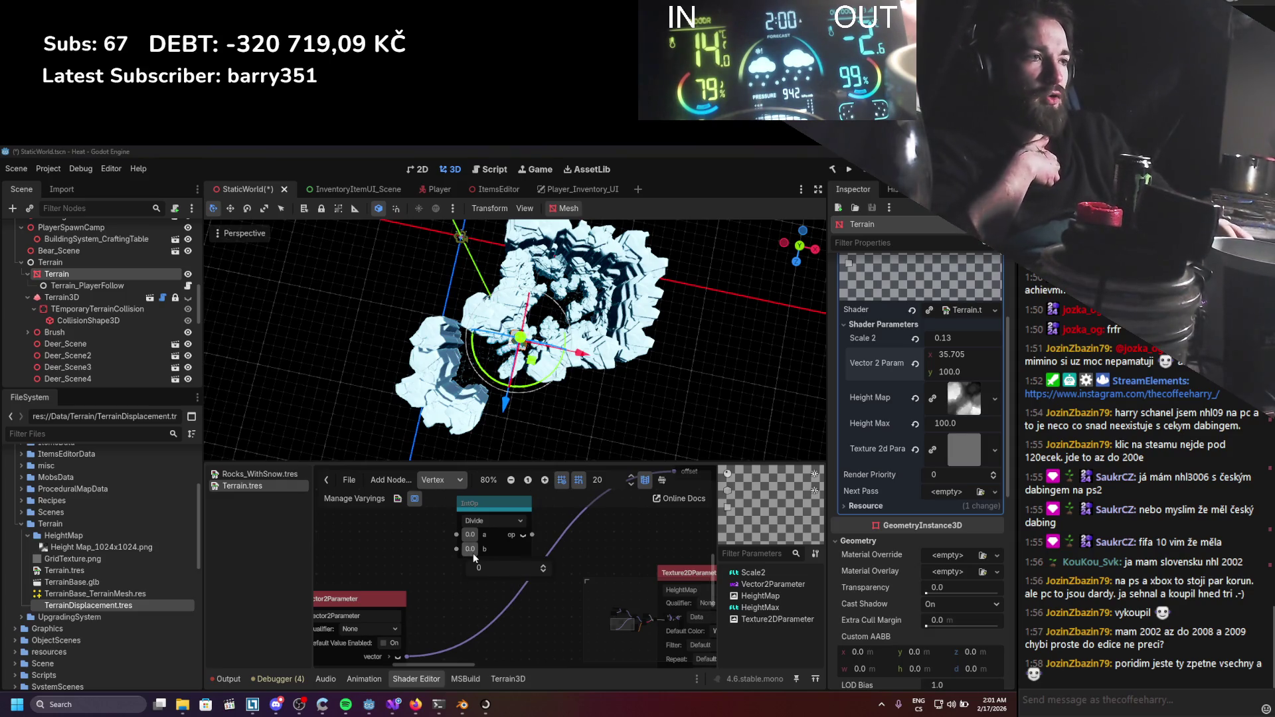
{"action": "type", "text": "1024"}
{"action": "key", "text": "Return"}
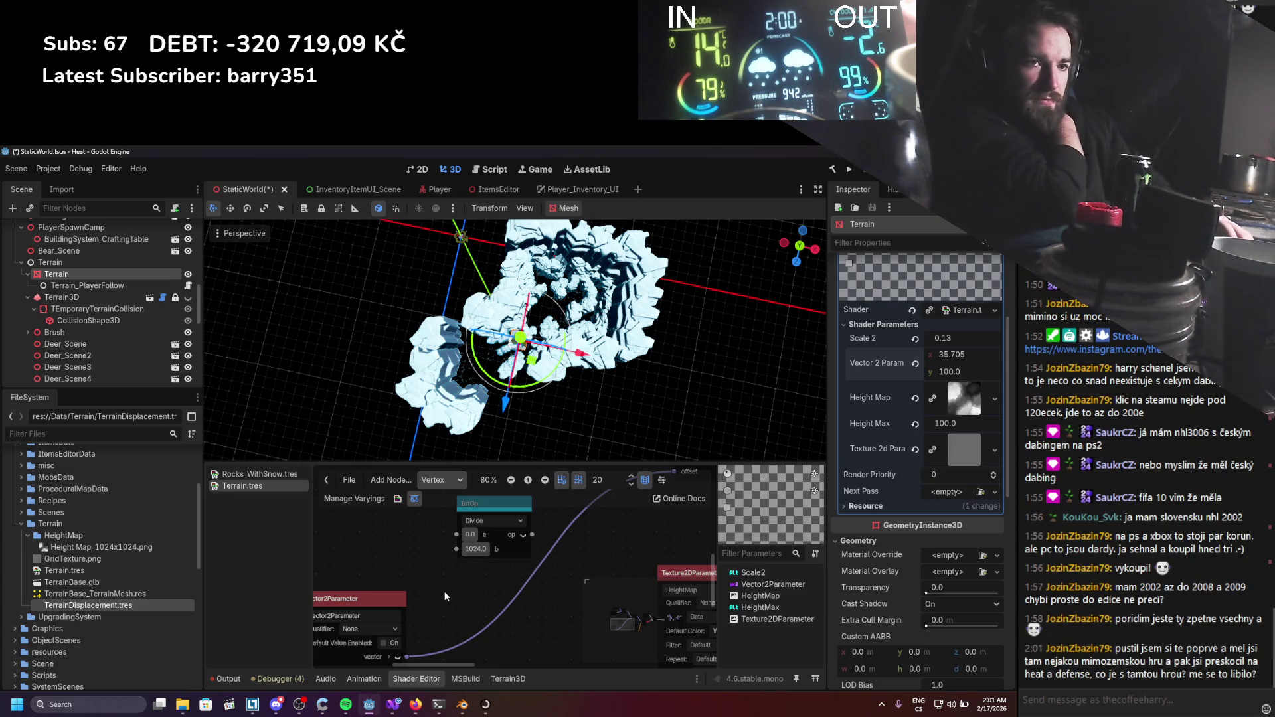
Wire the Divide output into the UVFunc offset input.
{"action": "scroll", "coordinate": [412, 618], "scroll_direction": "down", "scroll_amount": 1}
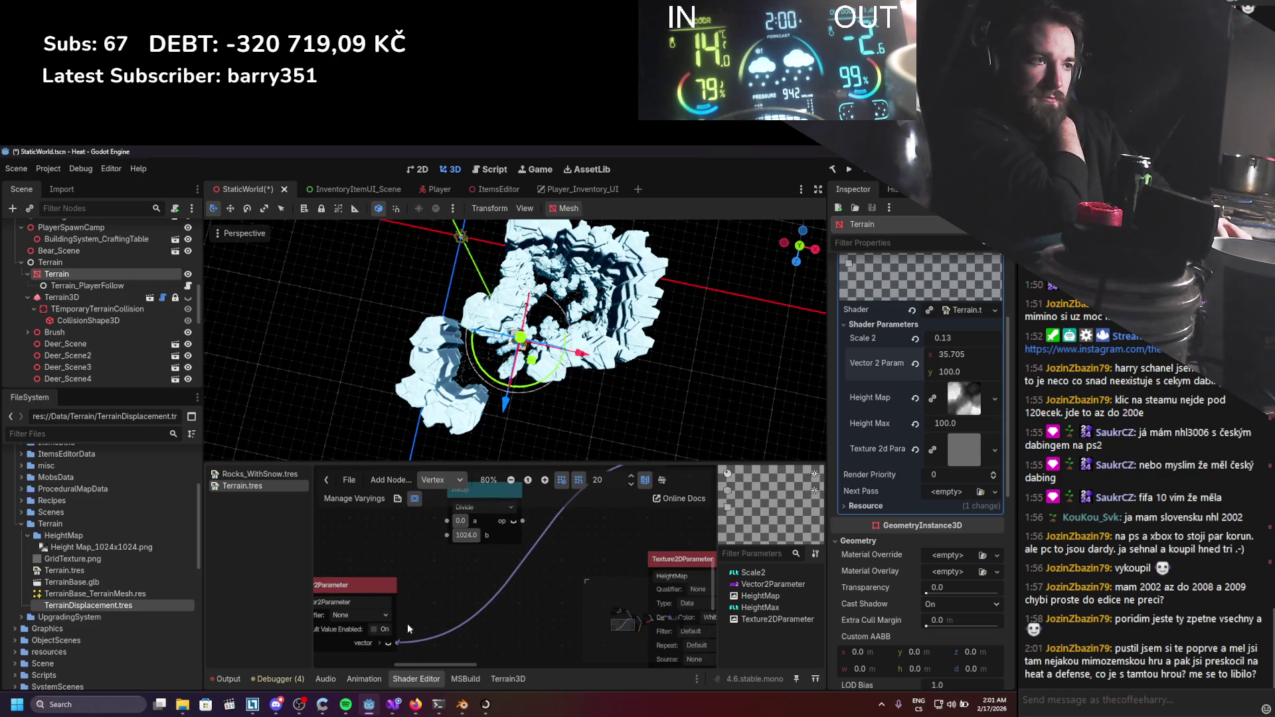
{"action": "scroll", "coordinate": [489, 593], "scroll_direction": "up", "scroll_amount": 5}
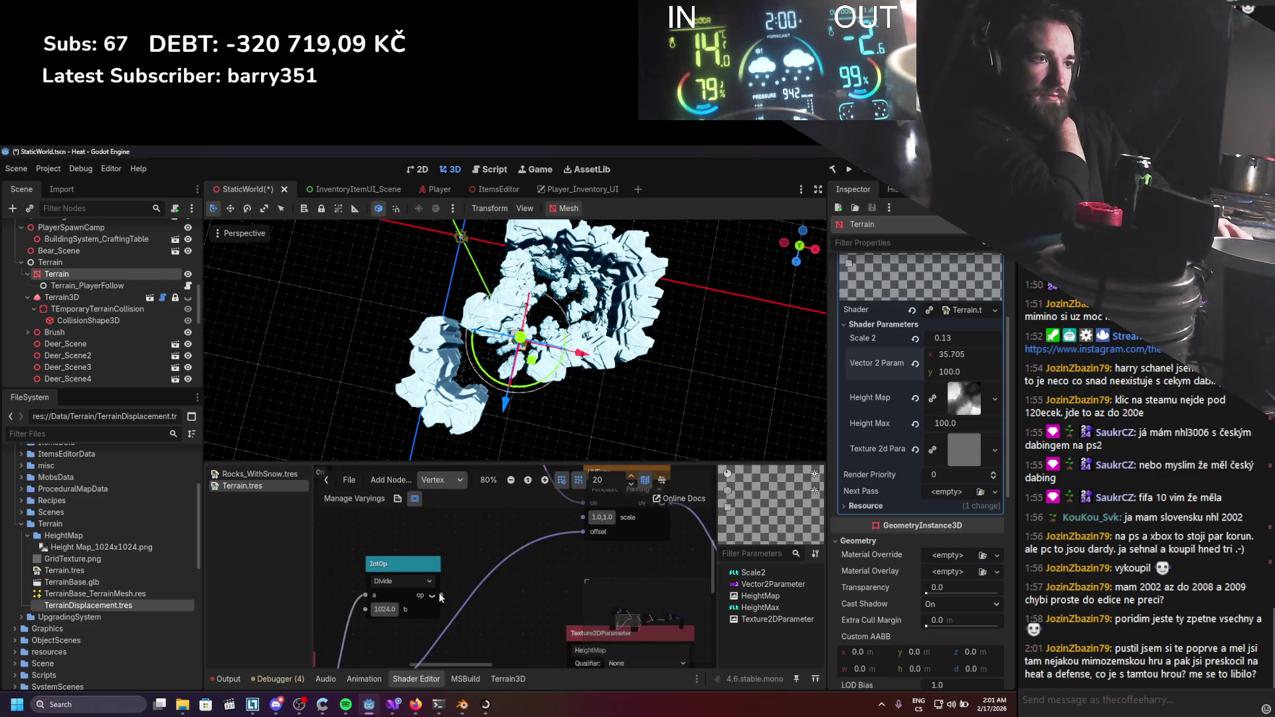
{"action": "left_click_drag", "start_coordinate": [575, 547], "coordinate": [580, 529]}
{"action": "scroll", "coordinate": [531, 372], "scroll_direction": "up", "scroll_amount": 3}
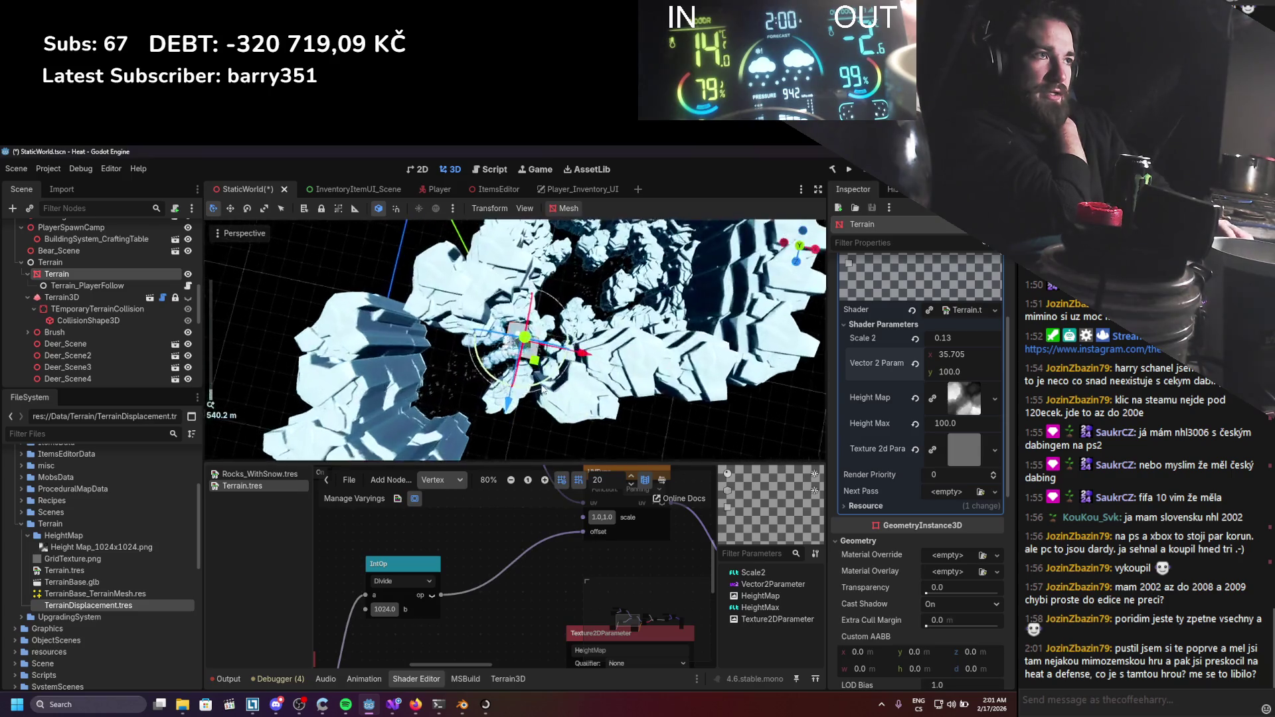
{"action": "scroll", "coordinate": [515, 350], "scroll_direction": "up", "scroll_amount": 10}
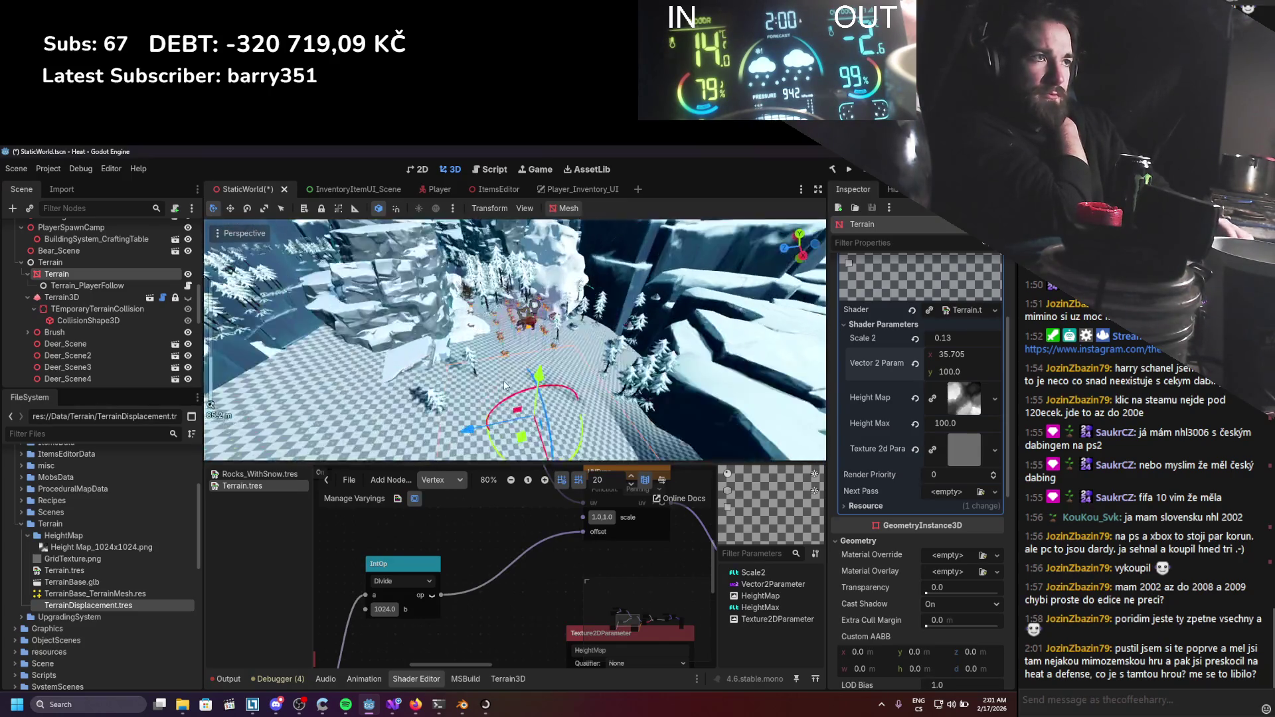
Raise the Vector 2 Param to about (129.645, 140.75).
{"action": "left_click_drag", "start_coordinate": [957, 354], "coordinate": [1000, 354]}
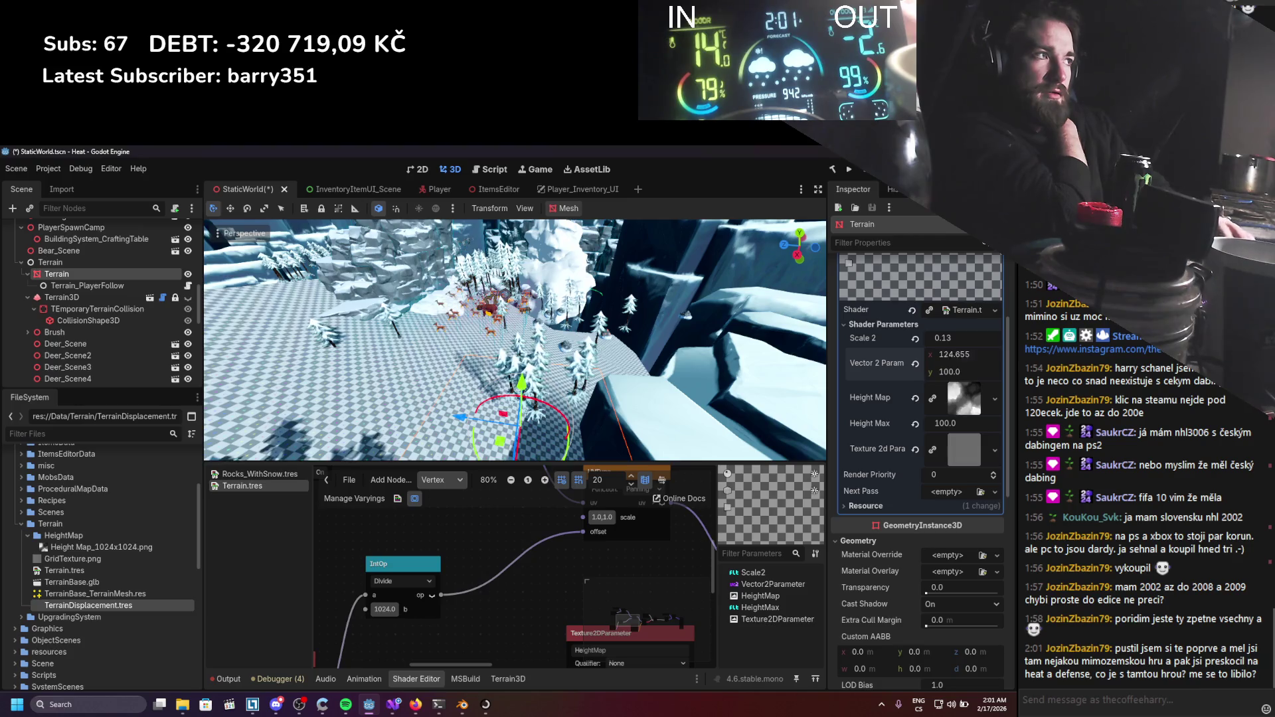
{"action": "left_click_drag", "start_coordinate": [942, 366], "coordinate": [950, 371]}
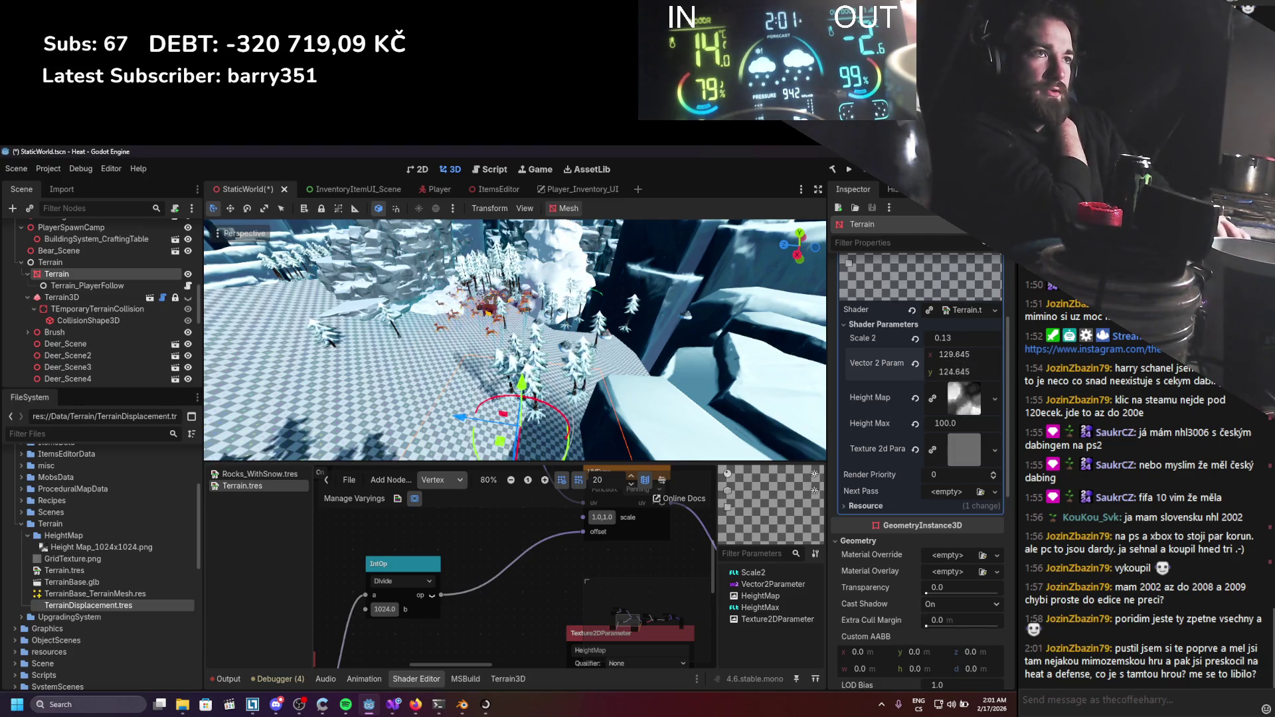
{"action": "scroll", "coordinate": [603, 564], "scroll_direction": "down", "scroll_amount": 2}
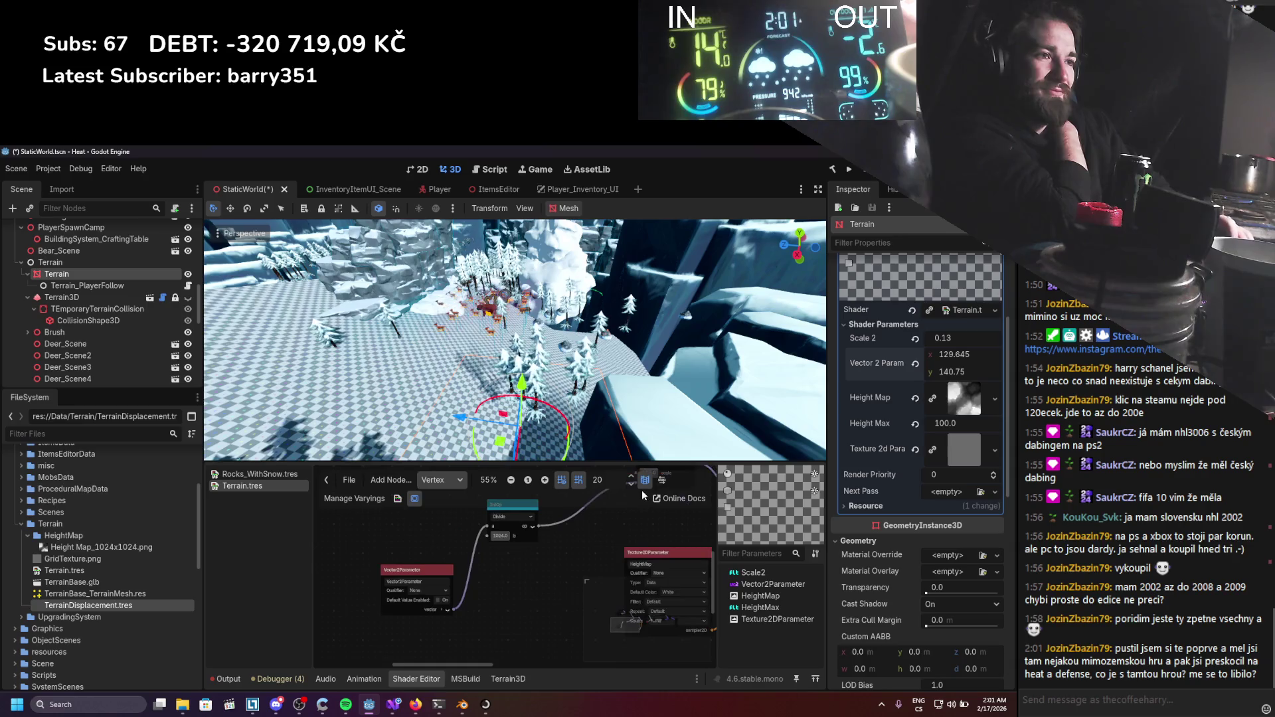
{"action": "scroll", "coordinate": [437, 521], "scroll_direction": "down", "scroll_amount": 3}
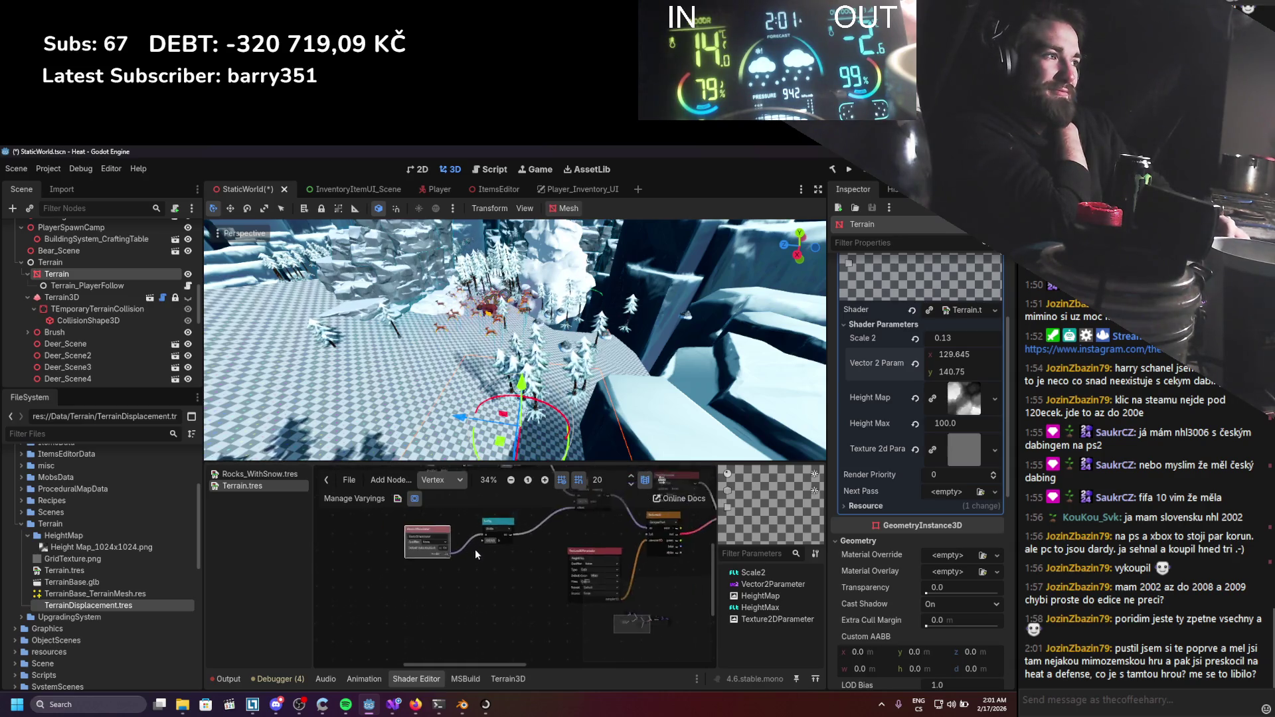
{"action": "scroll", "coordinate": [432, 594], "scroll_direction": "up", "scroll_amount": 2}
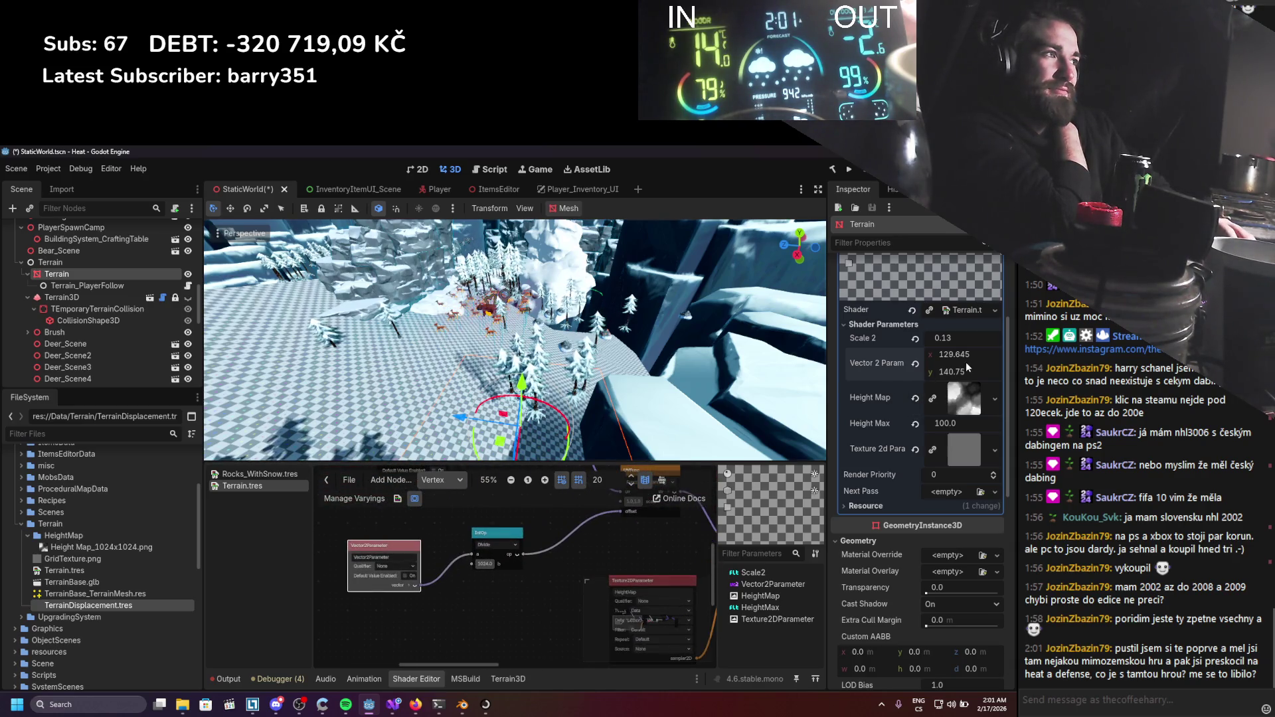
Set Scale 2 to 0.1.
{"action": "mouse_move", "coordinate": [956, 338]}
{"action": "left_mouse_down"}
{"action": "mouse_move", "coordinate": [976, 338]}
{"action": "mouse_move", "coordinate": [957, 338]}
{"action": "left_mouse_up"}
{"action": "left_click", "coordinate": [958, 334]}
{"action": "type", "text": "0."}
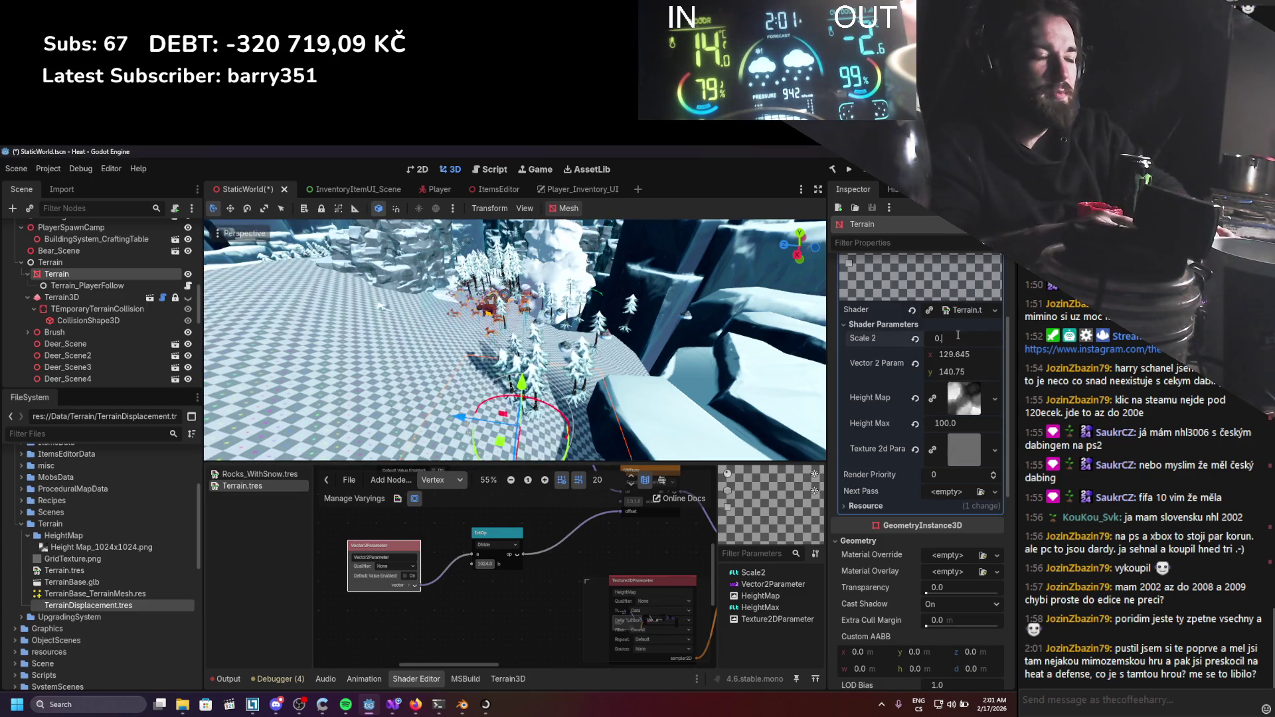
{"action": "type", "text": "1"}
{"action": "key", "text": "Return"}
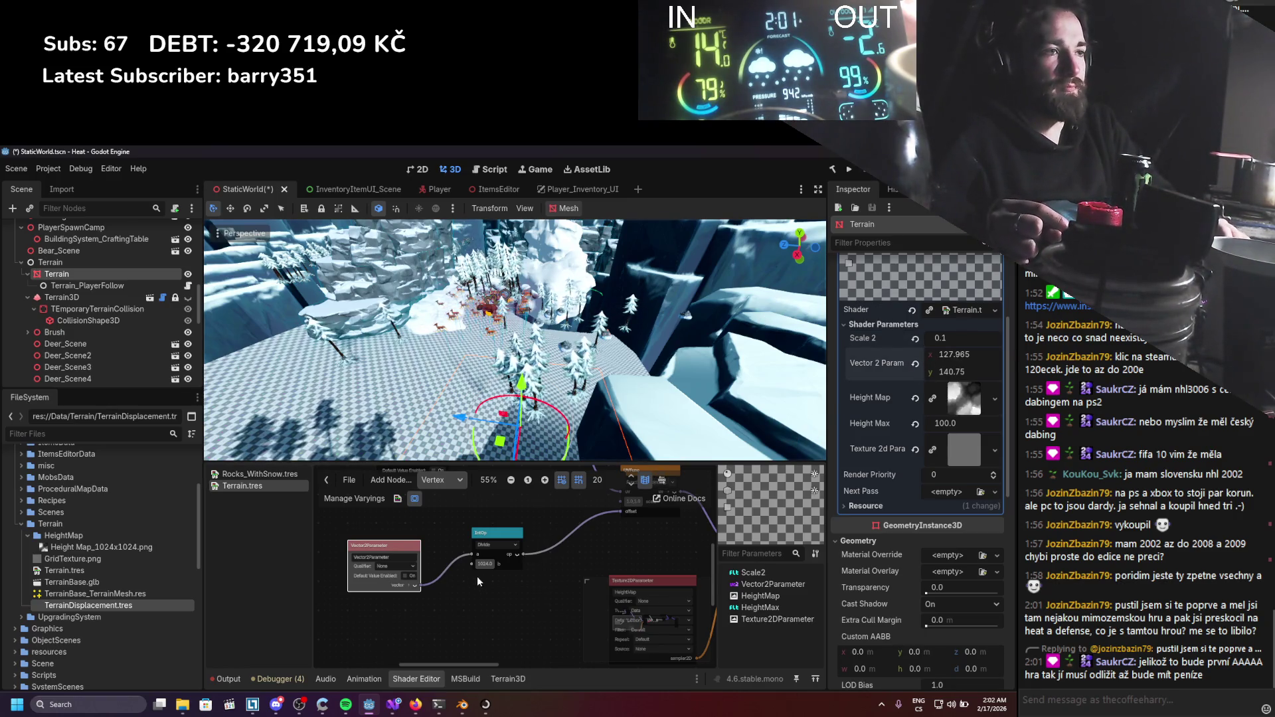
Expand the Vector2Parameter output into red and green, then collapse it again.
{"action": "scroll", "coordinate": [475, 581], "scroll_direction": "up", "scroll_amount": 2}
{"action": "left_click", "coordinate": [430, 591]}
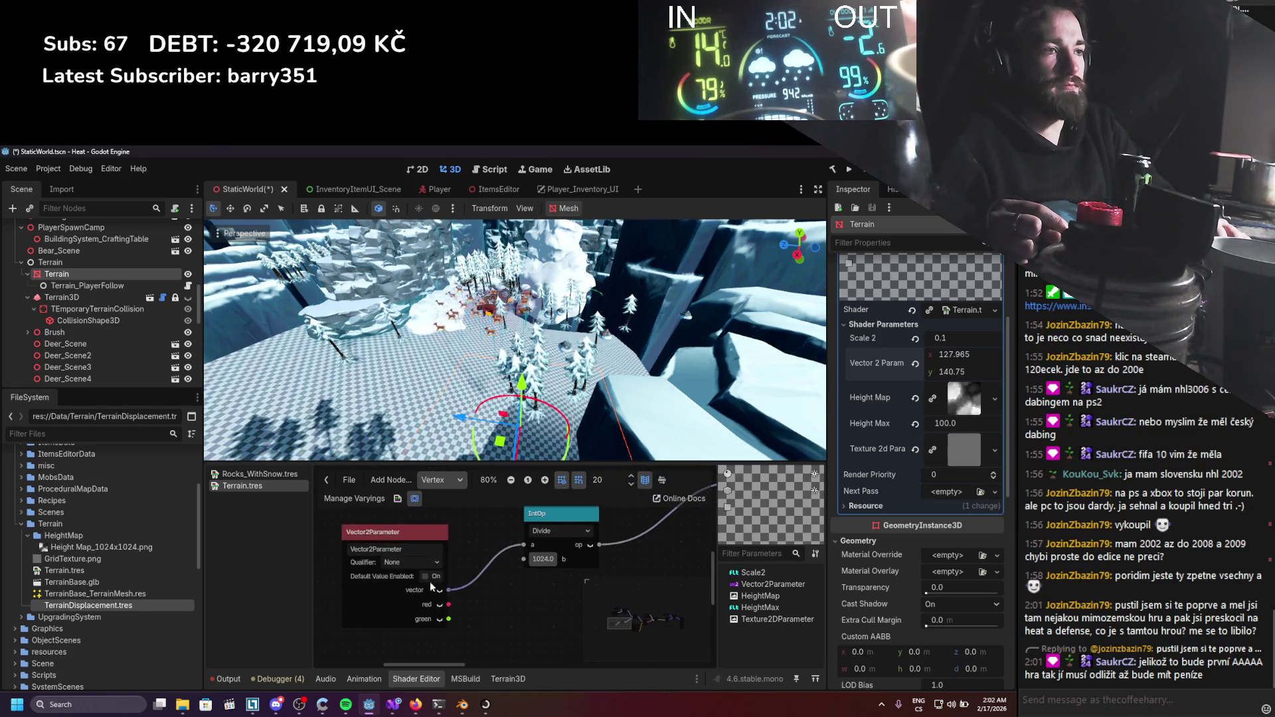
{"action": "left_click", "coordinate": [428, 599]}
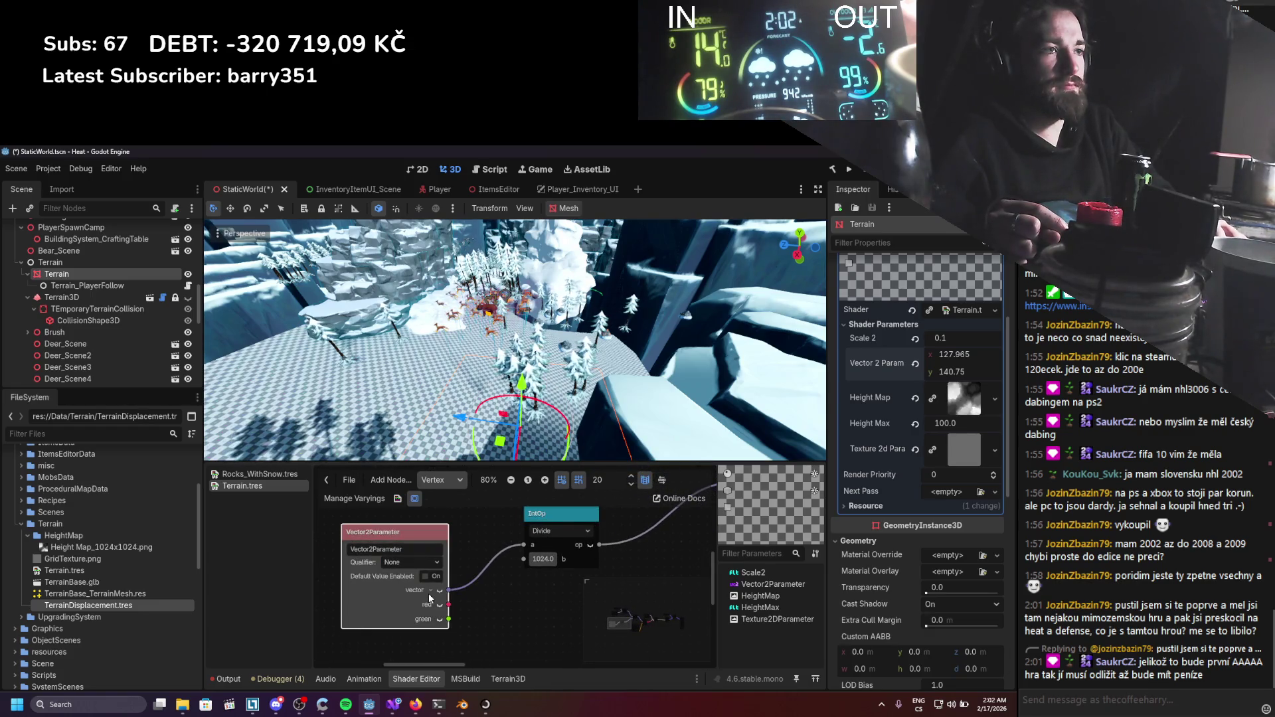
{"action": "left_click", "coordinate": [432, 592]}
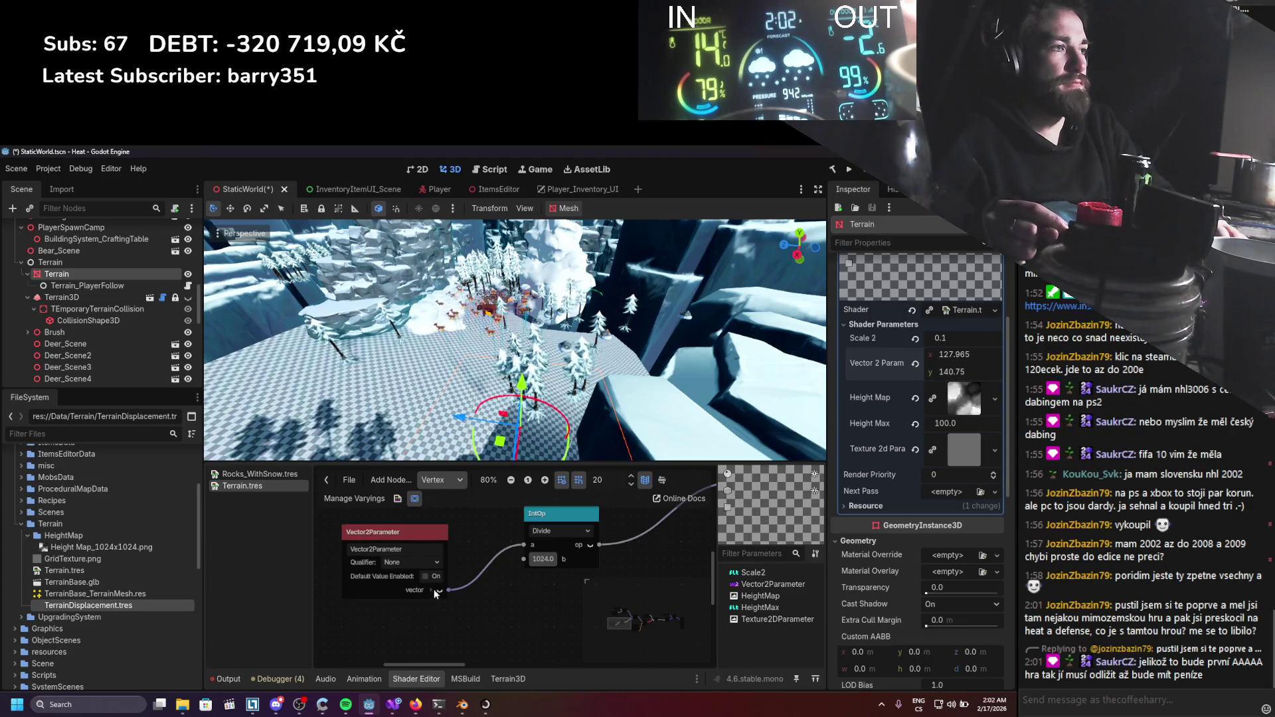
Bring the UVFunc node into view and open the VisualShaderNodeUVFunc docs in Firefox.
{"action": "scroll", "coordinate": [432, 589], "scroll_direction": "down", "scroll_amount": 2}
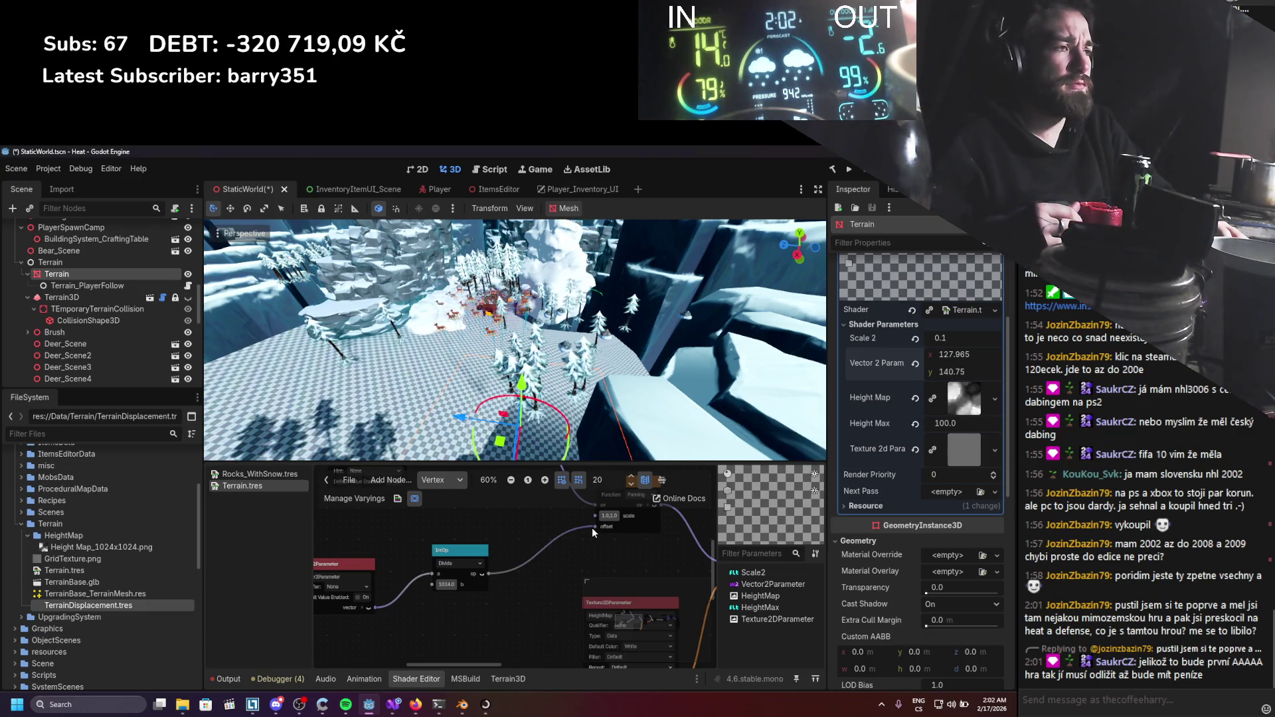
{"action": "left_click_drag", "start_coordinate": [602, 538], "coordinate": [576, 572]}
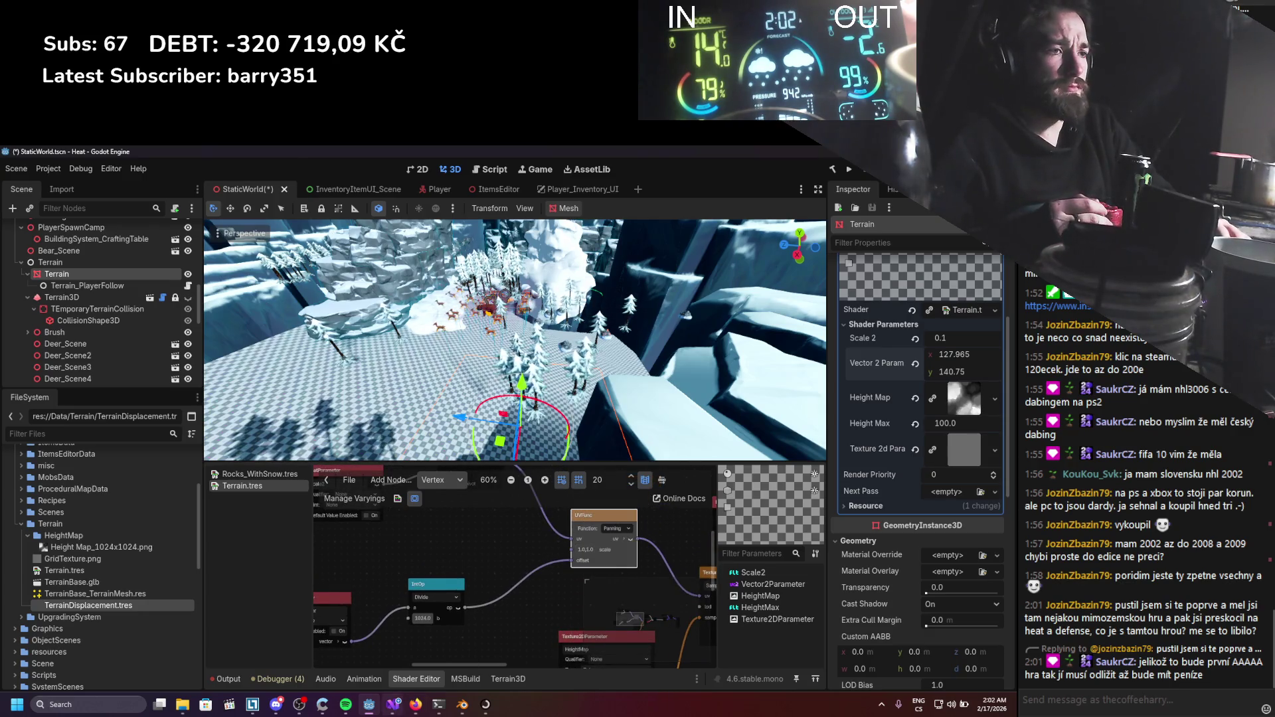
{"action": "left_click", "coordinate": [413, 705]}
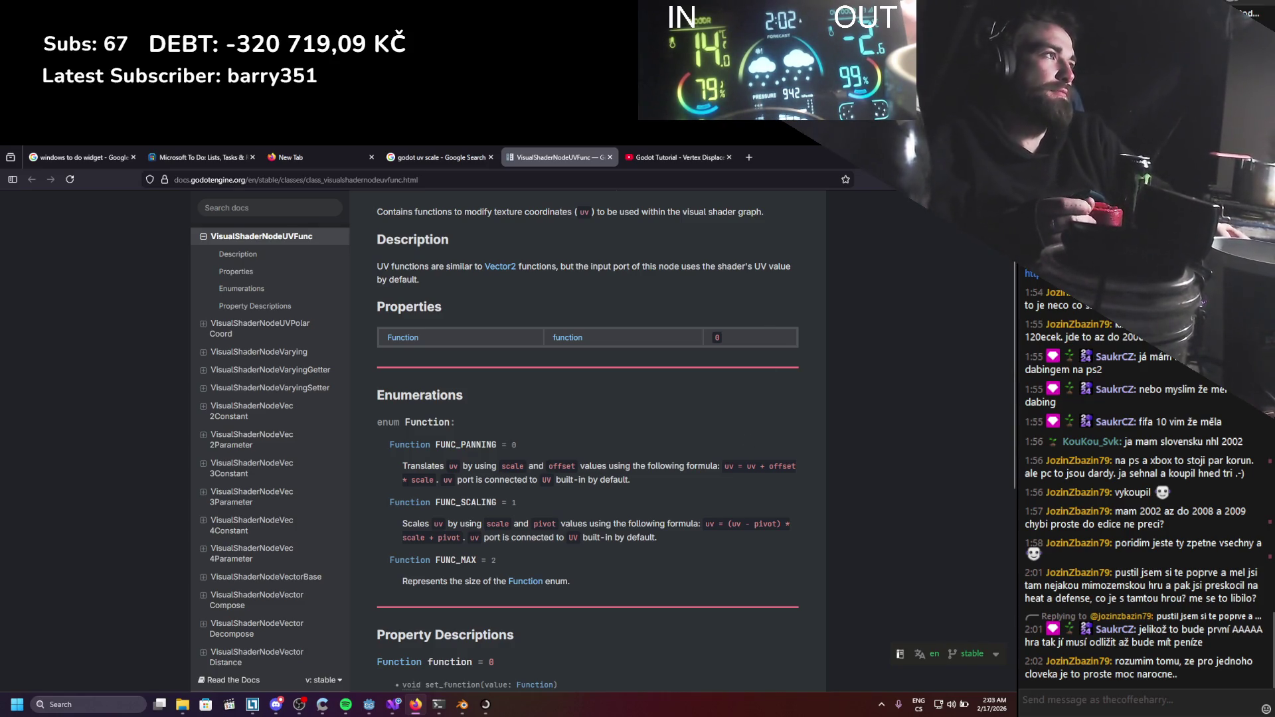
Back in Godot, drag a wire from the vector output, cancel node creation, and recheck the UVFunc docs.
{"action": "key", "text": "alt+Tab"}
{"action": "left_click_drag", "start_coordinate": [528, 554], "coordinate": [540, 558]}
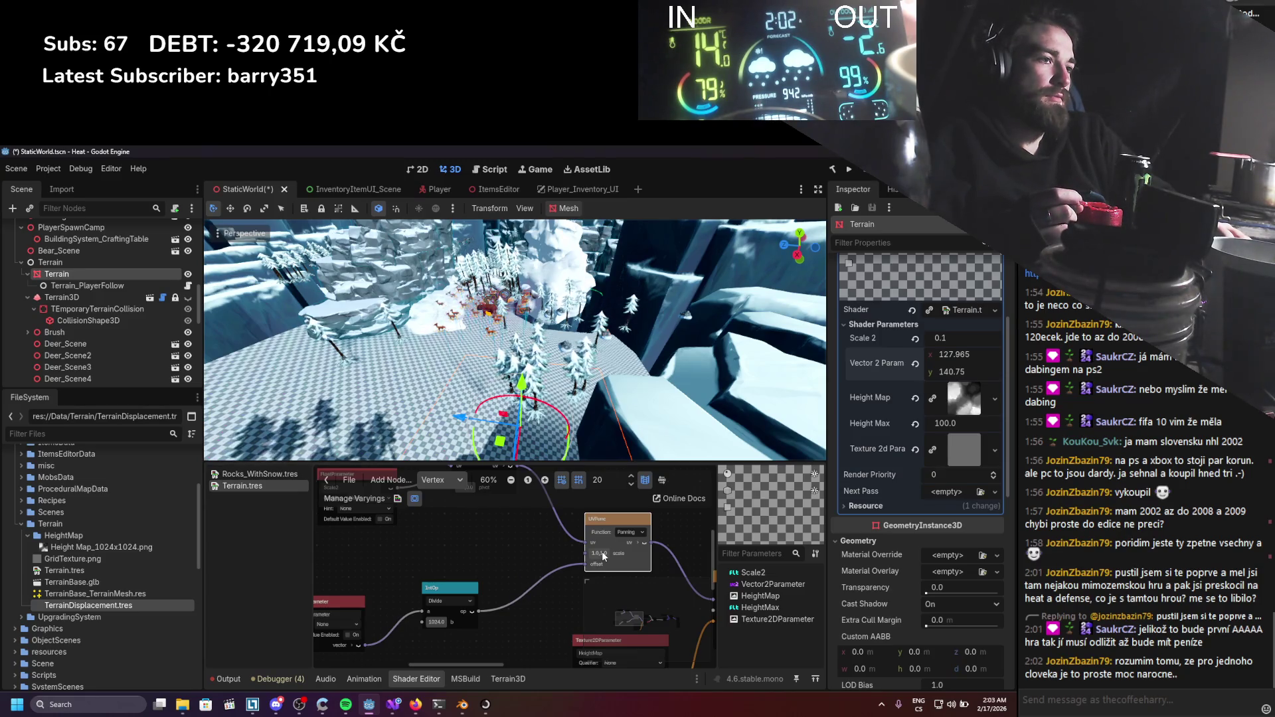
{"action": "mouse_move", "coordinate": [372, 646]}
{"action": "left_mouse_down"}
{"action": "mouse_move", "coordinate": [562, 567]}
{"action": "mouse_move", "coordinate": [515, 579]}
{"action": "left_mouse_up"}
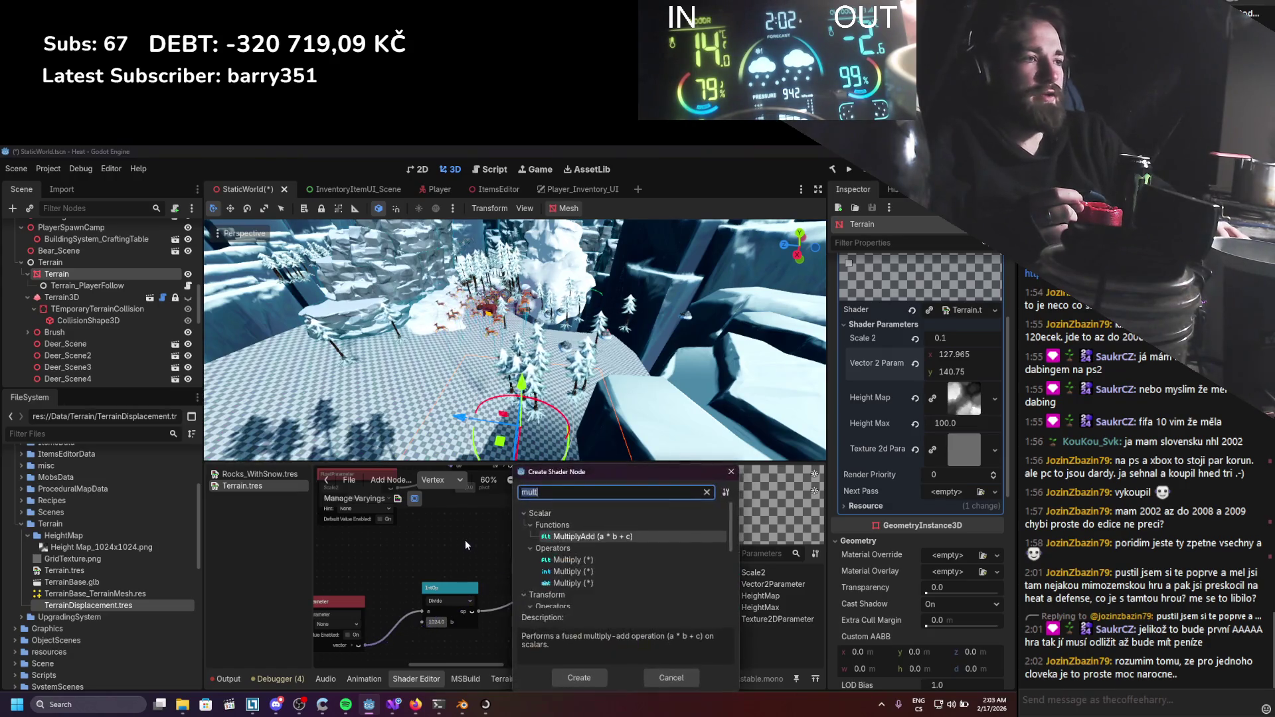
{"action": "key", "text": "Escape"}
{"action": "left_click", "coordinate": [413, 709]}
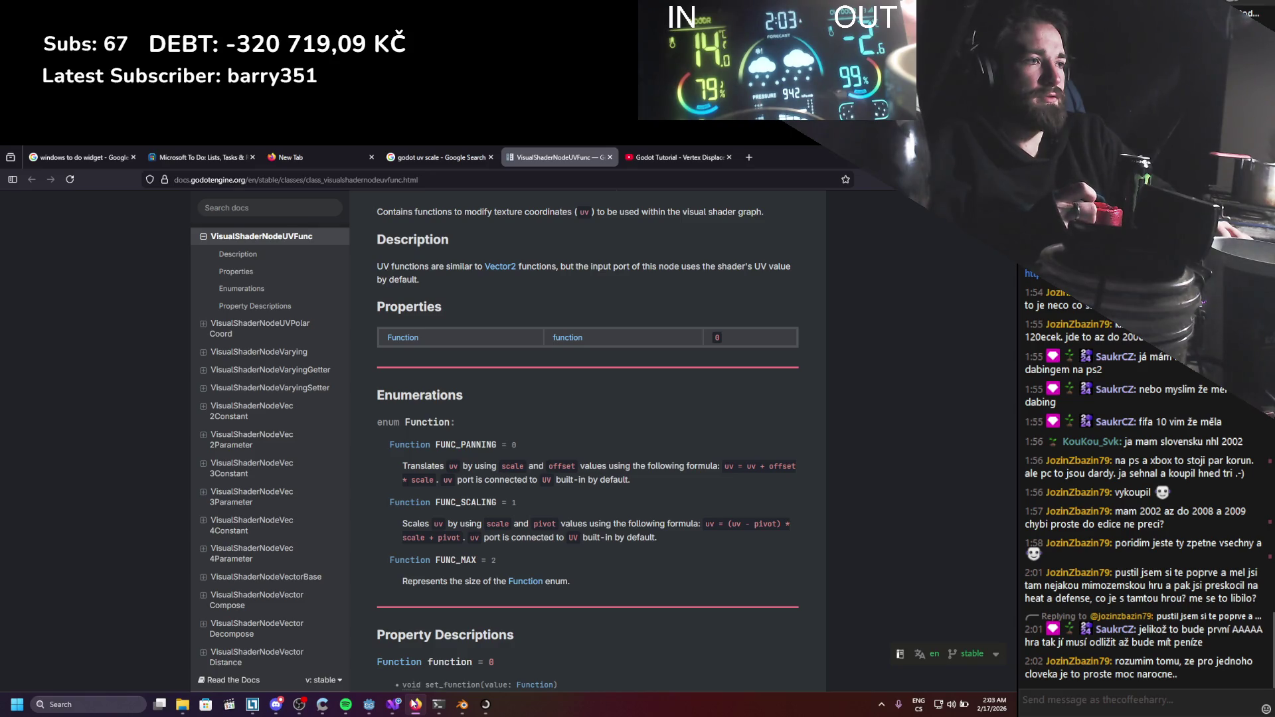
{"action": "key", "text": "alt+Tab"}
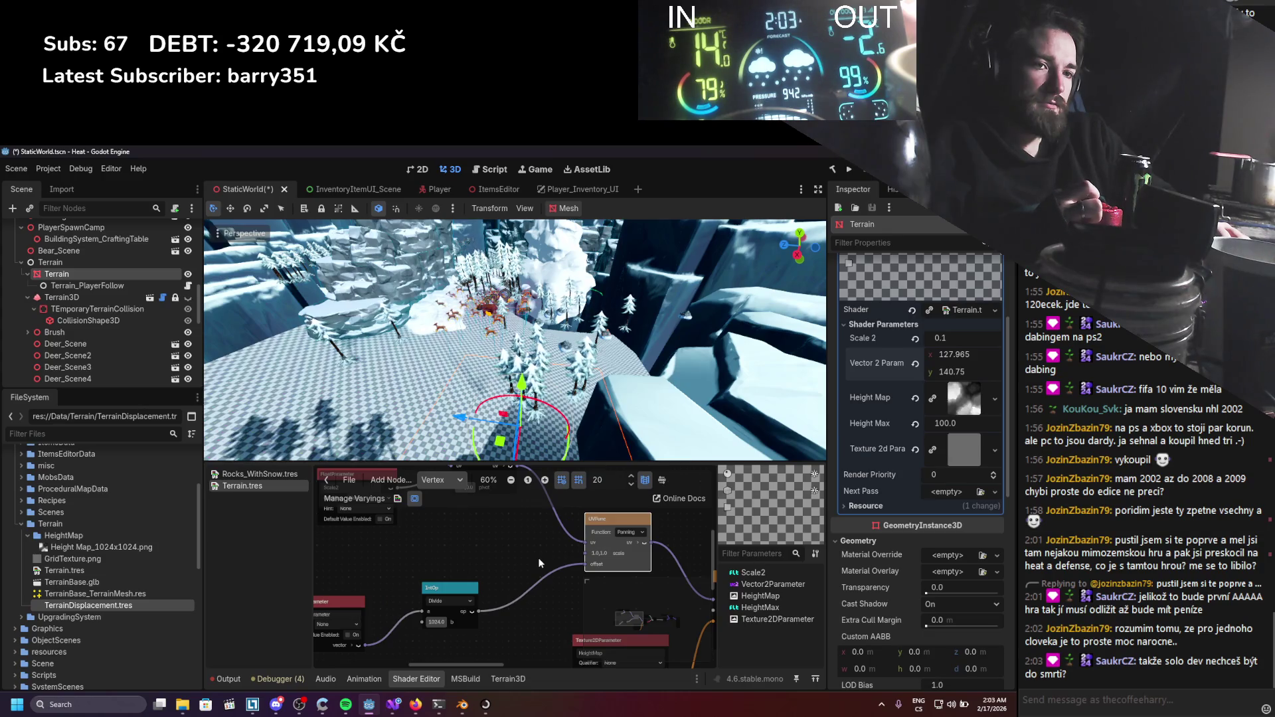
Shift the offset x to about 74.78 and save the scene.
{"action": "mouse_move", "coordinate": [939, 363]}
{"action": "left_mouse_down"}
{"action": "mouse_move", "coordinate": [970, 362]}
{"action": "mouse_move", "coordinate": [876, 362]}
{"action": "mouse_move", "coordinate": [924, 363]}
{"action": "left_mouse_up"}
{"action": "scroll", "coordinate": [417, 390], "scroll_direction": "down", "scroll_amount": 3}
{"action": "mouse_move", "coordinate": [416, 390]}
{"action": "left_mouse_down"}
{"action": "mouse_move", "coordinate": [424, 408]}
{"action": "mouse_move", "coordinate": [542, 261]}
{"action": "mouse_move", "coordinate": [539, 311]}
{"action": "mouse_move", "coordinate": [317, 307]}
{"action": "mouse_move", "coordinate": [412, 331]}
{"action": "mouse_move", "coordinate": [565, 325]}
{"action": "left_mouse_up"}
{"action": "key", "text": "ctrl+s"}
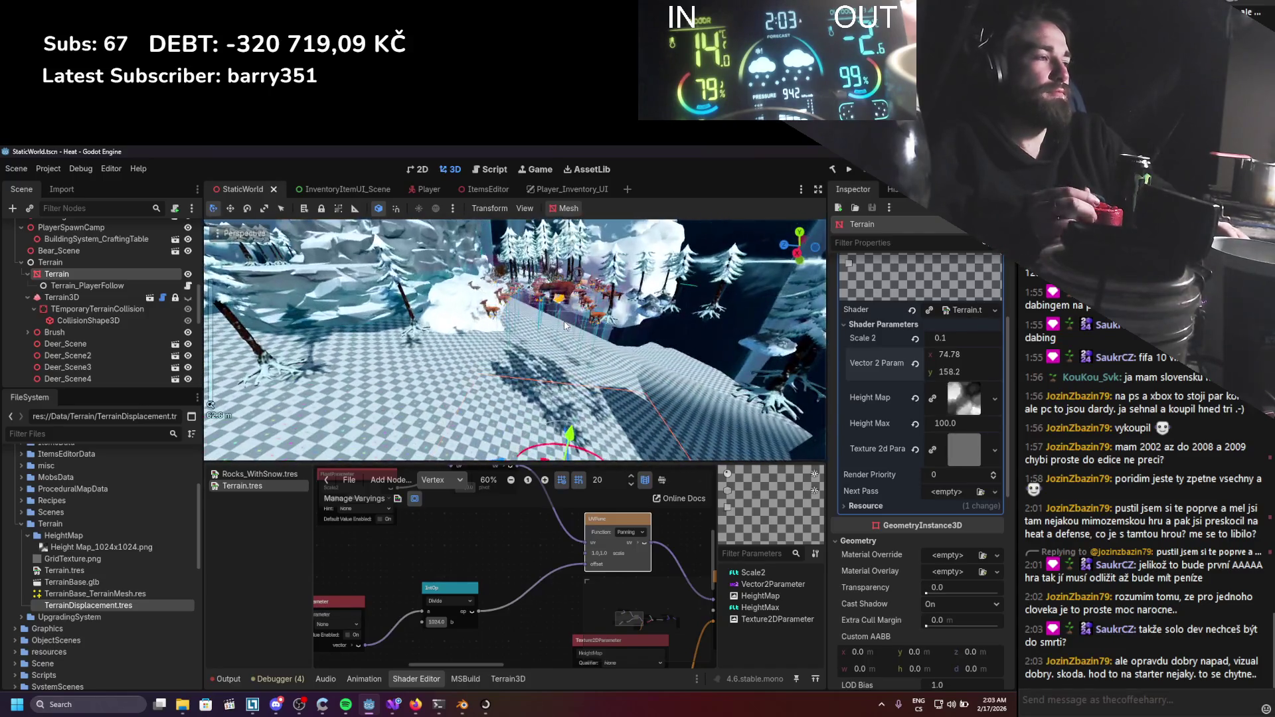
Raise the offset y to about 207.985, set Height Max to 100, and save again.
{"action": "mouse_move", "coordinate": [957, 372]}
{"action": "left_mouse_down"}
{"action": "mouse_move", "coordinate": [1030, 372]}
{"action": "mouse_move", "coordinate": [951, 422]}
{"action": "left_mouse_up"}
{"action": "left_click", "coordinate": [951, 422]}
{"action": "type", "text": "100"}
{"action": "key", "text": "Return"}
{"action": "key", "text": "ctrl+s"}
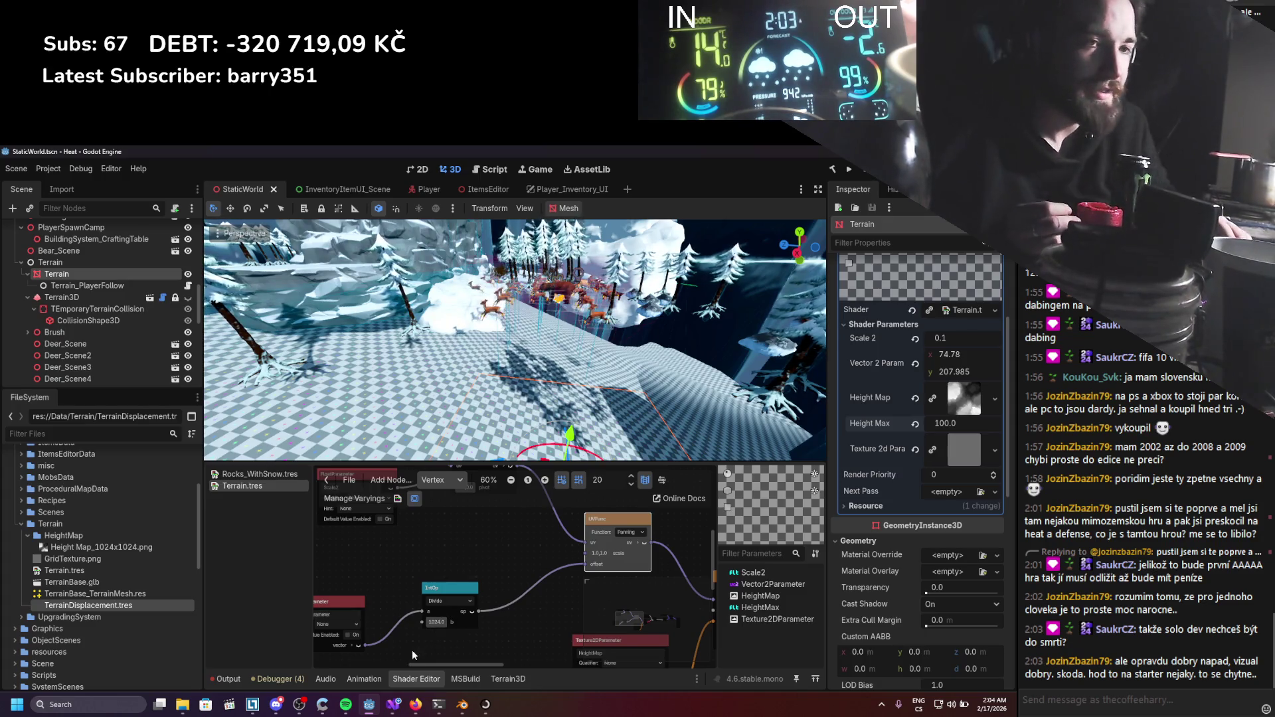
Zoom the 3D viewport in toward the deer on the displaced terrain.
{"action": "scroll", "coordinate": [440, 401], "scroll_direction": "up", "scroll_amount": 5}
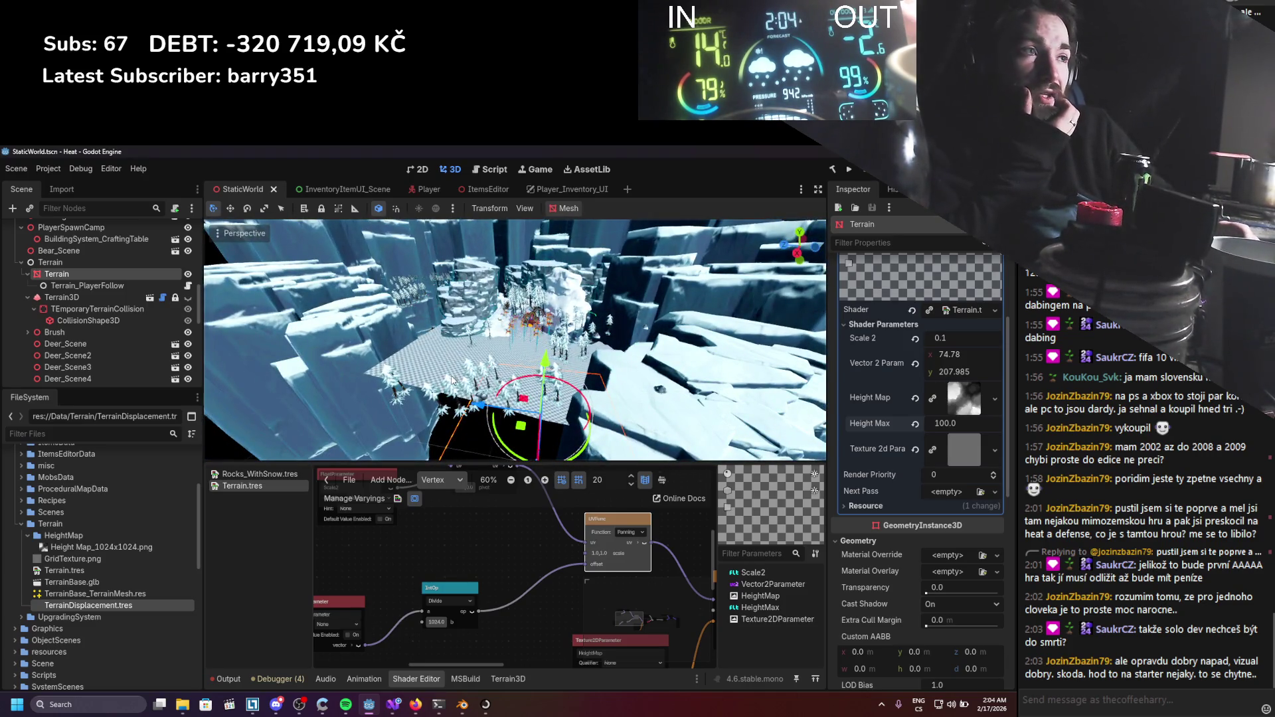
{"action": "scroll", "coordinate": [451, 380], "scroll_direction": "up", "scroll_amount": 12}
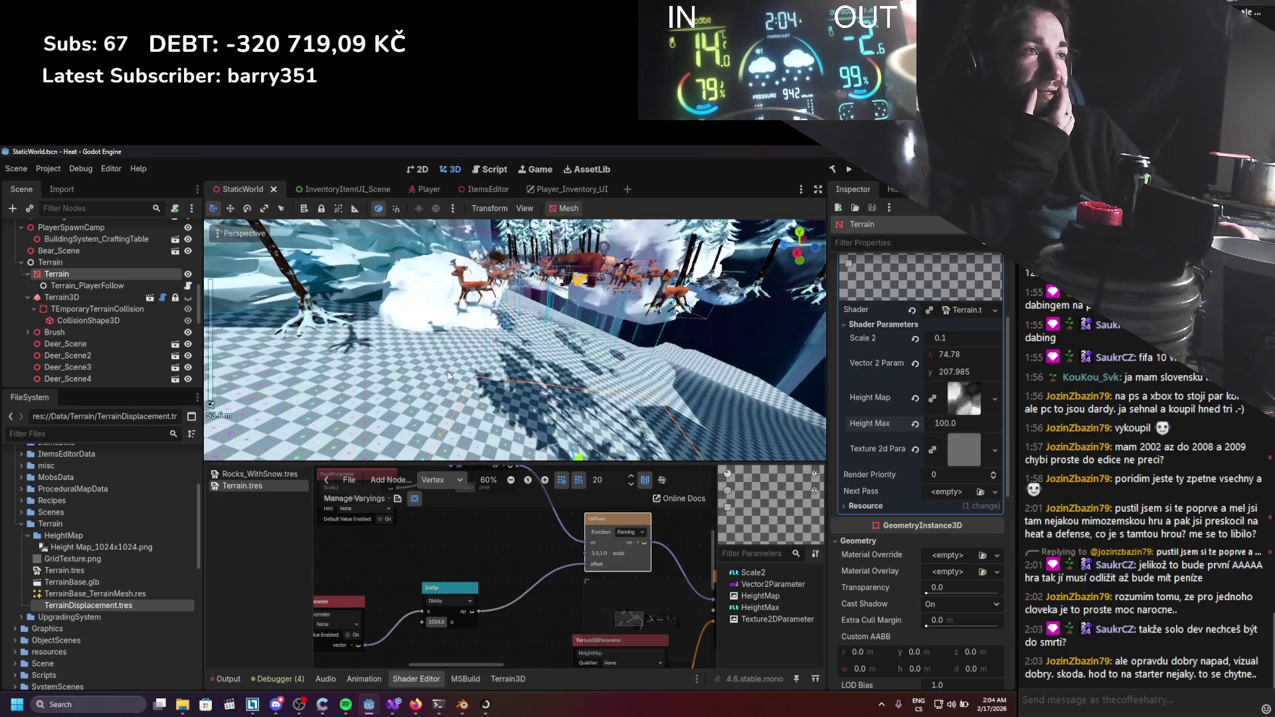
{"action": "scroll", "coordinate": [445, 366], "scroll_direction": "down", "scroll_amount": 5}
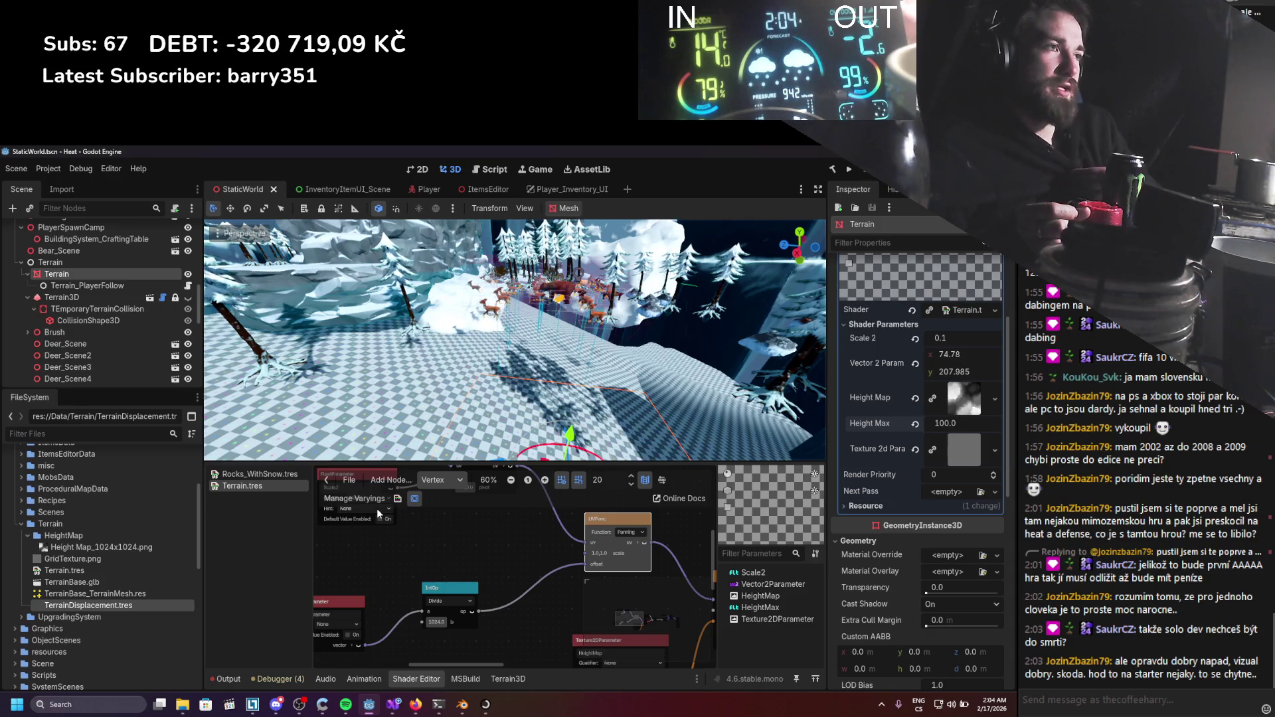
{"action": "scroll", "coordinate": [398, 358], "scroll_direction": "up", "scroll_amount": 4}
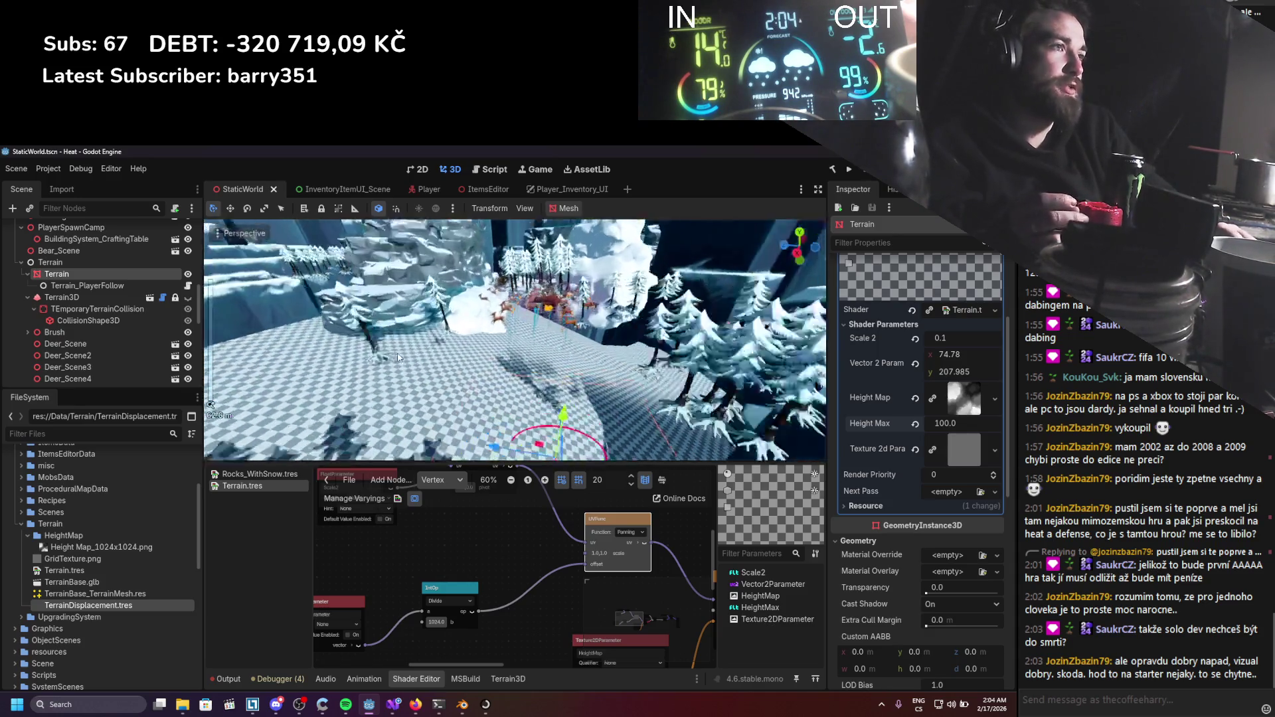
{"action": "scroll", "coordinate": [398, 358], "scroll_direction": "up", "scroll_amount": 2}
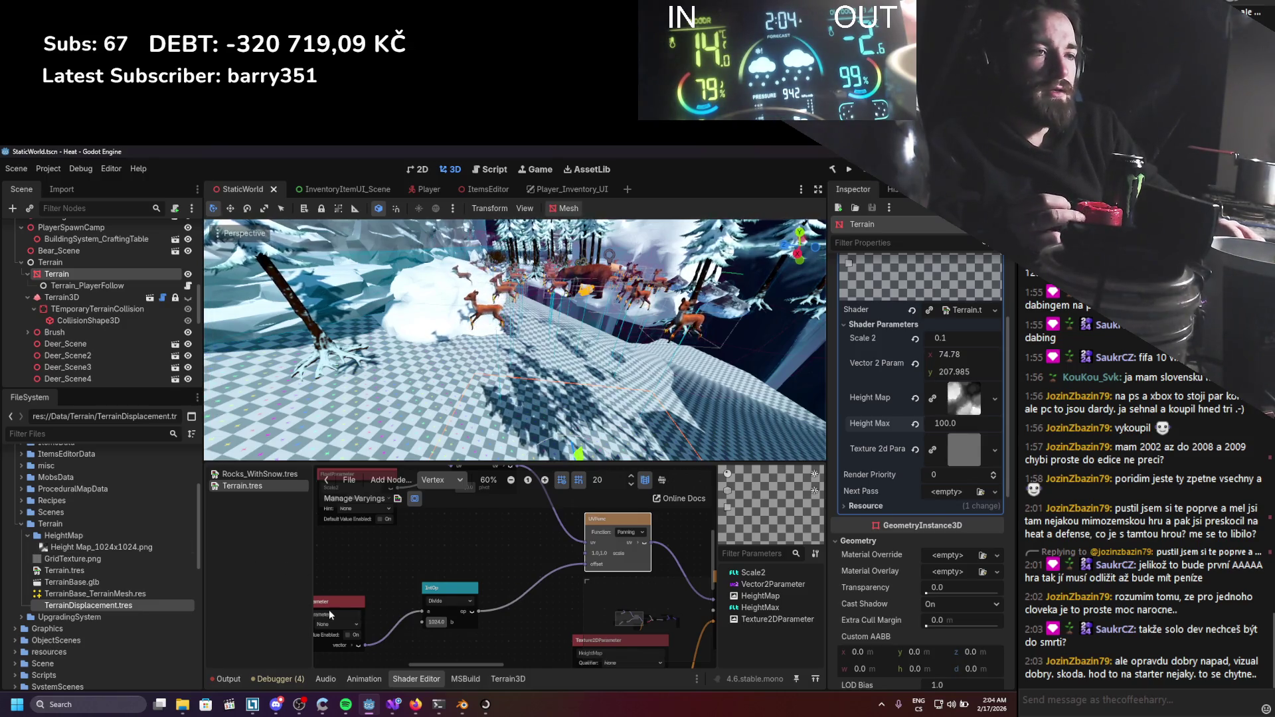
Search Windows for 'magnifier', then clear the query.
{"action": "left_click", "coordinate": [106, 704]}
{"action": "type", "text": "magnifier"}
{"action": "key", "text": "BackSpace"}
{"action": "key", "text": "BackSpace"}
{"action": "key", "text": "BackSpace"}
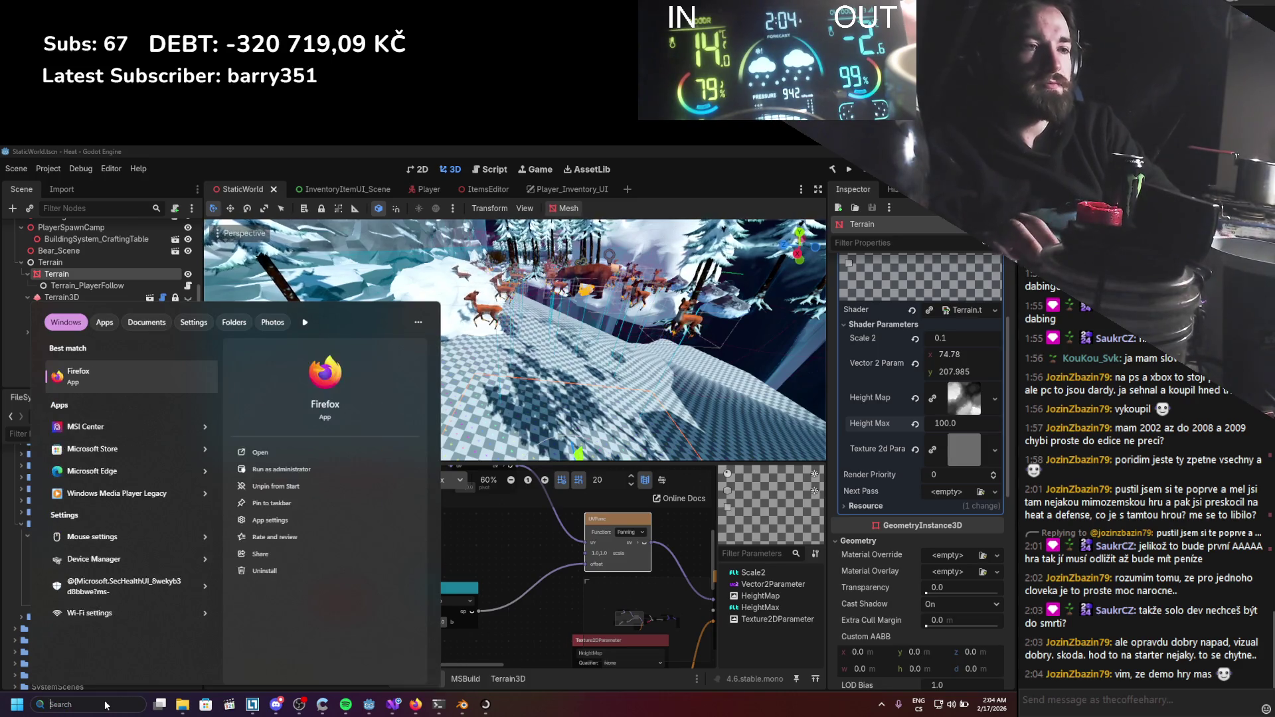
Close the Start menu and orbit the camera around the whole terrain.
{"action": "left_click", "coordinate": [588, 448]}
{"action": "scroll", "coordinate": [577, 332], "scroll_direction": "down", "scroll_amount": 5}
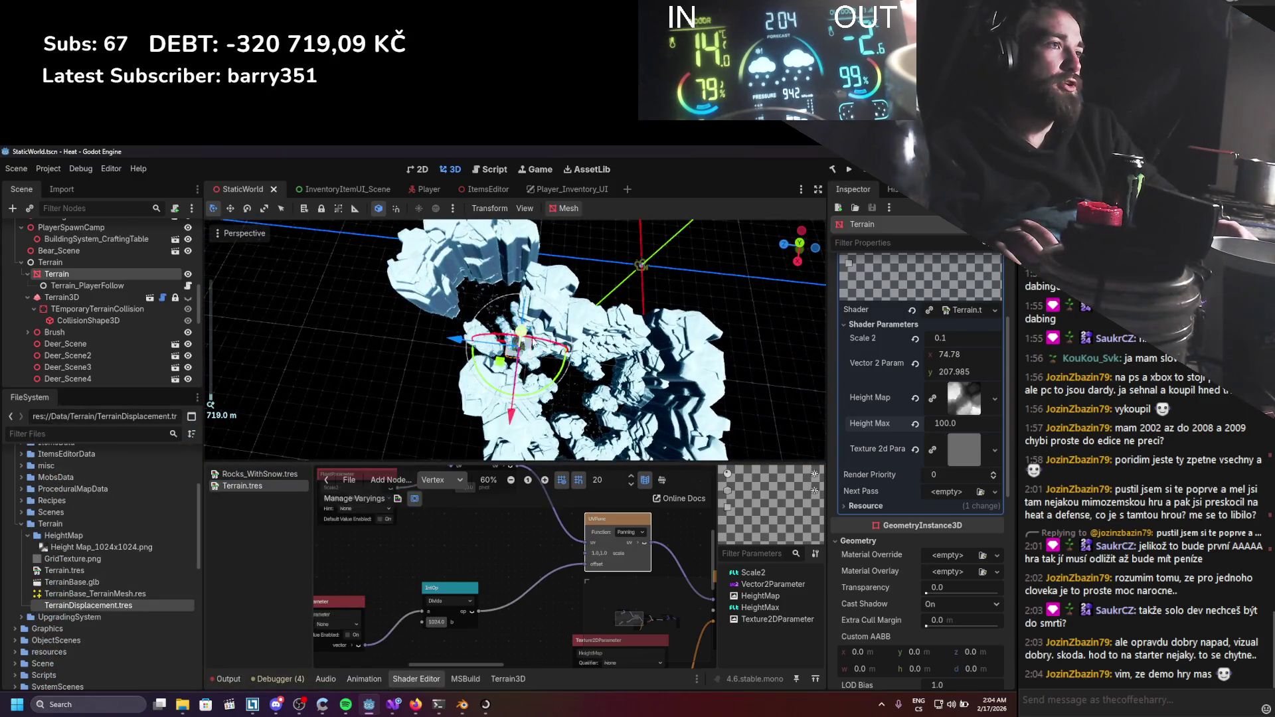
{"action": "scroll", "coordinate": [448, 423], "scroll_direction": "down", "scroll_amount": 4}
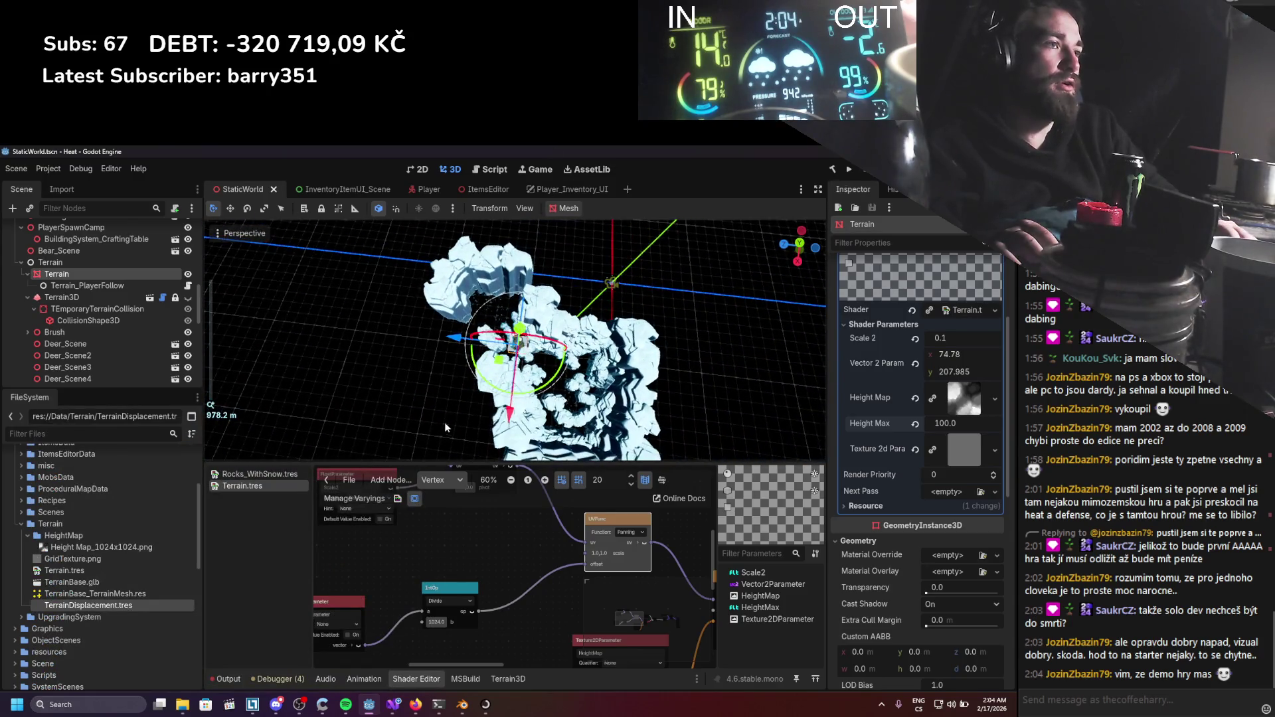
{"action": "left_click_drag", "start_coordinate": [542, 438], "coordinate": [418, 423]}
{"action": "left_click_drag", "start_coordinate": [662, 379], "coordinate": [451, 326]}
{"action": "left_click_drag", "start_coordinate": [580, 256], "coordinate": [536, 282]}
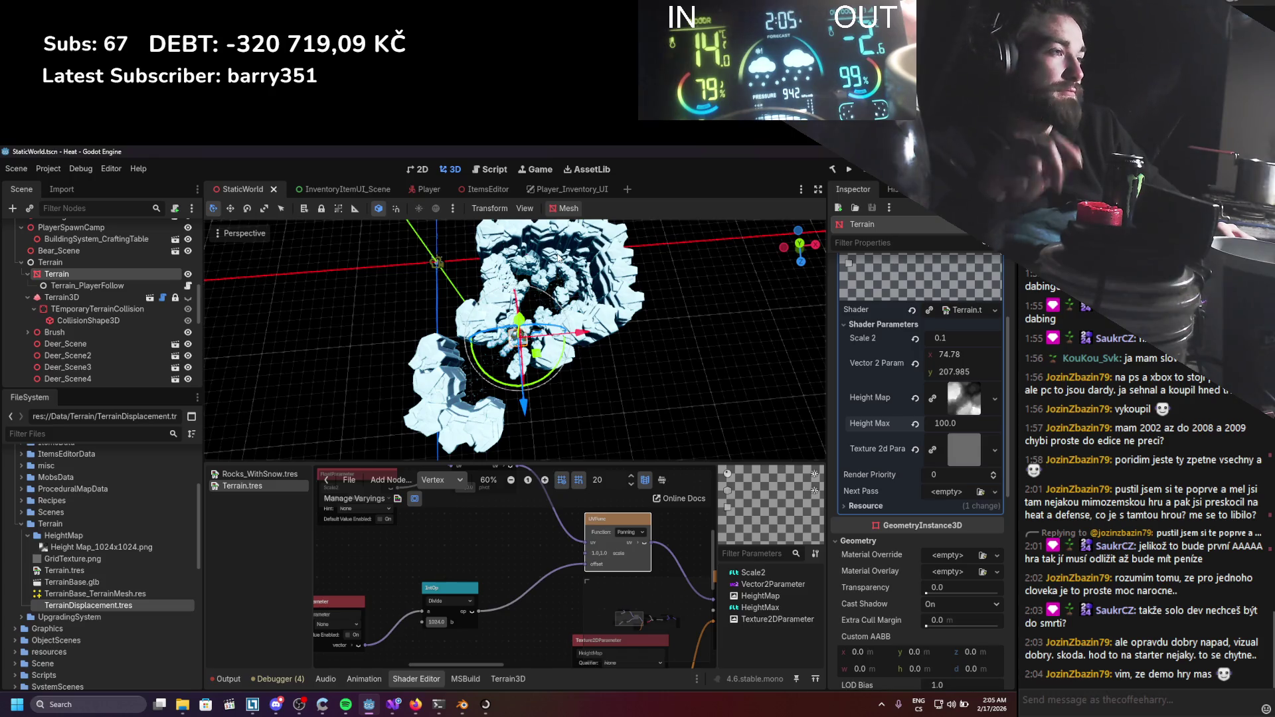
Zoom in and out over the terrain, then launch another app from the taskbar.
{"action": "scroll", "coordinate": [523, 346], "scroll_direction": "up", "scroll_amount": 8}
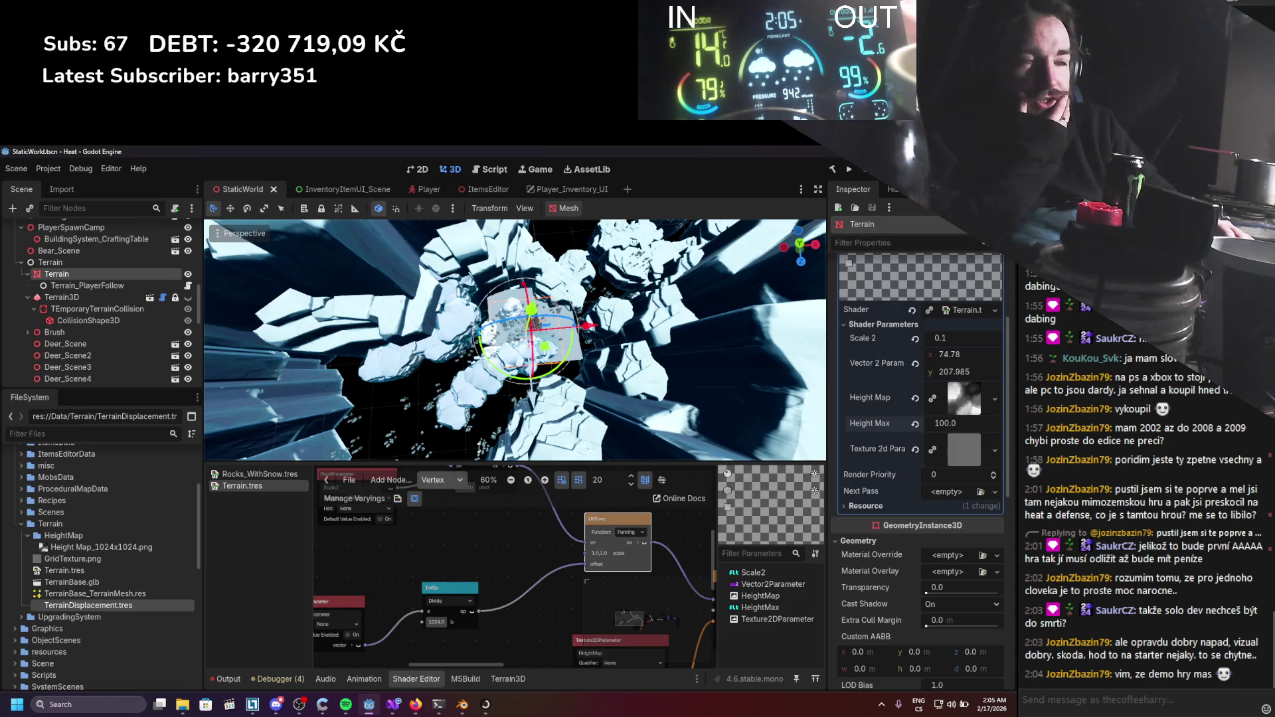
{"action": "scroll", "coordinate": [535, 337], "scroll_direction": "down", "scroll_amount": 6}
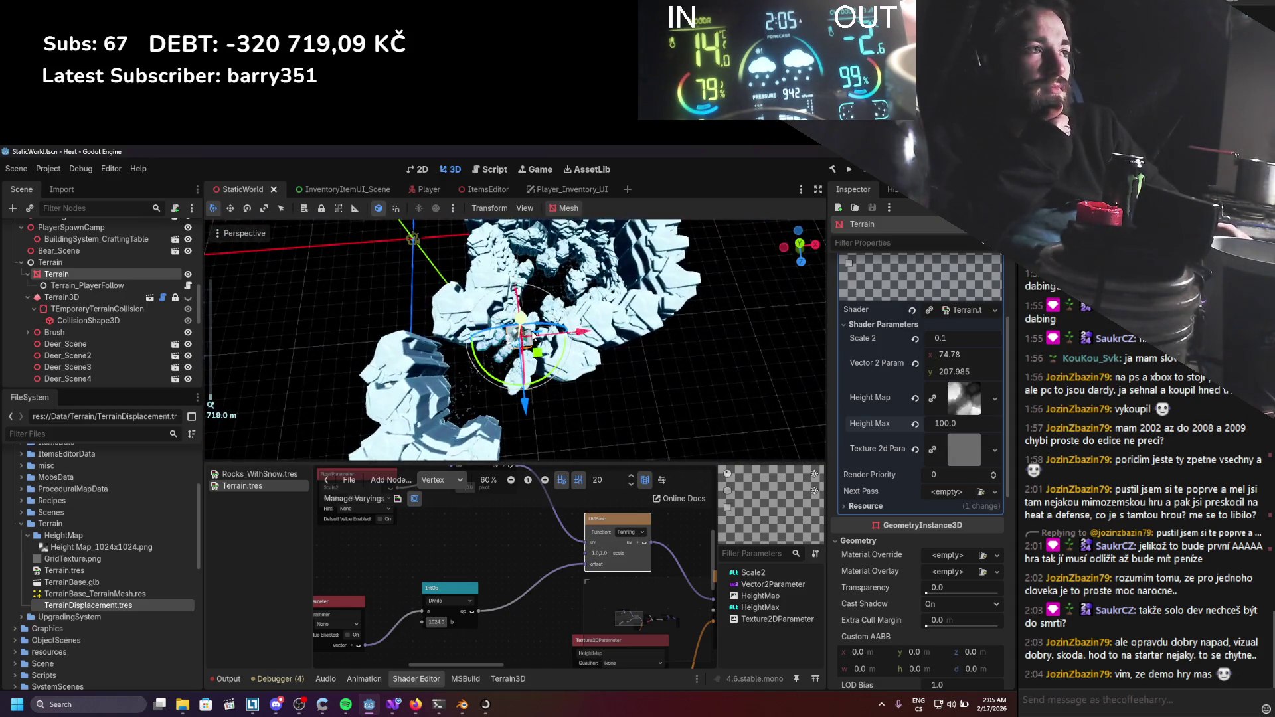
{"action": "scroll", "coordinate": [534, 335], "scroll_direction": "up", "scroll_amount": 5}
{"action": "scroll", "coordinate": [533, 336], "scroll_direction": "up", "scroll_amount": 8}
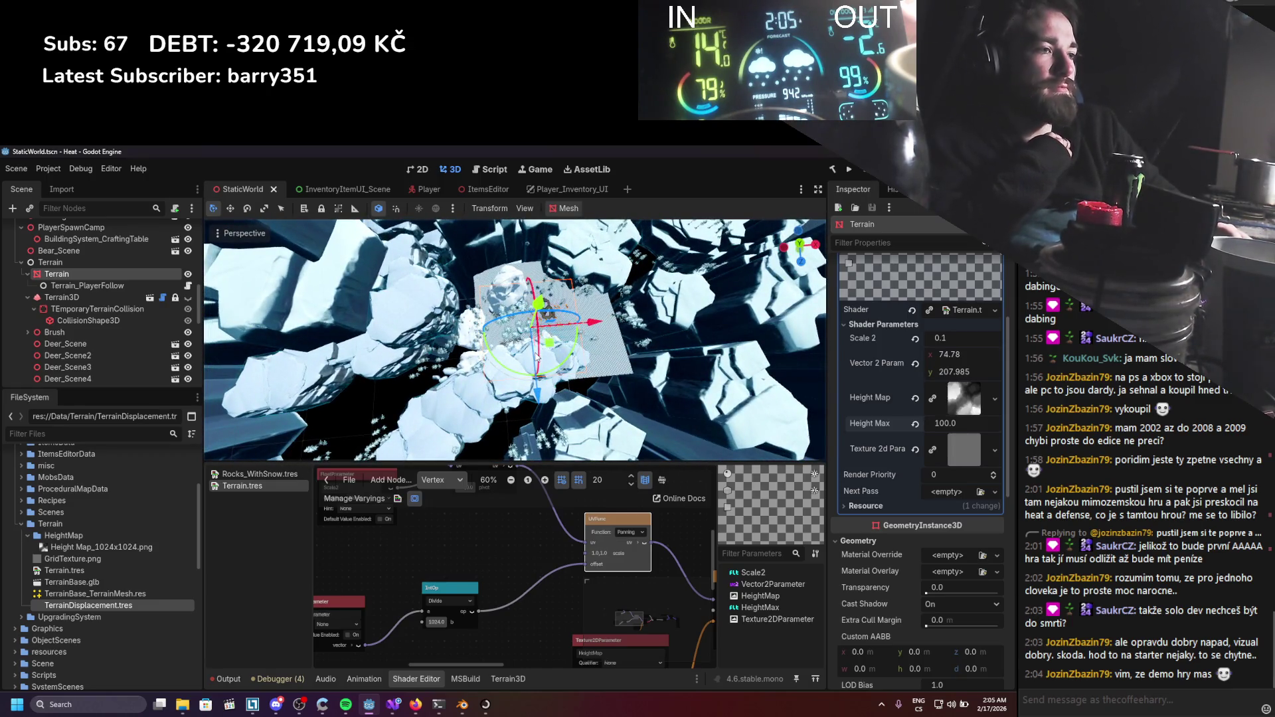
{"action": "scroll", "coordinate": [536, 356], "scroll_direction": "down", "scroll_amount": 12}
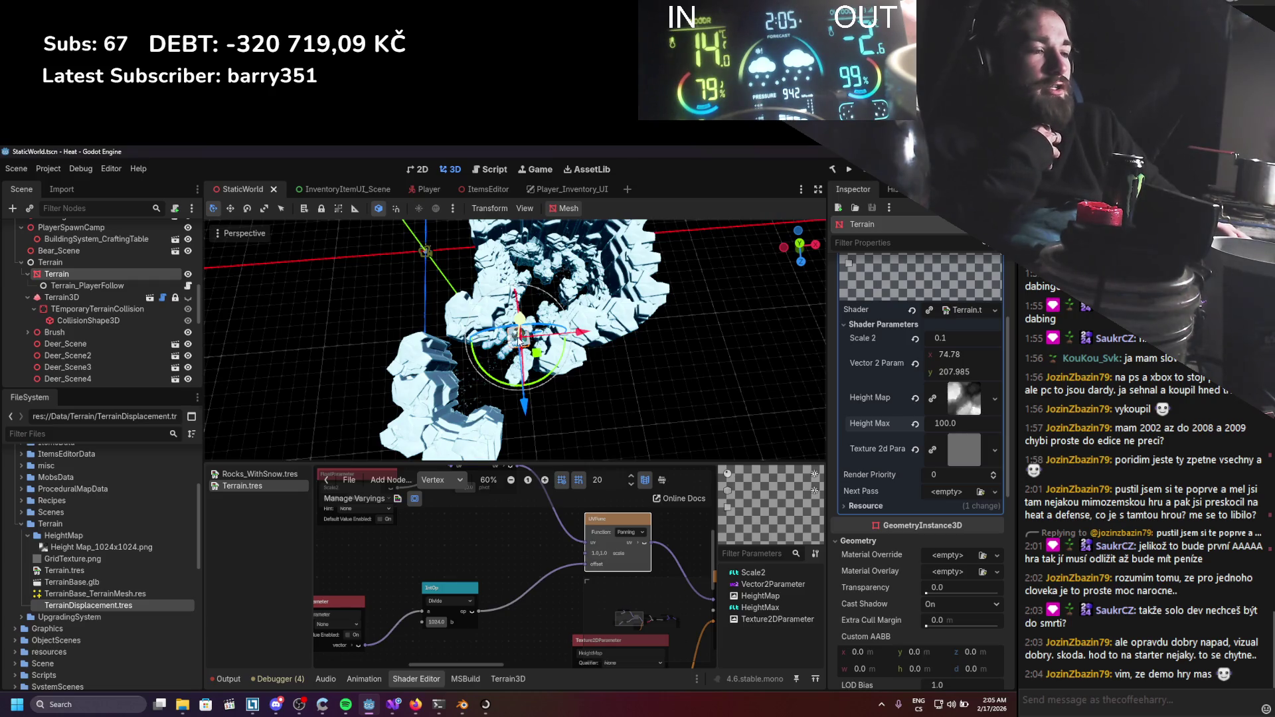
{"action": "scroll", "coordinate": [518, 372], "scroll_direction": "up", "scroll_amount": 8}
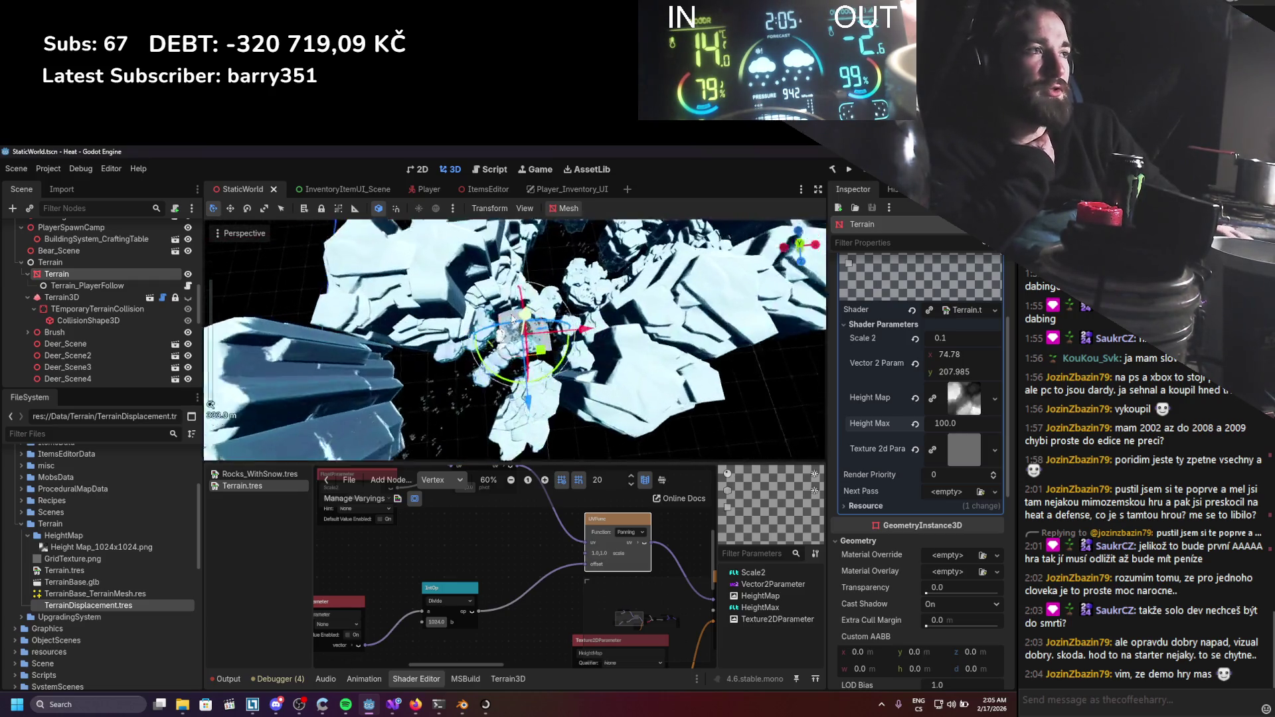
{"action": "scroll", "coordinate": [514, 339], "scroll_direction": "down", "scroll_amount": 6}
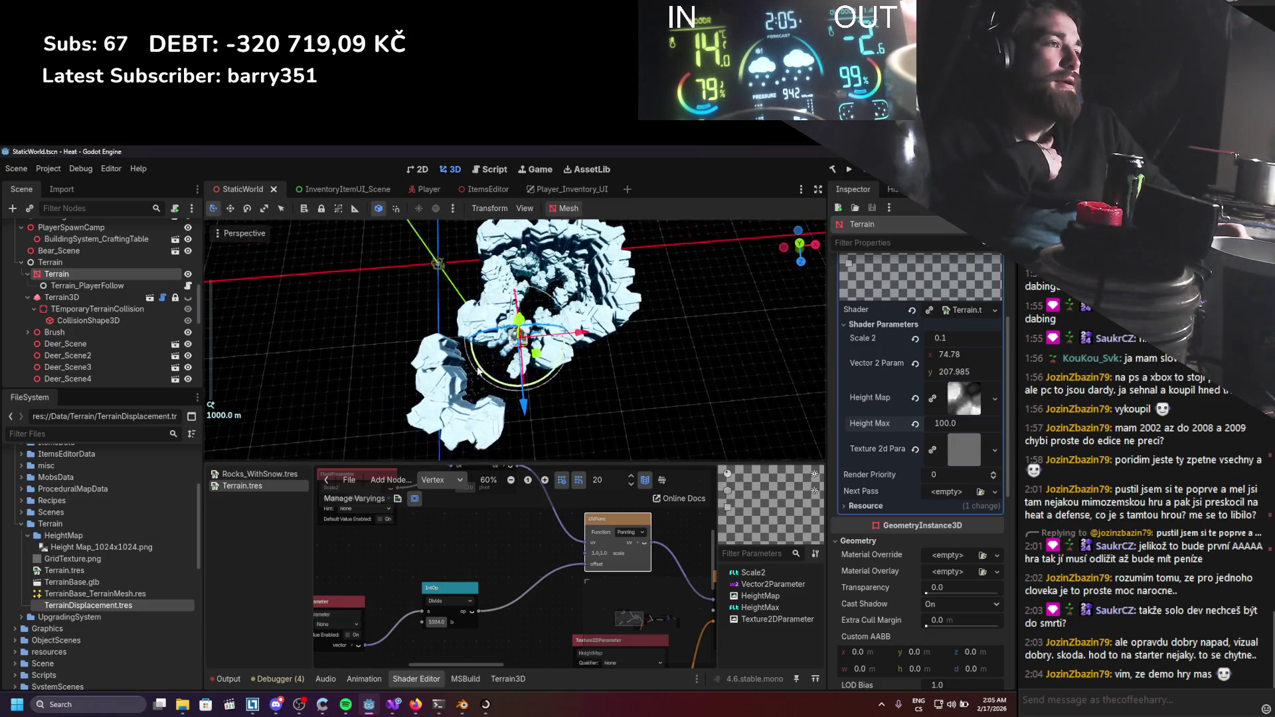
{"action": "left_click", "coordinate": [424, 706]}
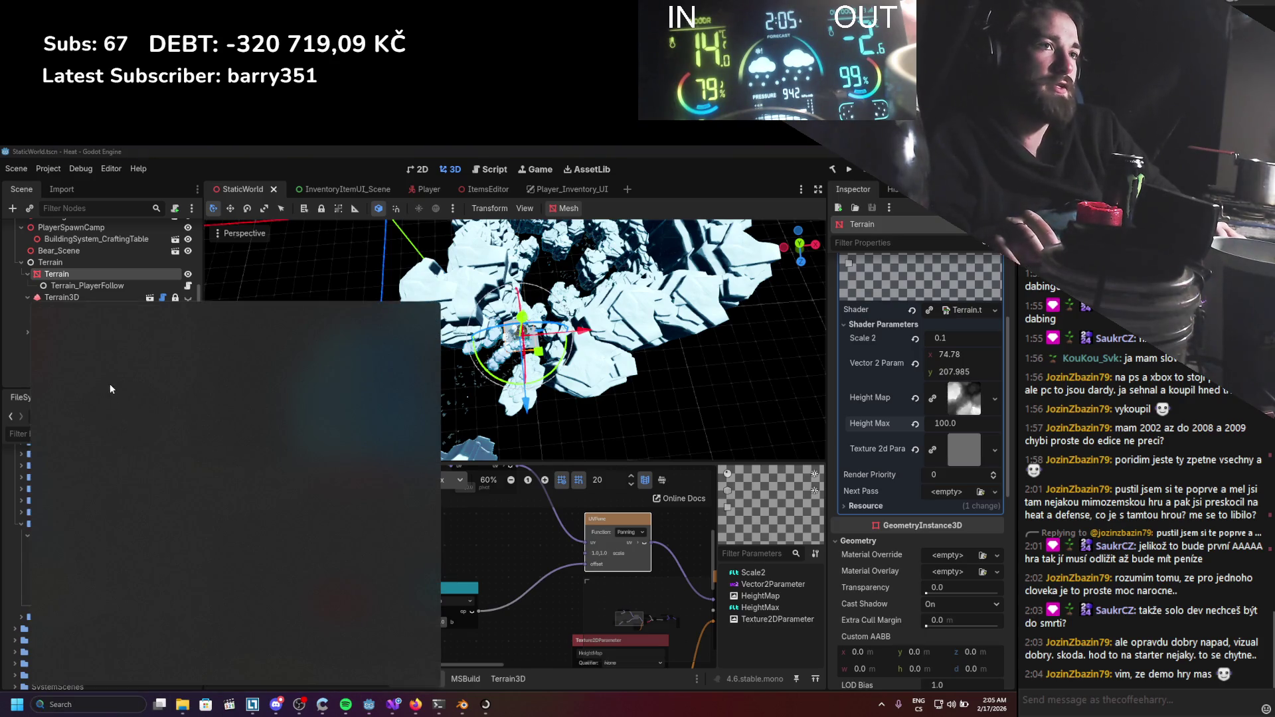
Launch Calculator and enter 512 ÷.
{"action": "type", "text": "calculator"}
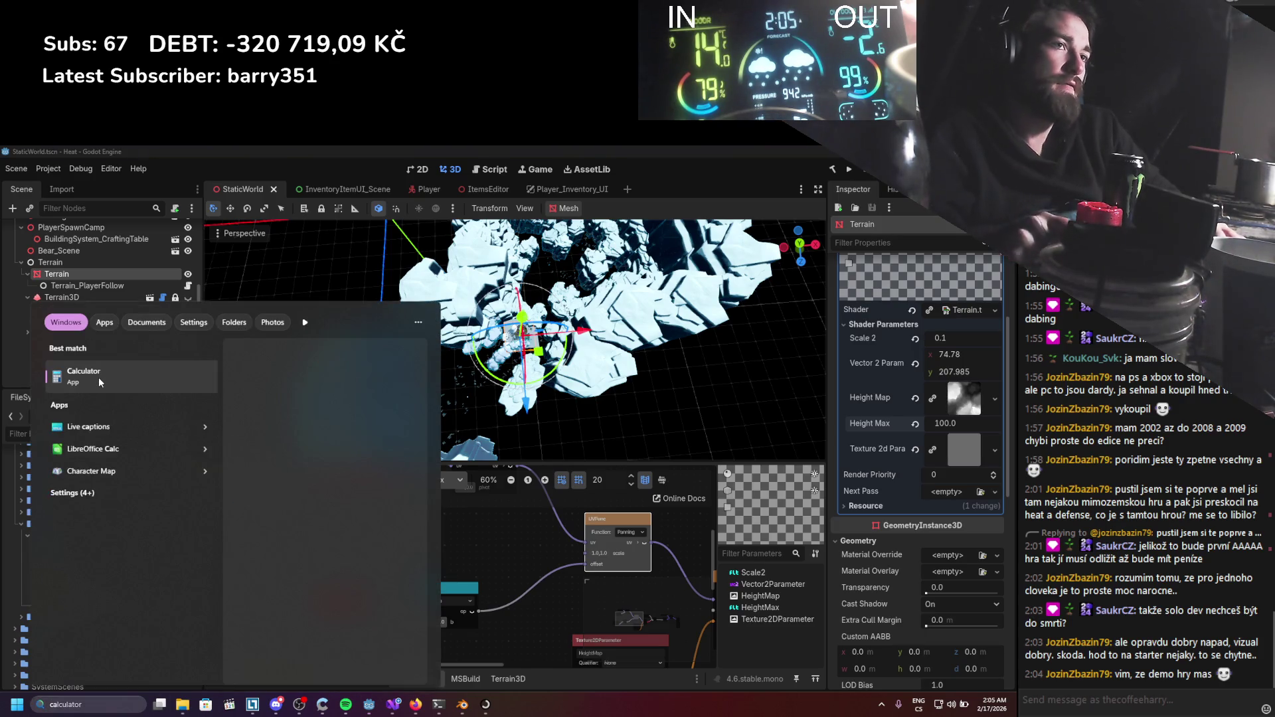
{"action": "key", "text": "Return"}
{"action": "left_click", "coordinate": [326, 539]}
{"action": "left_click", "coordinate": [301, 566]}
{"action": "left_click", "coordinate": [326, 567]}
{"action": "left_click", "coordinate": [421, 479]}
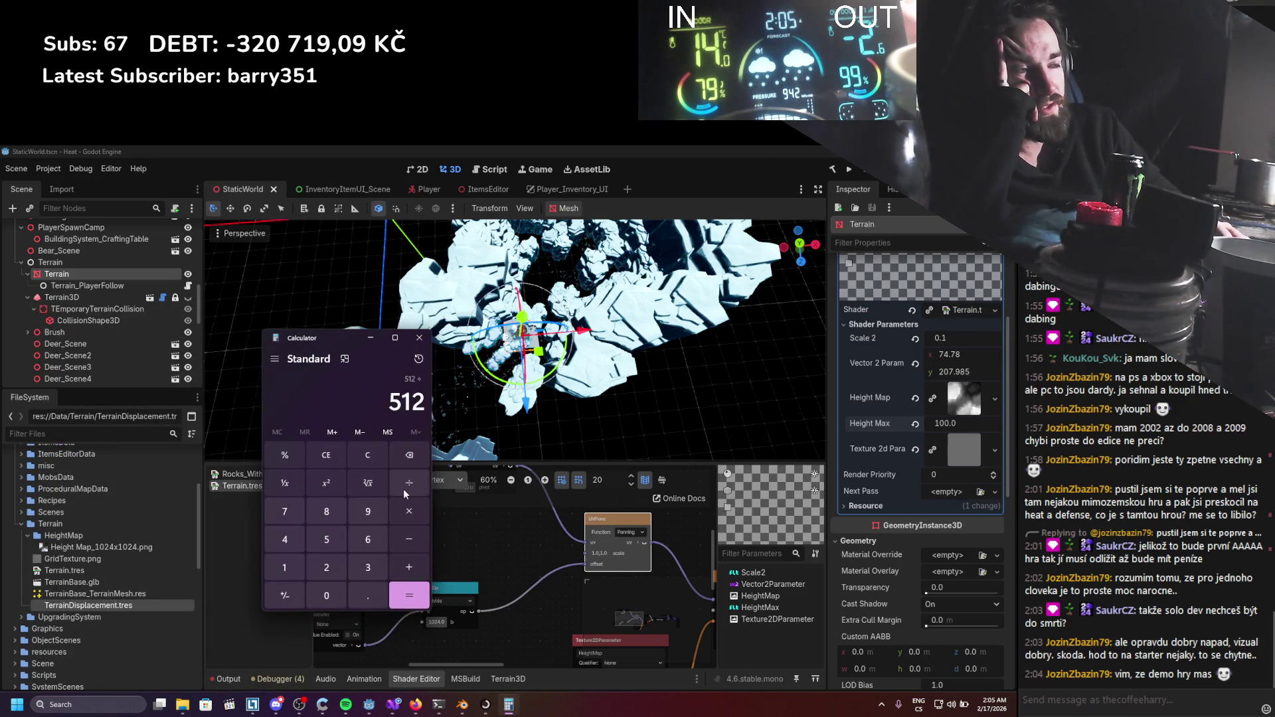
Divide by 1024 to get 0.5, then minimize Calculator.
{"action": "left_click", "coordinate": [284, 567]}
{"action": "left_click", "coordinate": [327, 592]}
{"action": "left_click", "coordinate": [326, 567]}
{"action": "left_click", "coordinate": [285, 539]}
{"action": "left_click", "coordinate": [408, 595]}
{"action": "left_click", "coordinate": [371, 337]}
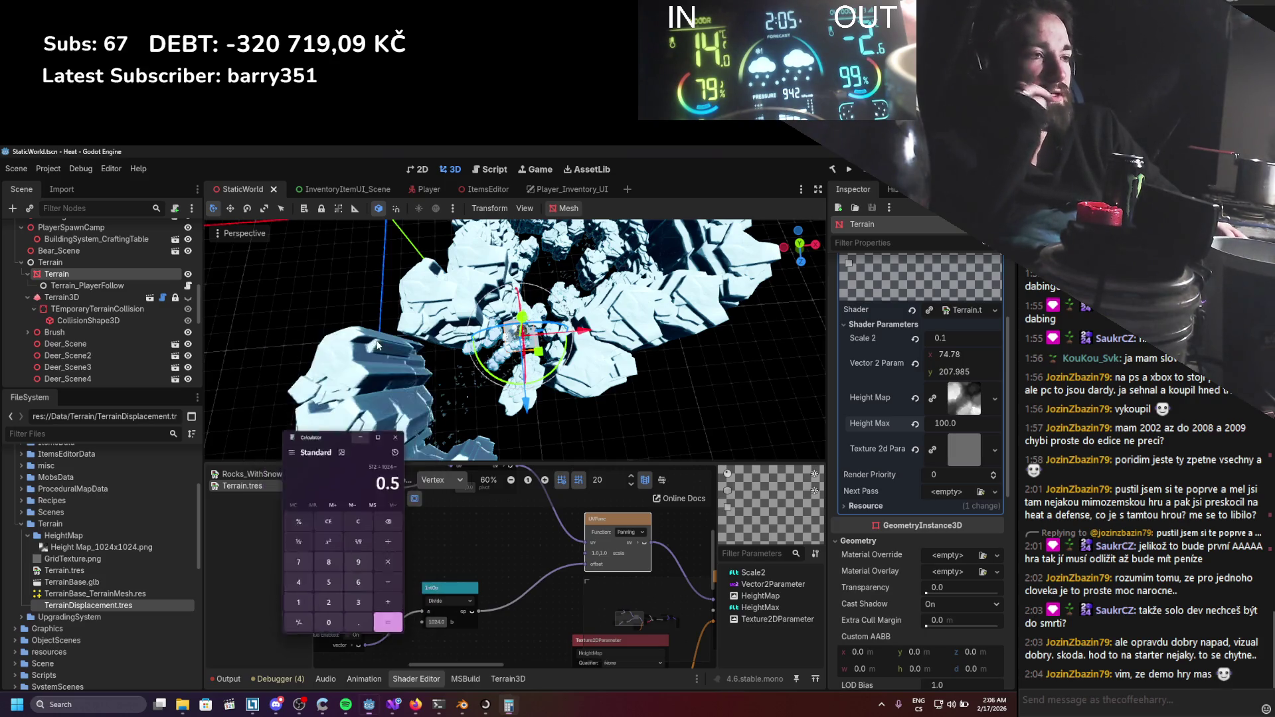
{"action": "scroll", "coordinate": [425, 571], "scroll_direction": "up", "scroll_amount": 3}
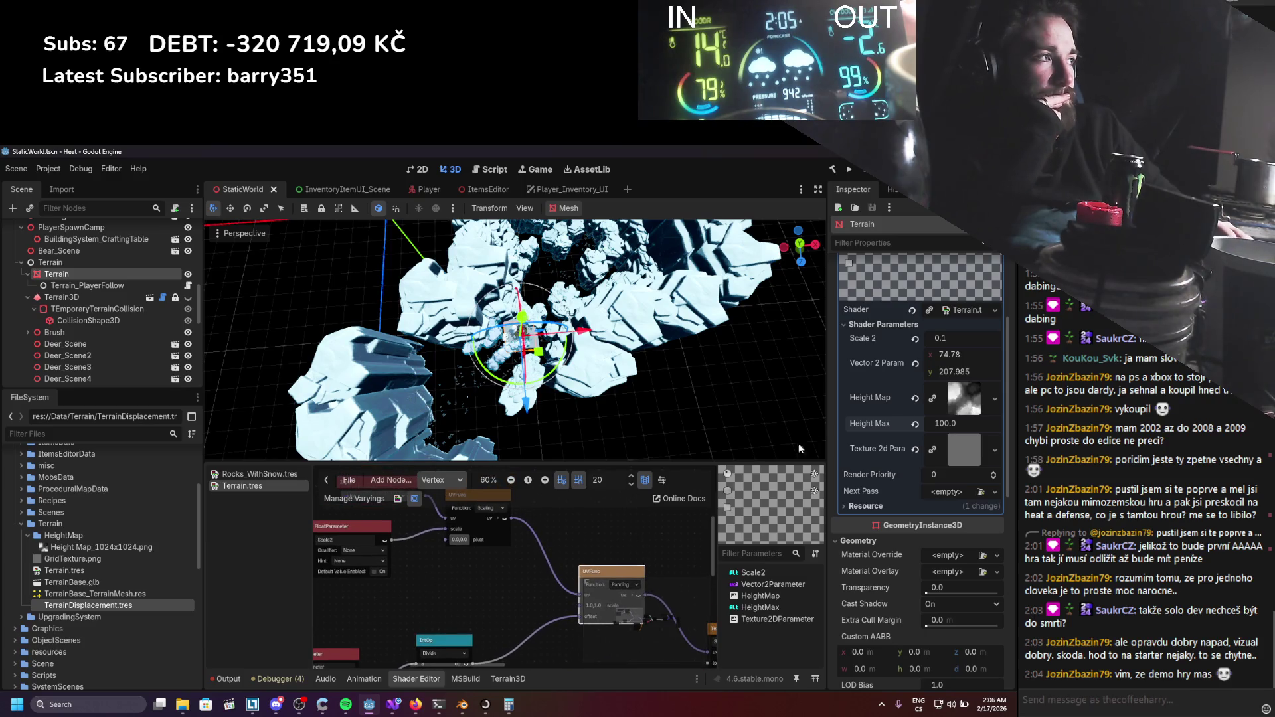
Try new Scale 2 and Vector2Parameter x values, then enter Scale 2 as 1.
{"action": "left_click_drag", "start_coordinate": [953, 345], "coordinate": [993, 346]}
{"action": "scroll", "coordinate": [613, 318], "scroll_direction": "up", "scroll_amount": 5}
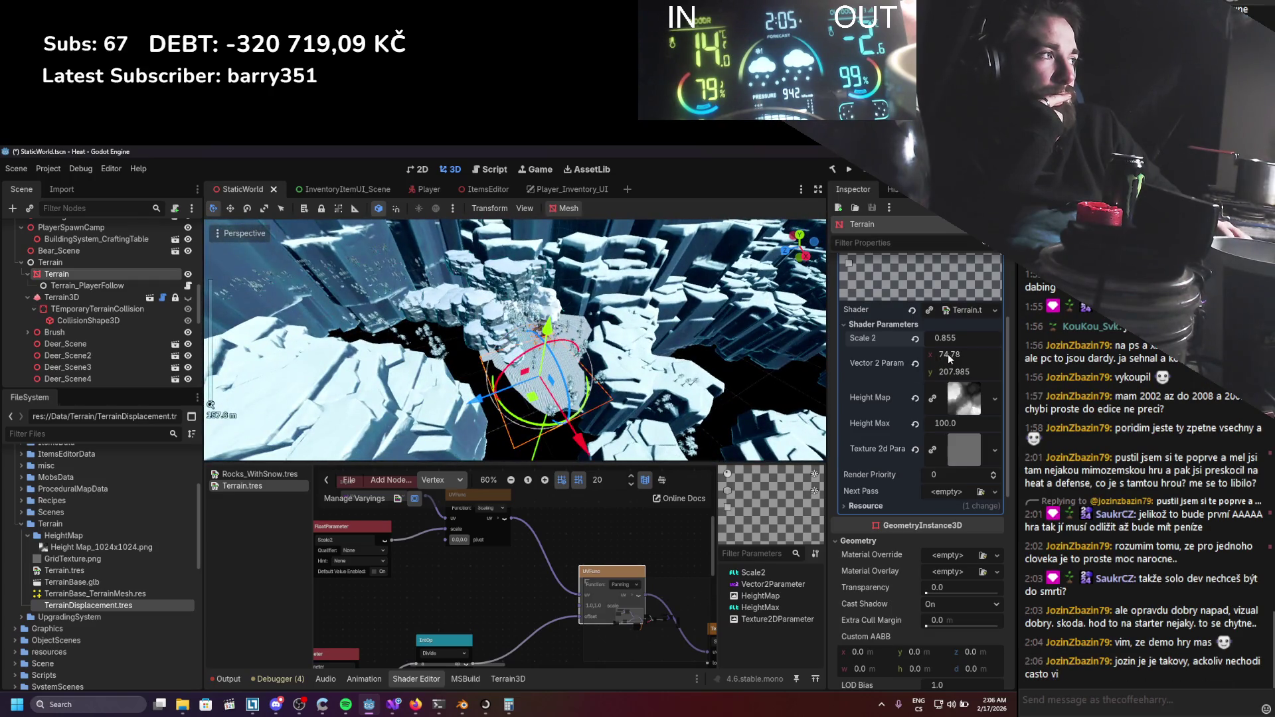
{"action": "mouse_move", "coordinate": [957, 354]}
{"action": "left_mouse_down"}
{"action": "mouse_move", "coordinate": [910, 354]}
{"action": "mouse_move", "coordinate": [957, 354]}
{"action": "left_mouse_up"}
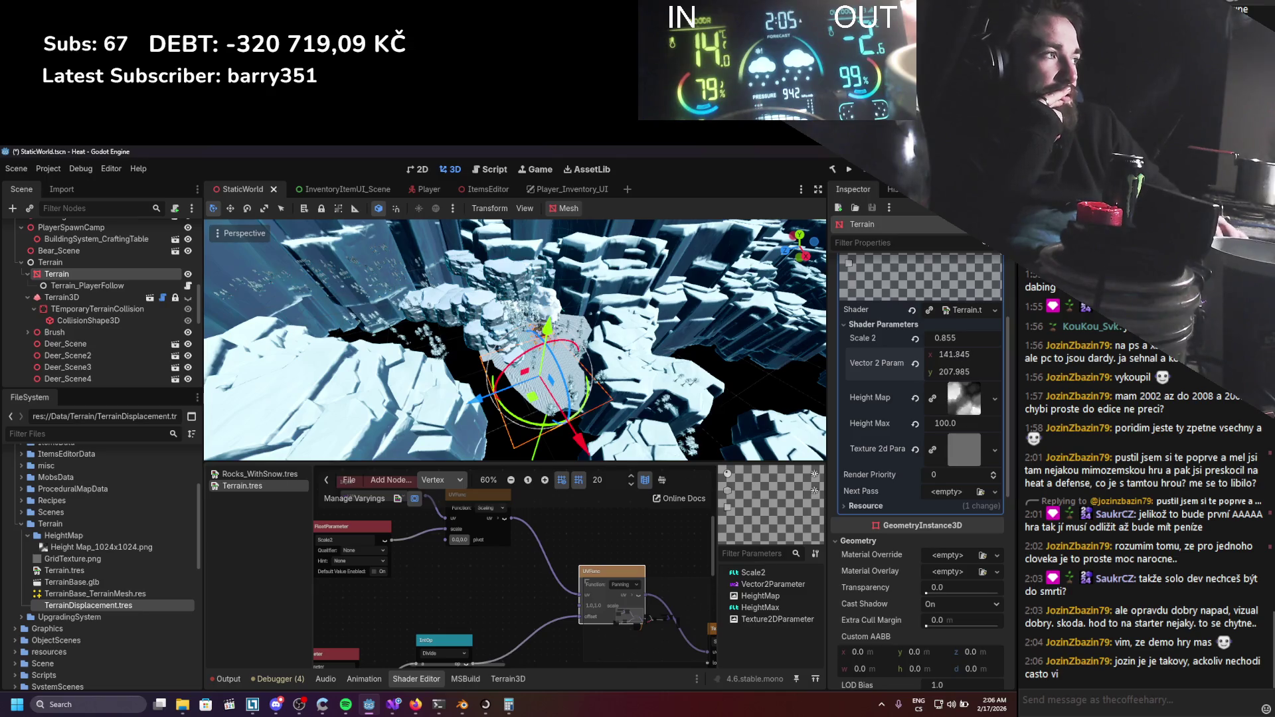
{"action": "left_click", "coordinate": [947, 338]}
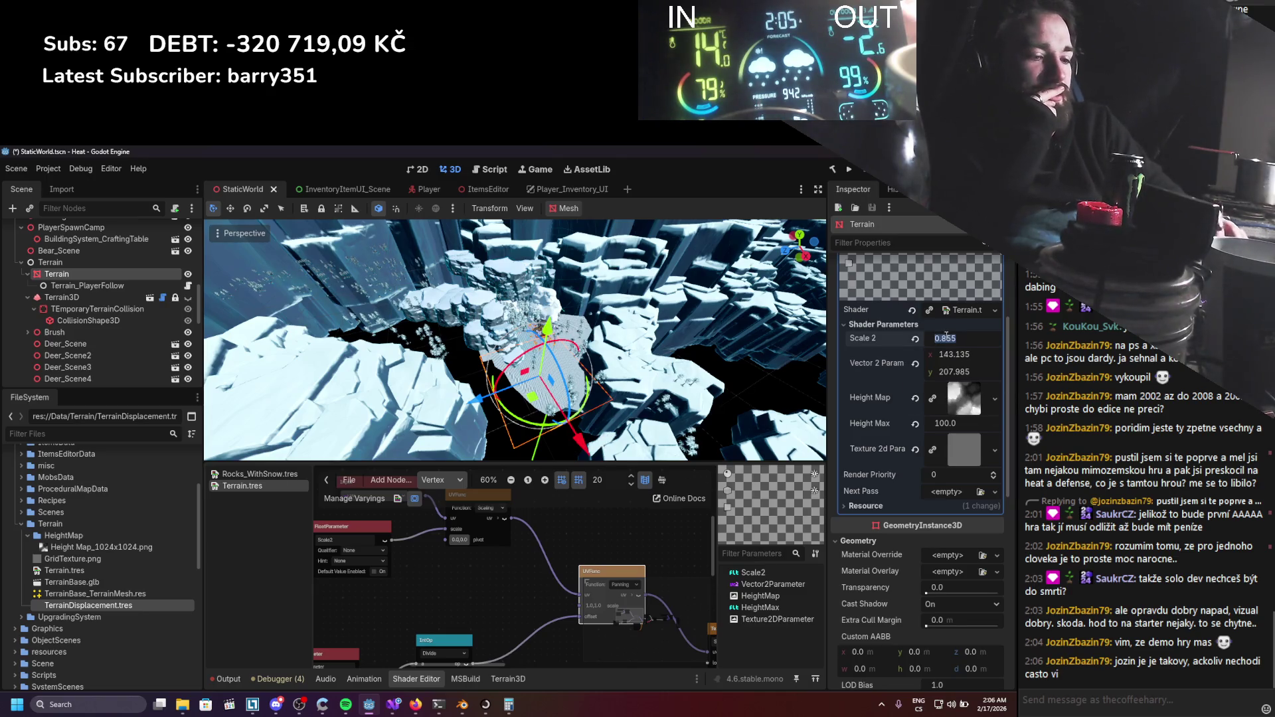
{"action": "type", "text": "1"}
{"action": "key", "text": "Return"}
Lower Vector2Parameter x to 75.095 and Height Max to 43.435, and raise Scale 2 to 88.91.
{"action": "scroll", "coordinate": [657, 357], "scroll_direction": "up", "scroll_amount": 3}
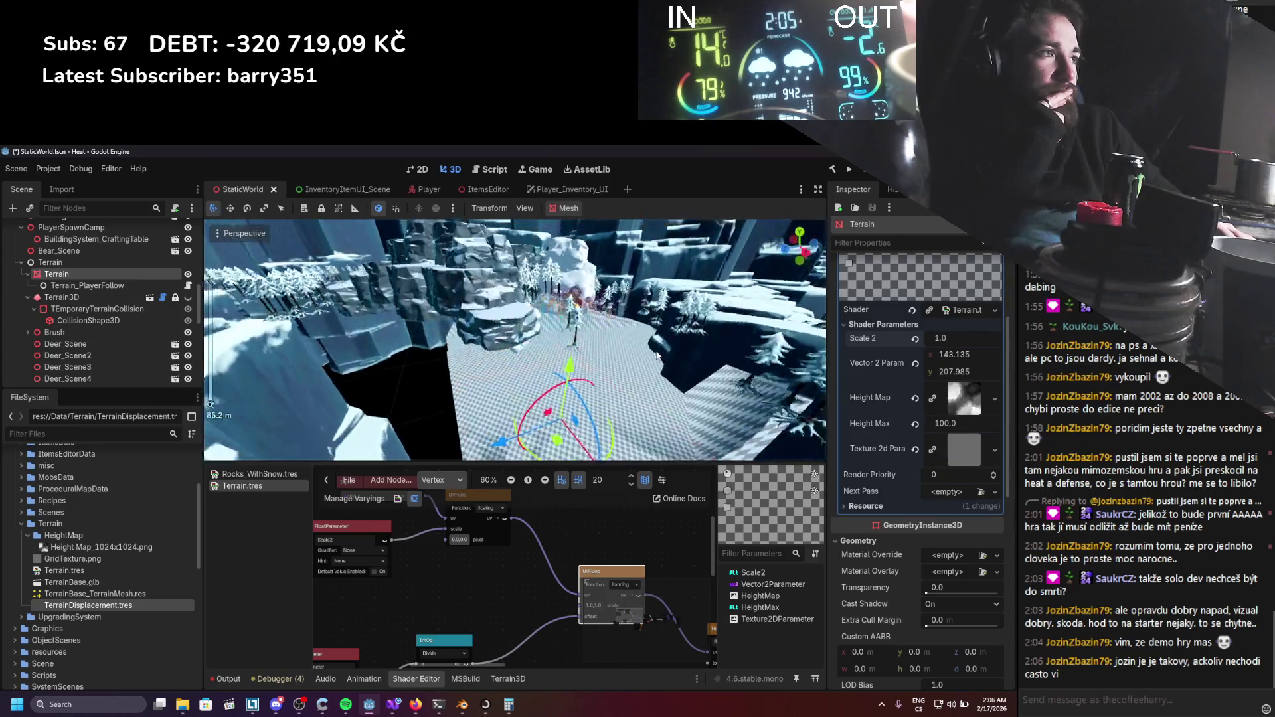
{"action": "left_click_drag", "start_coordinate": [968, 356], "coordinate": [940, 357]}
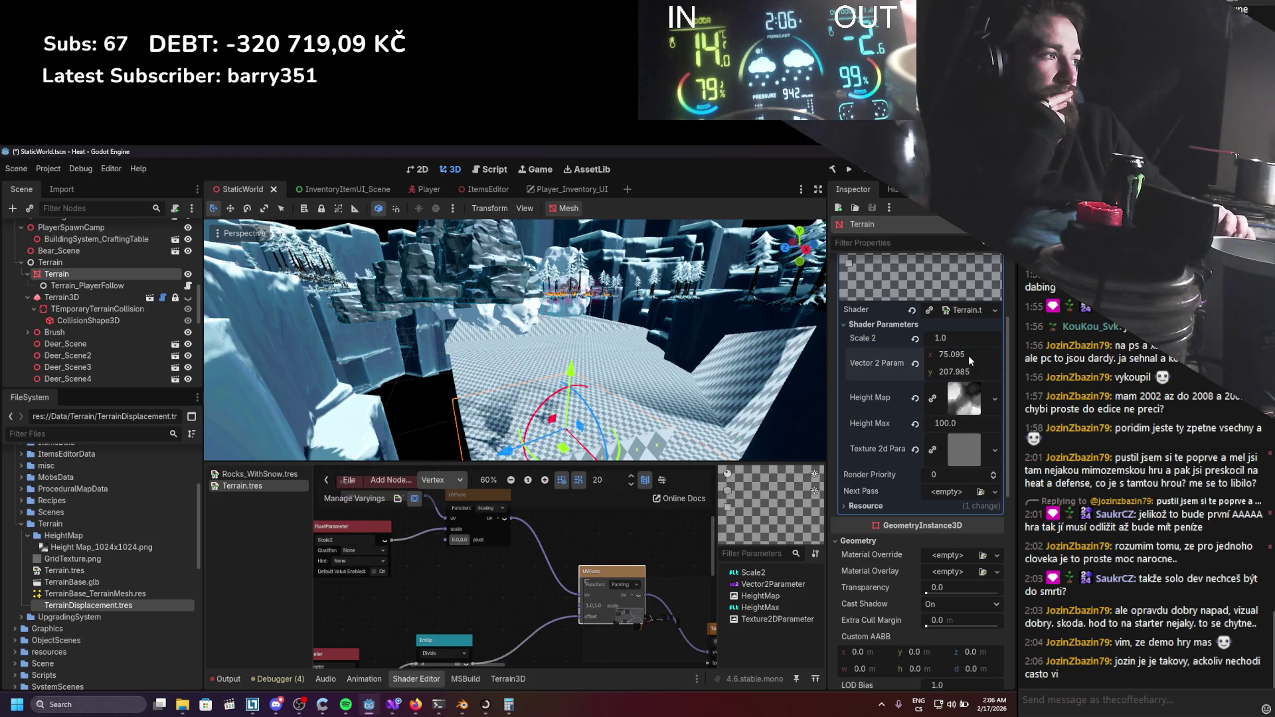
{"action": "left_click_drag", "start_coordinate": [957, 338], "coordinate": [1003, 338]}
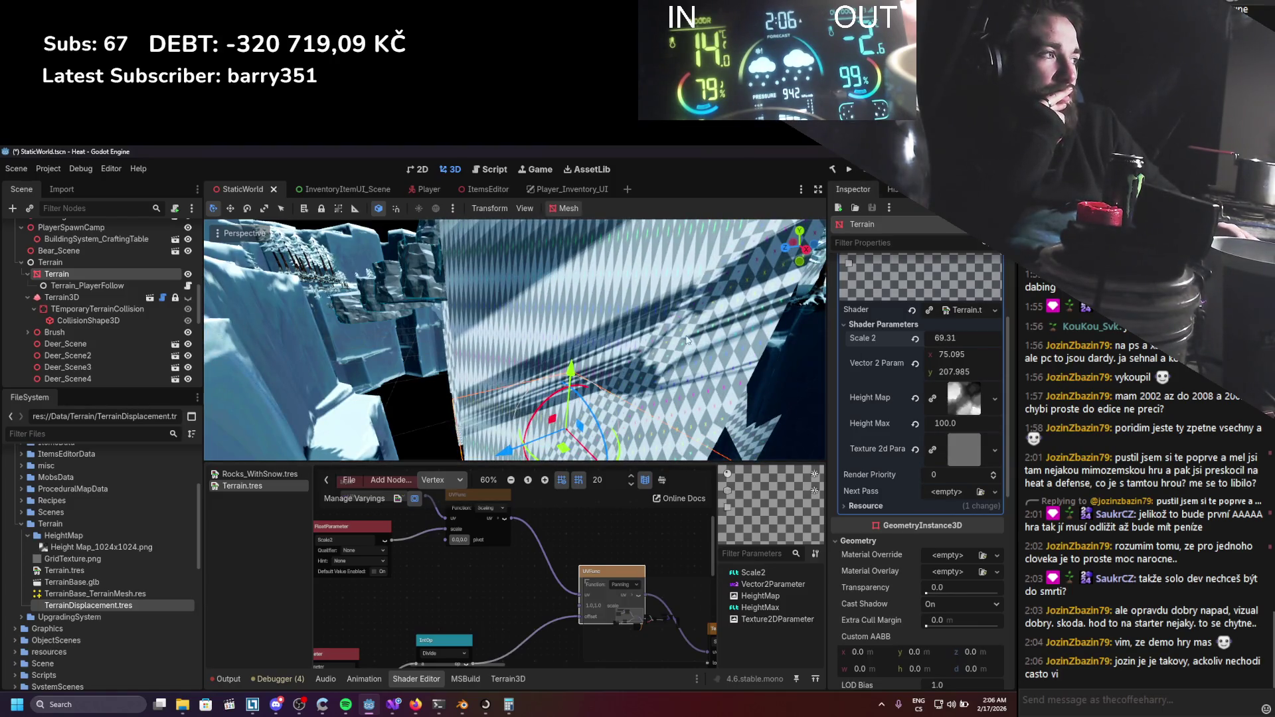
{"action": "left_click_drag", "start_coordinate": [967, 422], "coordinate": [924, 422]}
{"action": "left_click_drag", "start_coordinate": [956, 336], "coordinate": [971, 337]}
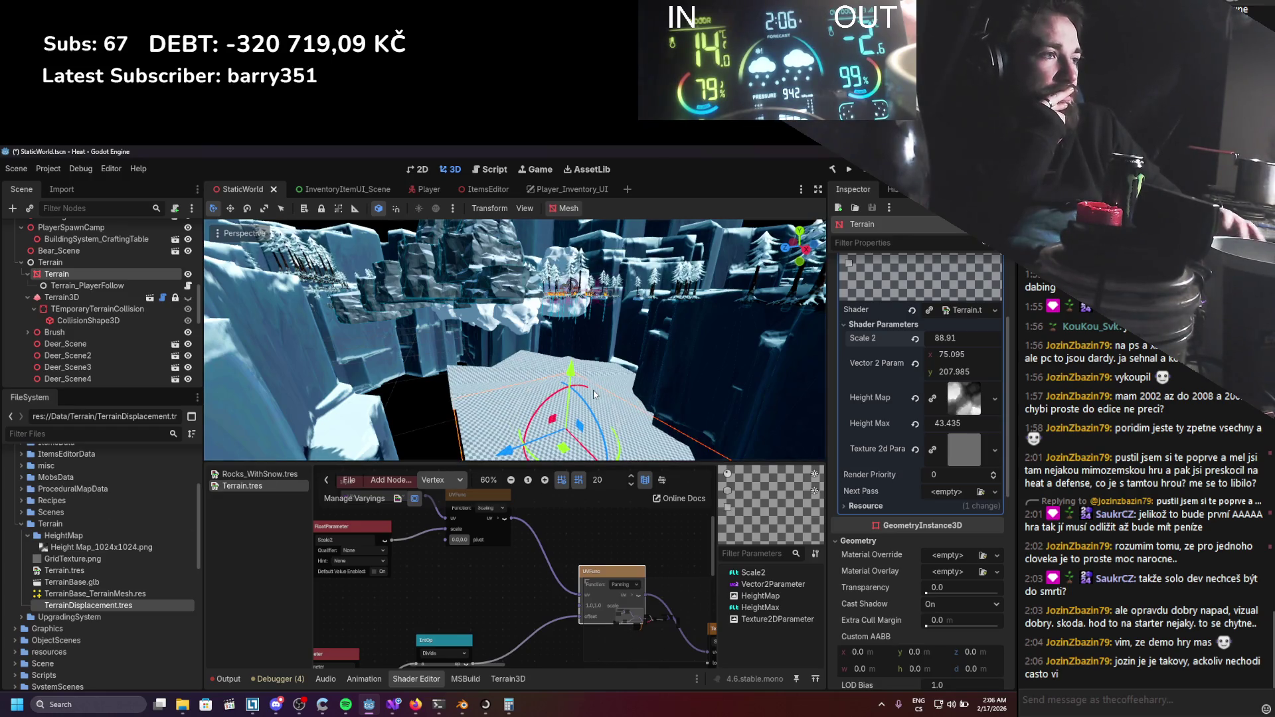
{"action": "mouse_move", "coordinate": [480, 574]}
{"action": "left_mouse_down"}
{"action": "mouse_move", "coordinate": [497, 569]}
{"action": "mouse_move", "coordinate": [434, 576]}
{"action": "mouse_move", "coordinate": [403, 549]}
{"action": "left_mouse_up"}
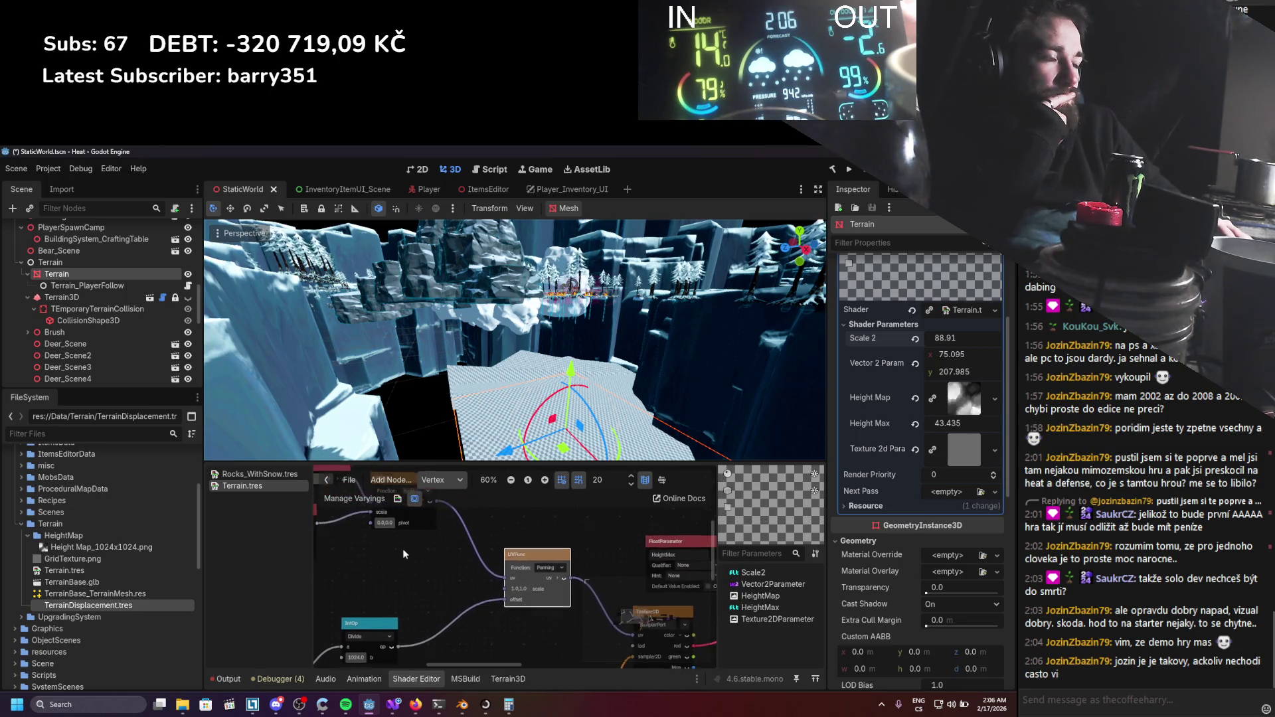
Keep Panning as the UVFunc function and pan the graph toward the texture nodes.
{"action": "left_click", "coordinate": [545, 564]}
{"action": "left_click", "coordinate": [500, 571]}
{"action": "left_click_drag", "start_coordinate": [499, 572], "coordinate": [529, 595]}
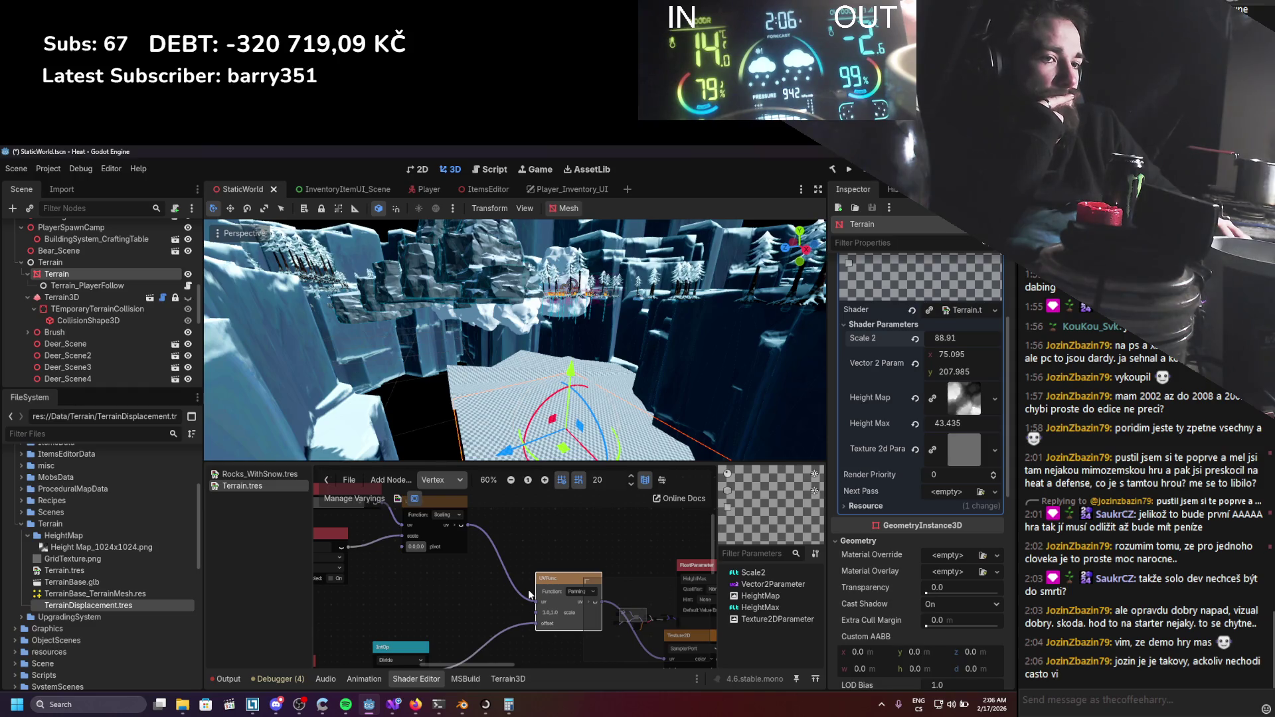
{"action": "scroll", "coordinate": [520, 569], "scroll_direction": "down", "scroll_amount": 2}
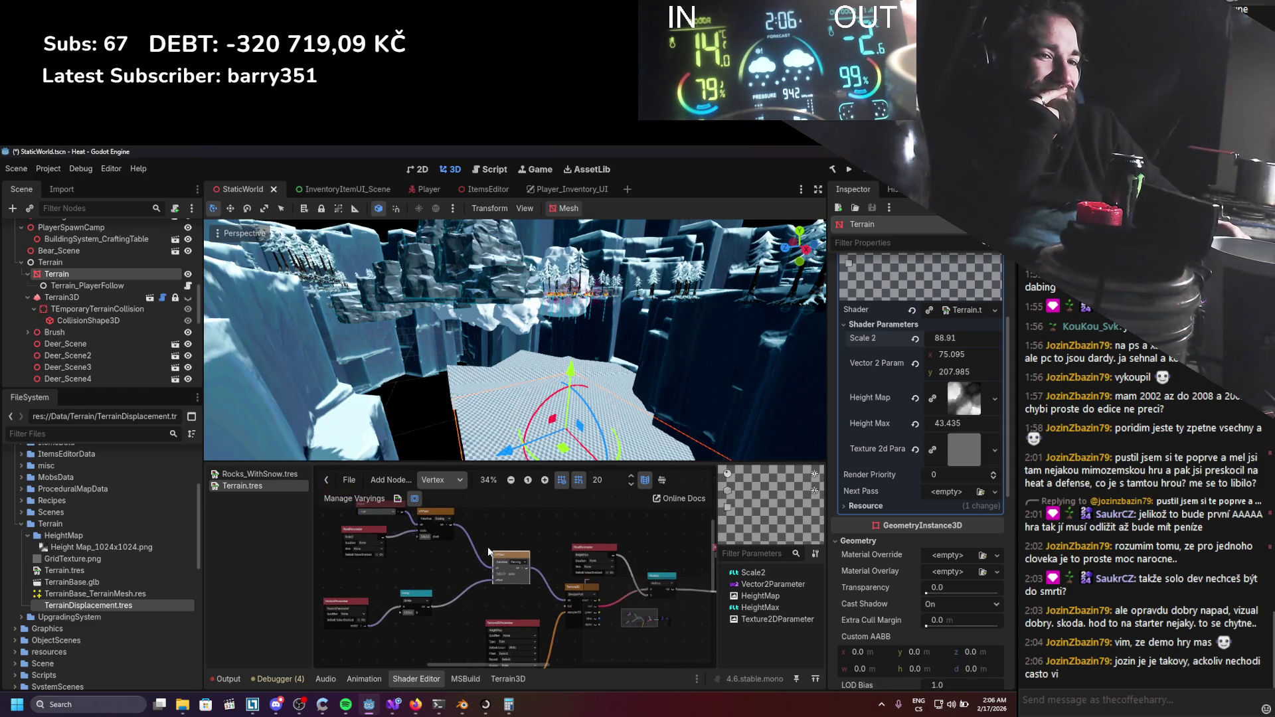
{"action": "scroll", "coordinate": [487, 547], "scroll_direction": "up", "scroll_amount": 1}
{"action": "left_click_drag", "start_coordinate": [488, 547], "coordinate": [422, 532]}
{"action": "scroll", "coordinate": [464, 560], "scroll_direction": "up", "scroll_amount": 2}
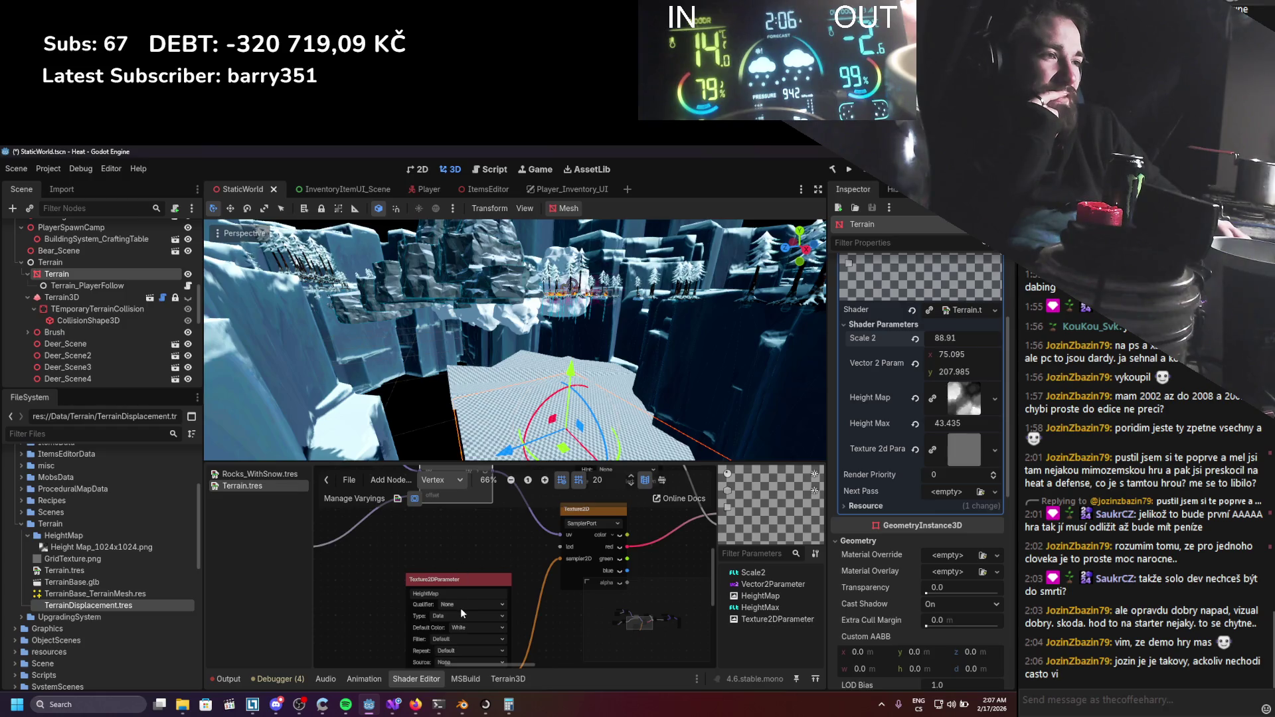
Confirm the HeightMap parameter keeps qualifier None and texture type Data.
{"action": "left_click", "coordinate": [461, 605]}
{"action": "left_click", "coordinate": [460, 549]}
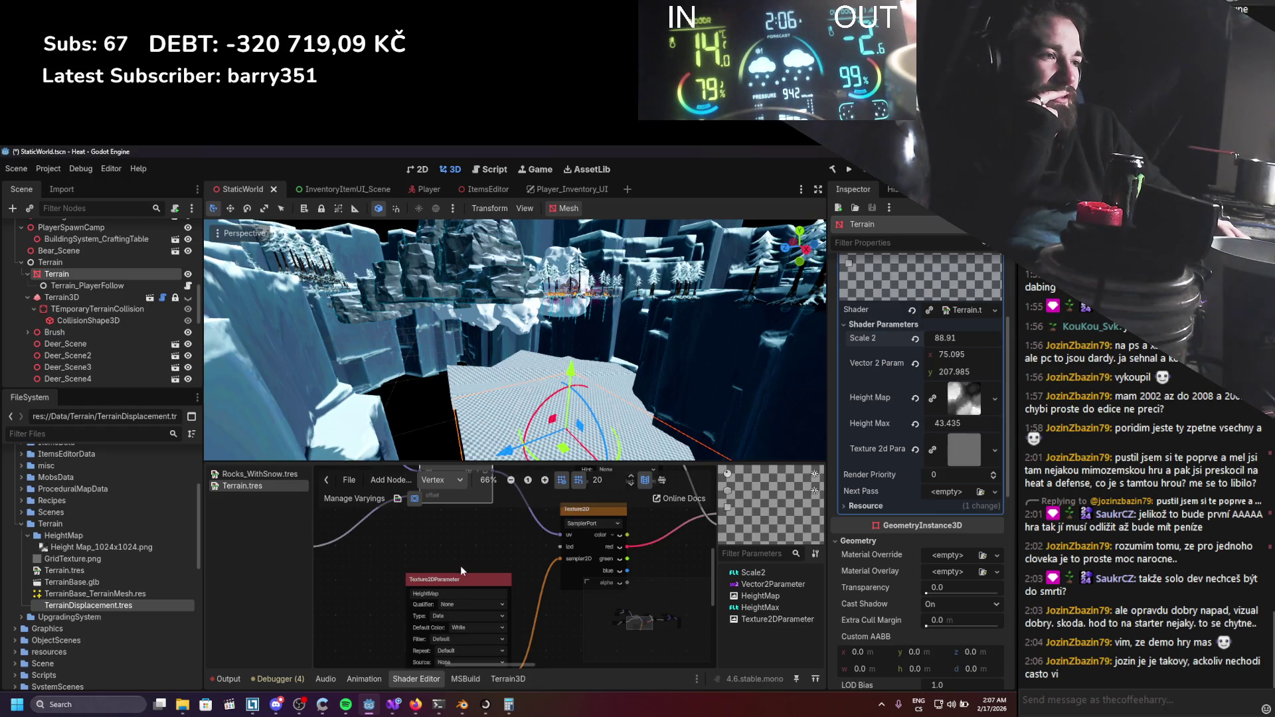
{"action": "scroll", "coordinate": [460, 564], "scroll_direction": "down", "scroll_amount": 1}
{"action": "left_click", "coordinate": [473, 568]}
{"action": "left_click", "coordinate": [475, 525]}
{"action": "left_click", "coordinate": [467, 571]}
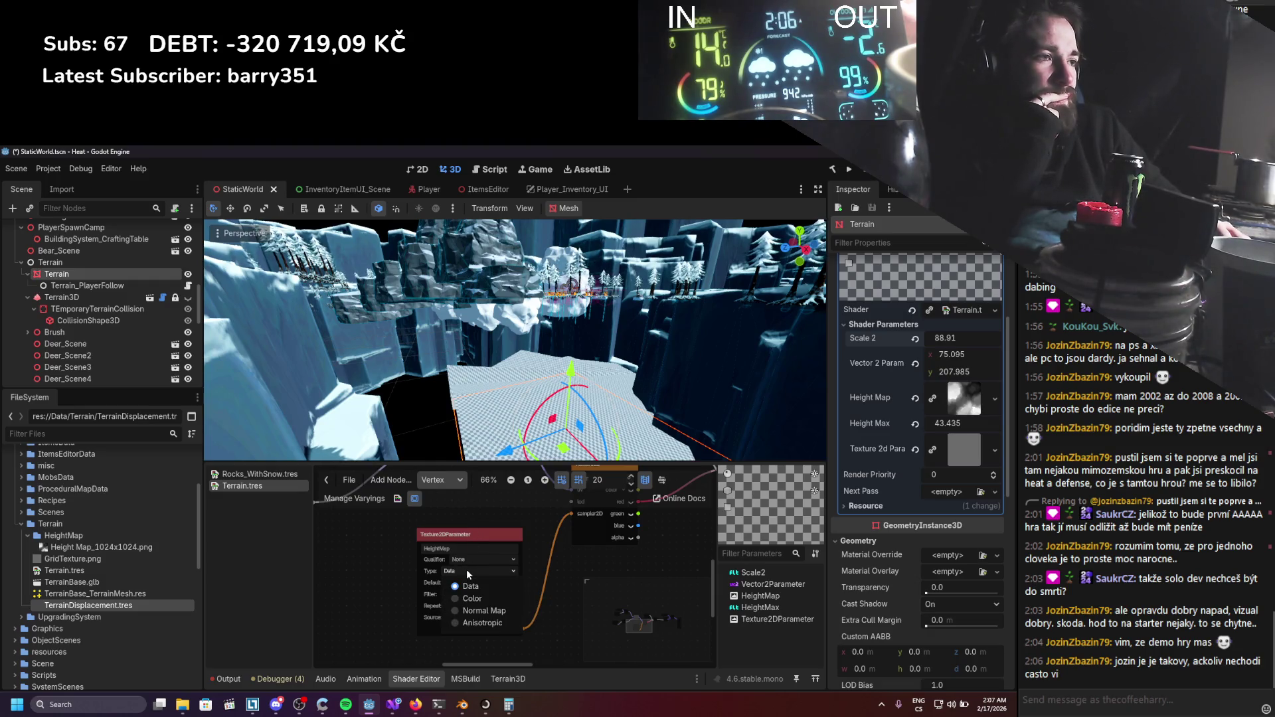
{"action": "left_click", "coordinate": [466, 568]}
Keep White as the HeightMap default colour and set its Repeat to Disabled.
{"action": "left_click", "coordinate": [476, 583]}
{"action": "left_click", "coordinate": [476, 583]}
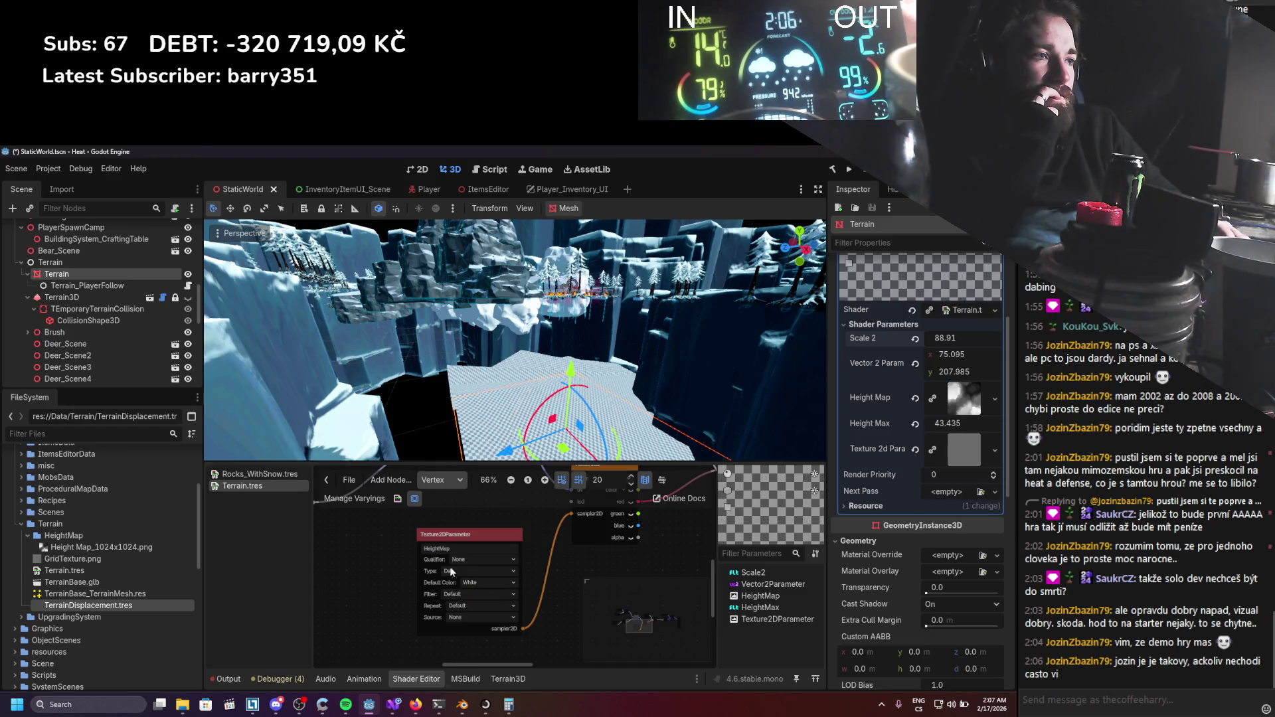
{"action": "left_click", "coordinate": [468, 607]}
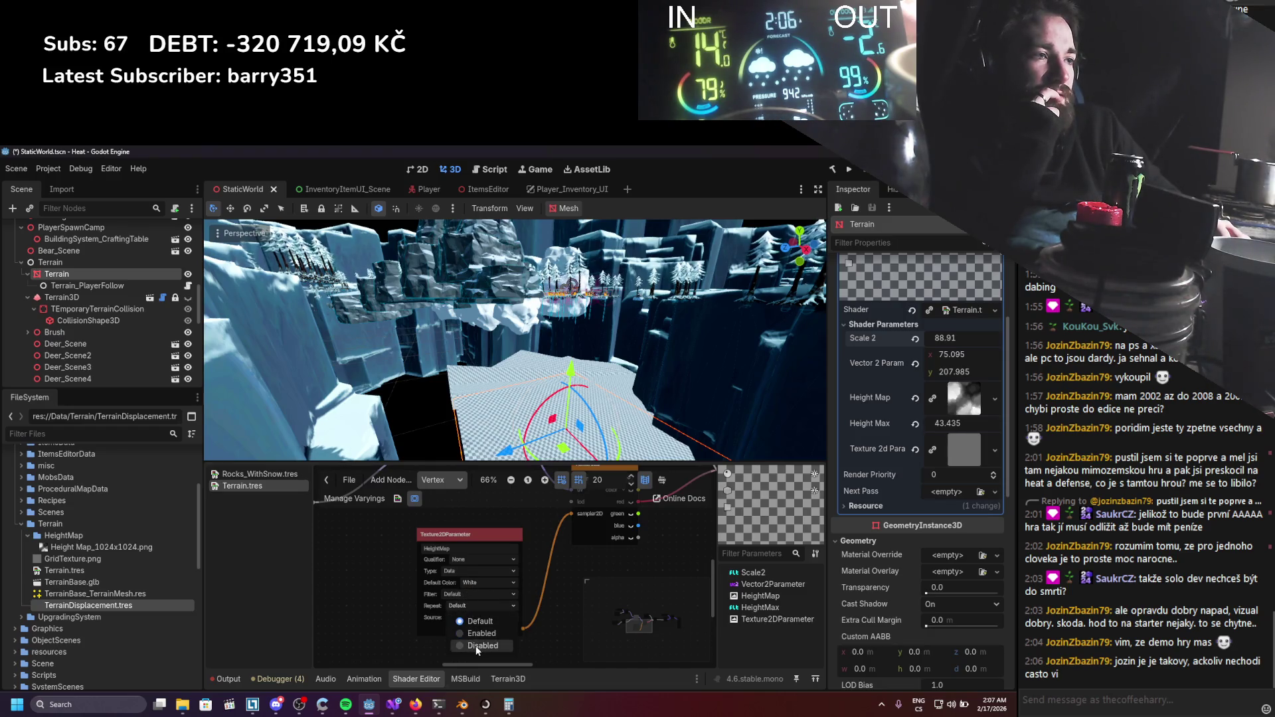
{"action": "left_click_drag", "start_coordinate": [502, 405], "coordinate": [502, 406]}
{"action": "scroll", "coordinate": [602, 572], "scroll_direction": "down", "scroll_amount": 2}
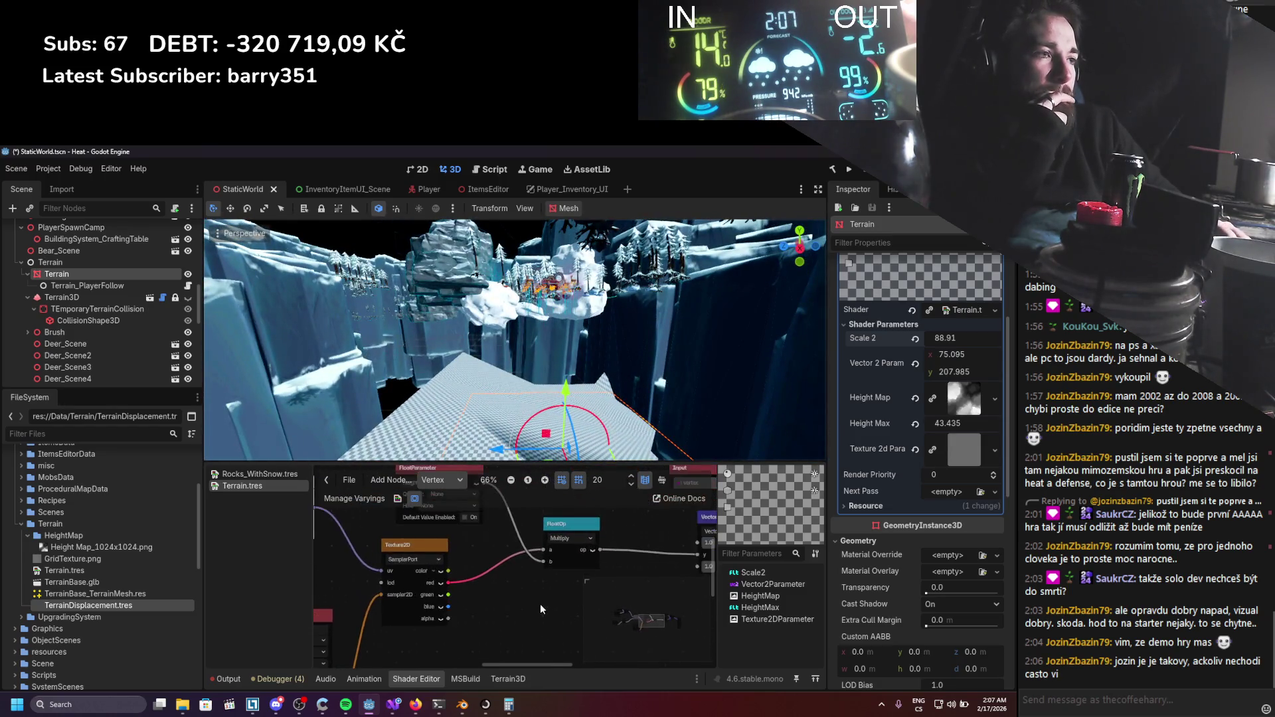
Wire the Texture2D colour output into the Multiply node's a input.
{"action": "scroll", "coordinate": [525, 596], "scroll_direction": "left", "scroll_amount": 3}
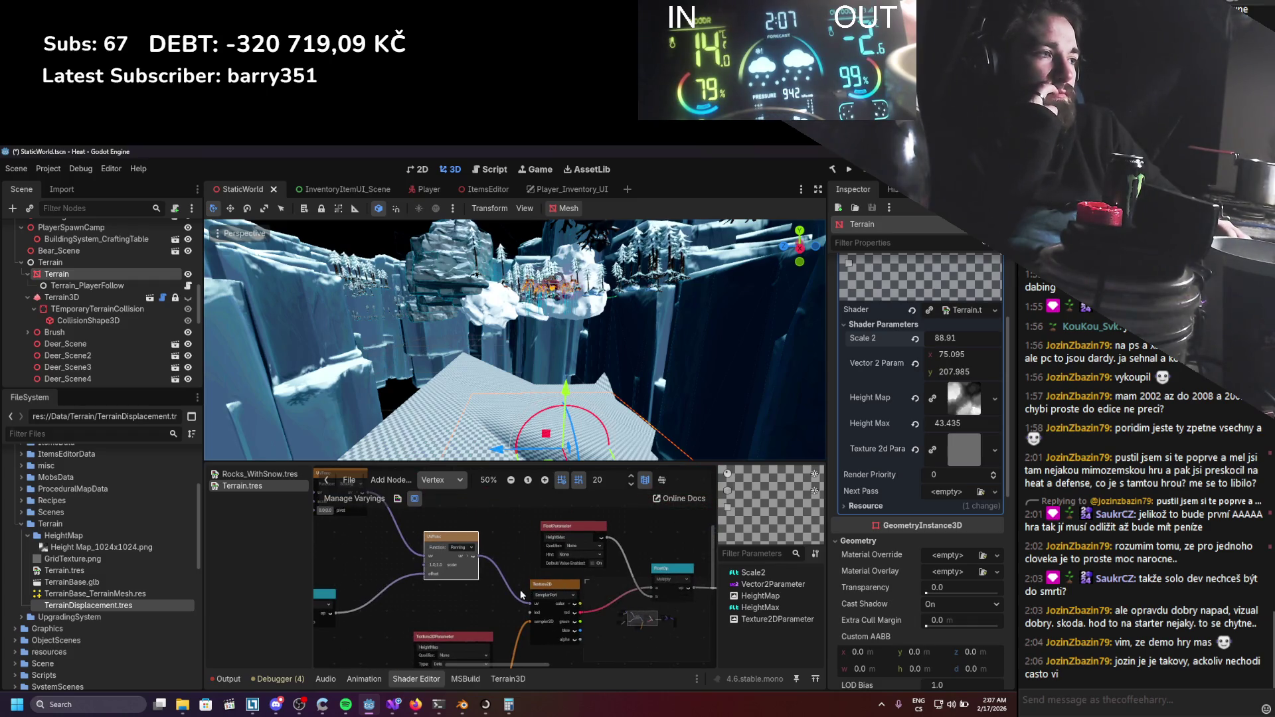
{"action": "scroll", "coordinate": [496, 595], "scroll_direction": "down", "scroll_amount": 2}
{"action": "scroll", "coordinate": [496, 595], "scroll_direction": "right", "scroll_amount": 2}
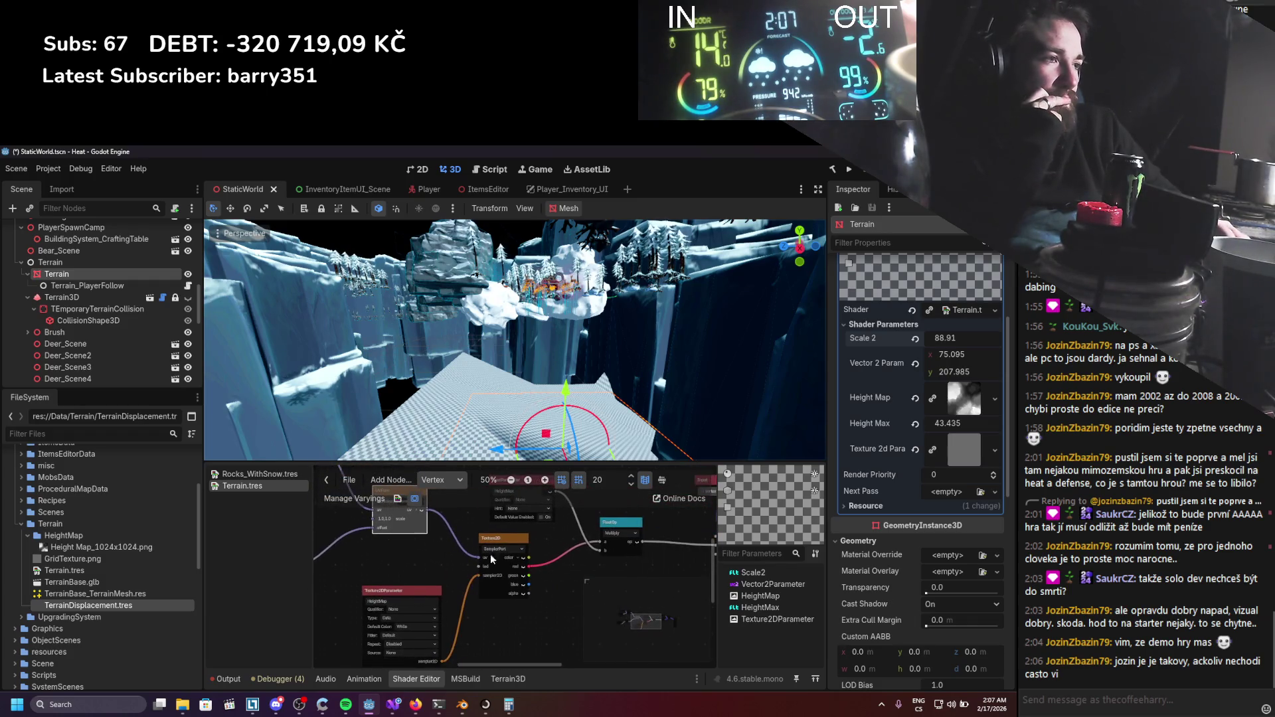
{"action": "left_click_drag", "start_coordinate": [528, 562], "coordinate": [597, 546]}
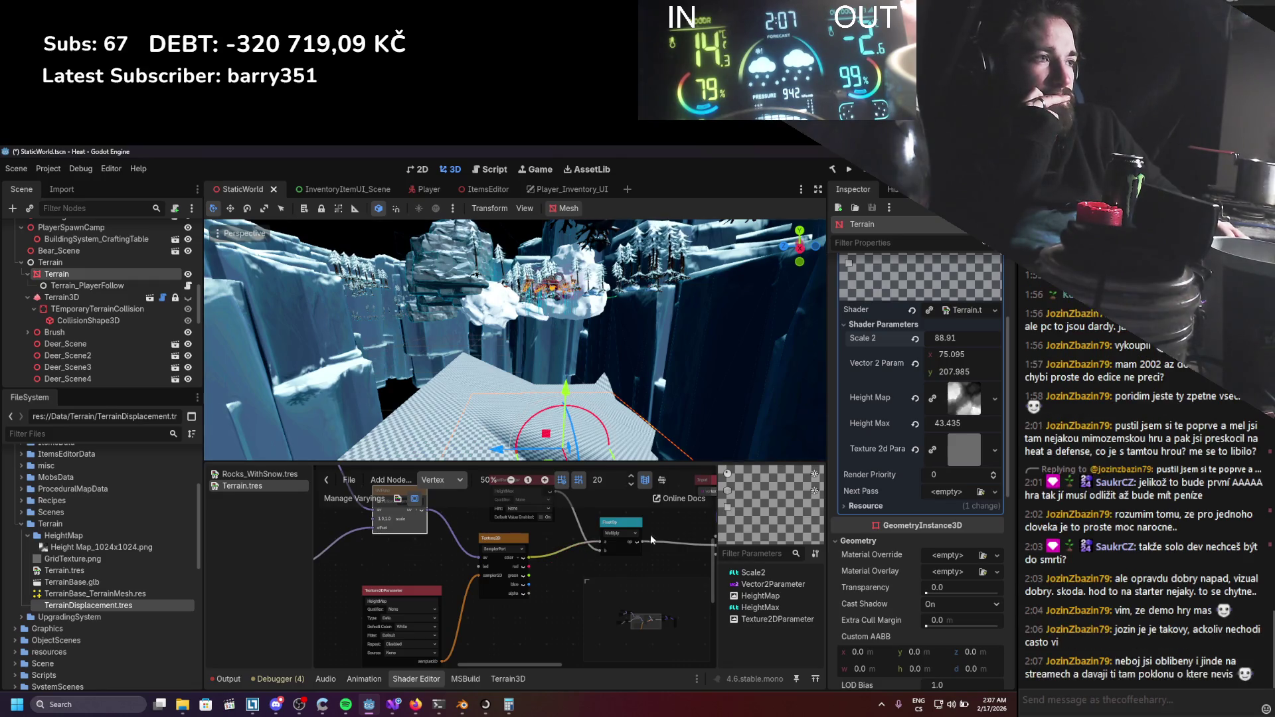
After trying other values, set Scale 2 to 0.1 and nudge the Vector2Parameter x offset.
{"action": "left_click_drag", "start_coordinate": [957, 354], "coordinate": [949, 354]}
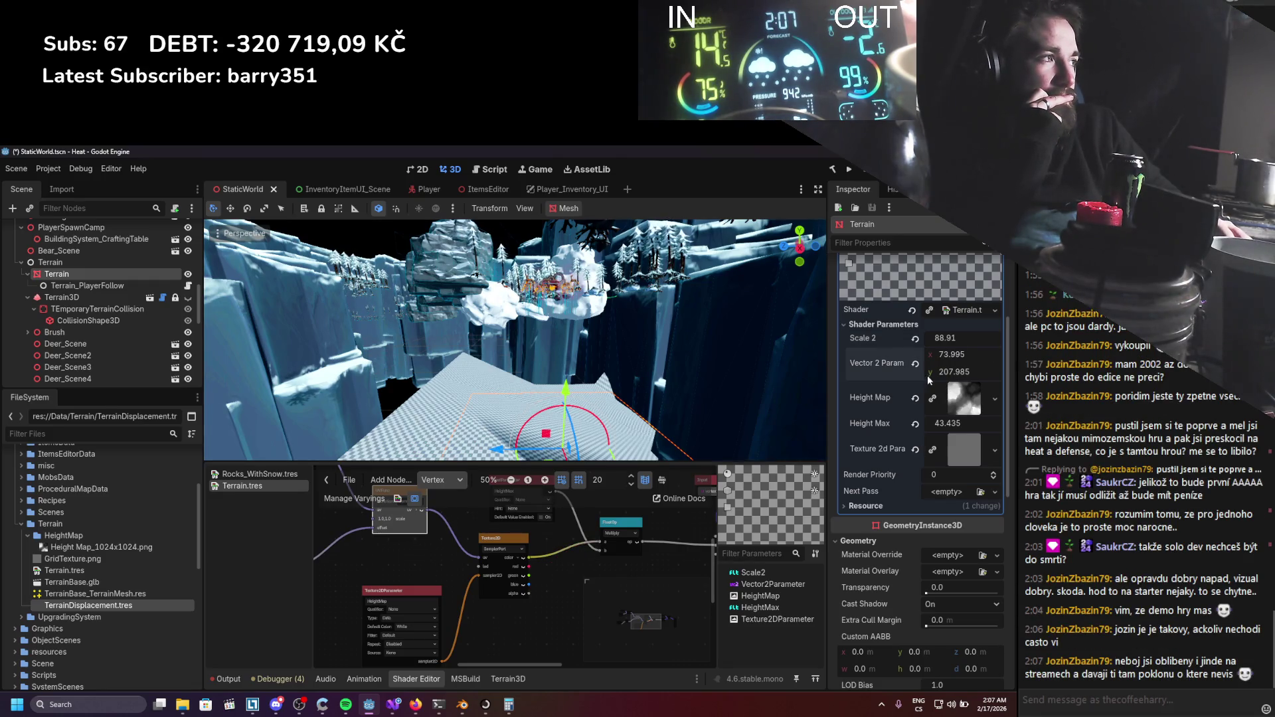
{"action": "left_click_drag", "start_coordinate": [957, 338], "coordinate": [976, 338]}
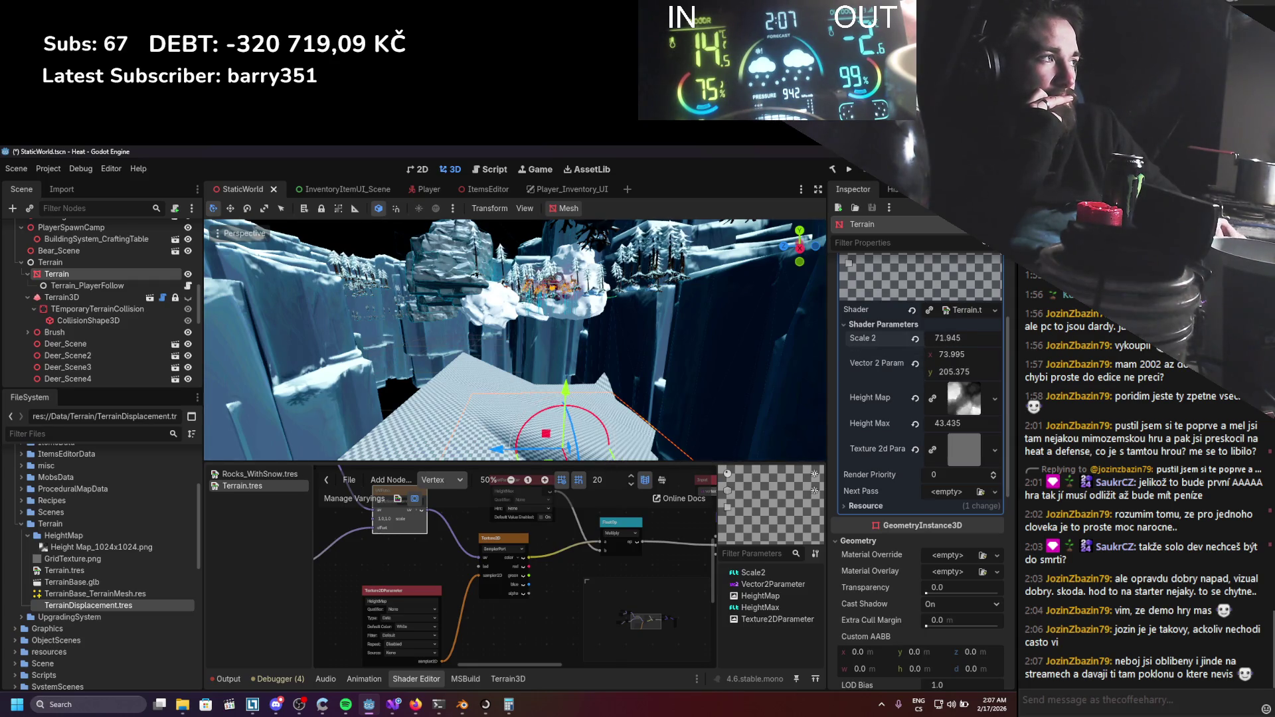
{"action": "left_click_drag", "start_coordinate": [957, 338], "coordinate": [941, 338]}
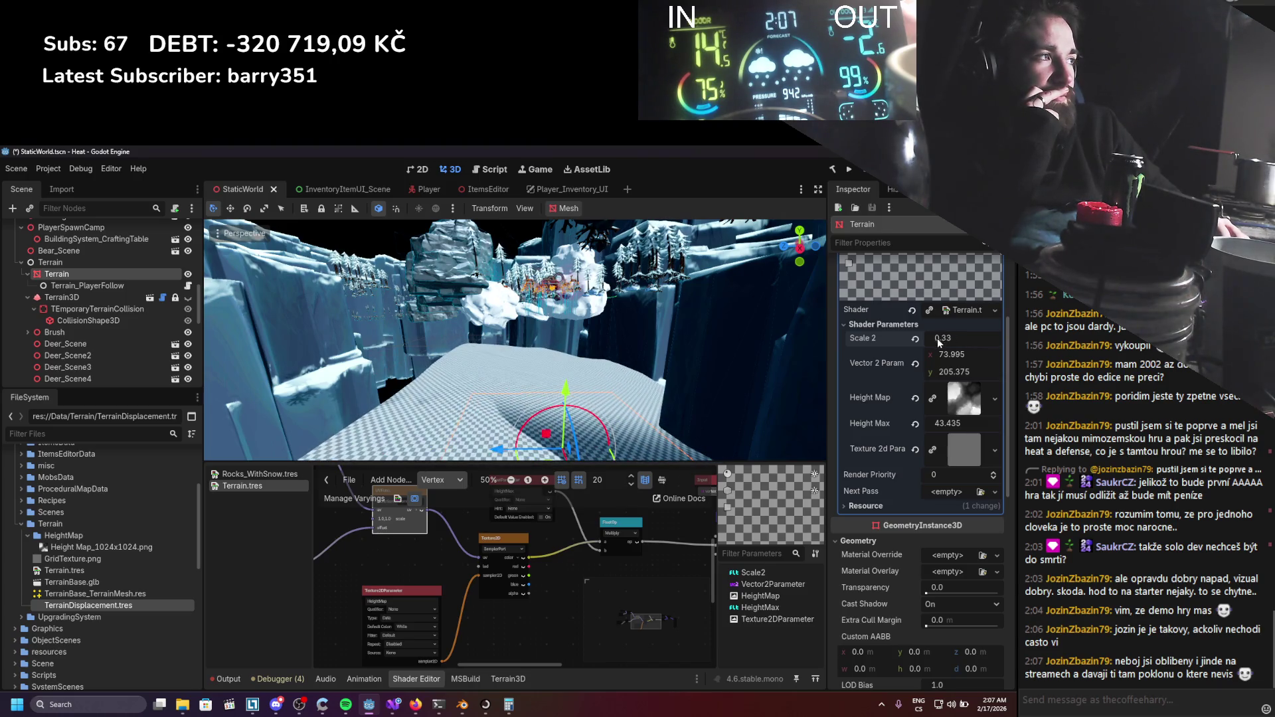
{"action": "left_click", "coordinate": [983, 342]}
{"action": "type", "text": "0.1"}
{"action": "key", "text": "Return"}
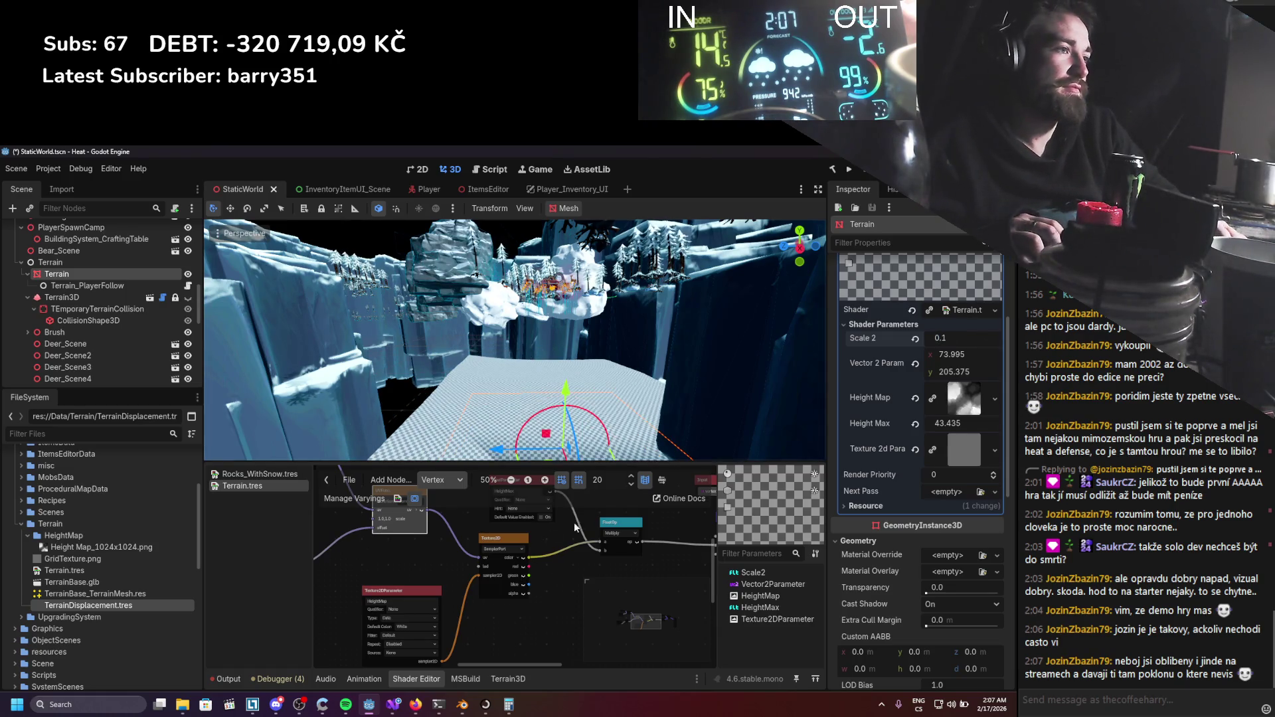
{"action": "left_click_drag", "start_coordinate": [968, 354], "coordinate": [970, 354]}
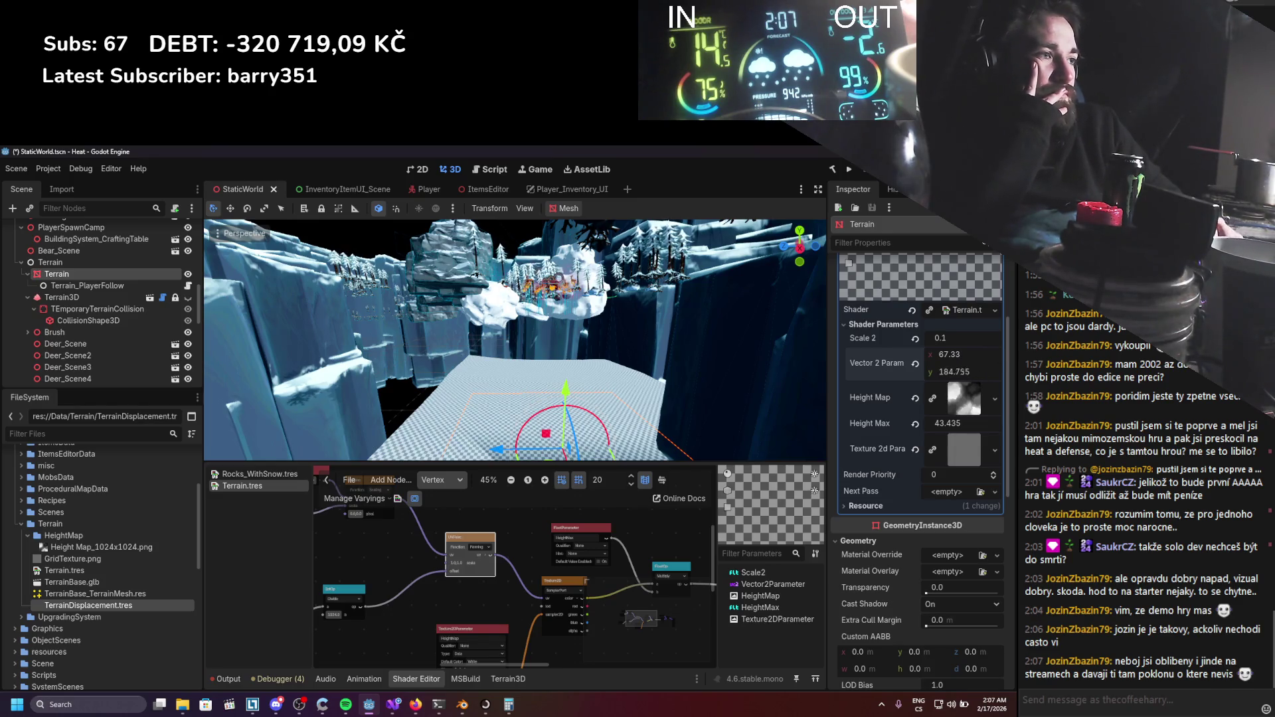
{"action": "scroll", "coordinate": [643, 544], "scroll_direction": "up", "scroll_amount": 2}
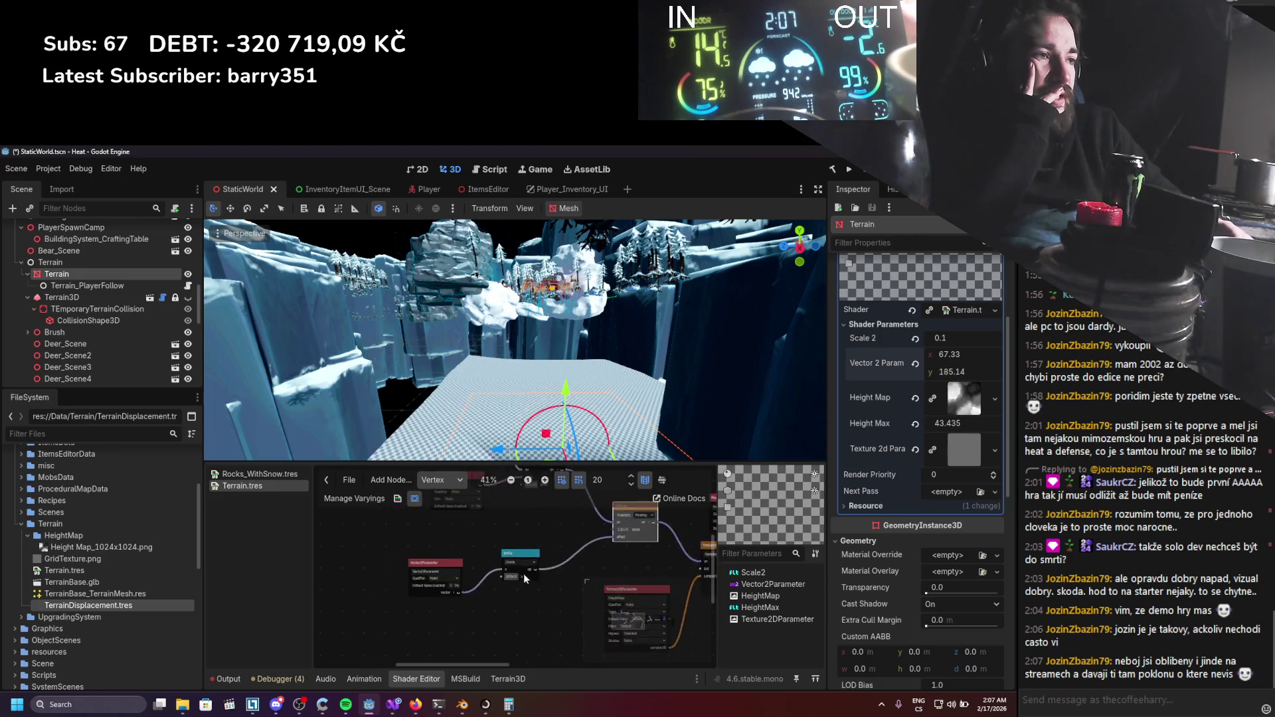
{"action": "scroll", "coordinate": [521, 576], "scroll_direction": "up", "scroll_amount": 1}
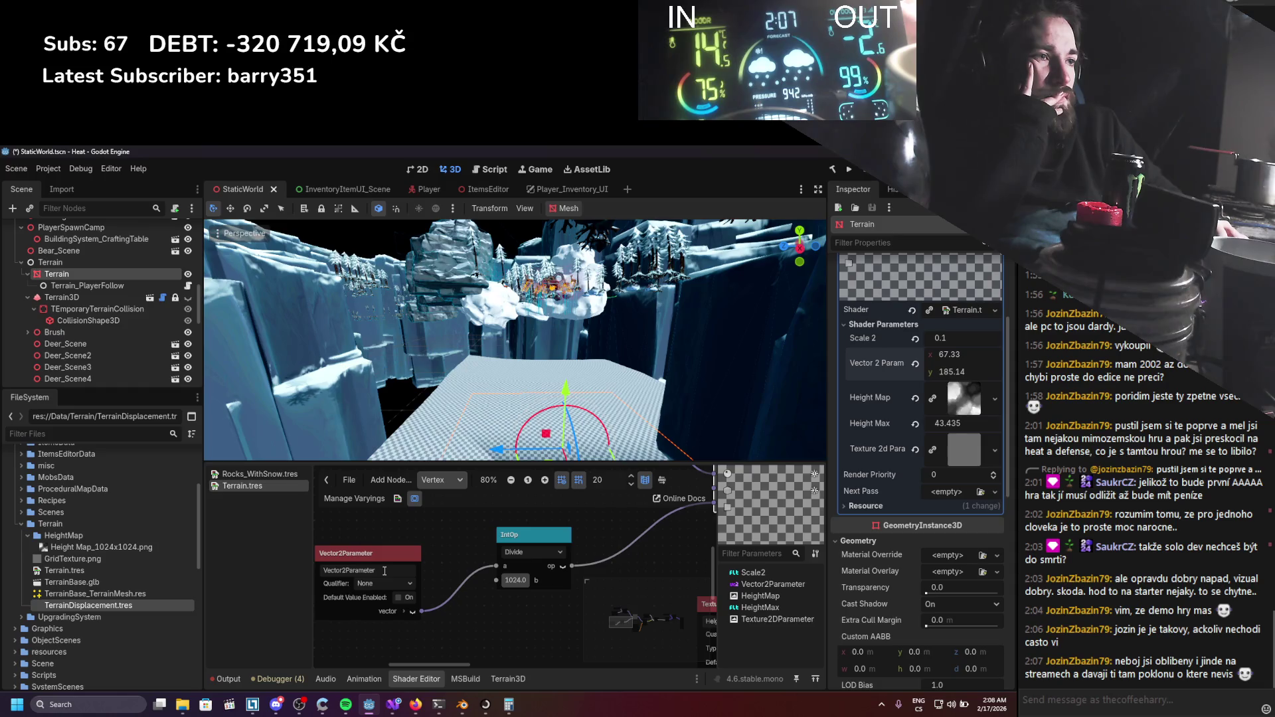
{"action": "left_click", "coordinate": [409, 585]}
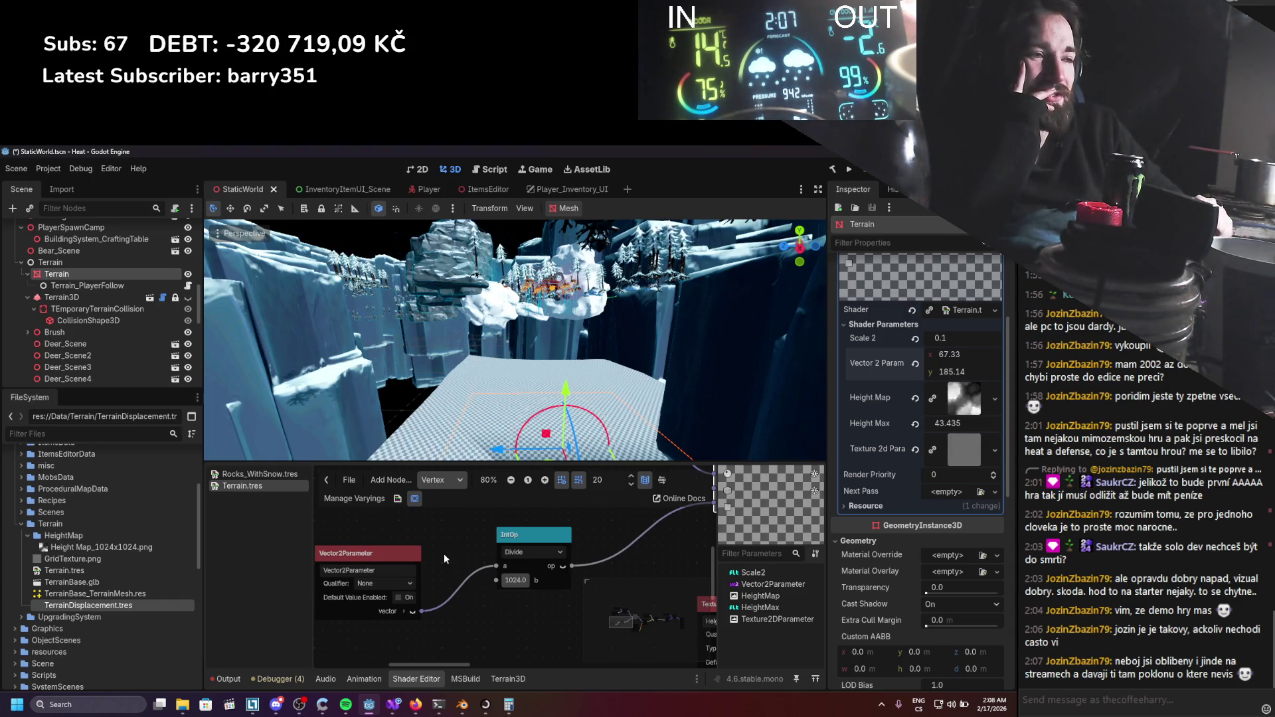
{"action": "scroll", "coordinate": [481, 565], "scroll_direction": "down", "scroll_amount": 2}
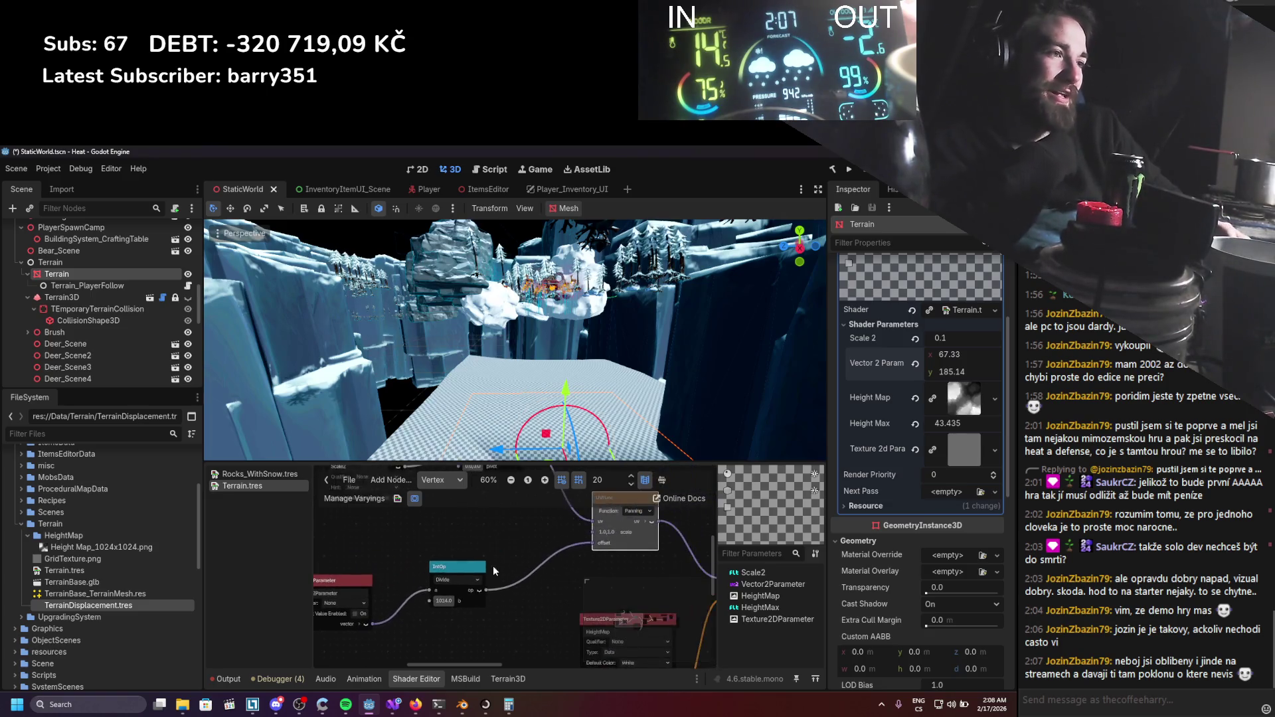
{"action": "scroll", "coordinate": [489, 584], "scroll_direction": "up", "scroll_amount": 1}
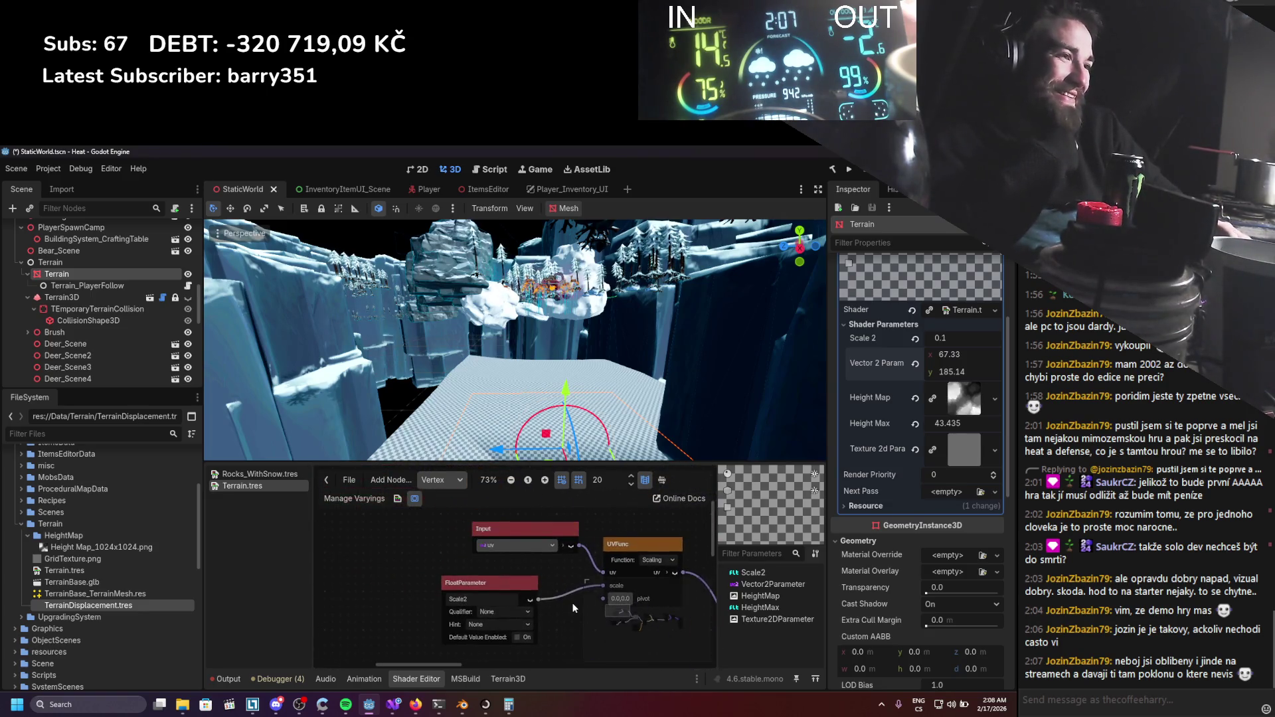
{"action": "scroll", "coordinate": [566, 604], "scroll_direction": "up", "scroll_amount": 1}
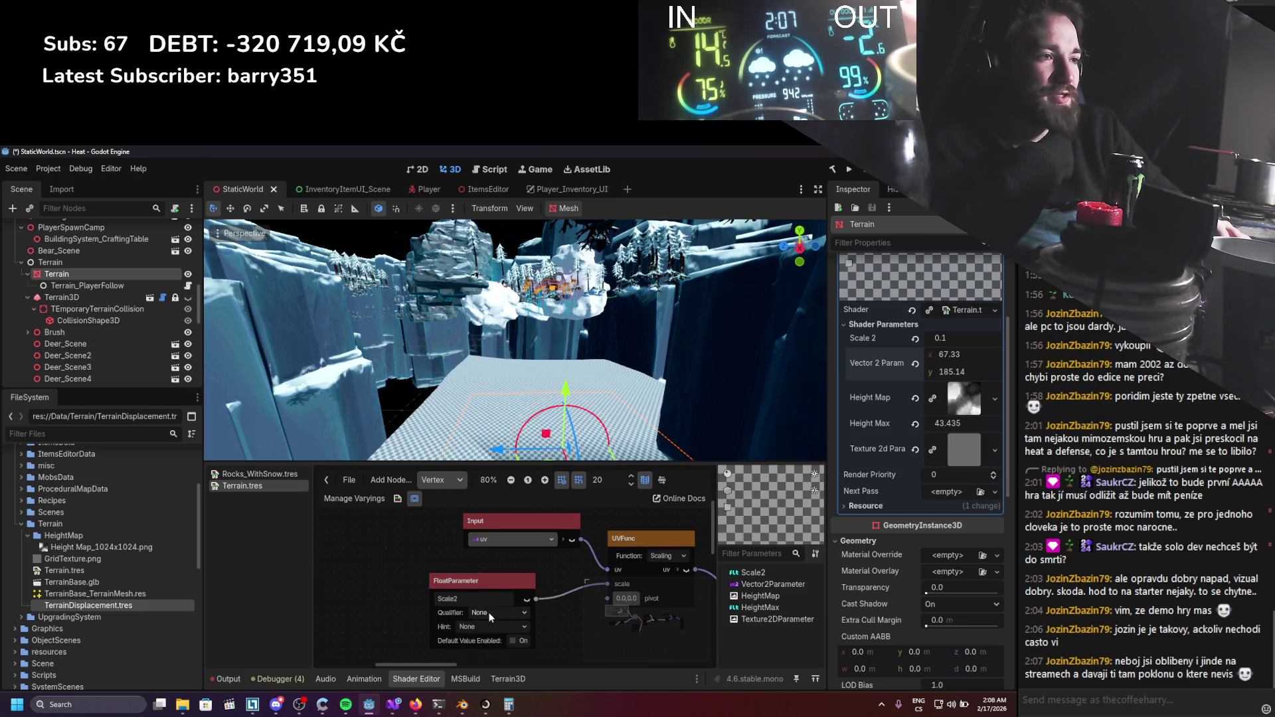
{"action": "mouse_move", "coordinate": [485, 632]}
{"action": "left_mouse_down"}
{"action": "mouse_move", "coordinate": [552, 620]}
{"action": "mouse_move", "coordinate": [502, 599]}
{"action": "mouse_move", "coordinate": [454, 626]}
{"action": "left_mouse_up"}
{"action": "scroll", "coordinate": [484, 630], "scroll_direction": "up", "scroll_amount": 2}
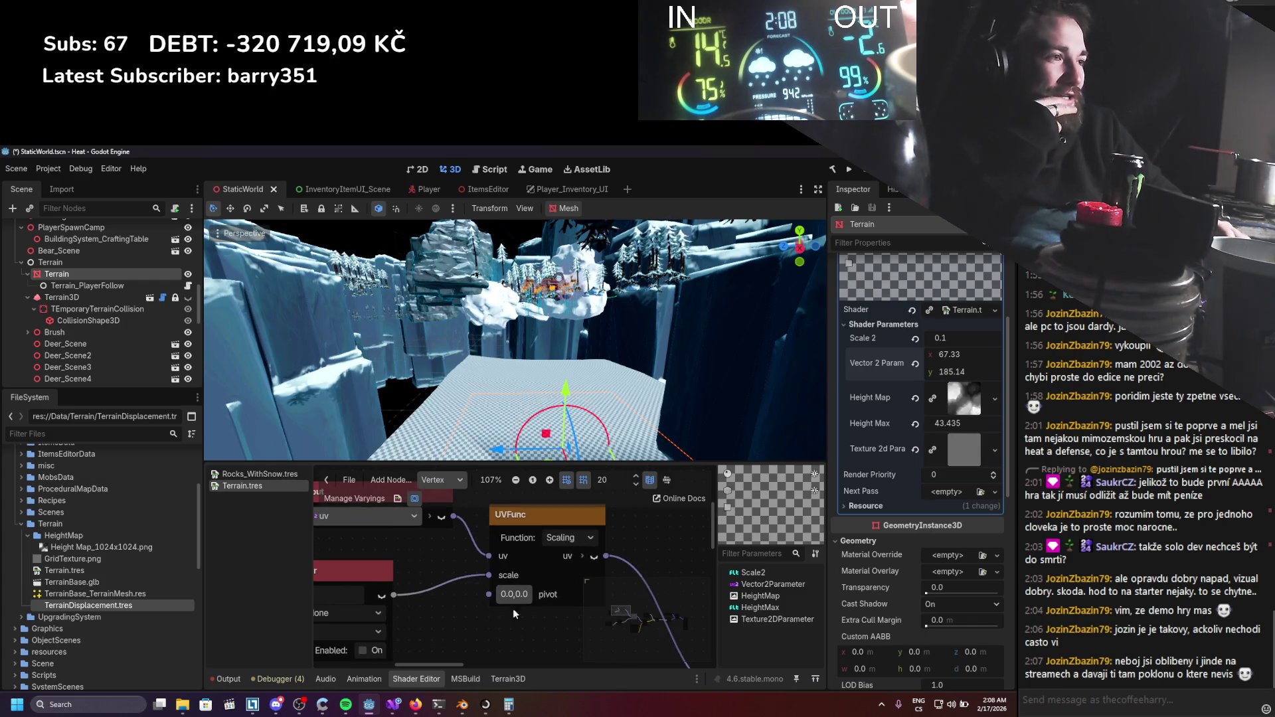
{"action": "left_click", "coordinate": [582, 556]}
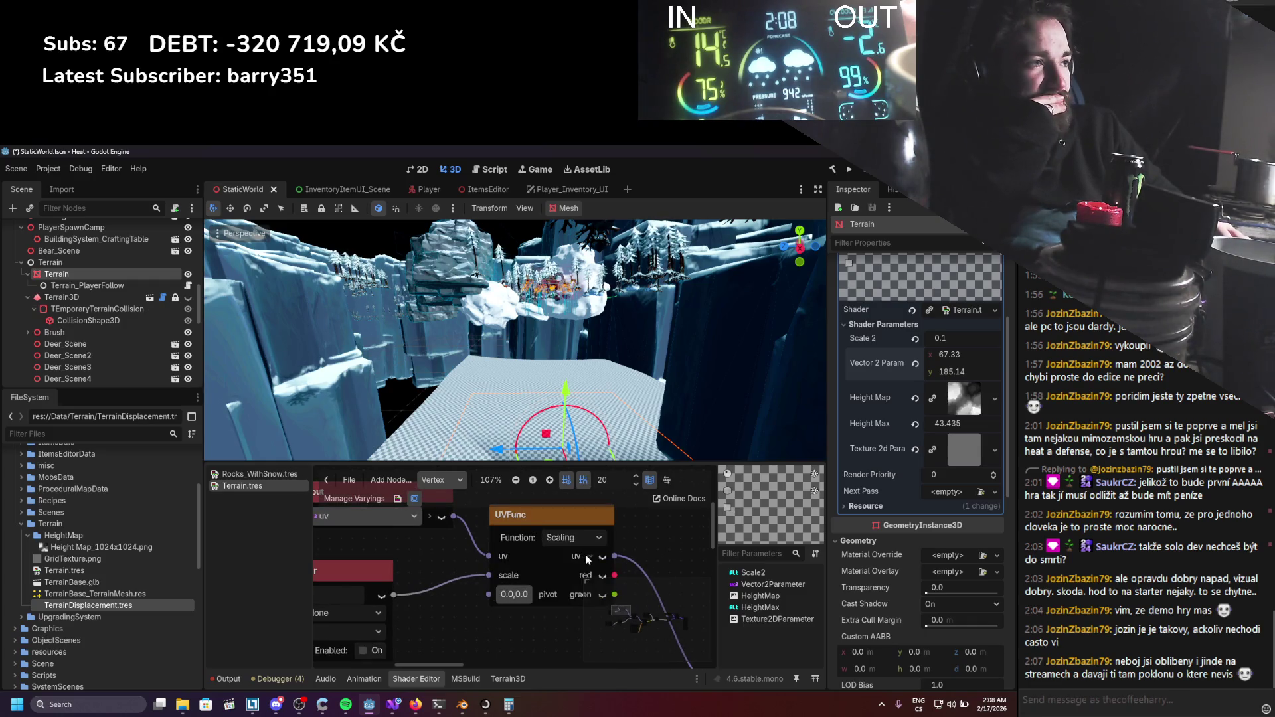
{"action": "left_click", "coordinate": [592, 555]}
{"action": "left_click", "coordinate": [582, 538]}
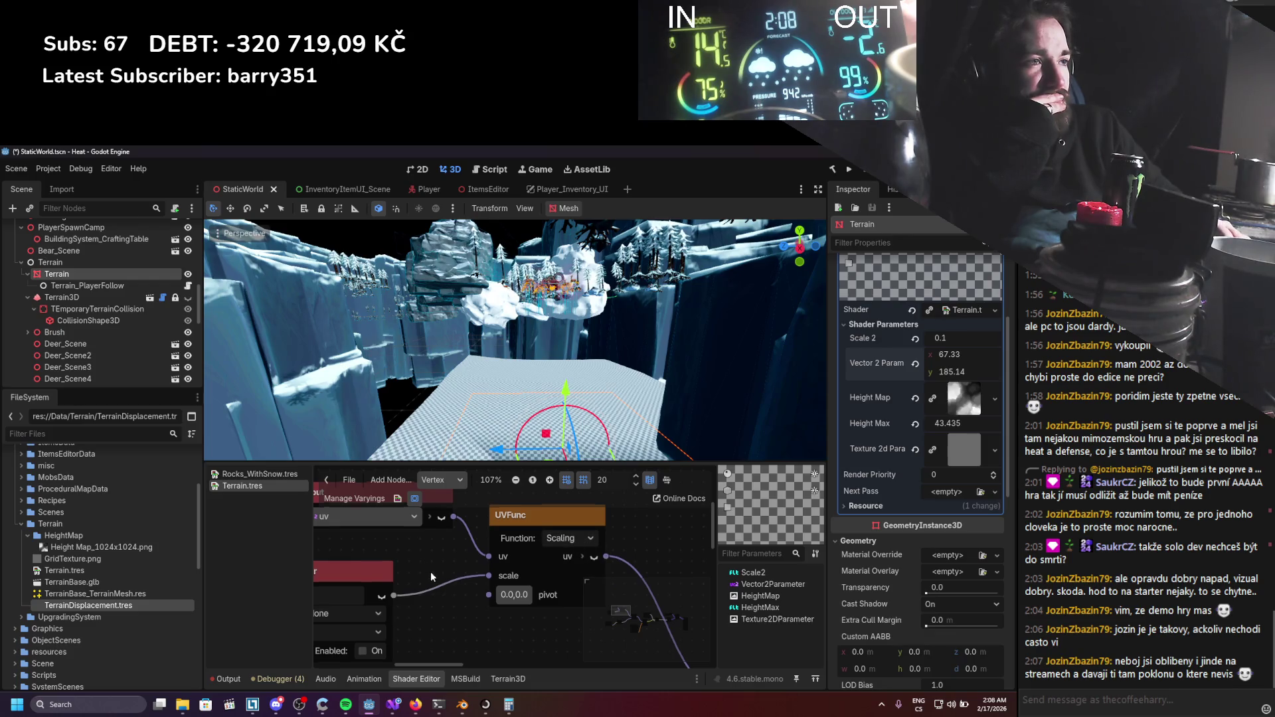
{"action": "left_click_drag", "start_coordinate": [428, 570], "coordinate": [476, 605]}
{"action": "left_click", "coordinate": [457, 555]}
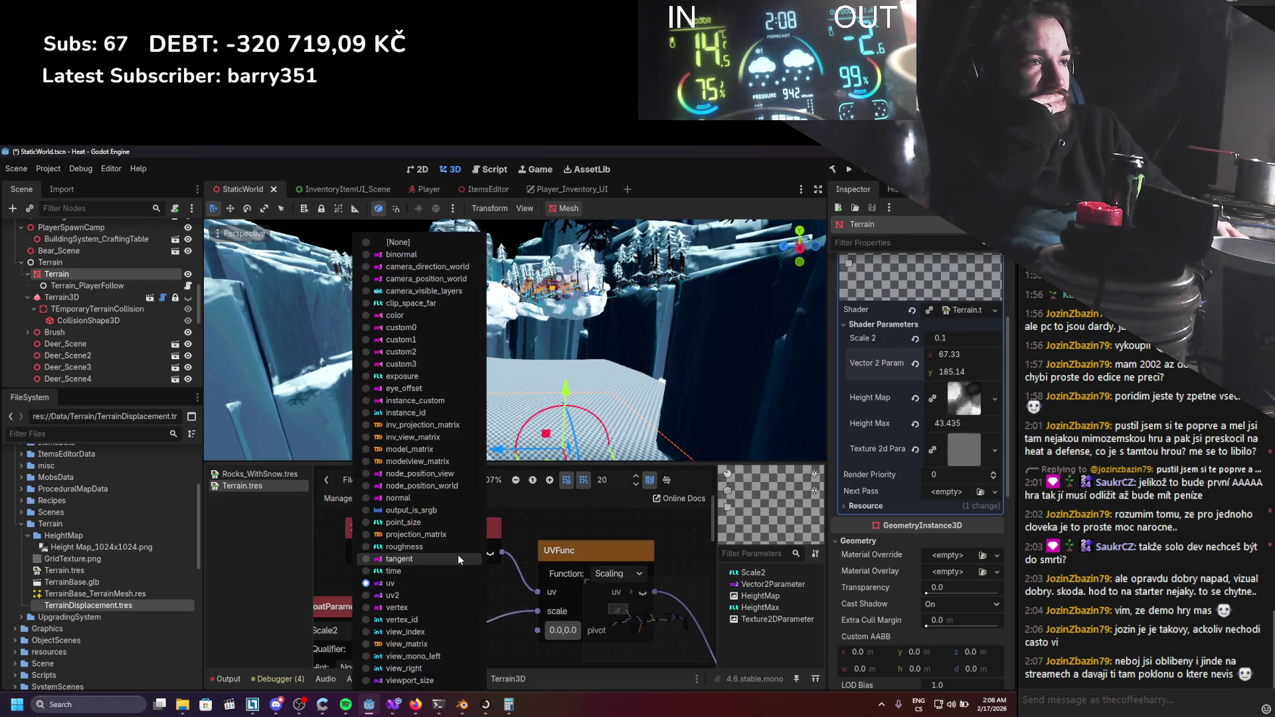
{"action": "left_click", "coordinate": [555, 522]}
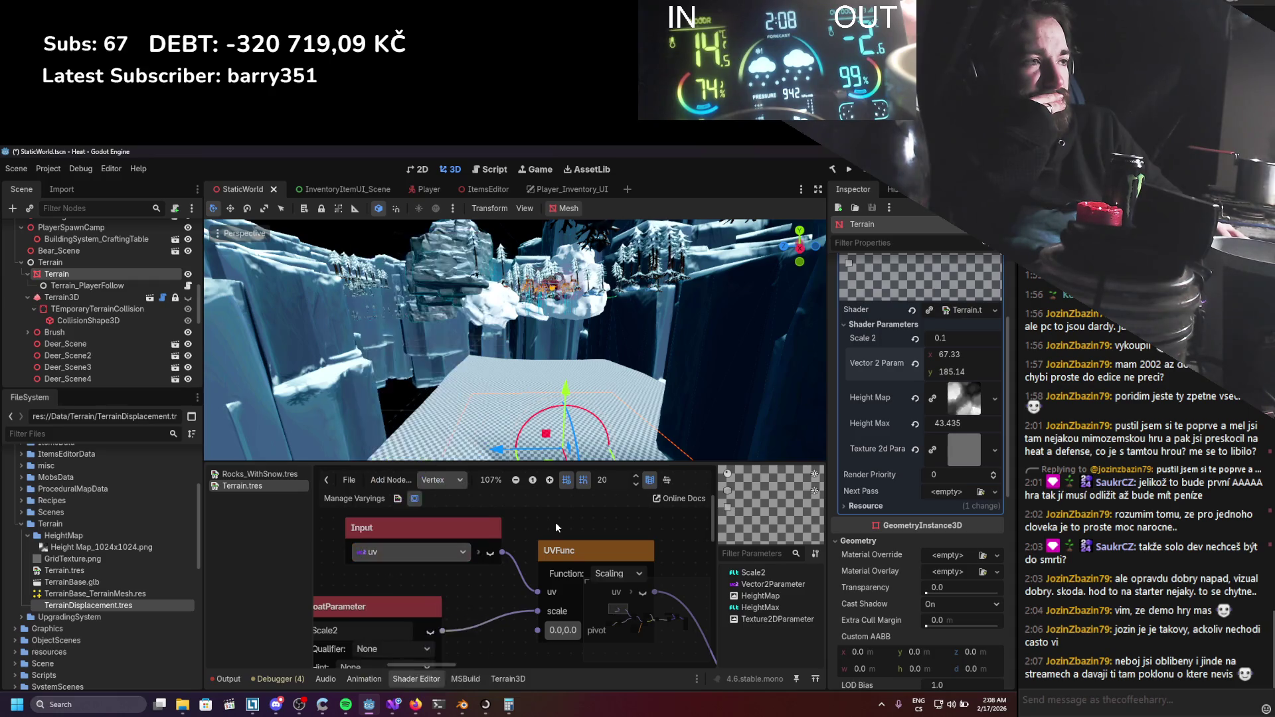
{"action": "scroll", "coordinate": [553, 529], "scroll_direction": "down", "scroll_amount": 5}
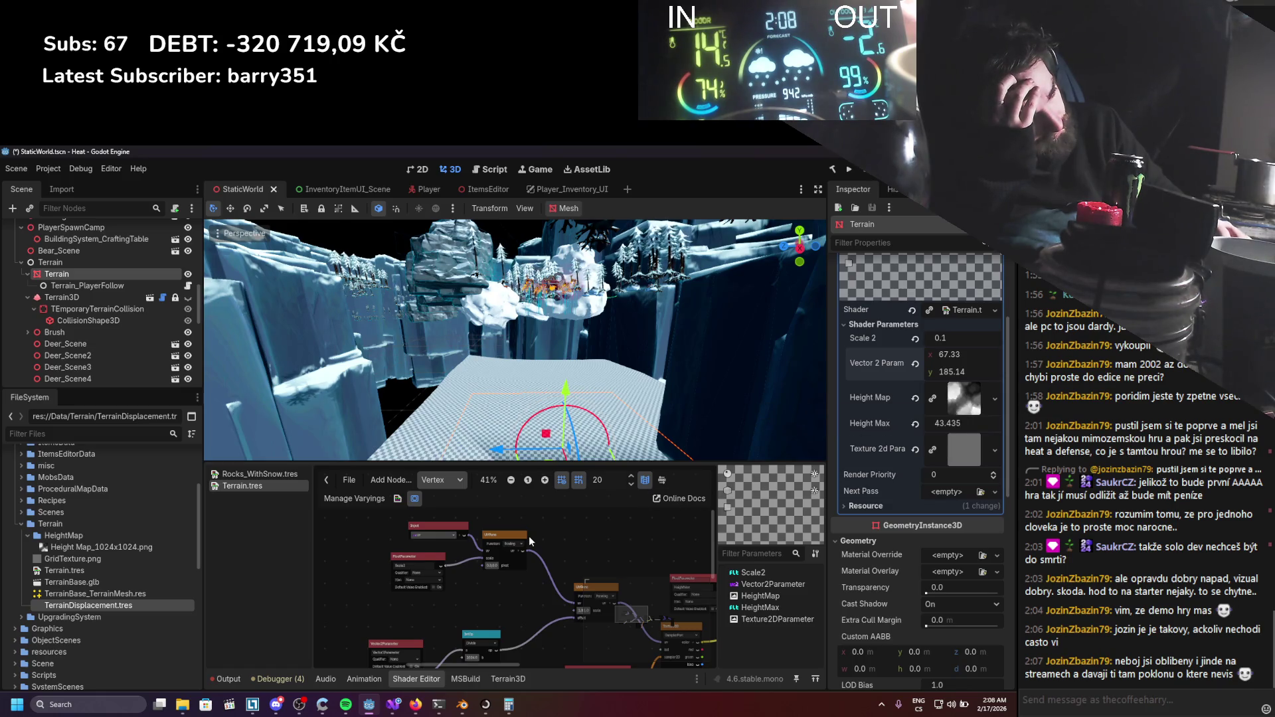
Zoom in on the IntOp node and keep its operator as Divide.
{"action": "scroll", "coordinate": [539, 590], "scroll_direction": "up", "scroll_amount": 2}
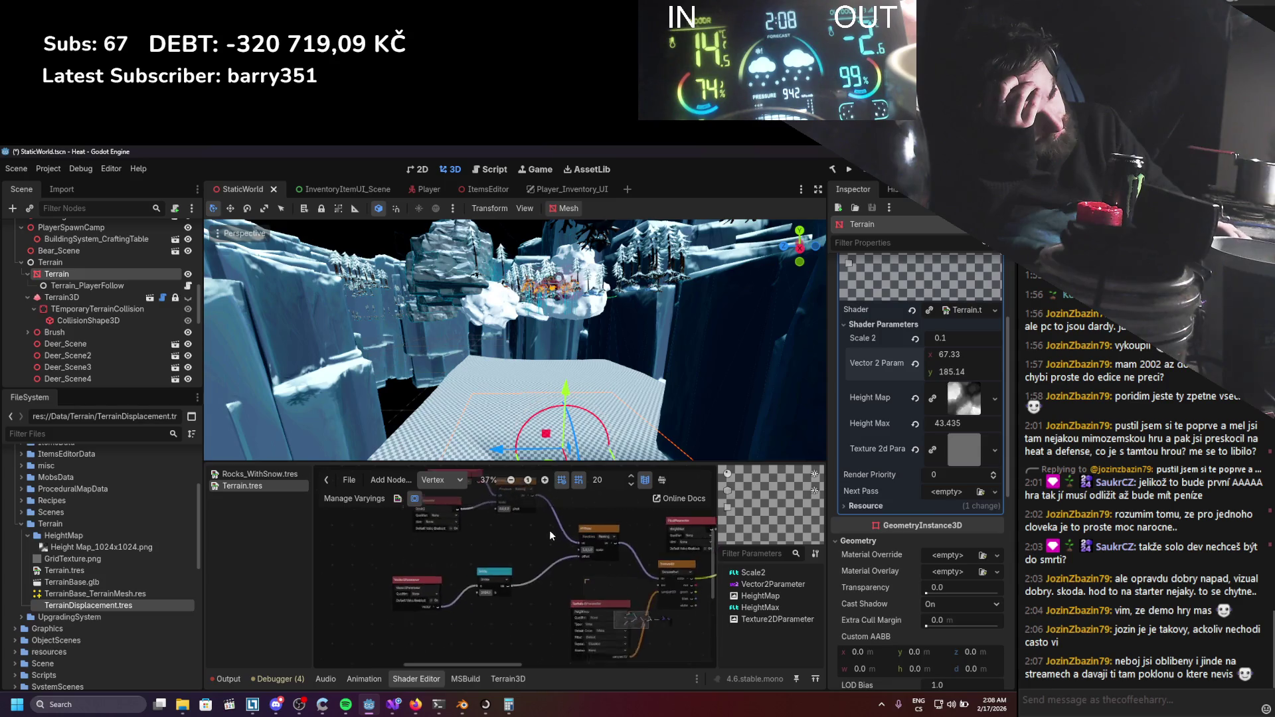
{"action": "scroll", "coordinate": [539, 591], "scroll_direction": "up", "scroll_amount": 6}
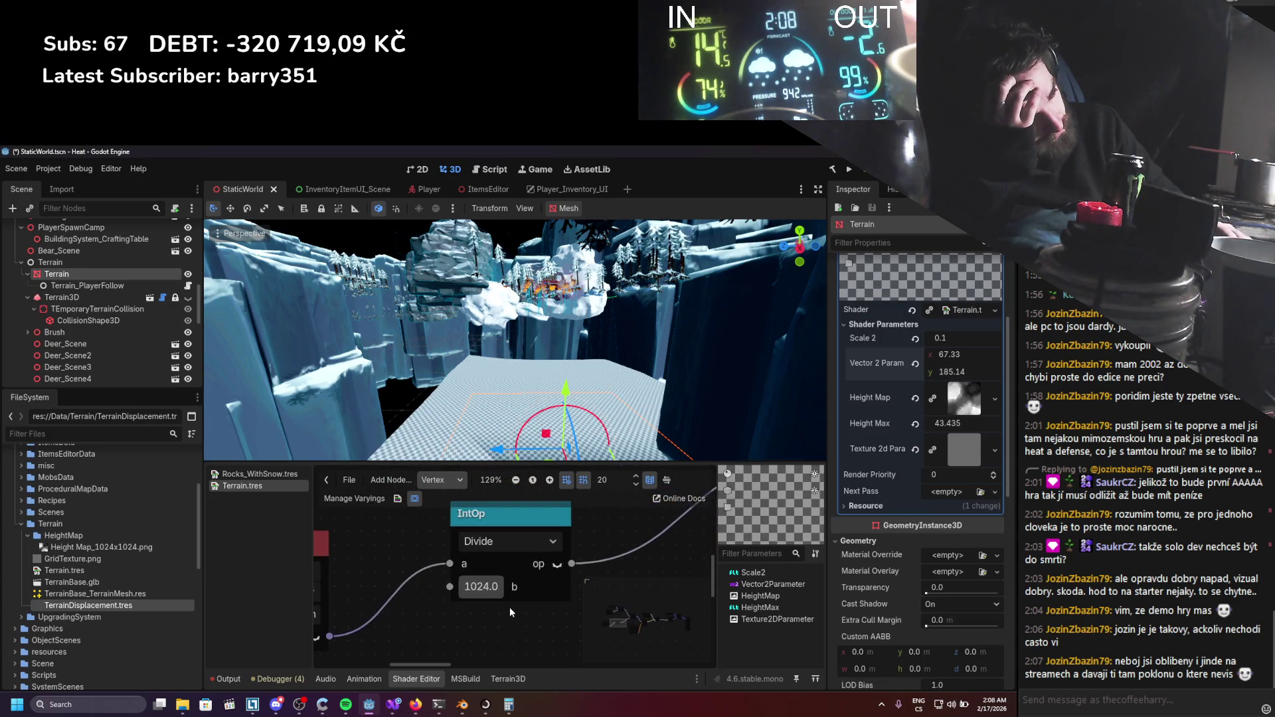
{"action": "left_click", "coordinate": [520, 540]}
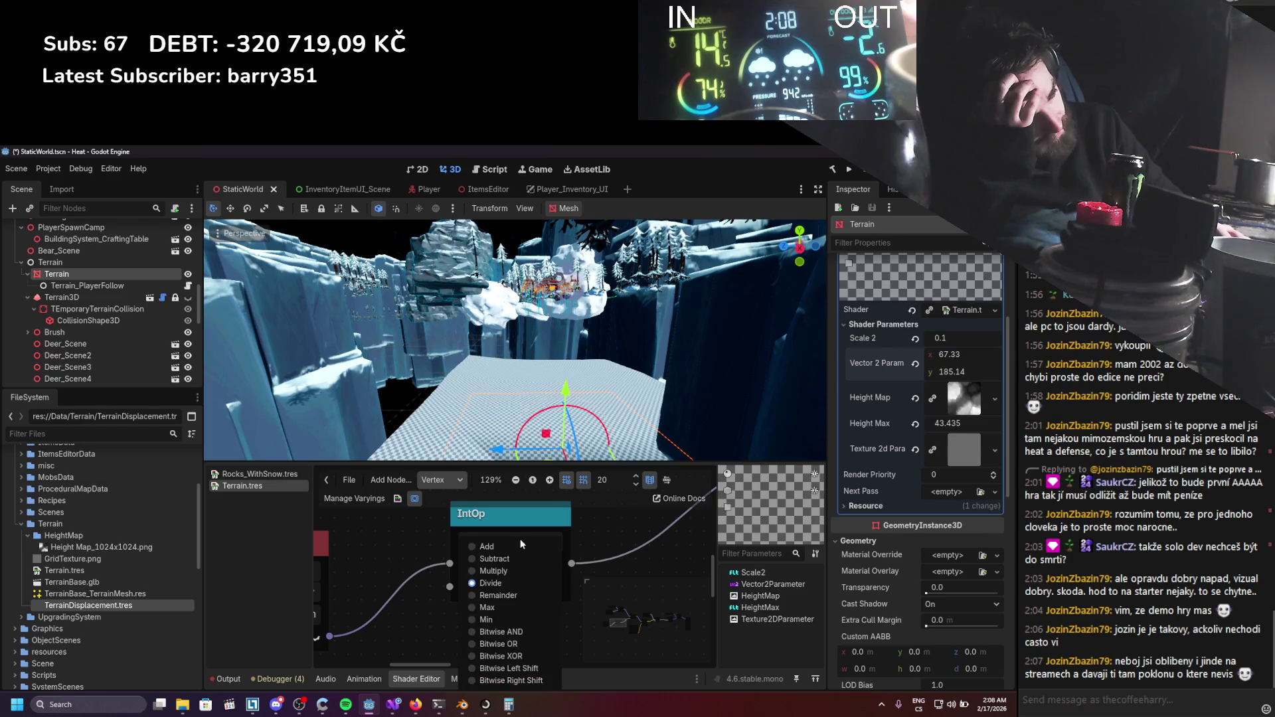
{"action": "left_click", "coordinate": [602, 532]}
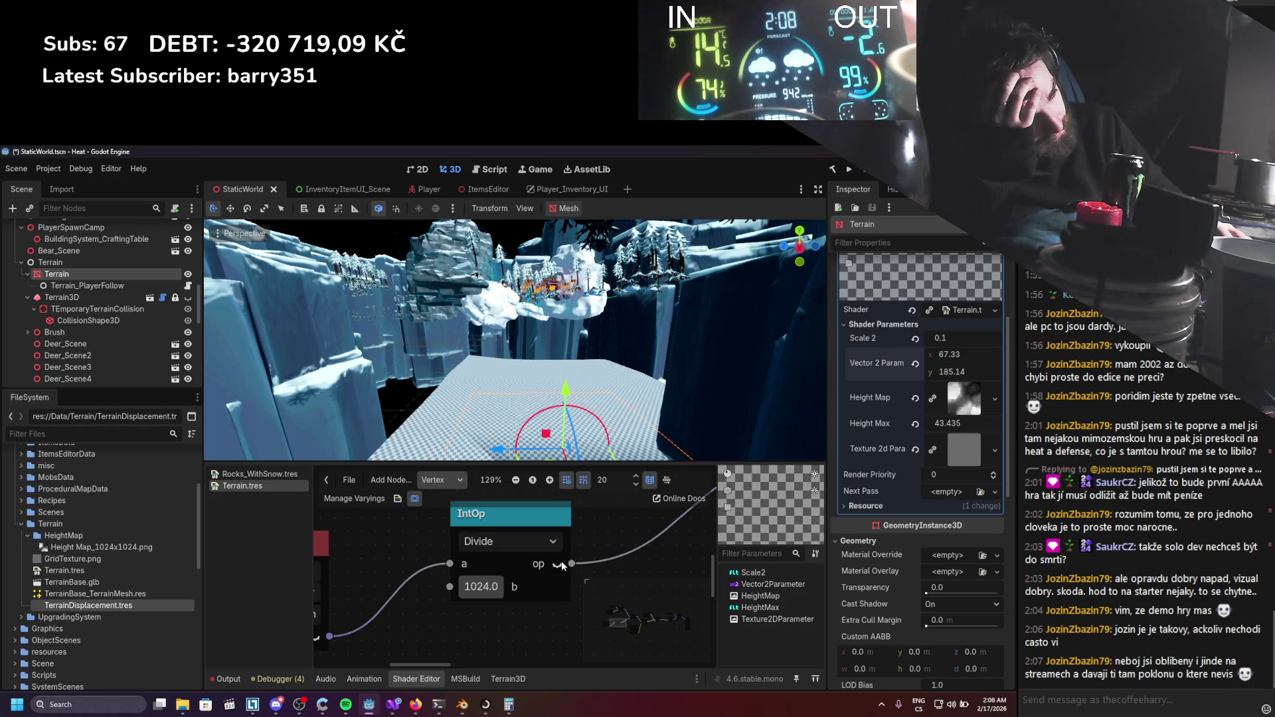
Enable the Vector2Parameter's default value of (0, 0) and pan to the Texture2DParameter node.
{"action": "left_click_drag", "start_coordinate": [541, 601], "coordinate": [681, 556]}
{"action": "left_click", "coordinate": [433, 569]}
{"action": "scroll", "coordinate": [465, 595], "scroll_direction": "down", "scroll_amount": 1}
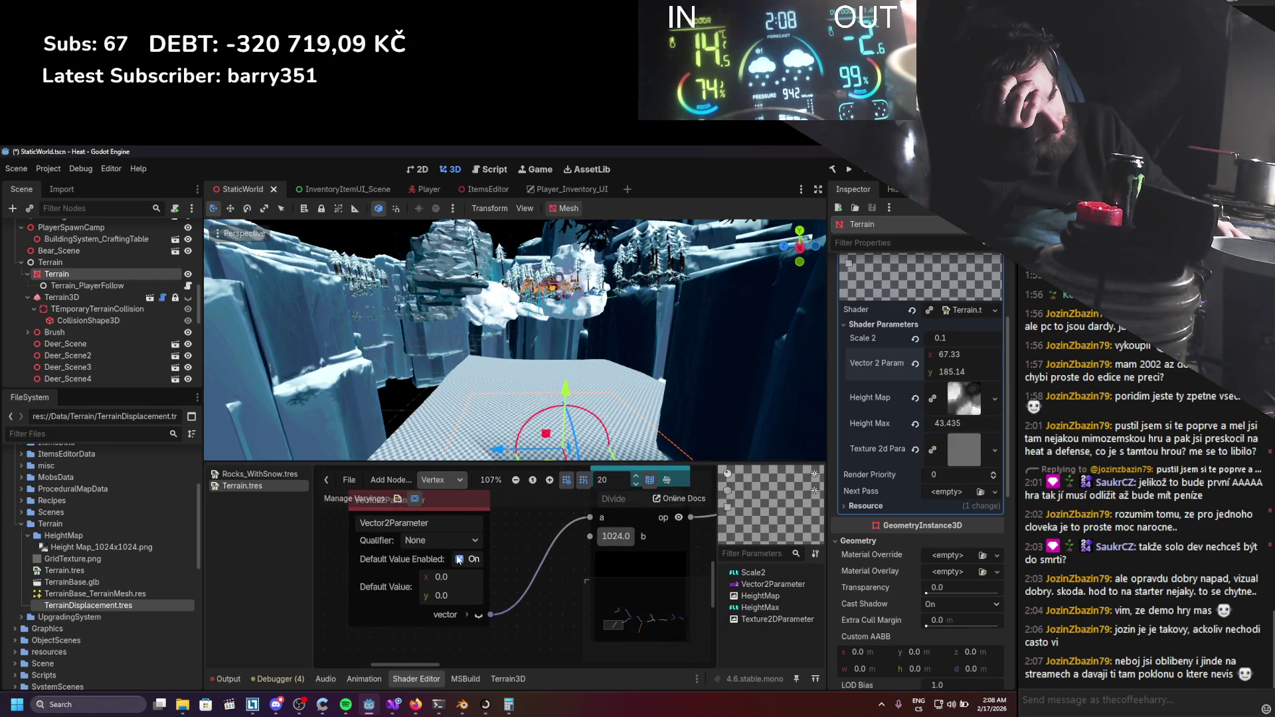
{"action": "scroll", "coordinate": [515, 564], "scroll_direction": "down", "scroll_amount": 2}
{"action": "scroll", "coordinate": [531, 565], "scroll_direction": "right", "scroll_amount": 3}
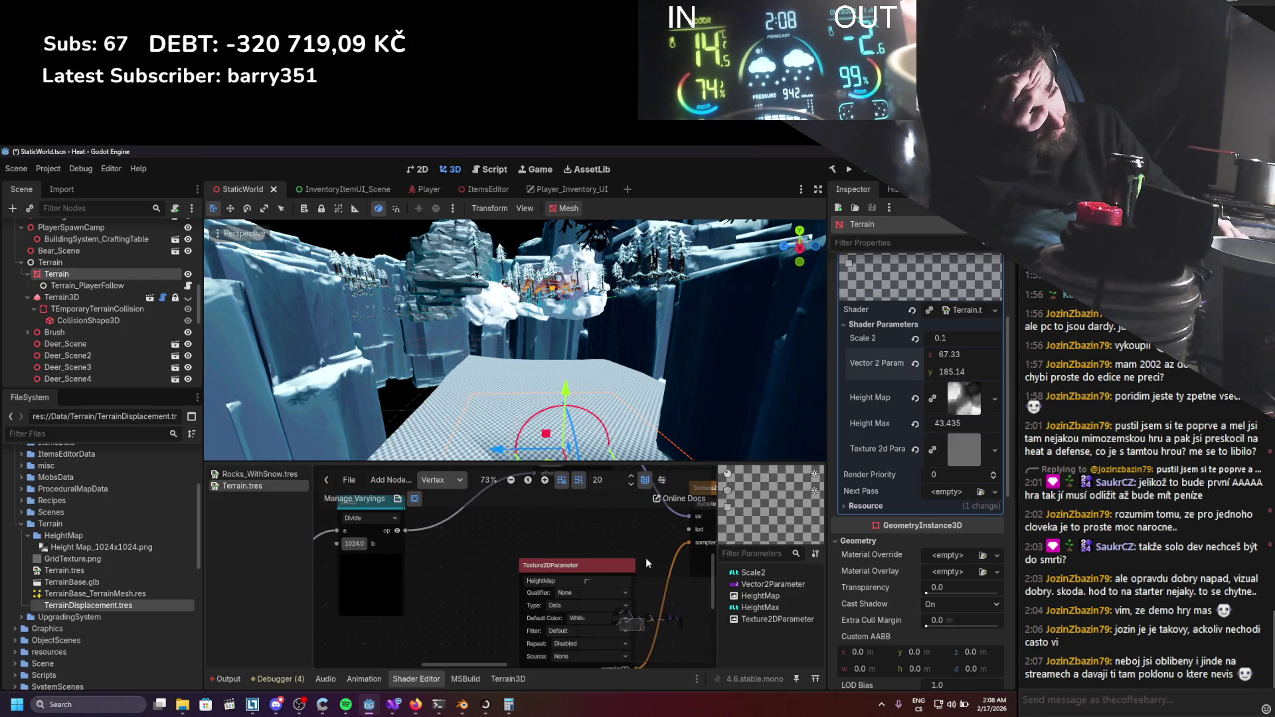
{"action": "left_click_drag", "start_coordinate": [649, 558], "coordinate": [488, 558]}
{"action": "scroll", "coordinate": [491, 563], "scroll_direction": "down", "scroll_amount": 4}
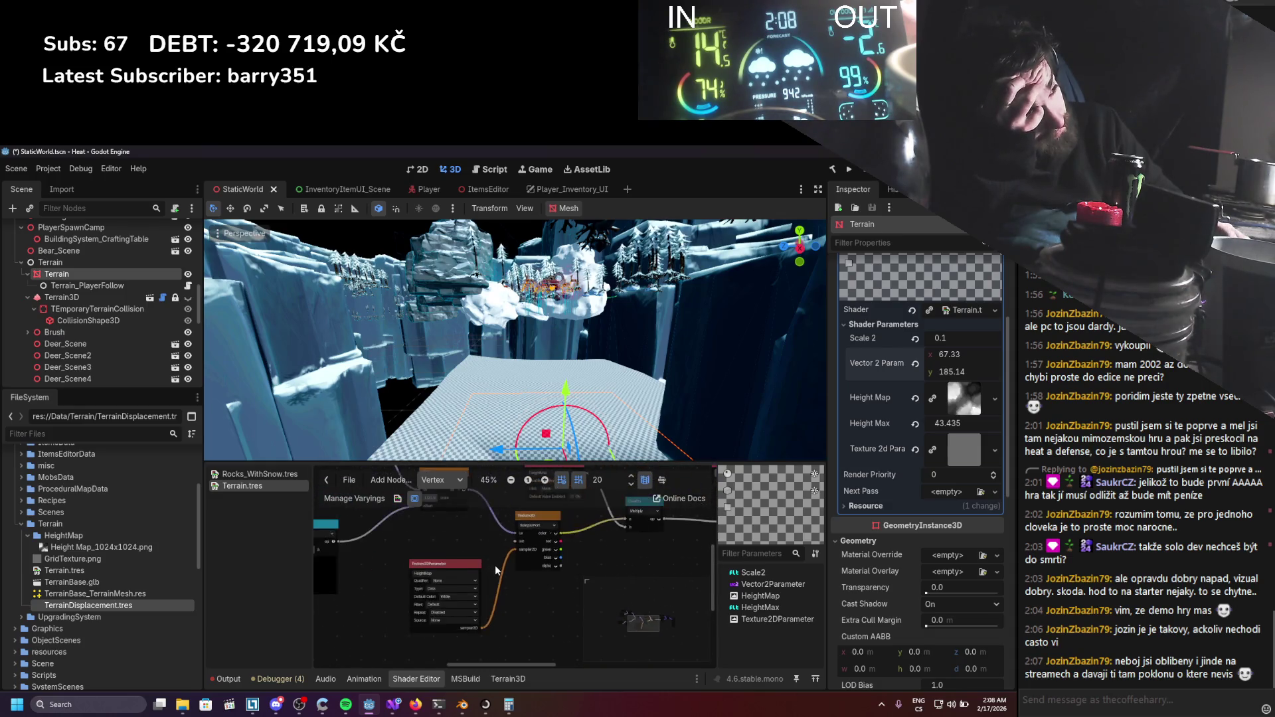
{"action": "scroll", "coordinate": [552, 567], "scroll_direction": "up", "scroll_amount": 3}
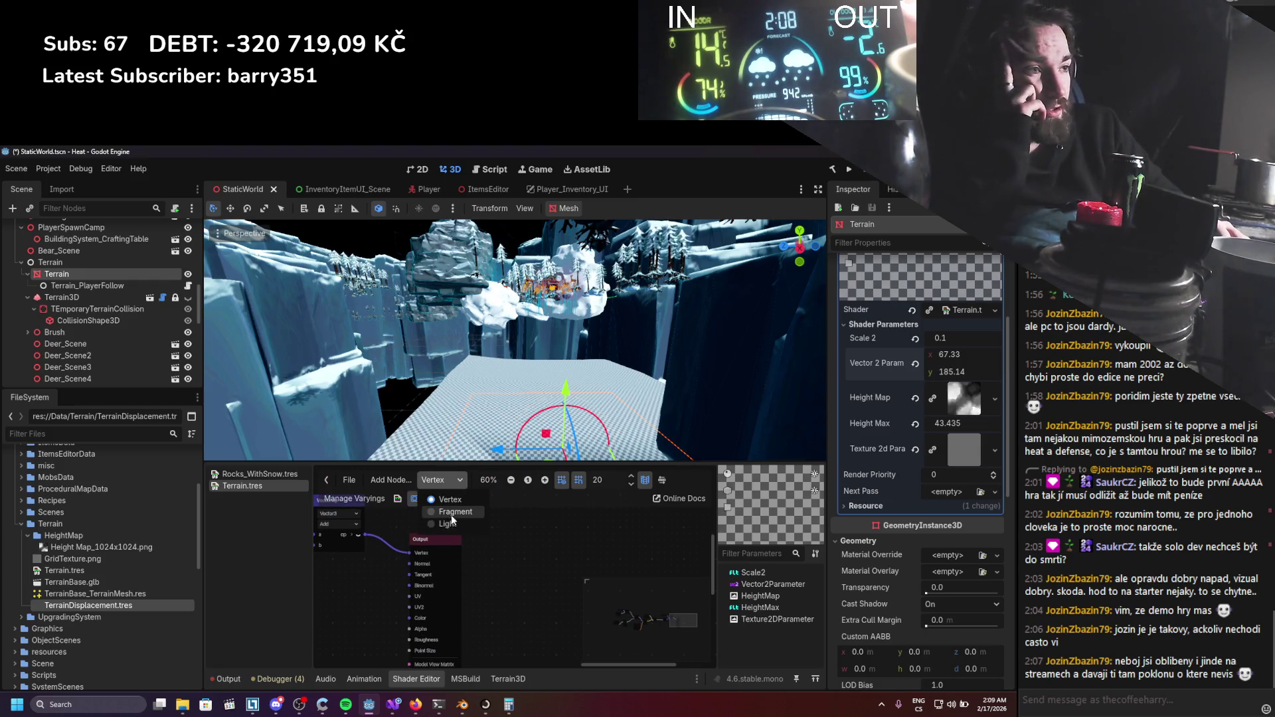
Switch between the Fragment and Vertex graphs and box-select the UV nodes.
{"action": "left_click", "coordinate": [452, 512]}
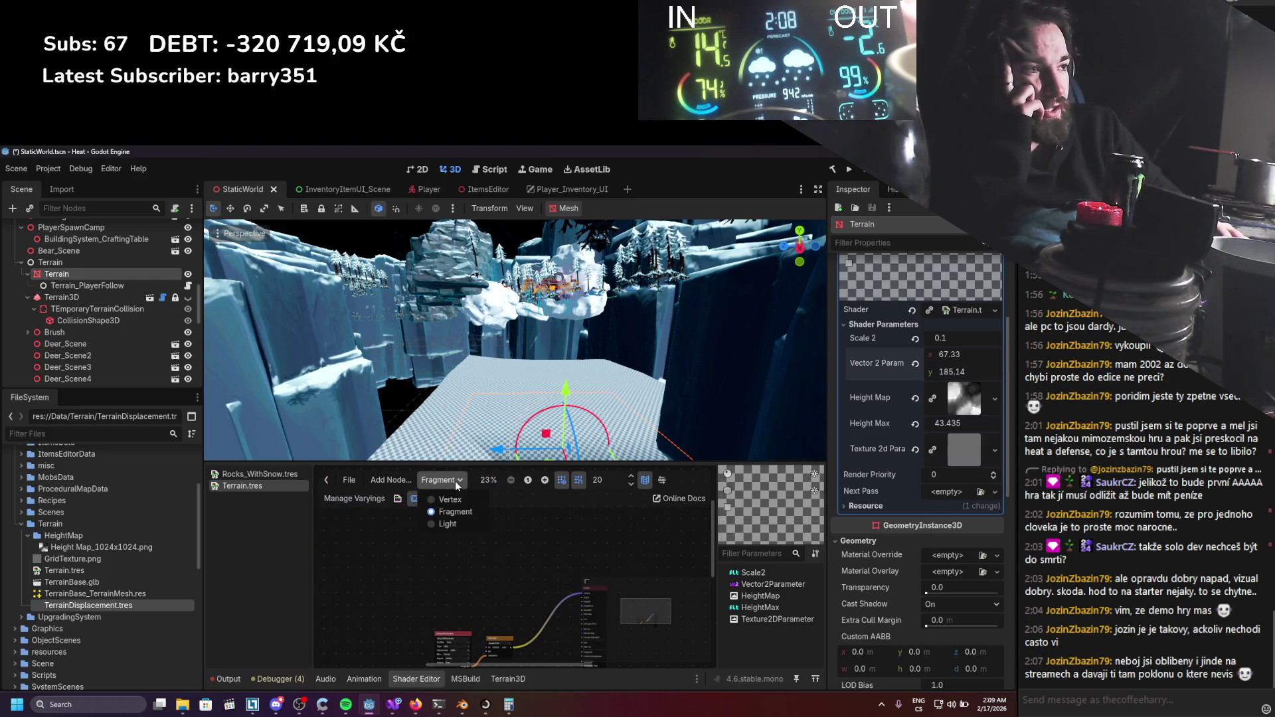
{"action": "left_click", "coordinate": [453, 501]}
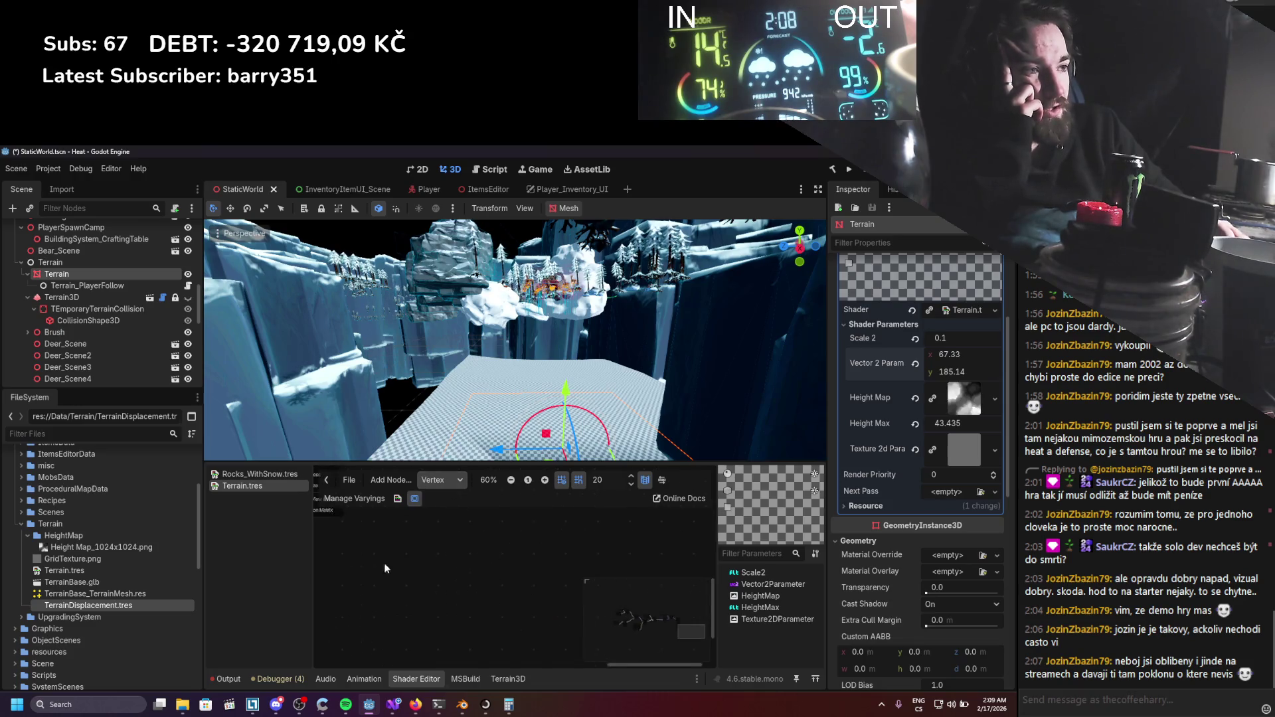
{"action": "scroll", "coordinate": [404, 599], "scroll_direction": "left", "scroll_amount": 5}
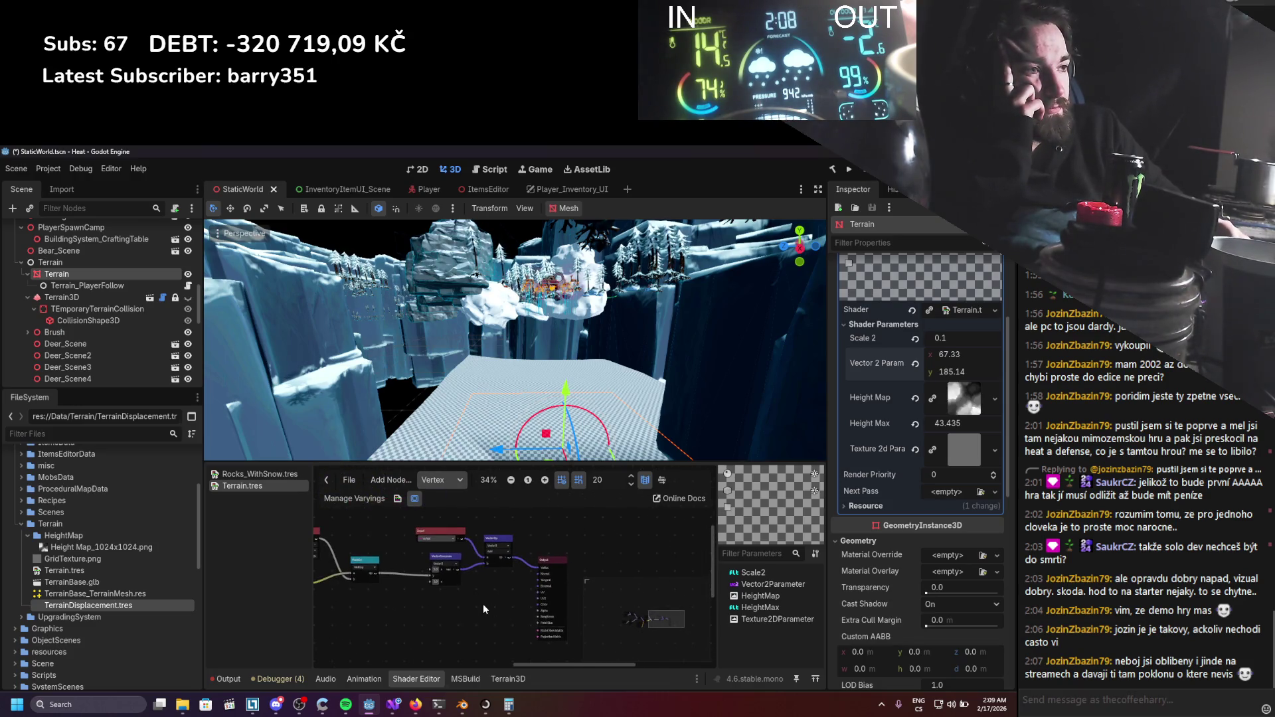
{"action": "scroll", "coordinate": [538, 596], "scroll_direction": "down", "scroll_amount": 3}
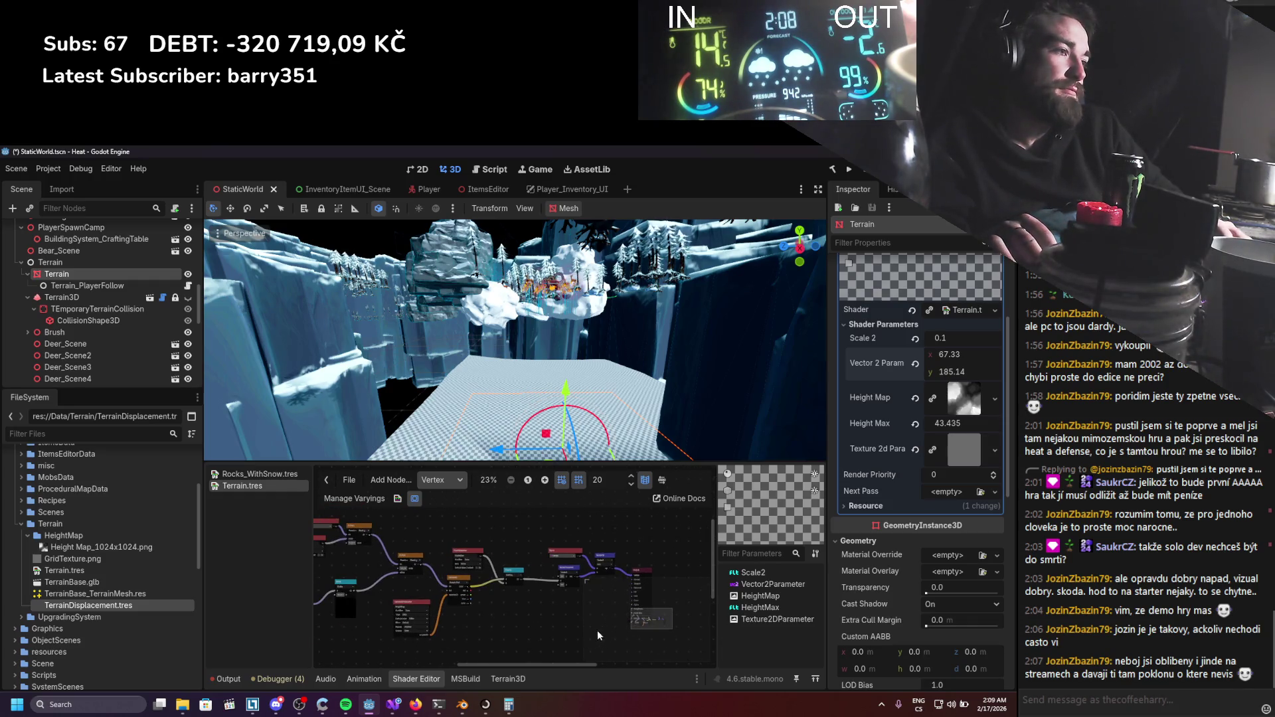
{"action": "scroll", "coordinate": [597, 631], "scroll_direction": "left", "scroll_amount": 2}
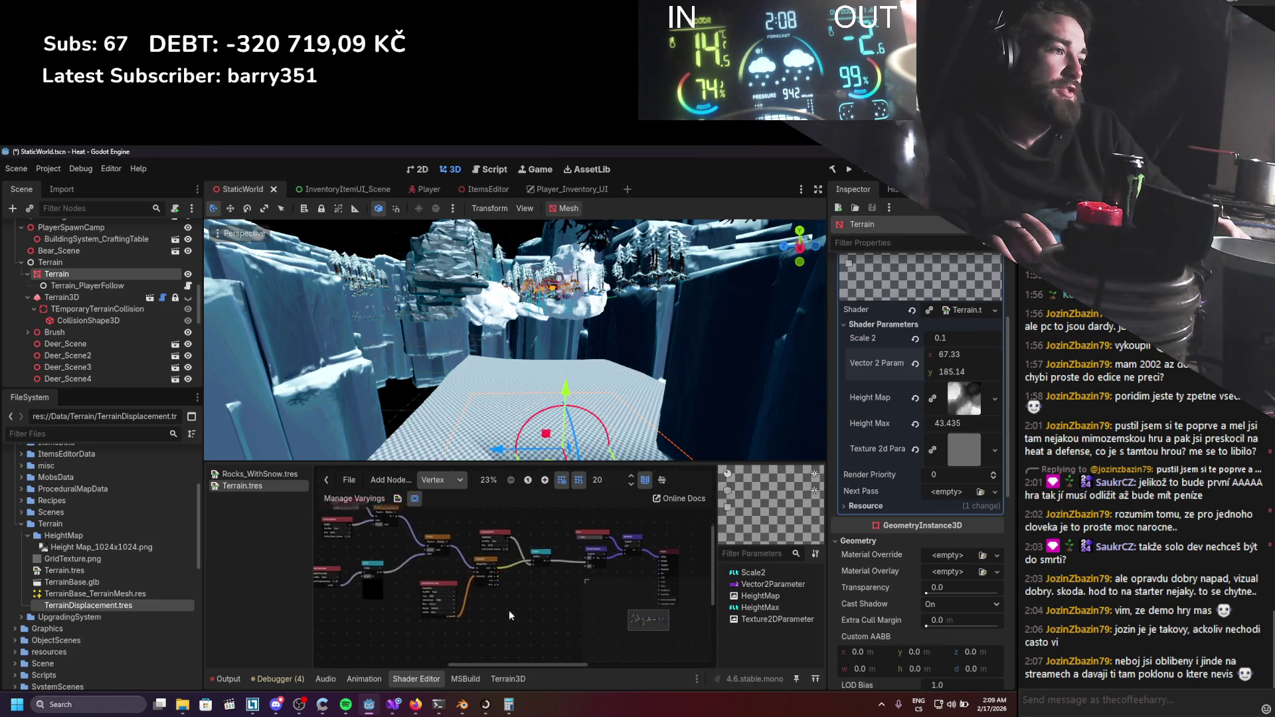
{"action": "scroll", "coordinate": [505, 612], "scroll_direction": "right", "scroll_amount": 2}
{"action": "mouse_move", "coordinate": [500, 639]}
{"action": "left_mouse_down"}
{"action": "mouse_move", "coordinate": [328, 526]}
{"action": "mouse_move", "coordinate": [238, 492]}
{"action": "mouse_move", "coordinate": [345, 518]}
{"action": "left_mouse_up"}
{"action": "scroll", "coordinate": [465, 552], "scroll_direction": "left", "scroll_amount": 3}
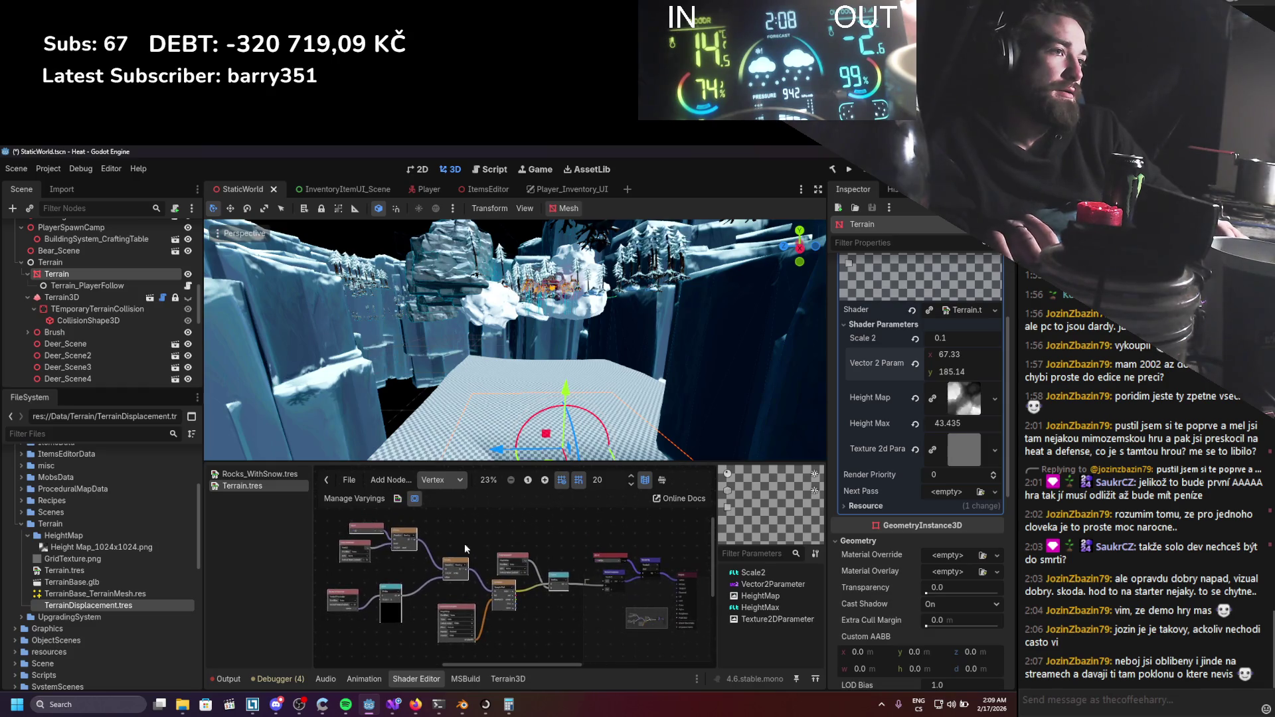
Arrange the nodes in the Fragment graph and set Scale 3 to 0.1.
{"action": "left_click", "coordinate": [462, 480]}
{"action": "left_click", "coordinate": [442, 509]}
{"action": "scroll", "coordinate": [485, 584], "scroll_direction": "down", "scroll_amount": 5}
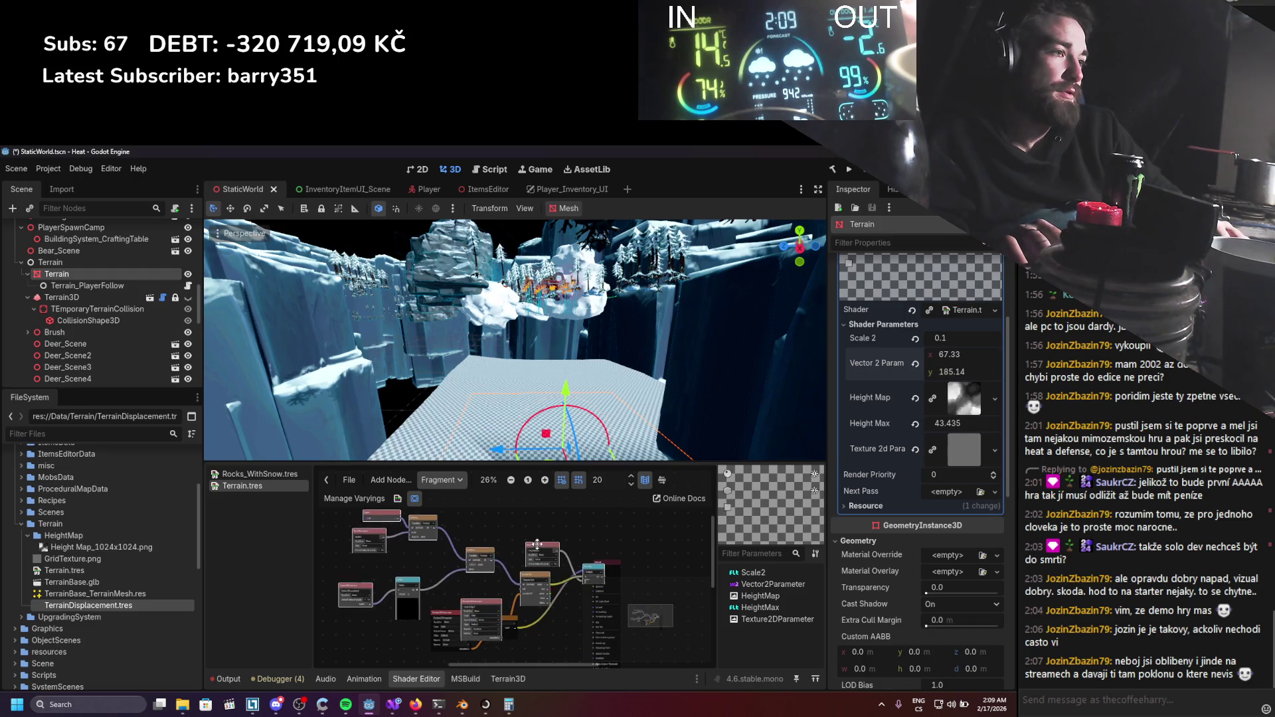
{"action": "left_click_drag", "start_coordinate": [542, 545], "coordinate": [472, 504]}
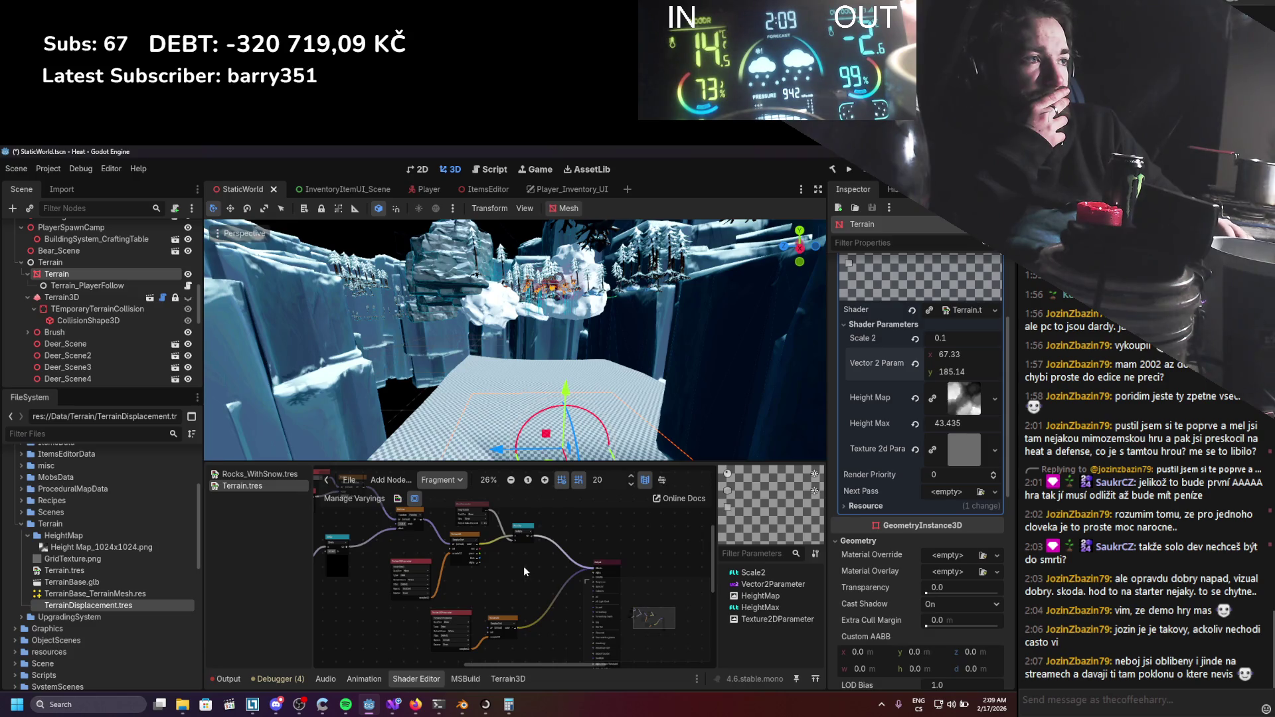
{"action": "mouse_move", "coordinate": [569, 401]}
{"action": "left_mouse_down"}
{"action": "mouse_move", "coordinate": [600, 349]}
{"action": "mouse_move", "coordinate": [592, 317]}
{"action": "mouse_move", "coordinate": [564, 452]}
{"action": "left_mouse_up"}
{"action": "scroll", "coordinate": [596, 591], "scroll_direction": "up", "scroll_amount": 3}
{"action": "scroll", "coordinate": [478, 588], "scroll_direction": "up", "scroll_amount": 1}
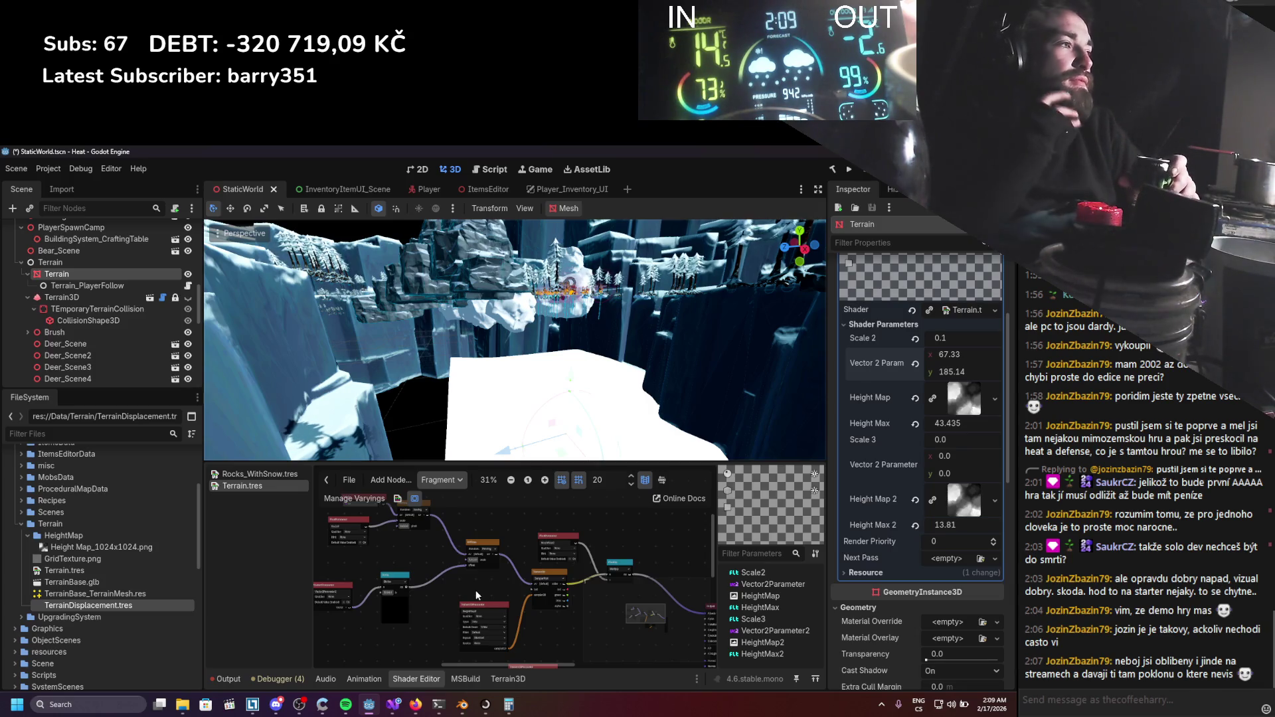
{"action": "left_click_drag", "start_coordinate": [967, 439], "coordinate": [965, 437]}
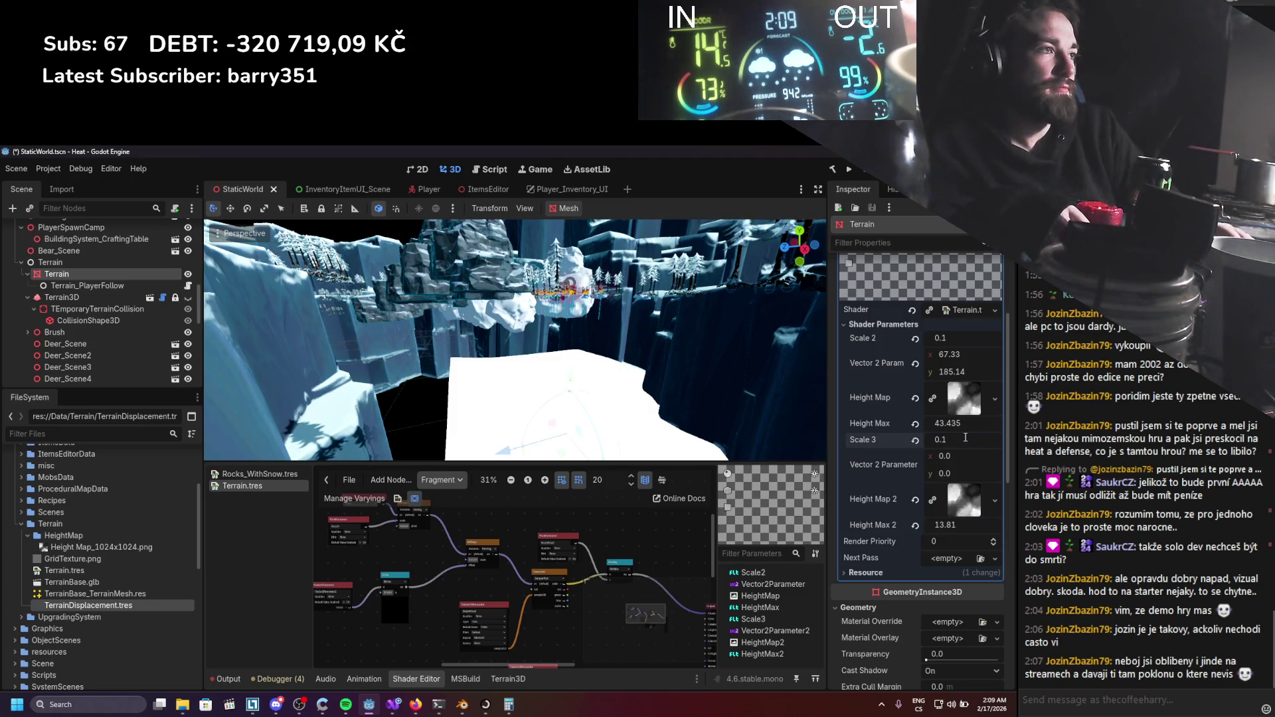
Raise Scale 3 to 1.0 and bring Height Max 2 down near zero.
{"action": "left_click_drag", "start_coordinate": [971, 444], "coordinate": [990, 445]}
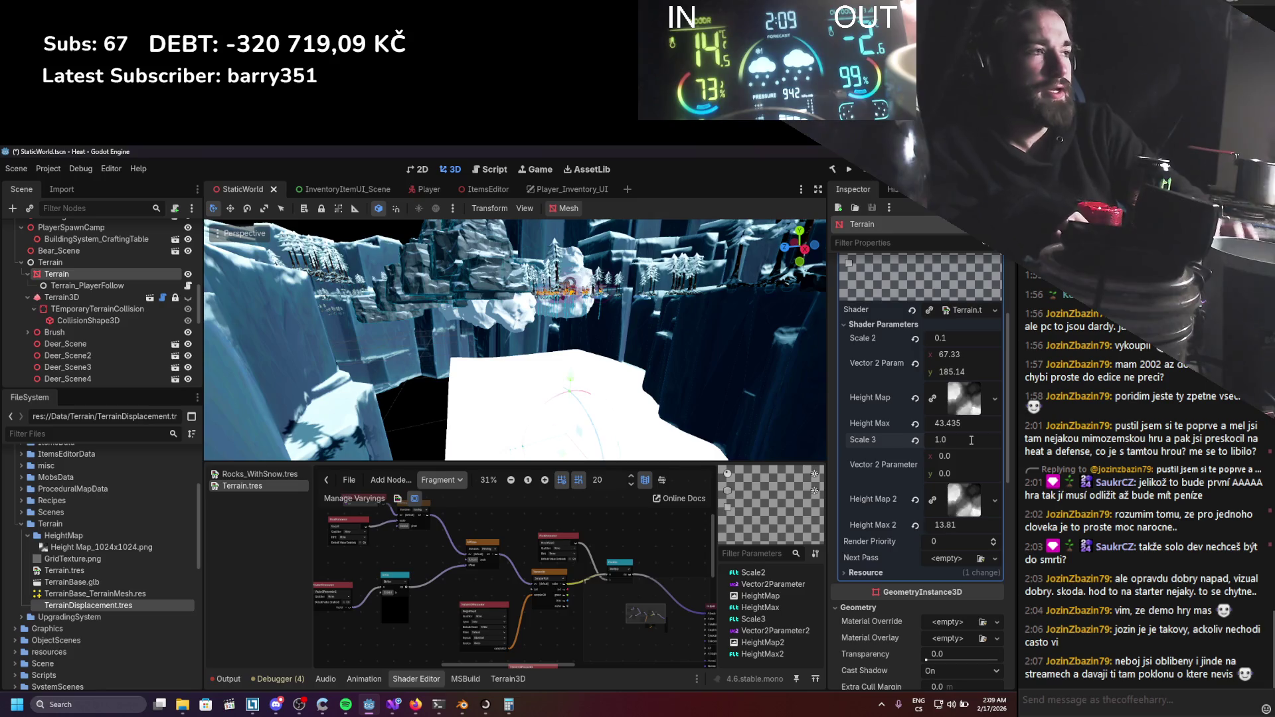
{"action": "scroll", "coordinate": [646, 406], "scroll_direction": "down", "scroll_amount": 2}
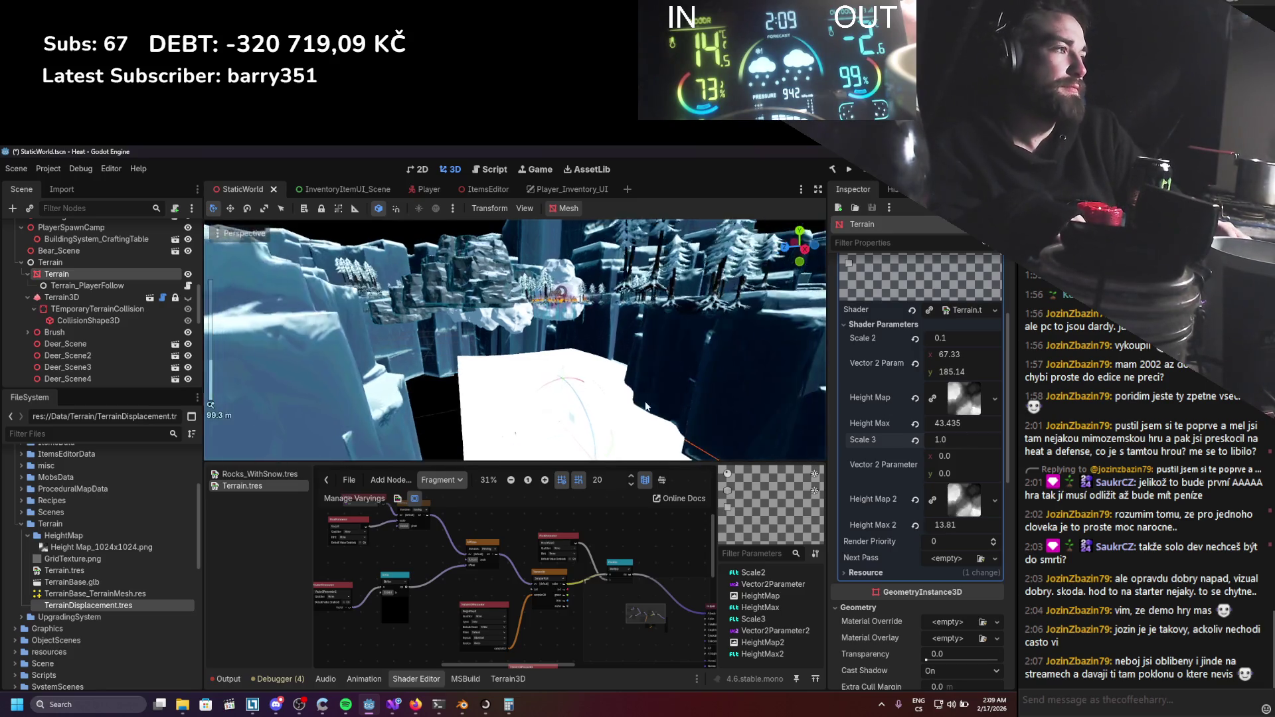
{"action": "scroll", "coordinate": [646, 406], "scroll_direction": "up", "scroll_amount": 2}
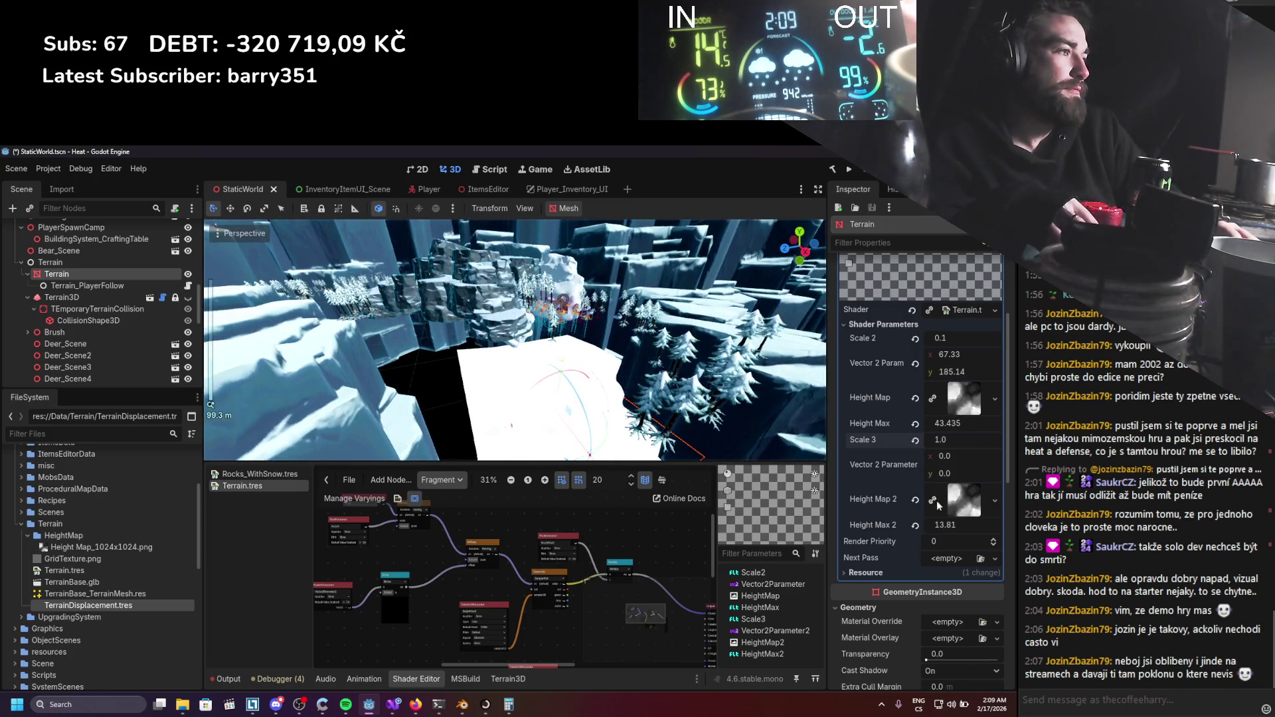
{"action": "left_click_drag", "start_coordinate": [547, 577], "coordinate": [477, 553]}
{"action": "scroll", "coordinate": [477, 554], "scroll_direction": "up", "scroll_amount": 3}
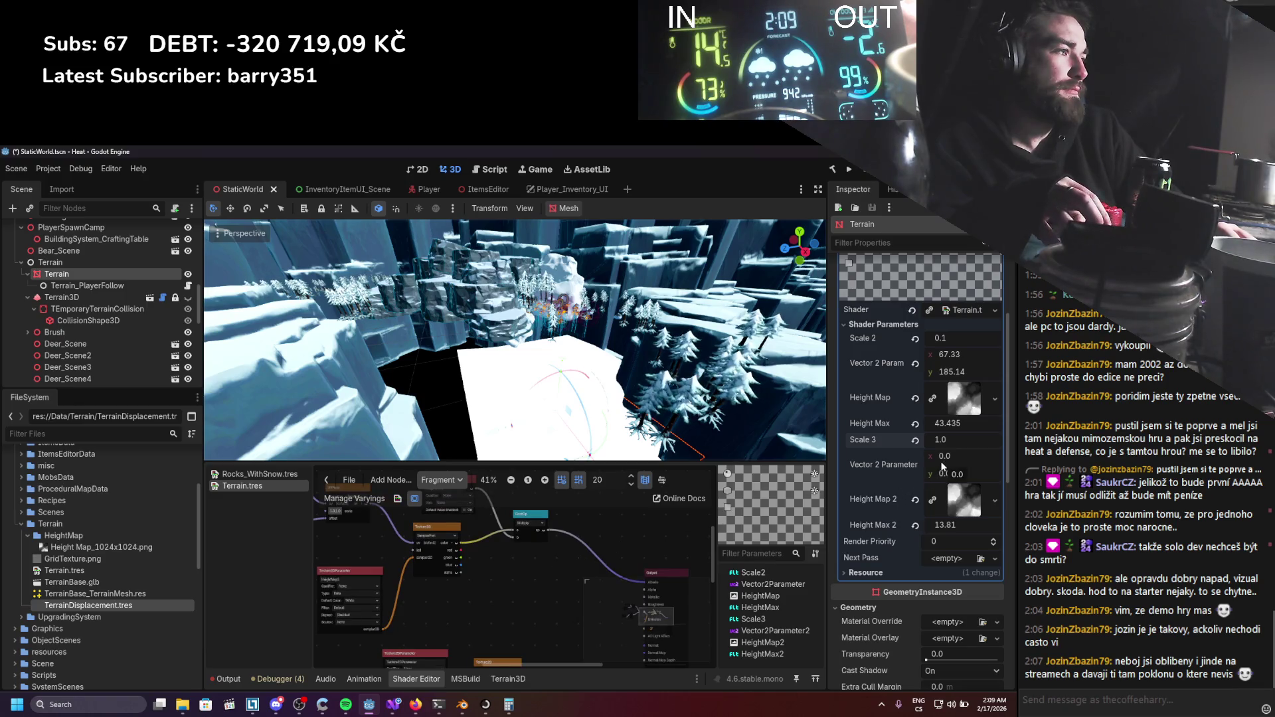
{"action": "mouse_move", "coordinate": [956, 525]}
{"action": "left_mouse_down"}
{"action": "mouse_move", "coordinate": [917, 525]}
{"action": "mouse_move", "coordinate": [943, 525]}
{"action": "left_mouse_up"}
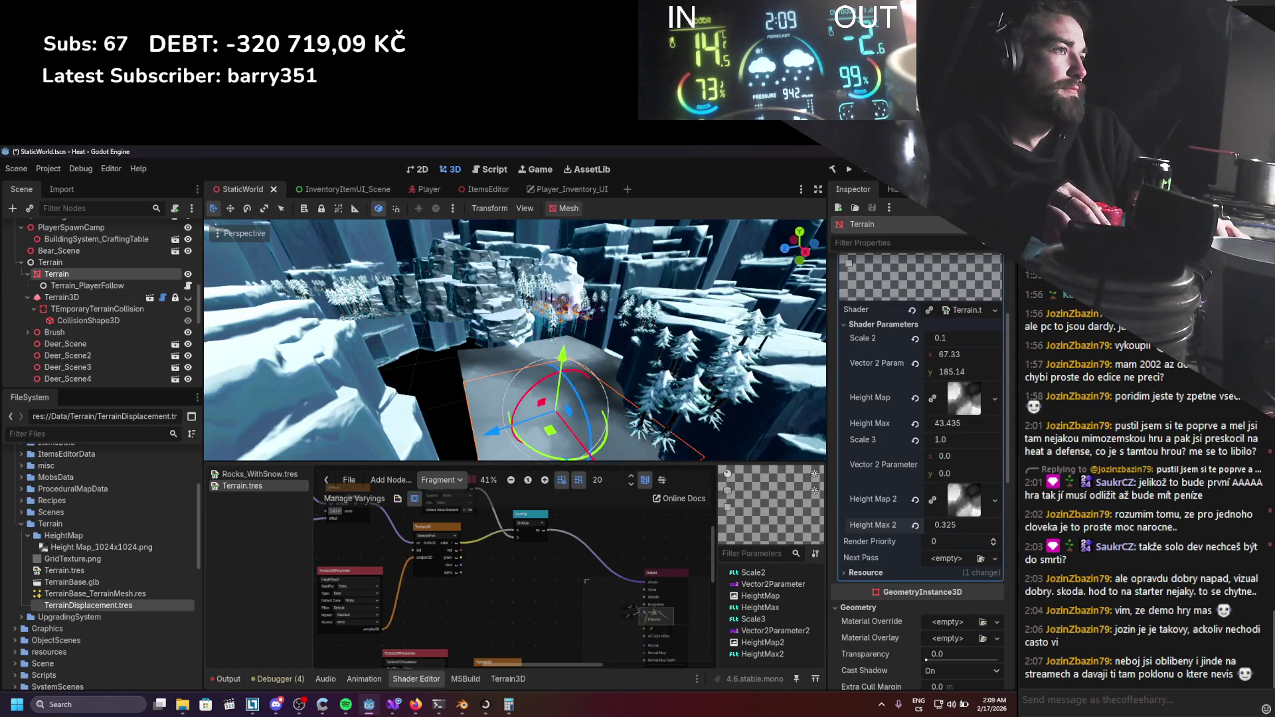
{"action": "scroll", "coordinate": [587, 420], "scroll_direction": "up", "scroll_amount": 2}
{"action": "scroll", "coordinate": [587, 420], "scroll_direction": "up", "scroll_amount": 5}
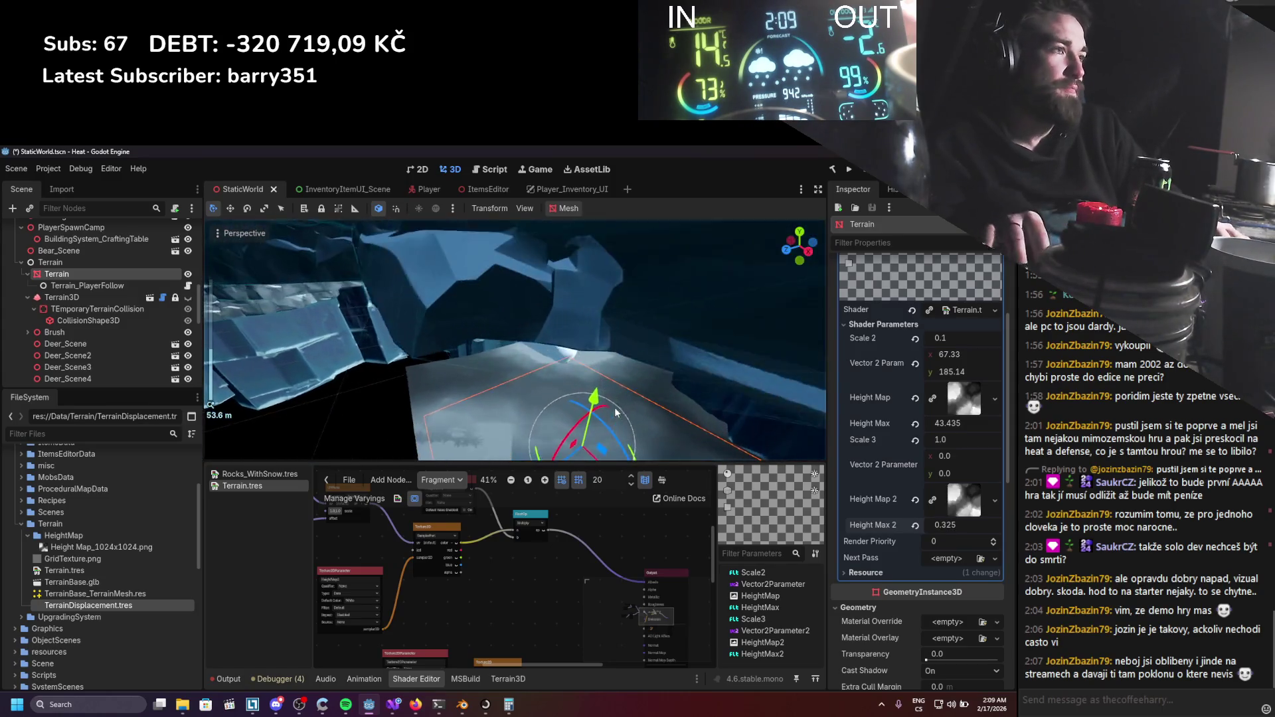
{"action": "scroll", "coordinate": [530, 307], "scroll_direction": "down", "scroll_amount": 5}
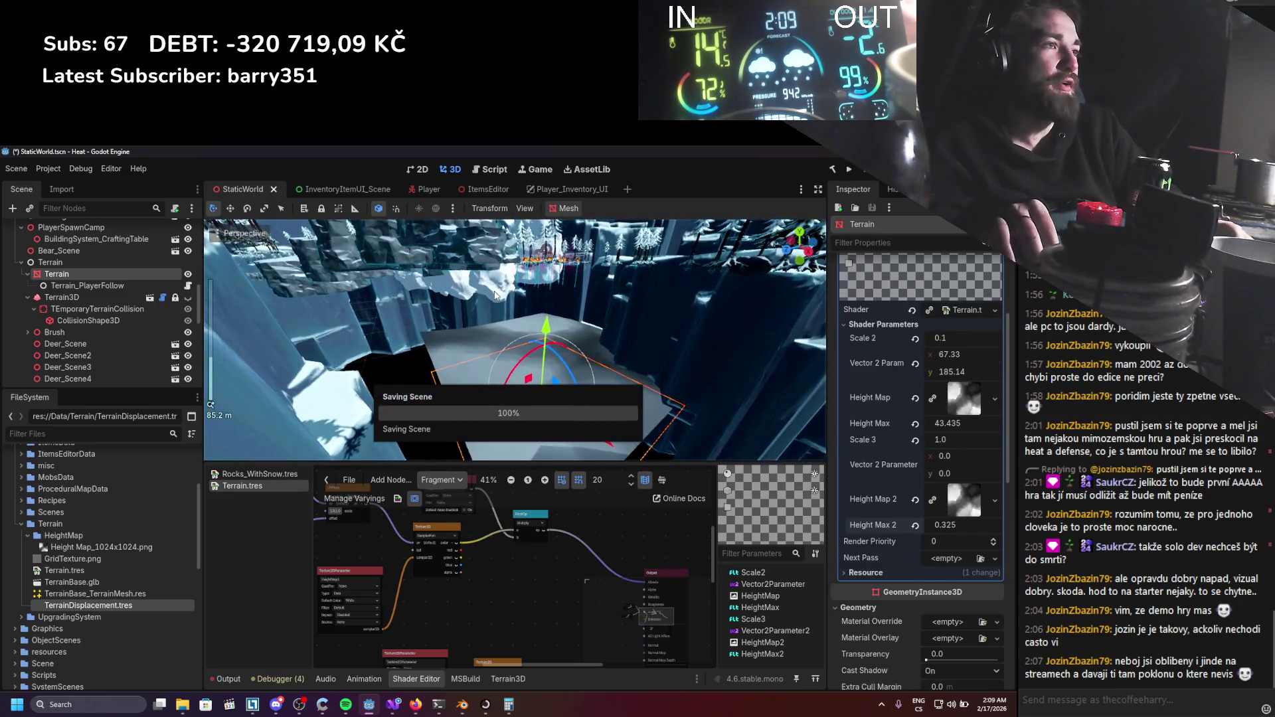
Lower Scale 3, wire the second Vector2Parameter into the graph, and sweep its x to 0.17.
{"action": "mouse_move", "coordinate": [958, 440]}
{"action": "left_mouse_down"}
{"action": "mouse_move", "coordinate": [900, 439]}
{"action": "mouse_move", "coordinate": [911, 440]}
{"action": "left_mouse_up"}
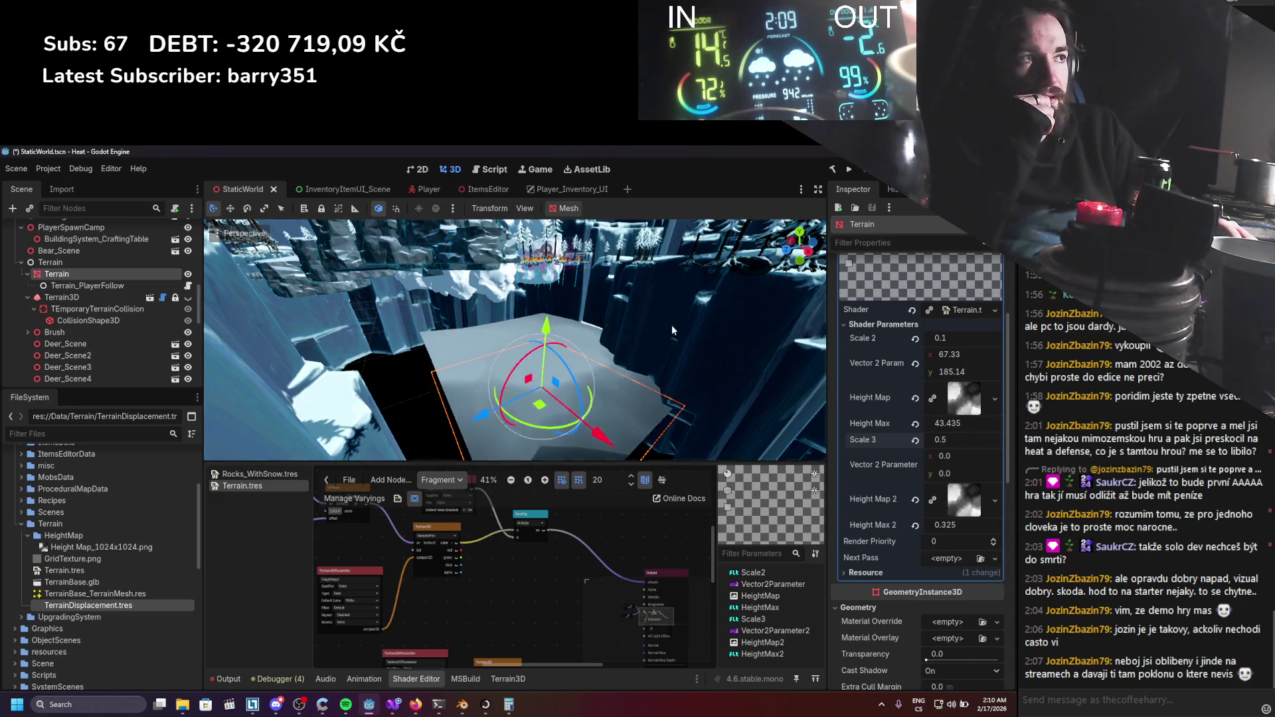
{"action": "scroll", "coordinate": [478, 293], "scroll_direction": "down", "scroll_amount": 3}
{"action": "scroll", "coordinate": [478, 293], "scroll_direction": "down", "scroll_amount": 10}
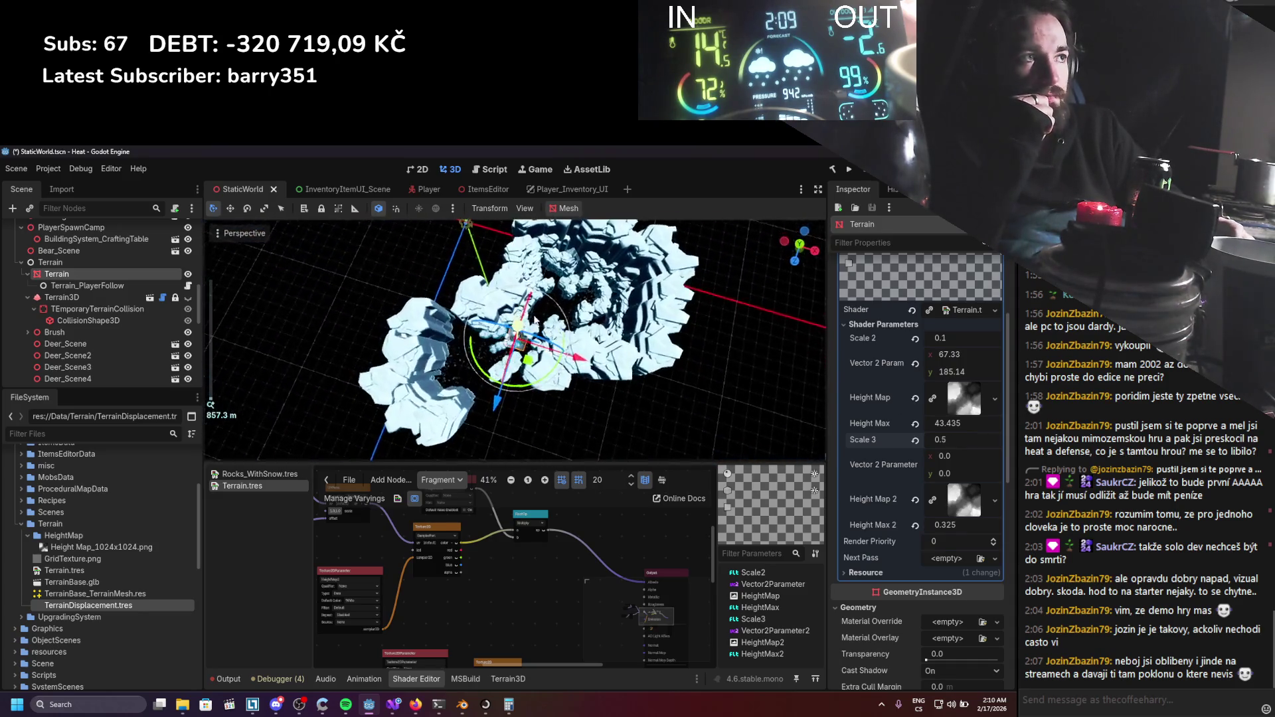
{"action": "scroll", "coordinate": [466, 254], "scroll_direction": "up", "scroll_amount": 18}
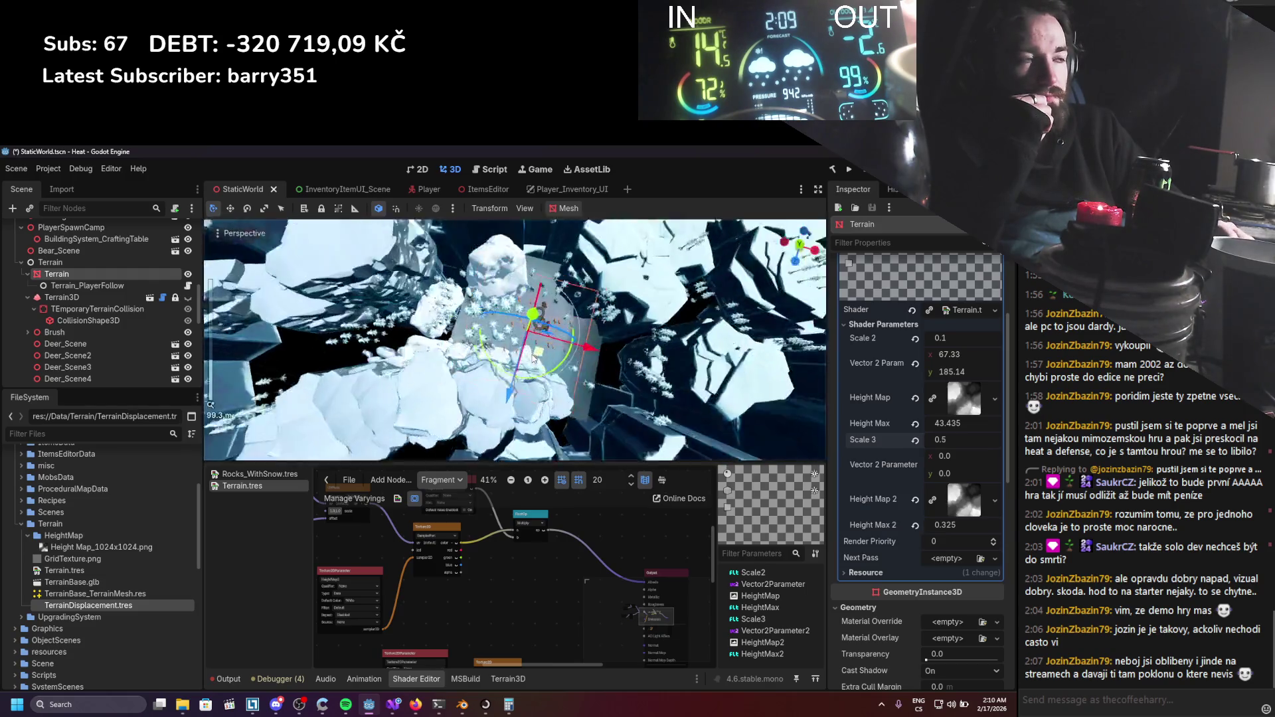
{"action": "scroll", "coordinate": [417, 299], "scroll_direction": "up", "scroll_amount": 2}
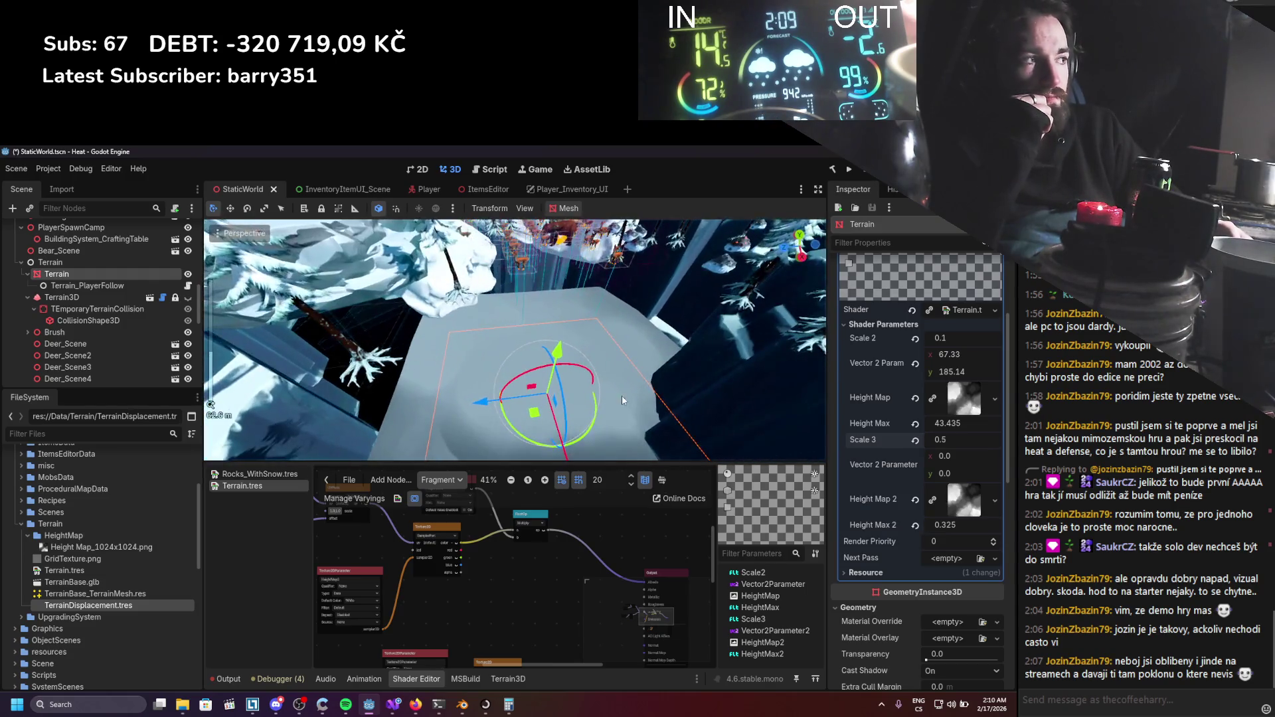
{"action": "left_click_drag", "start_coordinate": [955, 455], "coordinate": [971, 455]}
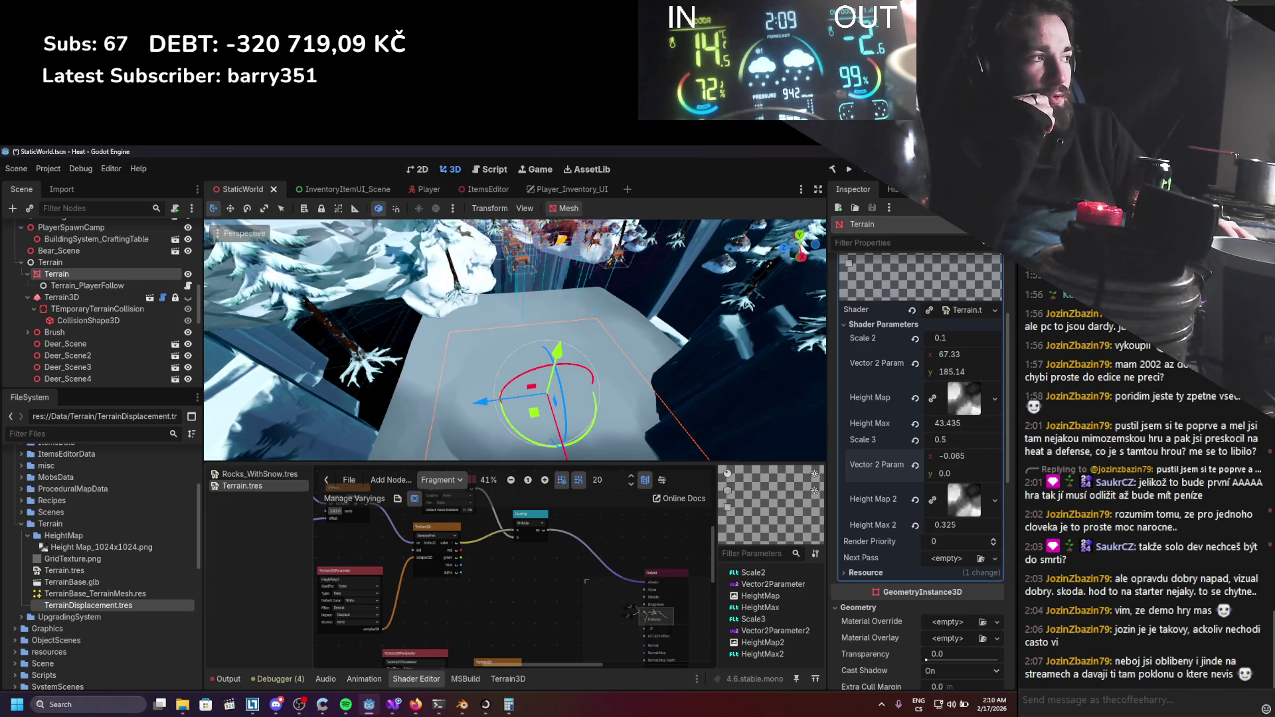
{"action": "scroll", "coordinate": [351, 614], "scroll_direction": "up", "scroll_amount": 1}
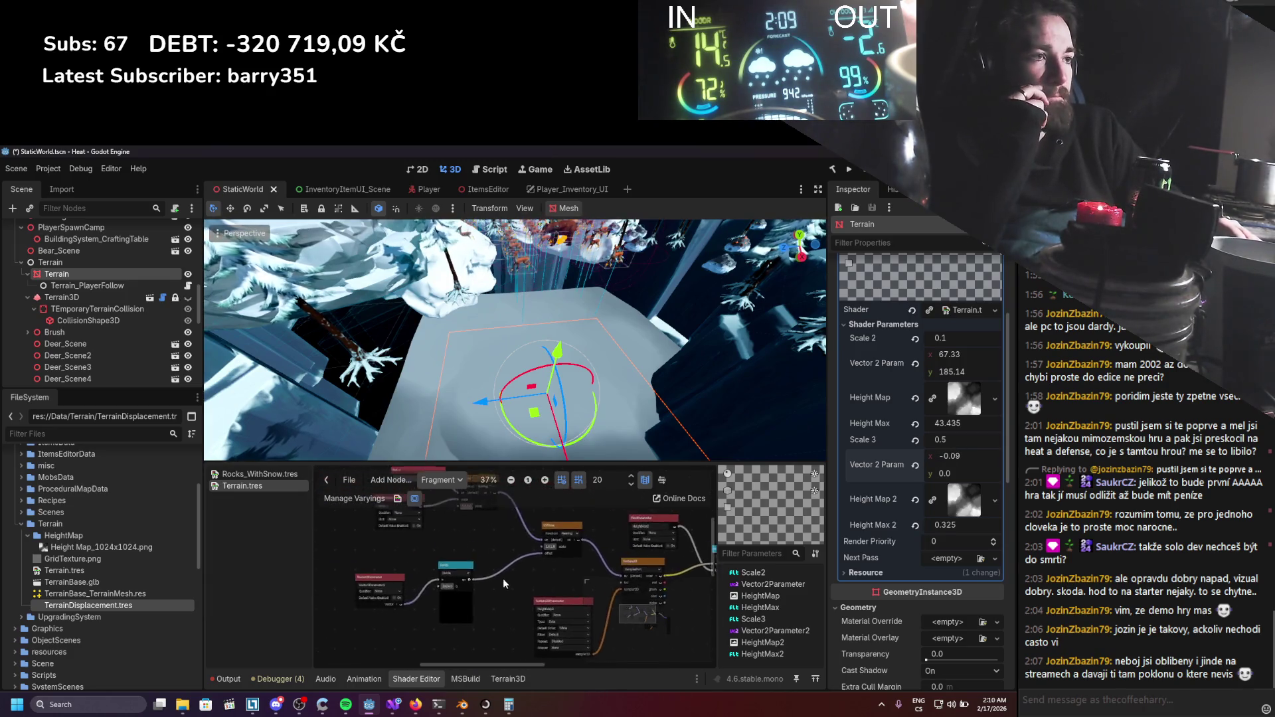
{"action": "left_click_drag", "start_coordinate": [401, 608], "coordinate": [566, 548]}
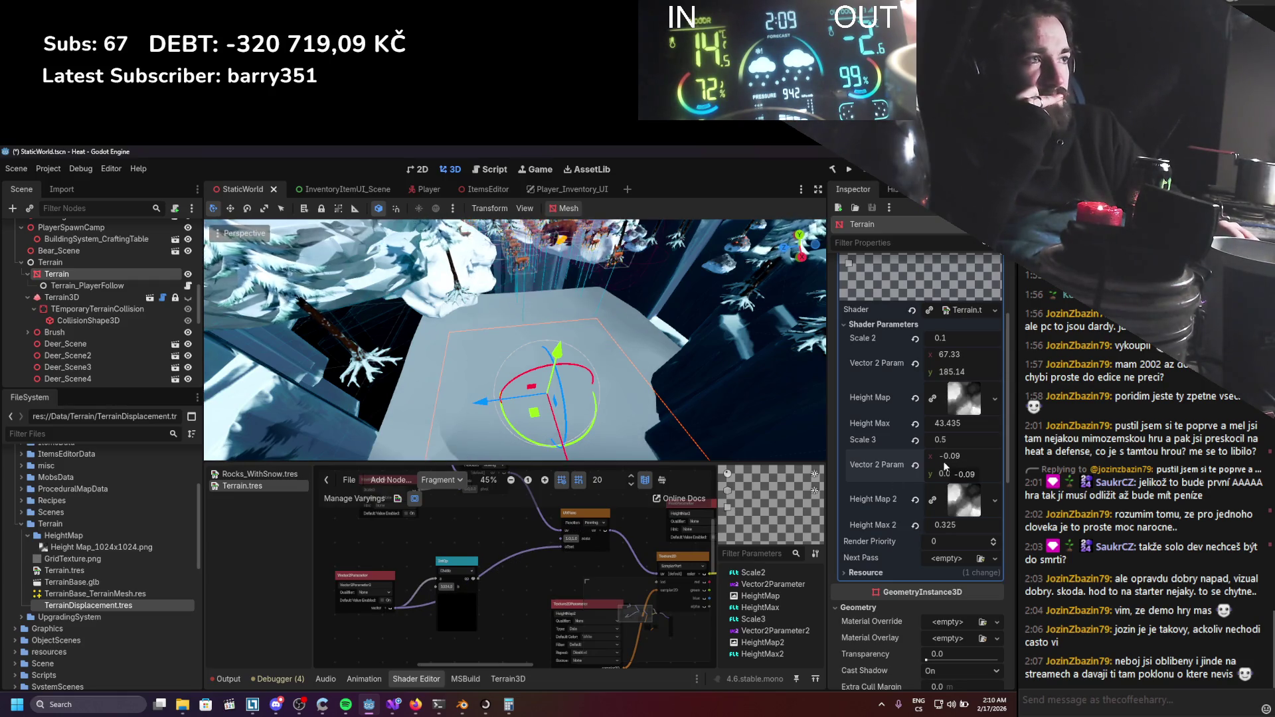
{"action": "mouse_move", "coordinate": [977, 456]}
{"action": "left_mouse_down"}
{"action": "mouse_move", "coordinate": [1003, 455]}
{"action": "mouse_move", "coordinate": [966, 462]}
{"action": "left_mouse_up"}
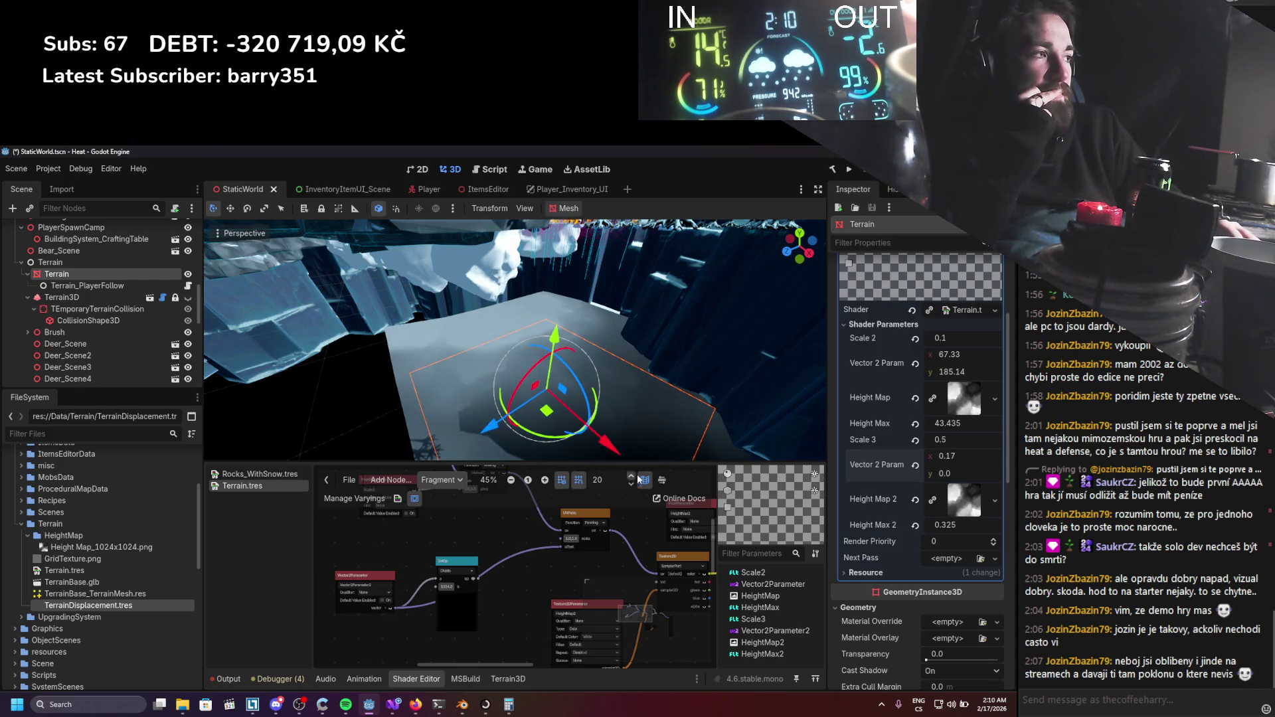
Check the second heightmap texture's Repeat options, leaving them unchanged.
{"action": "scroll", "coordinate": [597, 579], "scroll_direction": "up", "scroll_amount": 1}
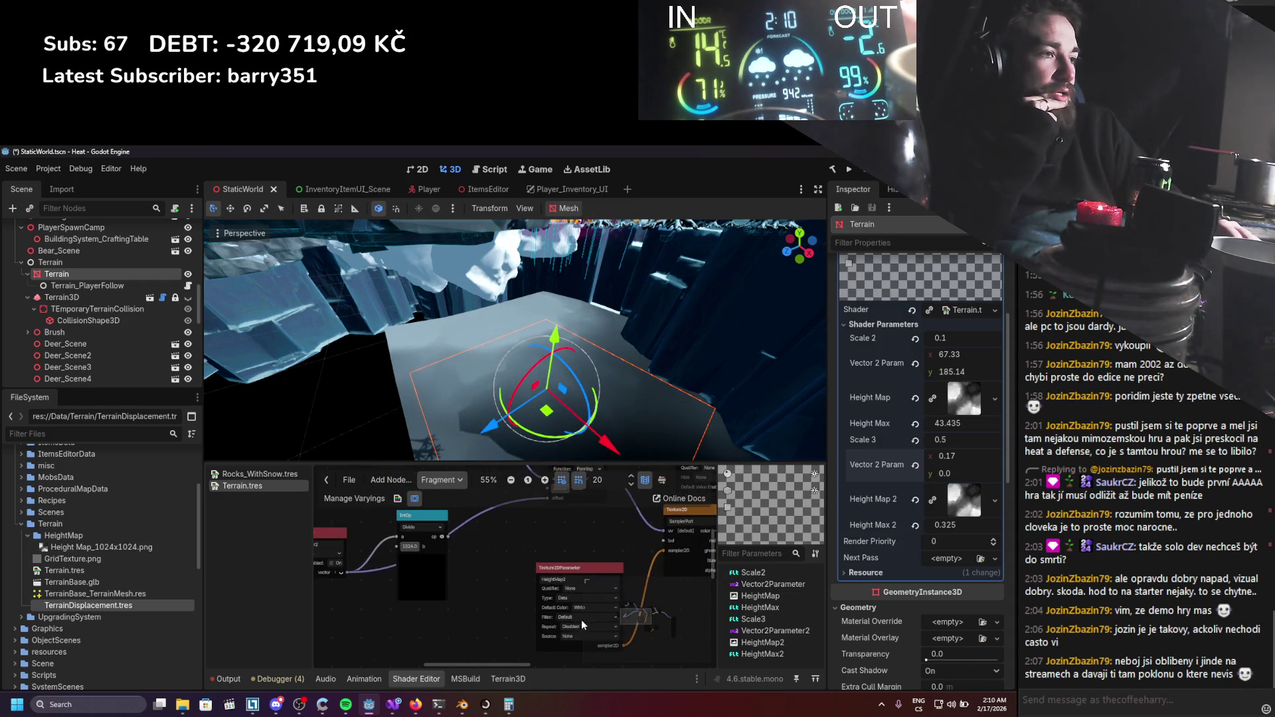
{"action": "left_click", "coordinate": [568, 626]}
{"action": "key", "text": "Escape"}
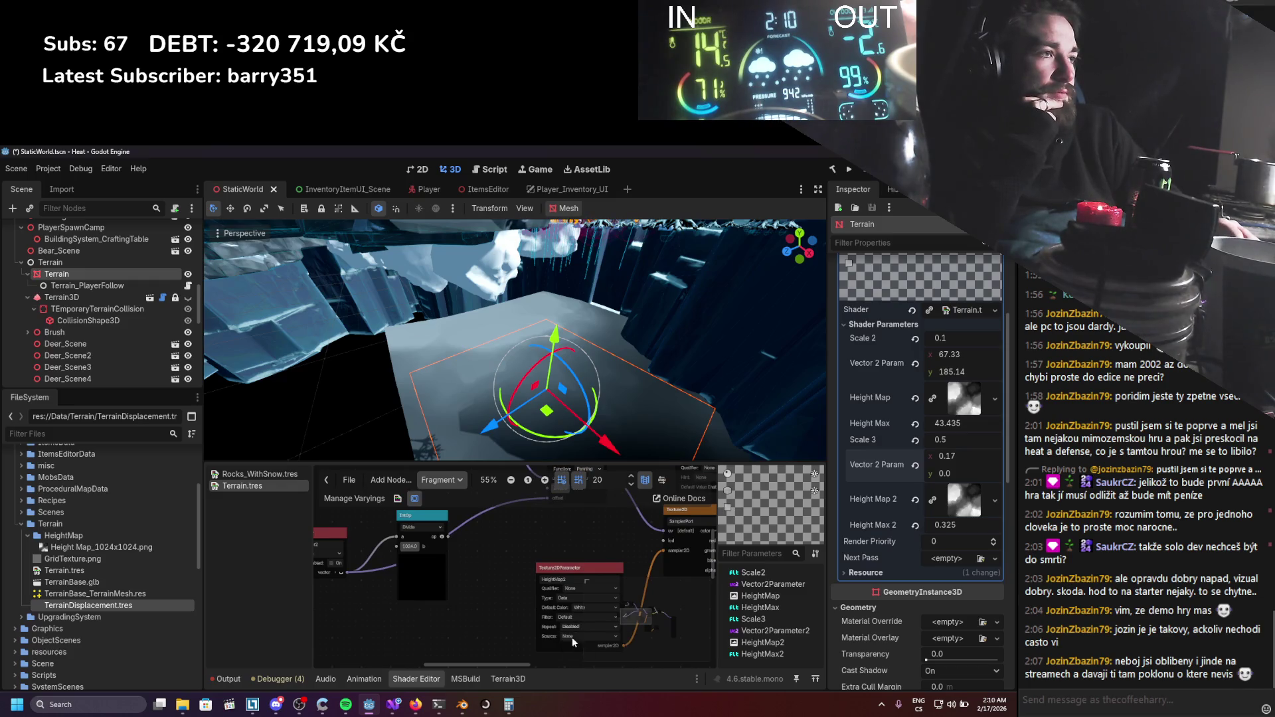
{"action": "scroll", "coordinate": [540, 538], "scroll_direction": "down", "scroll_amount": 2}
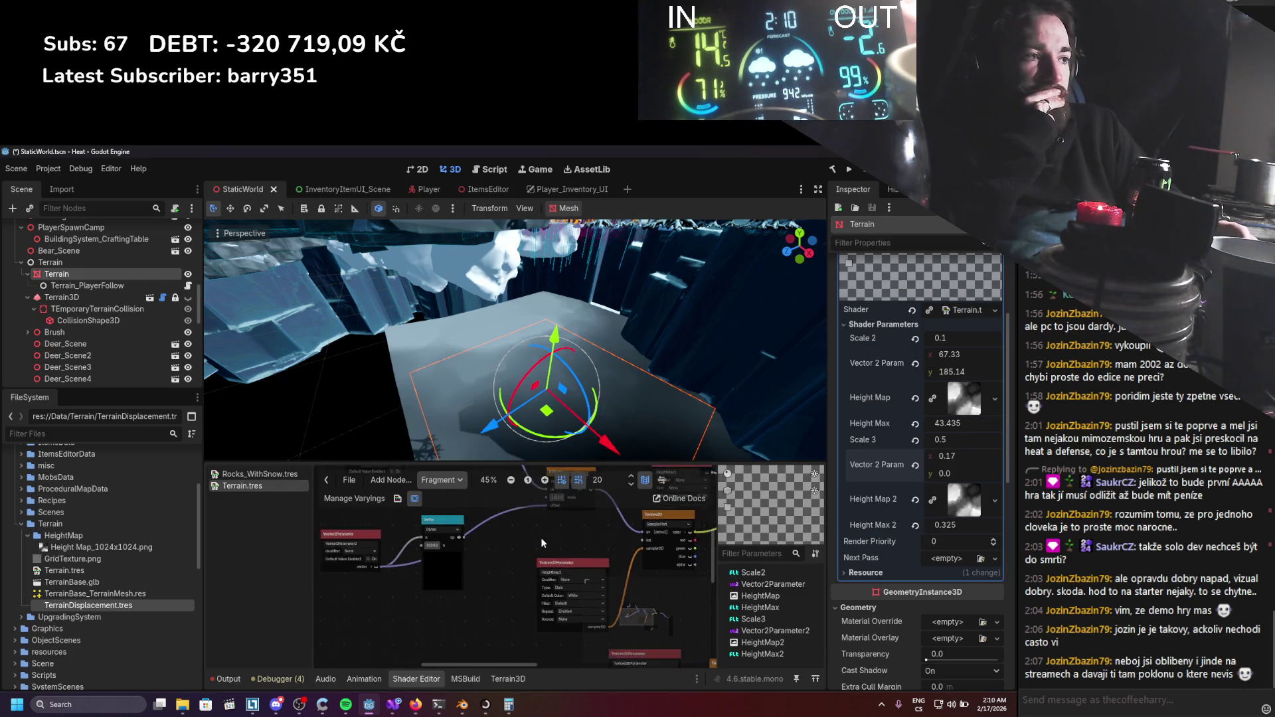
{"action": "scroll", "coordinate": [512, 551], "scroll_direction": "up", "scroll_amount": 3}
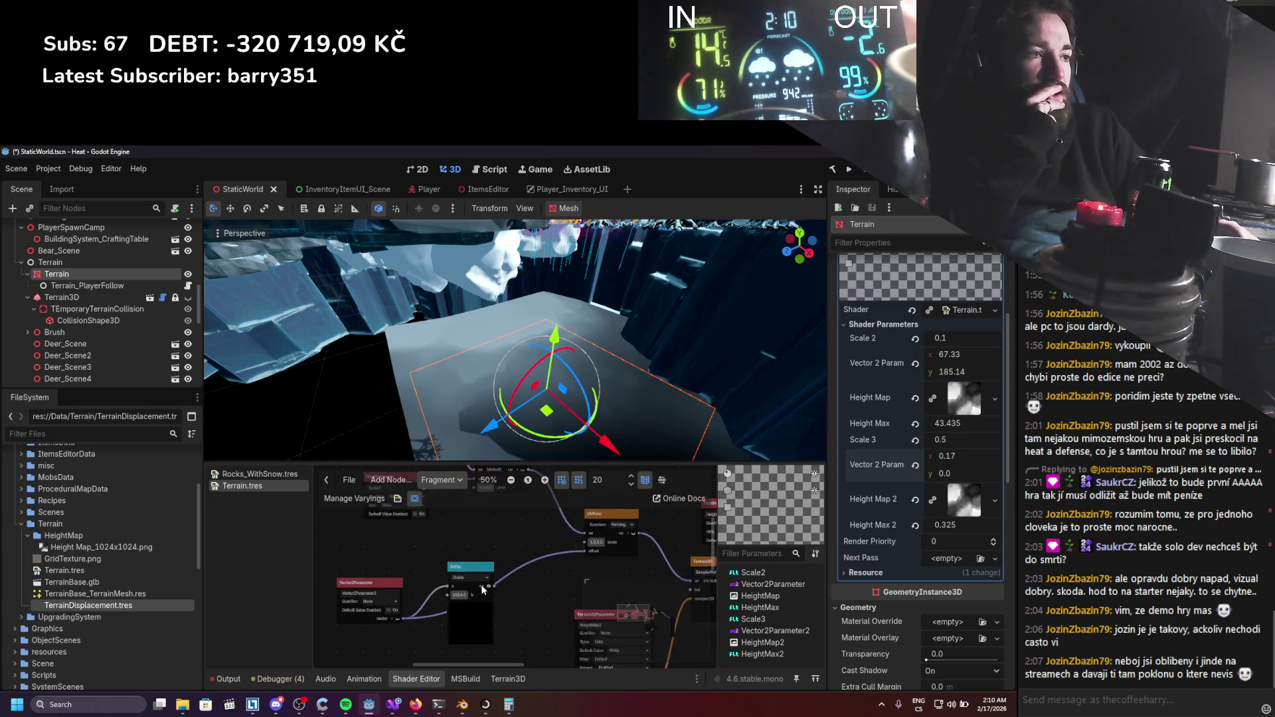
Connect the IntOp node's output to the UVFunc offset input.
{"action": "left_click_drag", "start_coordinate": [466, 565], "coordinate": [464, 543]}
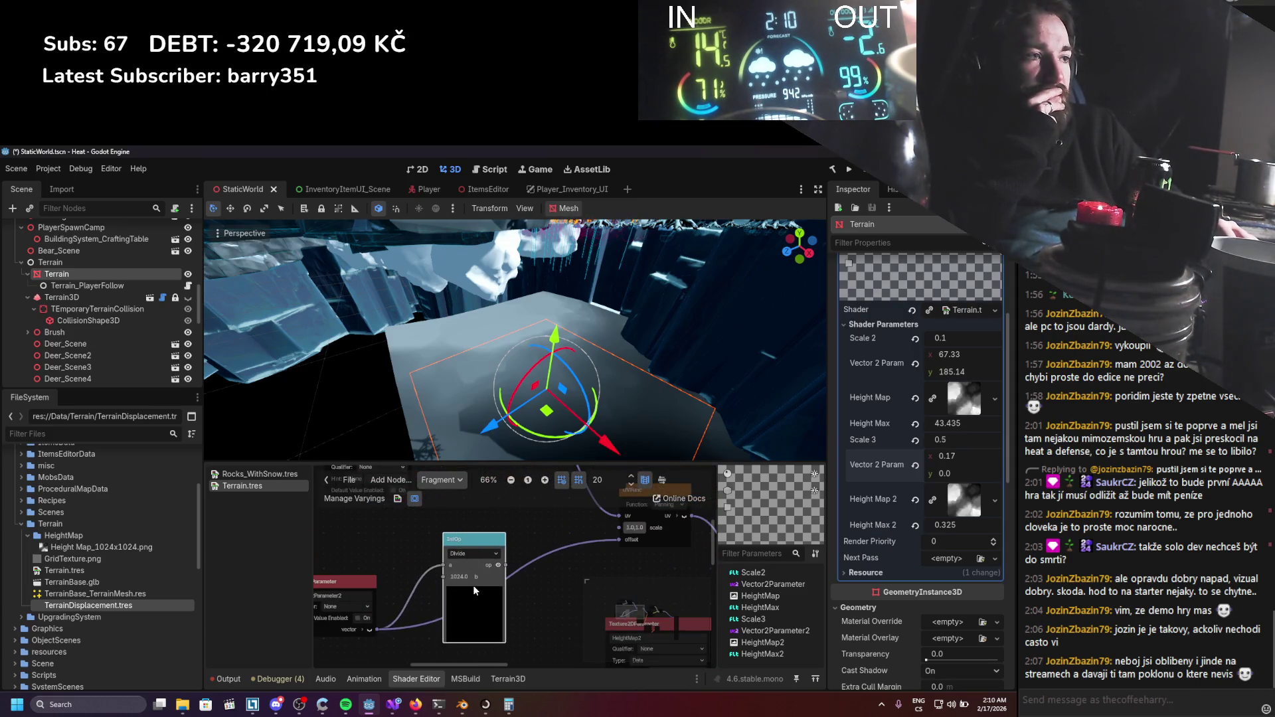
{"action": "scroll", "coordinate": [495, 598], "scroll_direction": "up", "scroll_amount": 1}
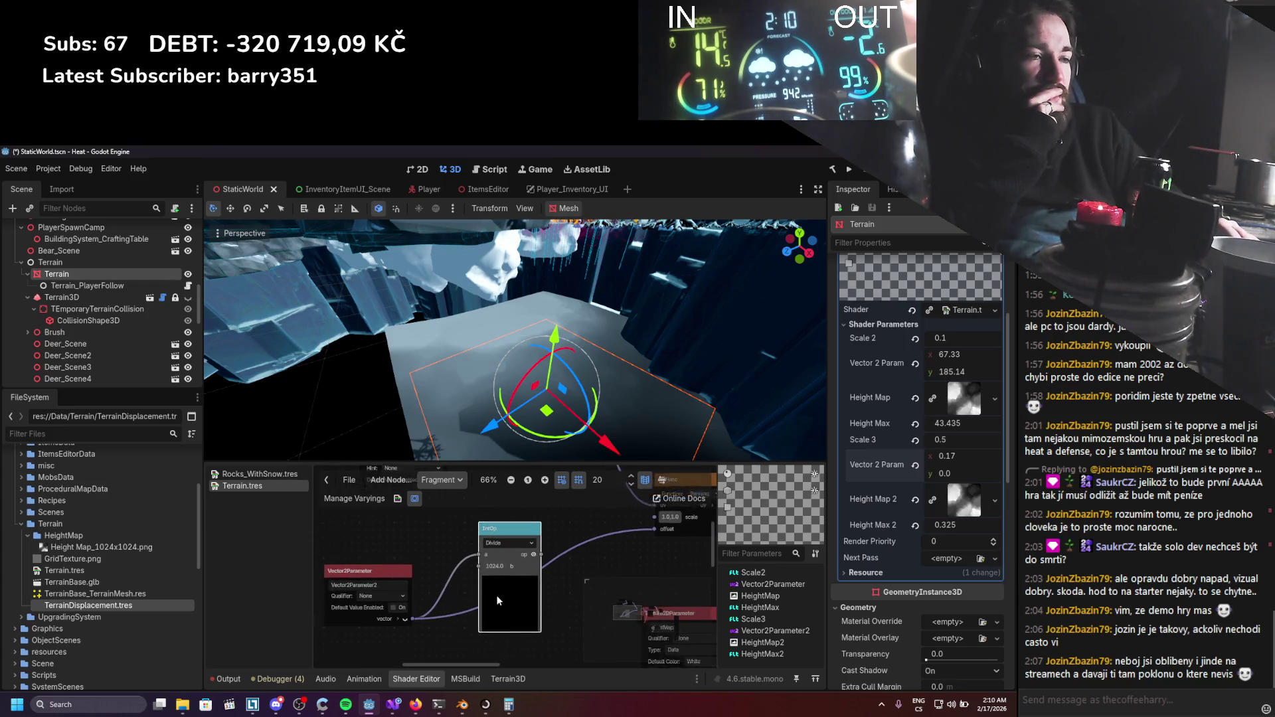
{"action": "right_click", "coordinate": [547, 554]}
{"action": "left_click_drag", "start_coordinate": [576, 545], "coordinate": [566, 546]}
{"action": "left_click_drag", "start_coordinate": [651, 526], "coordinate": [672, 519]}
{"action": "left_click", "coordinate": [660, 534]}
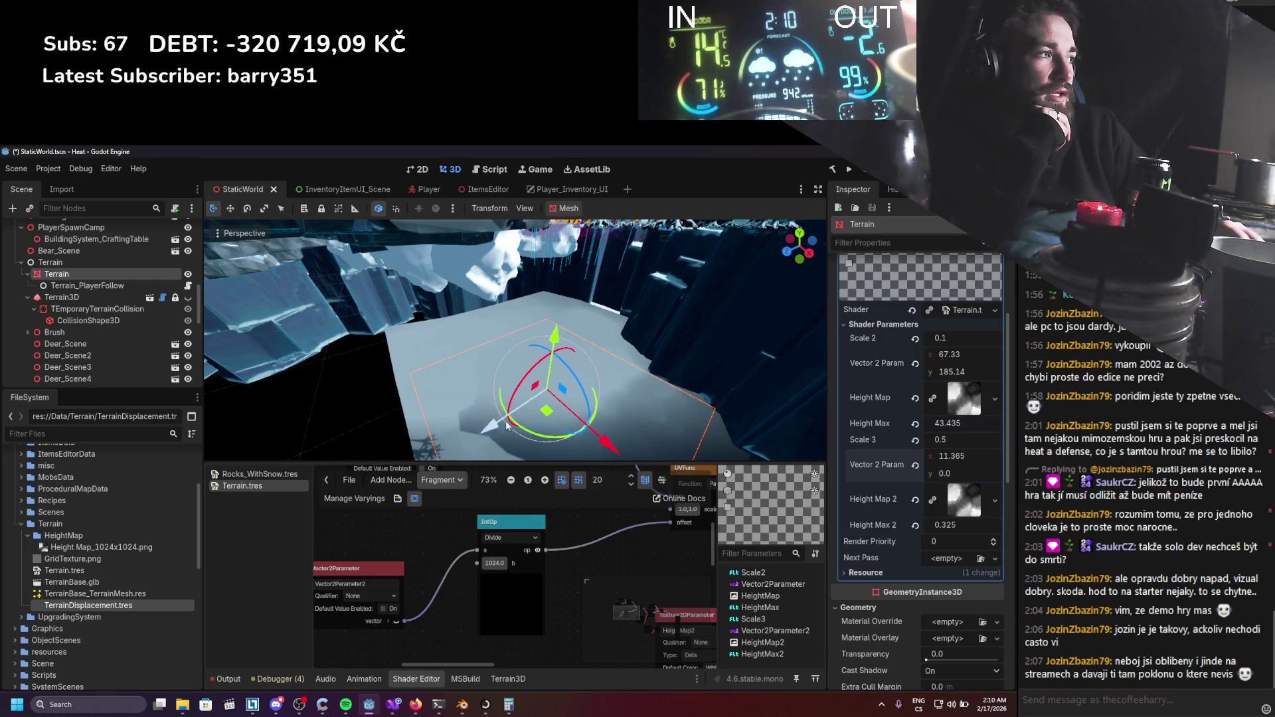
Enter 1024 as the second offset x, fine-tune it to 880.855, and move the Vector2Parameter node up.
{"action": "left_click", "coordinate": [976, 461]}
{"action": "type", "text": "1024"}
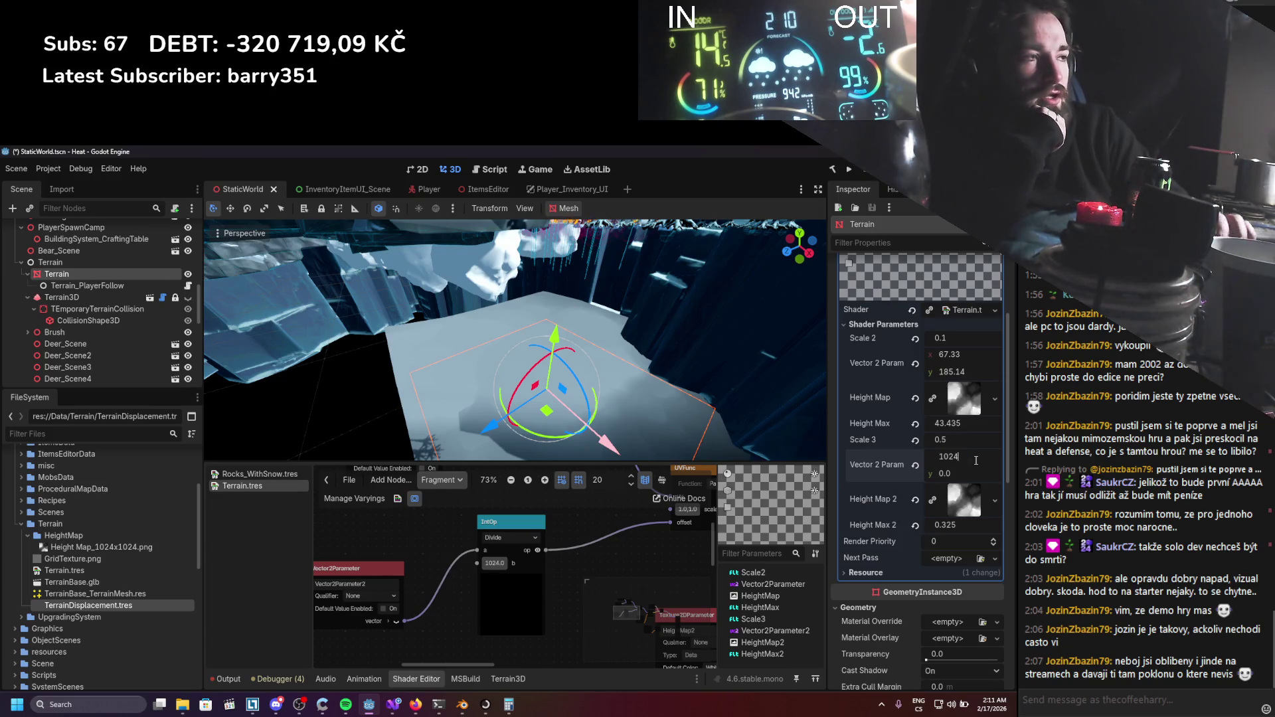
{"action": "key", "text": "Return"}
{"action": "scroll", "coordinate": [753, 432], "scroll_direction": "down", "scroll_amount": 1}
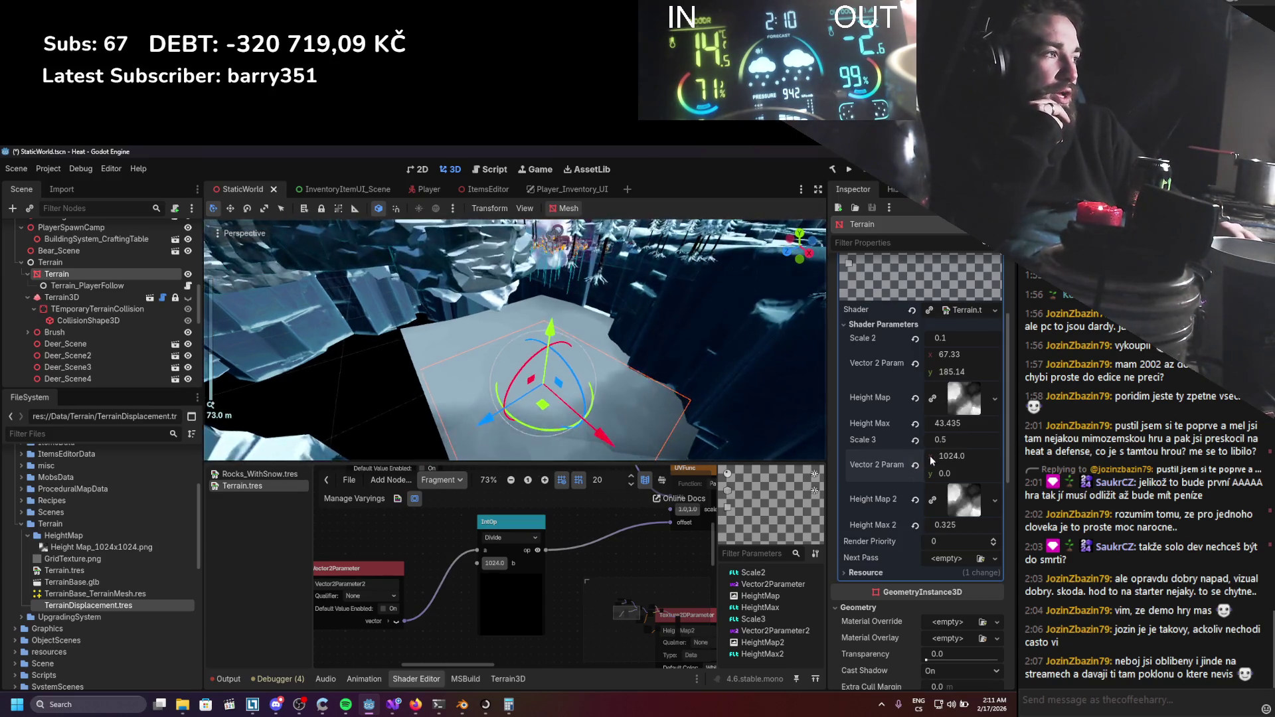
{"action": "left_click_drag", "start_coordinate": [963, 456], "coordinate": [954, 457]}
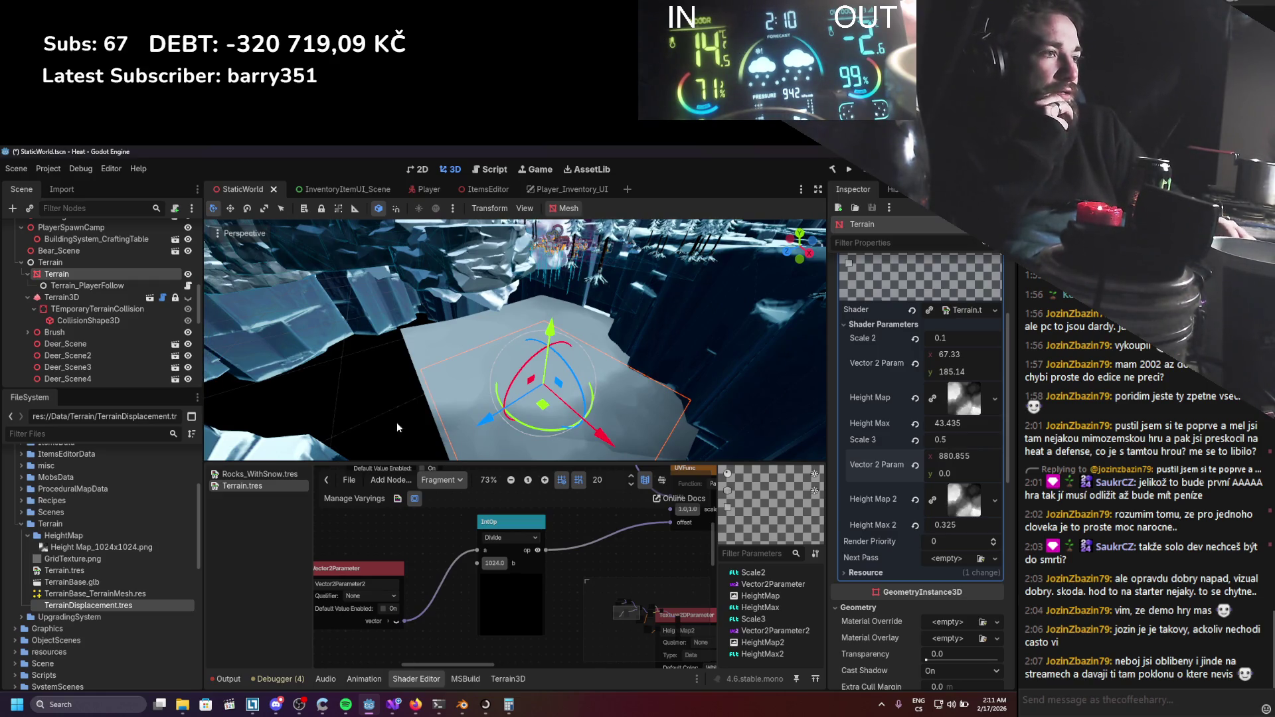
{"action": "scroll", "coordinate": [563, 546], "scroll_direction": "down", "scroll_amount": 1}
{"action": "scroll", "coordinate": [563, 546], "scroll_direction": "right", "scroll_amount": 1}
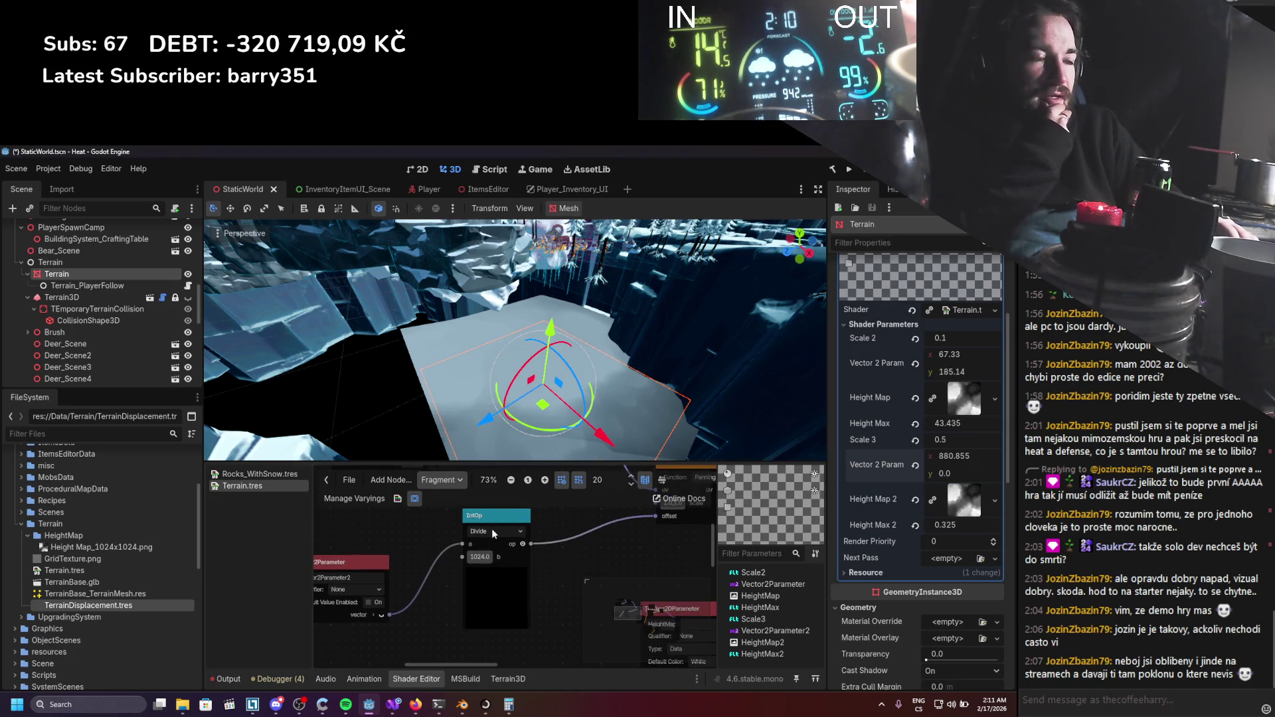
{"action": "scroll", "coordinate": [496, 553], "scroll_direction": "left", "scroll_amount": 3}
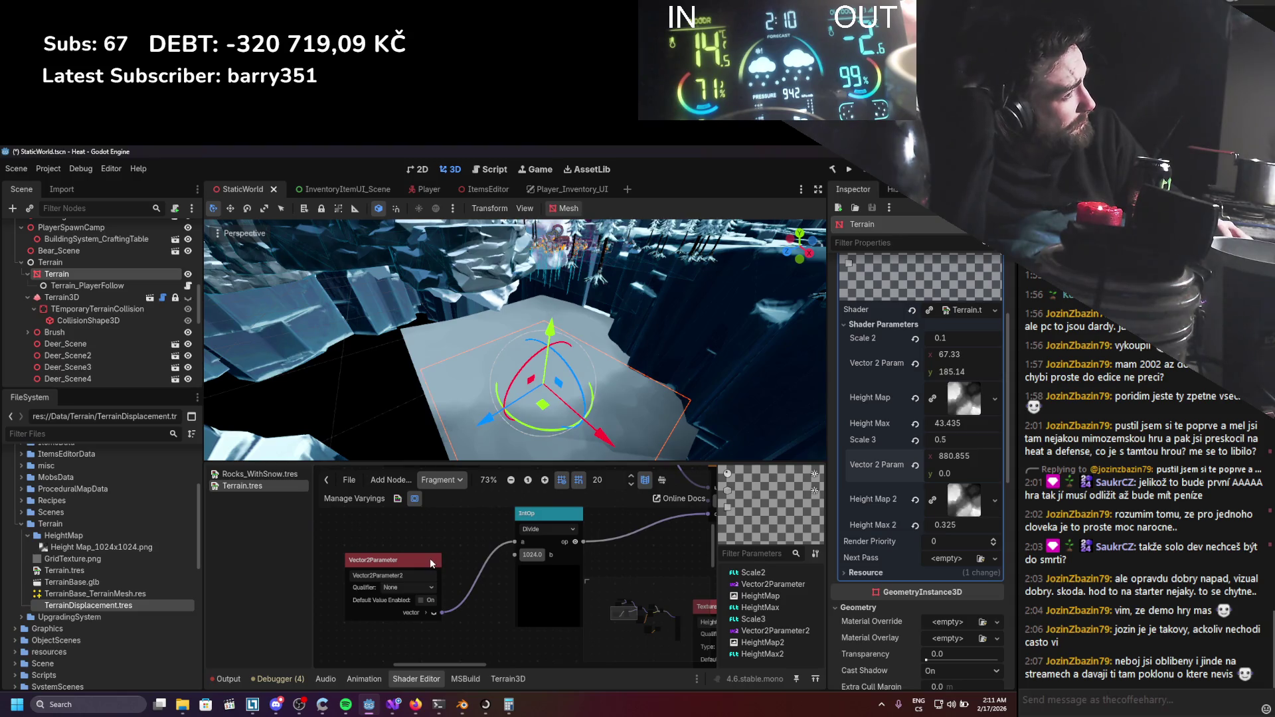
{"action": "mouse_move", "coordinate": [426, 566]}
{"action": "left_mouse_down"}
{"action": "mouse_move", "coordinate": [424, 542]}
{"action": "mouse_move", "coordinate": [384, 531]}
{"action": "left_mouse_up"}
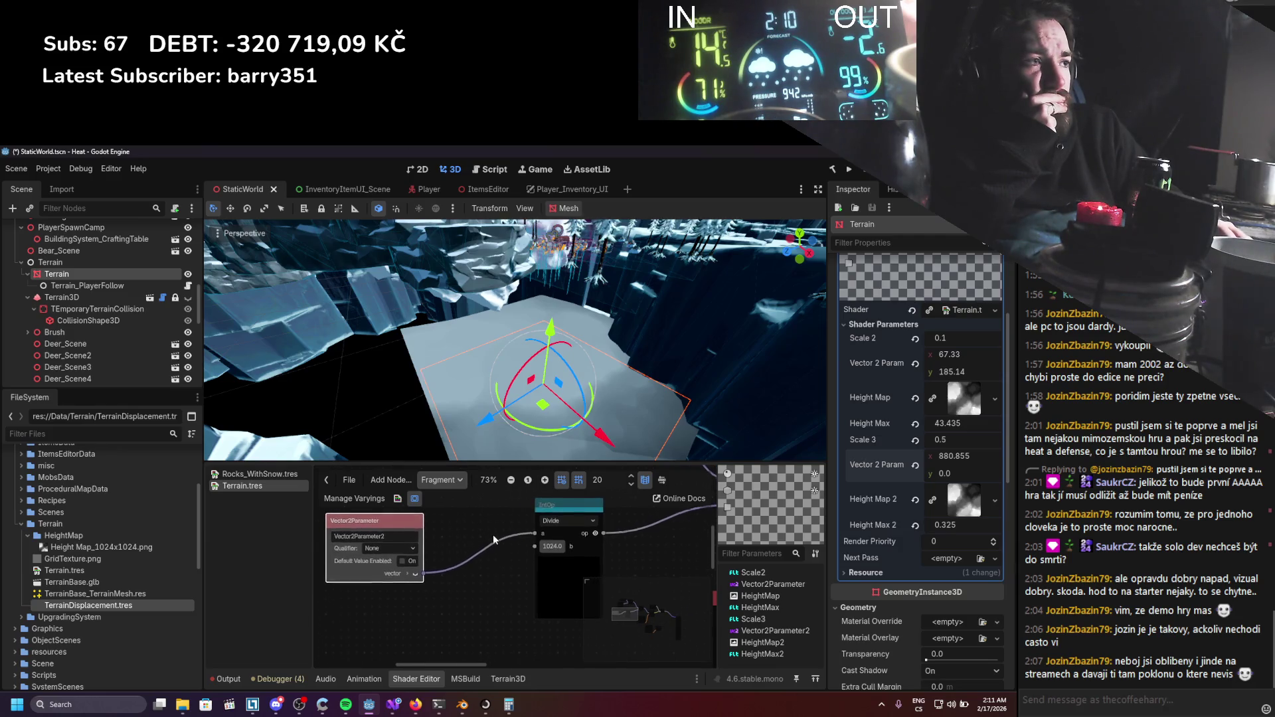
{"action": "left_click", "coordinate": [544, 525]}
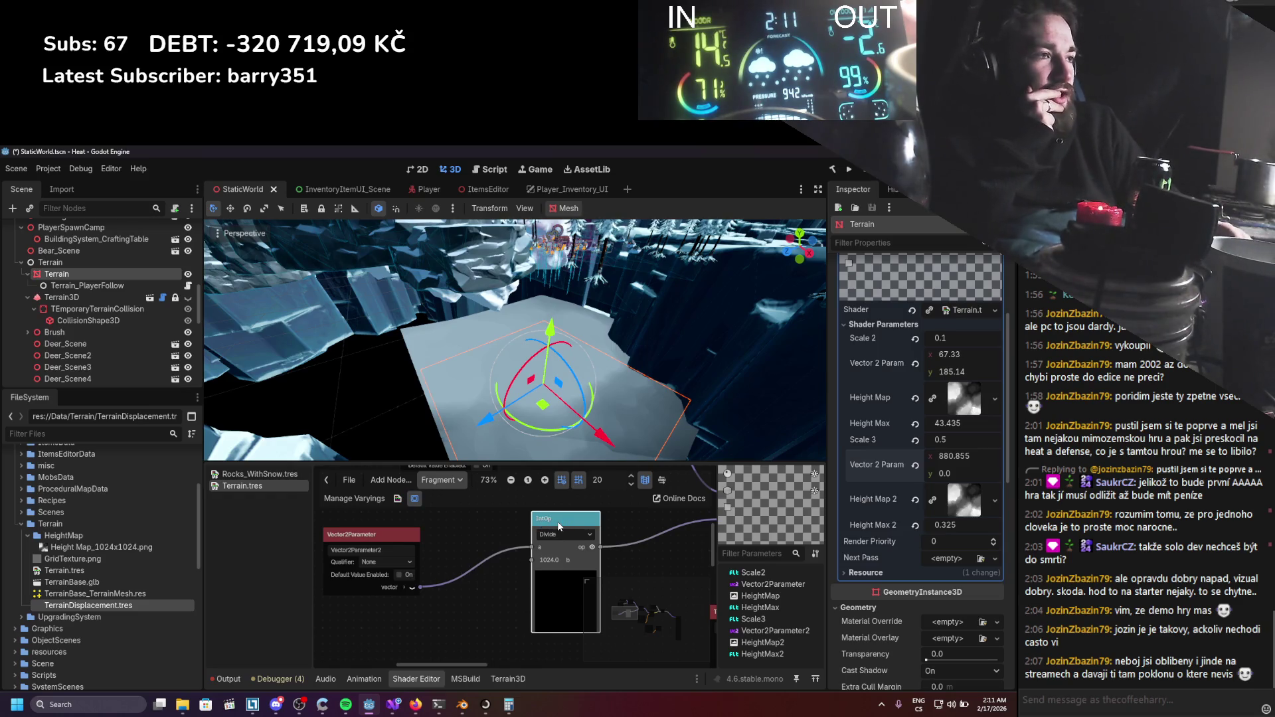
Delete the IntOp node and add a FloatOp Divide node found by searching 'divide'.
{"action": "key", "text": "Delete"}
{"action": "right_click", "coordinate": [566, 524]}
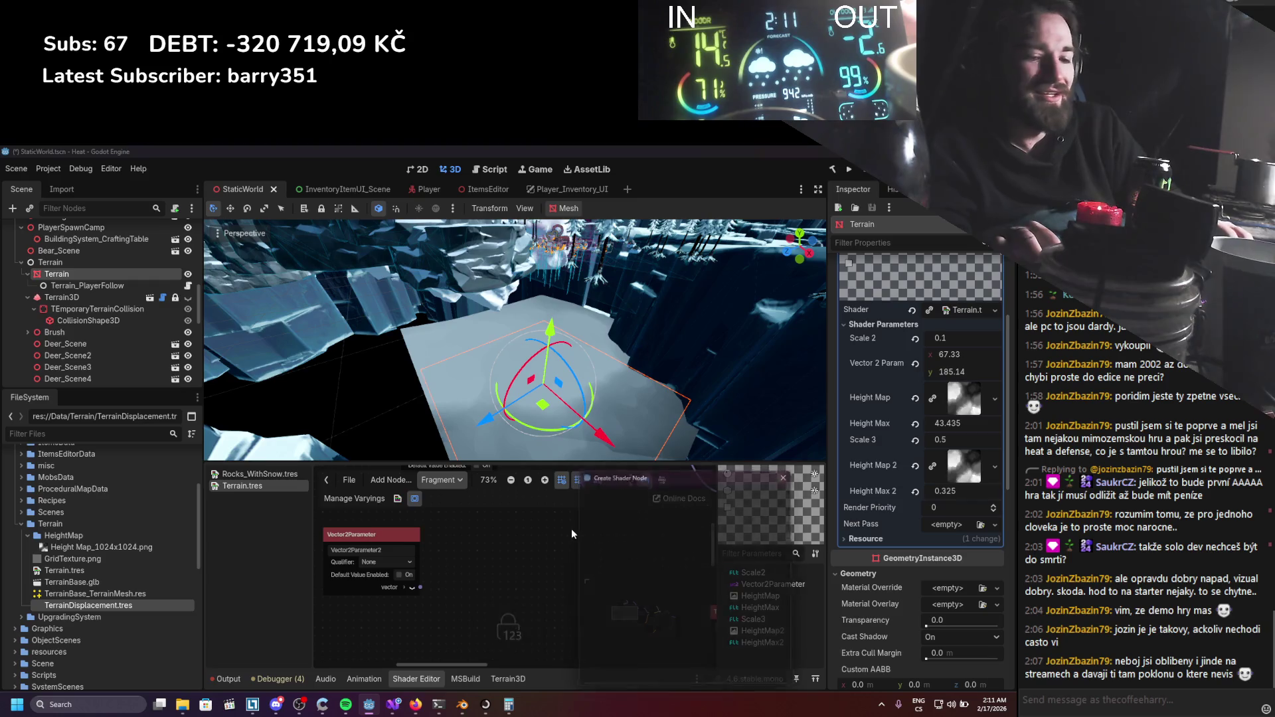
{"action": "left_click", "coordinate": [571, 529]}
{"action": "type", "text": "floatm"}
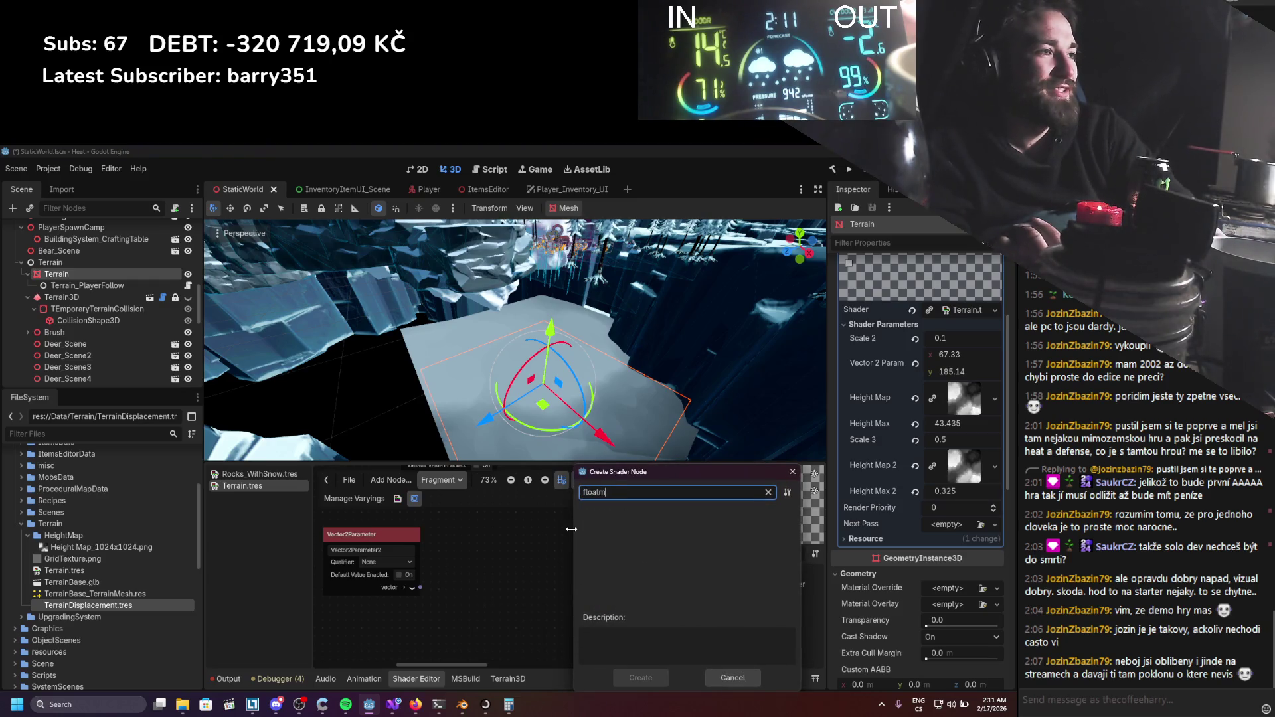
{"action": "key", "text": "BackSpace"}
{"action": "key", "text": "BackSpace"}
{"action": "key", "text": "BackSpace"}
{"action": "key", "text": "BackSpace"}
{"action": "key", "text": "BackSpace"}
{"action": "key", "text": "BackSpace"}
{"action": "type", "text": "divide"}
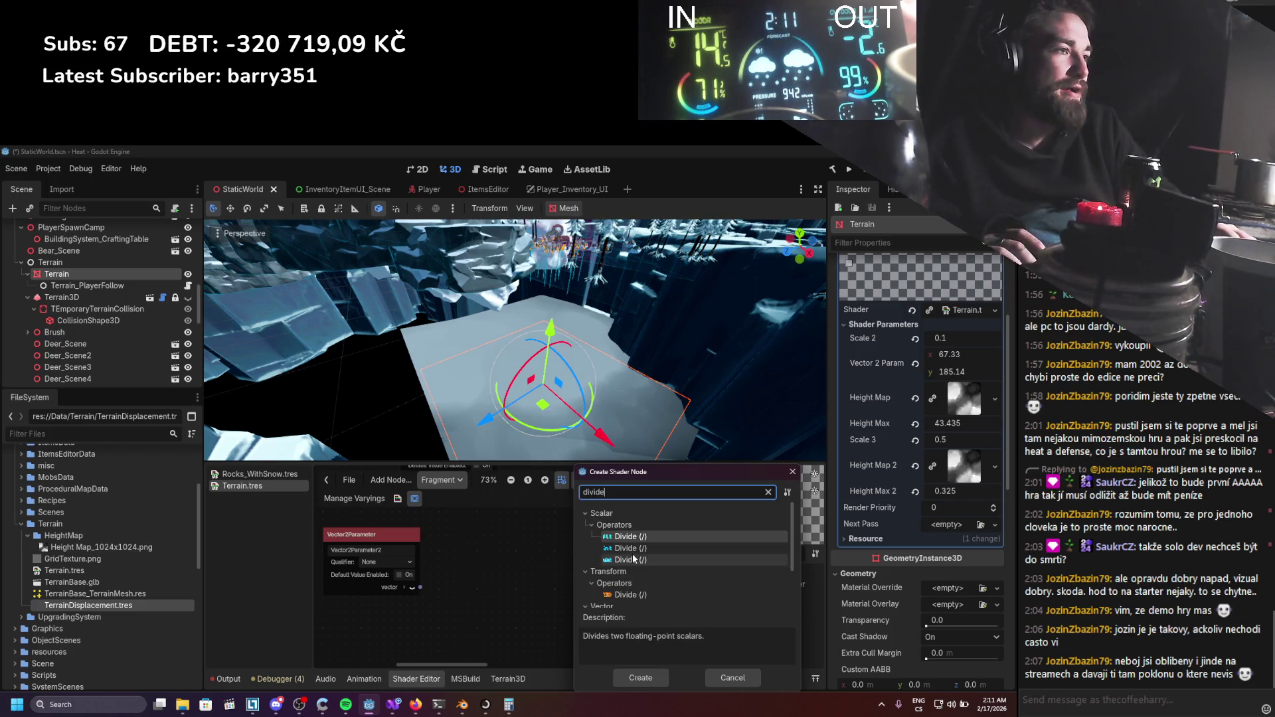
{"action": "double_click", "coordinate": [631, 537]}
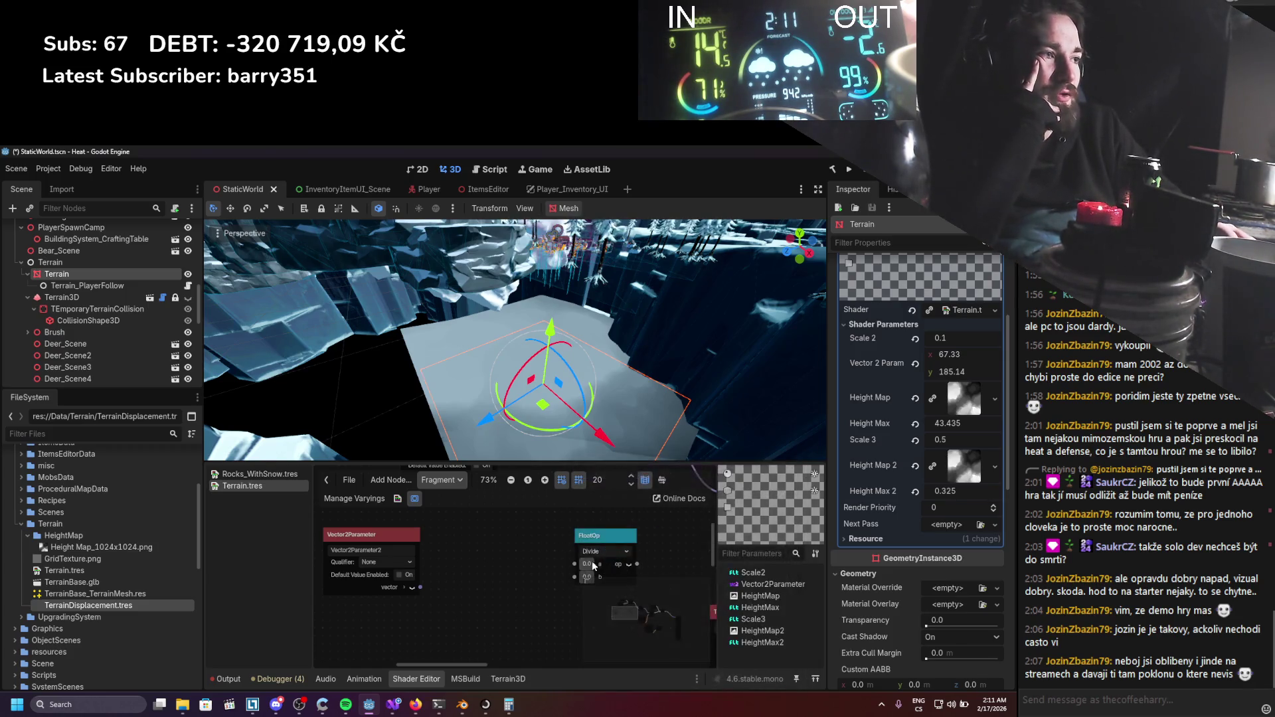
Feed the second Vector2 parameter into Divide input a and set divisor b to 1024.0.
{"action": "left_click_drag", "start_coordinate": [383, 595], "coordinate": [507, 565]}
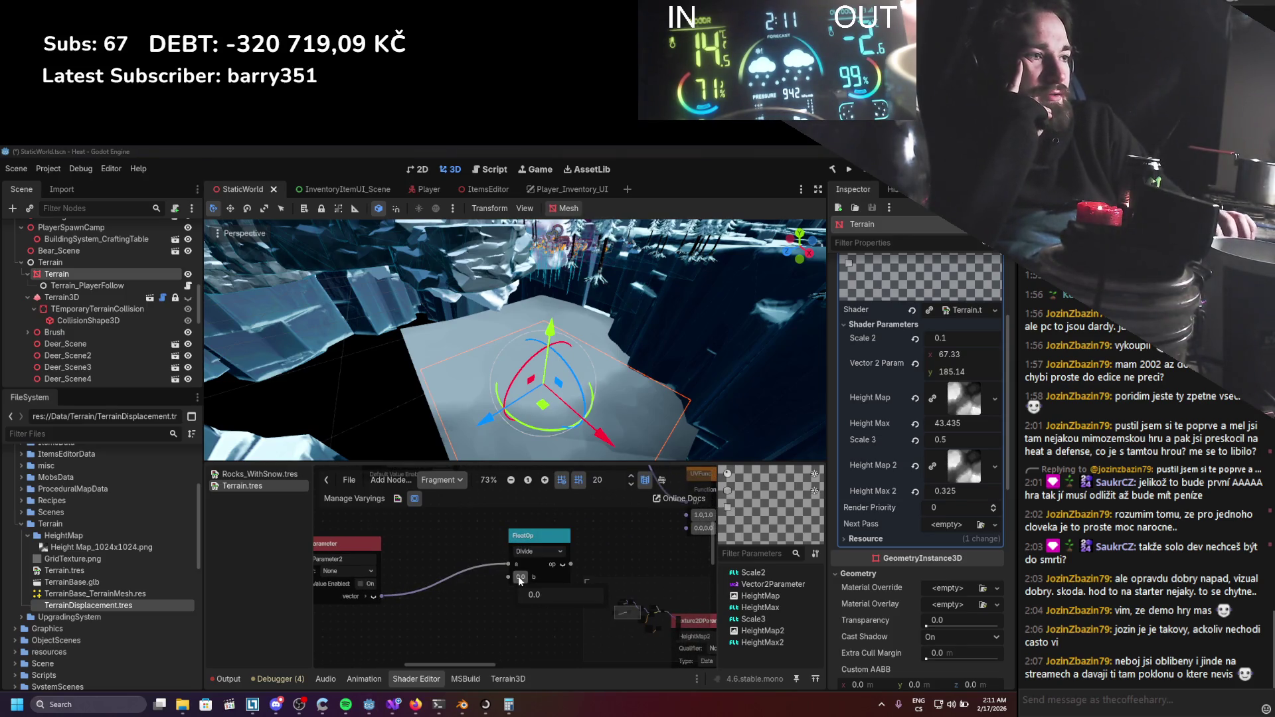
{"action": "type", "text": "-1"}
{"action": "key", "text": "Return"}
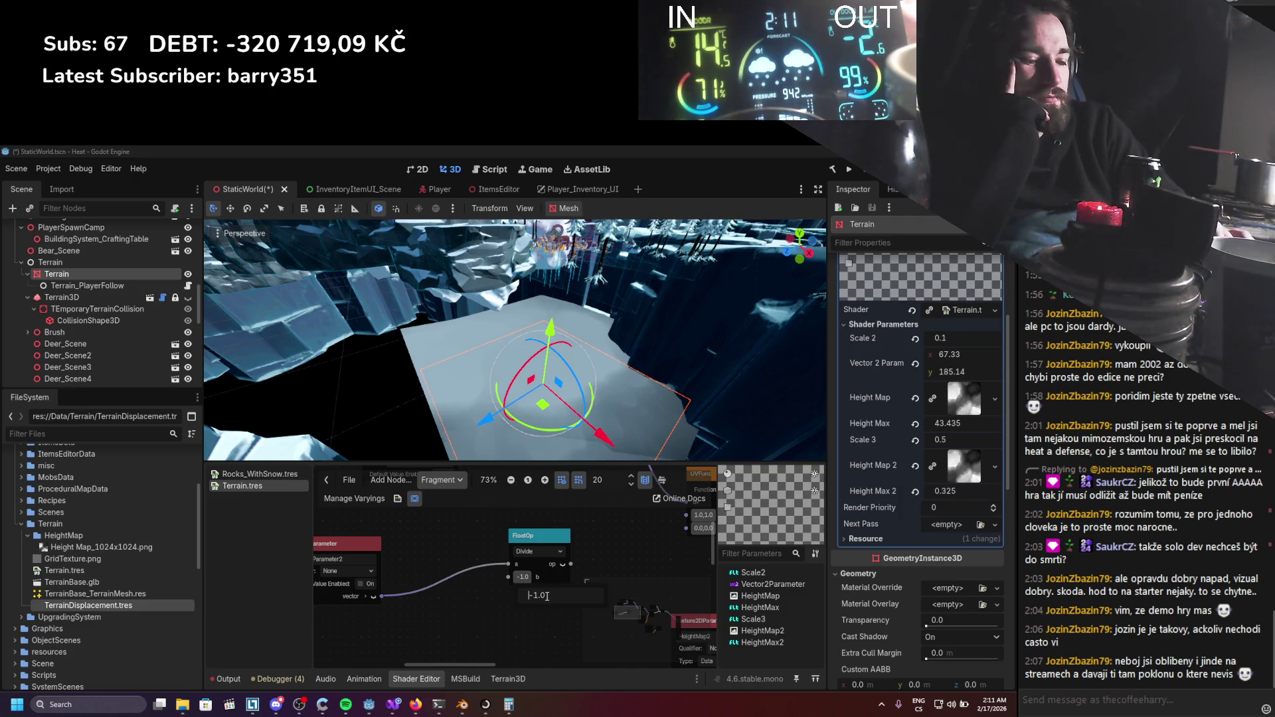
{"action": "left_click", "coordinate": [543, 598]}
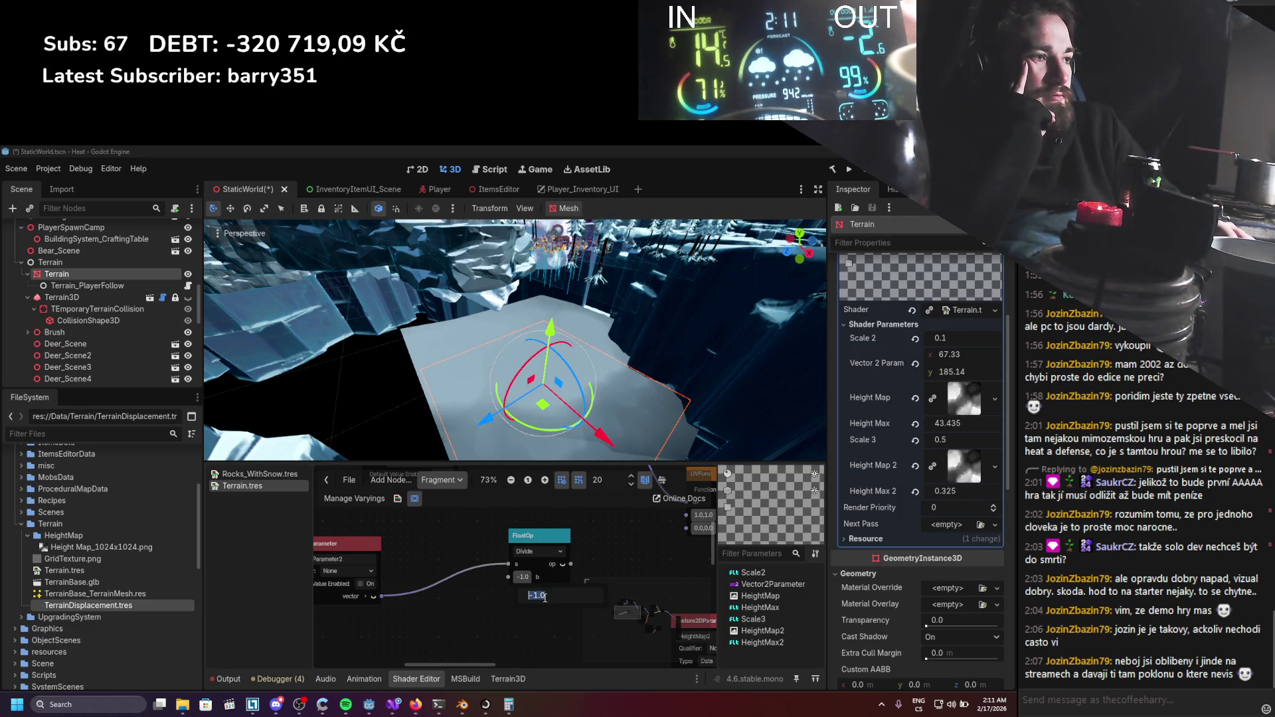
{"action": "left_click", "coordinate": [545, 597]}
{"action": "key", "text": "BackSpace"}
{"action": "key", "text": "BackSpace"}
{"action": "key", "text": "BackSpace"}
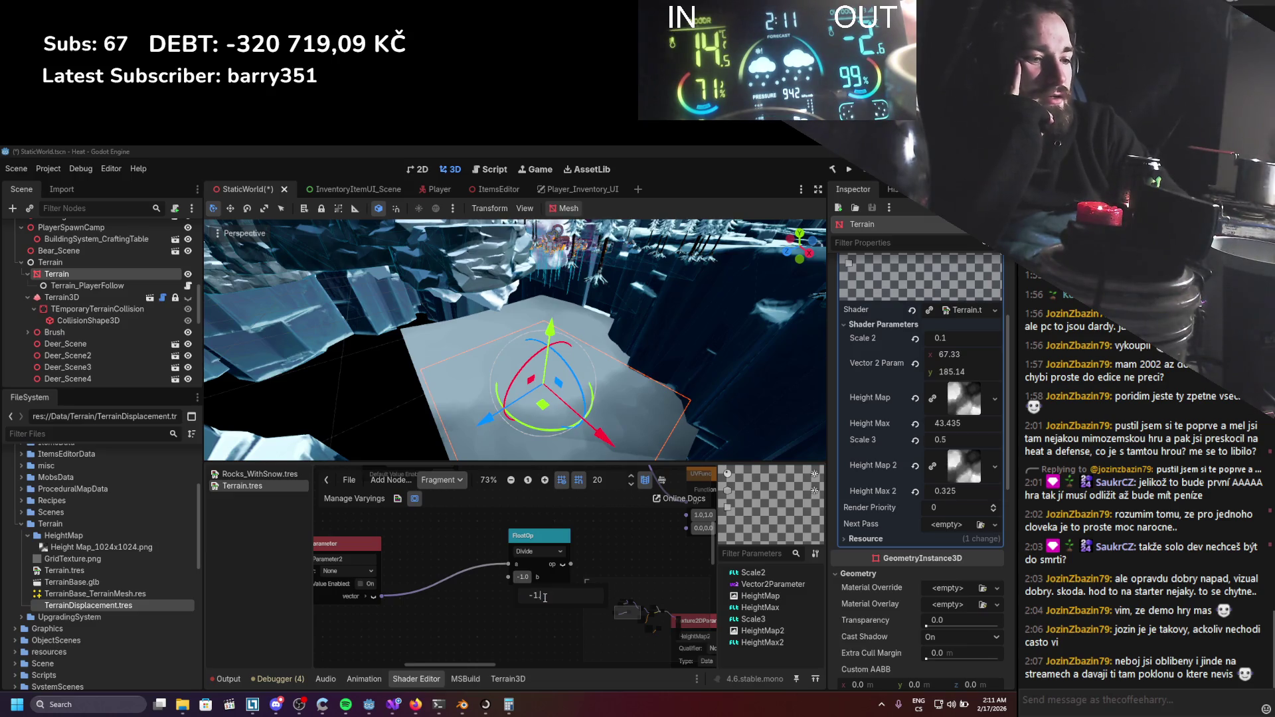
{"action": "key", "text": "Num_Lock"}
{"action": "type", "text": "1024"}
{"action": "key", "text": "Return"}
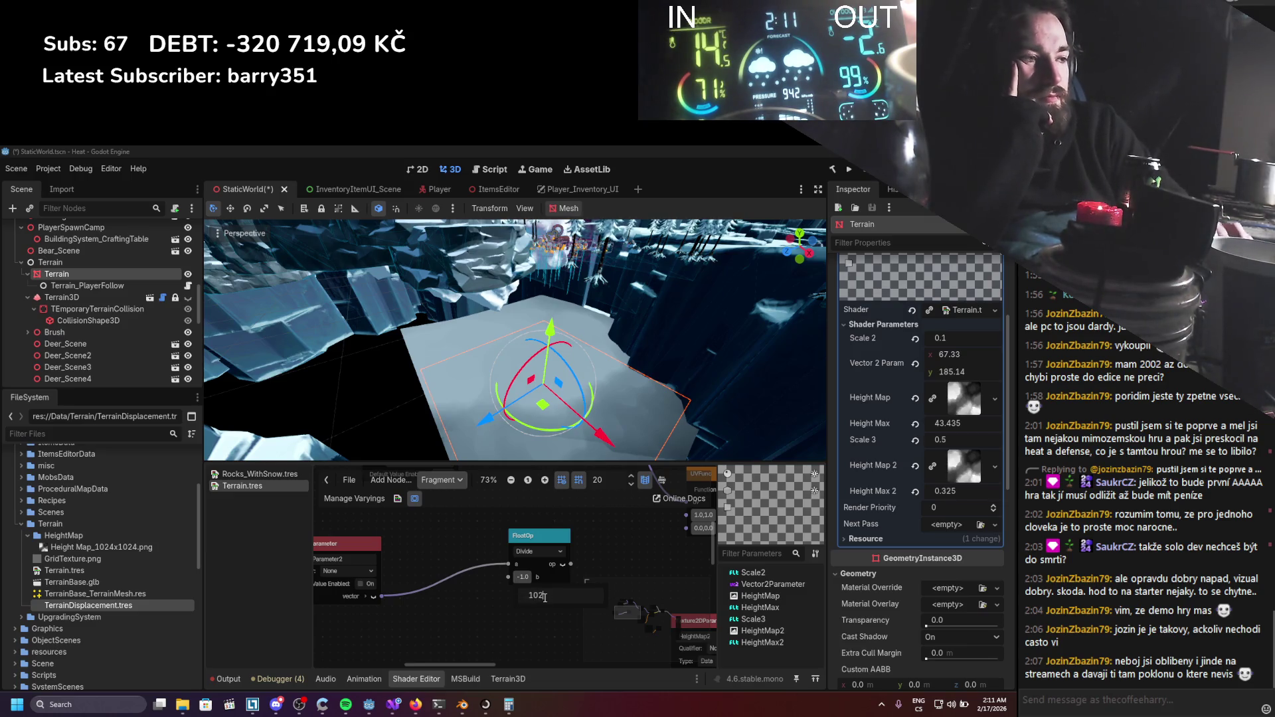
Connect the Divide result onward to the UV offset input.
{"action": "left_click_drag", "start_coordinate": [571, 564], "coordinate": [682, 534]}
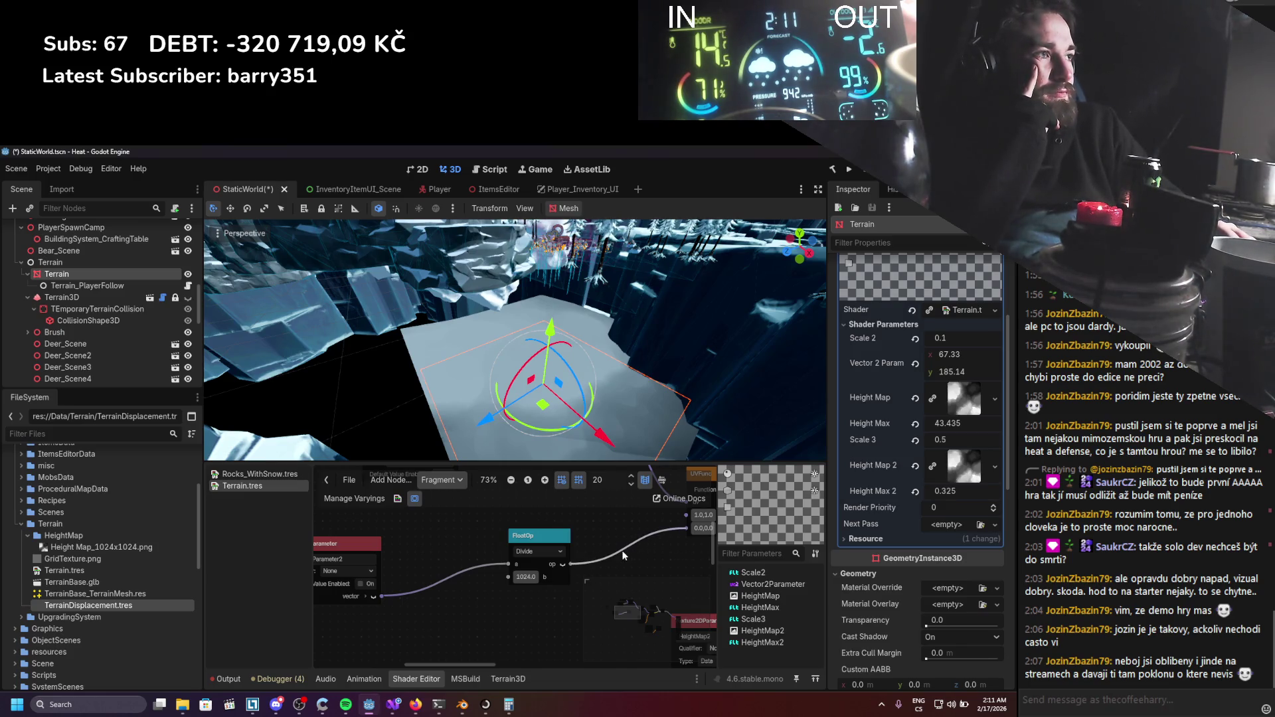
{"action": "scroll", "coordinate": [621, 552], "scroll_direction": "right", "scroll_amount": 3}
{"action": "scroll", "coordinate": [622, 552], "scroll_direction": "up", "scroll_amount": 1}
Set the terrain shader's Scale 3 parameter to 0.1.
{"action": "mouse_move", "coordinate": [946, 457]}
{"action": "left_mouse_down"}
{"action": "mouse_move", "coordinate": [1010, 457]}
{"action": "mouse_move", "coordinate": [969, 457]}
{"action": "left_mouse_up"}
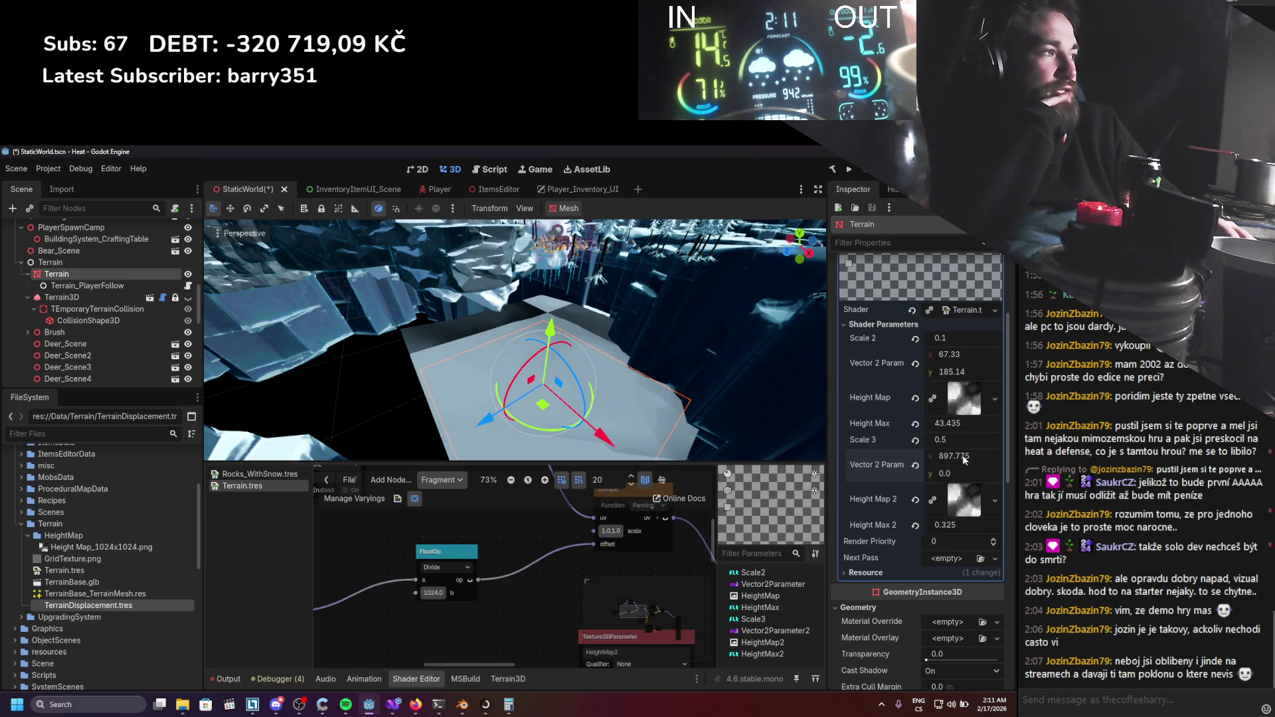
{"action": "key", "text": "BackSpace"}
{"action": "type", "text": "1"}
{"action": "key", "text": "Return"}
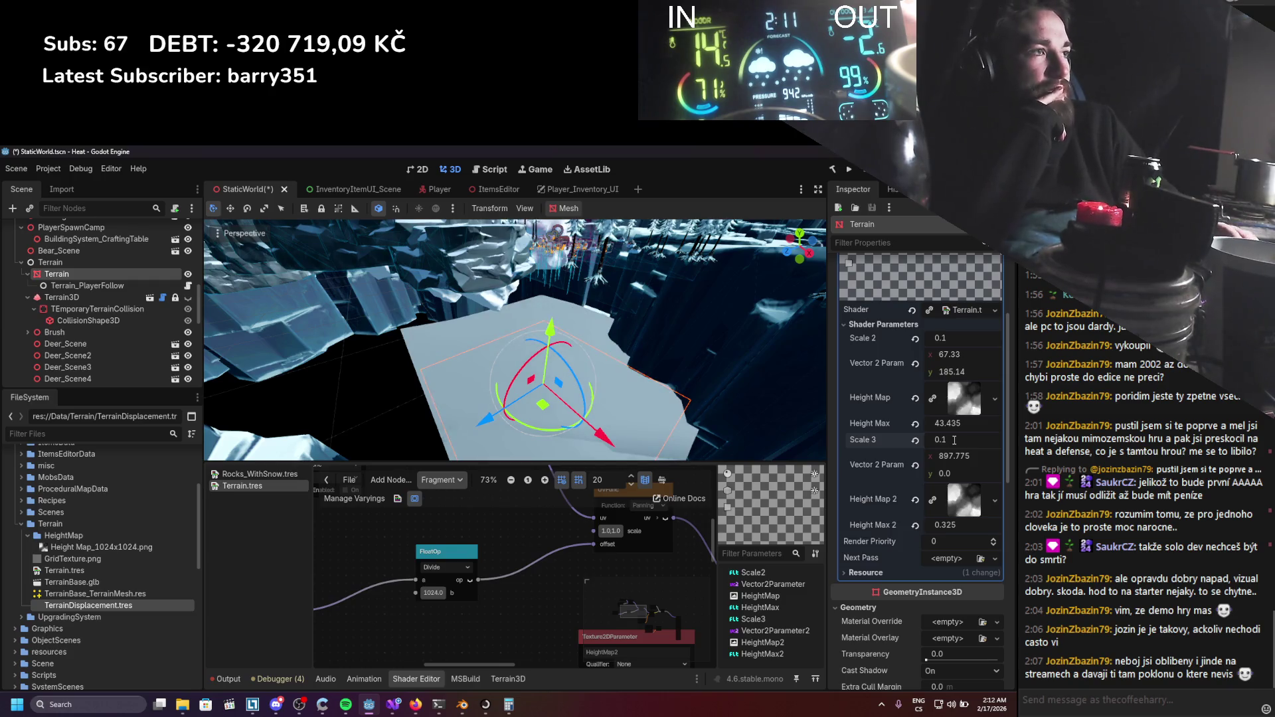
{"action": "scroll", "coordinate": [700, 353], "scroll_direction": "up", "scroll_amount": 1}
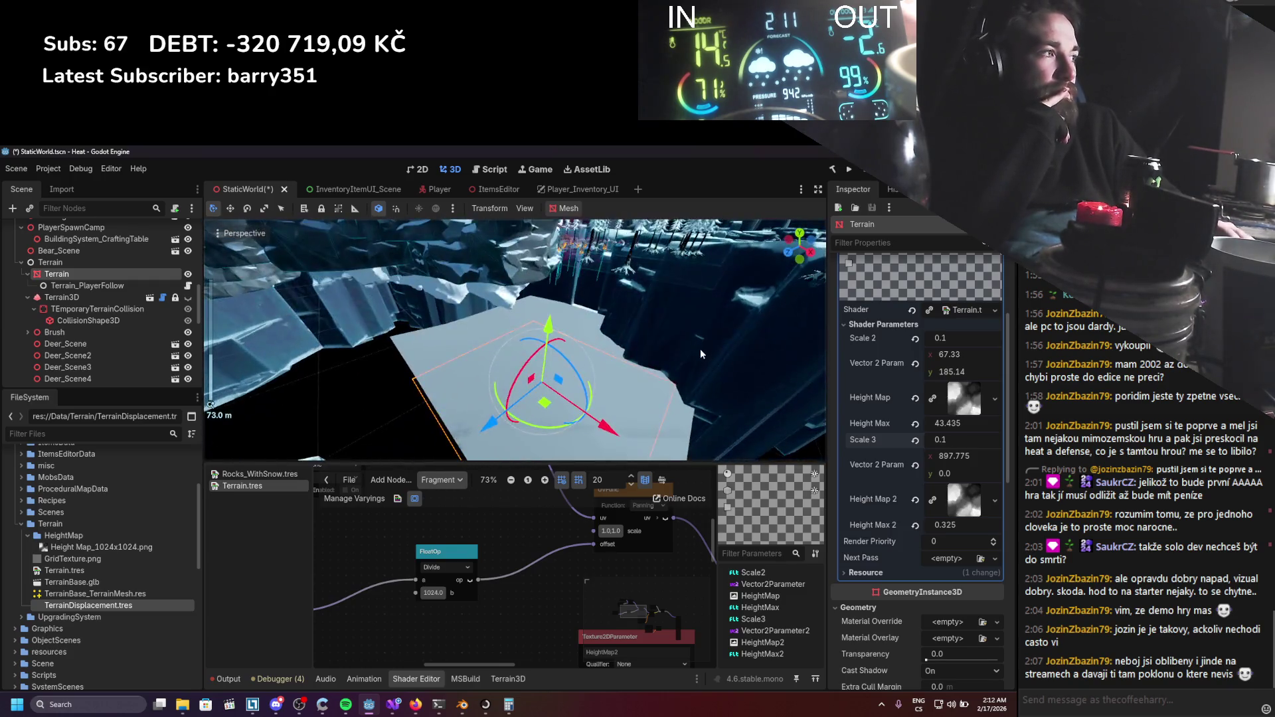
Try different x values on the second Vector 2 offset to preview the terrain.
{"action": "left_click", "coordinate": [969, 457]}
{"action": "type", "text": "0"}
{"action": "key", "text": "Return"}
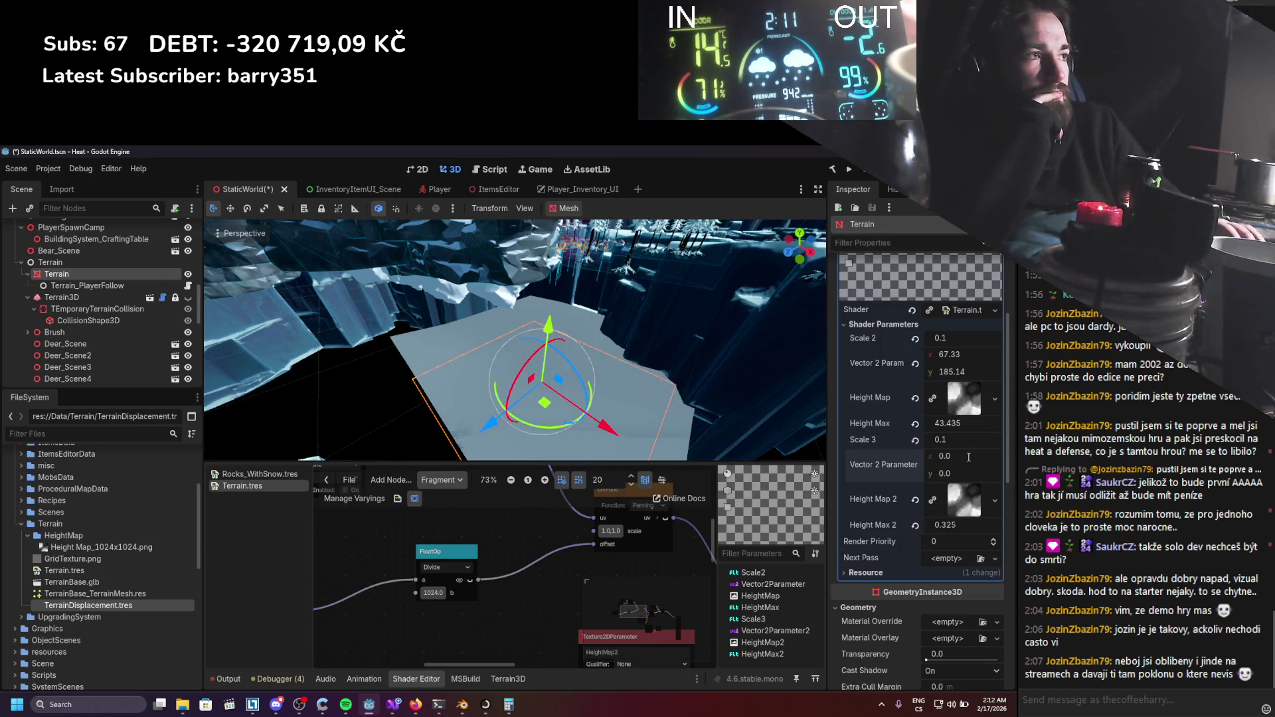
{"action": "left_click_drag", "start_coordinate": [956, 456], "coordinate": [996, 456]}
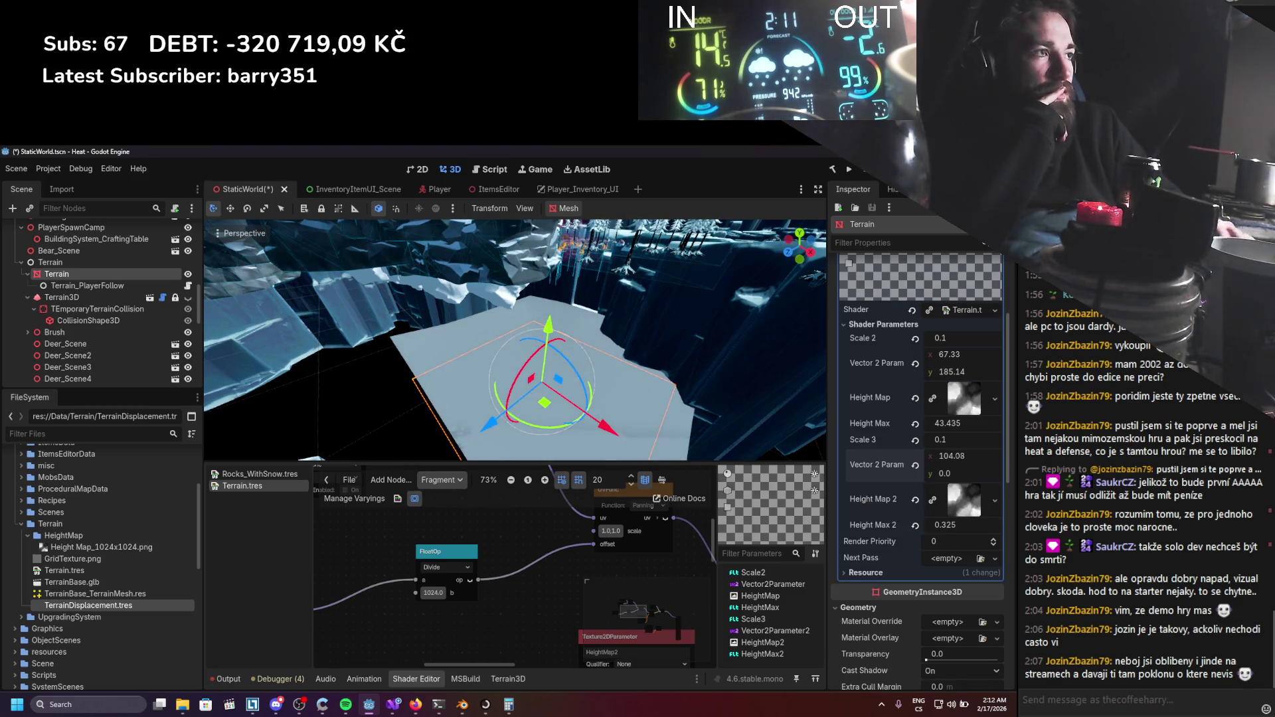
{"action": "left_click", "coordinate": [915, 465]}
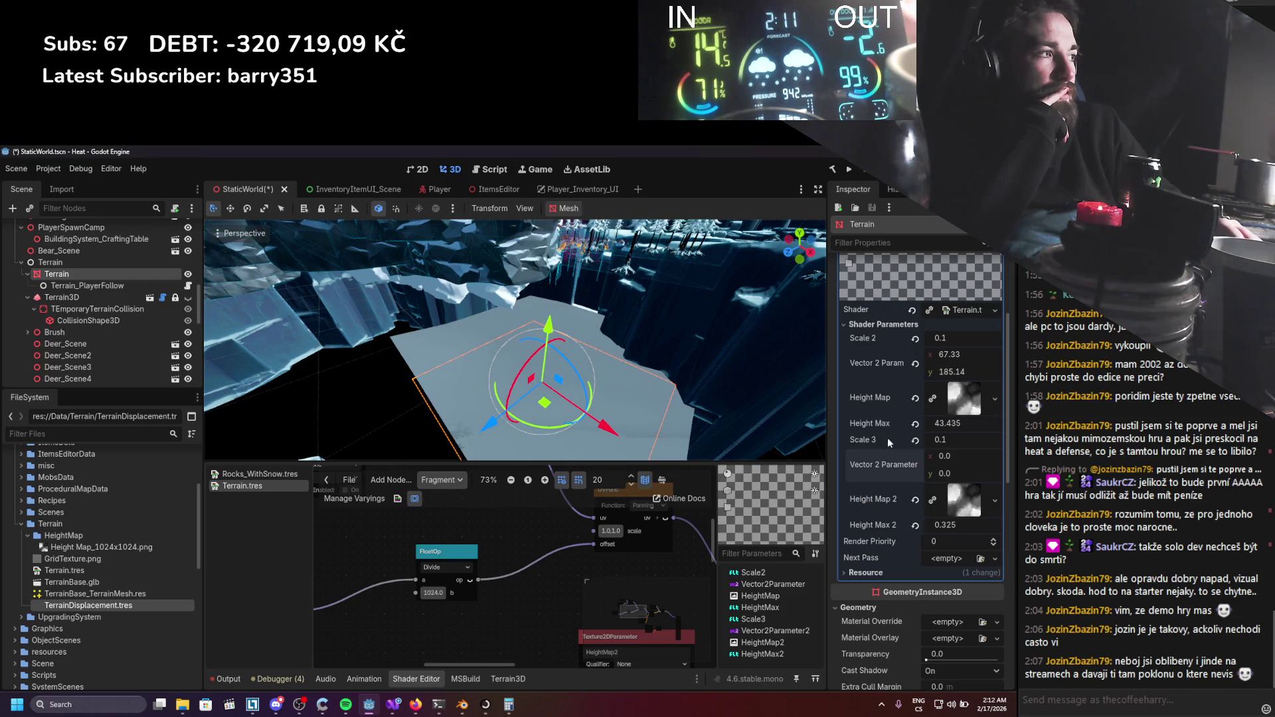
{"action": "left_click", "coordinate": [948, 459]}
{"action": "type", "text": "4"}
{"action": "key", "text": "Return"}
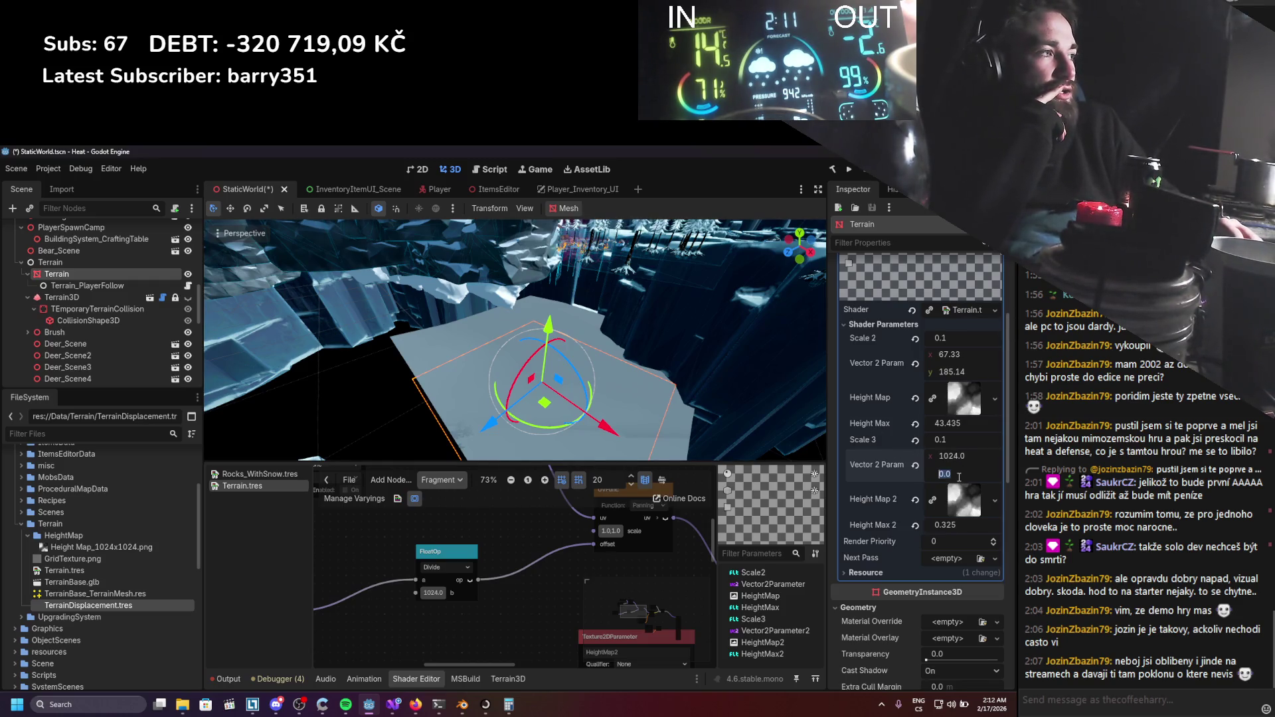
Test a 1024 y offset, then reset the second offset to 0, 0 and save.
{"action": "type", "text": "1024"}
{"action": "key", "text": "Return"}
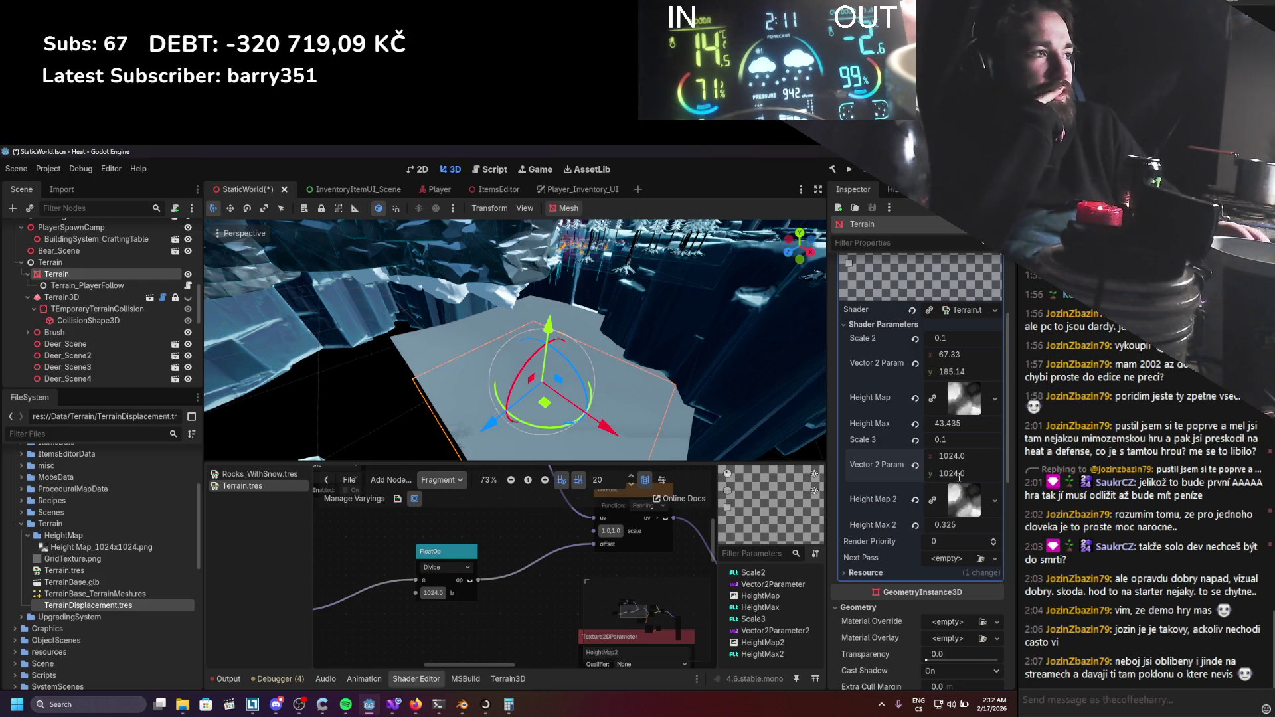
{"action": "type", "text": "0"}
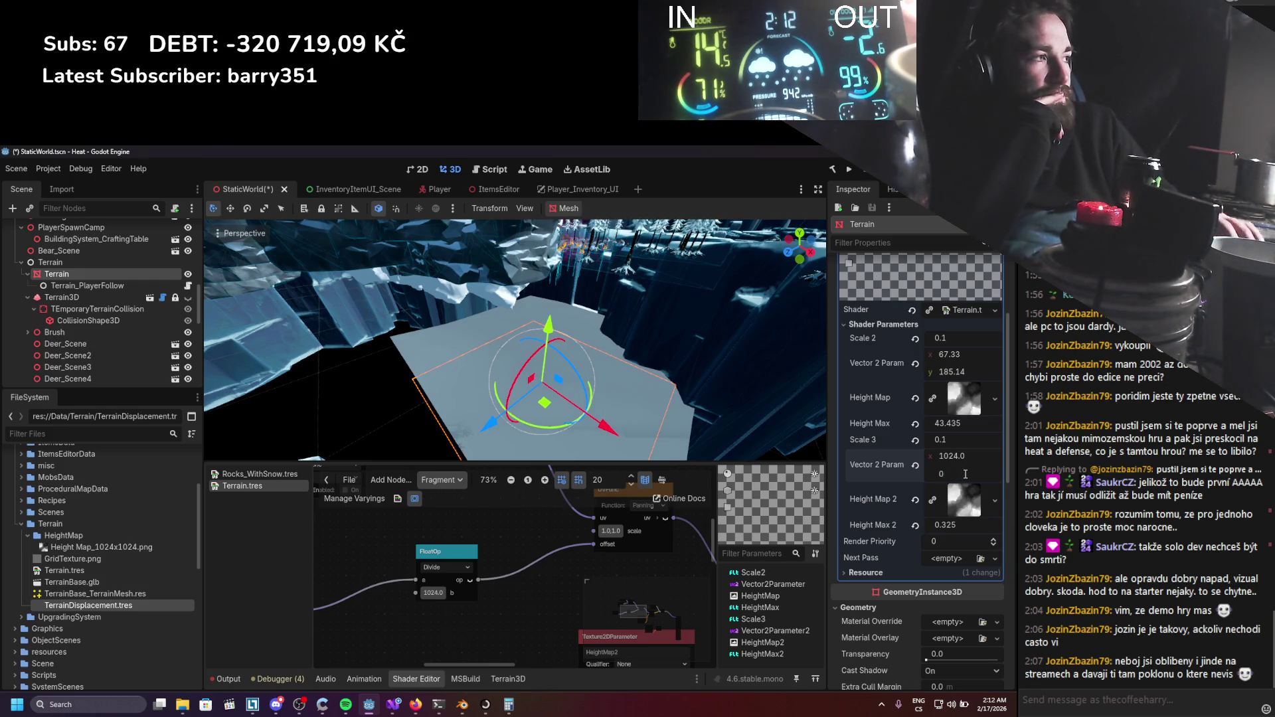
{"action": "left_click", "coordinate": [963, 457]}
{"action": "type", "text": "0"}
{"action": "key", "text": "Return"}
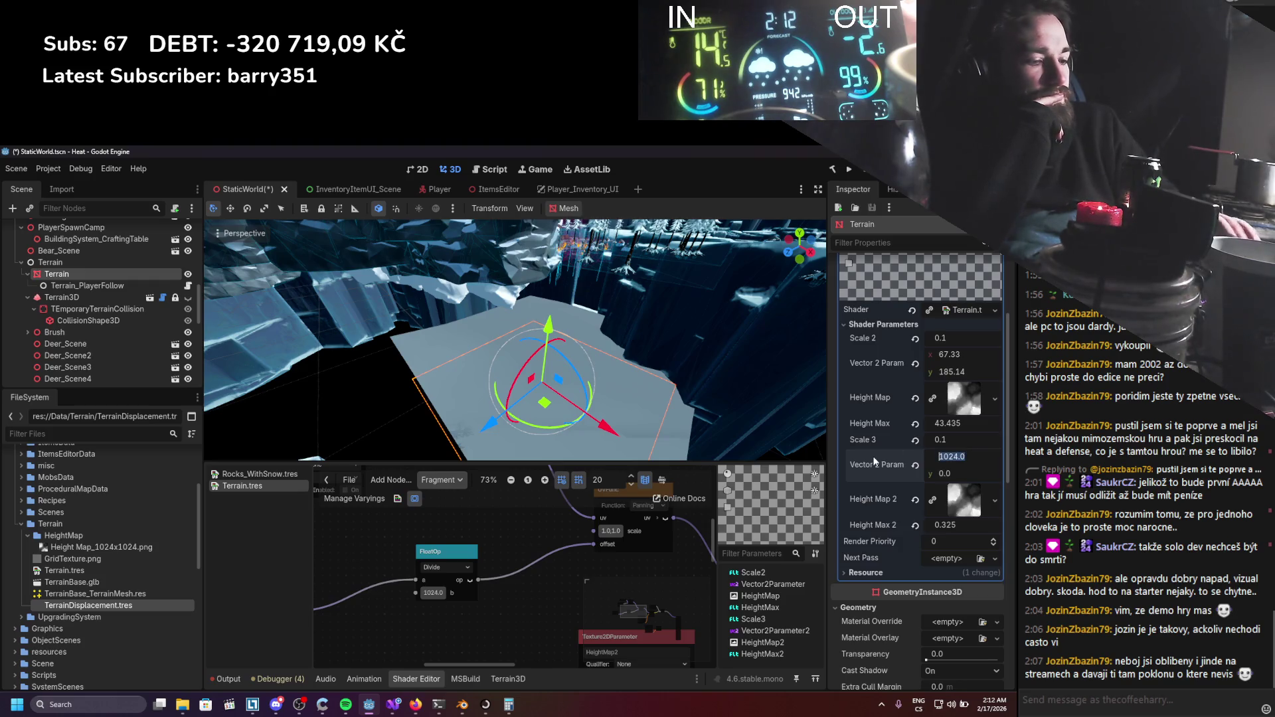
{"action": "scroll", "coordinate": [589, 396], "scroll_direction": "up", "scroll_amount": 3}
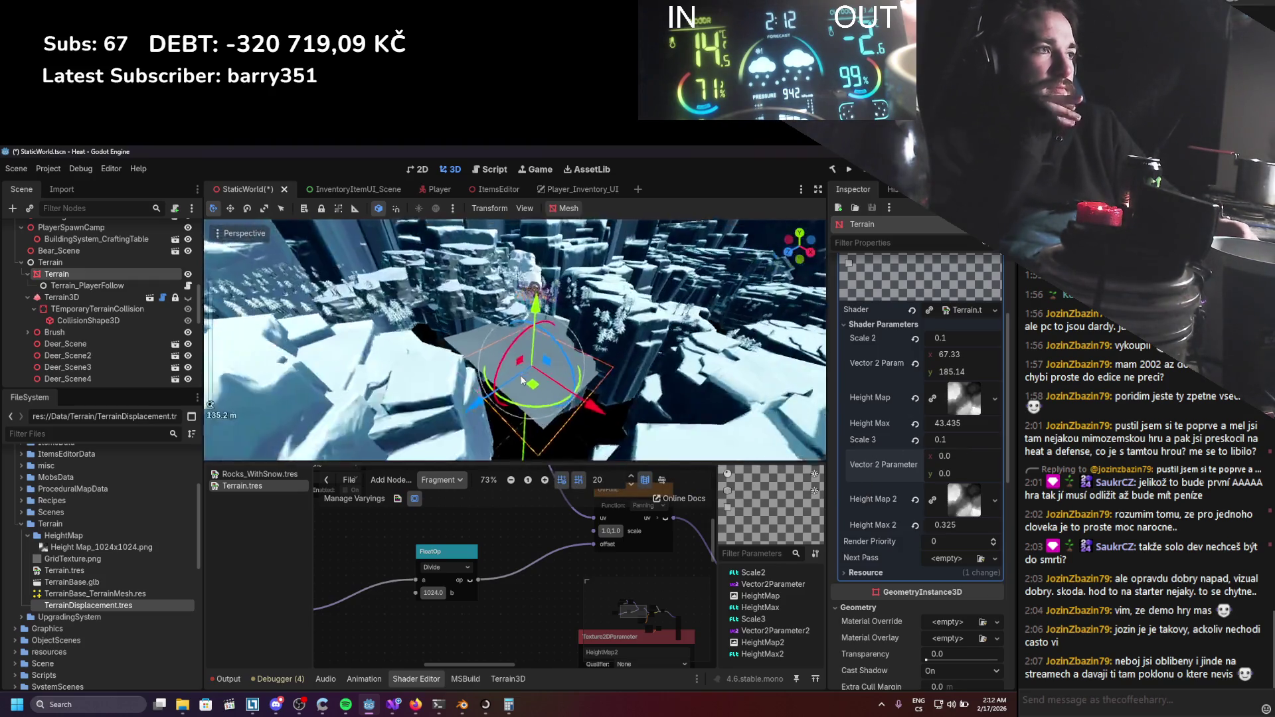
{"action": "key", "text": "ctrl+s"}
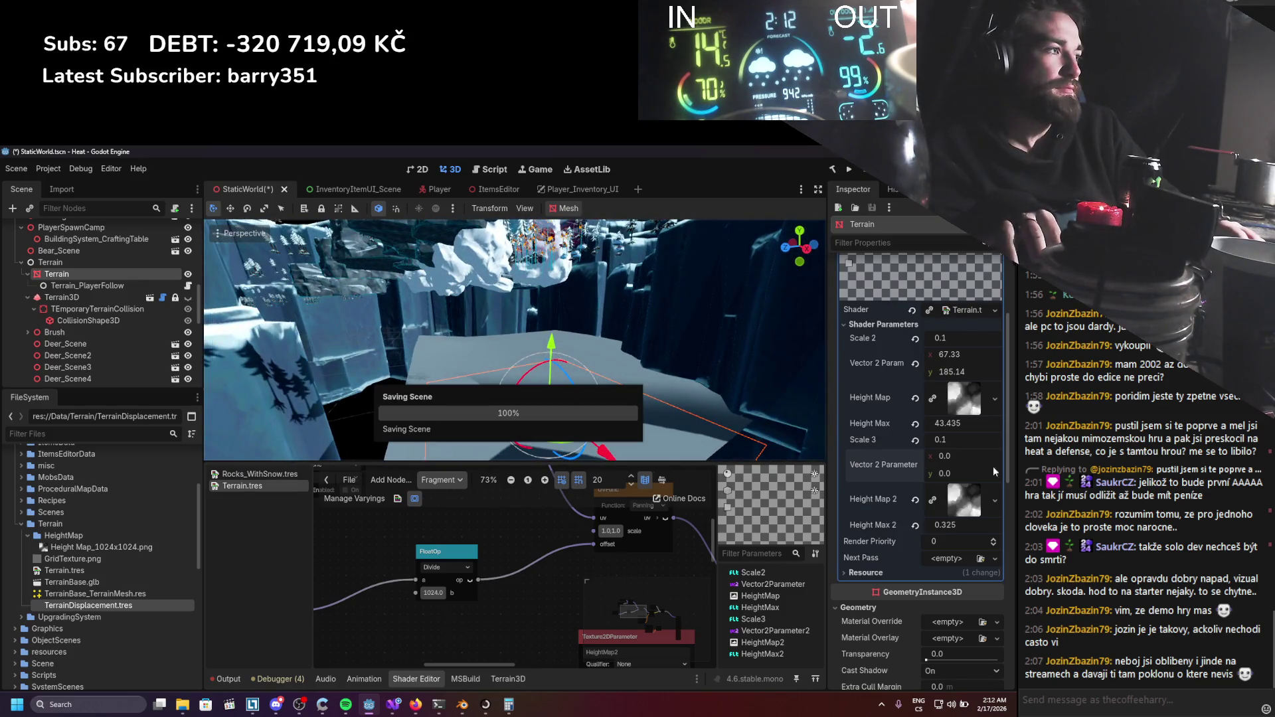
{"action": "left_click", "coordinate": [959, 456]}
{"action": "type", "text": "500"}
{"action": "key", "text": "Return"}
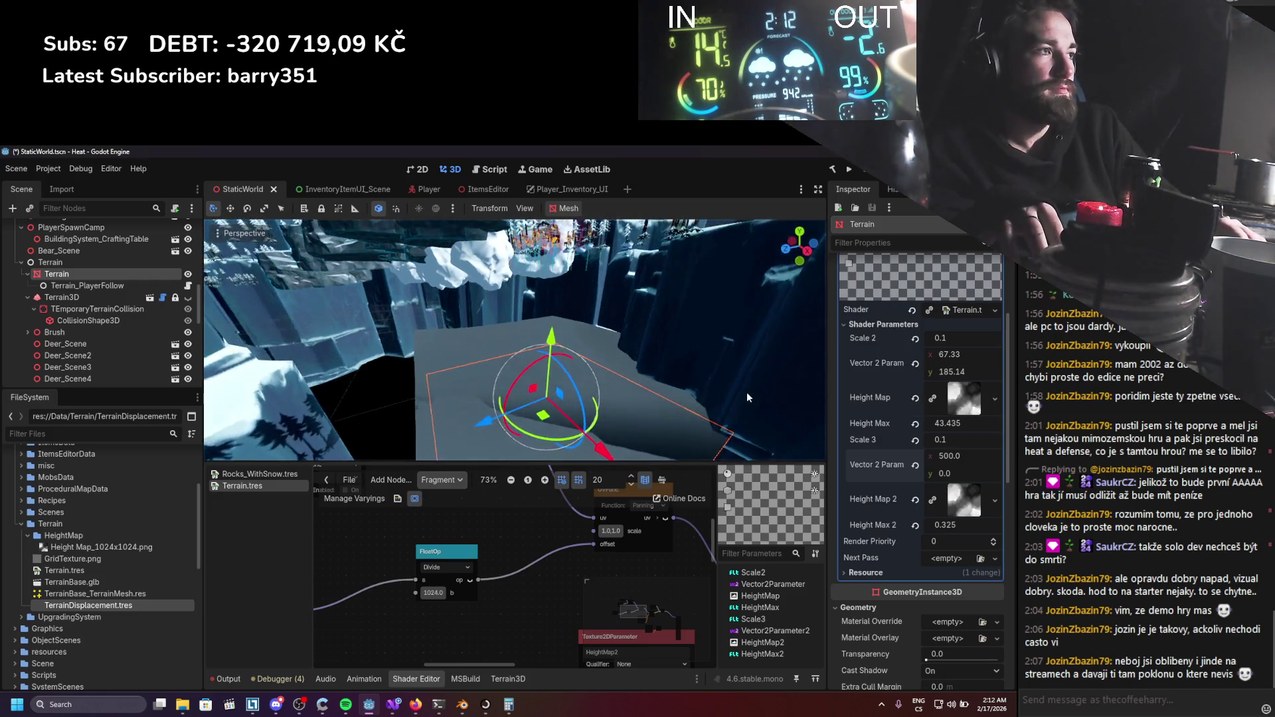
{"action": "key", "text": "ctrl+s"}
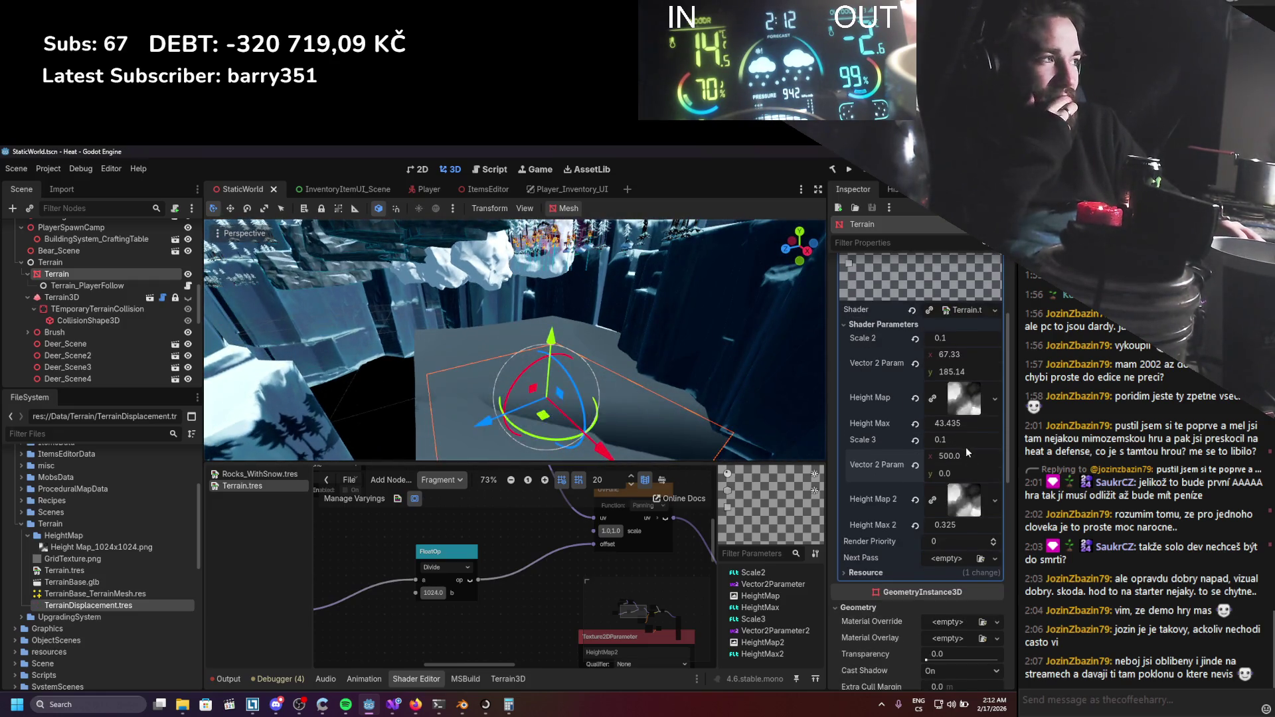
{"action": "key", "text": "ctrl+z"}
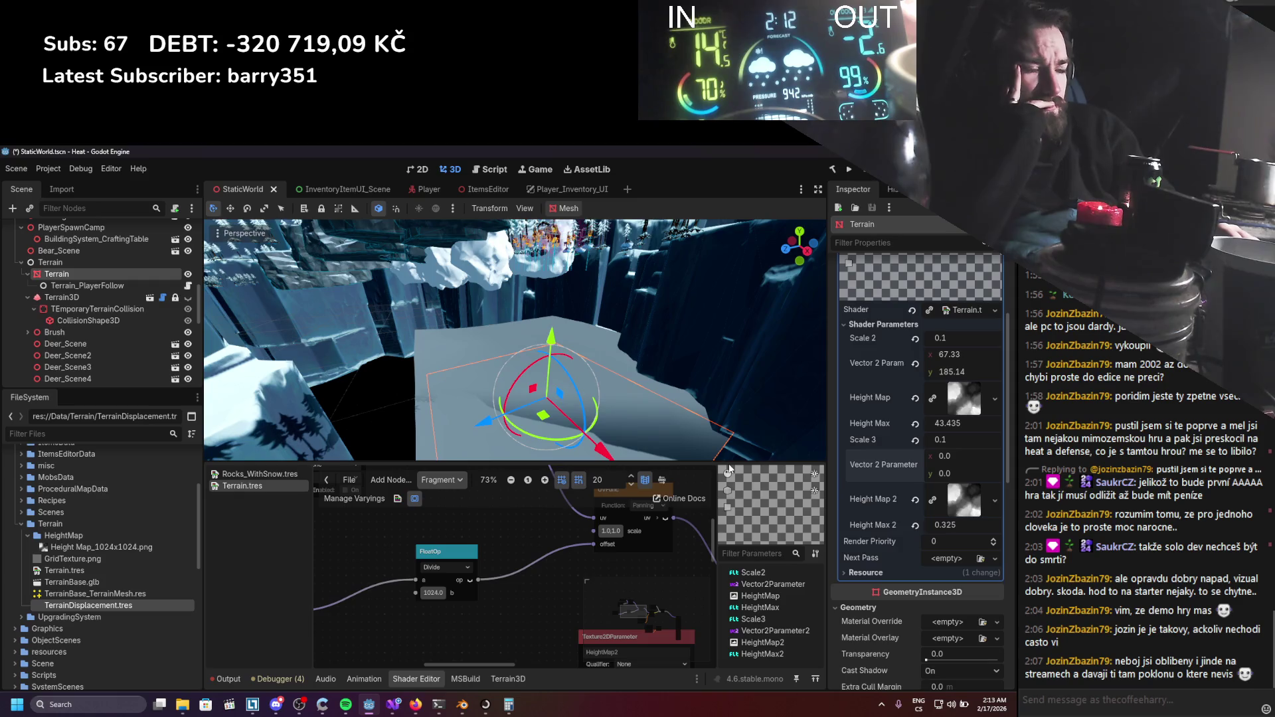
Switch to Blender's TerrainBase file and select all the terrain plane's UVs.
{"action": "key", "text": "alt+Tab"}
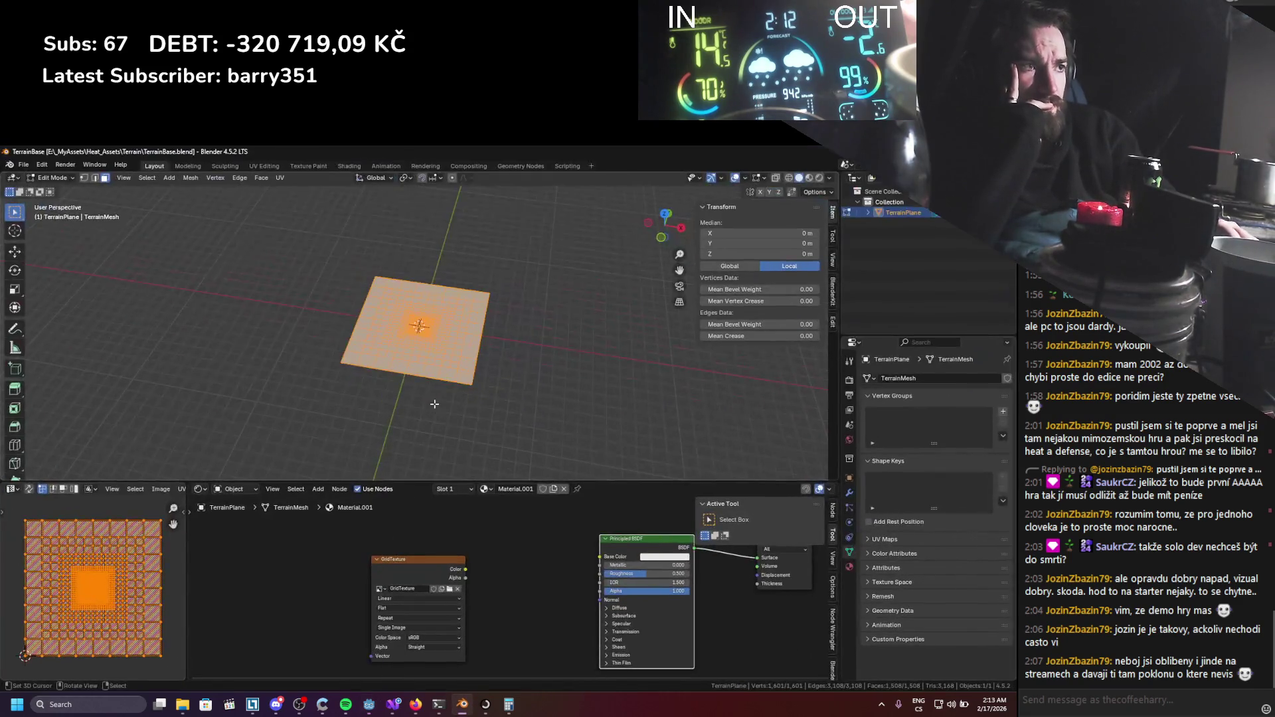
{"action": "left_click_drag", "start_coordinate": [440, 430], "coordinate": [145, 569]}
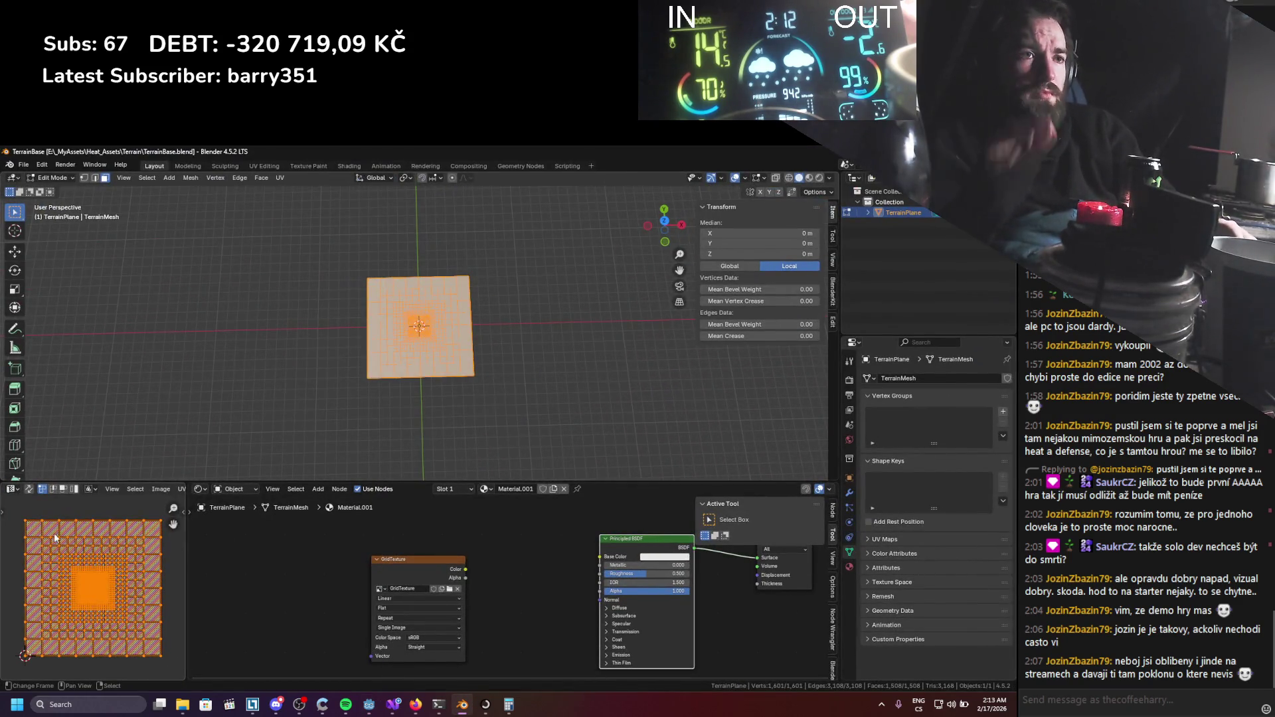
{"action": "key", "text": "alt+a"}
{"action": "key", "text": "shift+s"}
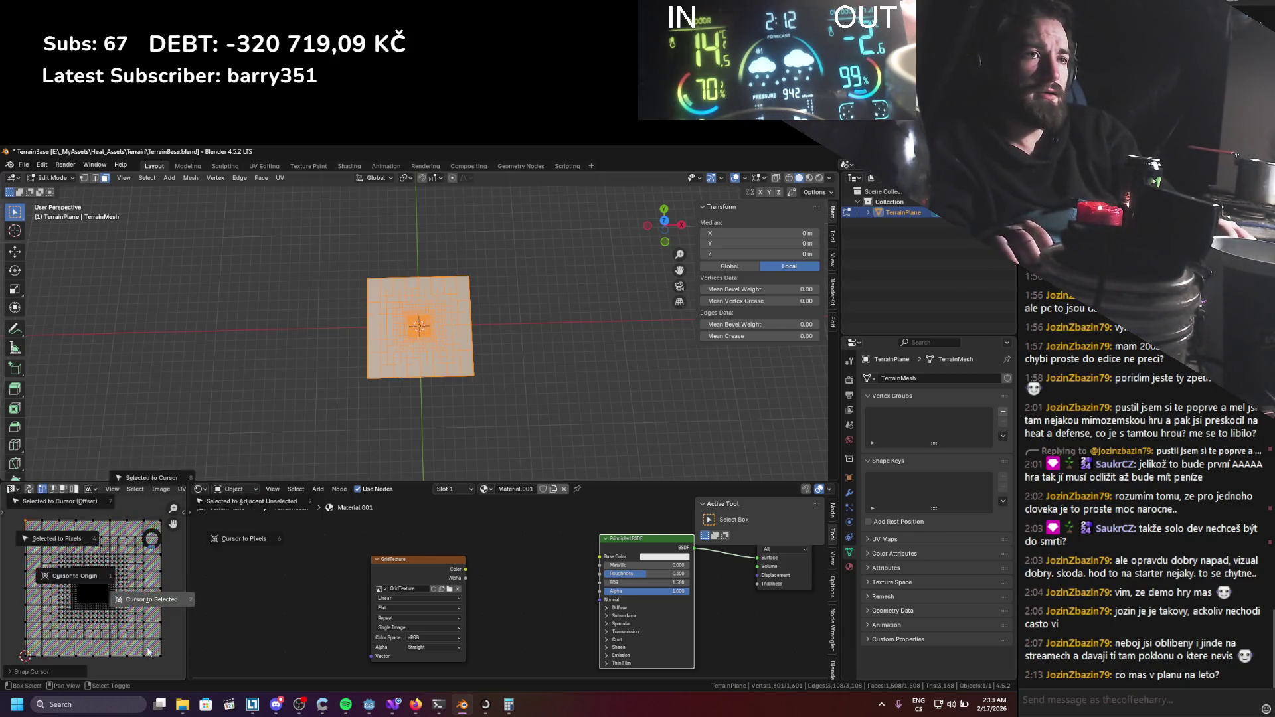
{"action": "key", "text": "a"}
{"action": "left_click", "coordinate": [180, 489]}
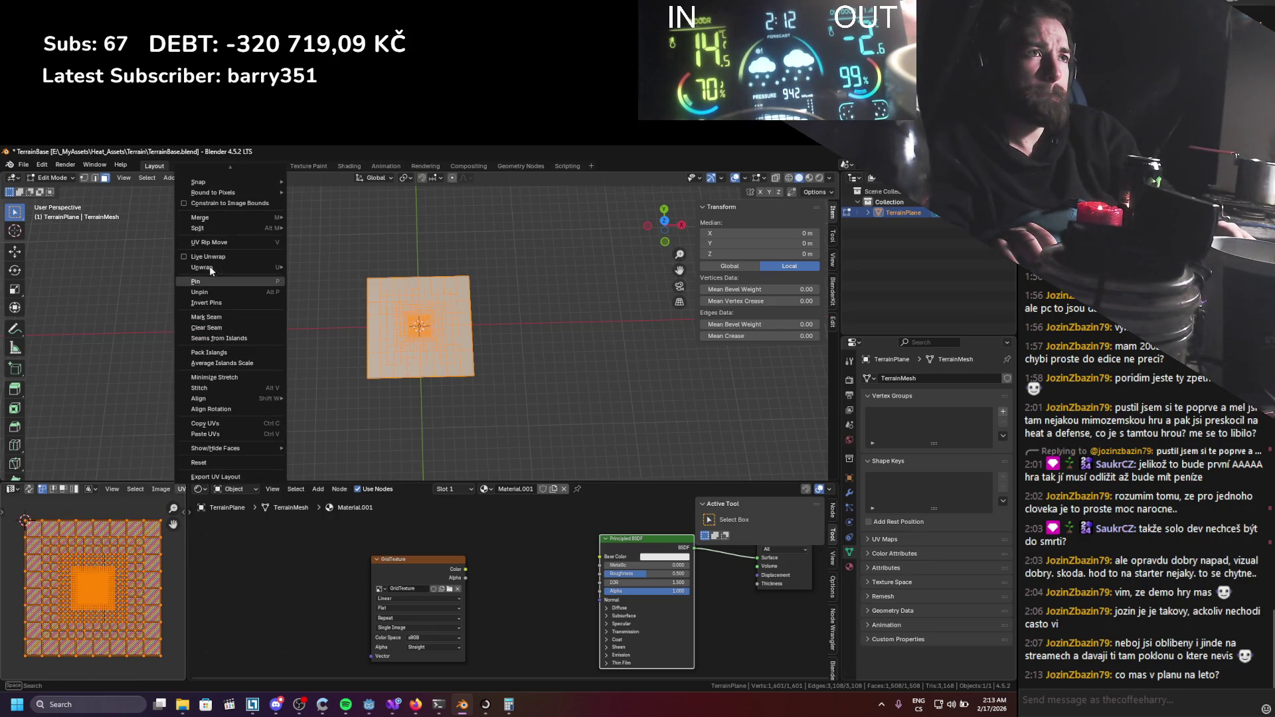
{"action": "left_click", "coordinate": [209, 363]}
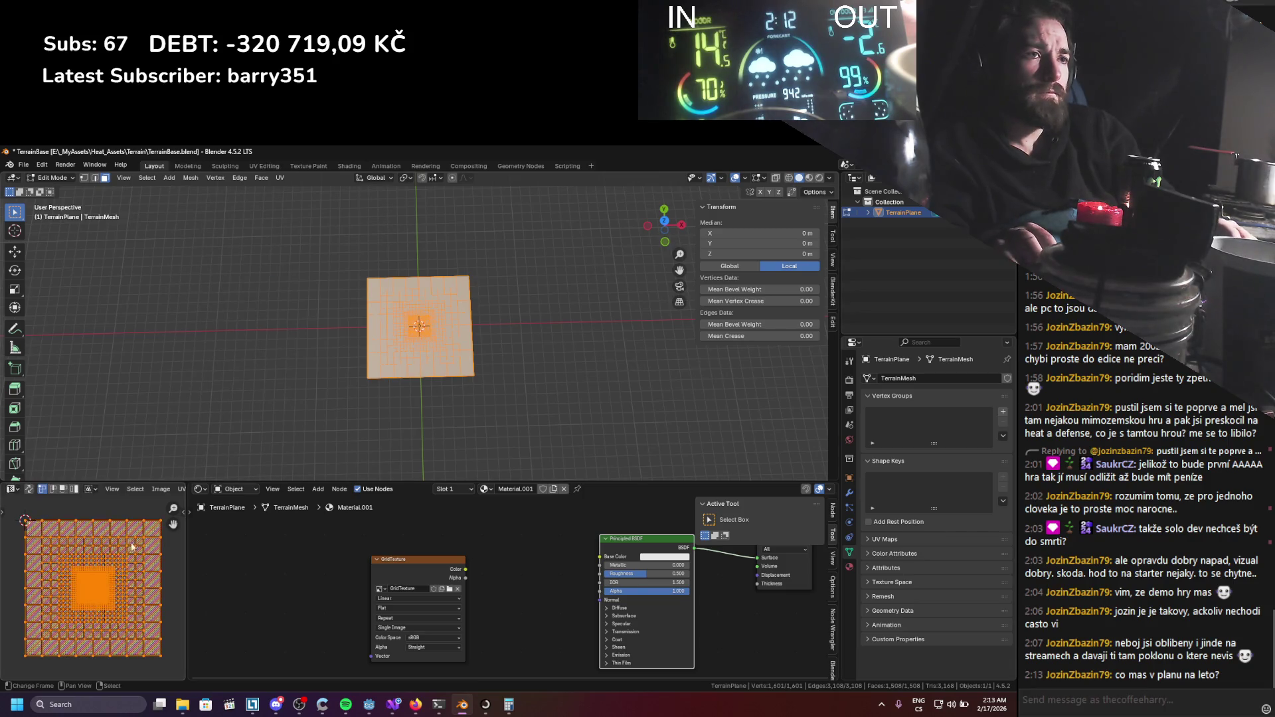
Scale the UVs down into a small square around the 2D Cursor pivot.
{"action": "scroll", "coordinate": [97, 489], "scroll_direction": "down", "scroll_amount": 4}
{"action": "left_click", "coordinate": [100, 489]}
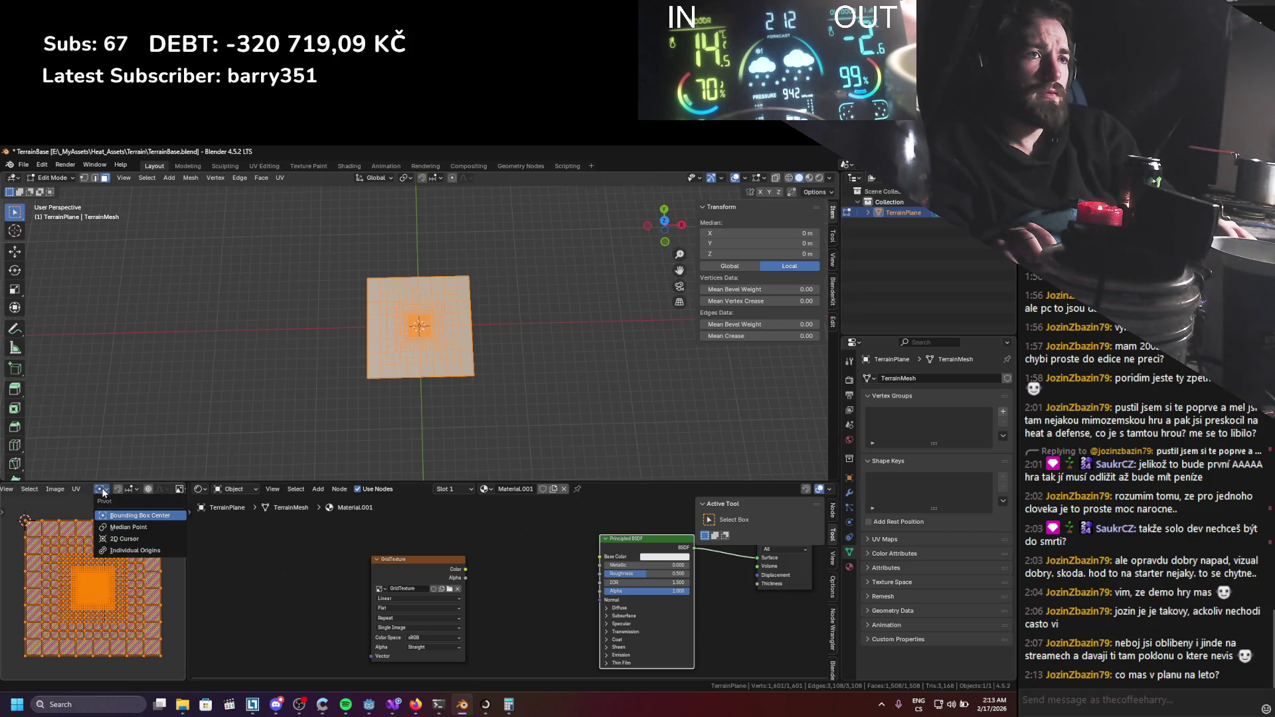
{"action": "left_click", "coordinate": [124, 539]}
{"action": "key", "text": "s"}
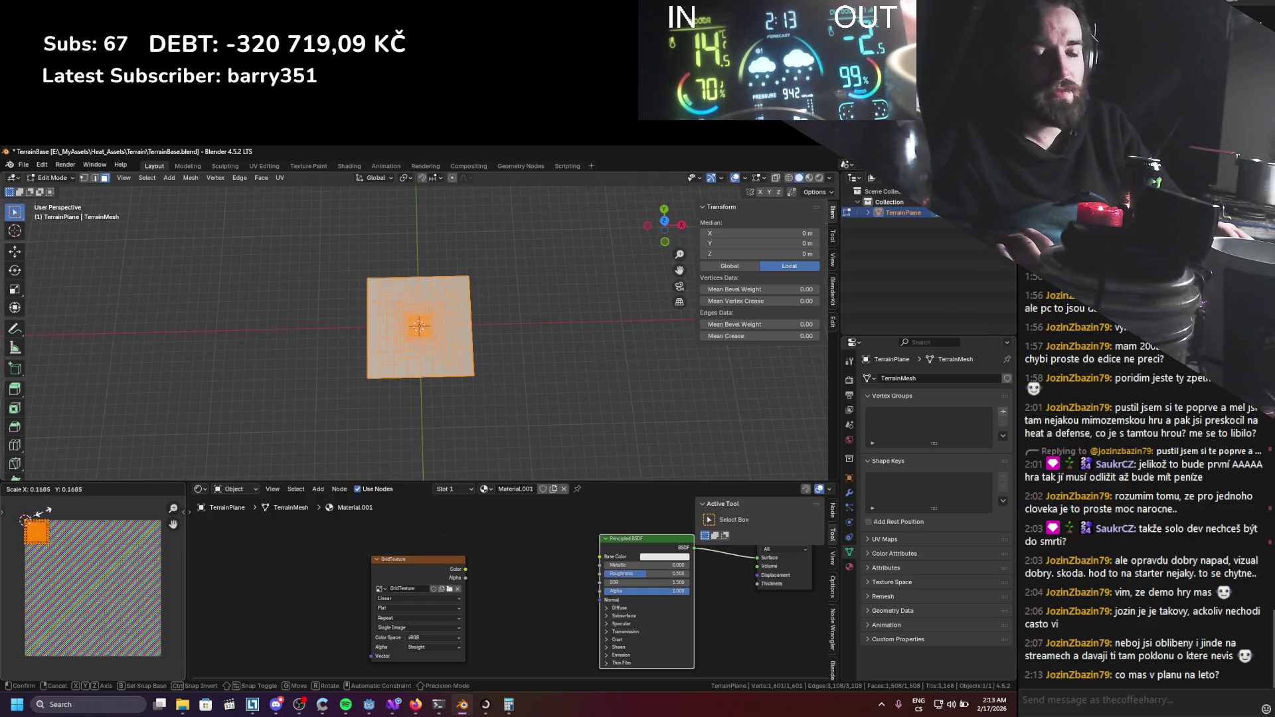
{"action": "left_click", "coordinate": [41, 510]}
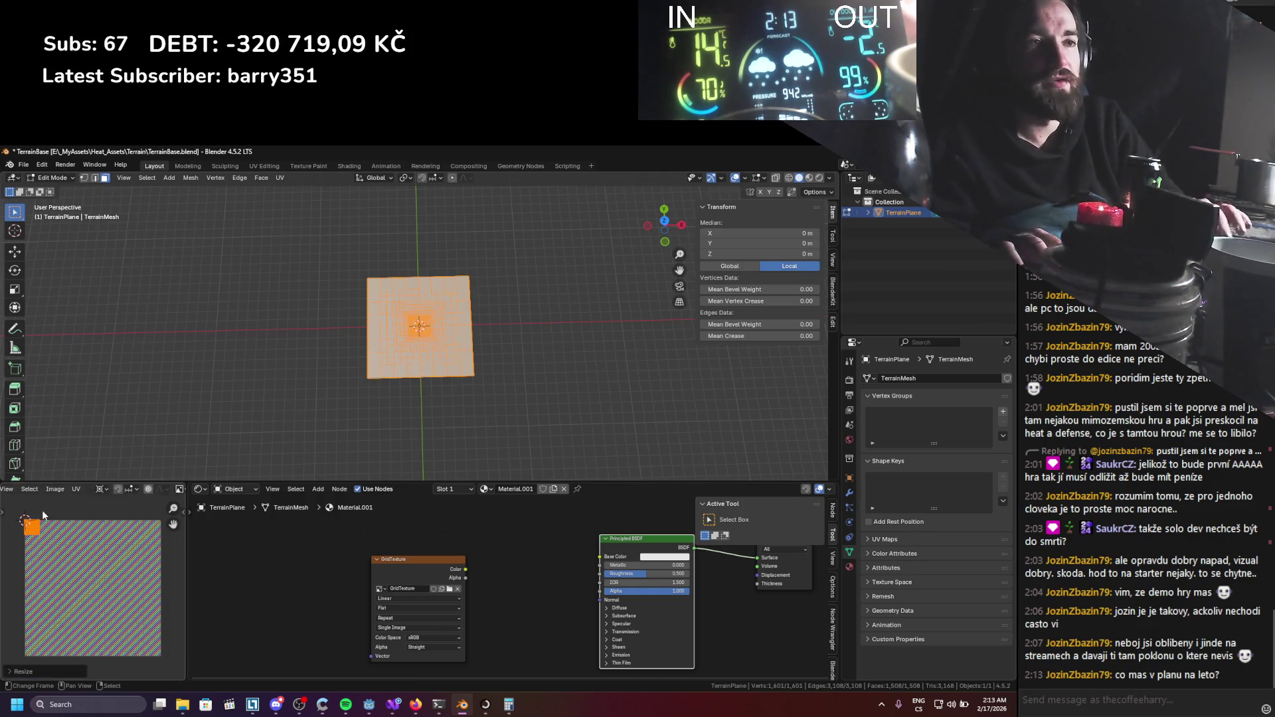
Move the UV island along X and Y into the top-left corner and save TerrainBase.blend.
{"action": "key", "text": "g"}
{"action": "key", "text": "x"}
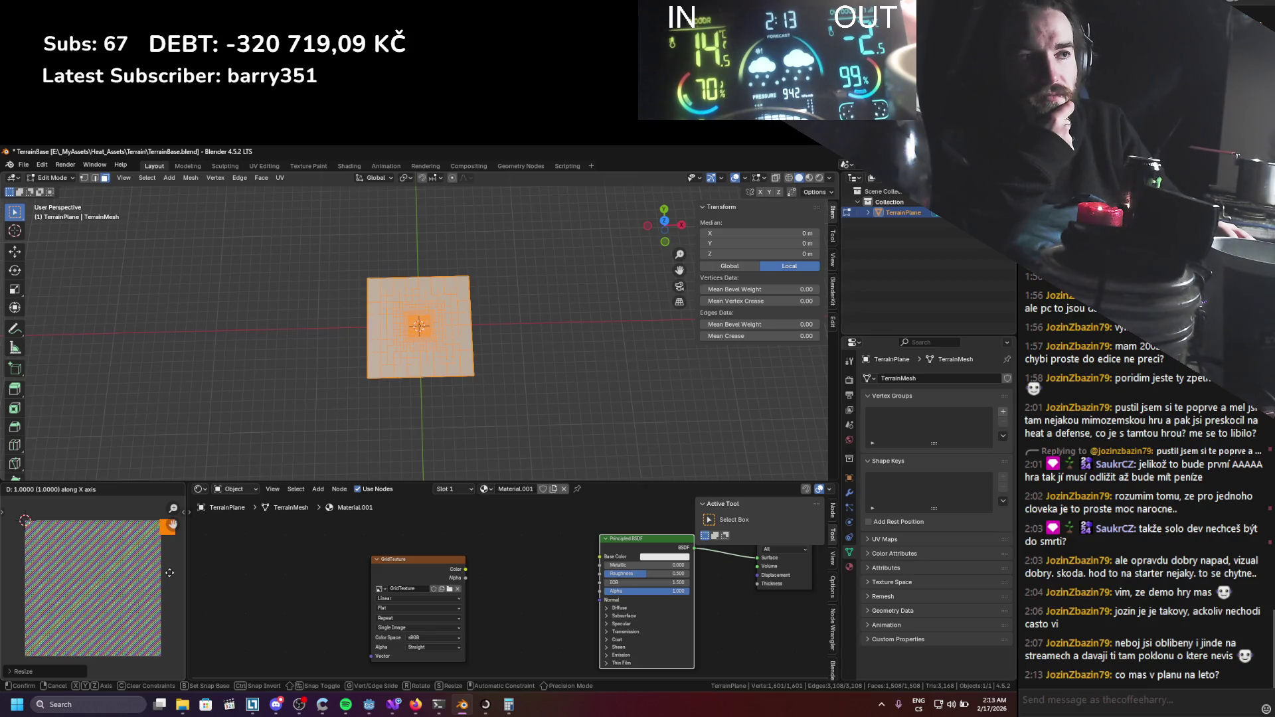
{"action": "left_click", "coordinate": [97, 526]}
{"action": "key", "text": "g"}
{"action": "key", "text": "y"}
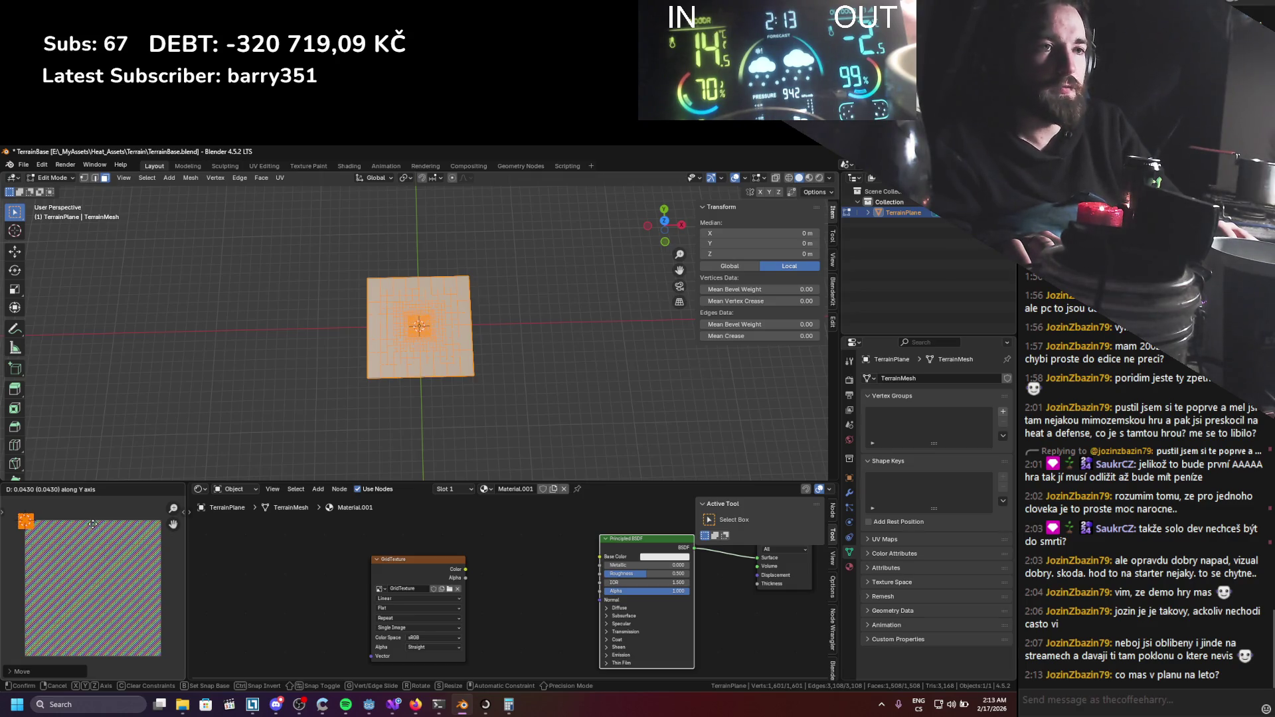
{"action": "left_click", "coordinate": [93, 524]}
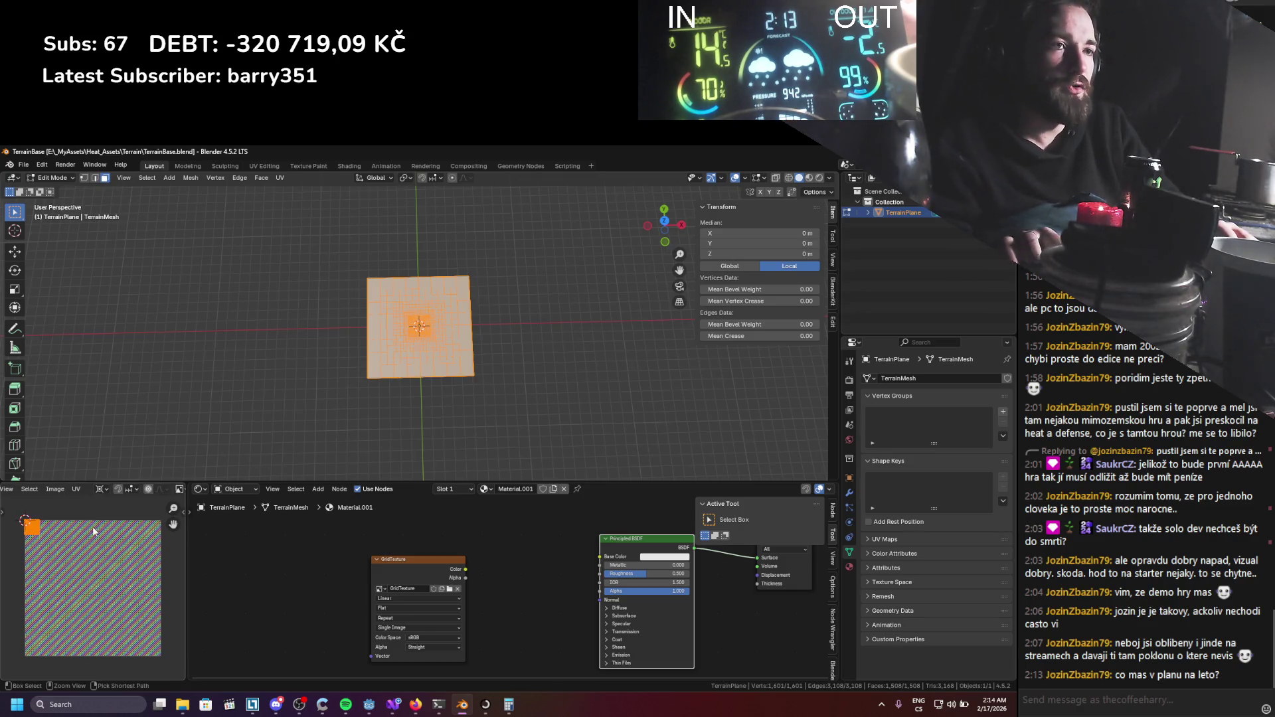
{"action": "key", "text": "ctrl+s"}
{"action": "mouse_move", "coordinate": [369, 703]}
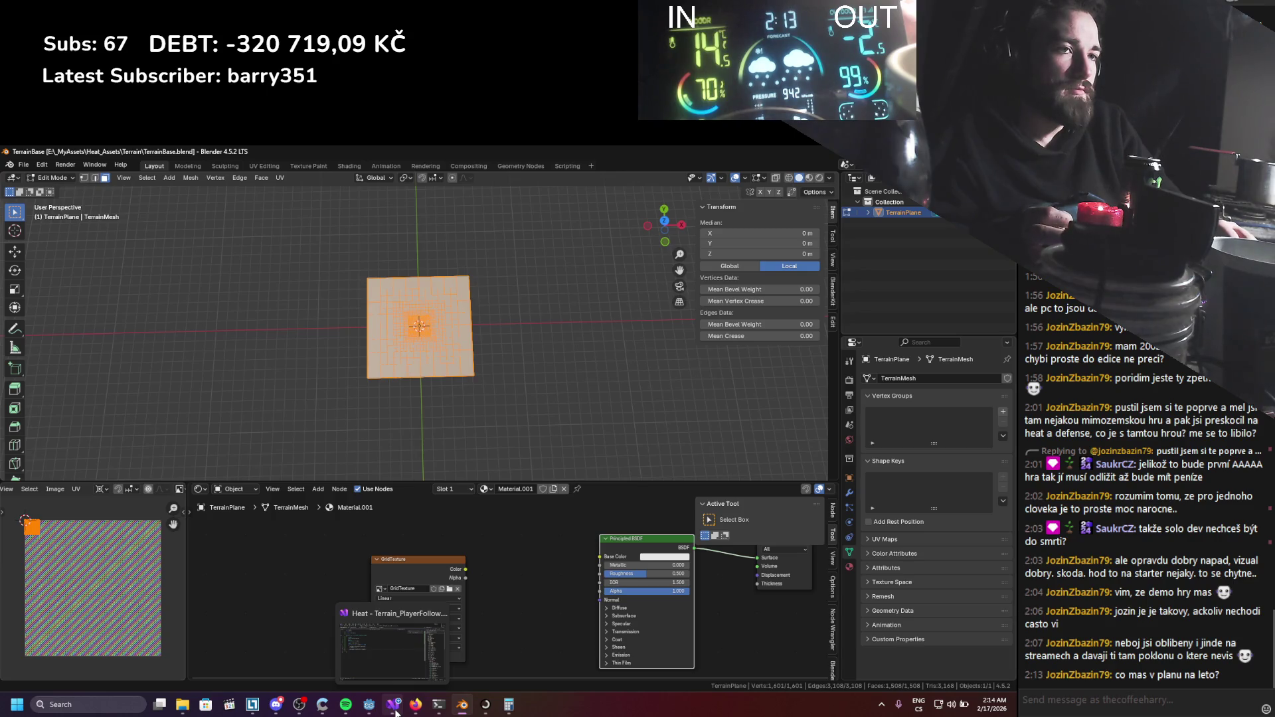
Return to Godot's StaticWorld terrain scene and zoom out the terrain shader graph.
{"action": "left_click", "coordinate": [395, 709]}
{"action": "left_click", "coordinate": [395, 709]}
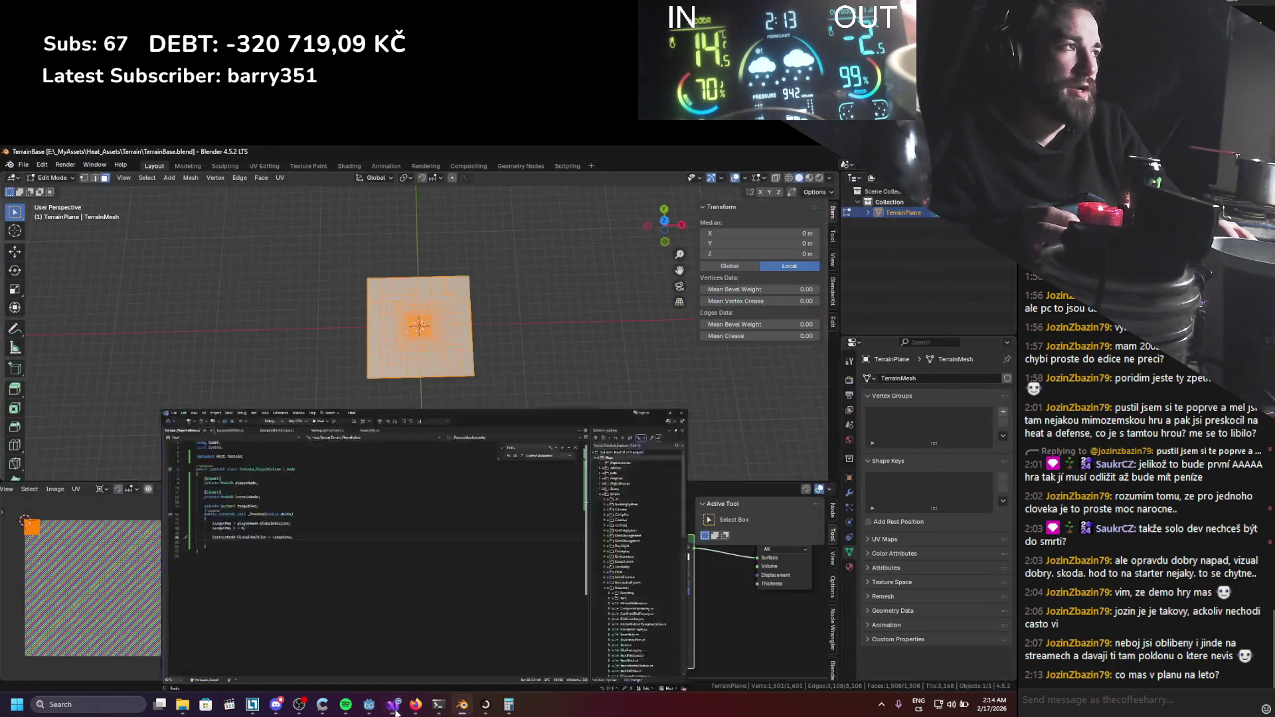
{"action": "left_click", "coordinate": [835, 260]}
{"action": "left_click", "coordinate": [834, 239]}
{"action": "left_click", "coordinate": [834, 284]}
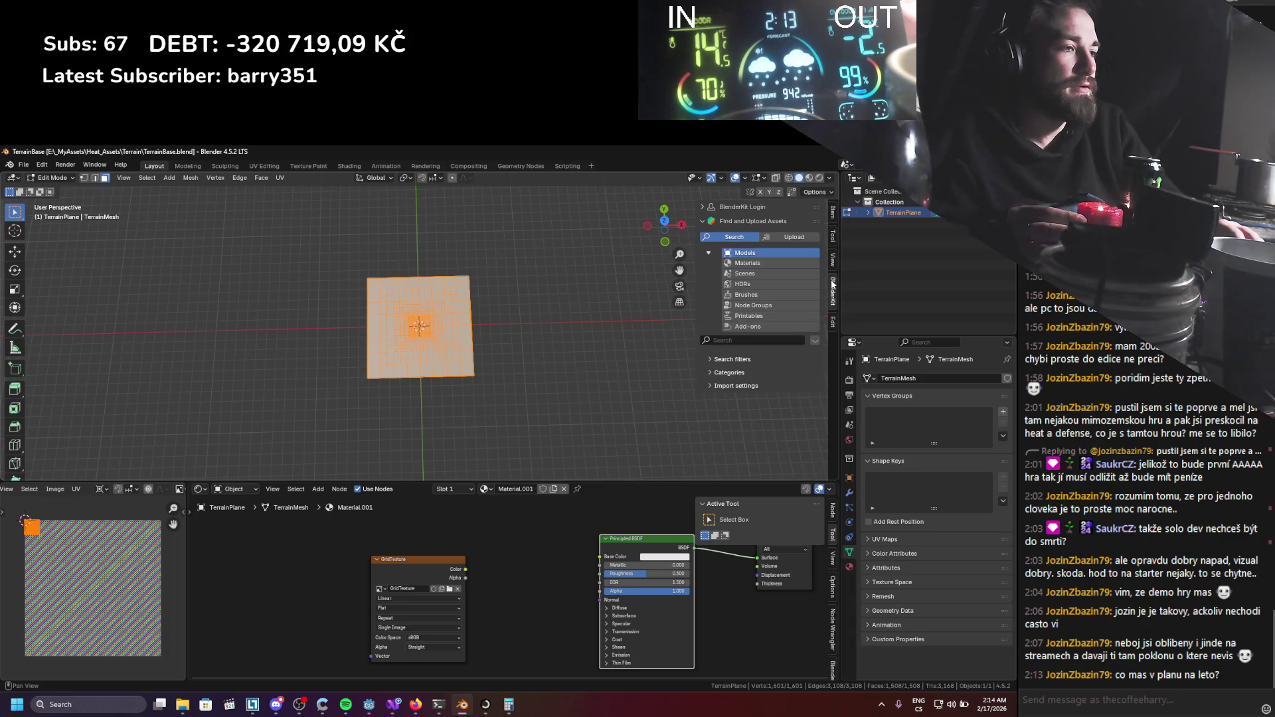
{"action": "left_click", "coordinate": [392, 707]}
{"action": "mouse_move", "coordinate": [415, 713]}
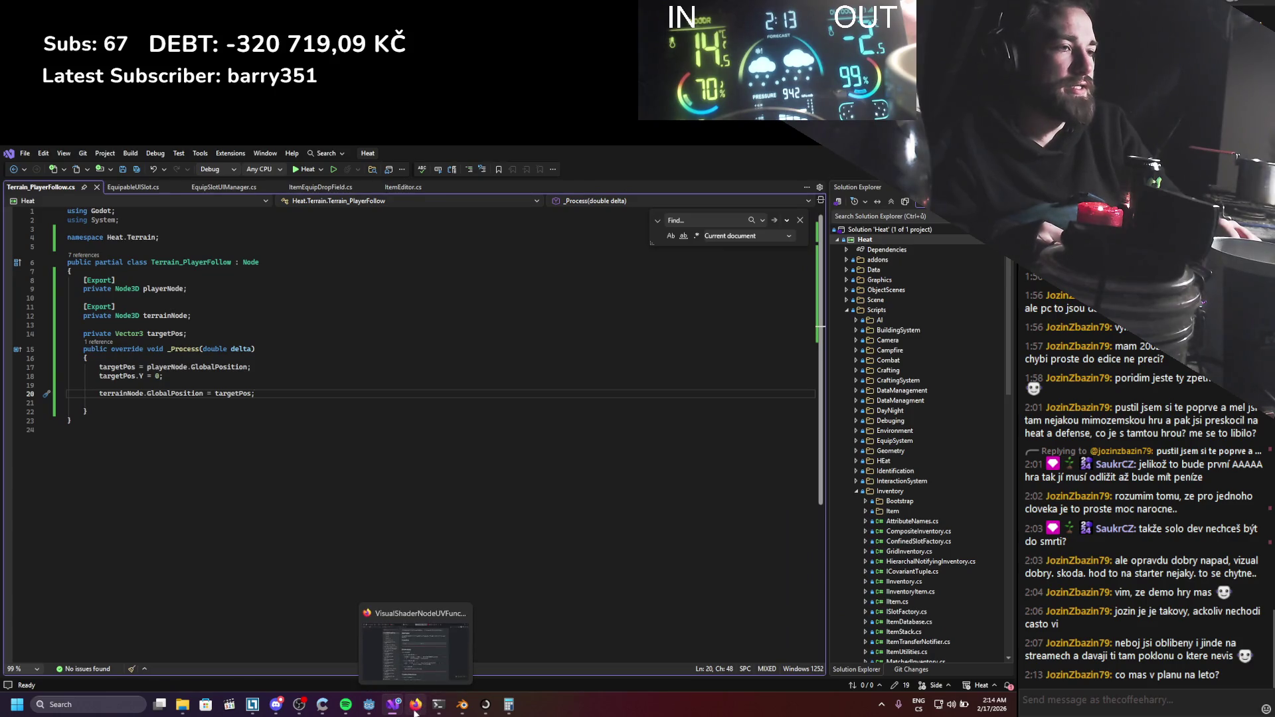
{"action": "left_click", "coordinate": [370, 704]}
{"action": "scroll", "coordinate": [504, 561], "scroll_direction": "down", "scroll_amount": 1}
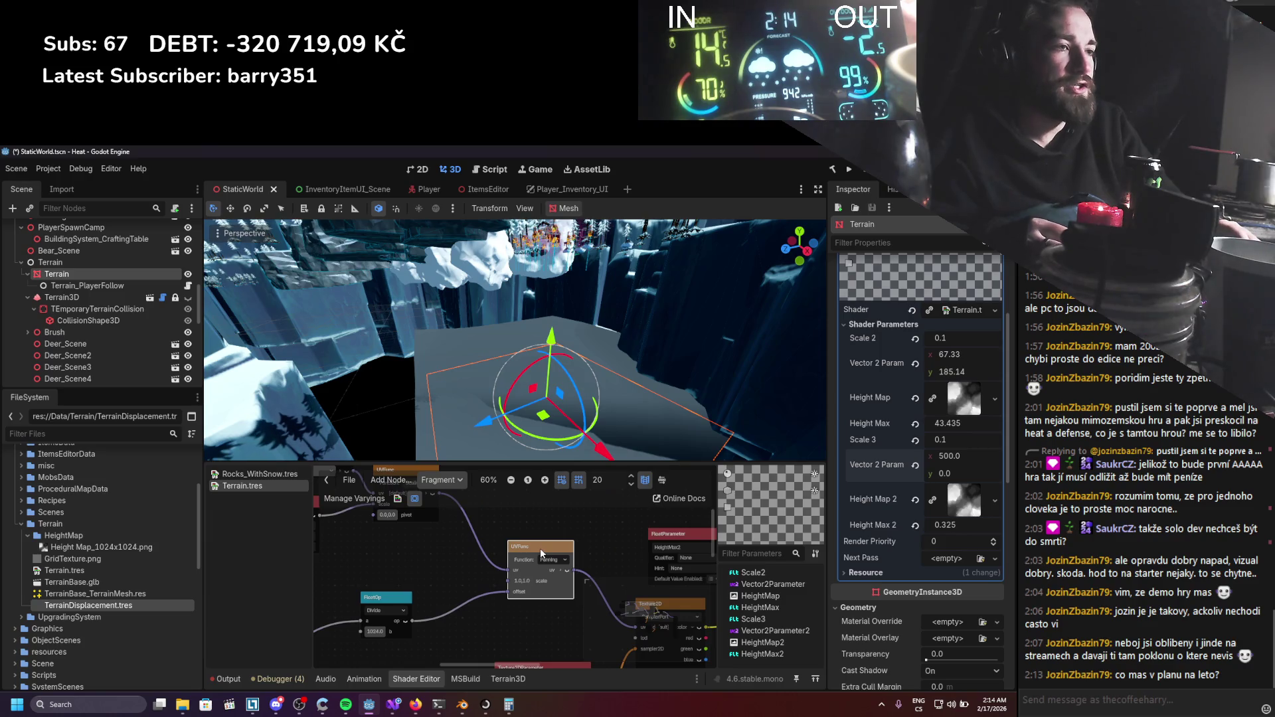
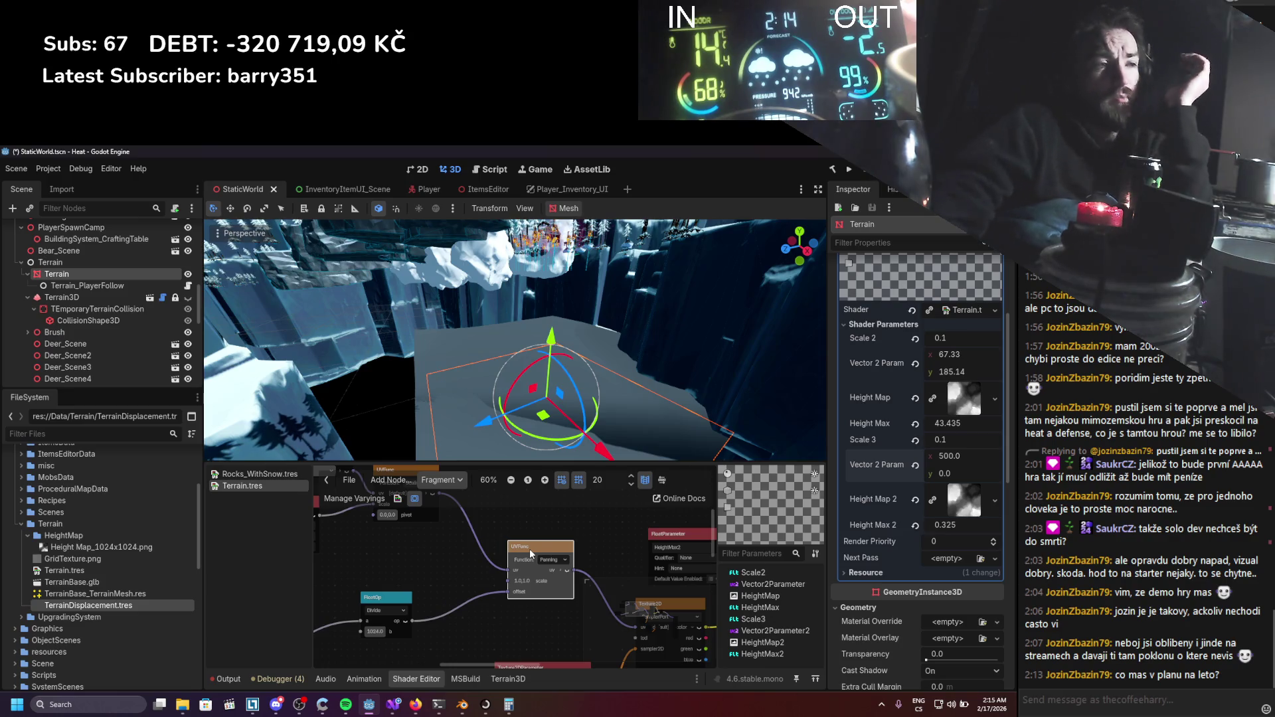
Connect the FloatOp output to the UVFunc pivot input.
{"action": "left_click_drag", "start_coordinate": [413, 620], "coordinate": [373, 516]}
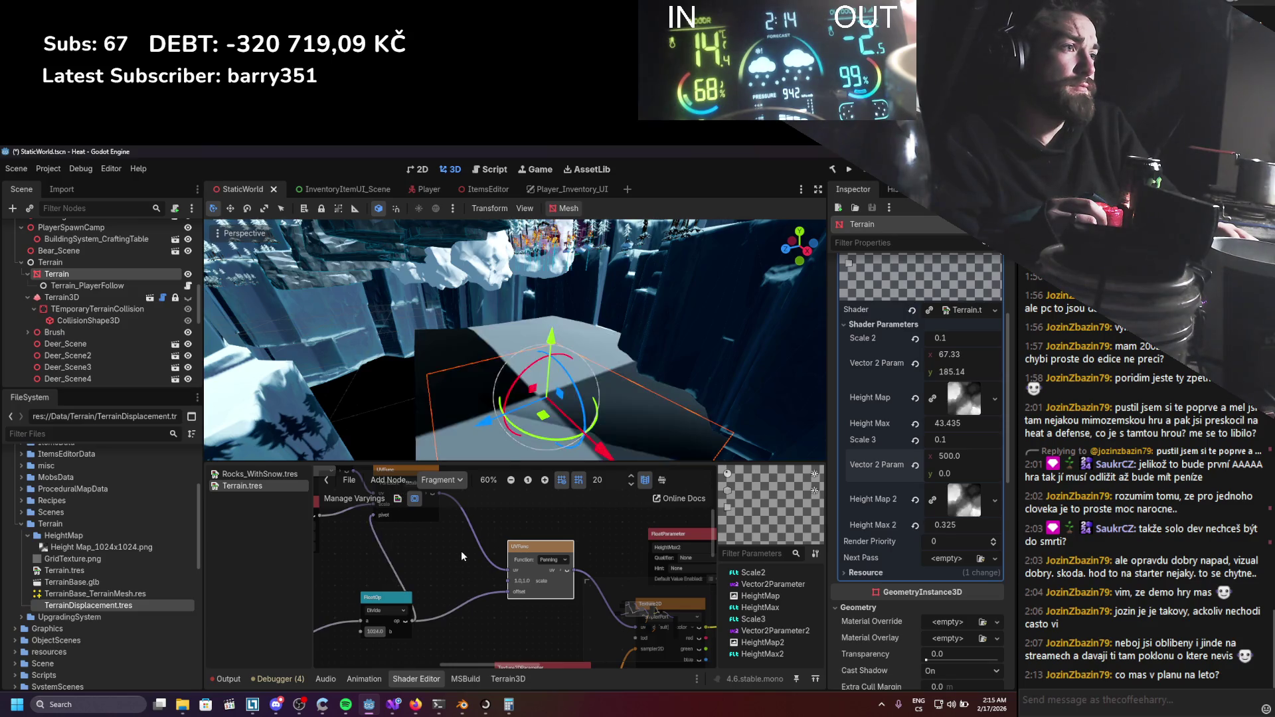
{"action": "scroll", "coordinate": [524, 440], "scroll_direction": "up", "scroll_amount": 5}
{"action": "scroll", "coordinate": [616, 417], "scroll_direction": "up", "scroll_amount": 4}
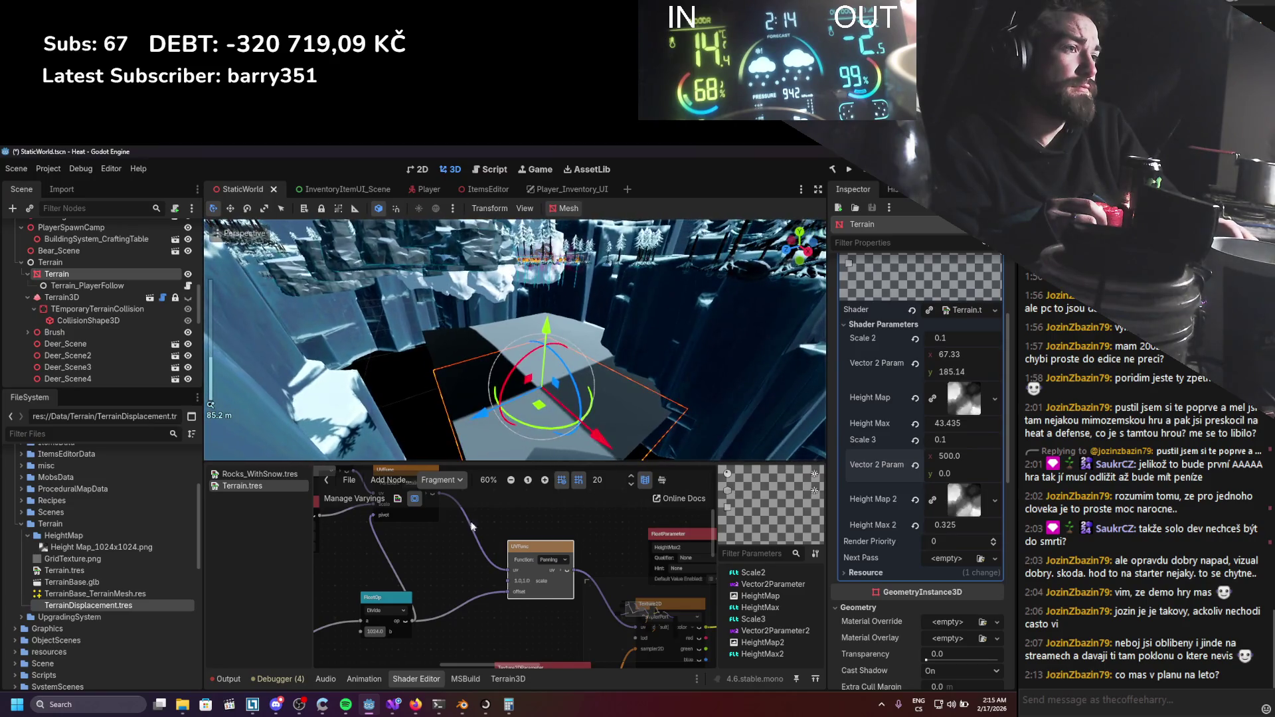
{"action": "scroll", "coordinate": [528, 555], "scroll_direction": "down", "scroll_amount": 2}
Shift the FloatOp and Vector2Parameter nodes left and begin adjusting Vector 2 Param's x value.
{"action": "left_click_drag", "start_coordinate": [546, 604], "coordinate": [457, 608]}
{"action": "scroll", "coordinate": [549, 559], "scroll_direction": "up", "scroll_amount": 1}
{"action": "mouse_move", "coordinate": [952, 456]}
{"action": "left_mouse_down"}
{"action": "mouse_move", "coordinate": [987, 455]}
{"action": "mouse_move", "coordinate": [950, 457]}
{"action": "left_mouse_up"}
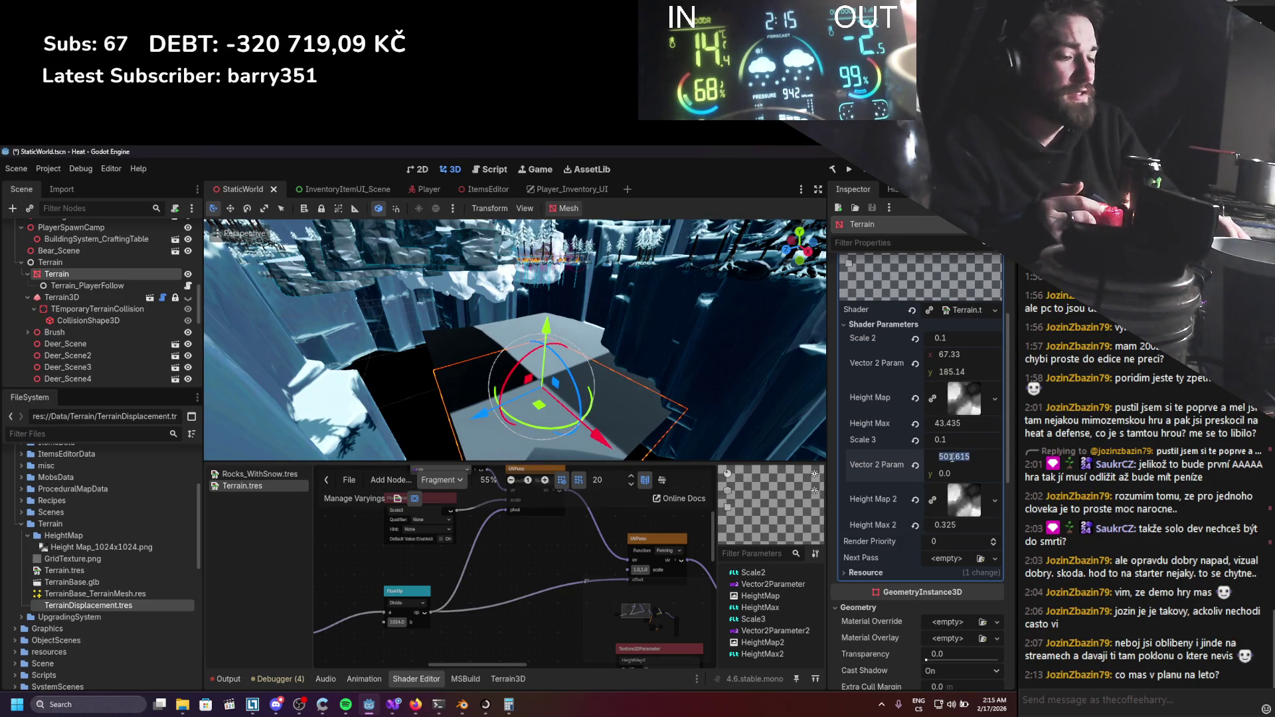
Set Vector 2 Param to 512 for both x and y.
{"action": "type", "text": "512"}
{"action": "key", "text": "Return"}
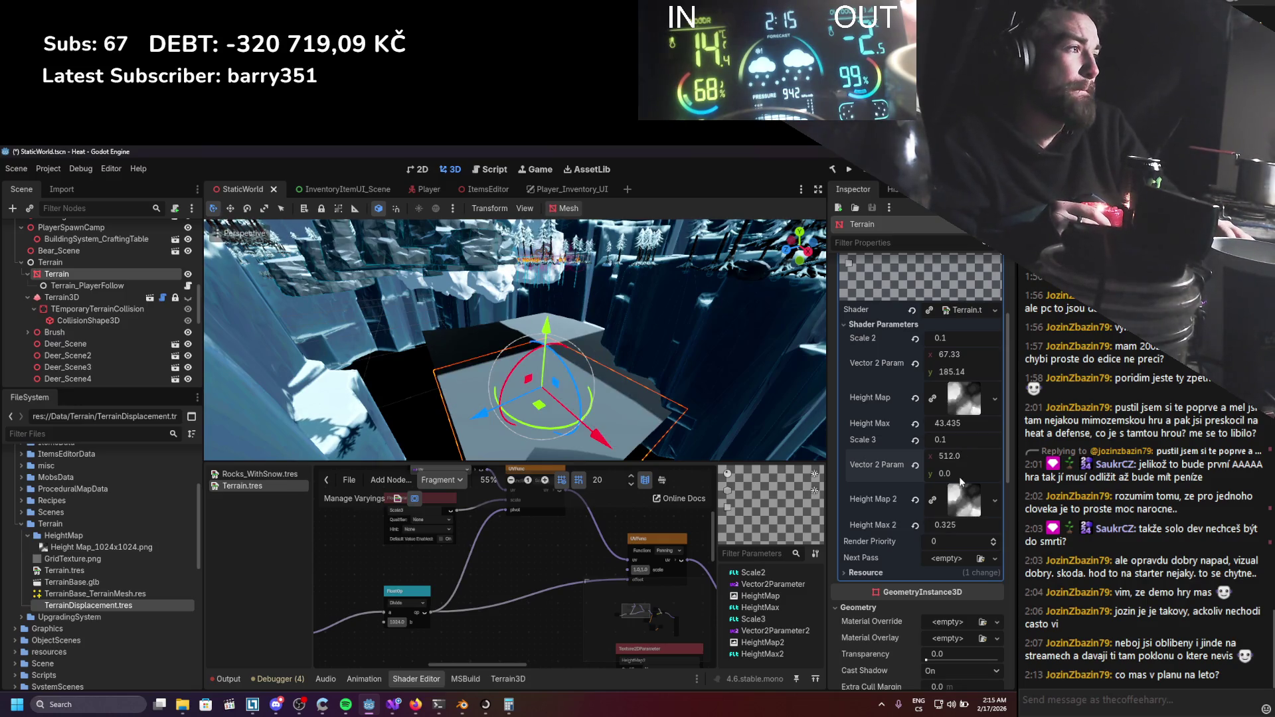
{"action": "left_click", "coordinate": [958, 475]}
{"action": "type", "text": "512"}
{"action": "key", "text": "Return"}
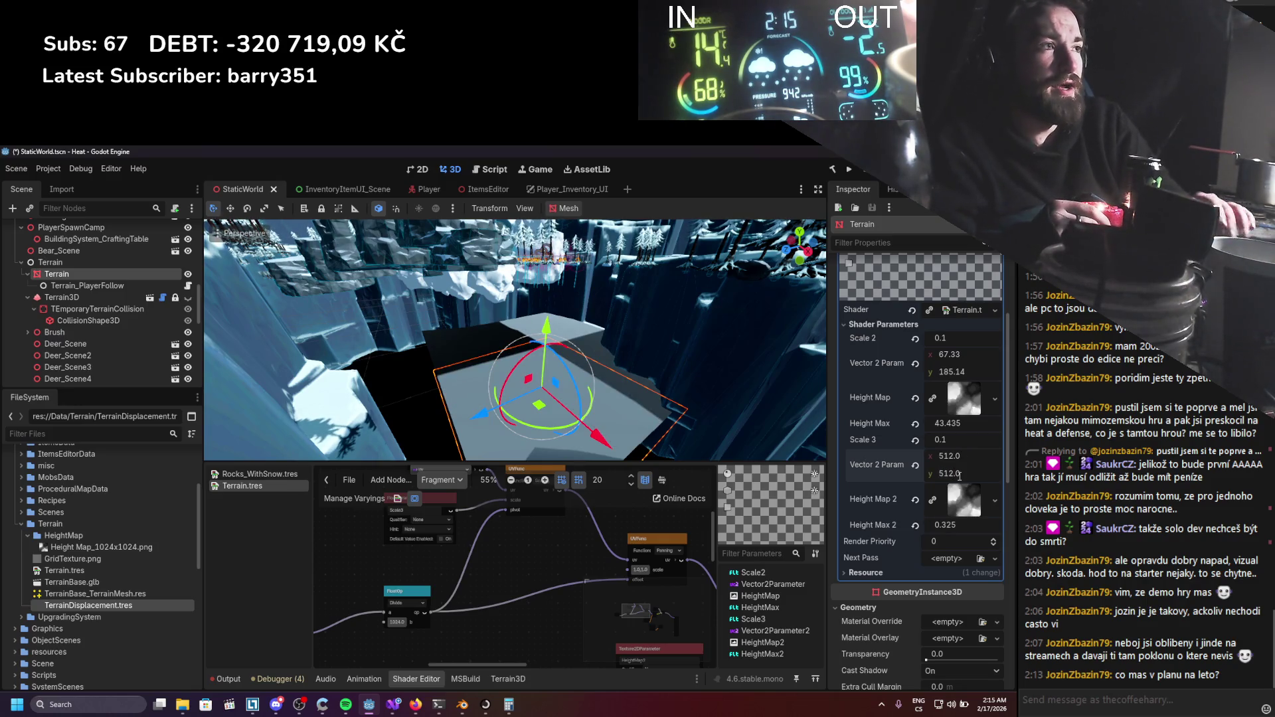
Orbit the view to look down on the terrain and select a group of shader nodes.
{"action": "mouse_move", "coordinate": [635, 372]}
{"action": "left_mouse_down"}
{"action": "mouse_move", "coordinate": [504, 426]}
{"action": "mouse_move", "coordinate": [515, 304]}
{"action": "left_mouse_up"}
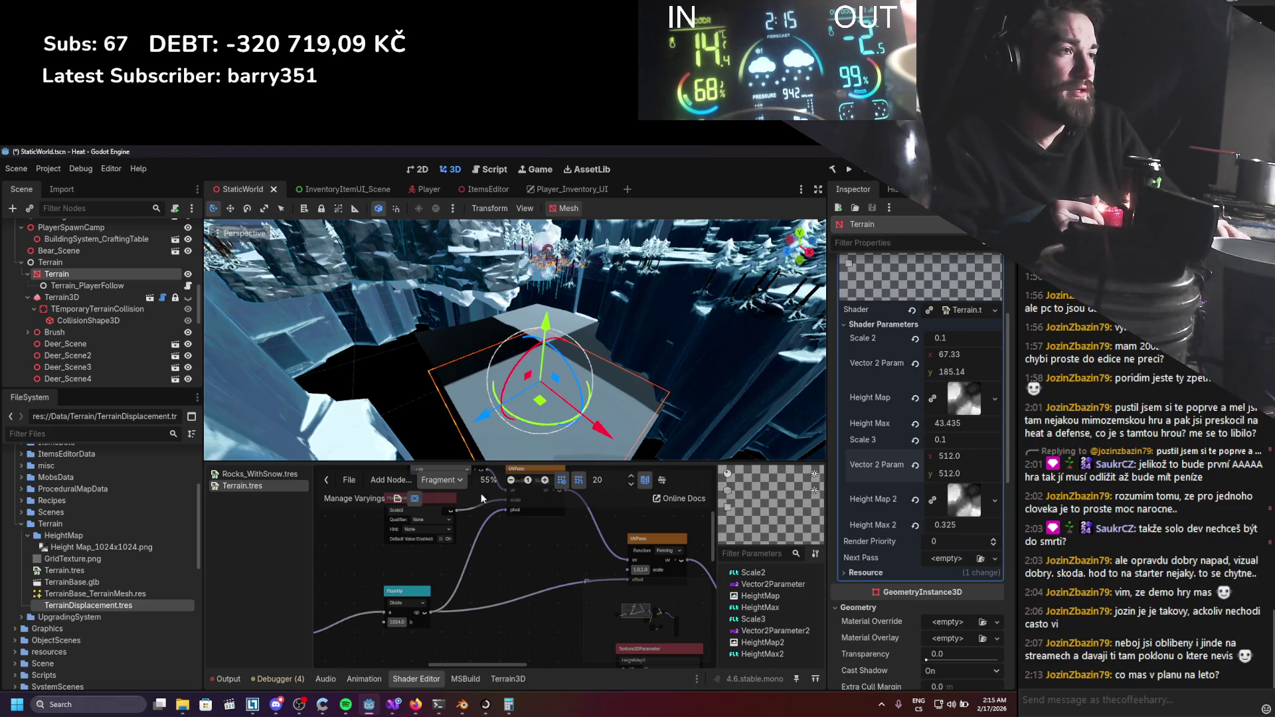
{"action": "left_click_drag", "start_coordinate": [496, 513], "coordinate": [479, 552]}
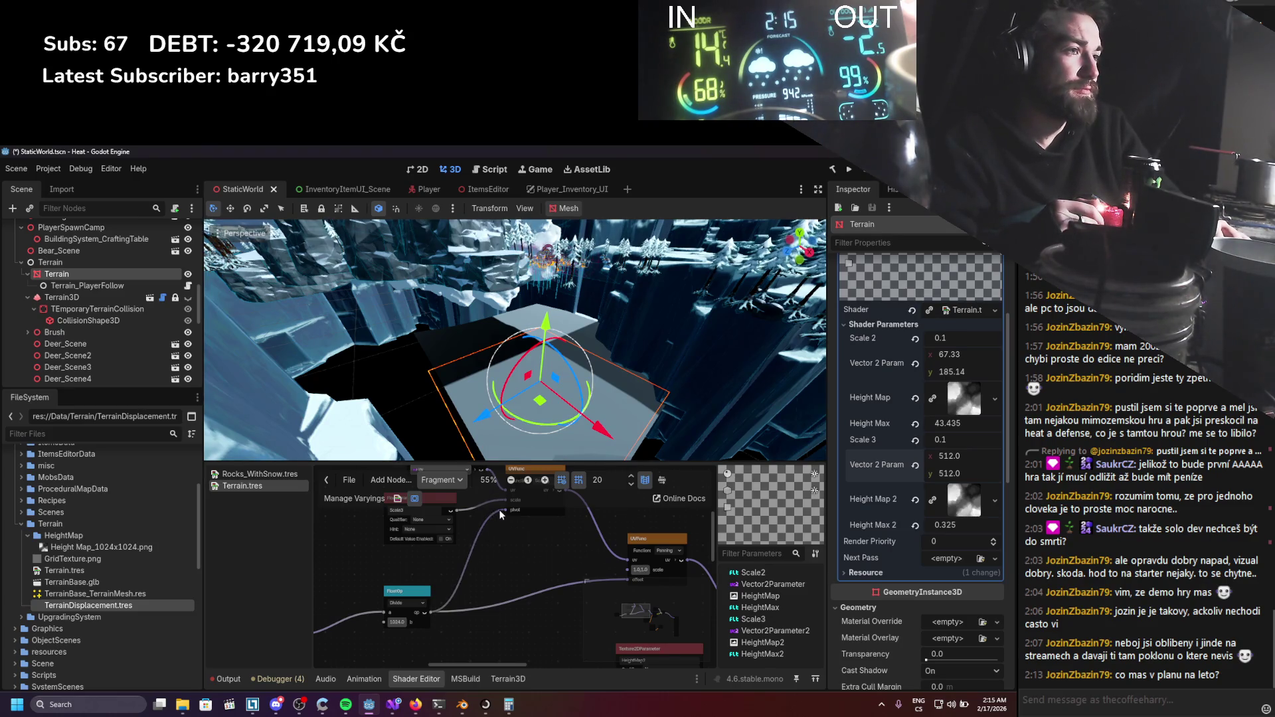
{"action": "scroll", "coordinate": [549, 539], "scroll_direction": "down", "scroll_amount": 2}
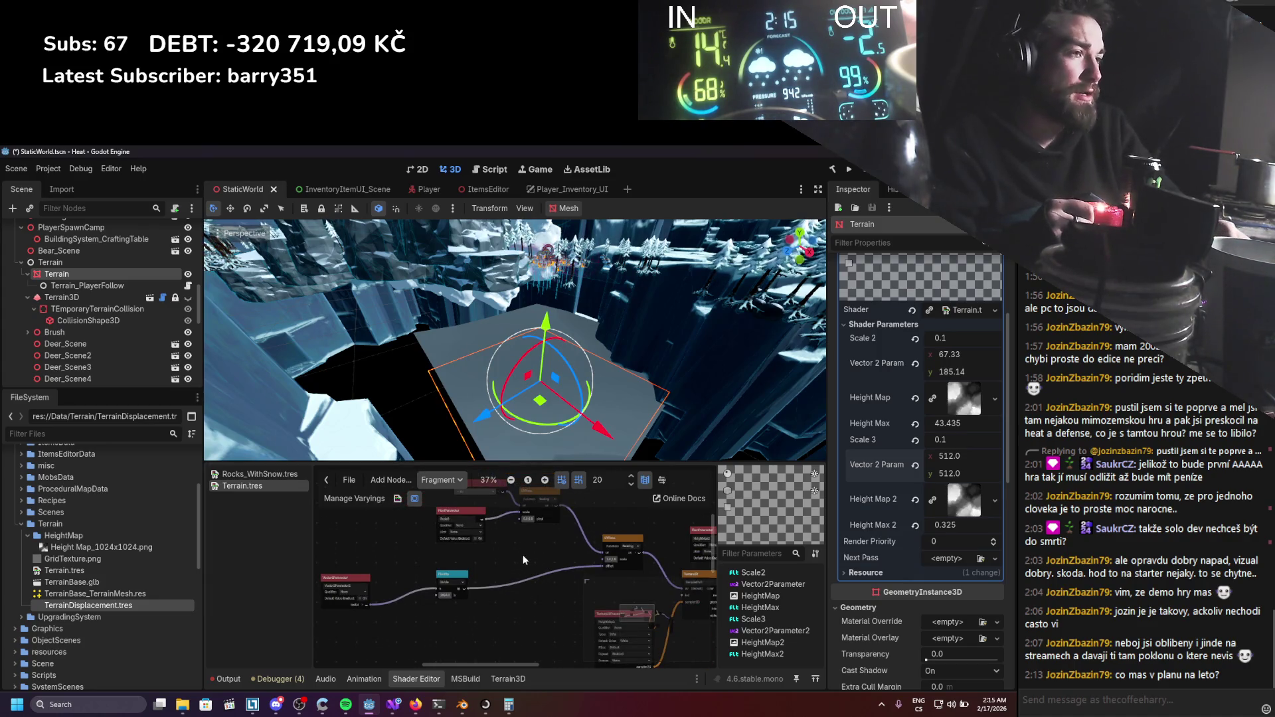
{"action": "scroll", "coordinate": [522, 555], "scroll_direction": "up", "scroll_amount": 2}
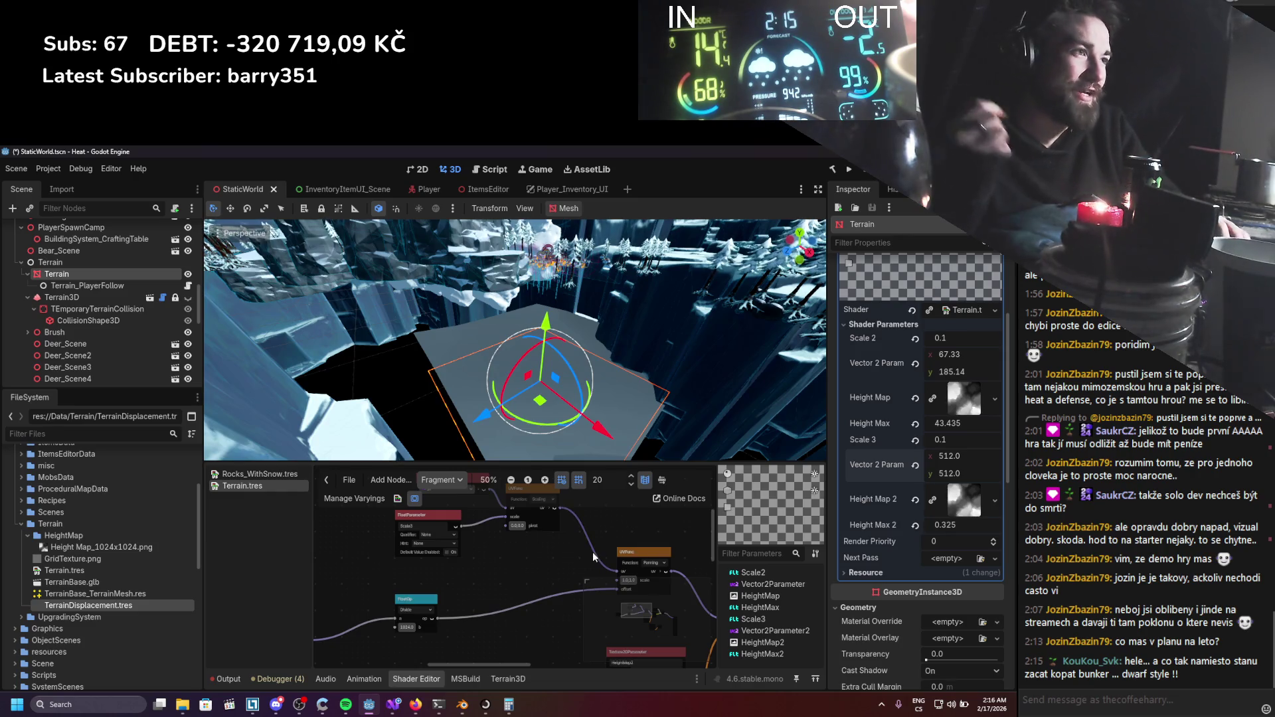
{"action": "scroll", "coordinate": [495, 582], "scroll_direction": "up", "scroll_amount": 2}
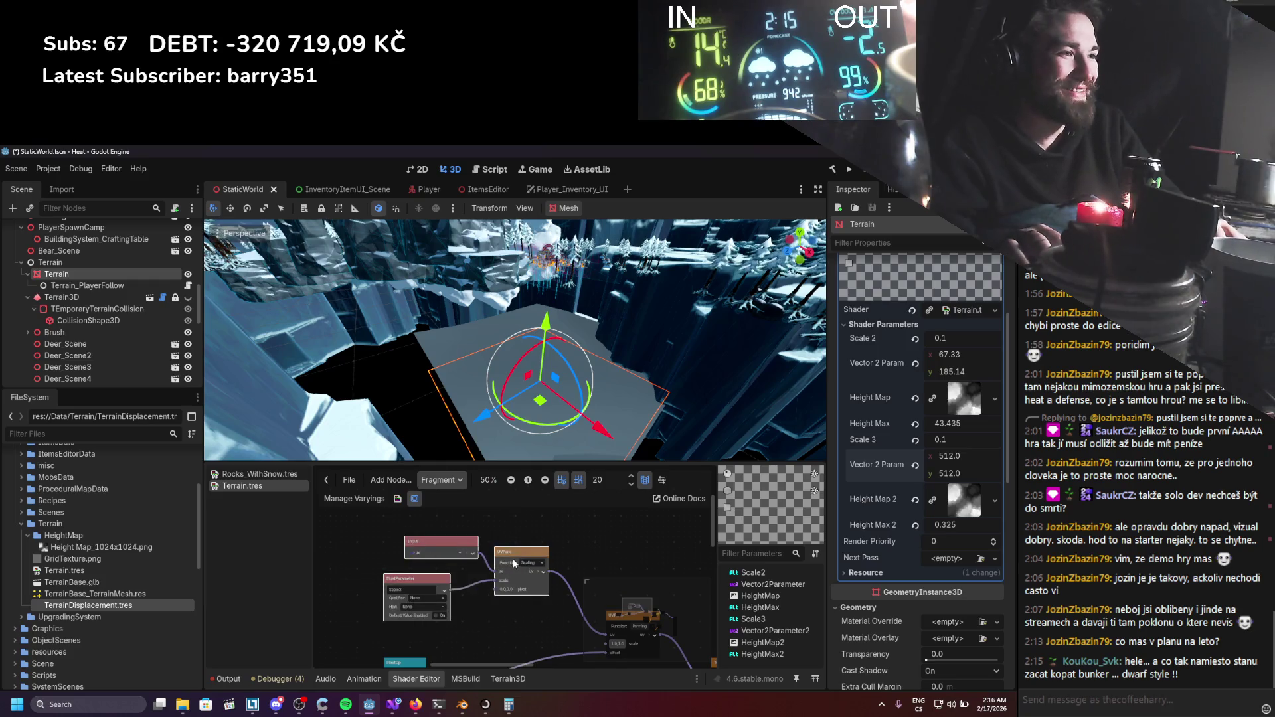
Duplicate the UVFunc node and insert the copy into the existing wire.
{"action": "scroll", "coordinate": [465, 544], "scroll_direction": "down", "scroll_amount": 2}
{"action": "scroll", "coordinate": [458, 531], "scroll_direction": "right", "scroll_amount": 3}
{"action": "left_click", "coordinate": [435, 518]}
{"action": "key", "text": "ctrl+d"}
{"action": "mouse_move", "coordinate": [465, 542]}
{"action": "left_mouse_down"}
{"action": "mouse_move", "coordinate": [445, 561]}
{"action": "mouse_move", "coordinate": [502, 558]}
{"action": "left_mouse_up"}
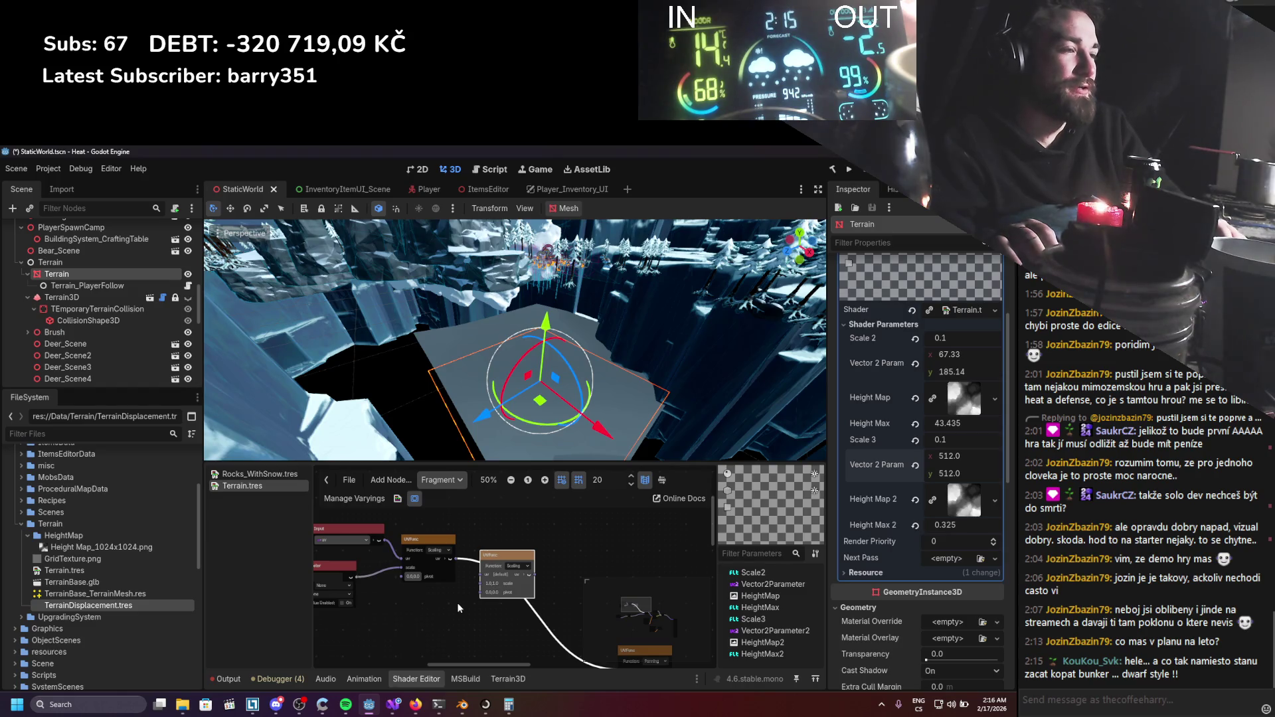
Duplicate the Vector2Parameter node and place the copy in the graph.
{"action": "scroll", "coordinate": [465, 584], "scroll_direction": "down", "scroll_amount": 2}
{"action": "scroll", "coordinate": [532, 548], "scroll_direction": "down", "scroll_amount": 2}
{"action": "left_click", "coordinate": [380, 616]}
{"action": "key", "text": "ctrl+d"}
{"action": "left_click_drag", "start_coordinate": [387, 621], "coordinate": [507, 534]}
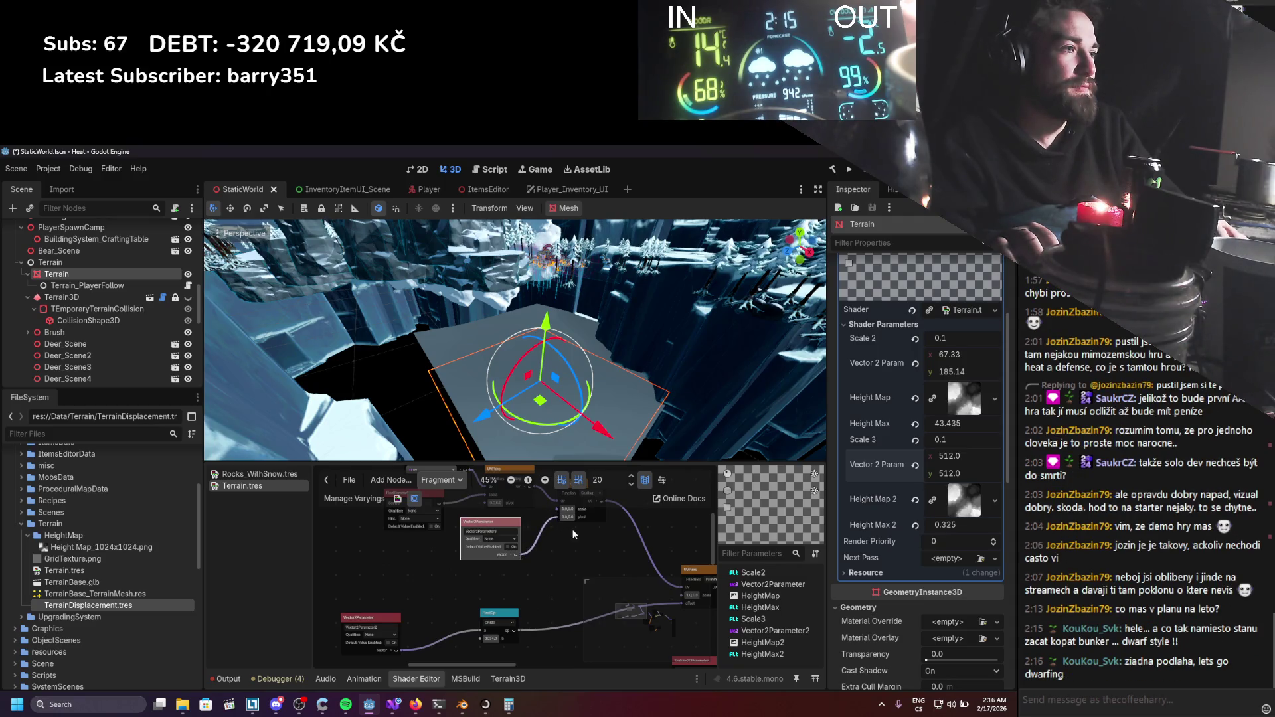
Rename one Vector2Parameter copy to PsitionOffset.
{"action": "scroll", "coordinate": [590, 521], "scroll_direction": "up", "scroll_amount": 1}
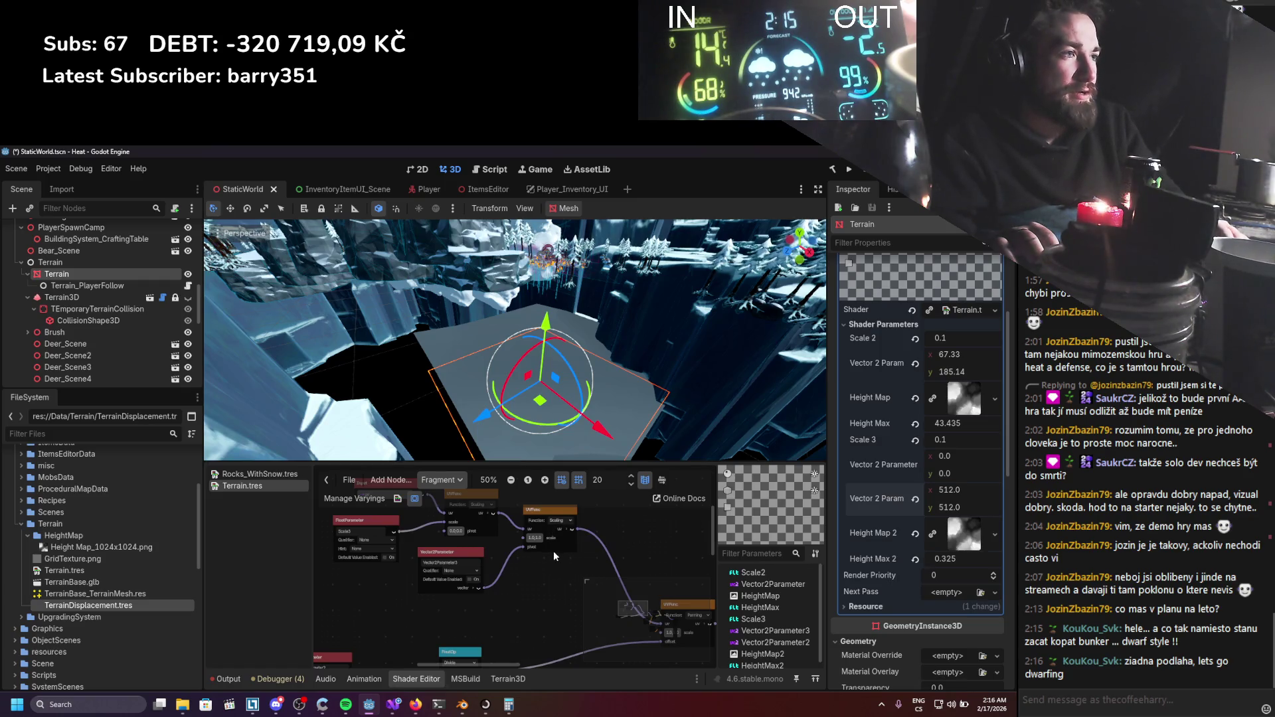
{"action": "scroll", "coordinate": [552, 550], "scroll_direction": "up", "scroll_amount": 2}
{"action": "scroll", "coordinate": [551, 550], "scroll_direction": "down", "scroll_amount": 3}
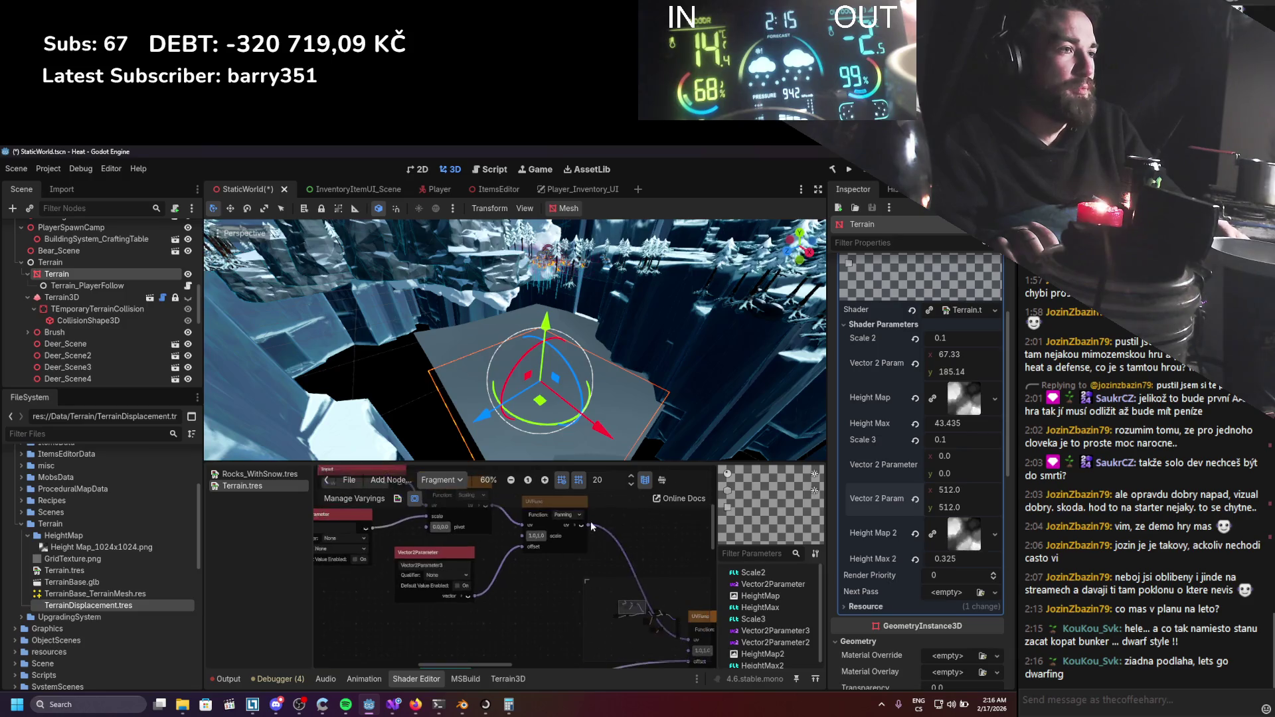
{"action": "double_click", "coordinate": [377, 596]}
{"action": "type", "text": "Pixel"}
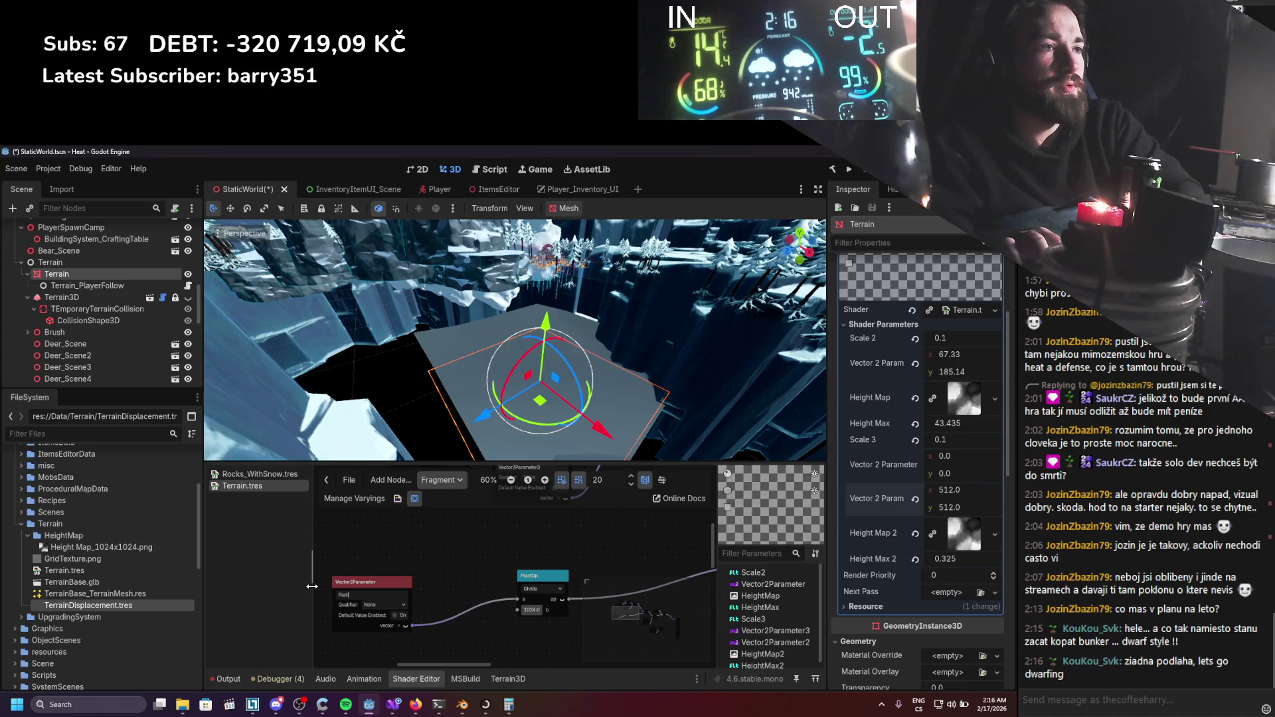
{"action": "type", "text": "ionOffset"}
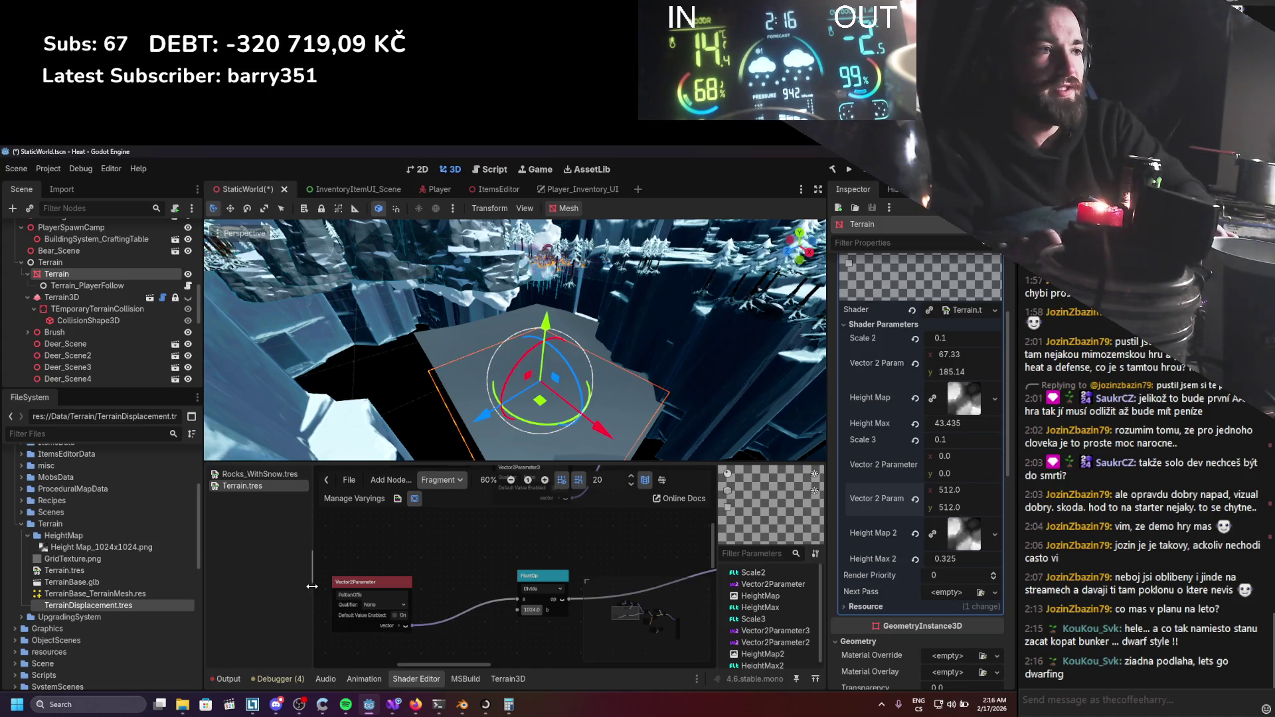
{"action": "key", "text": "Return"}
Rename the Vector2Parameter3 node to CenterOffset, then bring up the Blender terrain file.
{"action": "scroll", "coordinate": [603, 616], "scroll_direction": "up", "scroll_amount": 5}
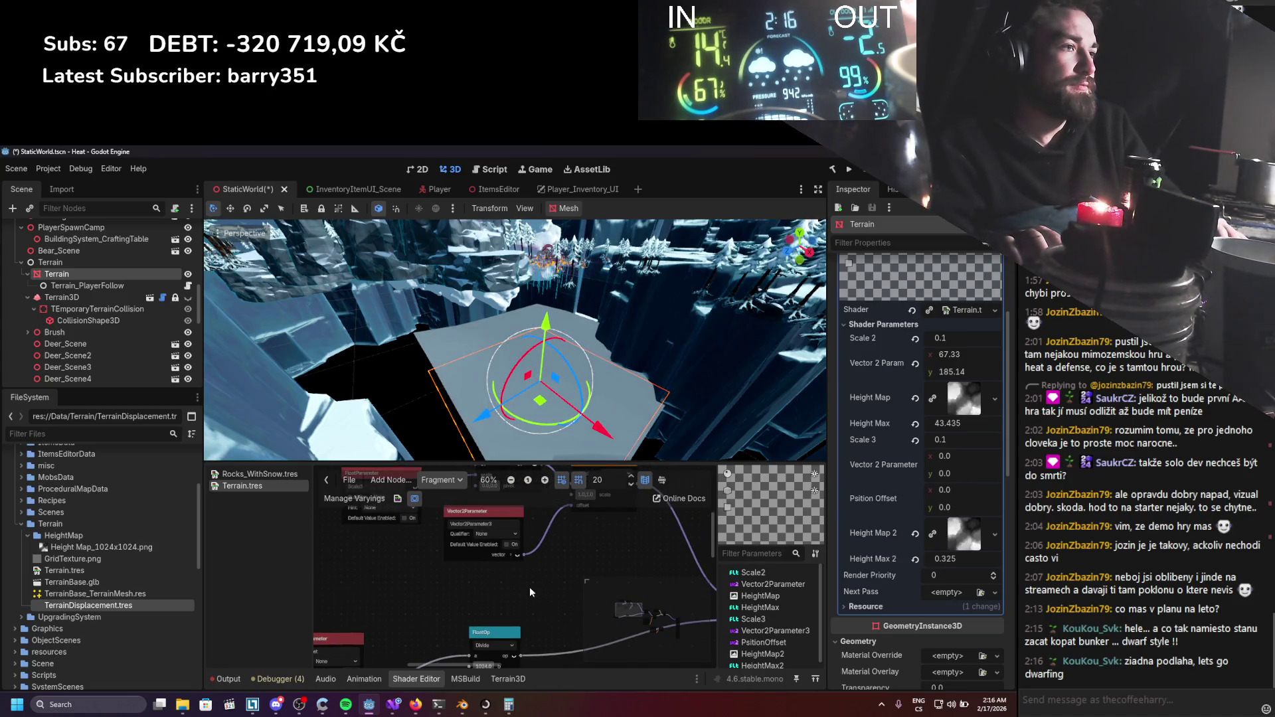
{"action": "left_click_drag", "start_coordinate": [492, 573], "coordinate": [418, 566]}
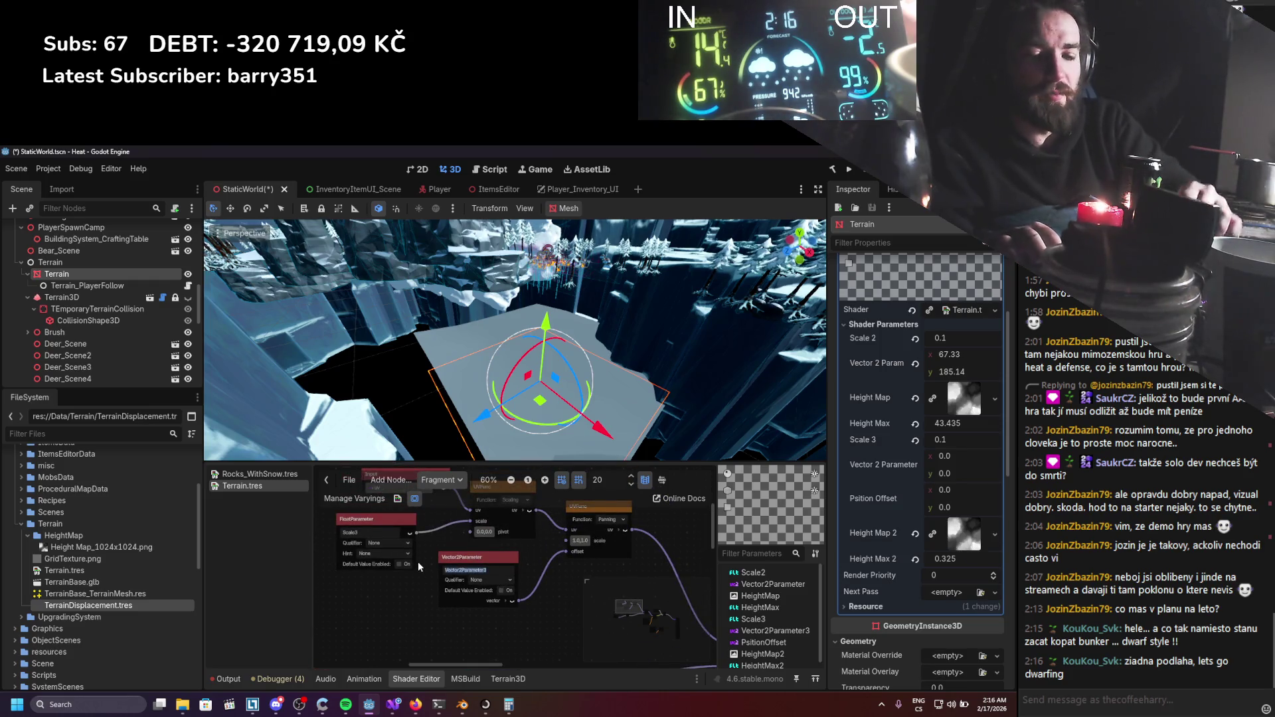
{"action": "type", "text": "CenterOffset"}
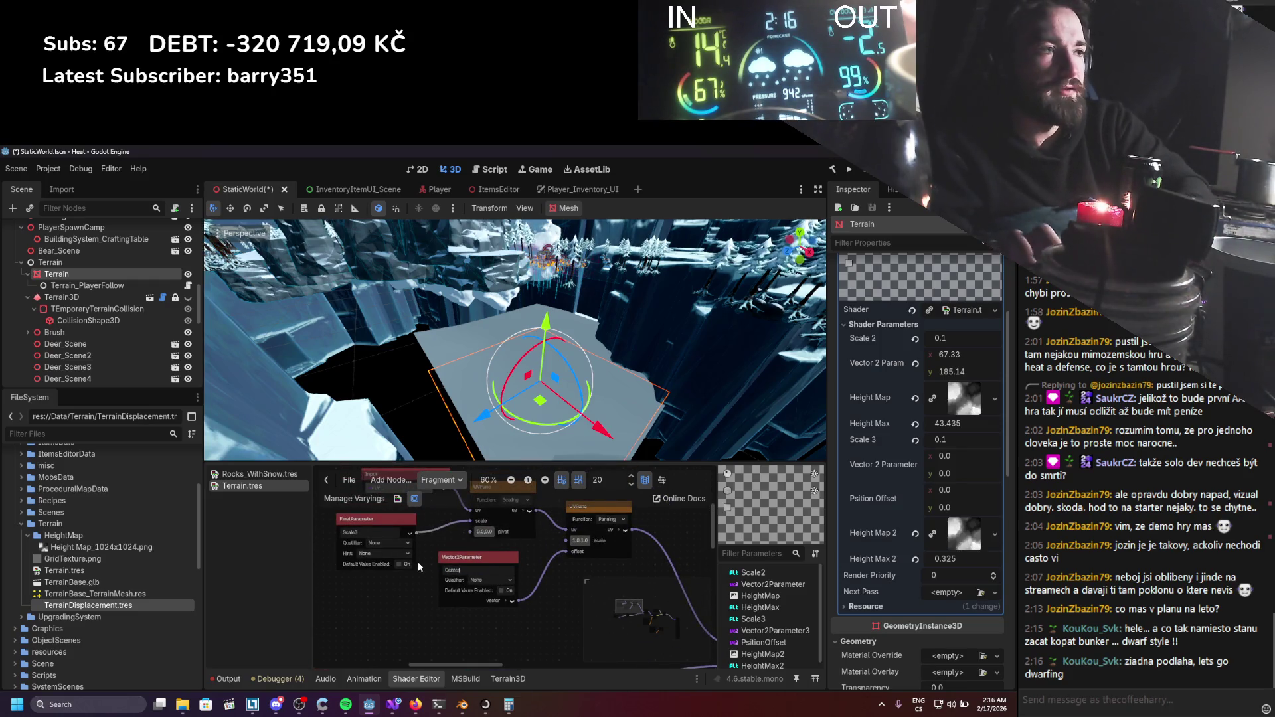
{"action": "key", "text": "Return"}
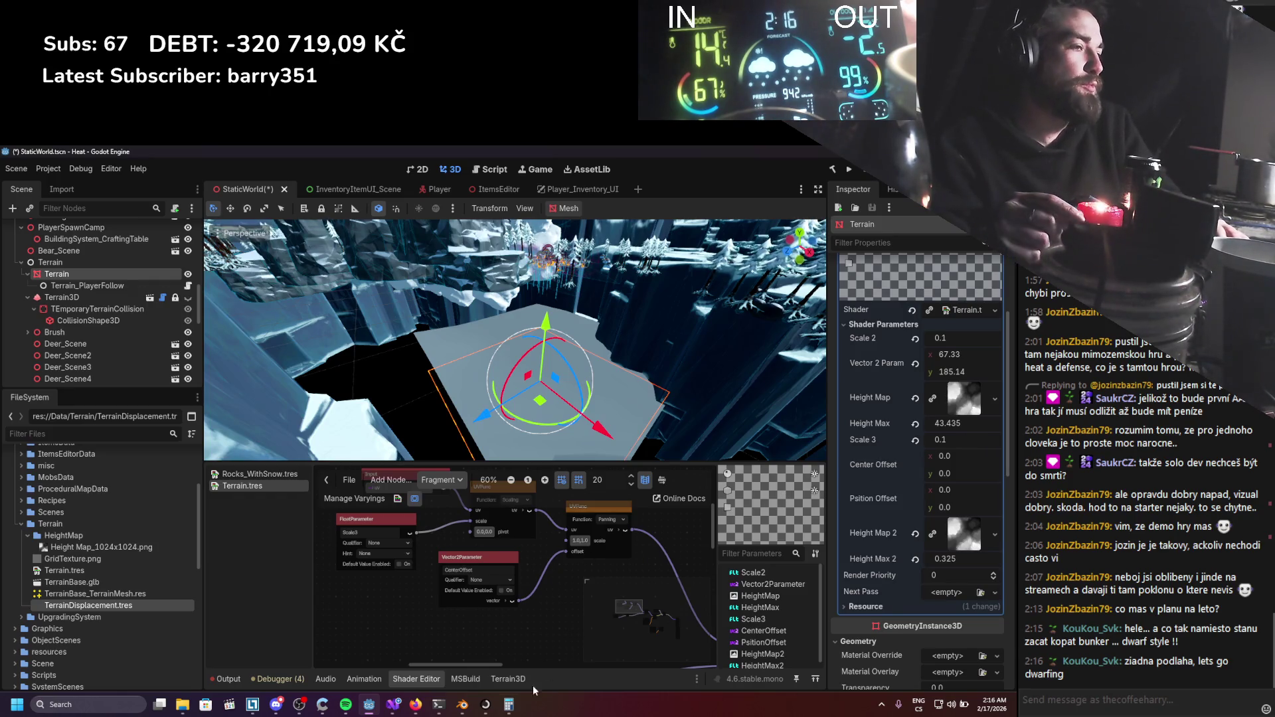
{"action": "left_click", "coordinate": [462, 705]}
Back in Godot, set Center Offset to 51 for both x and y.
{"action": "key", "text": "Tab"}
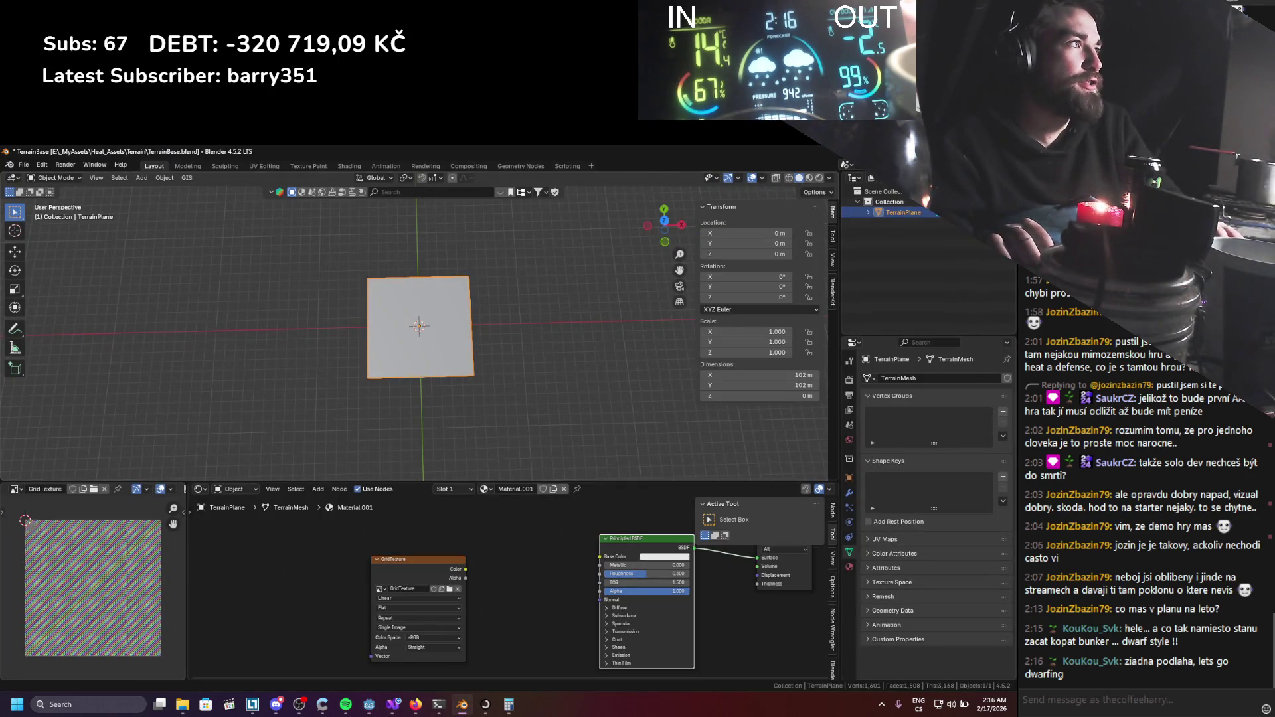
{"action": "key", "text": "alt+Tab"}
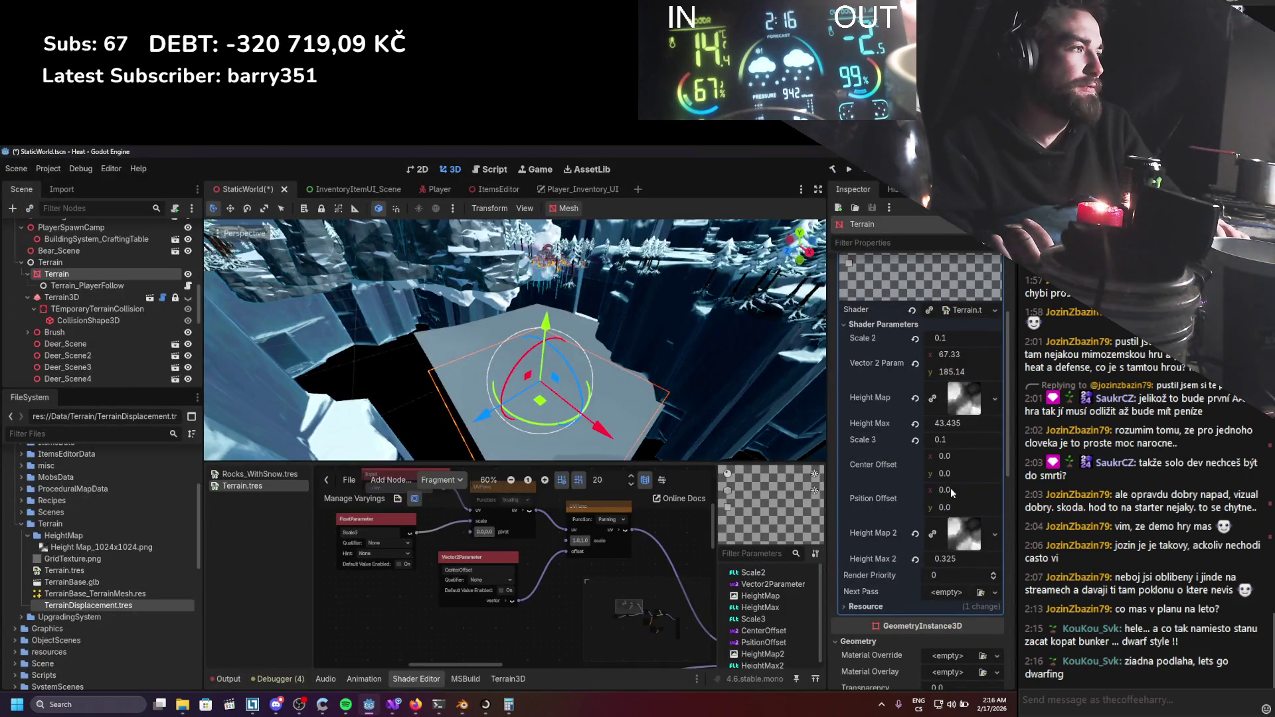
{"action": "type", "text": "51"}
{"action": "key", "text": "Return"}
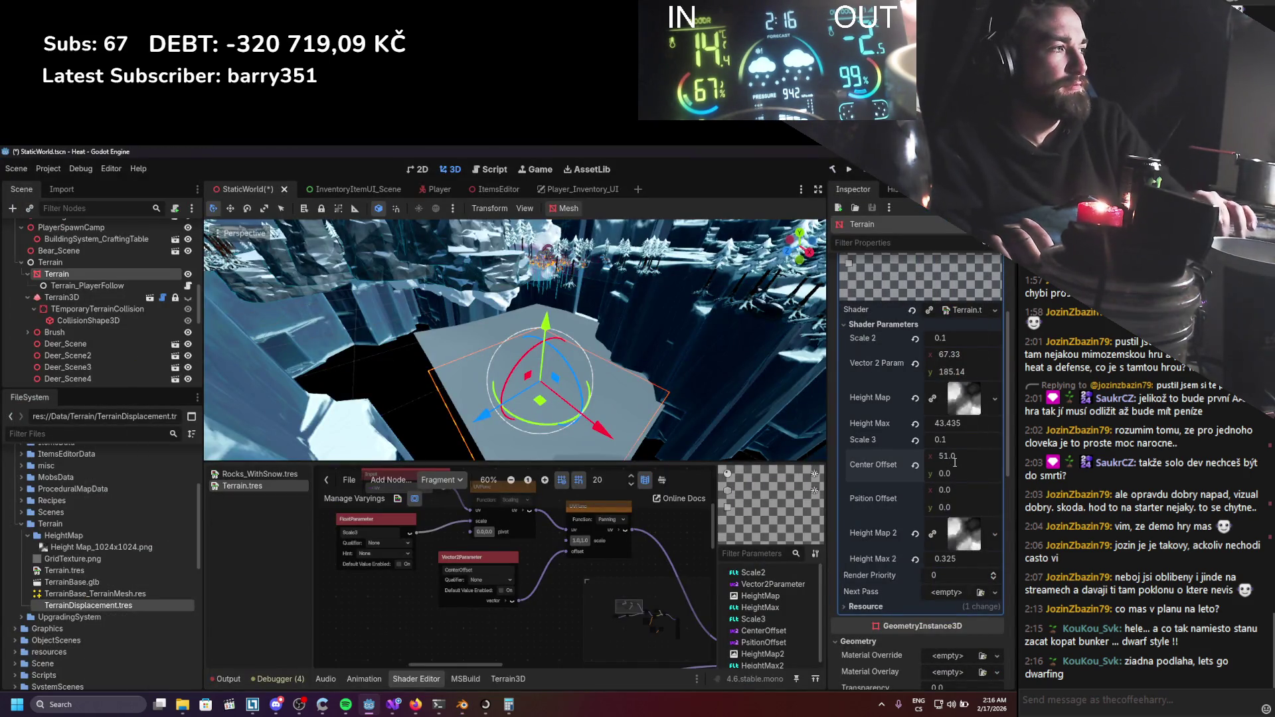
{"action": "left_click", "coordinate": [949, 473]}
{"action": "type", "text": "51"}
{"action": "key", "text": "Return"}
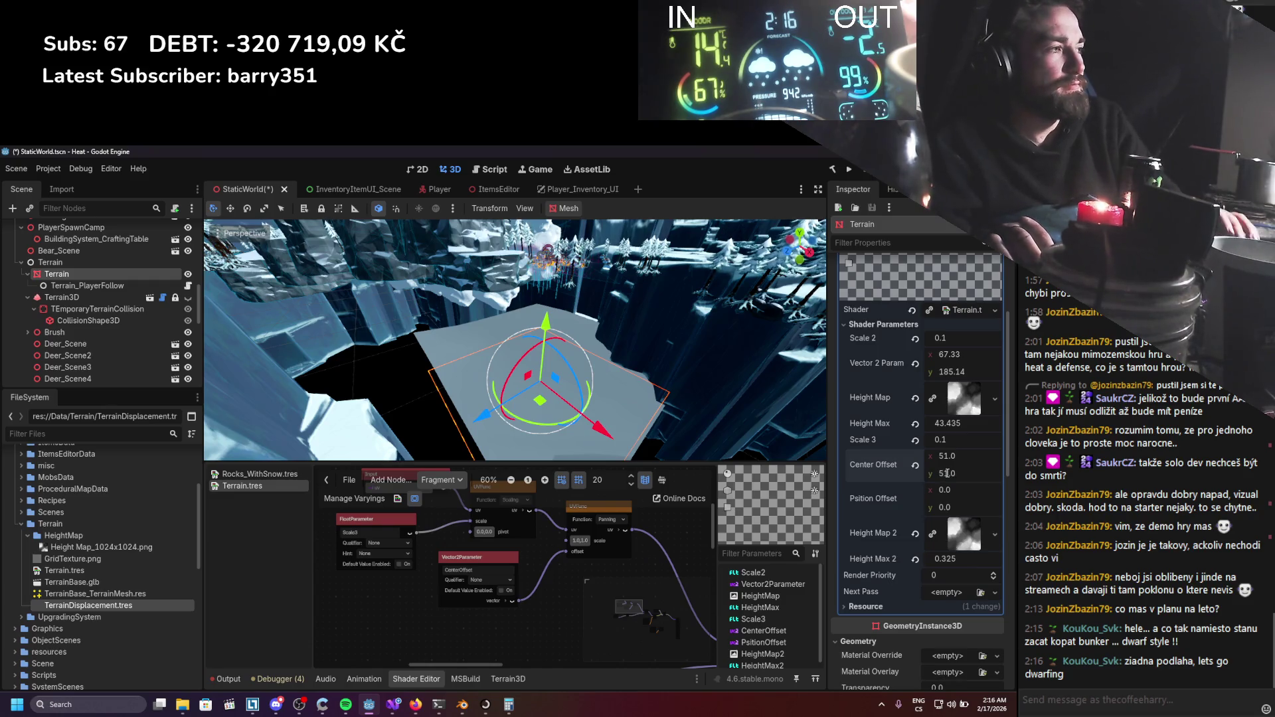
Bring the position offset parameter node into view and save the scene.
{"action": "left_click", "coordinate": [968, 491]}
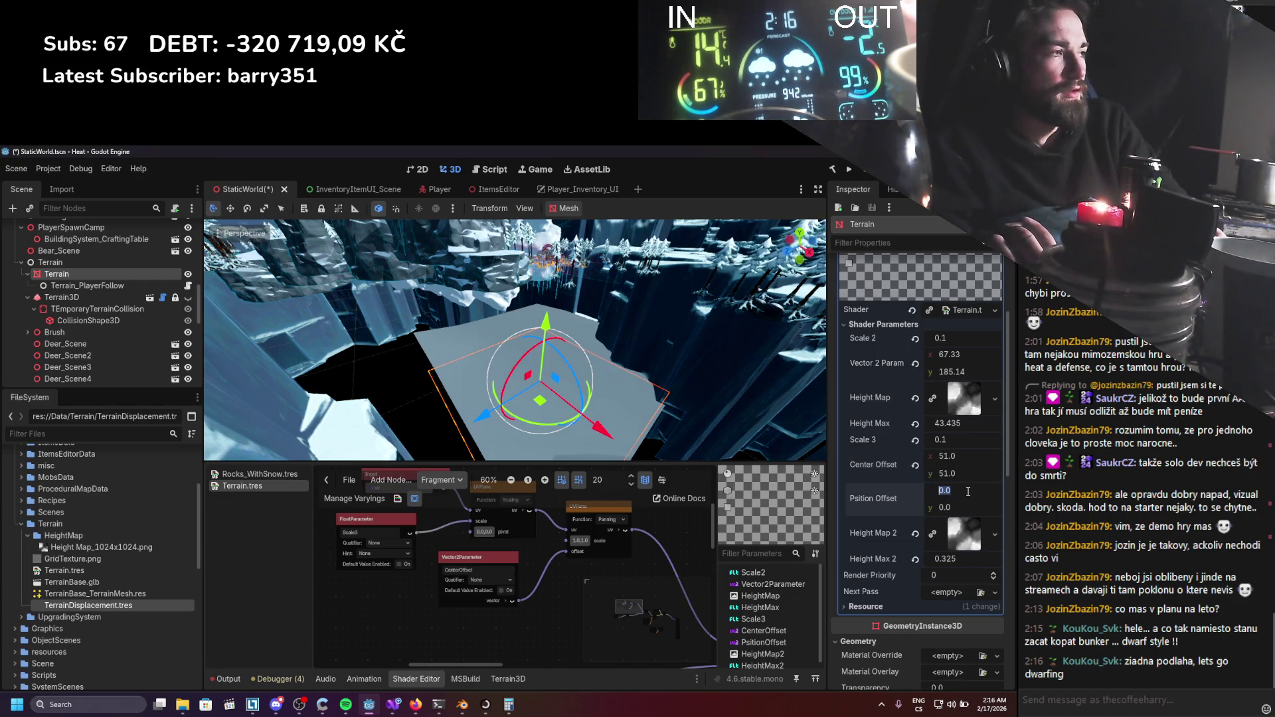
{"action": "left_click", "coordinate": [408, 637]}
{"action": "left_click_drag", "start_coordinate": [409, 637], "coordinate": [540, 527]}
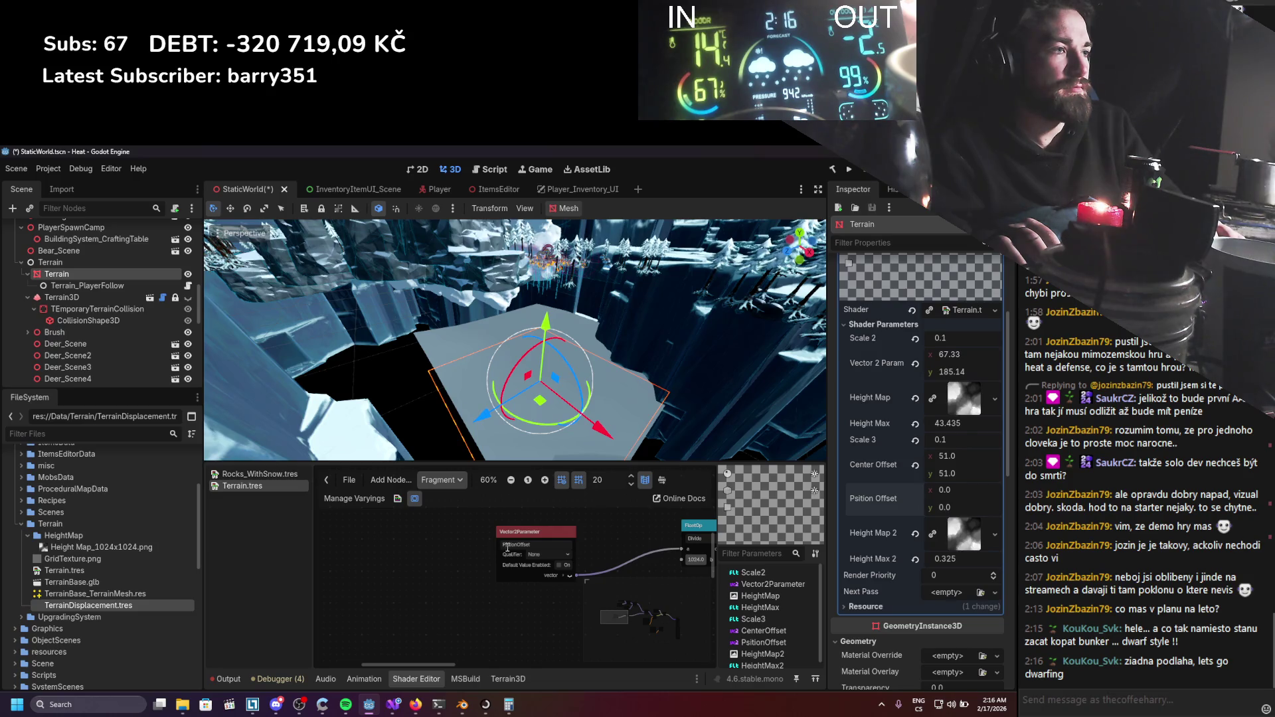
{"action": "scroll", "coordinate": [588, 540], "scroll_direction": "down", "scroll_amount": 2}
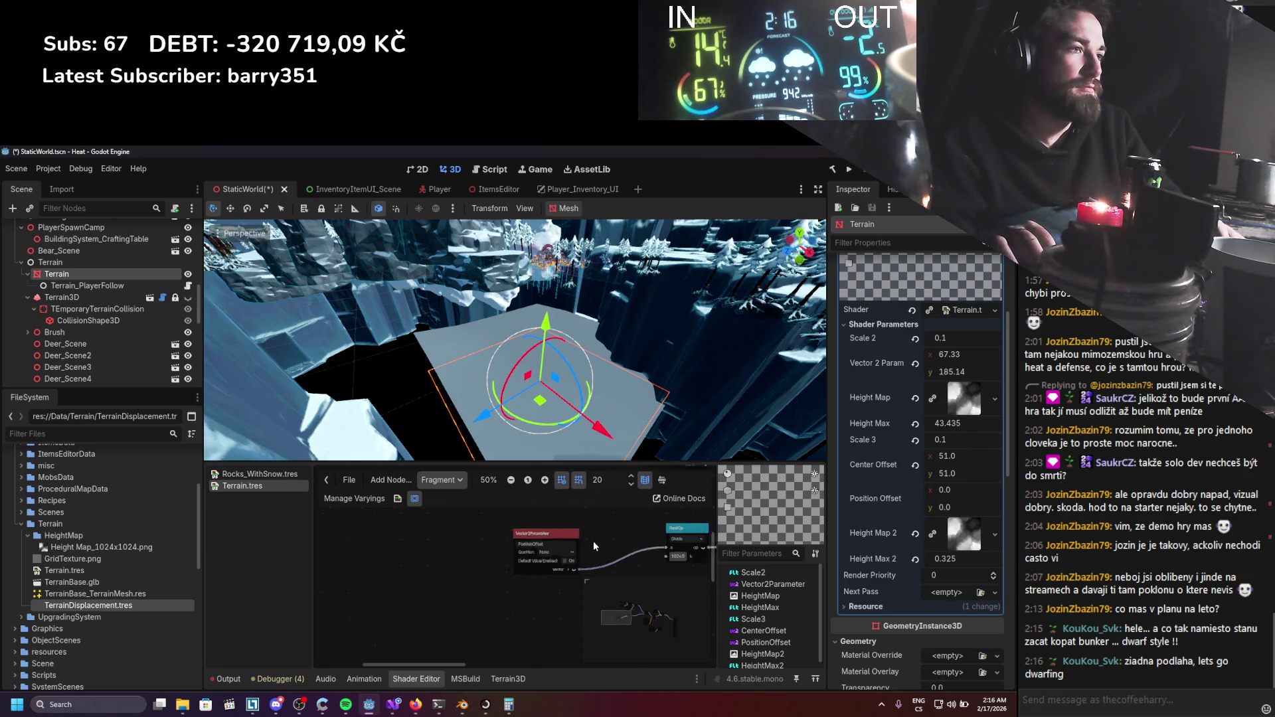
{"action": "key", "text": "ctrl+s"}
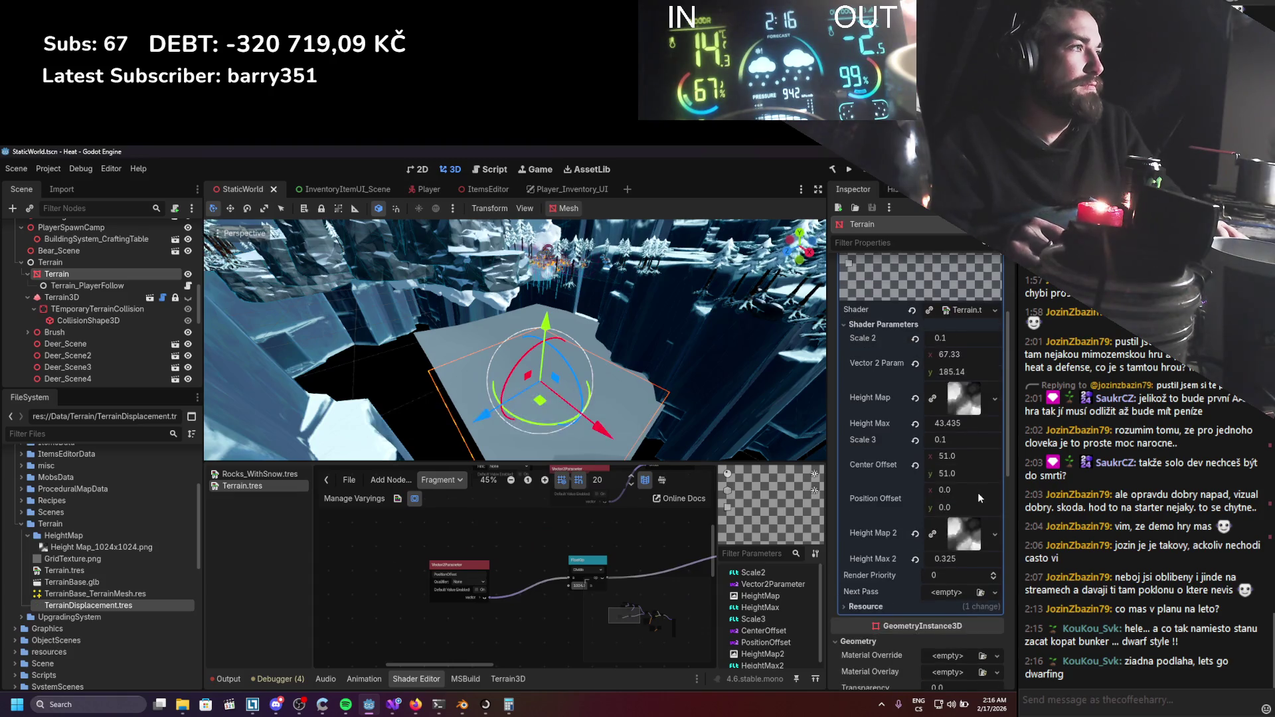
Raise Position Offset x to 85.935 to slide the terrain, leaving y at 0.0.
{"action": "left_click_drag", "start_coordinate": [950, 490], "coordinate": [990, 490]}
{"action": "scroll", "coordinate": [418, 542], "scroll_direction": "down", "scroll_amount": 2}
{"action": "scroll", "coordinate": [440, 566], "scroll_direction": "down", "scroll_amount": 1}
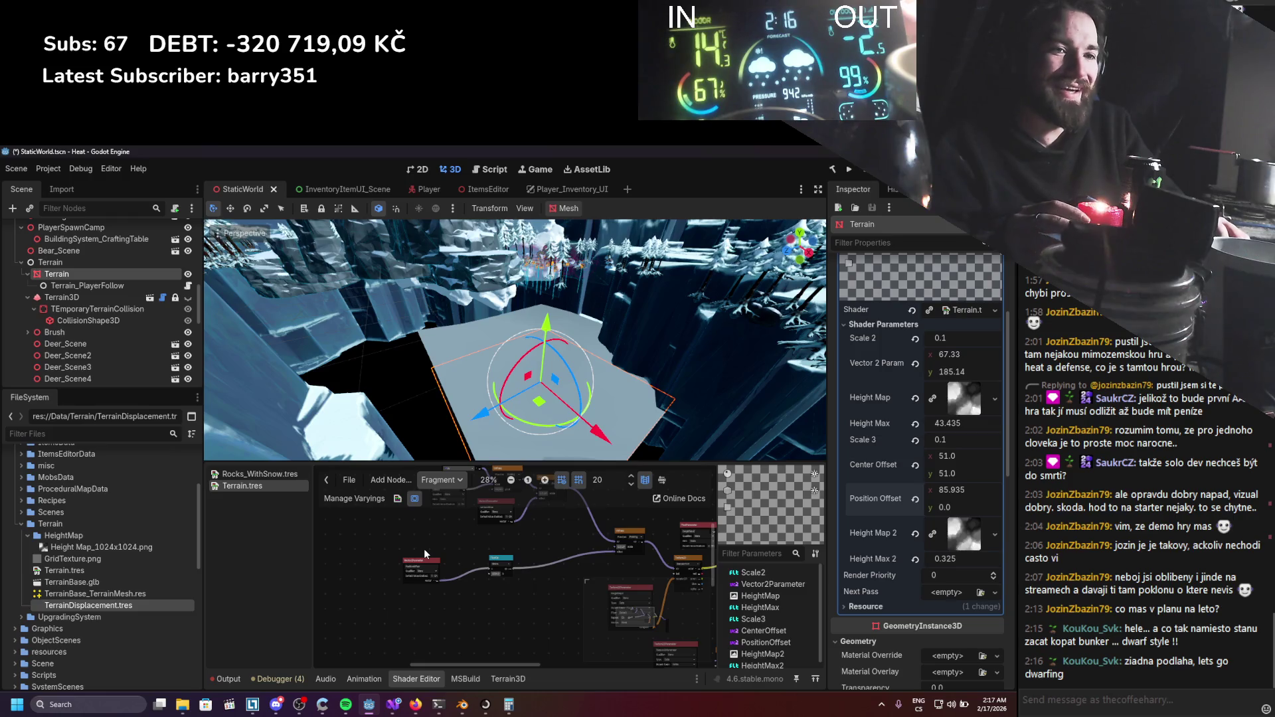
{"action": "scroll", "coordinate": [468, 592], "scroll_direction": "up", "scroll_amount": 2}
{"action": "scroll", "coordinate": [467, 592], "scroll_direction": "right", "scroll_amount": 2}
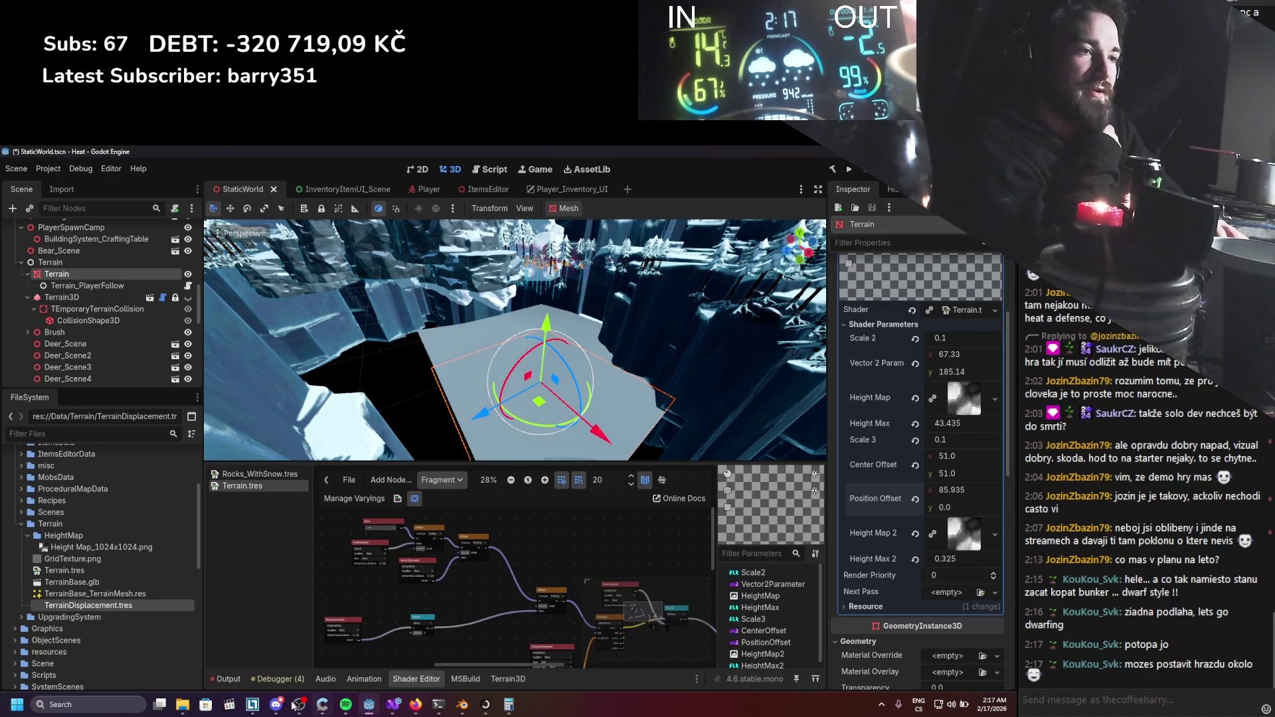
{"action": "left_click", "coordinate": [153, 709]}
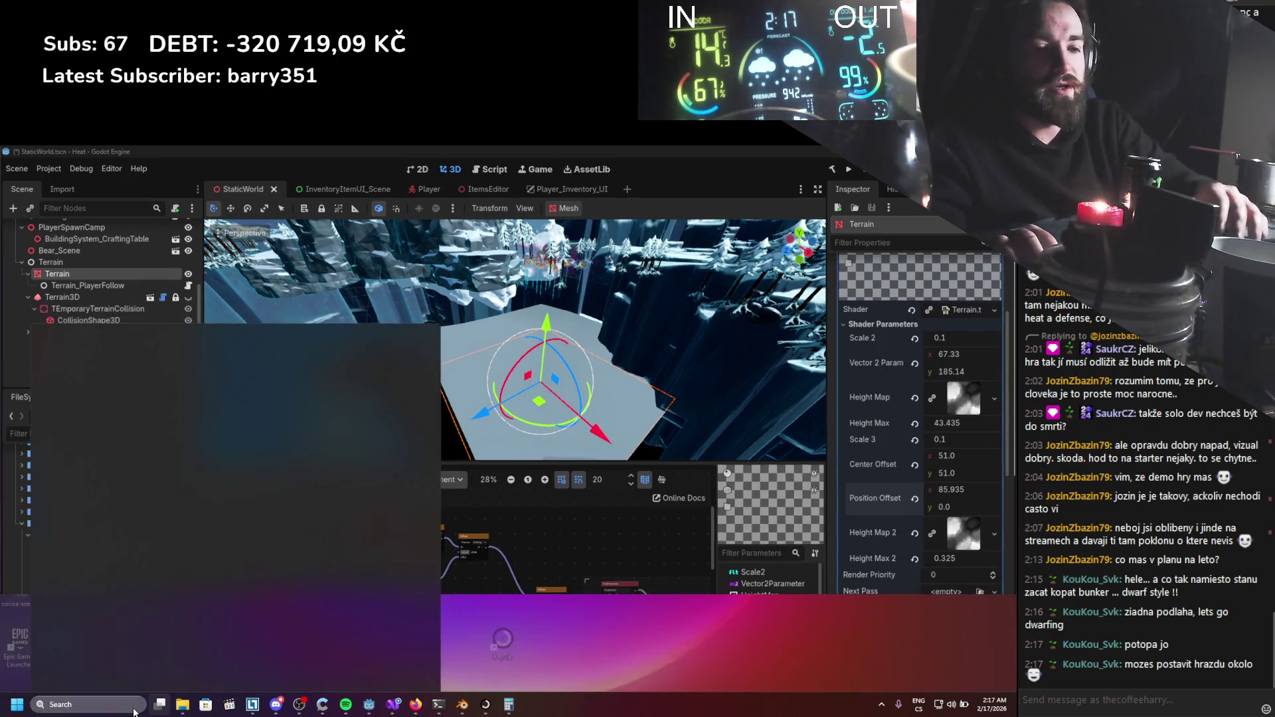
Launch Microsoft Paint by searching 'pa' from the taskbar.
{"action": "left_click", "coordinate": [133, 708]}
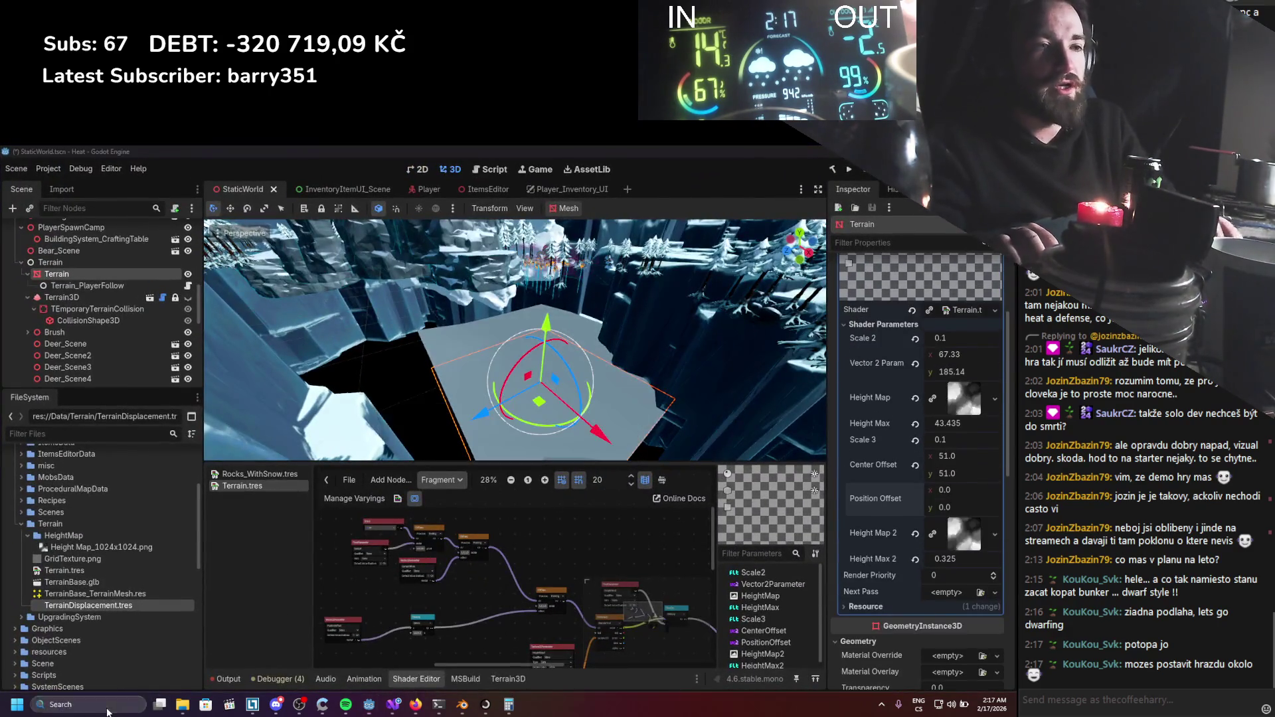
{"action": "type", "text": "pa"}
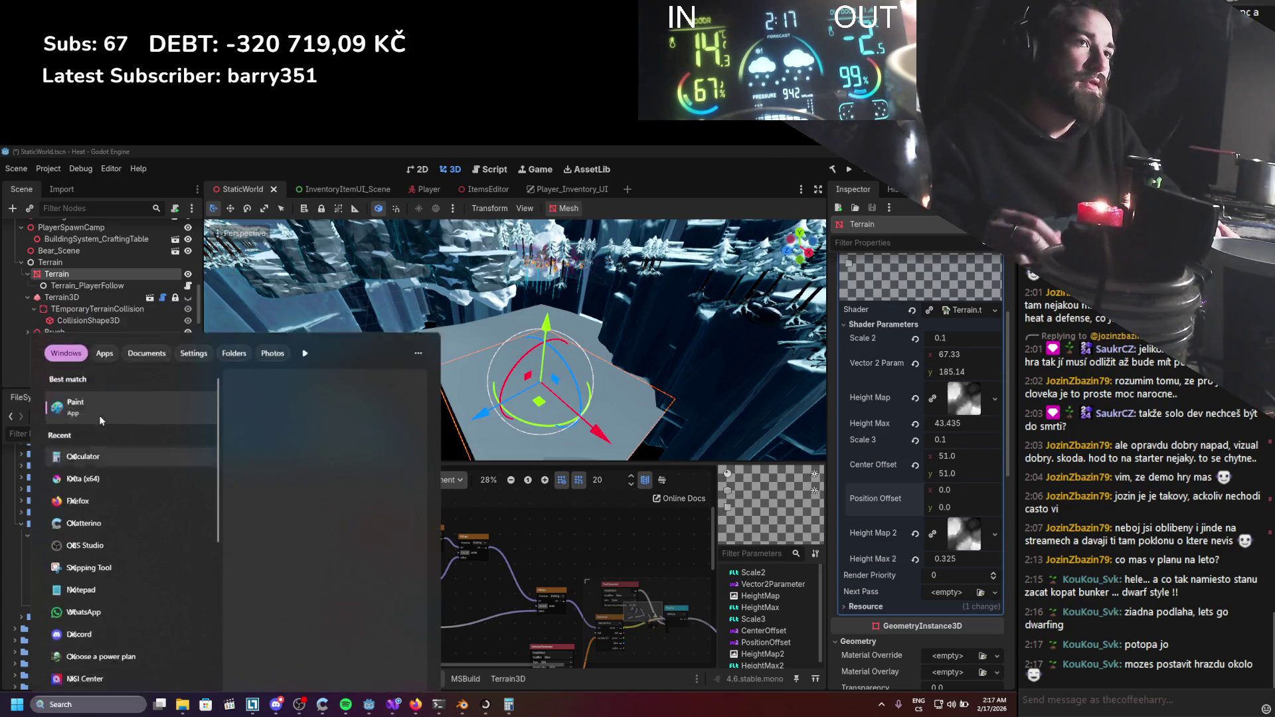
{"action": "key", "text": "Return"}
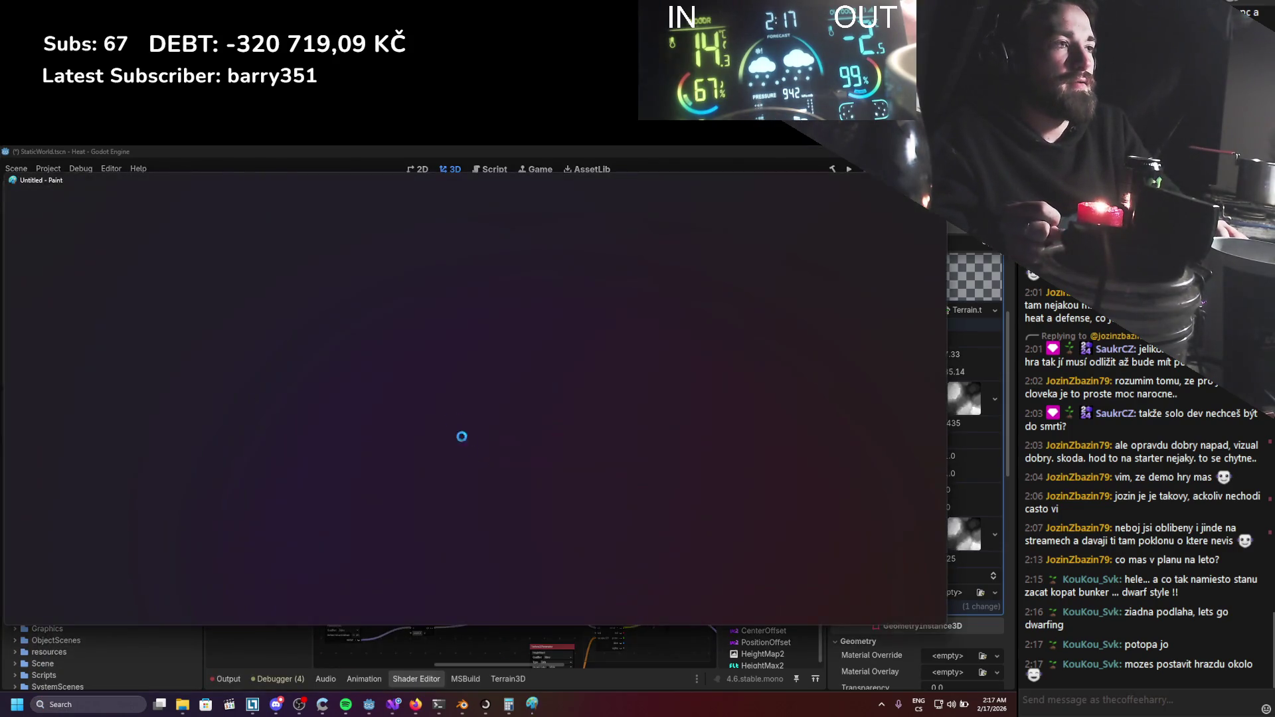
Draw the ground line with a pit, the house walls and the peaked roof.
{"action": "left_click_drag", "start_coordinate": [374, 422], "coordinate": [425, 428]}
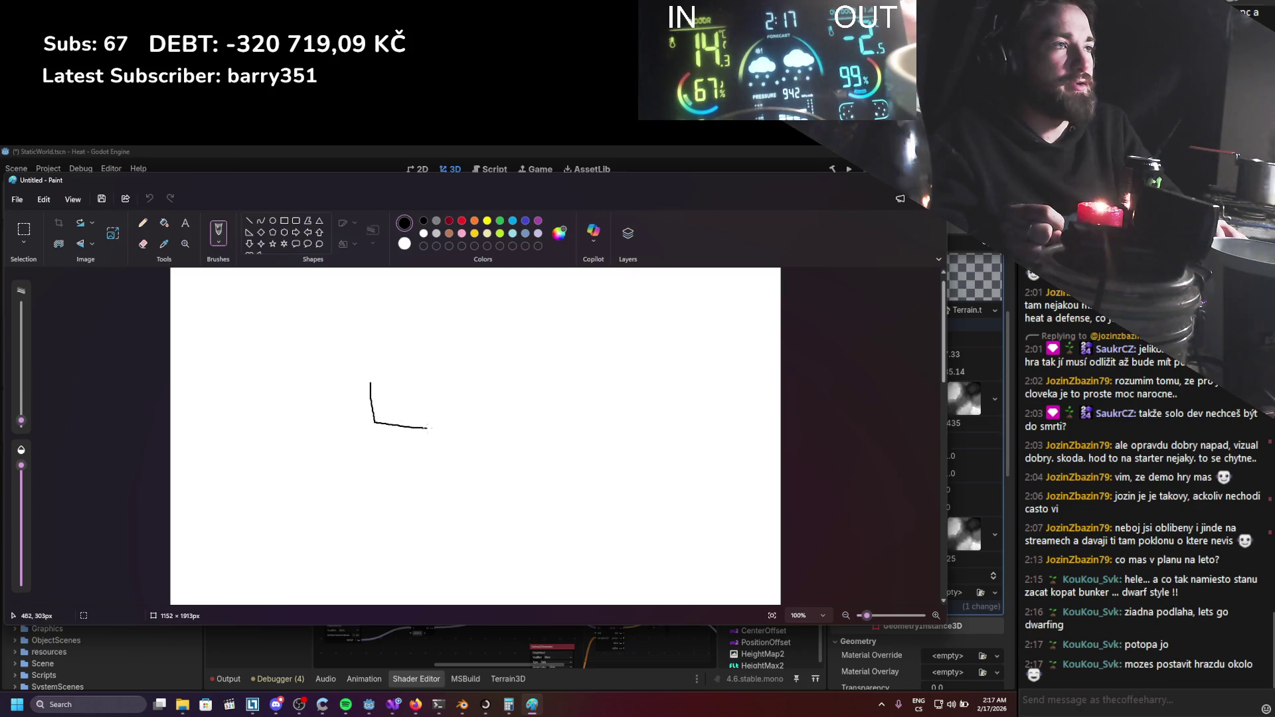
{"action": "left_click_drag", "start_coordinate": [459, 382], "coordinate": [563, 391]}
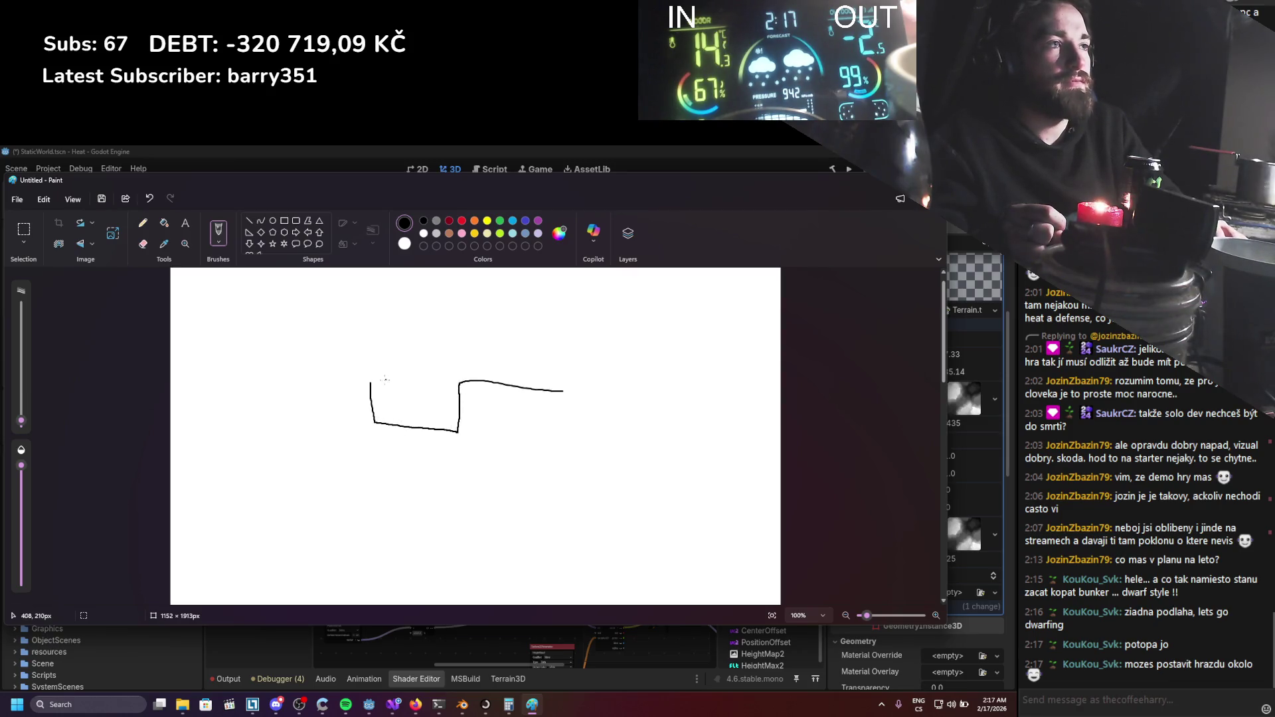
{"action": "left_click_drag", "start_coordinate": [346, 381], "coordinate": [313, 380]}
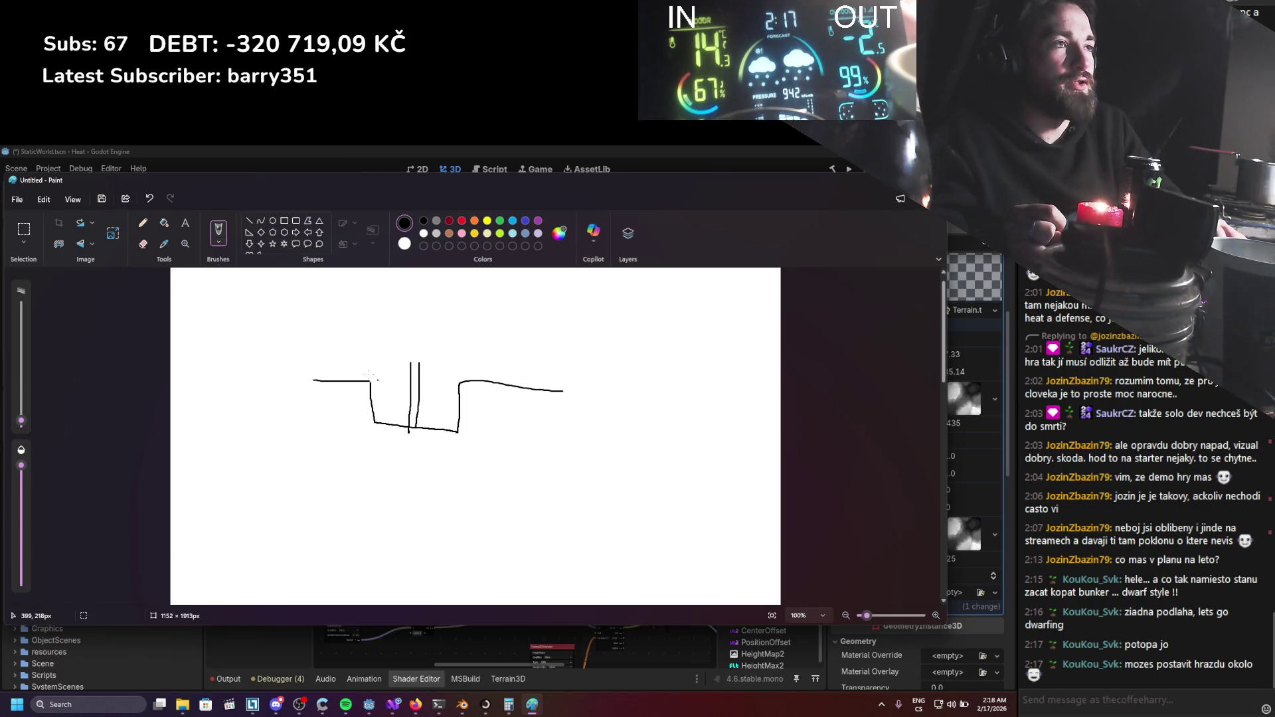
{"action": "left_click_drag", "start_coordinate": [411, 363], "coordinate": [419, 342]}
{"action": "left_click_drag", "start_coordinate": [349, 377], "coordinate": [383, 358]}
{"action": "mouse_move", "coordinate": [417, 334]}
{"action": "left_mouse_down"}
{"action": "mouse_move", "coordinate": [457, 374]}
{"action": "mouse_move", "coordinate": [490, 383]}
{"action": "left_mouse_up"}
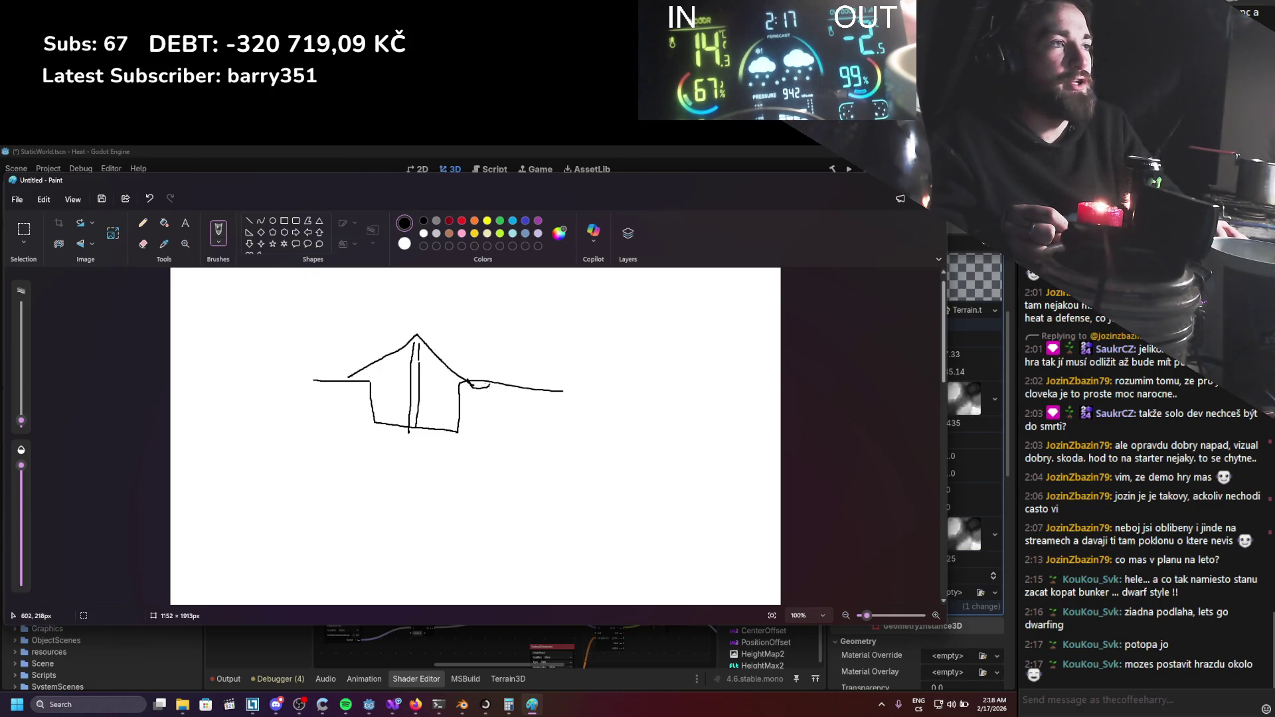
Add small detail strokes at the eaves, undoing the stray scribbles.
{"action": "left_click_drag", "start_coordinate": [350, 376], "coordinate": [356, 375]}
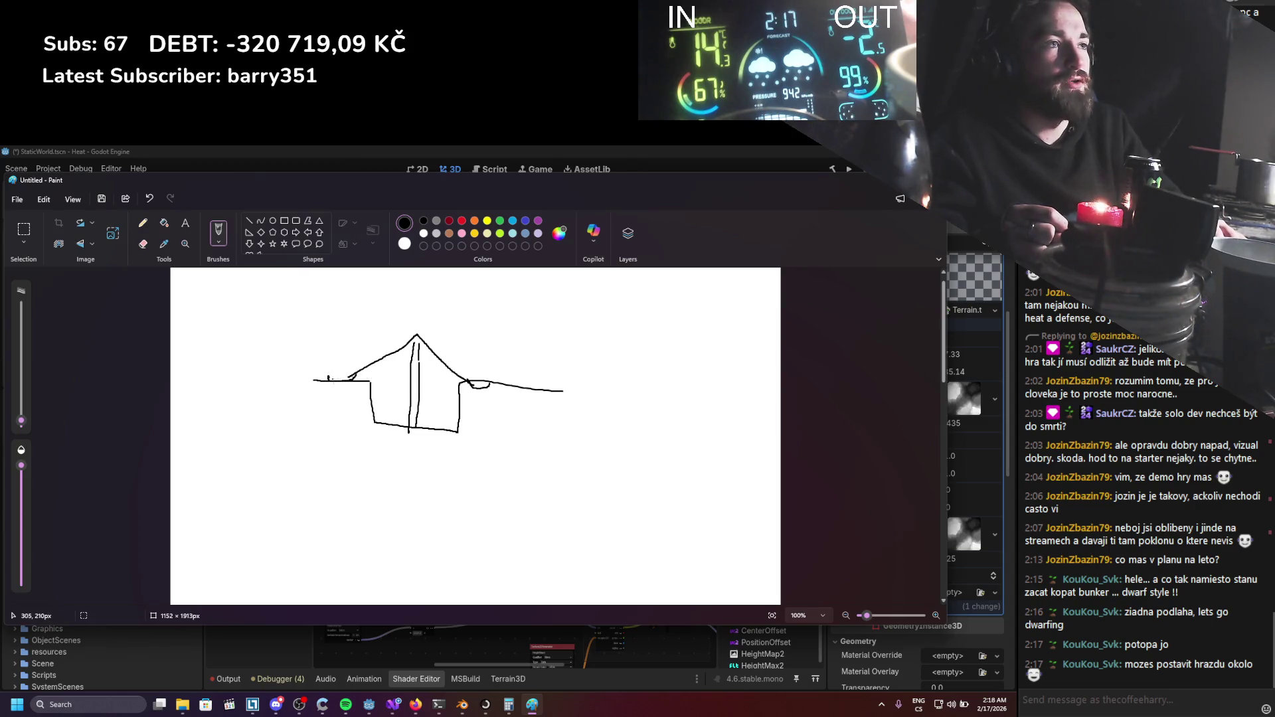
{"action": "key", "text": "ctrl+z"}
{"action": "mouse_move", "coordinate": [357, 374]}
{"action": "left_mouse_down"}
{"action": "mouse_move", "coordinate": [340, 386]}
{"action": "mouse_move", "coordinate": [352, 376]}
{"action": "mouse_move", "coordinate": [327, 369]}
{"action": "mouse_move", "coordinate": [352, 373]}
{"action": "mouse_move", "coordinate": [340, 372]}
{"action": "left_mouse_up"}
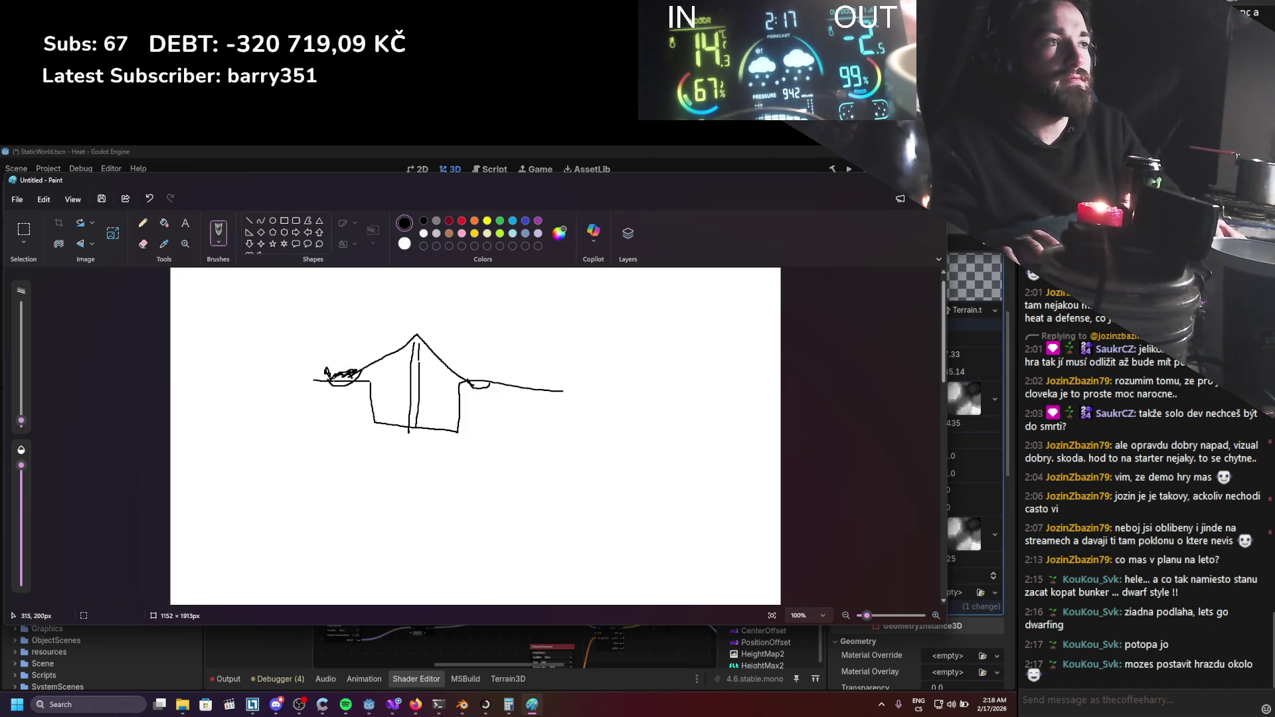
{"action": "mouse_move", "coordinate": [492, 378]}
{"action": "left_mouse_down"}
{"action": "mouse_move", "coordinate": [470, 384]}
{"action": "mouse_move", "coordinate": [480, 460]}
{"action": "mouse_move", "coordinate": [467, 498]}
{"action": "left_mouse_up"}
{"action": "key", "text": "ctrl+z"}
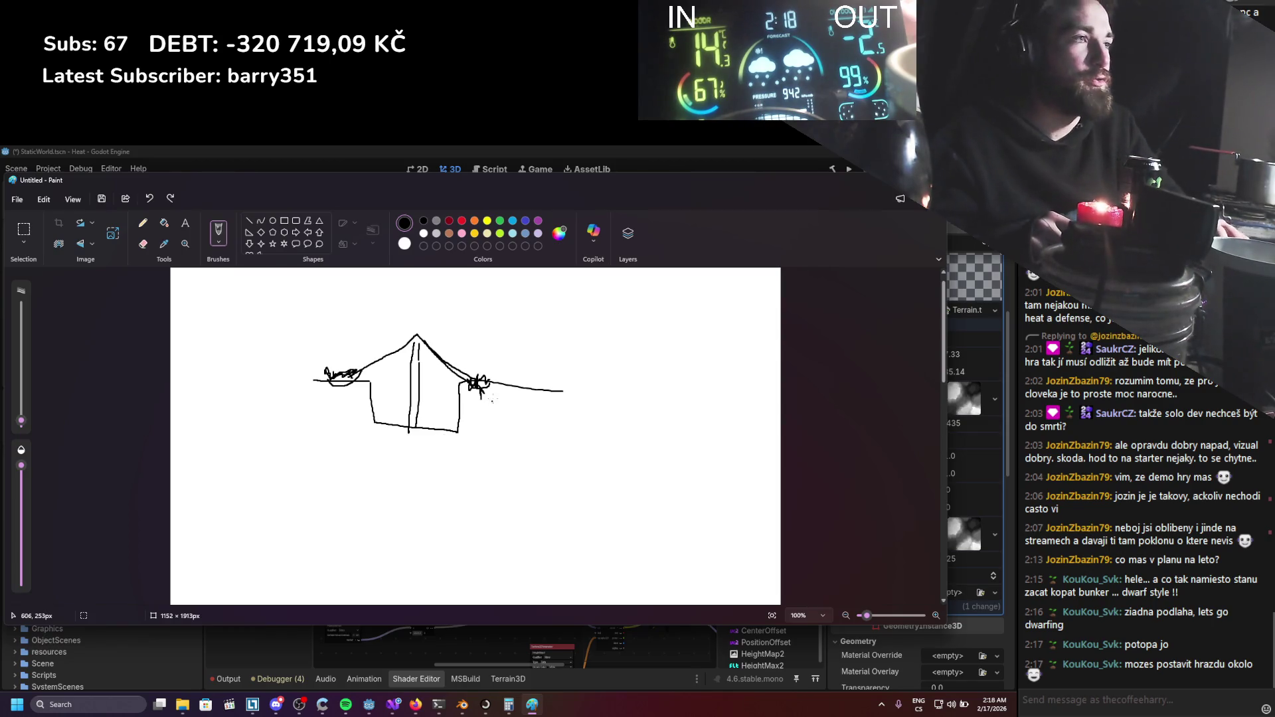
{"action": "mouse_move", "coordinate": [530, 412]}
{"action": "left_mouse_down"}
{"action": "mouse_move", "coordinate": [471, 426]}
{"action": "mouse_move", "coordinate": [469, 382]}
{"action": "left_mouse_up"}
{"action": "key", "text": "ctrl+z"}
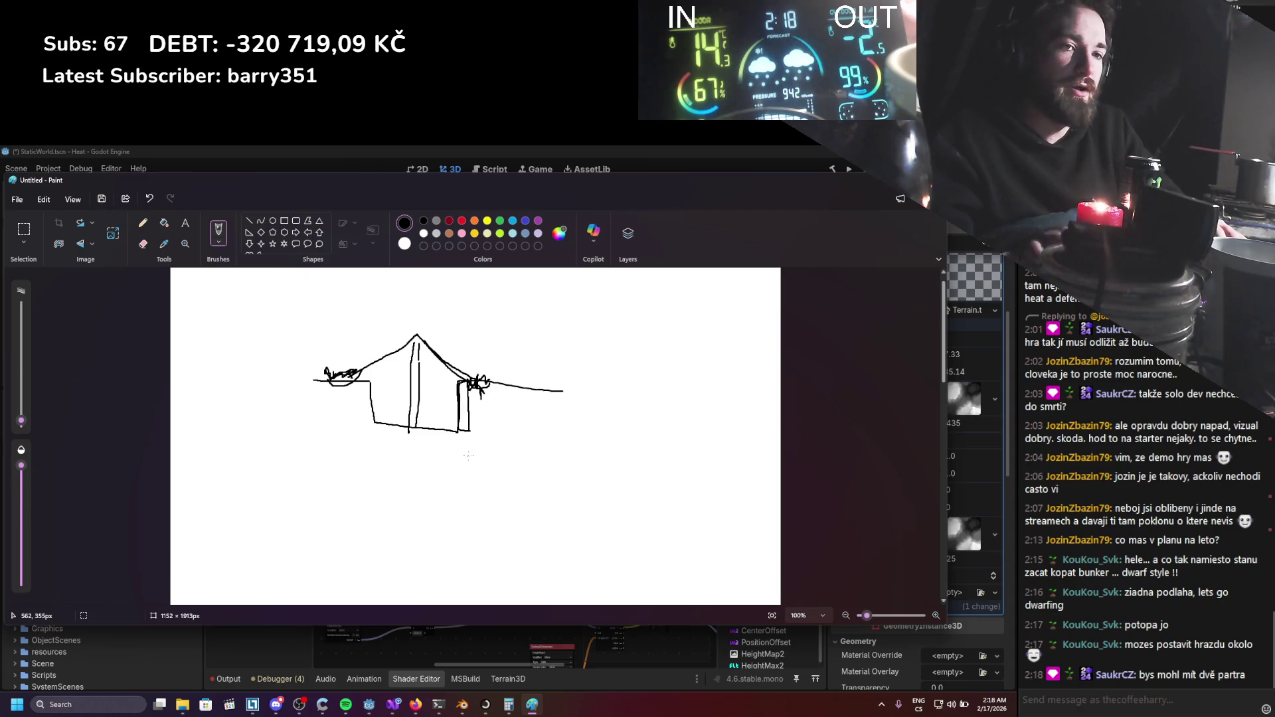